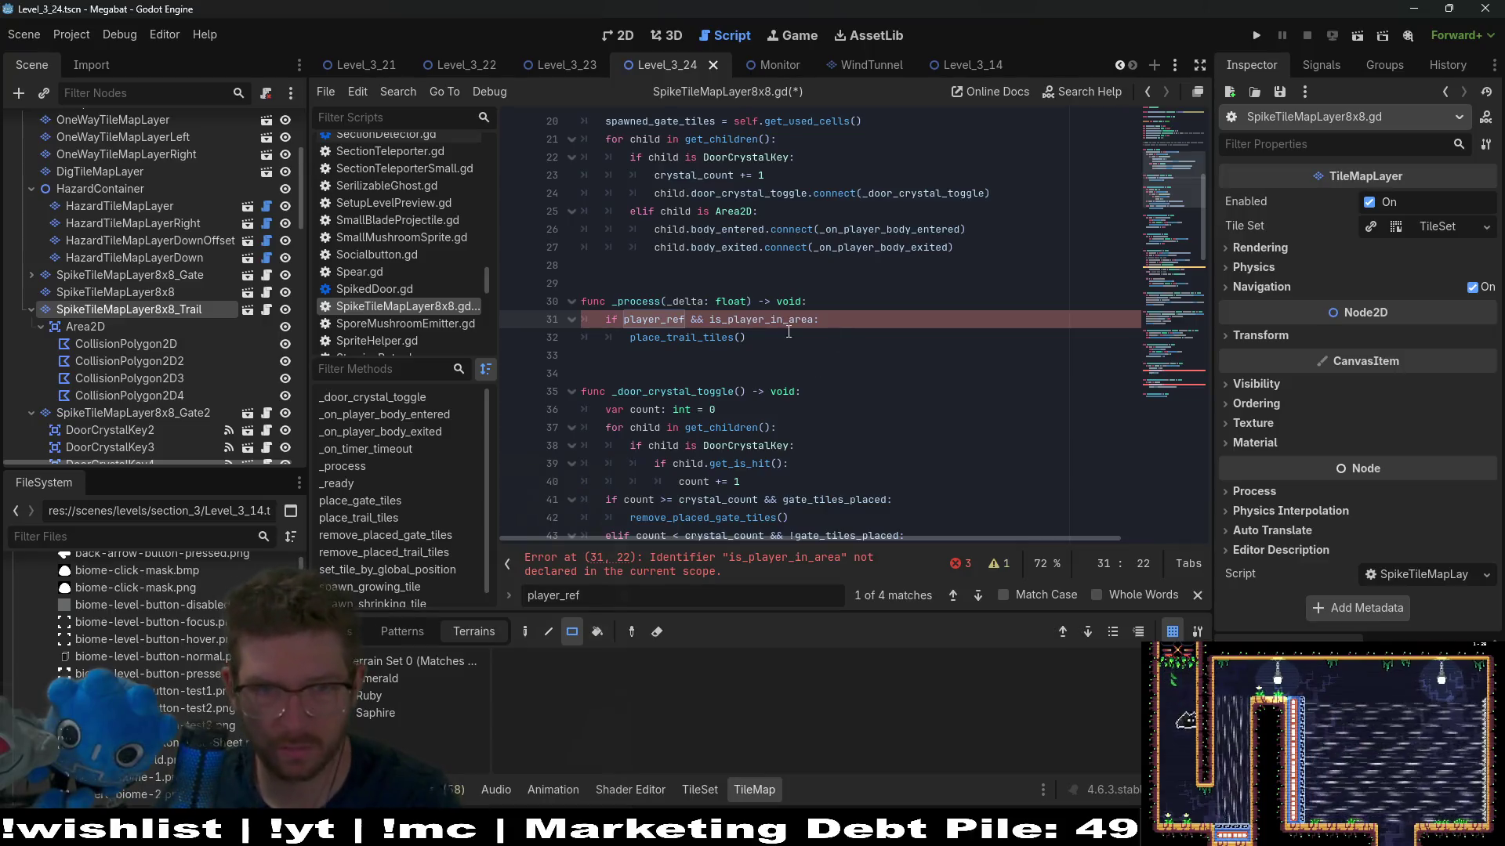
Step: Replace is_player_in_area on line 31 with is_player_digging, then start undoing that change
double_click(760, 319)
key(ctrl+v)
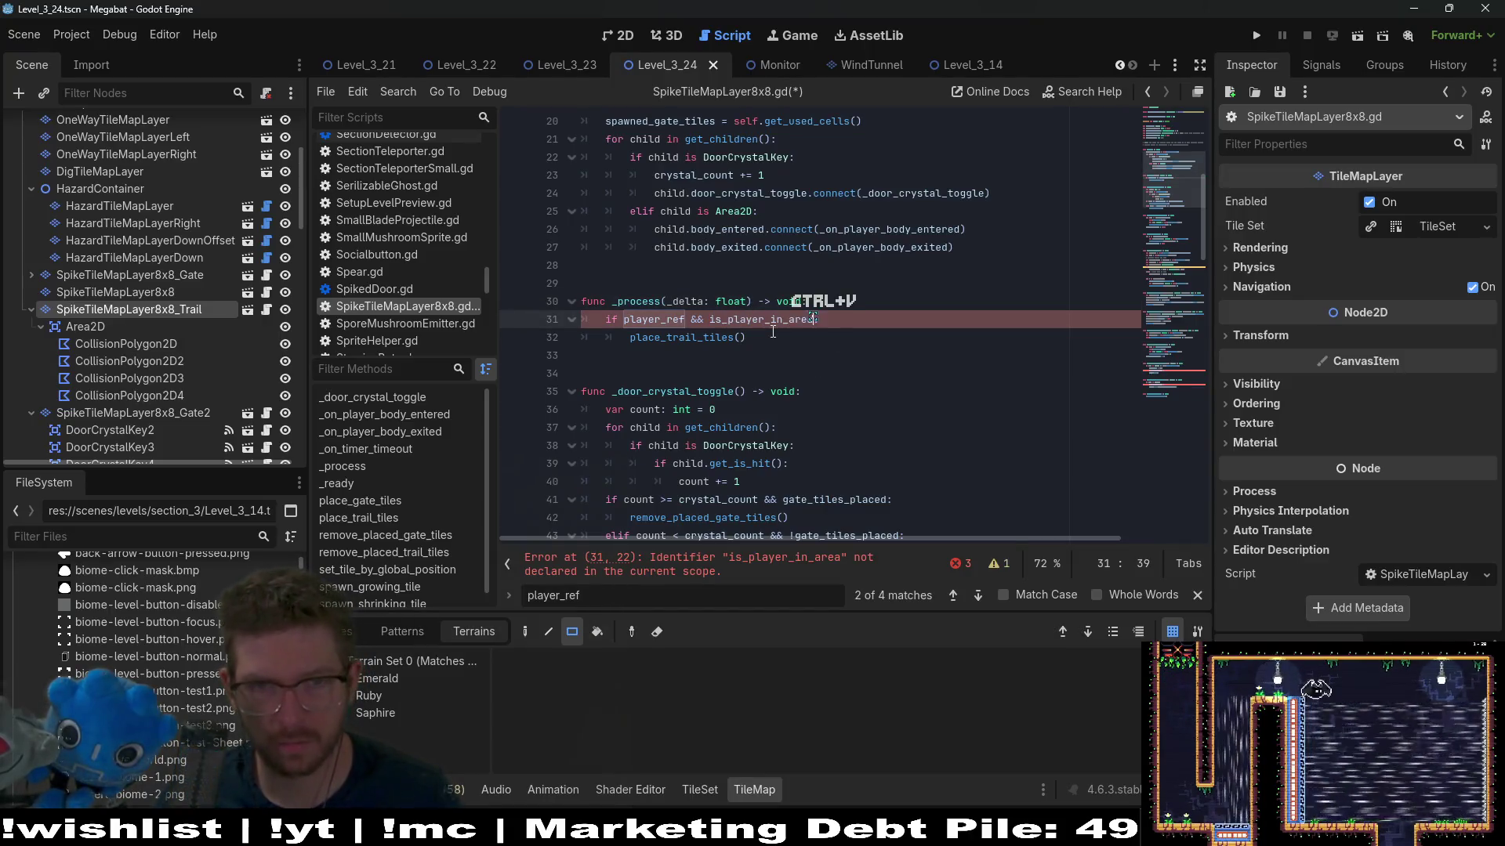
double_click(761, 324)
text(is_player_dig)
key(Return)
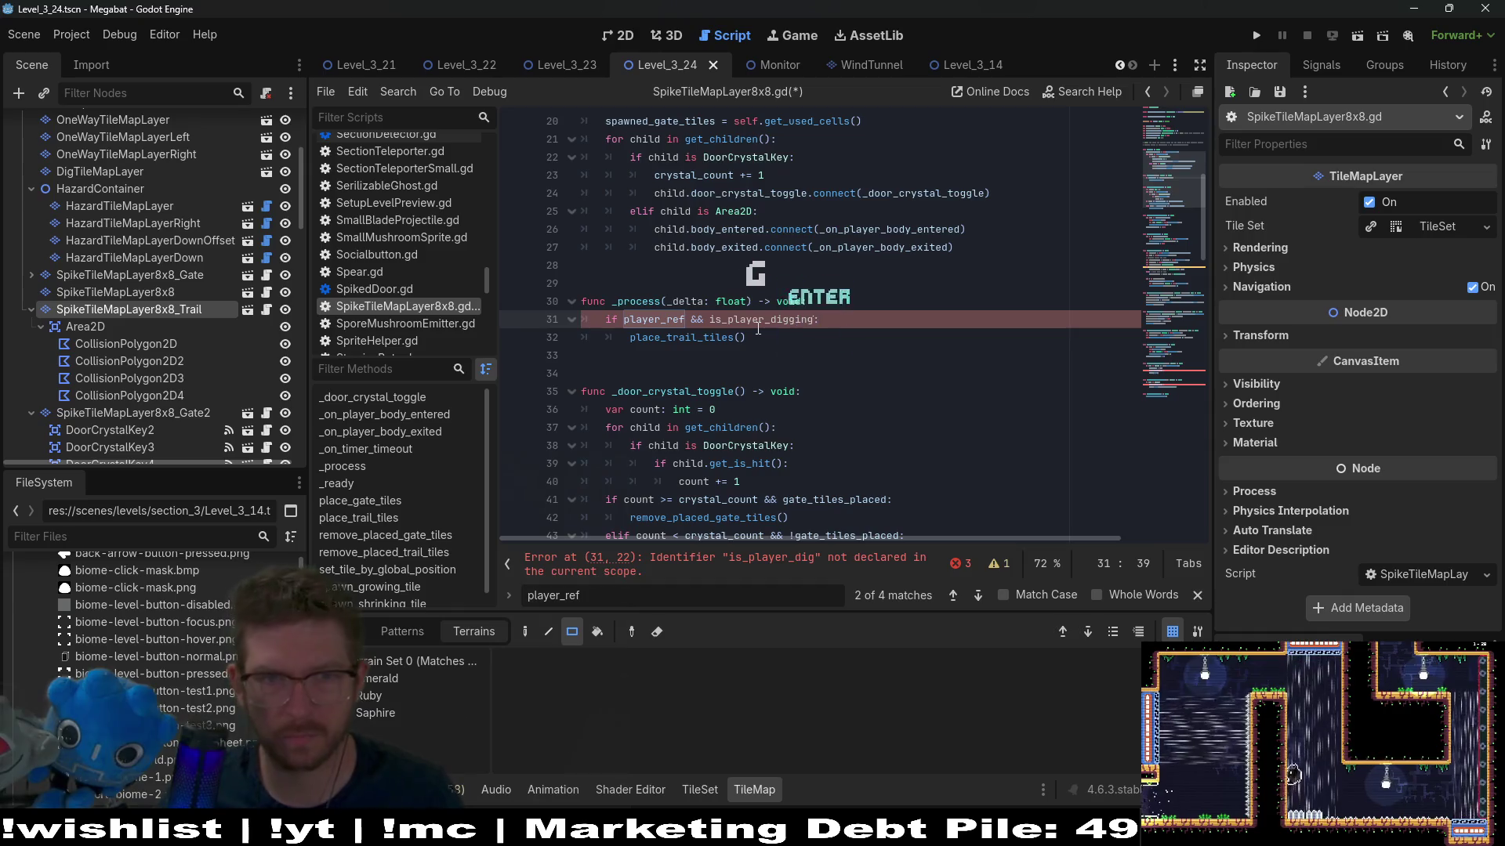
double_click(774, 319)
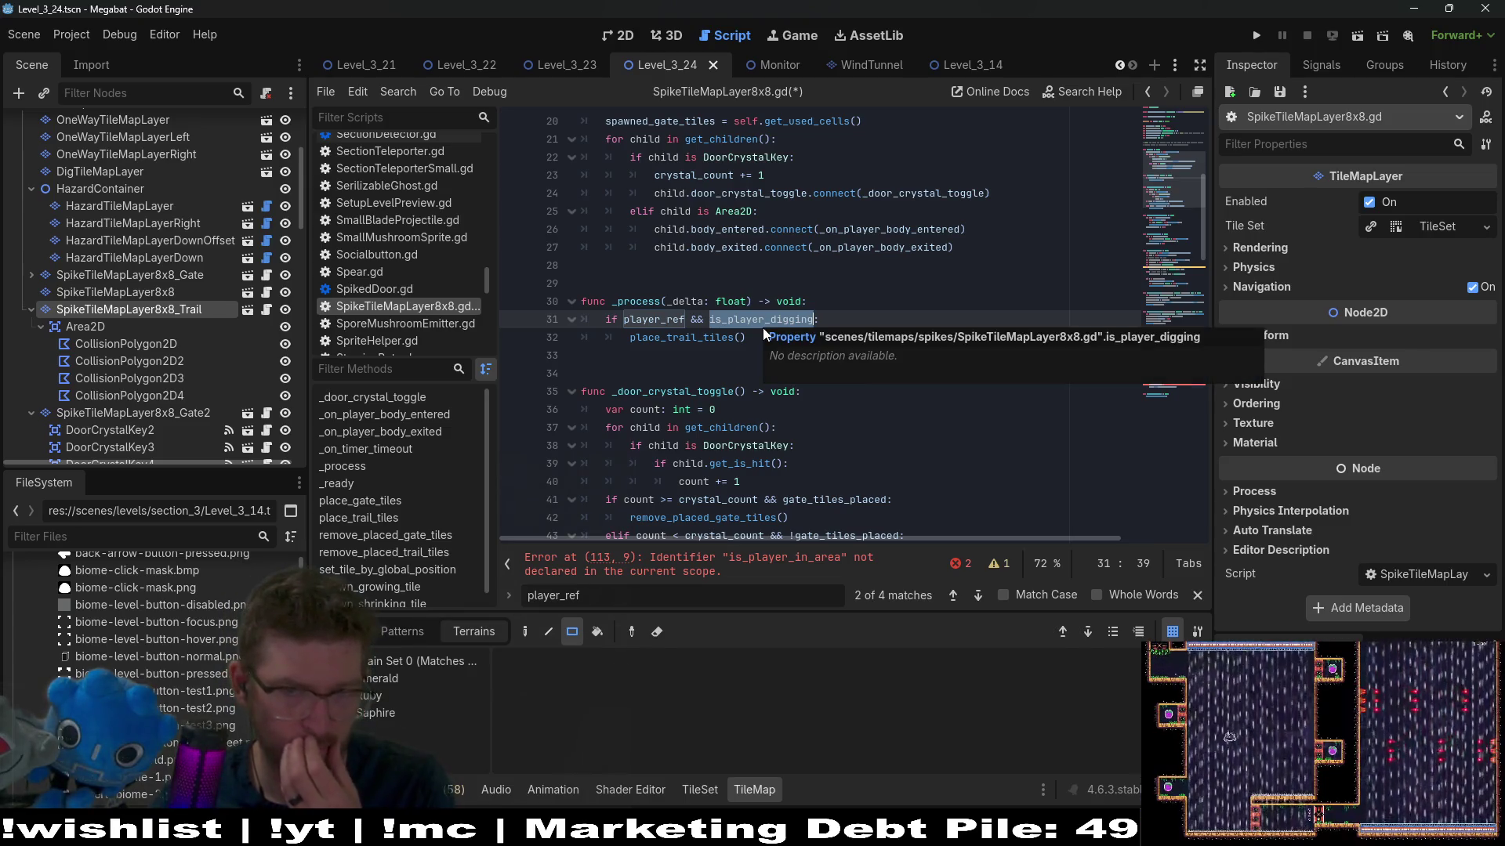
click(709, 323)
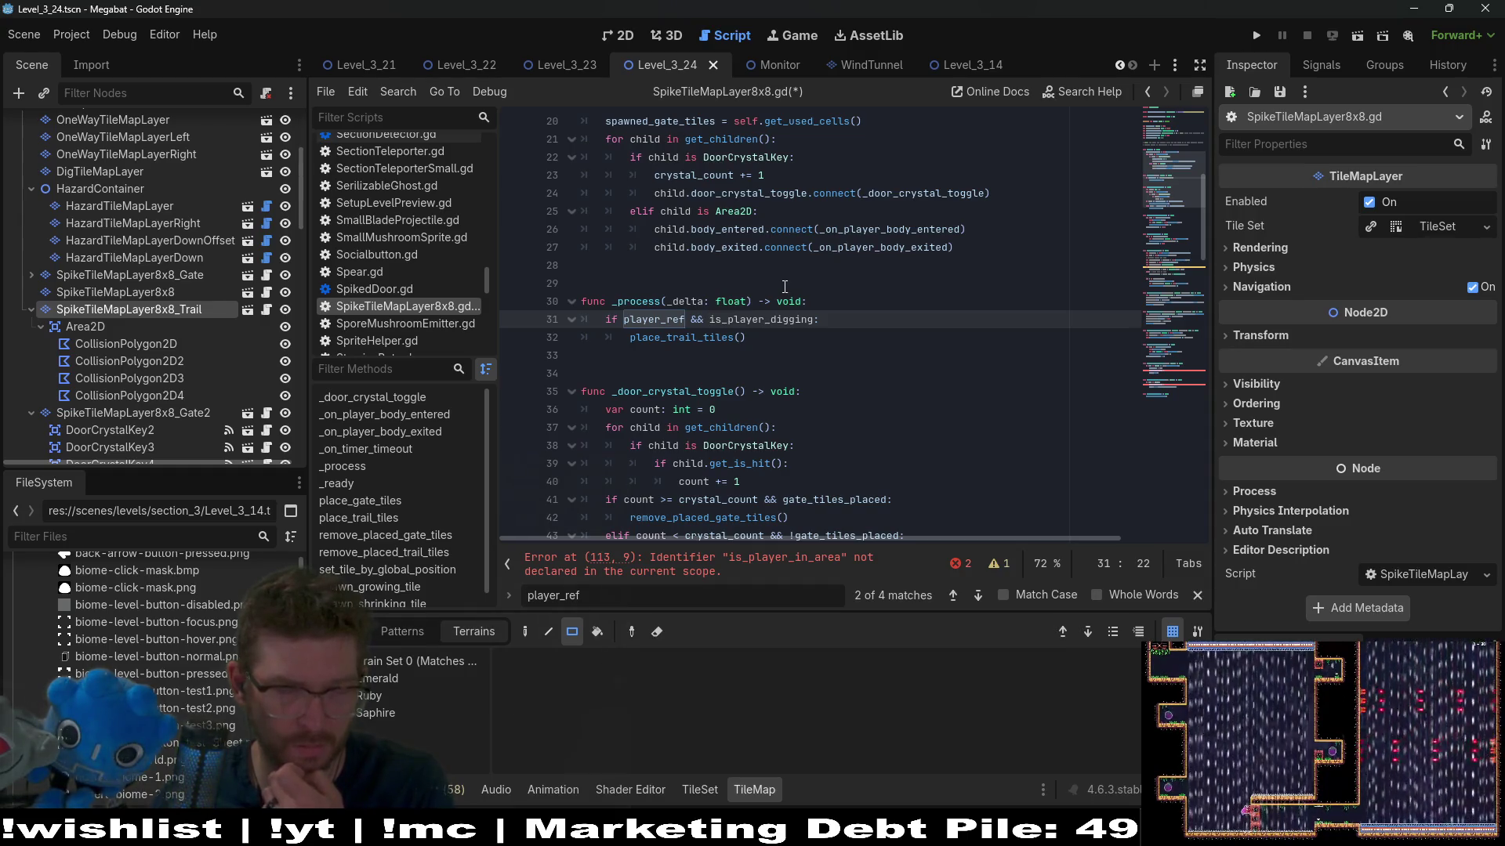
key(ctrl+z)
key(ctrl+z)
key(ctrl+z)
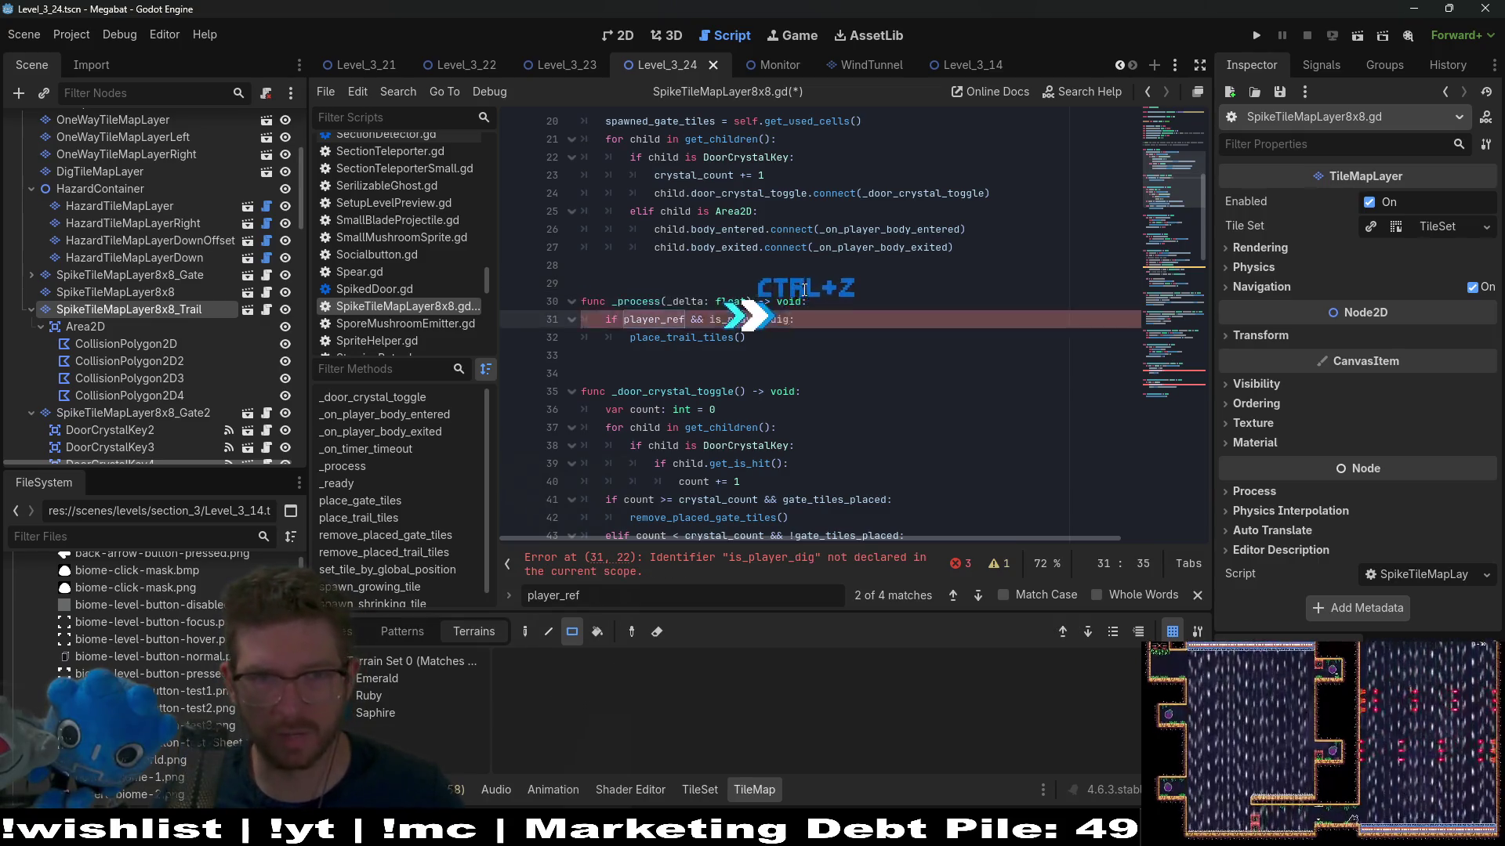
Step: Undo the script further back toward its original state and scroll to check it
key(ctrl+z)
key(ctrl+z)
key(ctrl+z)
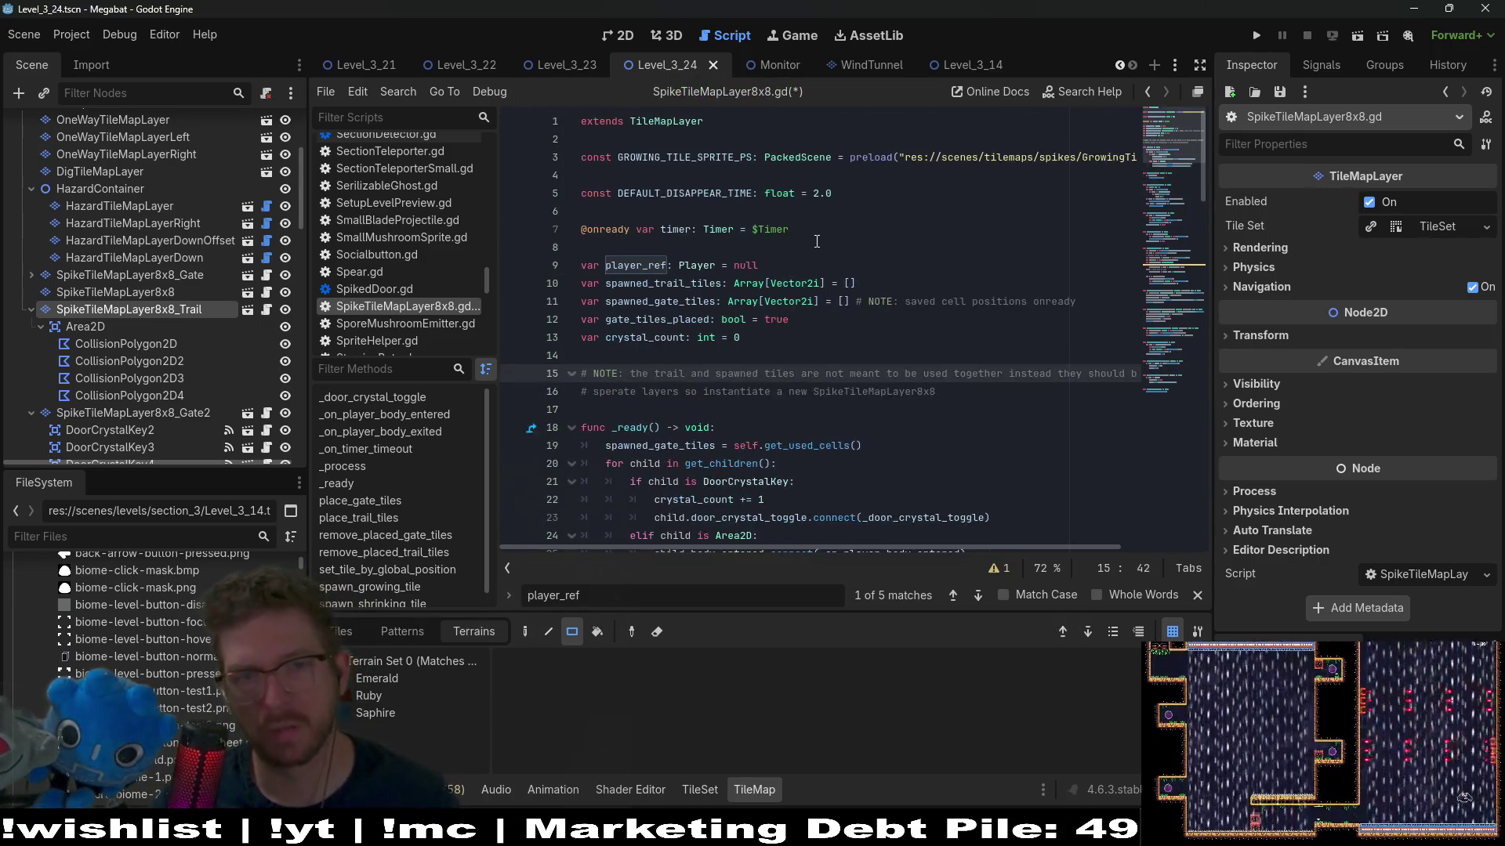
key(ctrl+s)
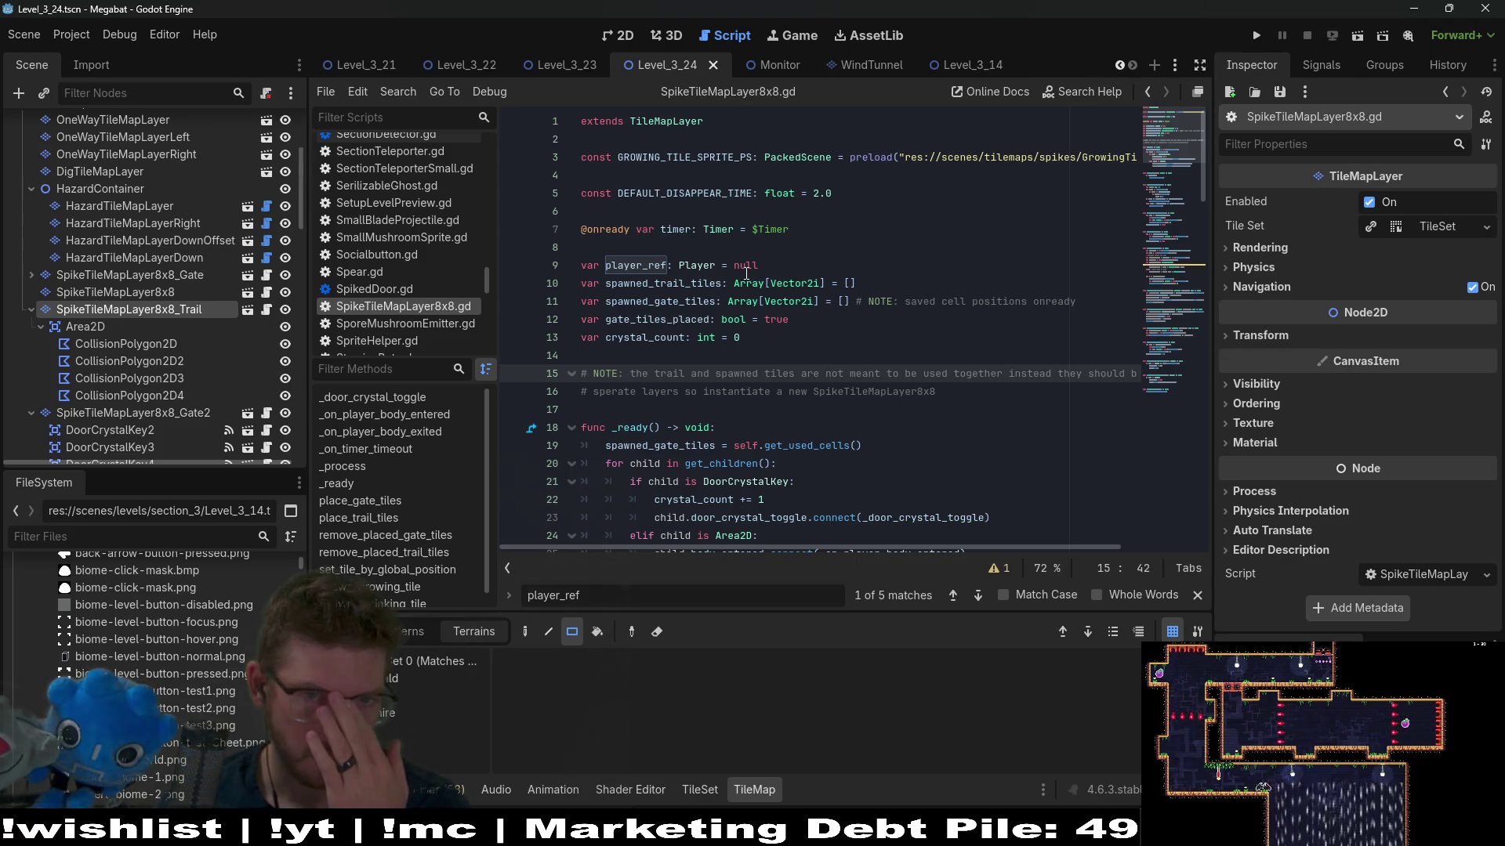
scroll(746, 272, down, 3)
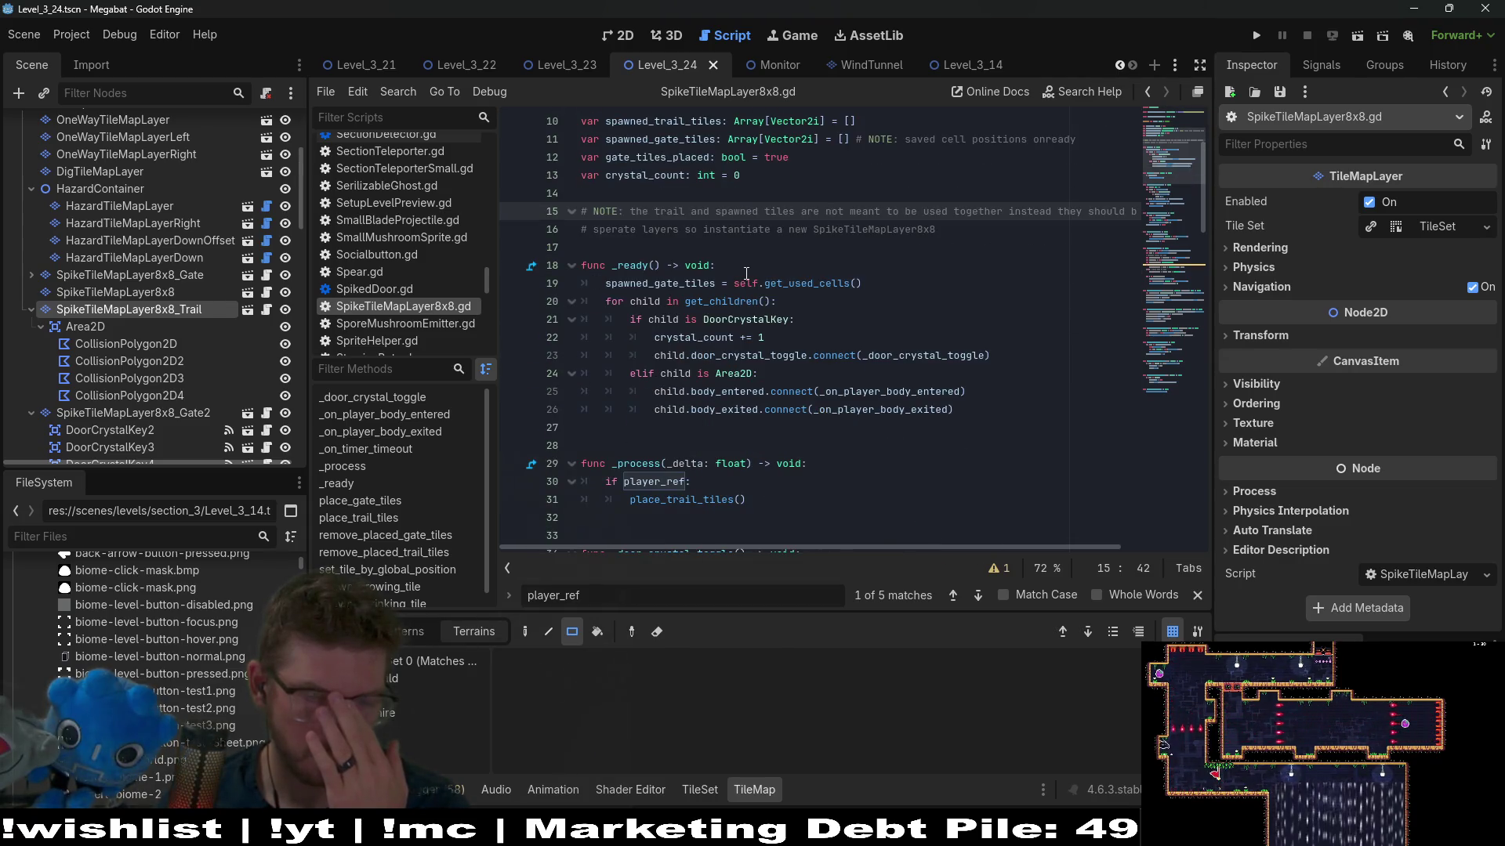
scroll(746, 273, up, 2)
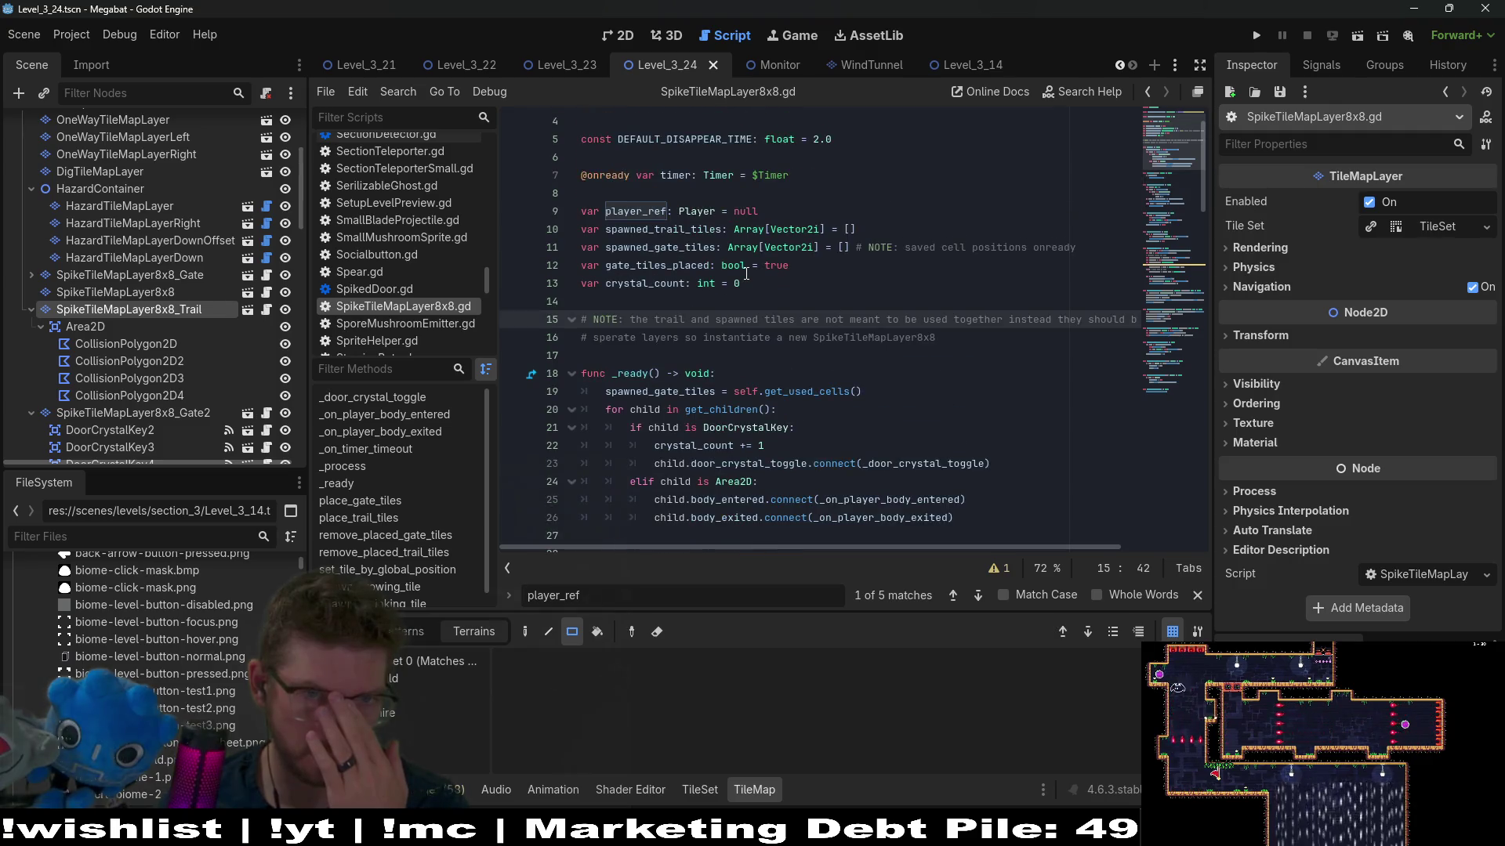
Step: Redo the is_player_in_area declaration and its true/false assignments in the body handlers
click(785, 210)
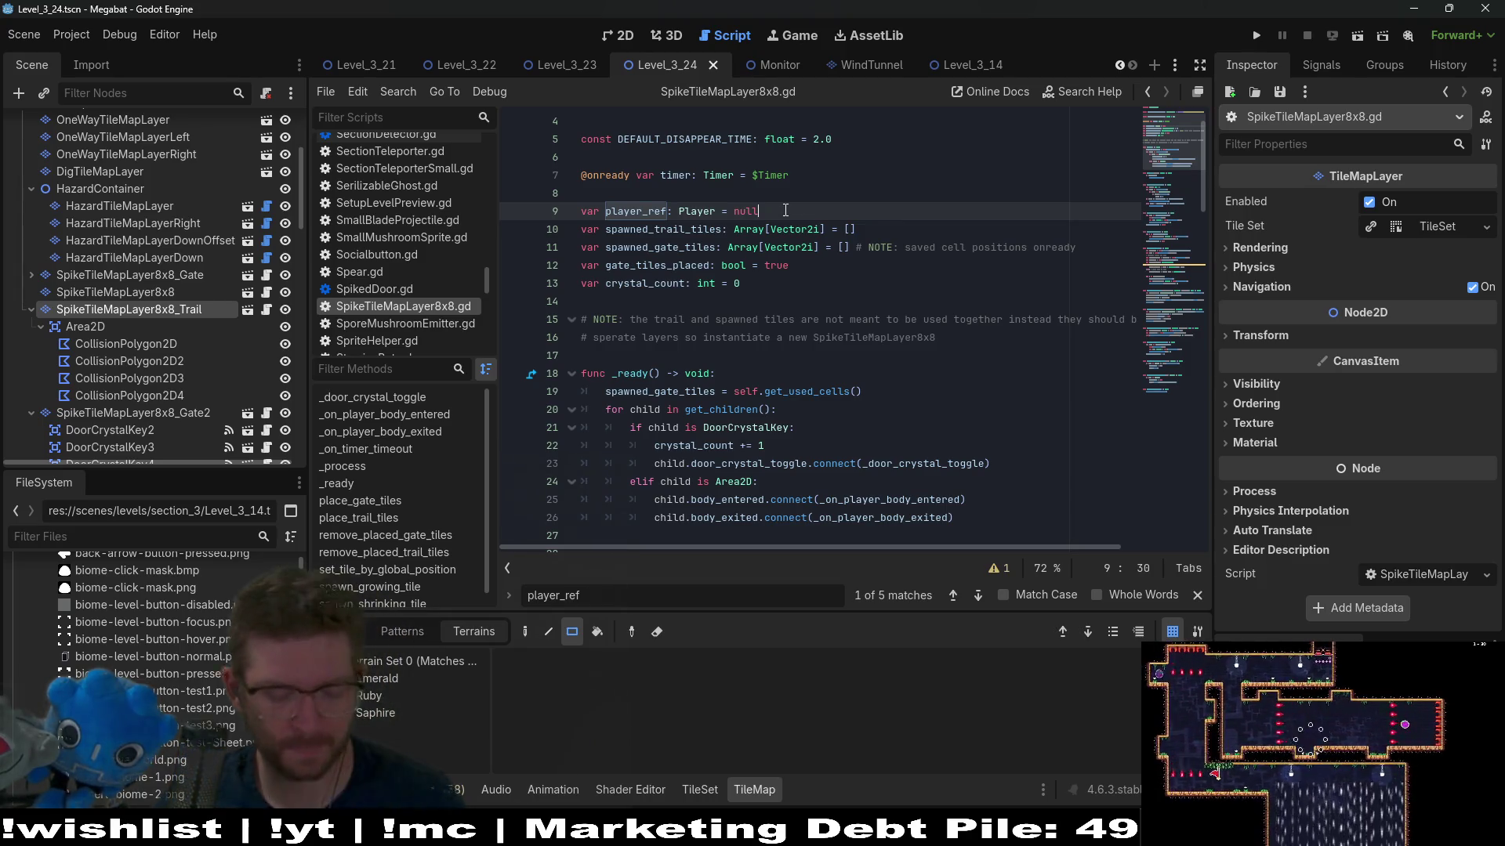
key(ctrl+shift+z)
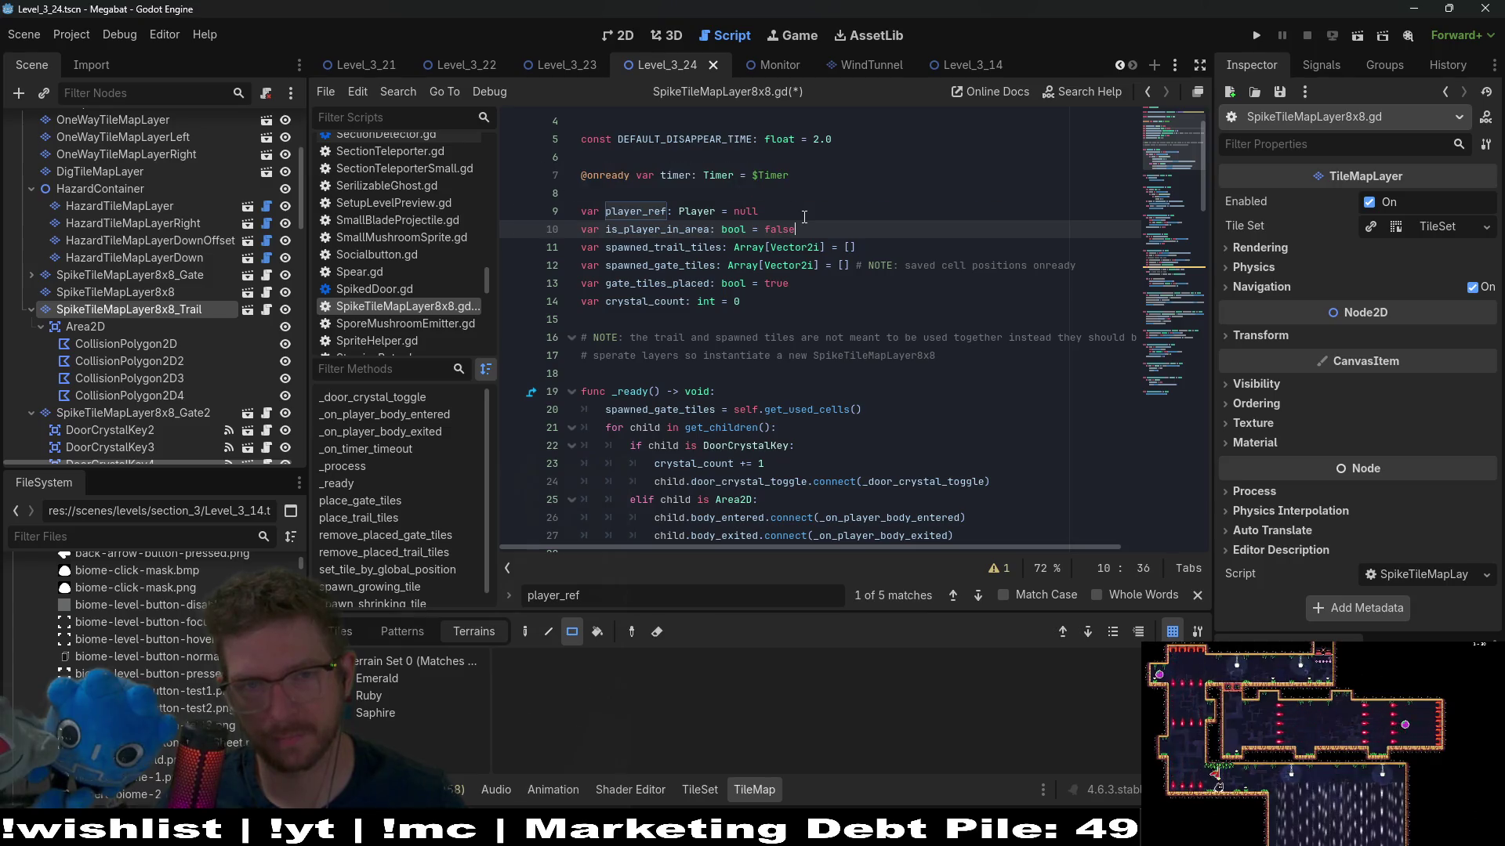
scroll(804, 217, down, 2)
key(ctrl+shift+z)
key(ctrl+shift+z)
key(ctrl+shift+z)
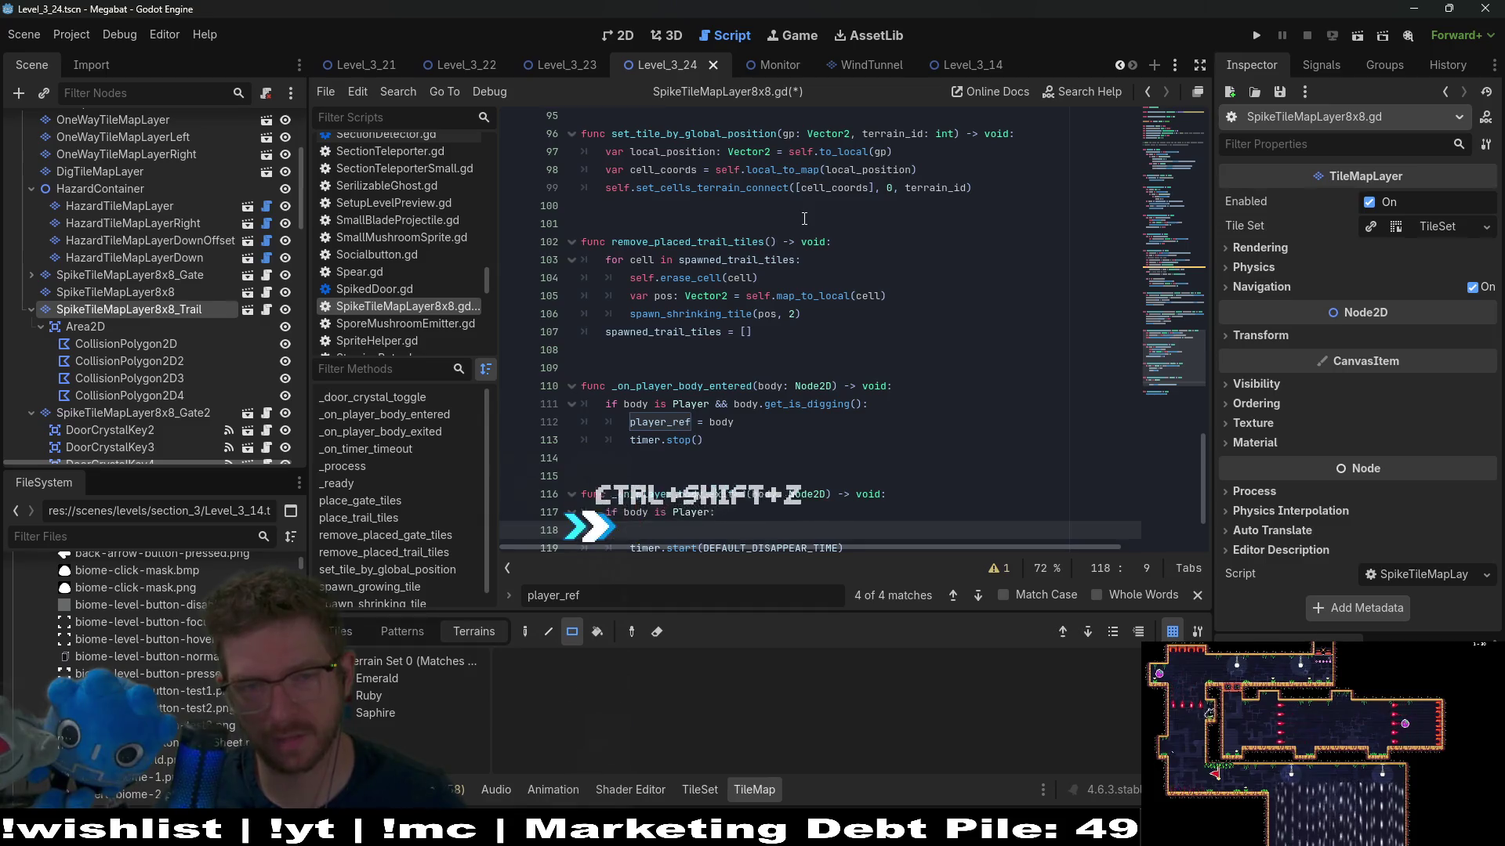
key(ctrl+shift+z)
key(ctrl+shift+z)
key(ctrl+shift+z)
key(ctrl+shift+z)
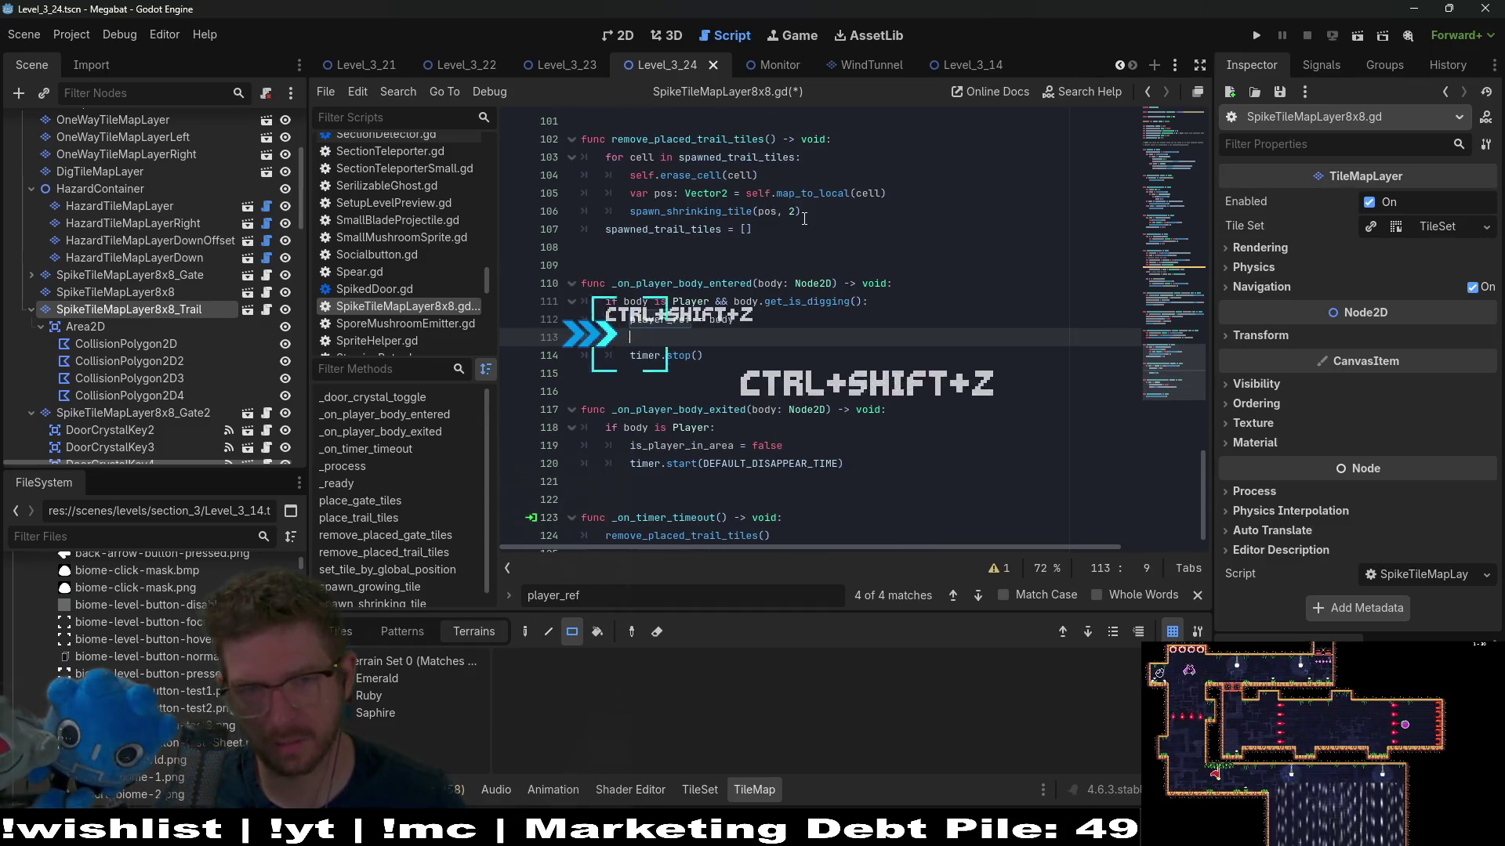
key(ctrl+shift+z)
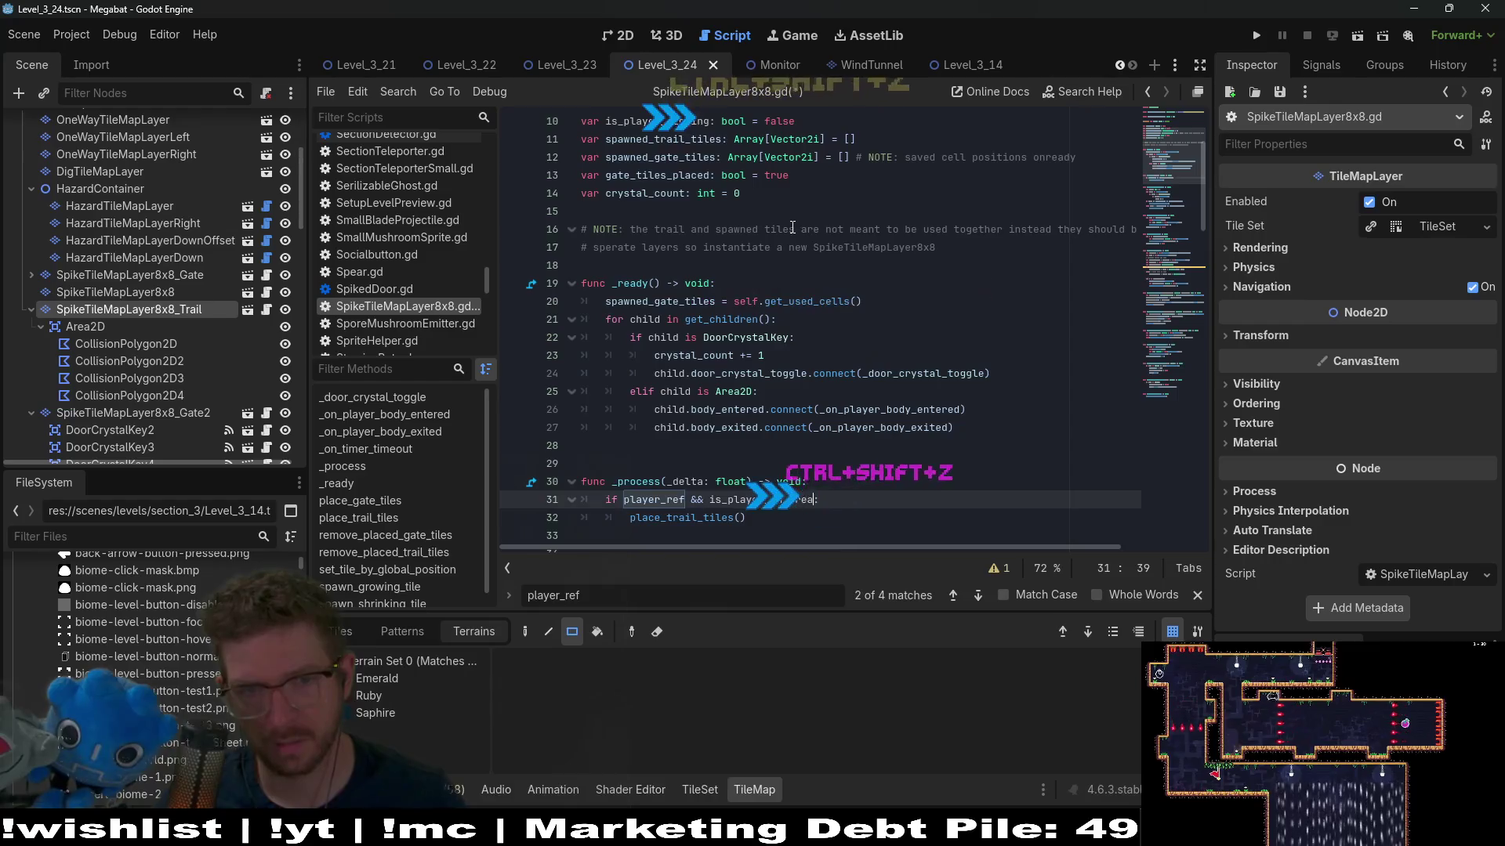
key(ctrl+z)
key(ctrl+z)
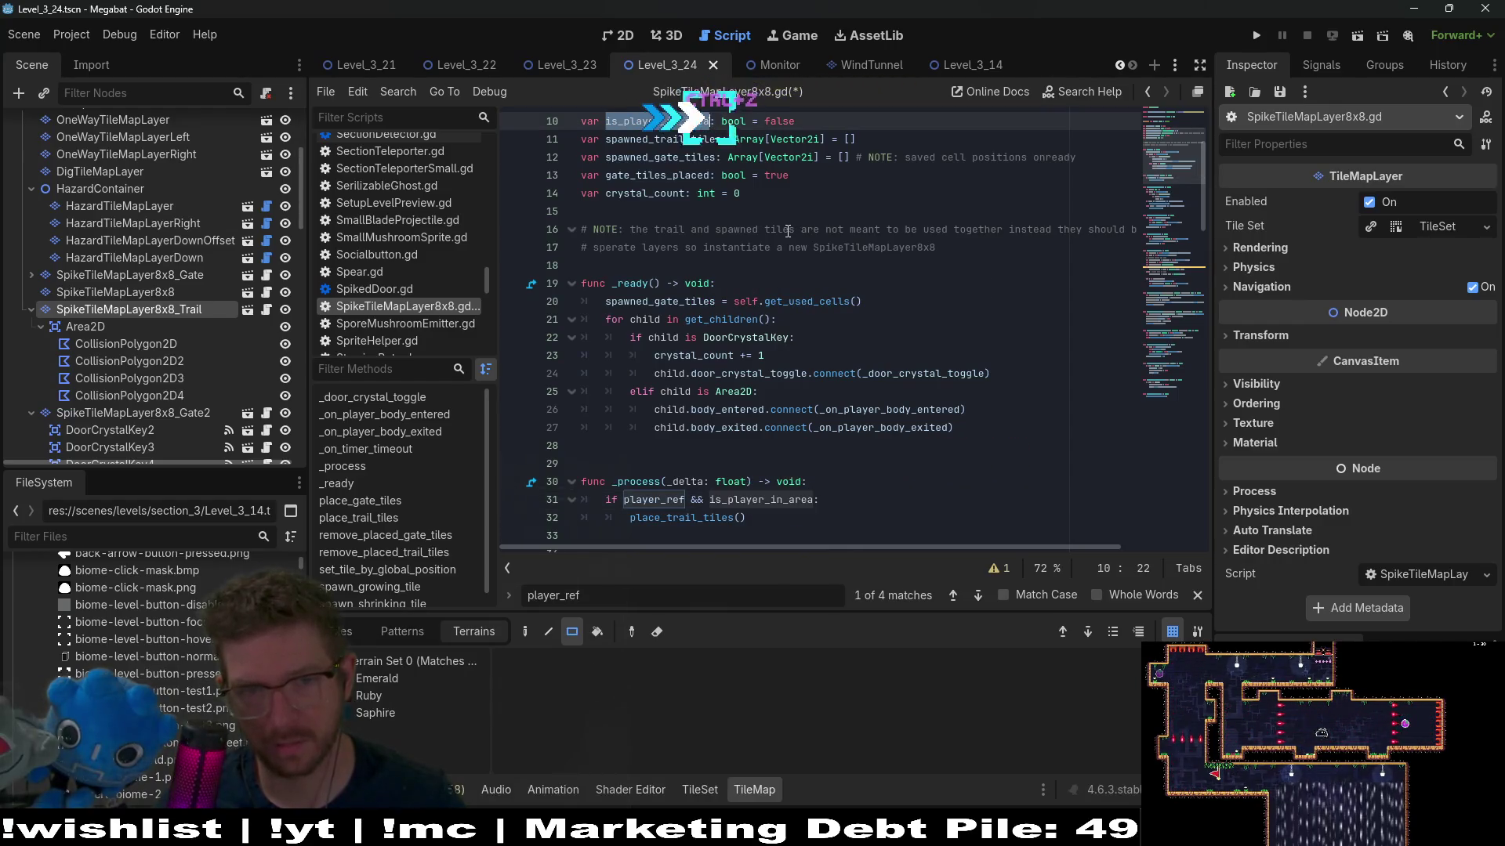
Step: Search the script for is_player_in_area occurrences and save the script
double_click(785, 494)
key(ctrl+f)
key(Return)
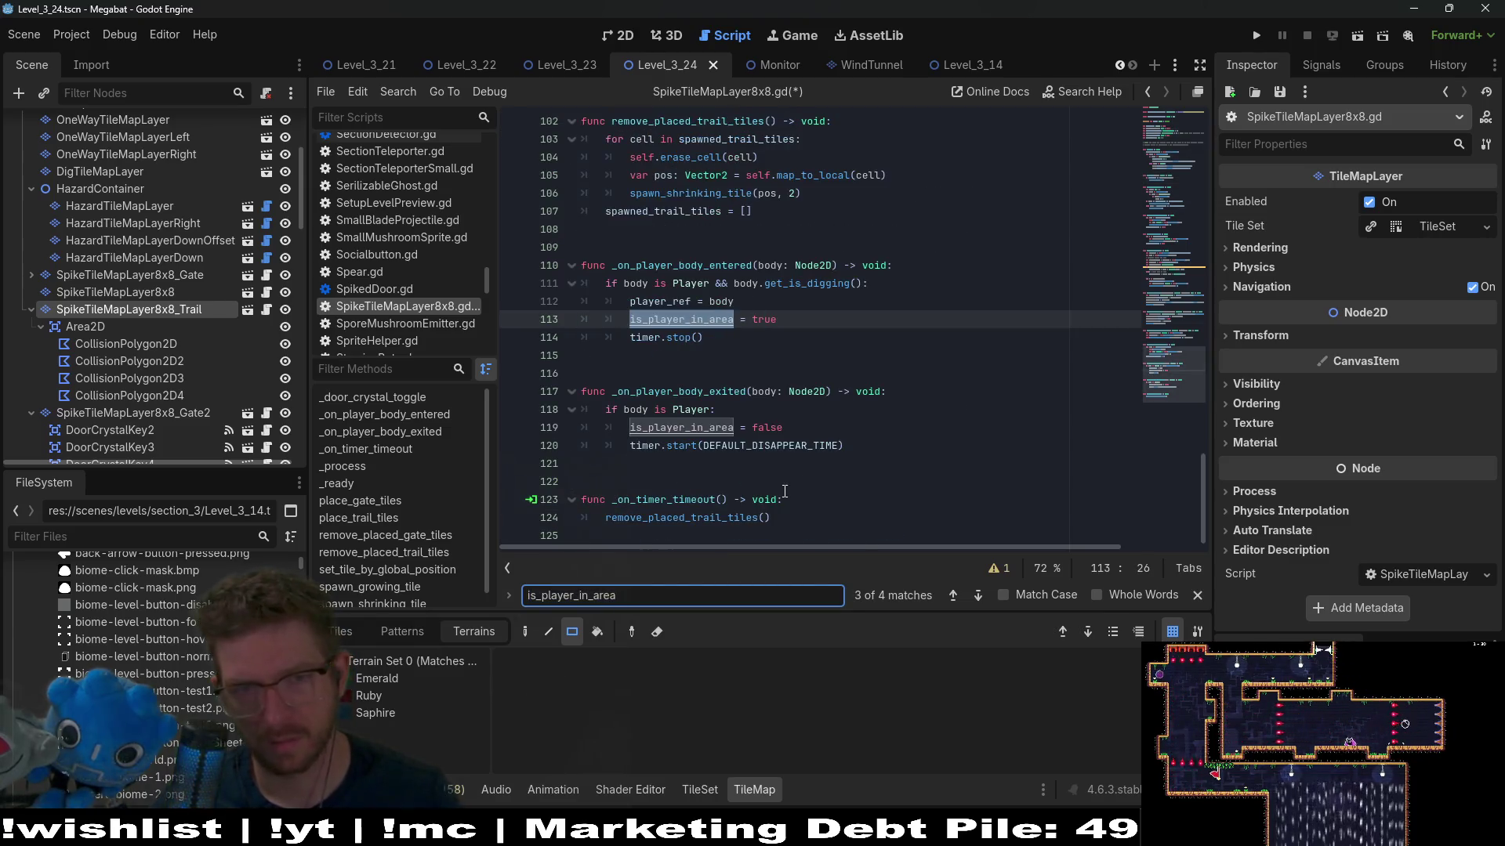
click(807, 429)
key(ctrl+s)
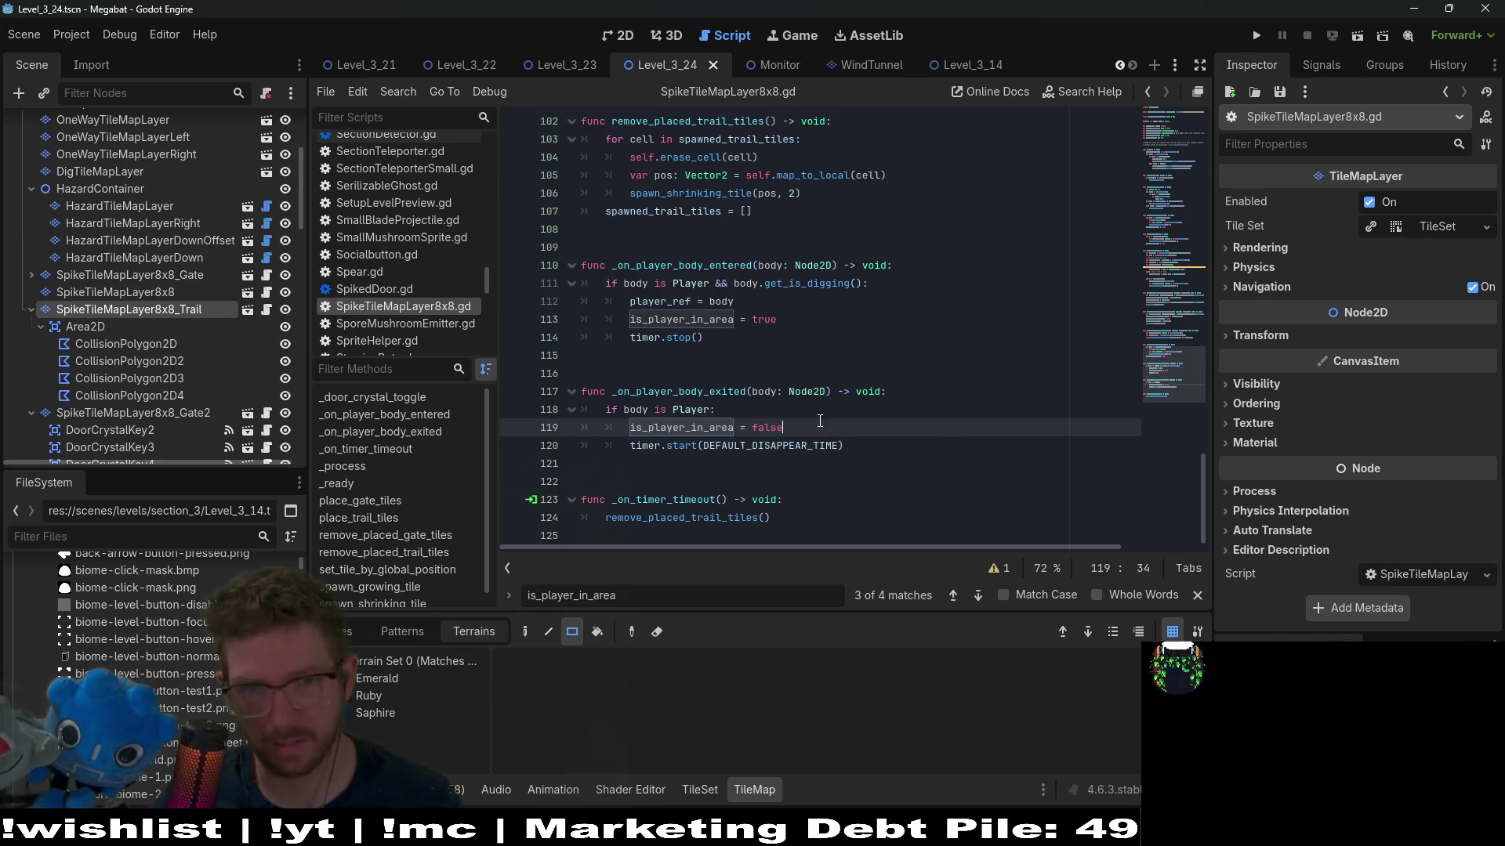
Step: Review the is_player_in_area and timer.start(DEFAULT_DISAPPEAR_TIME) lines 119–120, then return to _process
double_click(681, 430)
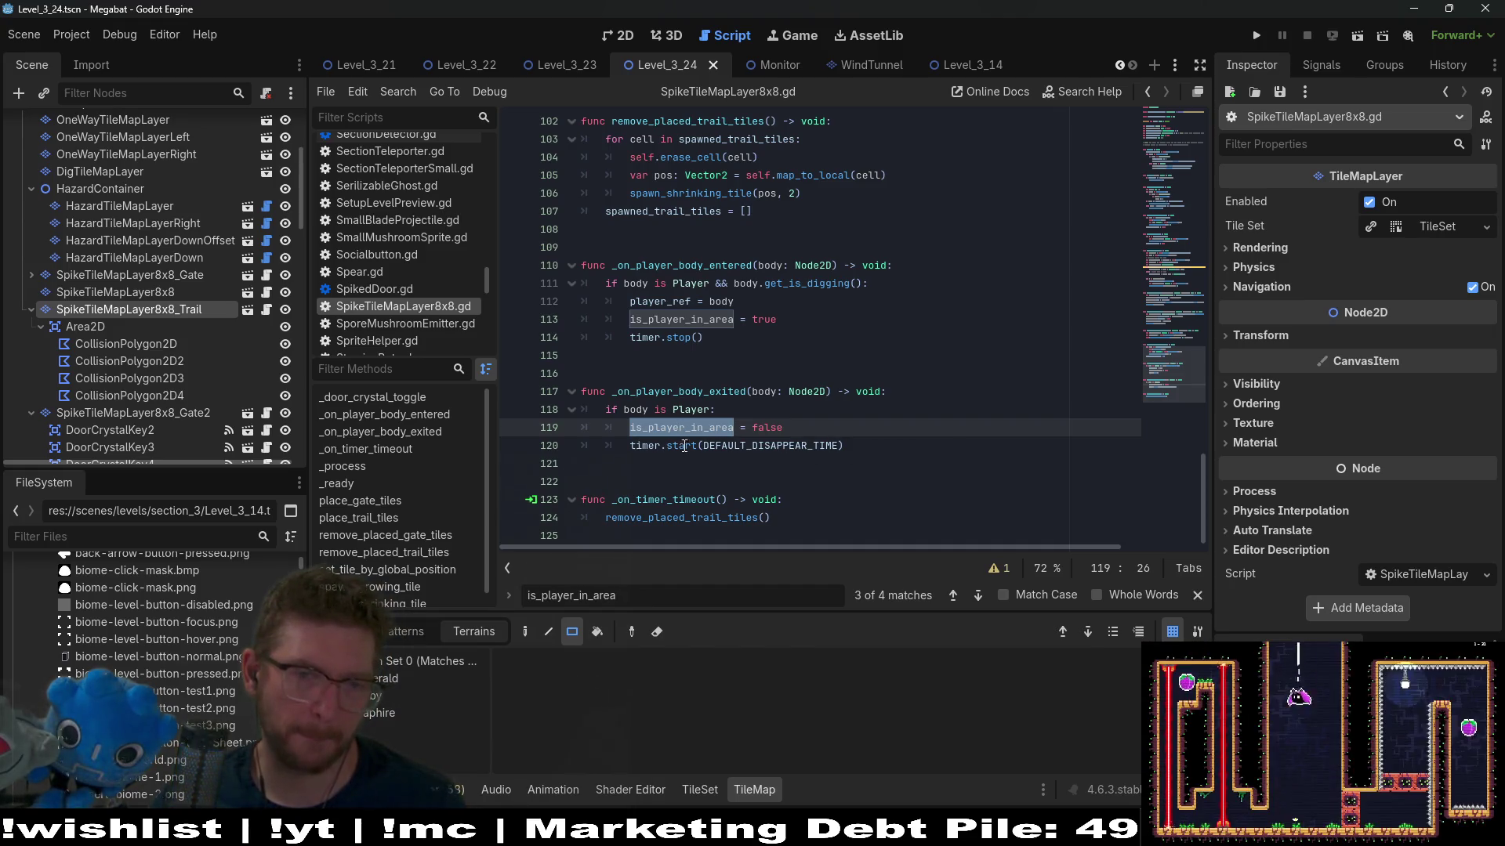
click(837, 429)
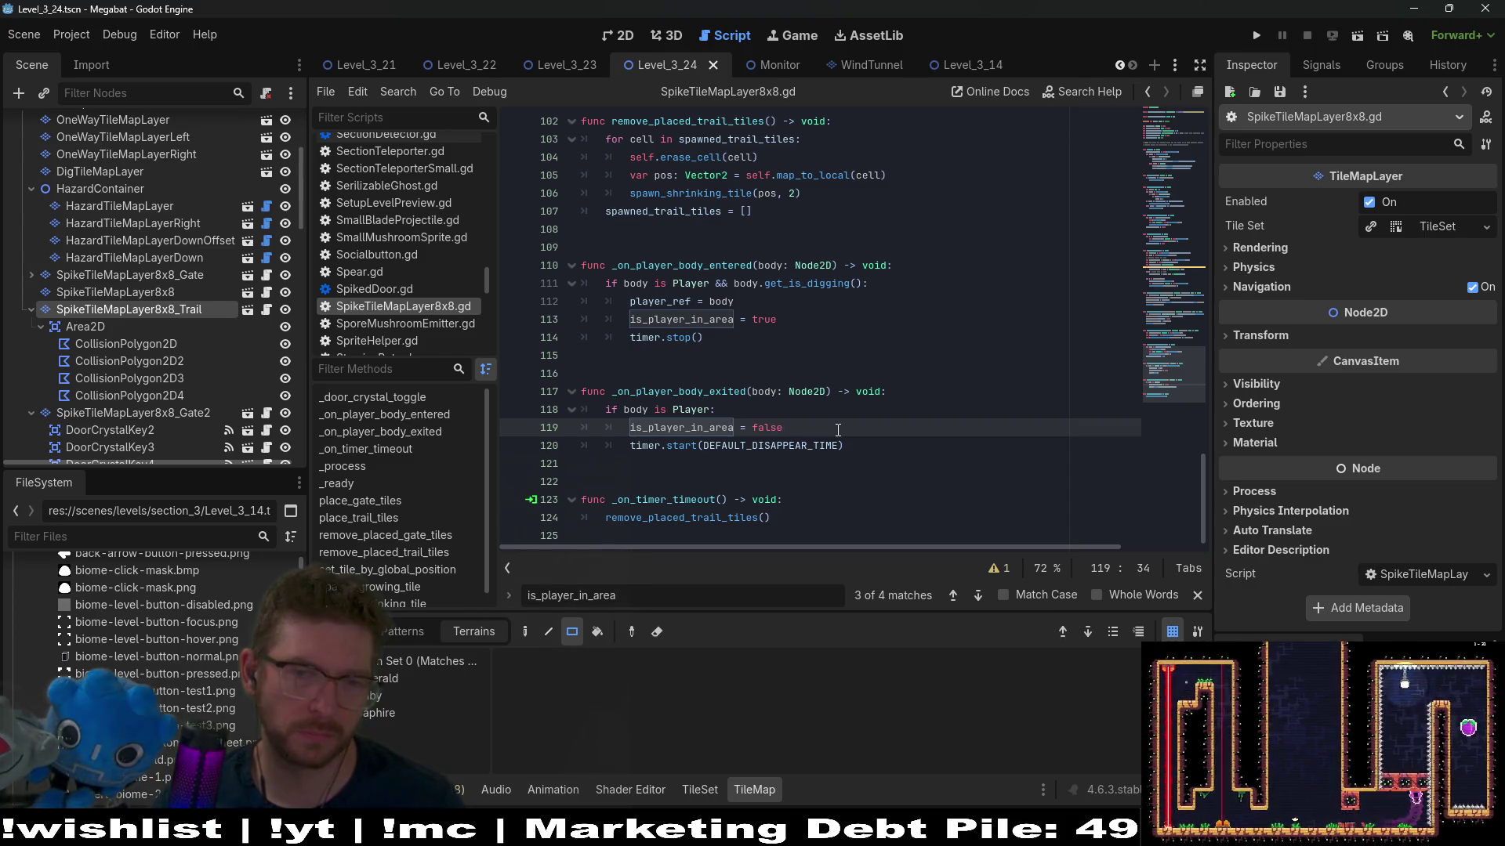
drag(844, 445, 633, 448)
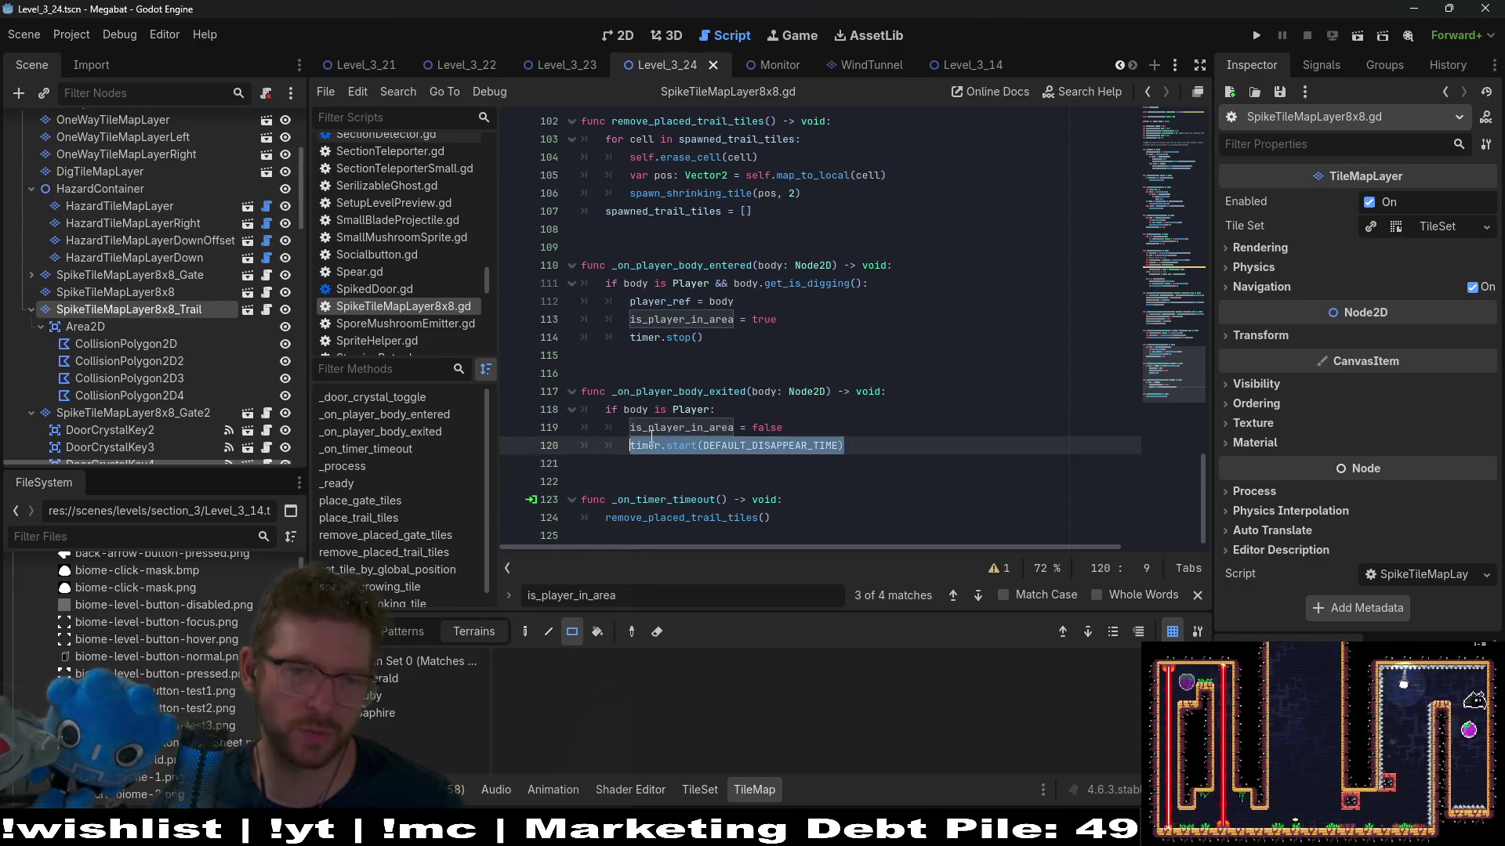
double_click(681, 428)
key(ctrl+c)
scroll(739, 364, up, 5)
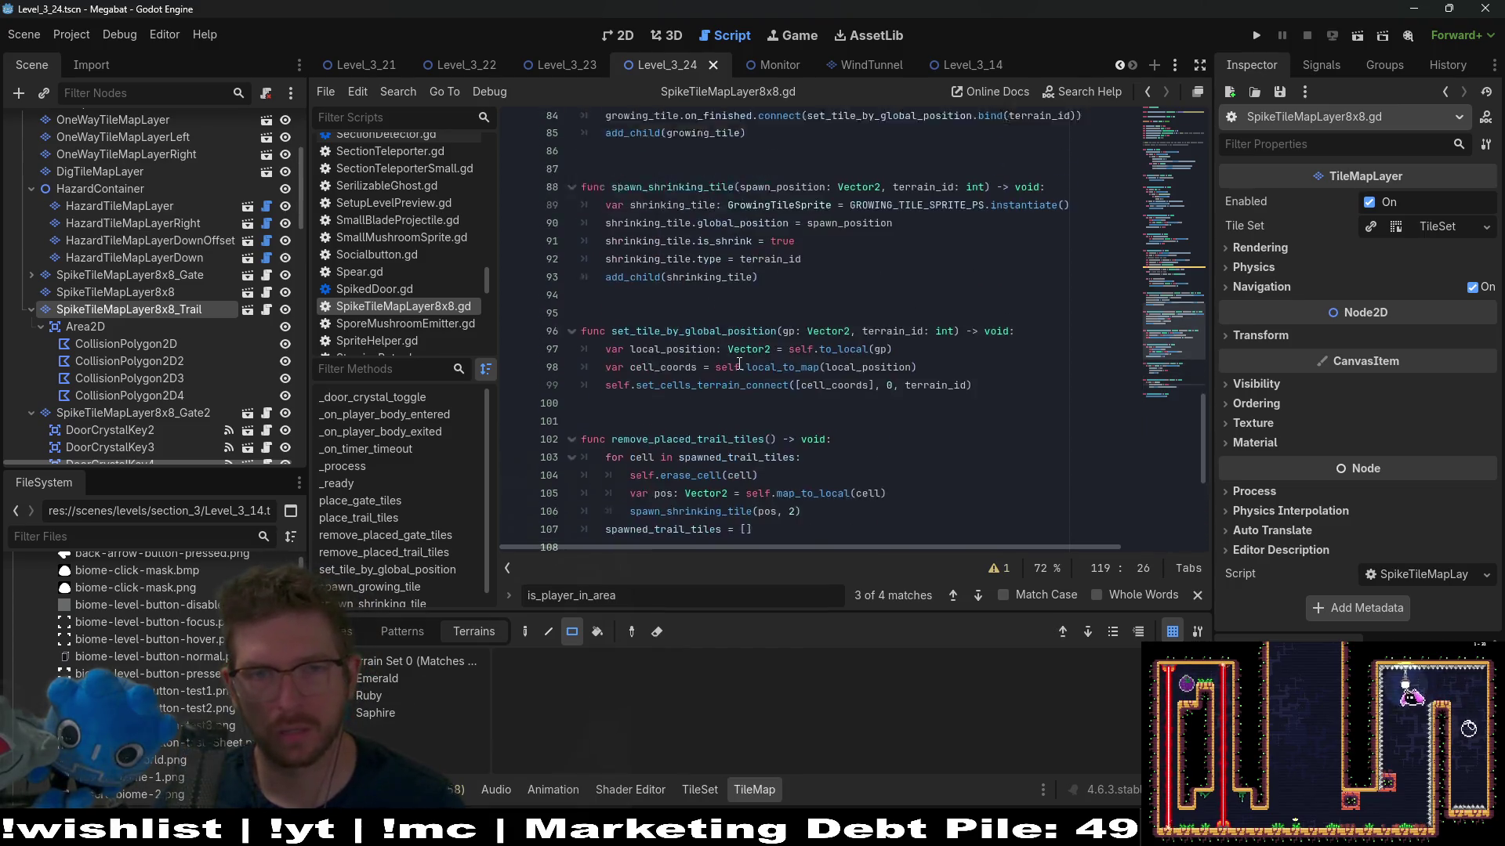
scroll(739, 364, up, 15)
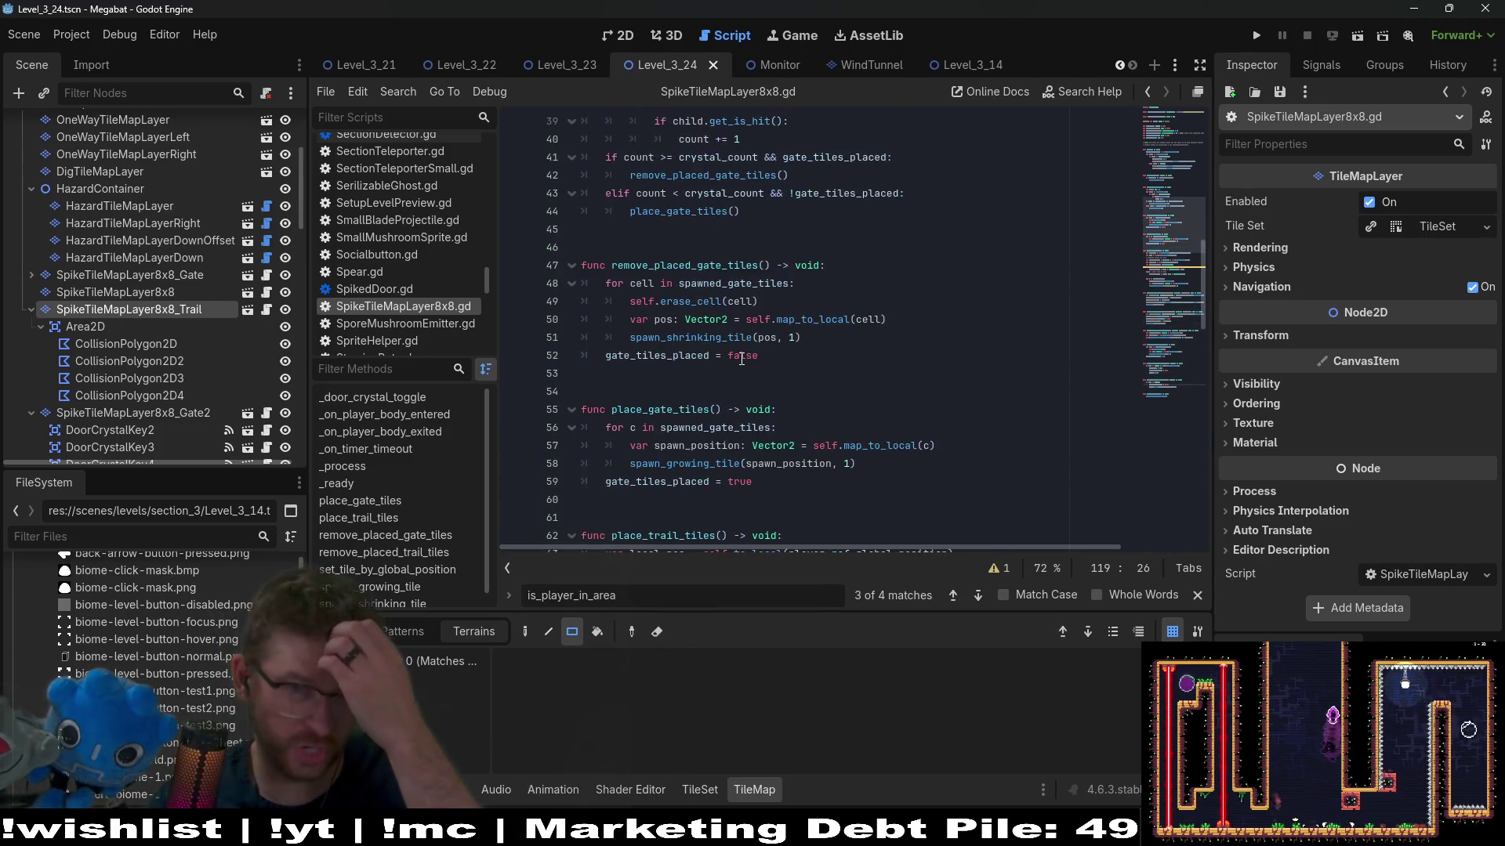
scroll(742, 359, up, 8)
click(798, 437)
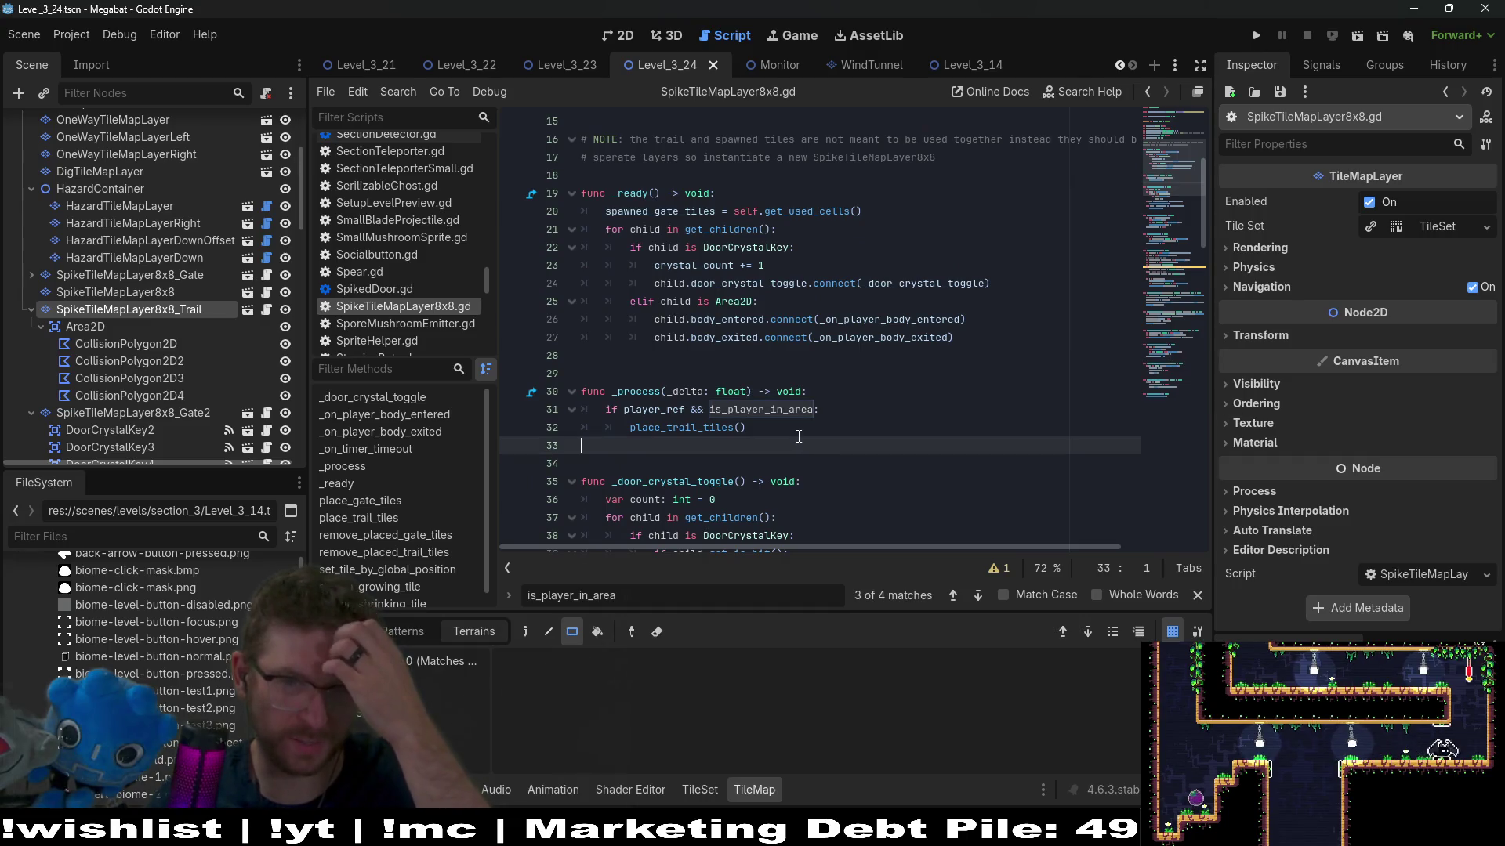
Step: On new line 33, write 'if is_player_in_area && player_ref.is_digging:' with a 'pass' body
key(Return)
key(BackSpace)
key(Tab)
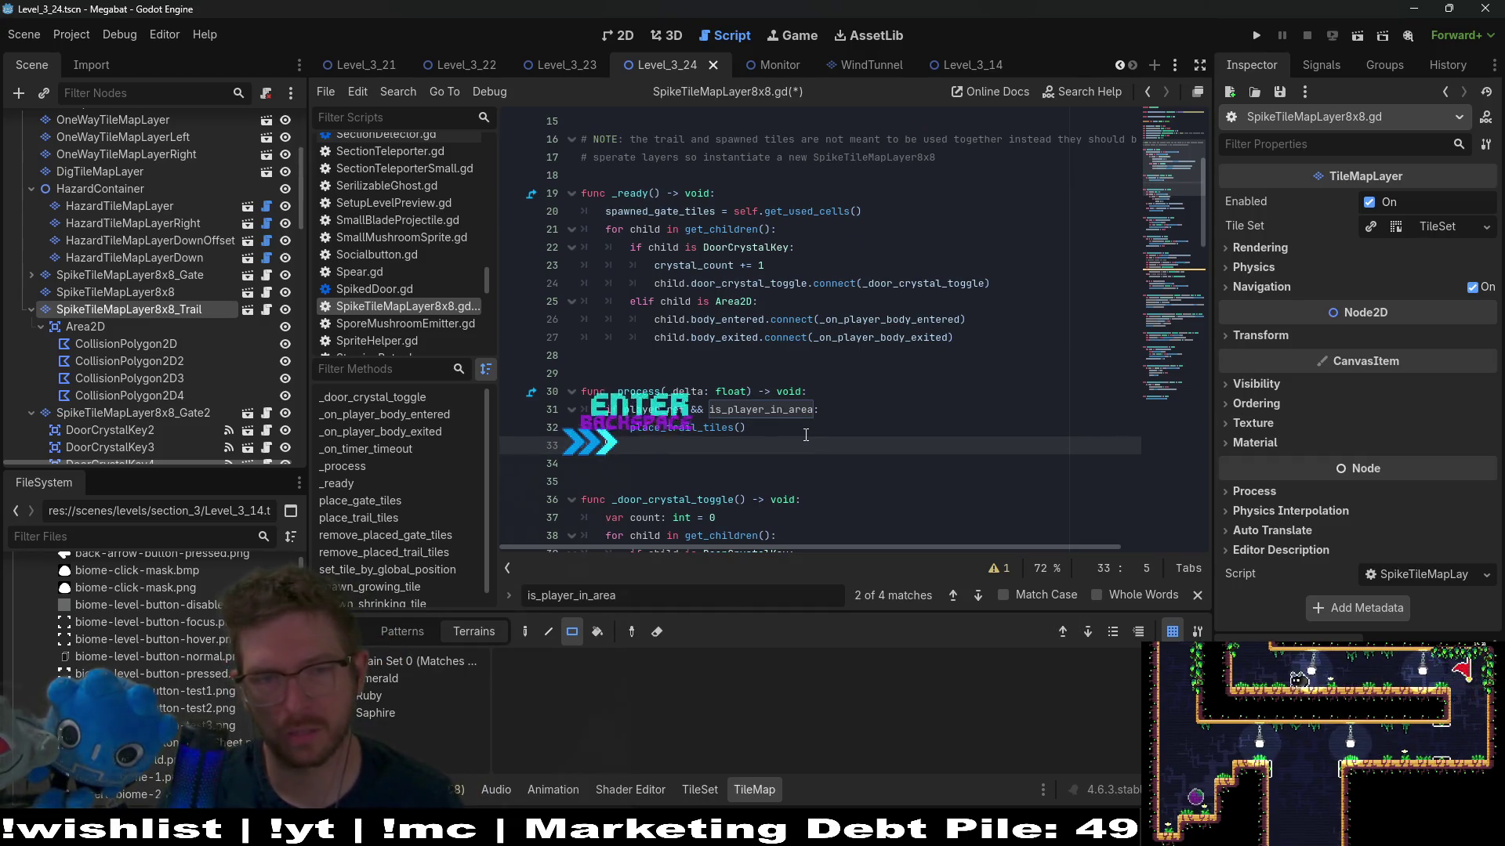
text(if is_player_in_area)
key(ctrl+v)
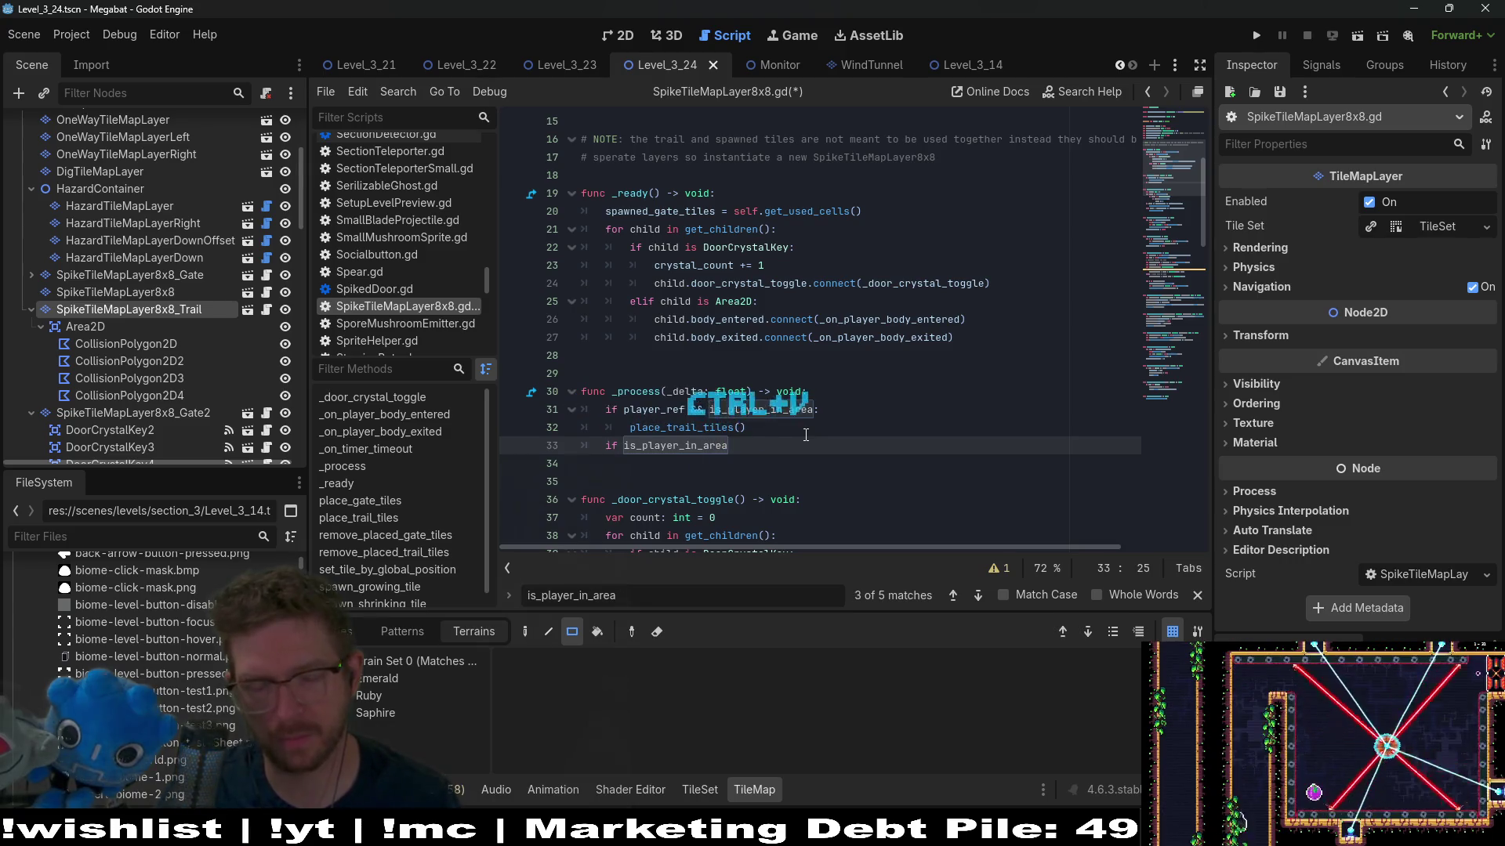
text(&& player_re)
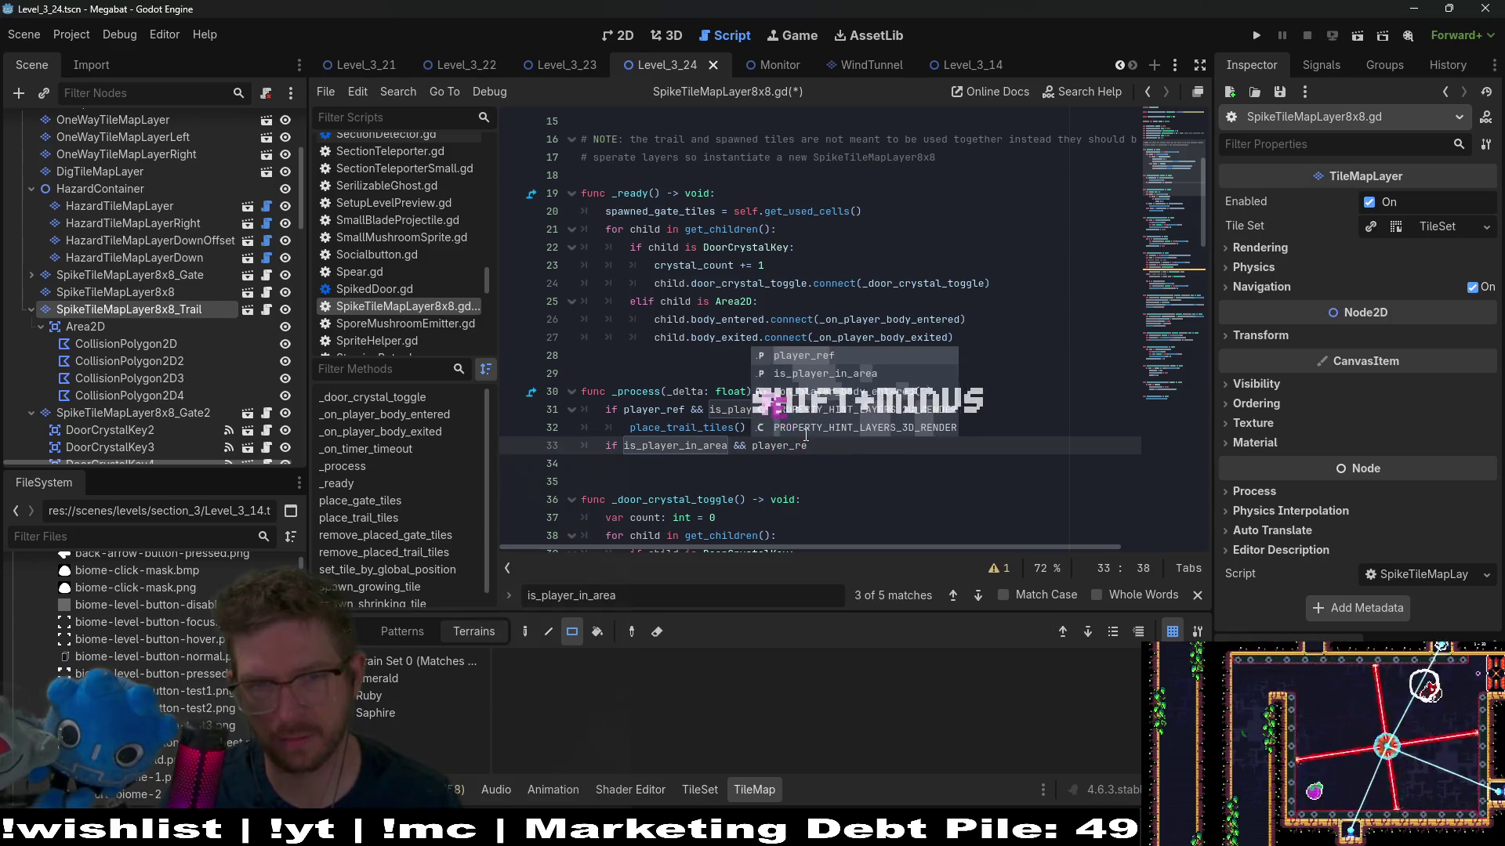
key(Return)
text(.is)
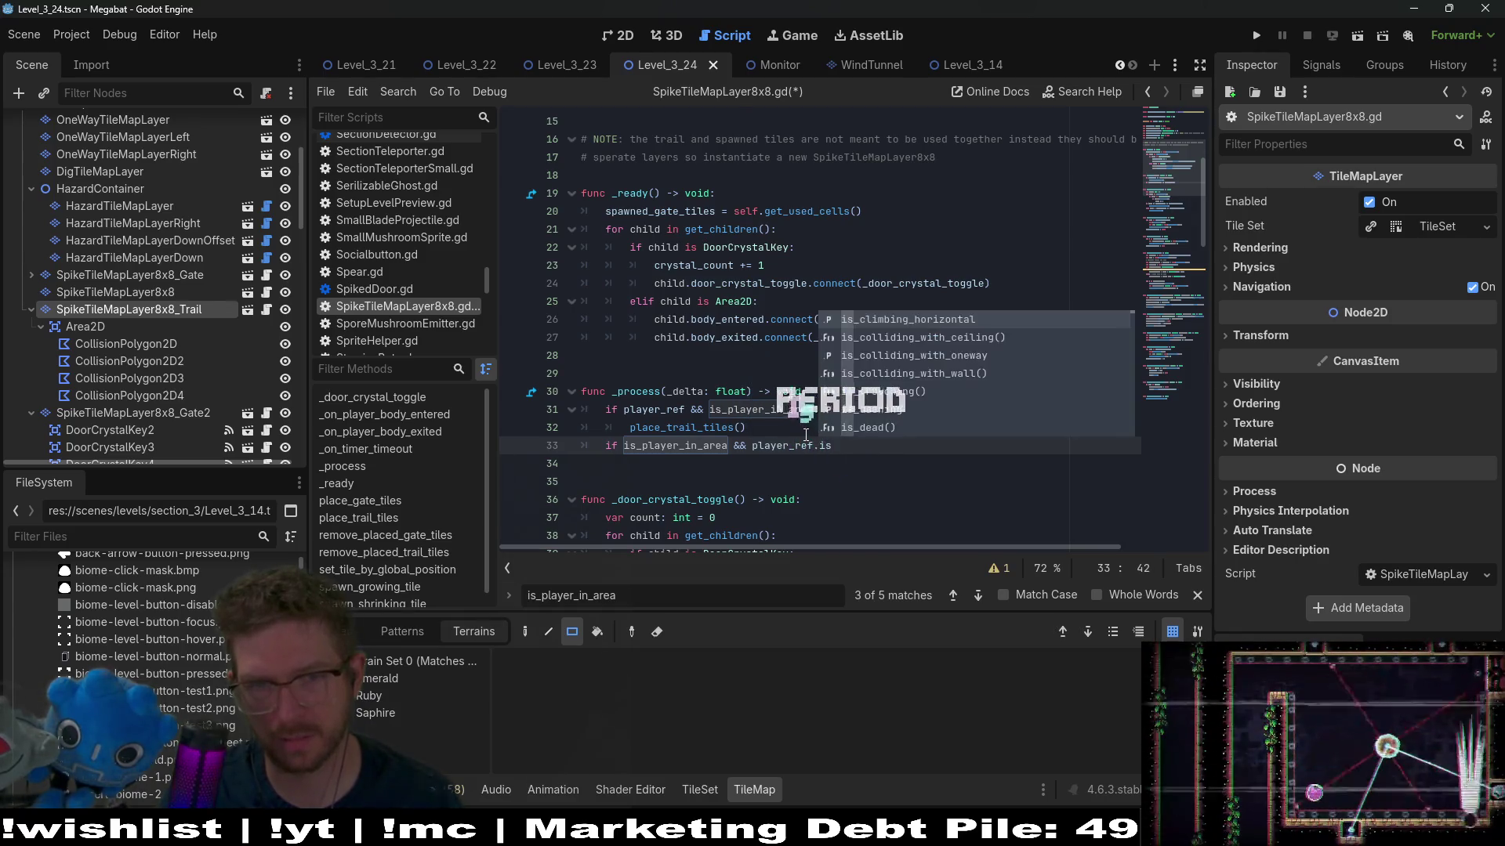
text(_no)
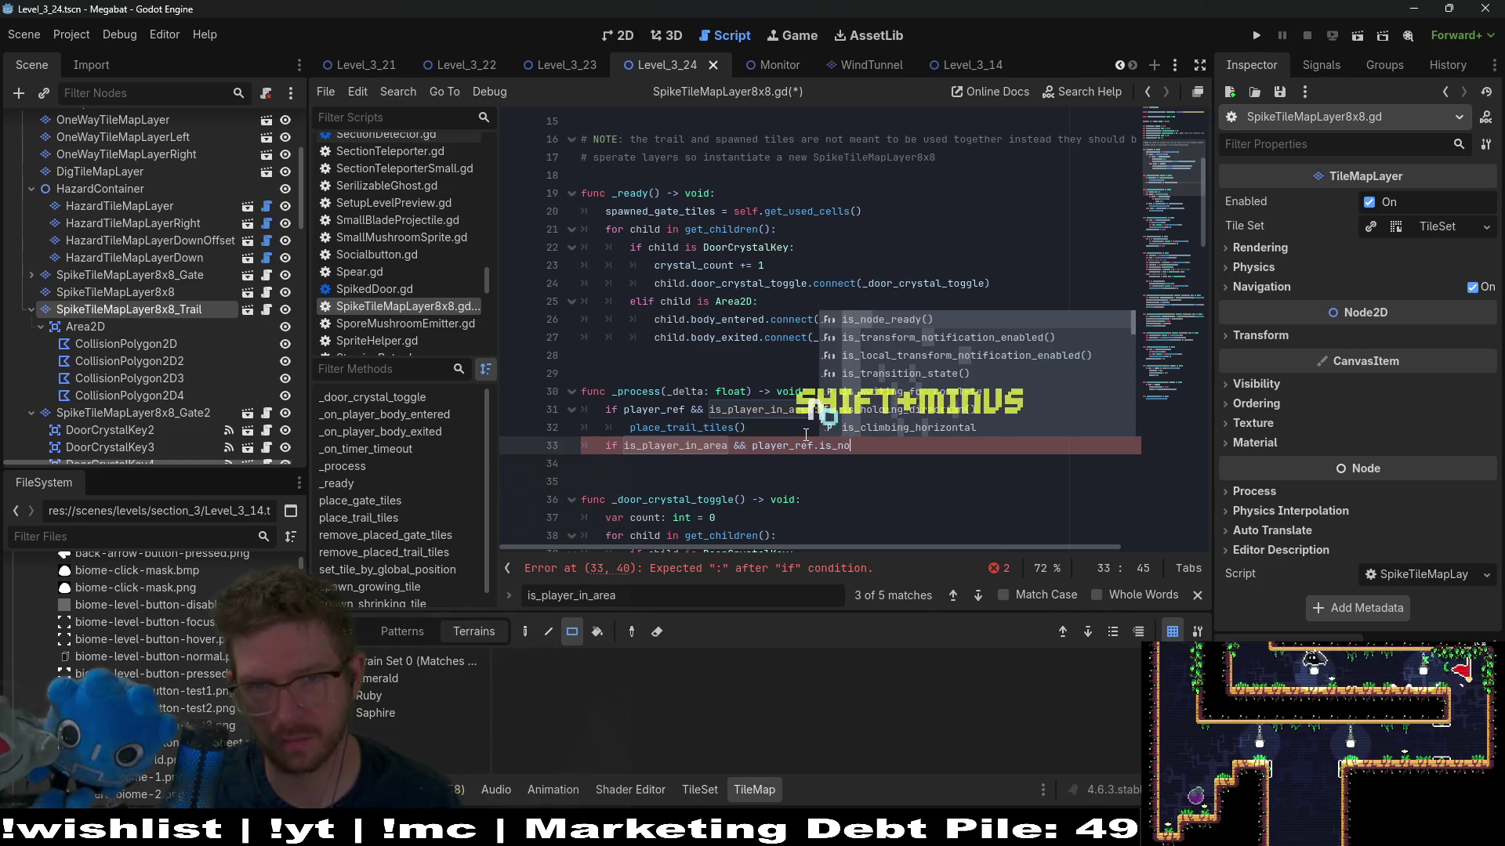
key(BackSpace)
key(BackSpace)
key(BackSpace)
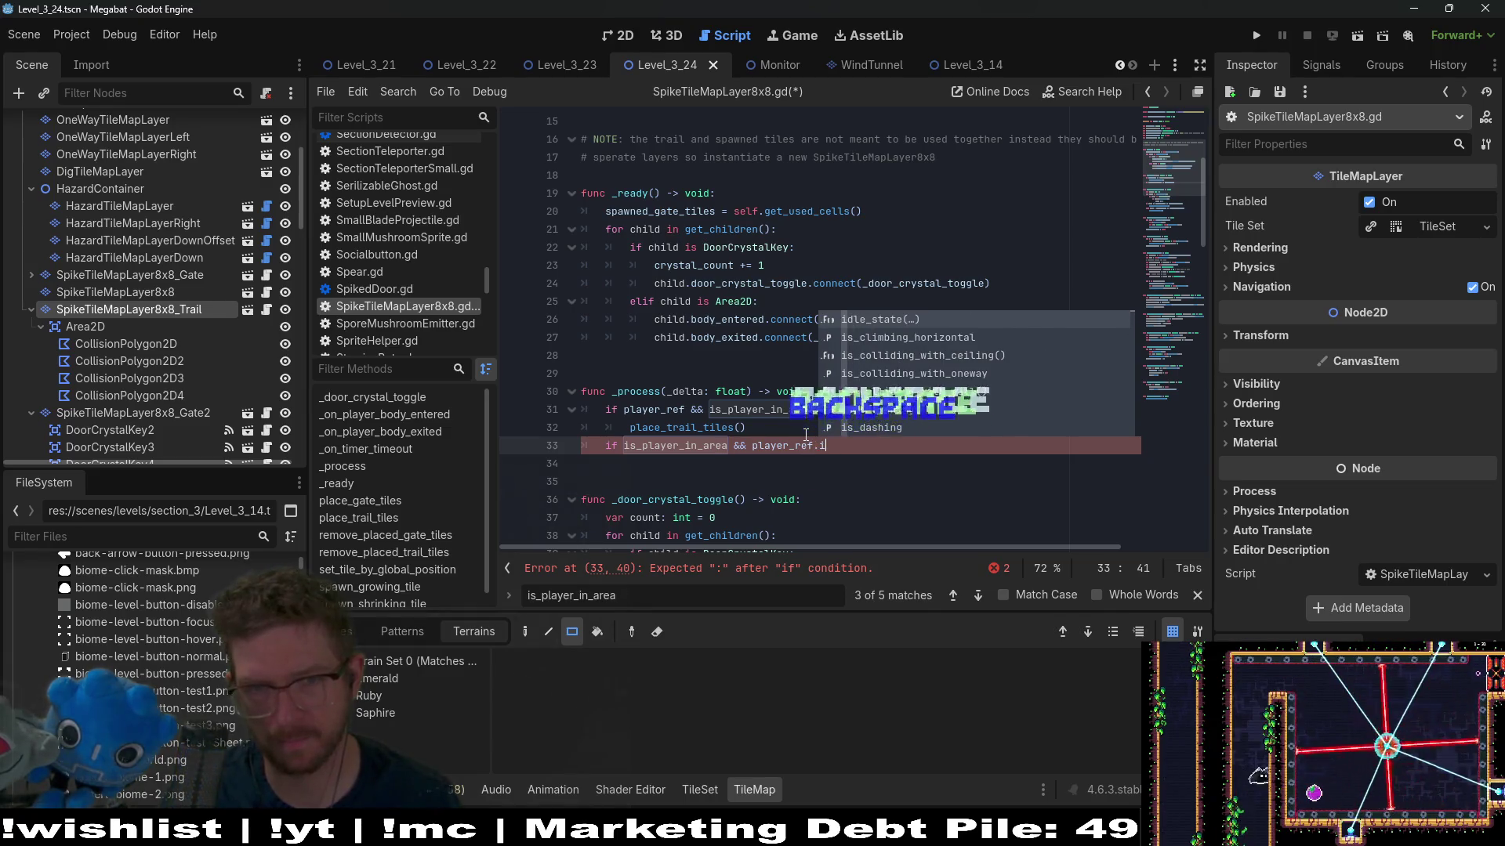
key(BackSpace)
key(BackSpace)
text(.is)
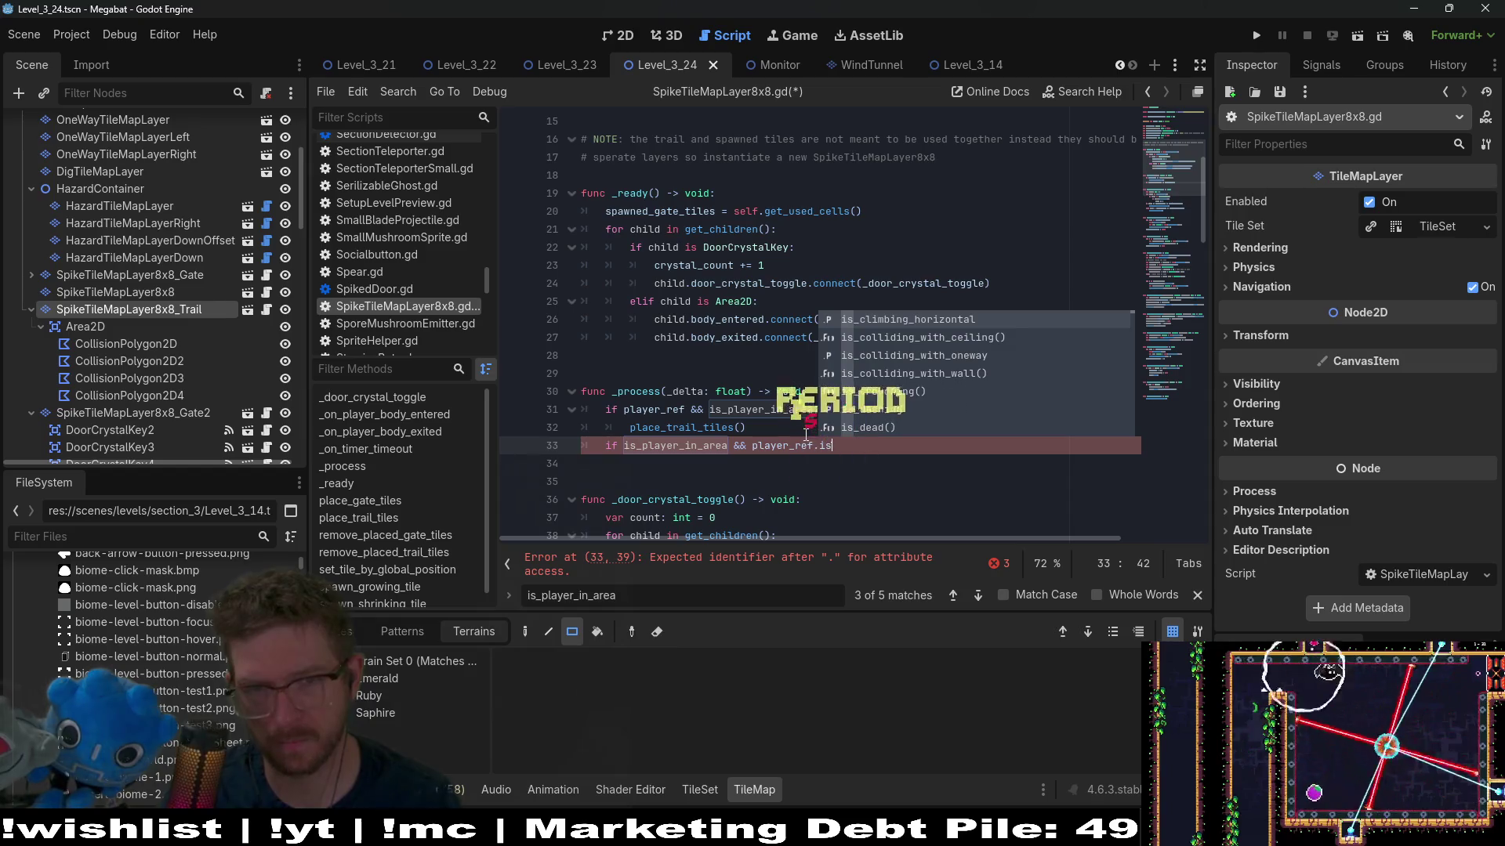
text(_)
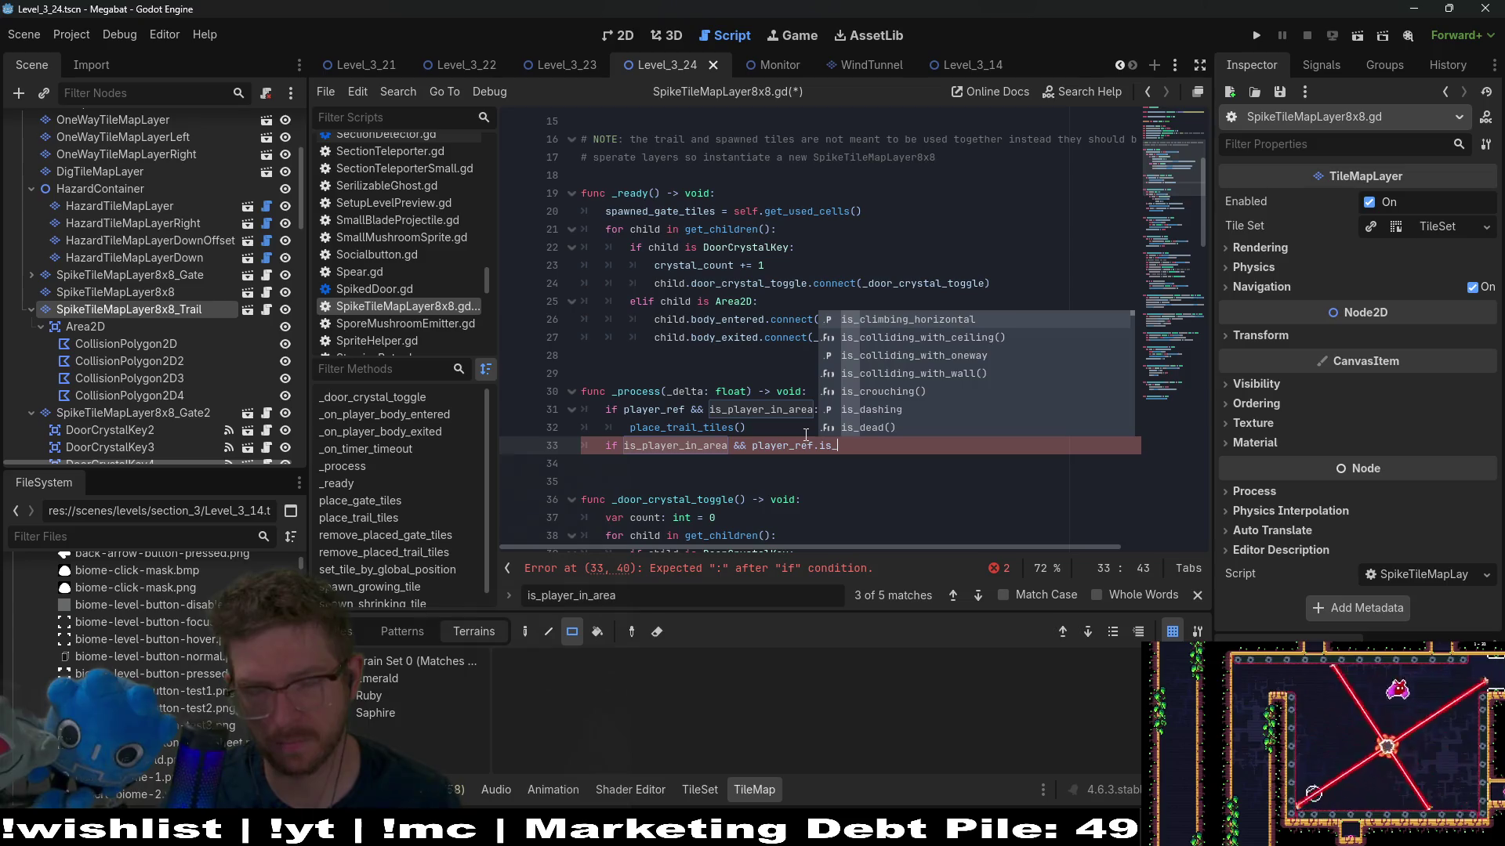
text(digging)
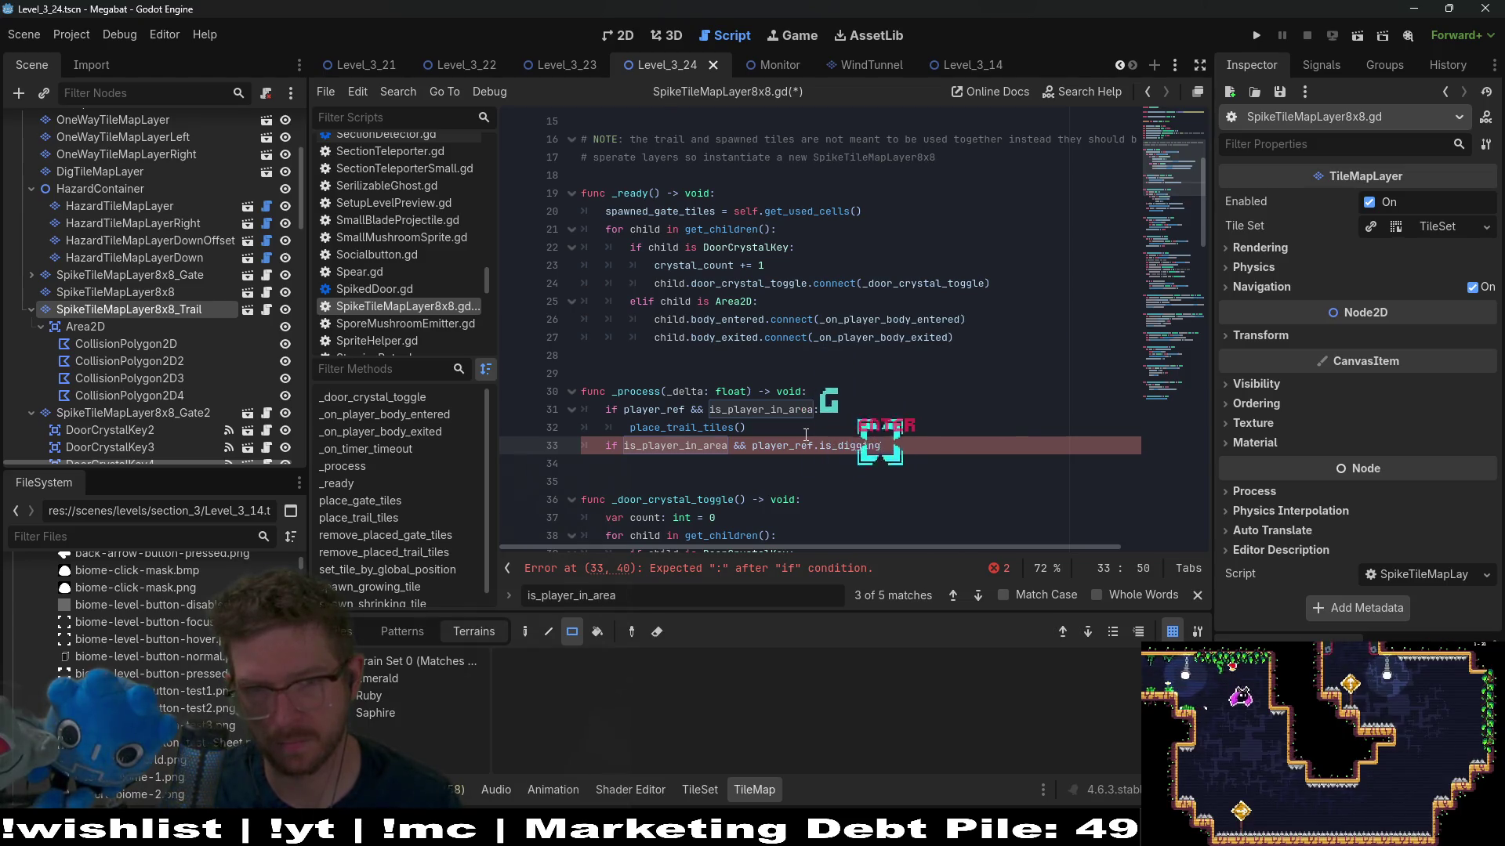
text(:)
key(Return)
text(pass)
Step: Change the condition to 'is_player_in_area && player_ref && !player_ref.is_digging' and save
key(Up)
key(ctrl+Right)
key(ctrl+Right)
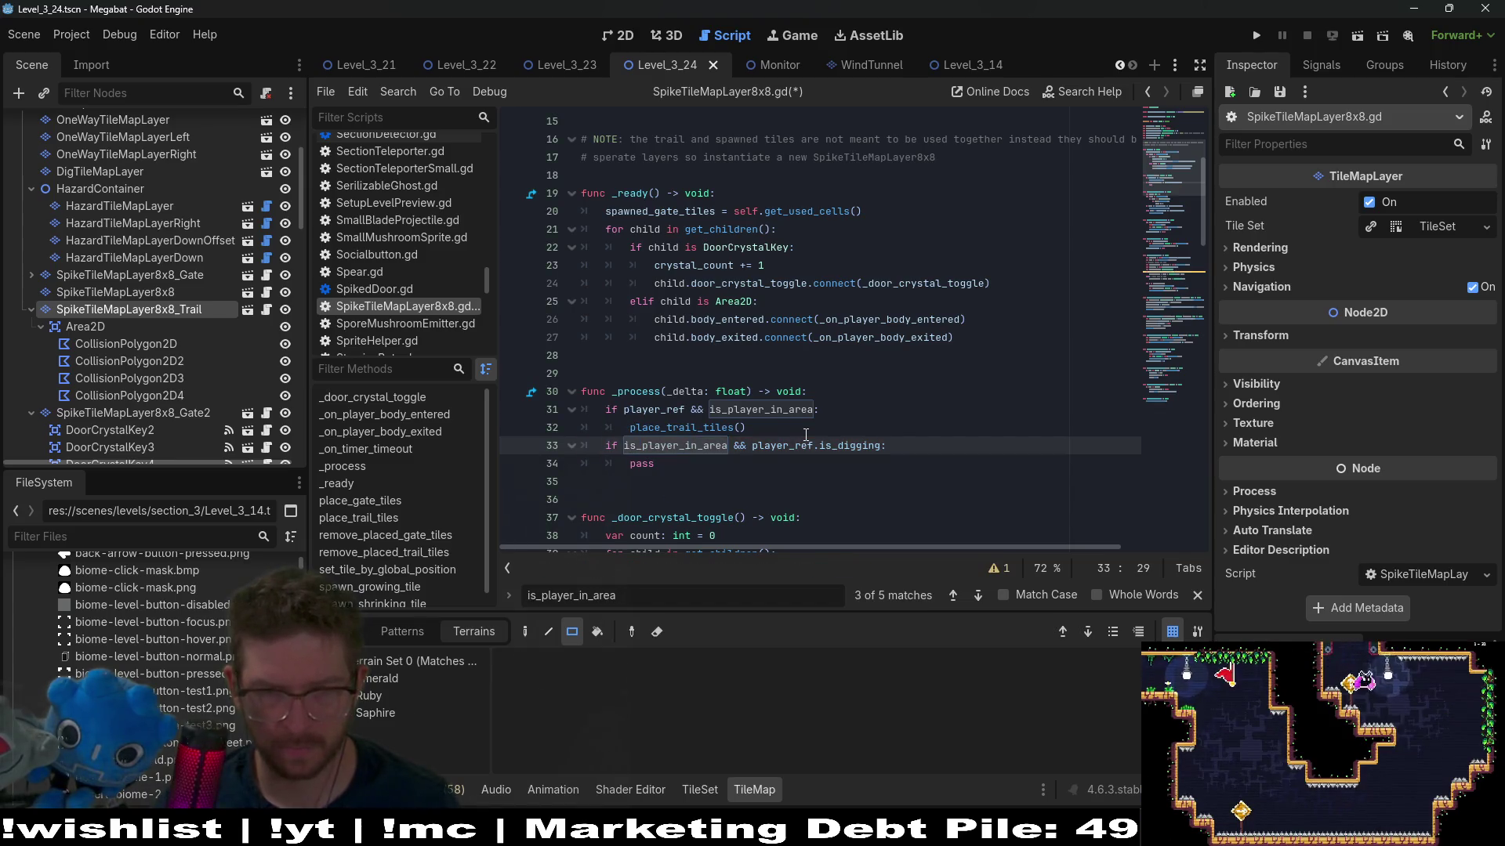
text(!)
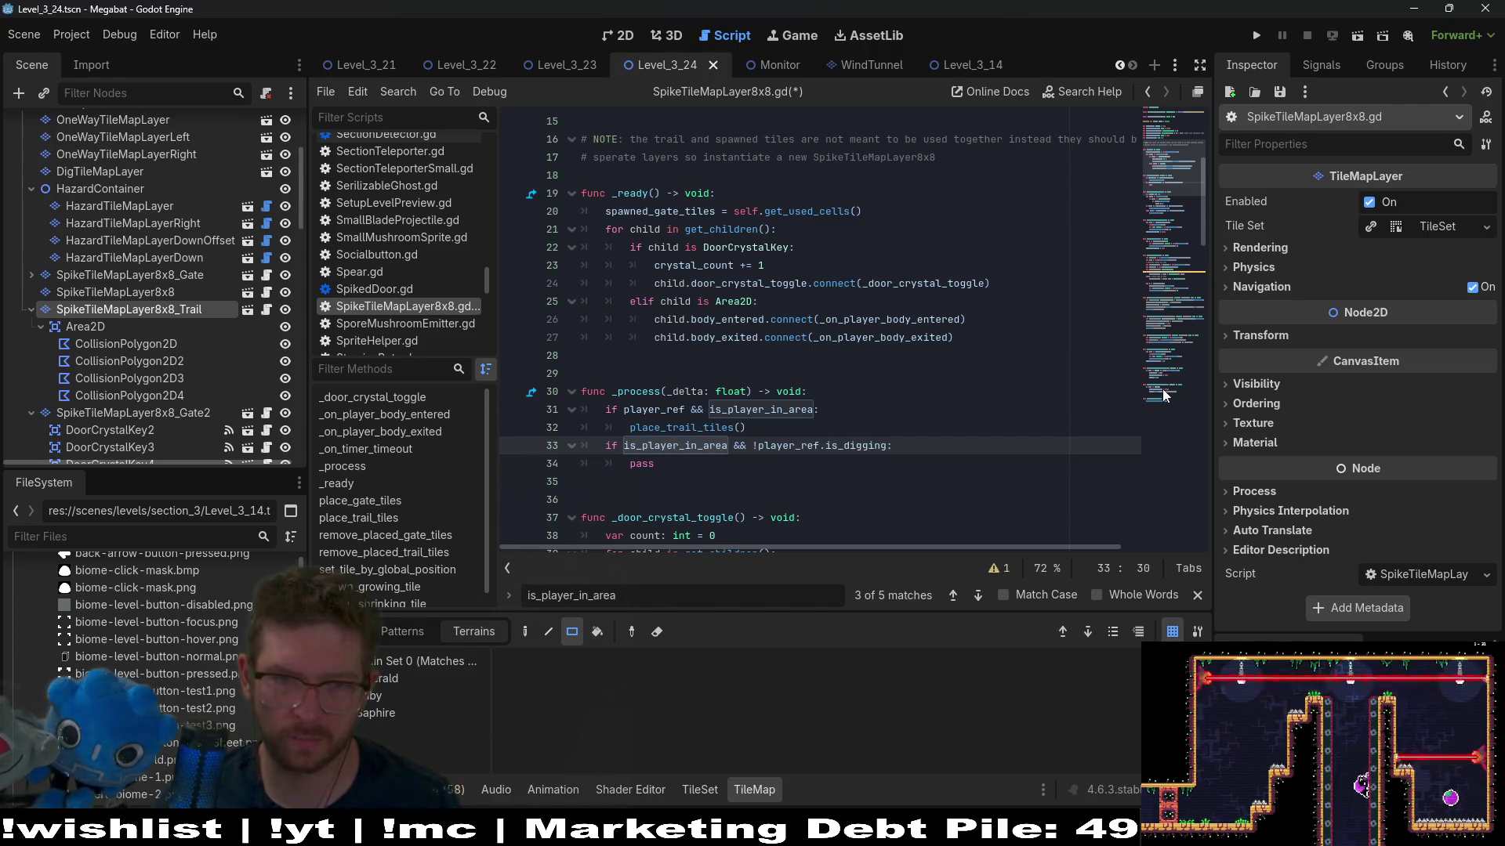
double_click(806, 445)
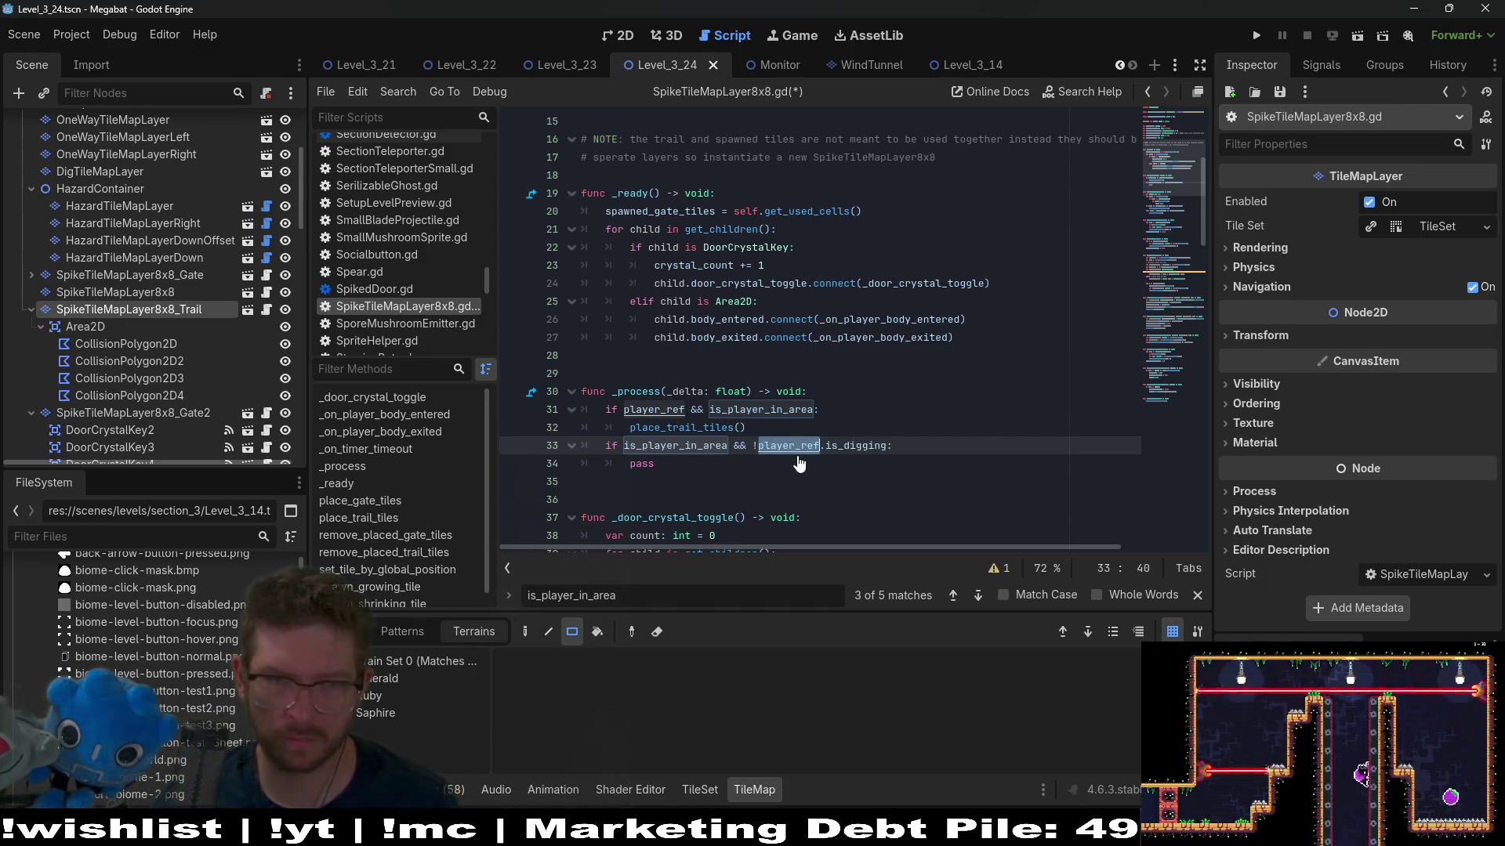
key(Left)
key(Left)
text(player_ref &&)
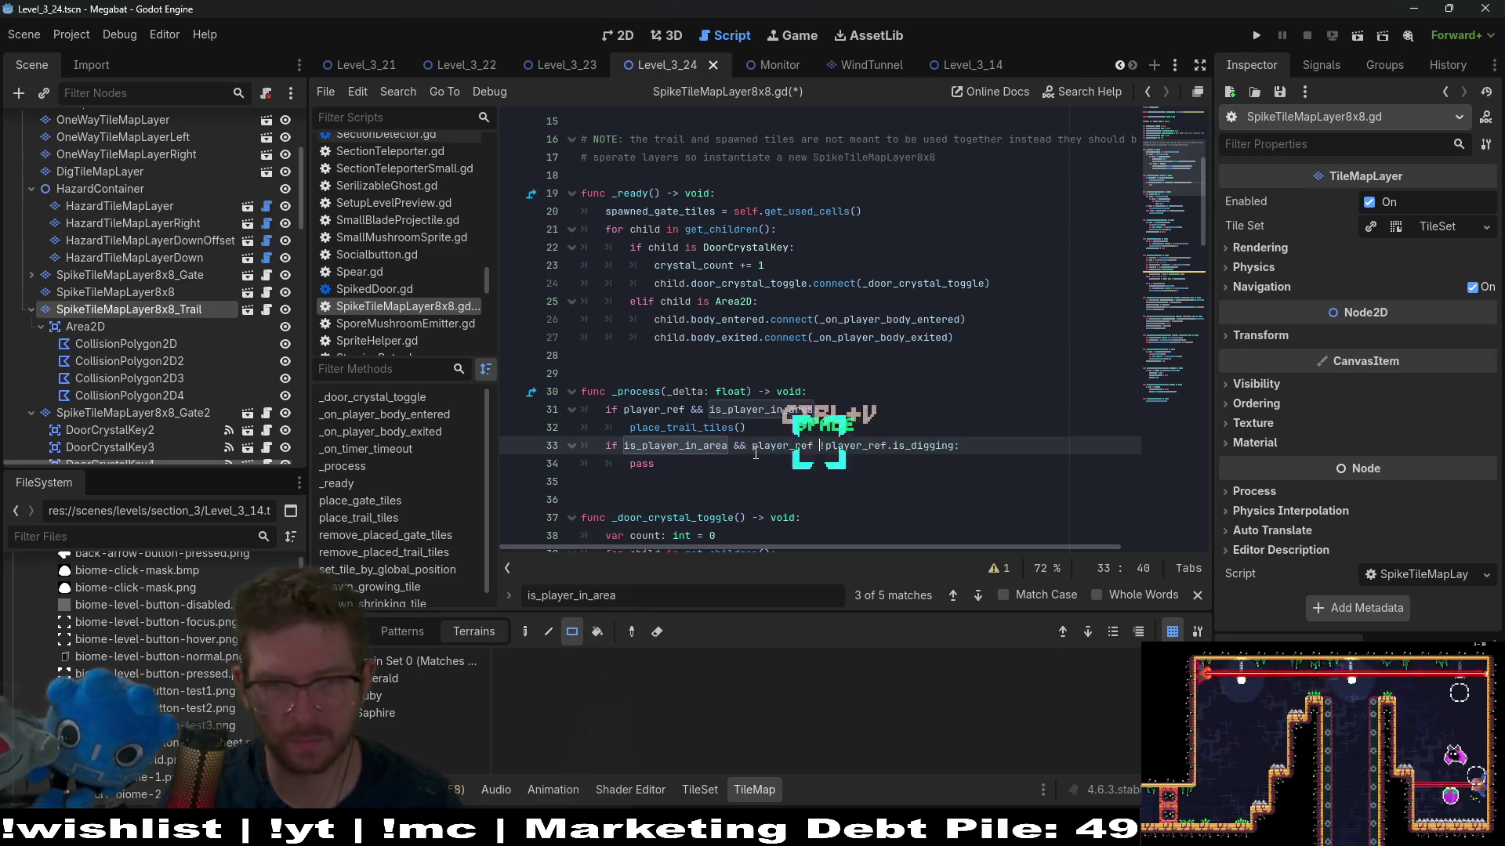
click(885, 445)
key(ctrl+s)
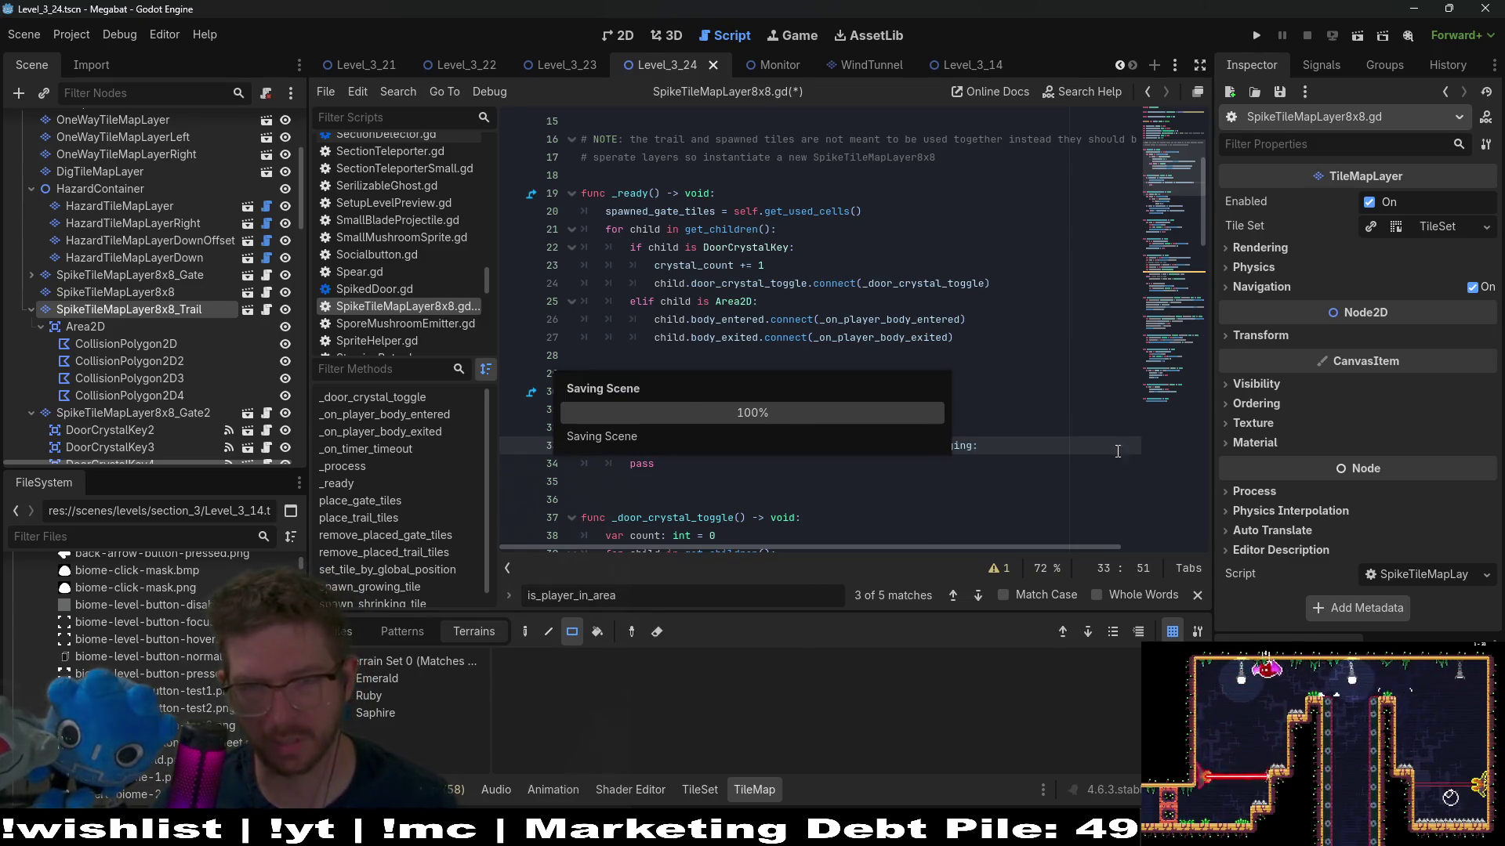
Step: Move timer.start(DEFAULT_DISAPPEAR_TIME) from the body-exited handler into _process, replacing 'pass'
click(1172, 279)
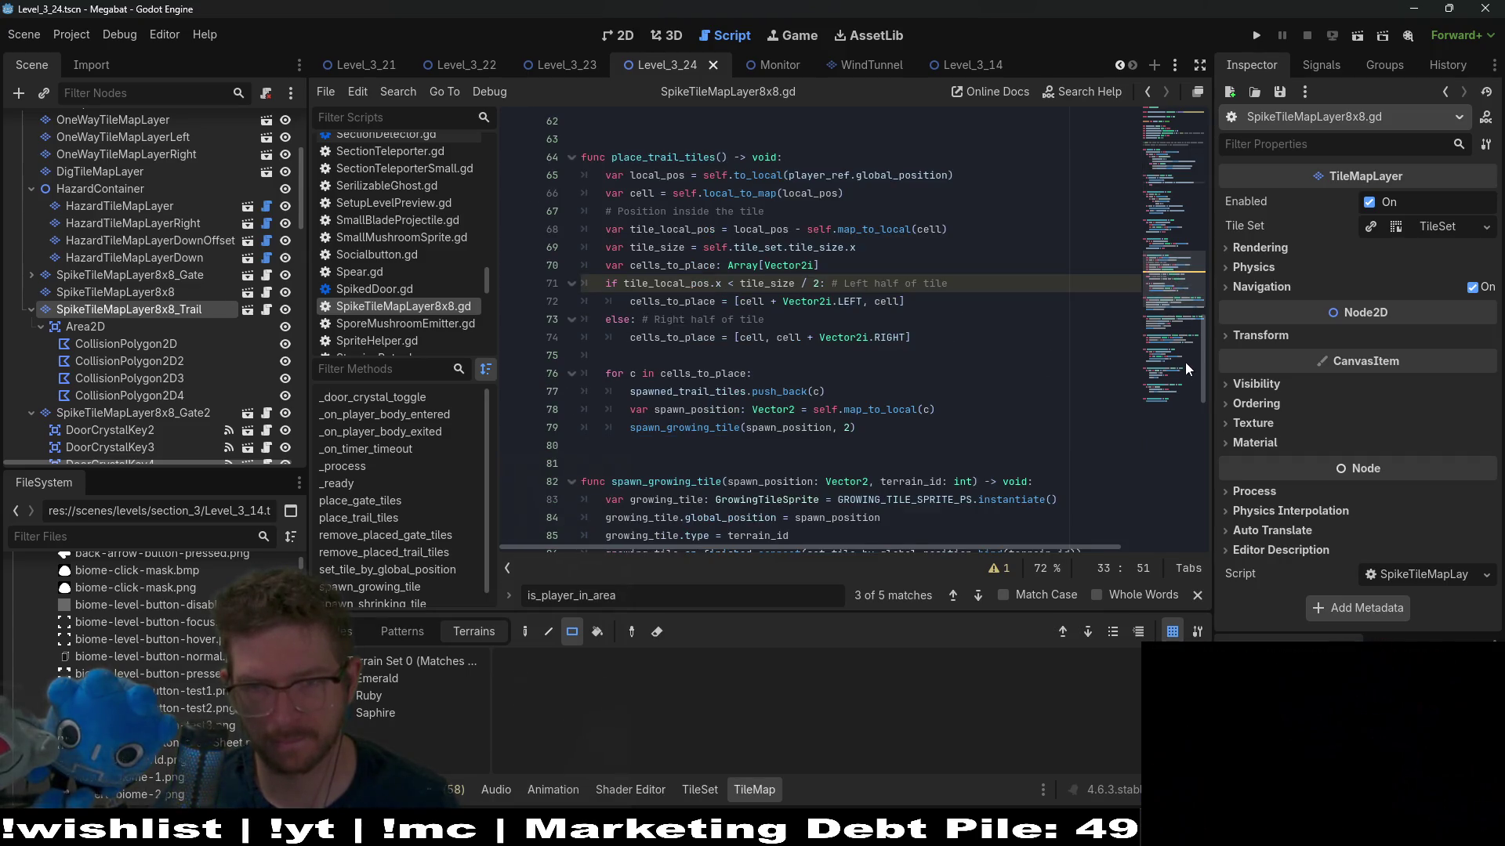
click(1159, 390)
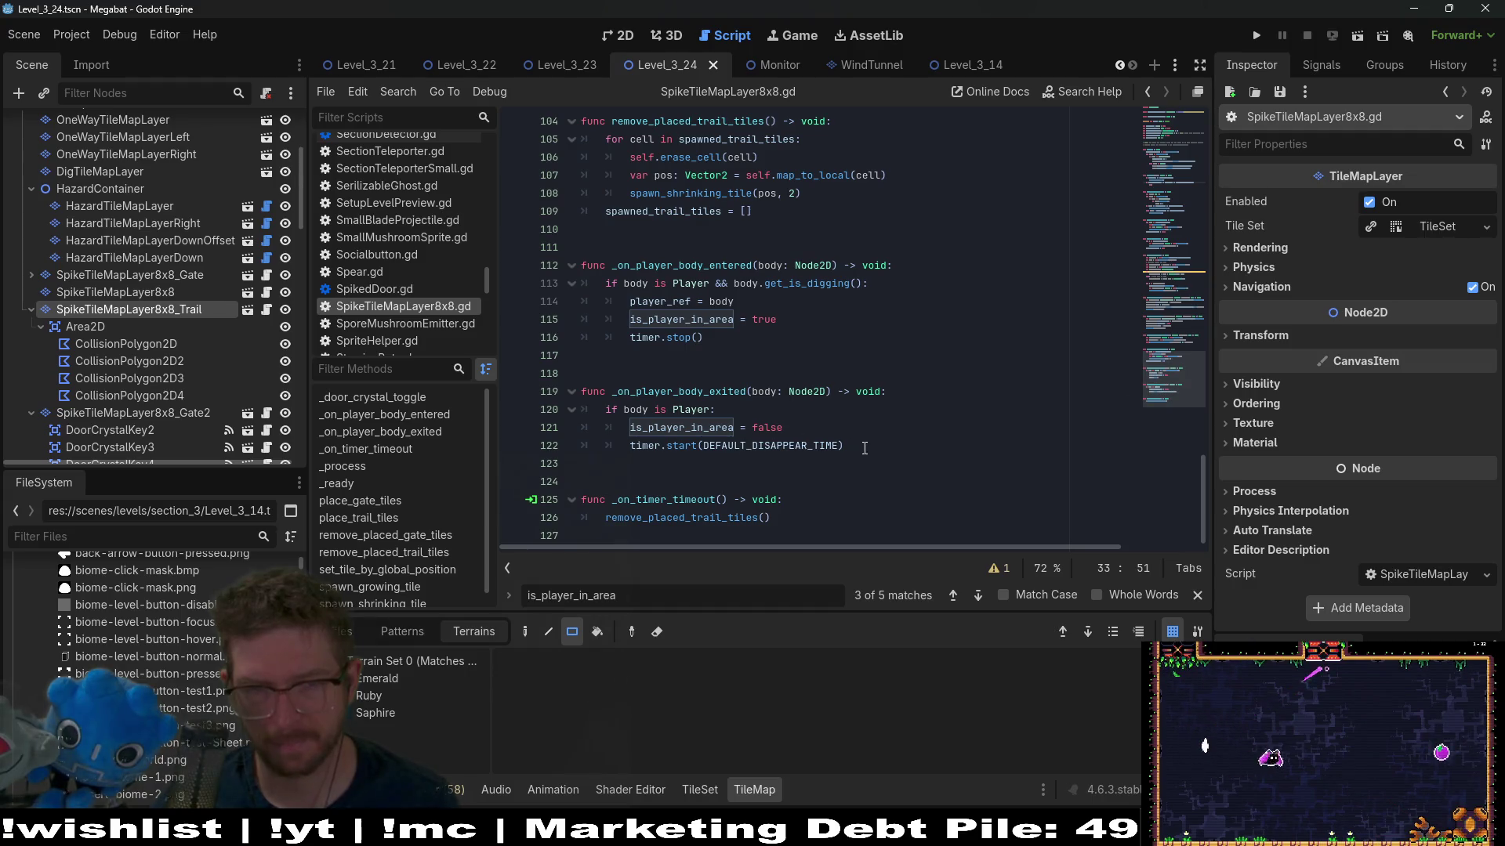
drag(864, 440, 635, 449)
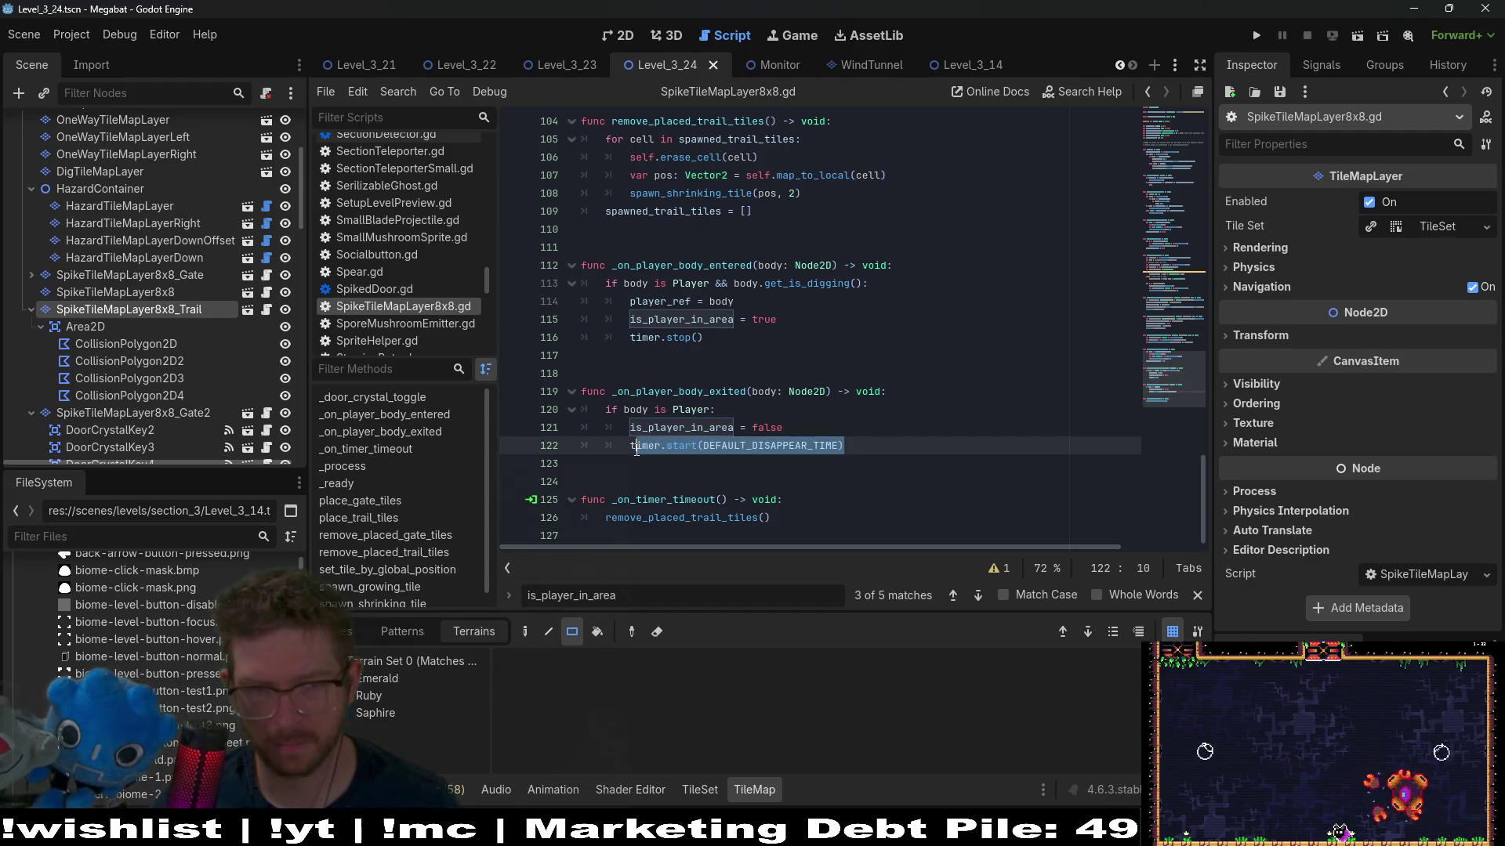
key(BackSpace)
key(BackSpace)
key(BackSpace)
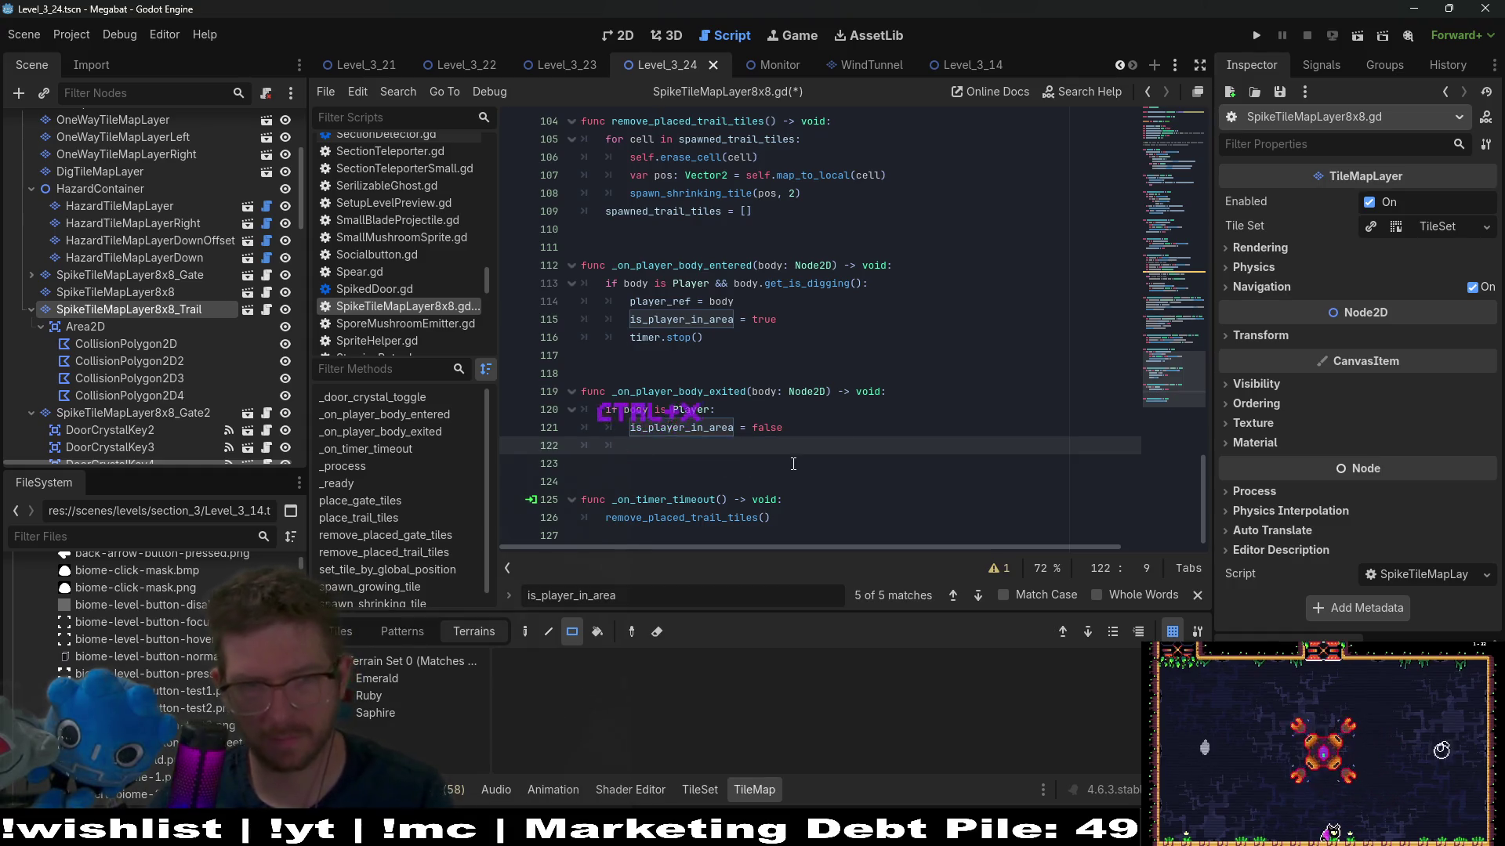
scroll(820, 336, up, 20)
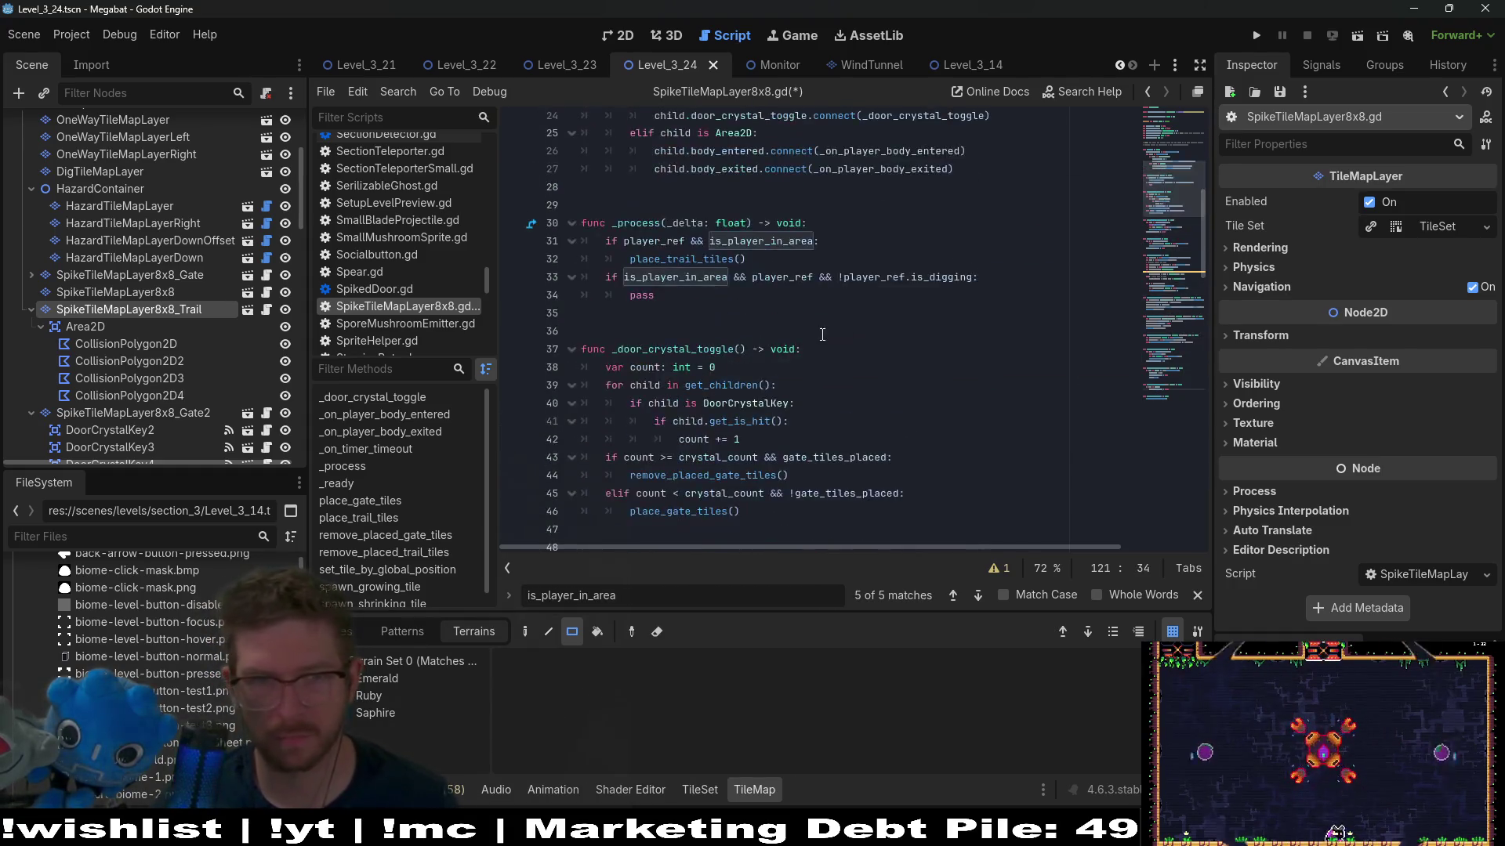
double_click(642, 512)
text(timer.start(DEFAULT_DISAPPEAR_TIME))
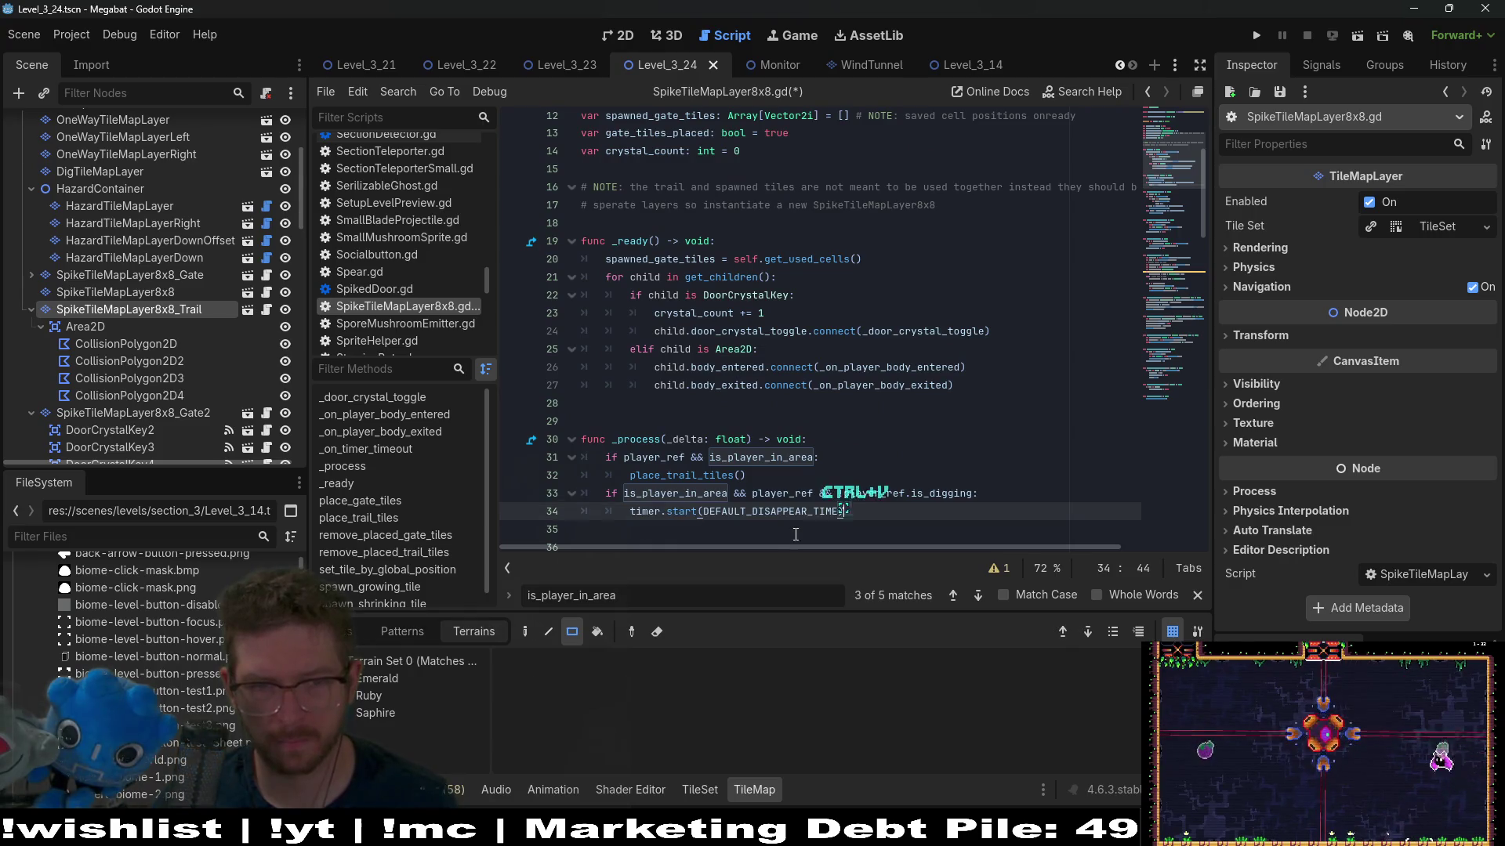
Step: Append '&& timer.is_stopped()' to the line 33 condition, negate is_player_in_area, and save
scroll(1007, 453, down, 2)
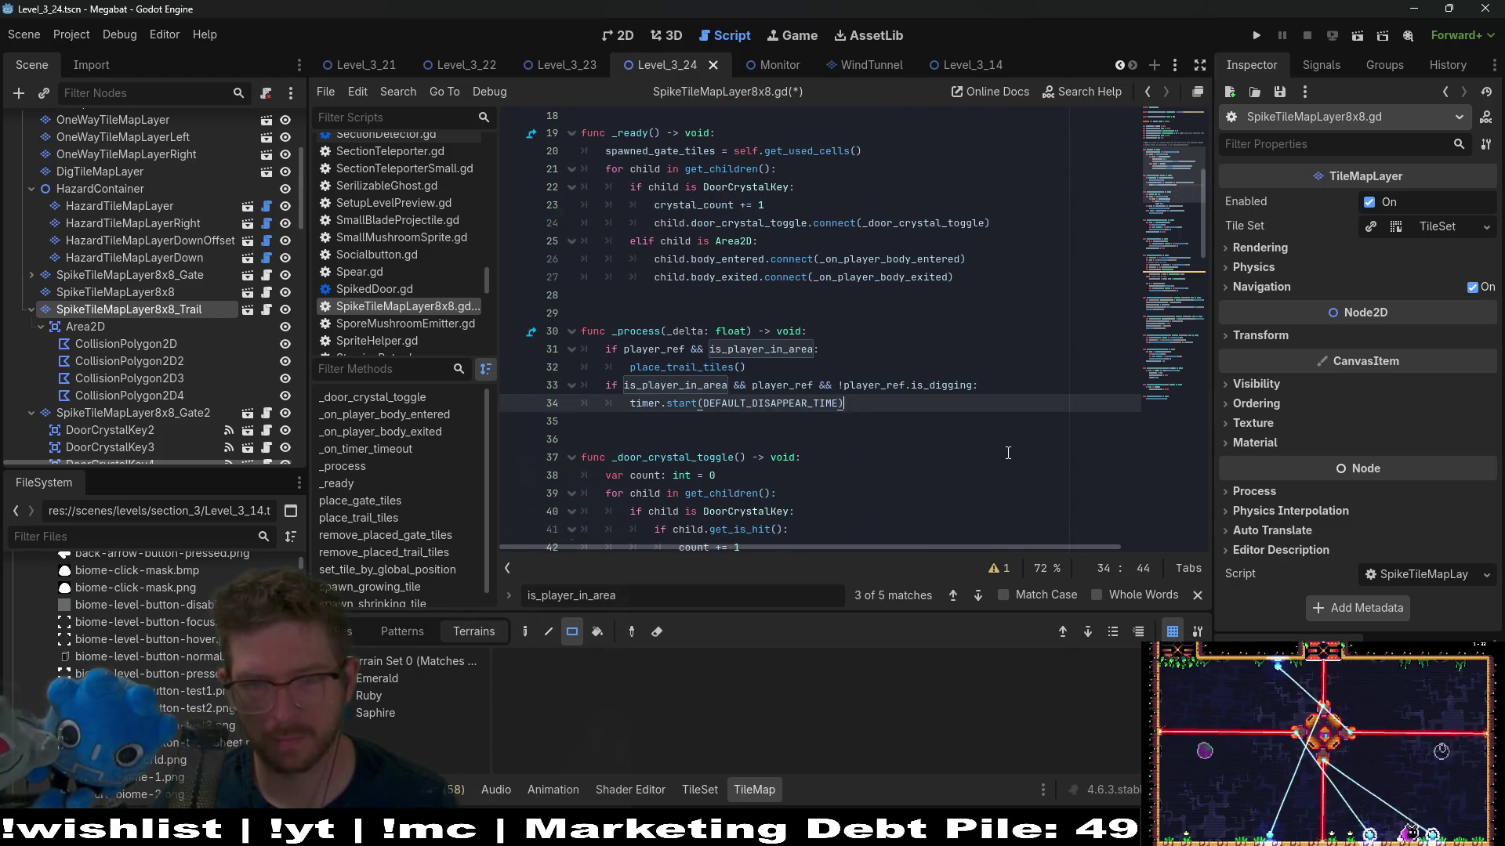
click(975, 387)
text(&& timer.is)
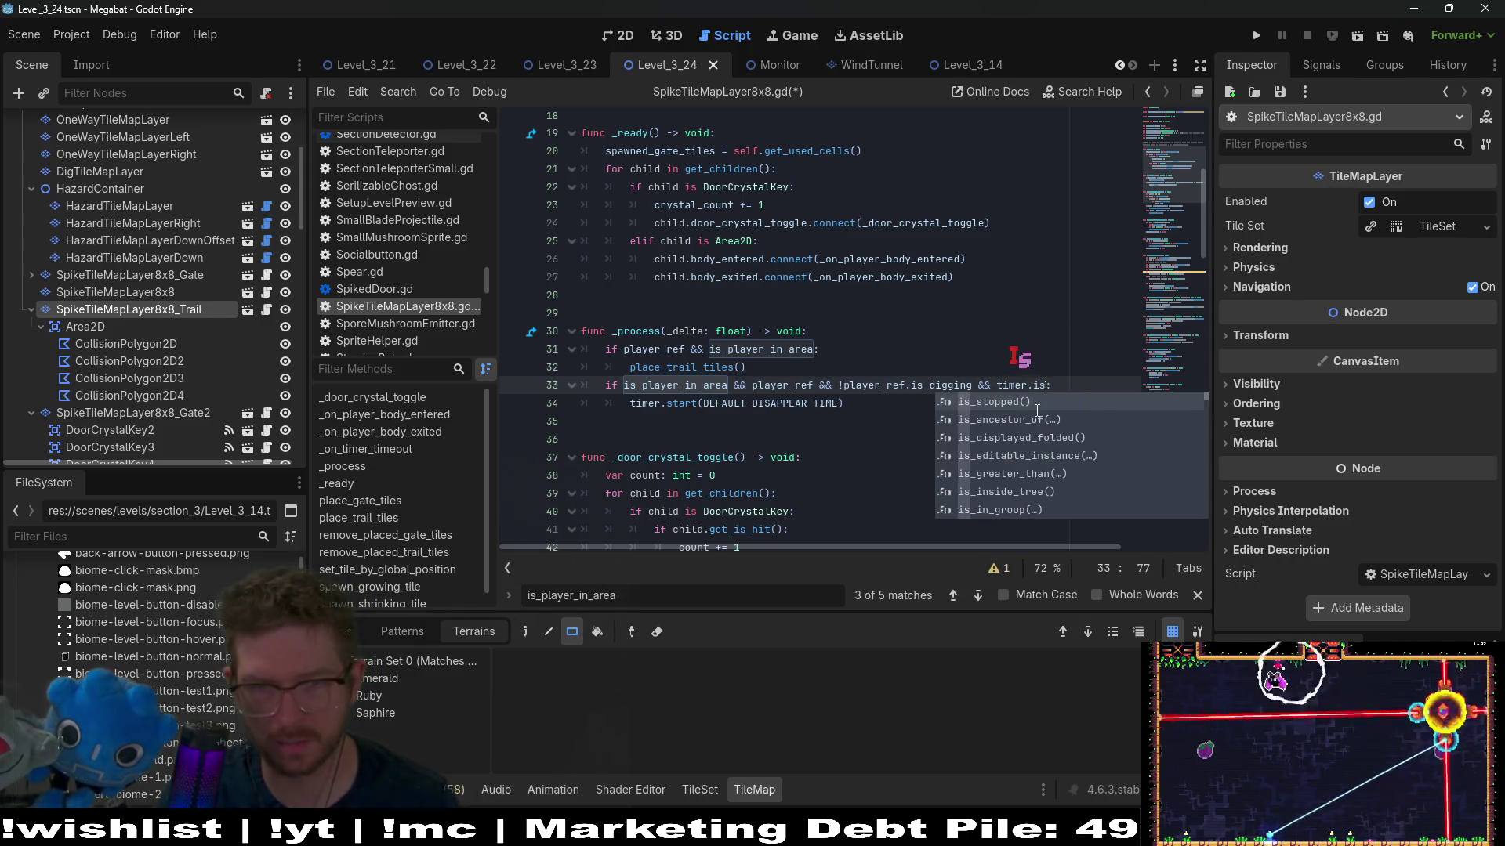
key(Return)
click(954, 400)
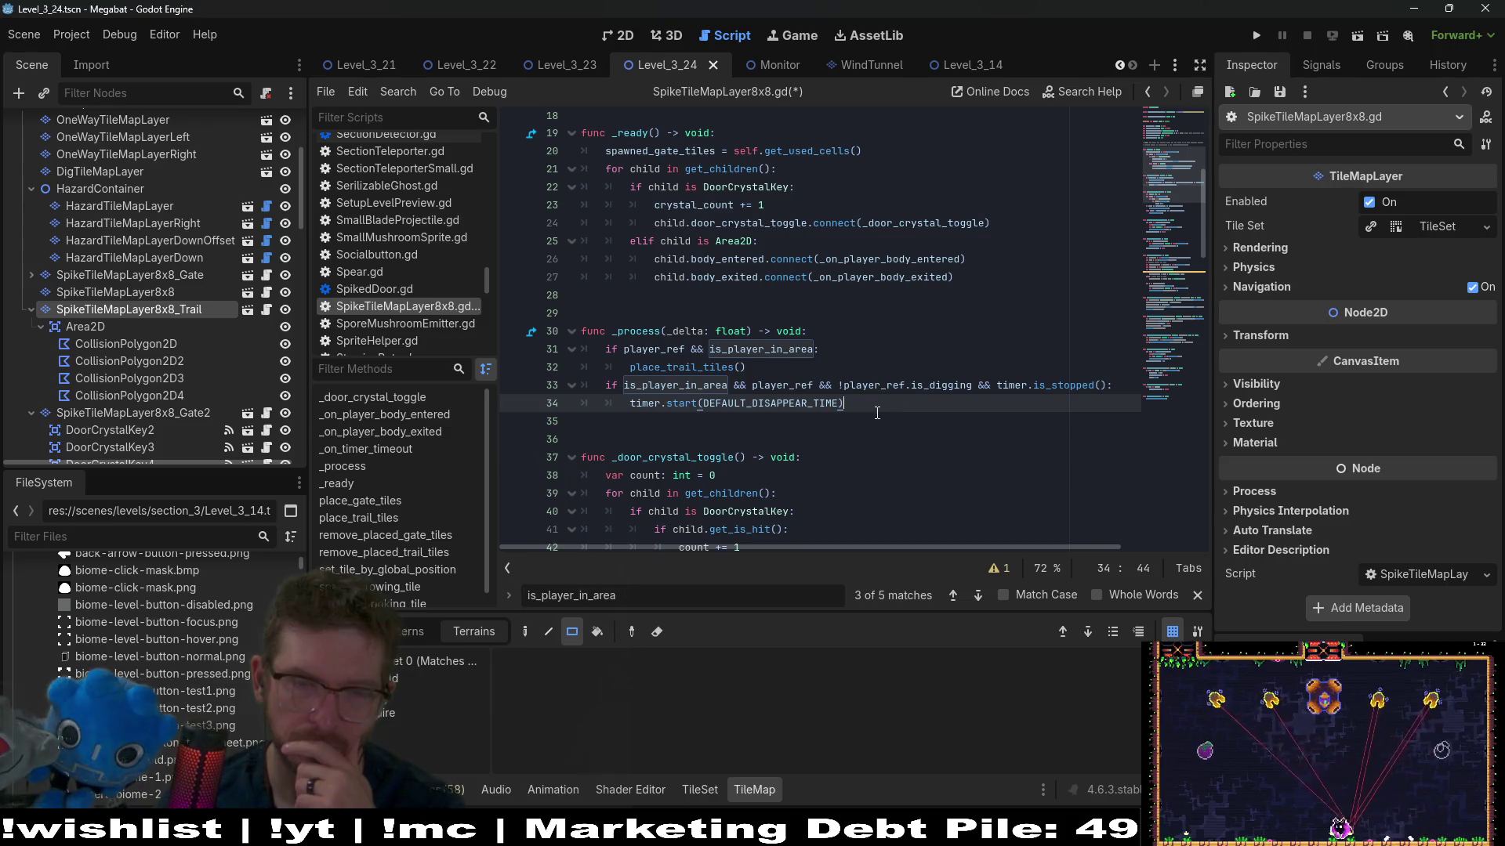
double_click(689, 386)
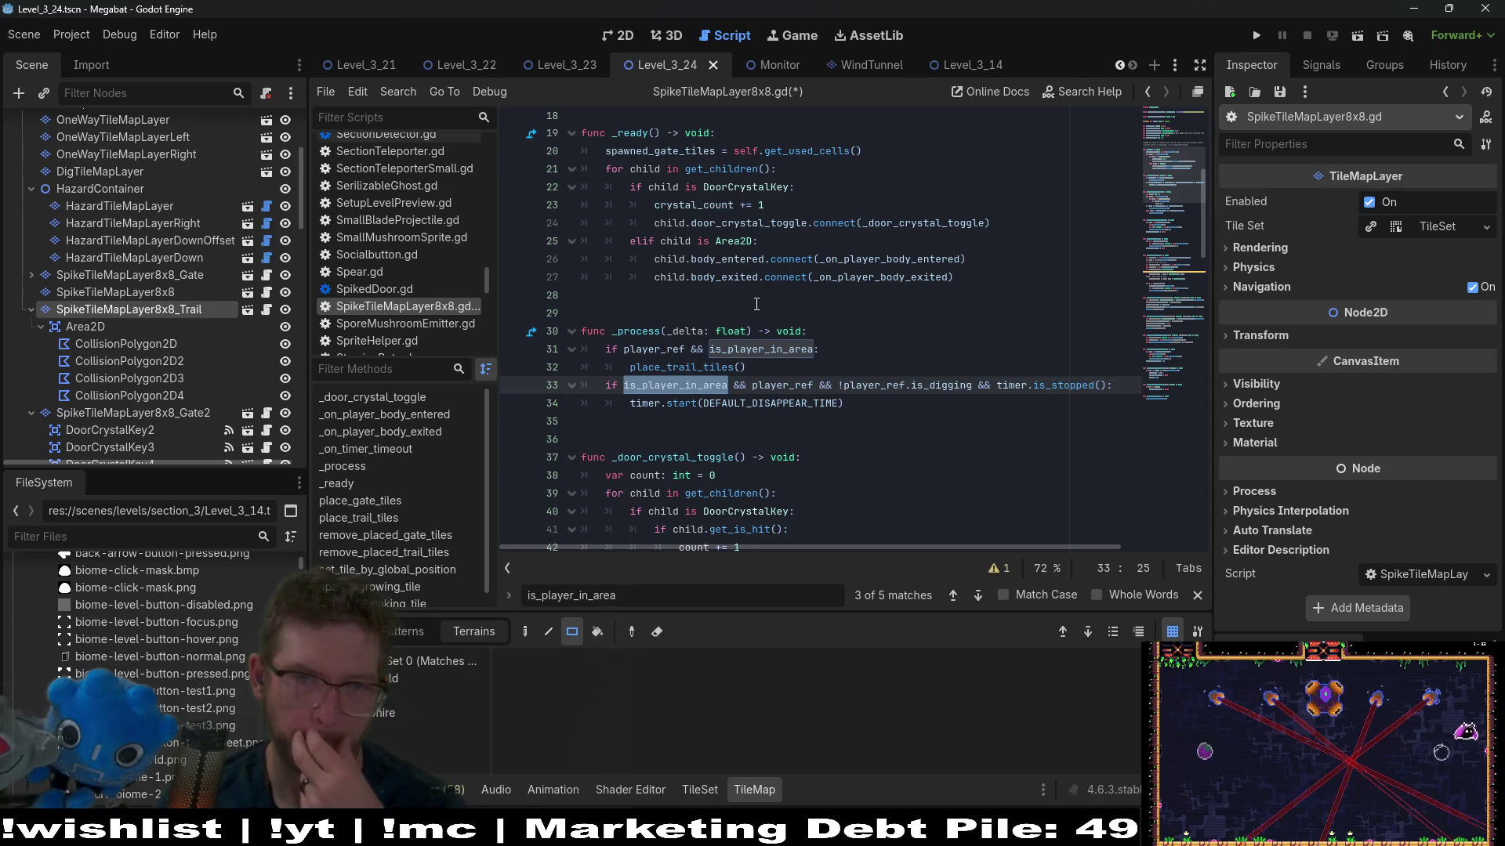
click(620, 385)
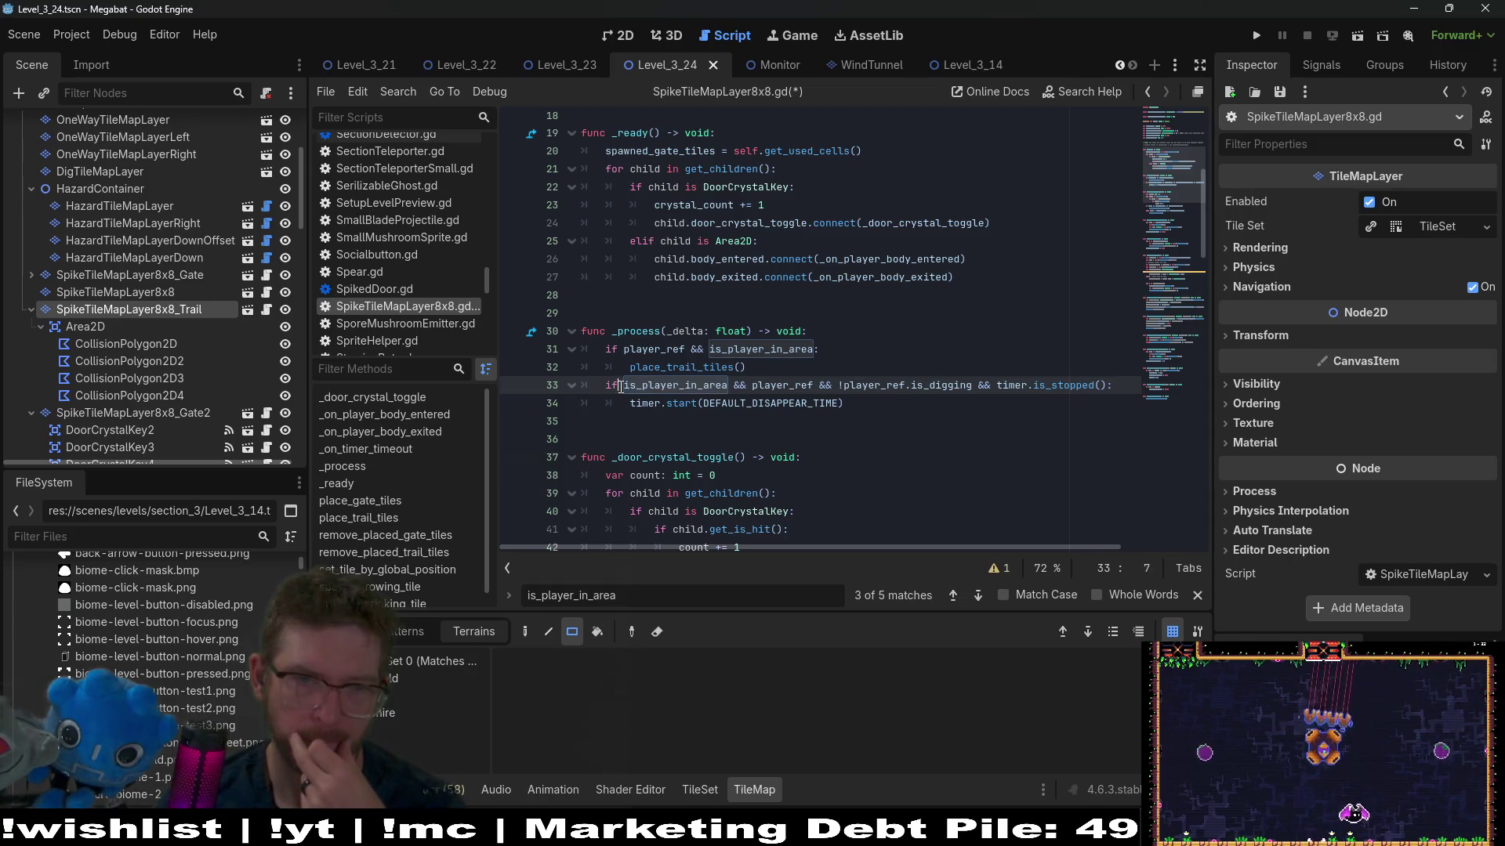
text(!)
key(ctrl+s)
Step: Review each term of the line 33 condition, including is_digging and timer.is_stopped()
double_click(680, 385)
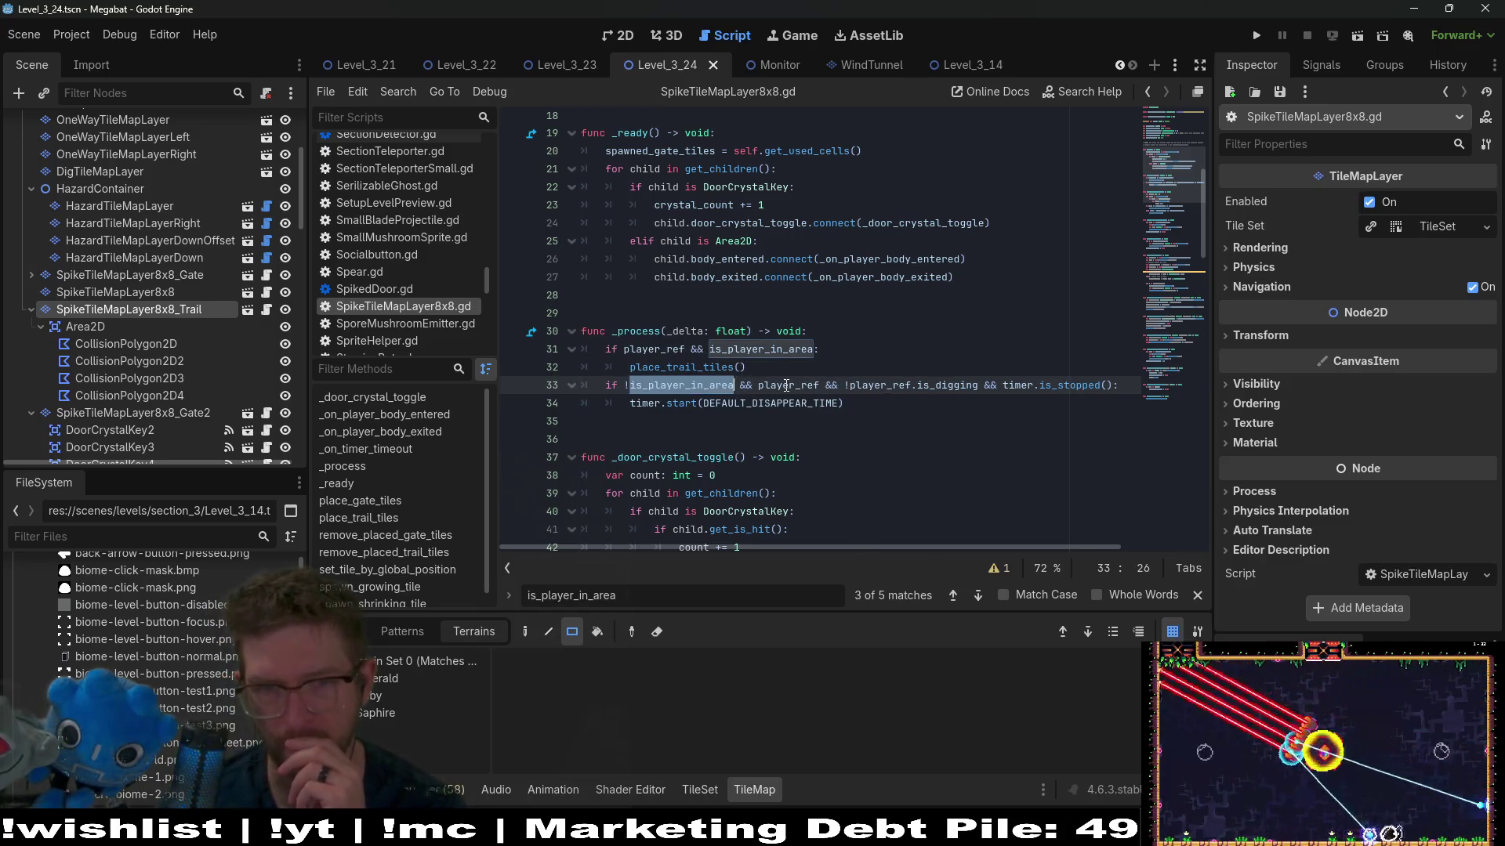
double_click(777, 384)
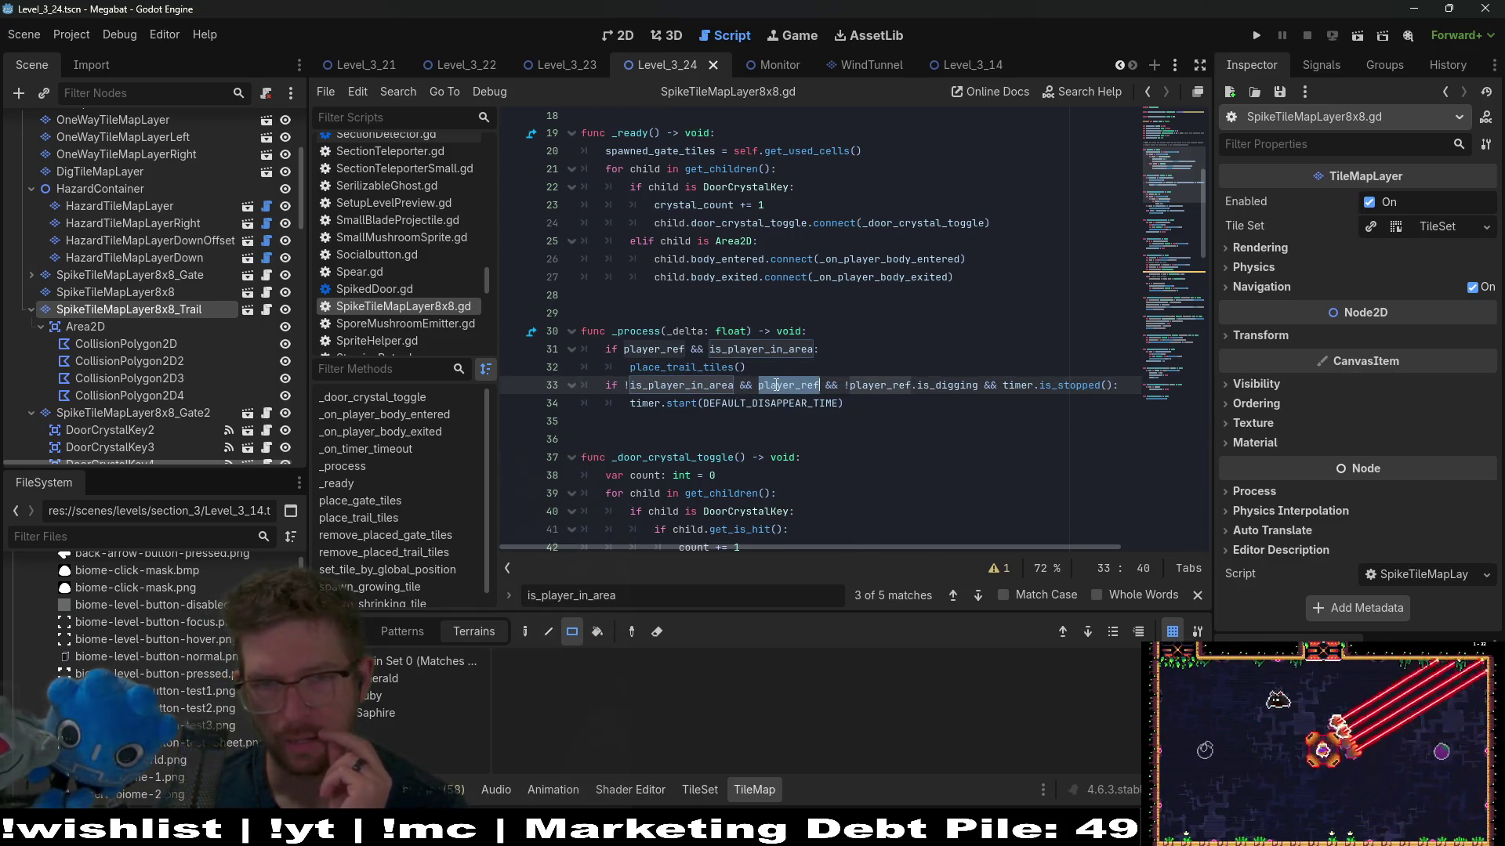
double_click(875, 384)
double_click(951, 385)
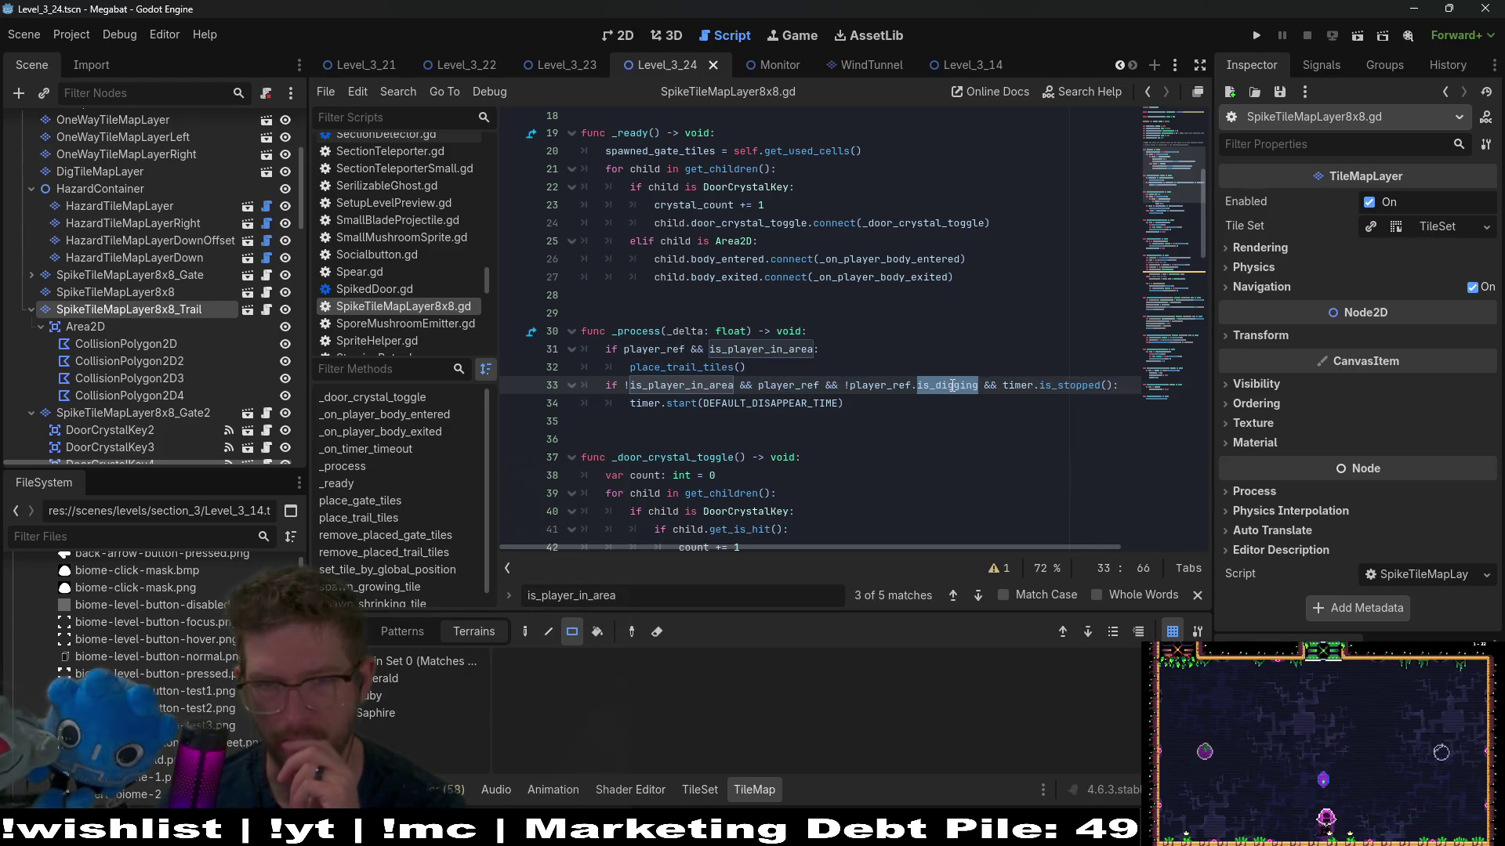
mouse_move(930, 400)
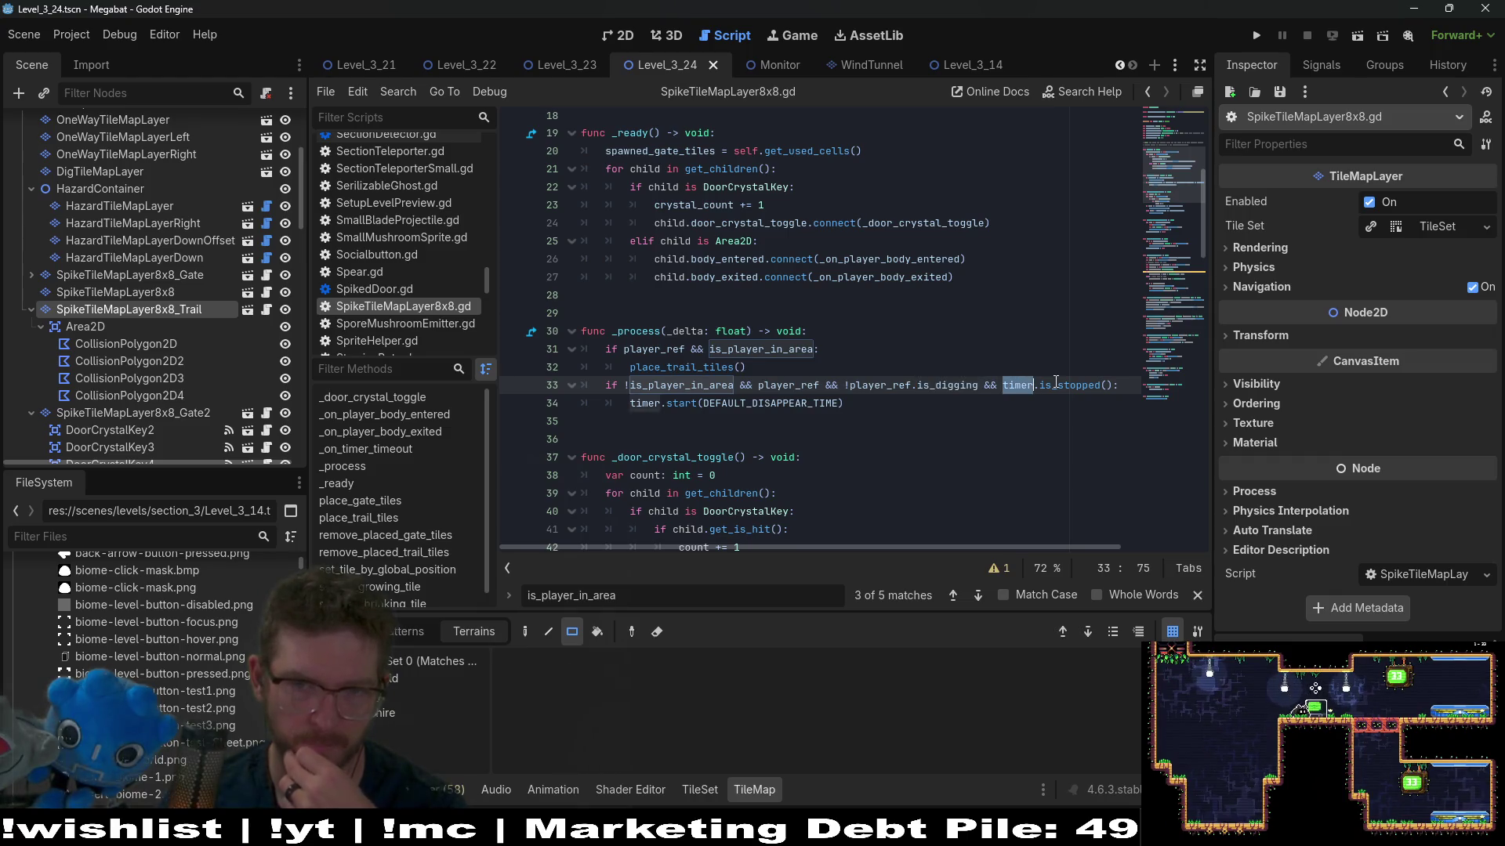
click(1084, 387)
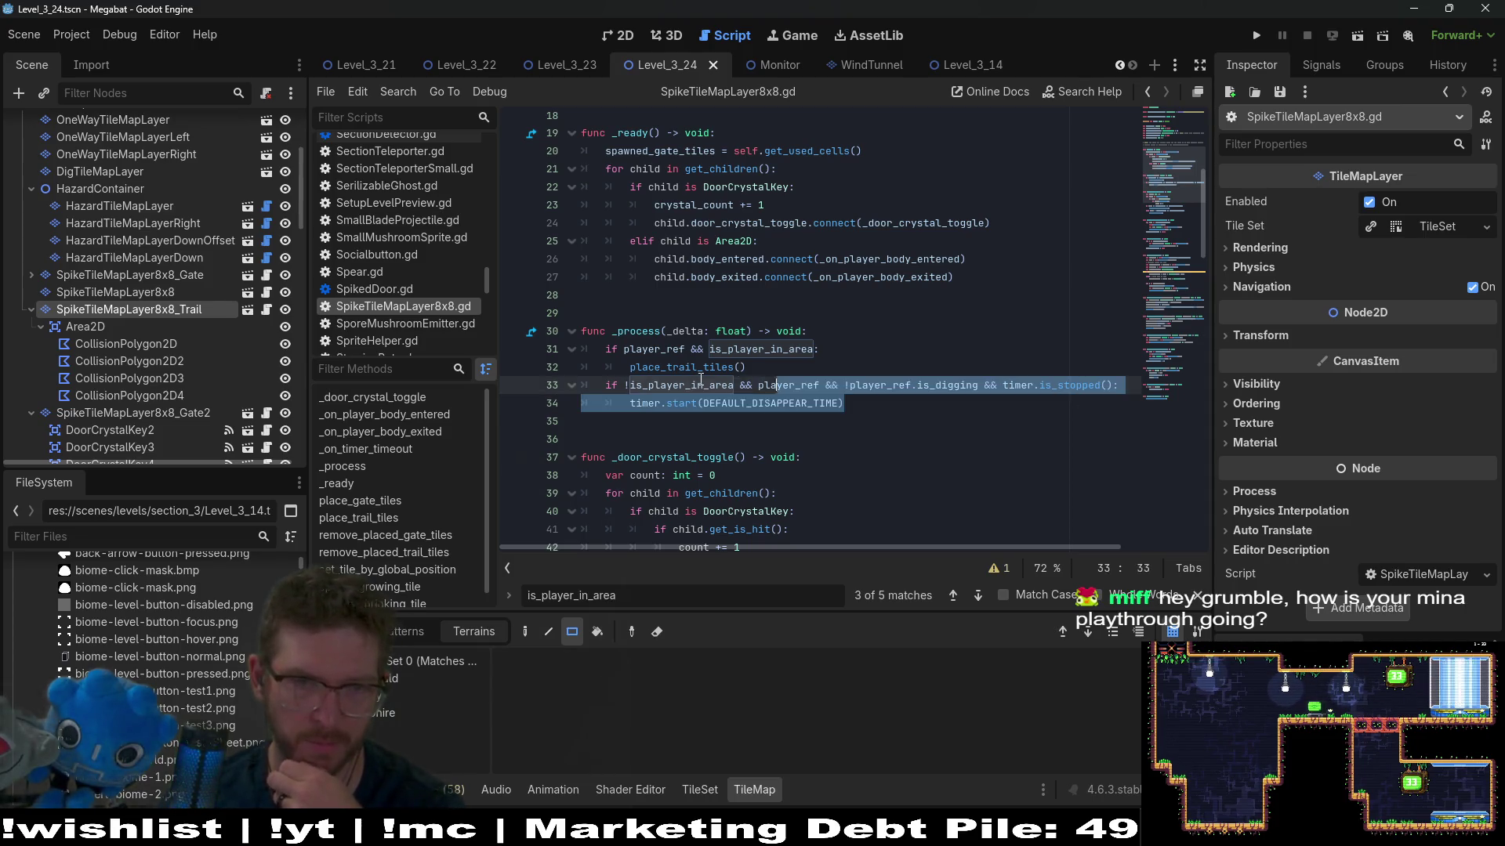
Step: Review the body-entered handler's timer.stop lines, then switch to the 2D view and run the current scene
click(960, 433)
scroll(960, 434, down, 10)
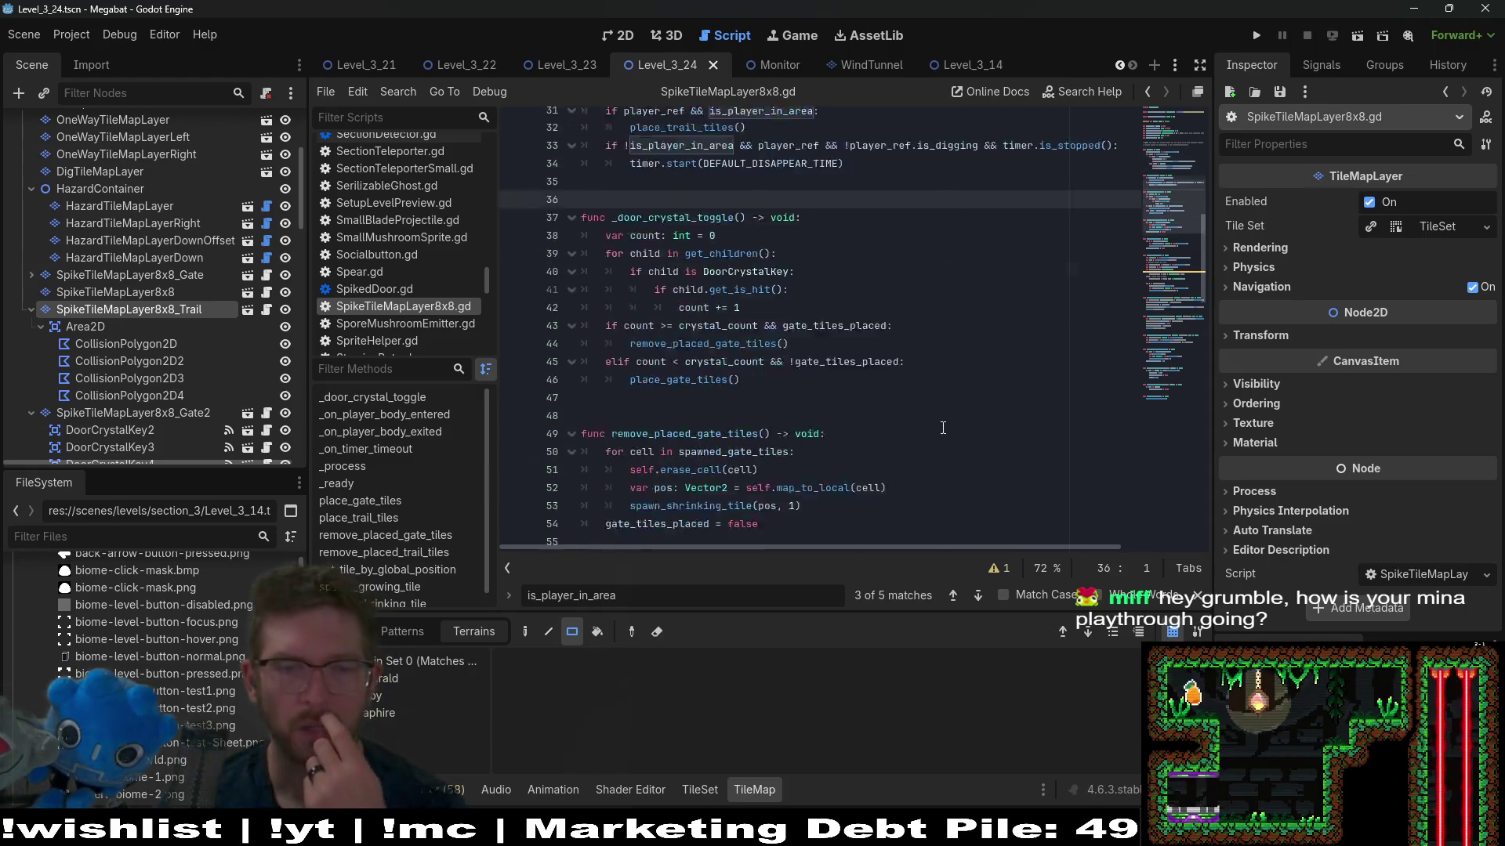
scroll(948, 375, down, 13)
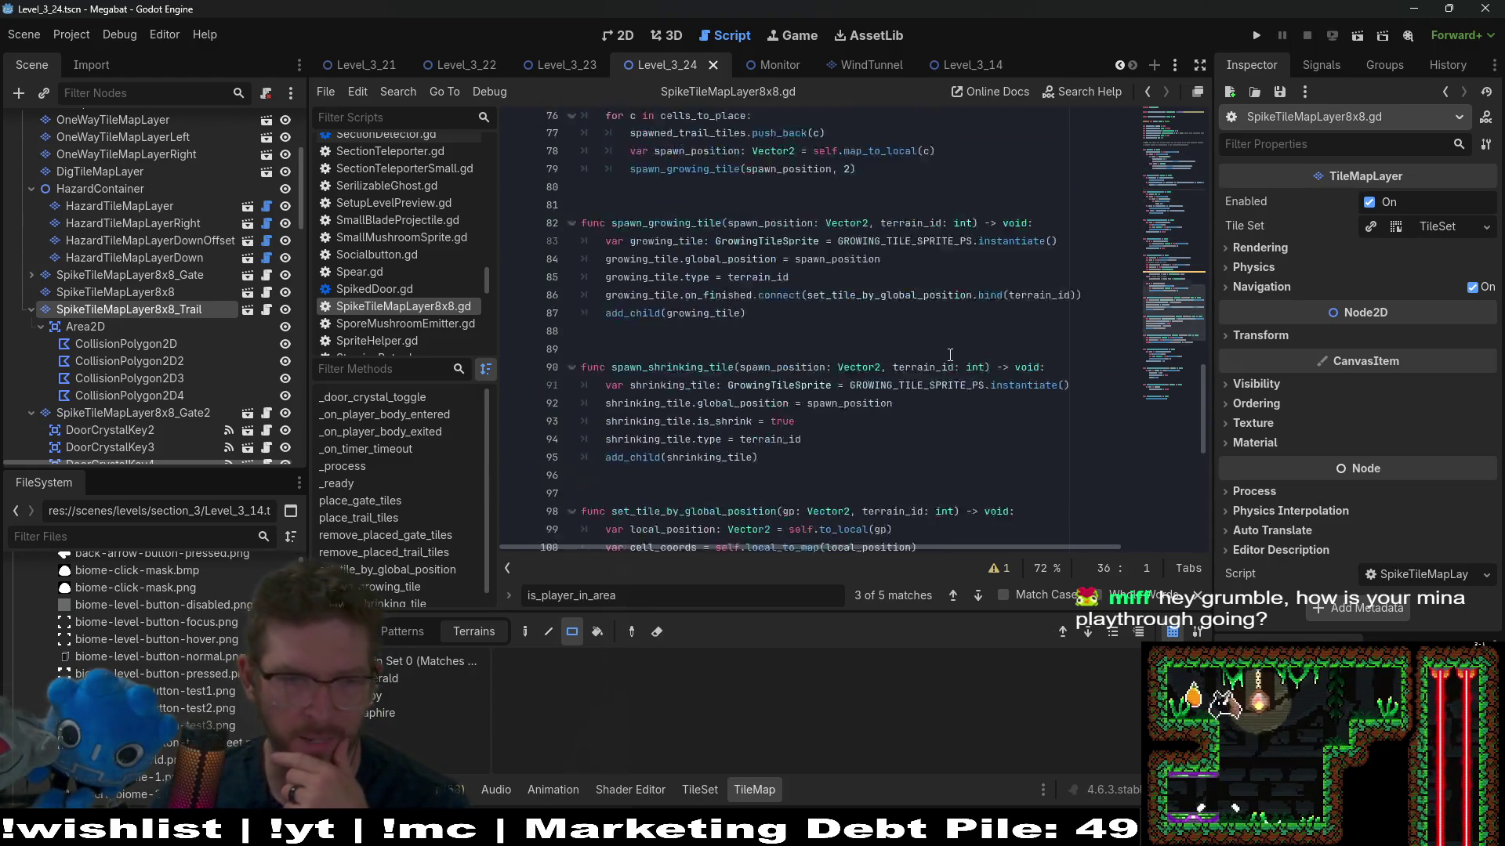
scroll(926, 368, down, 4)
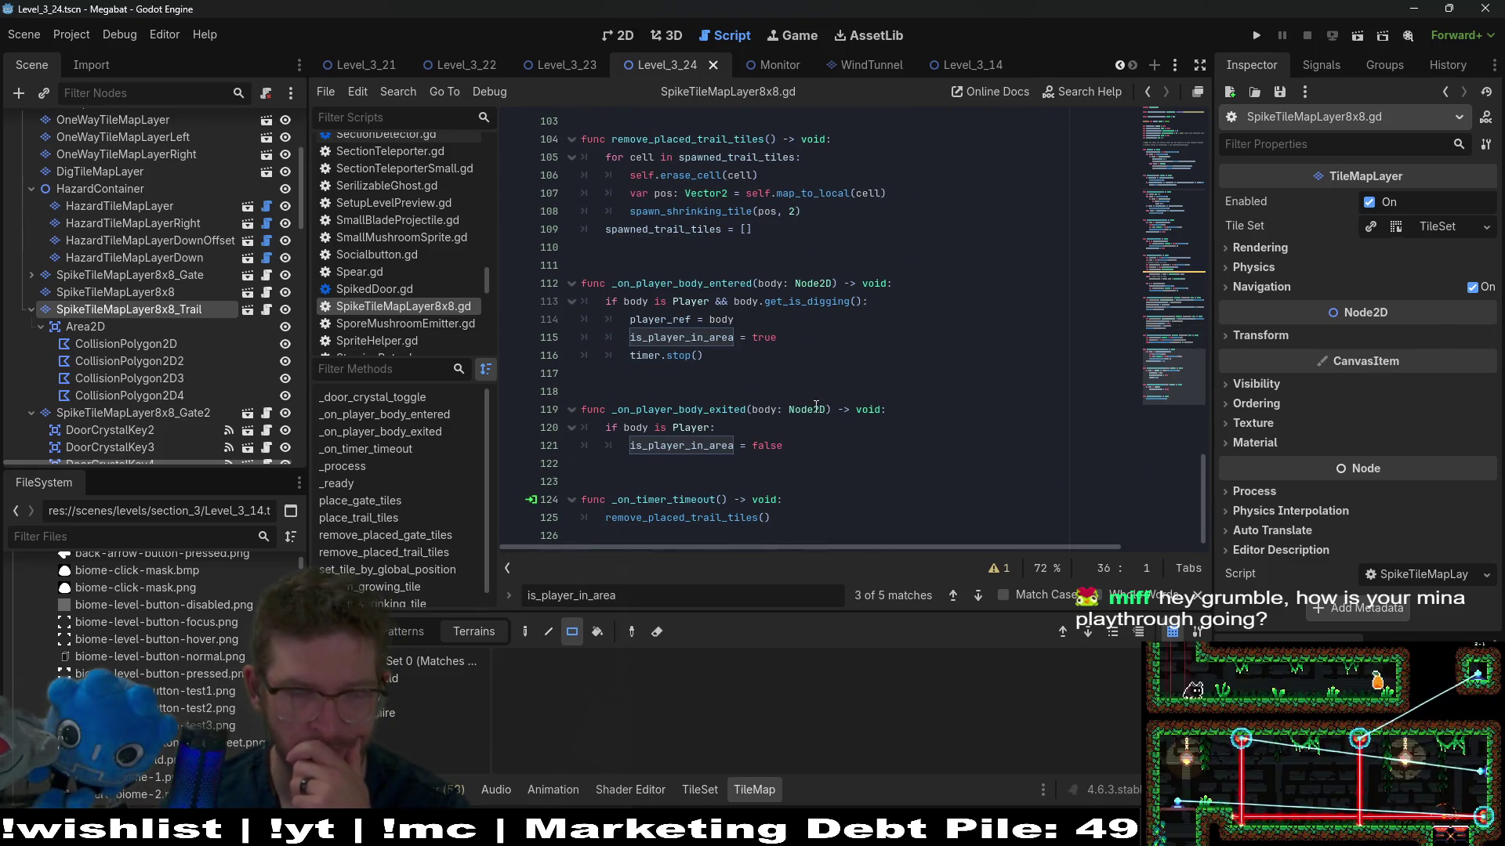
click(779, 352)
drag(778, 338, 610, 317)
click(752, 350)
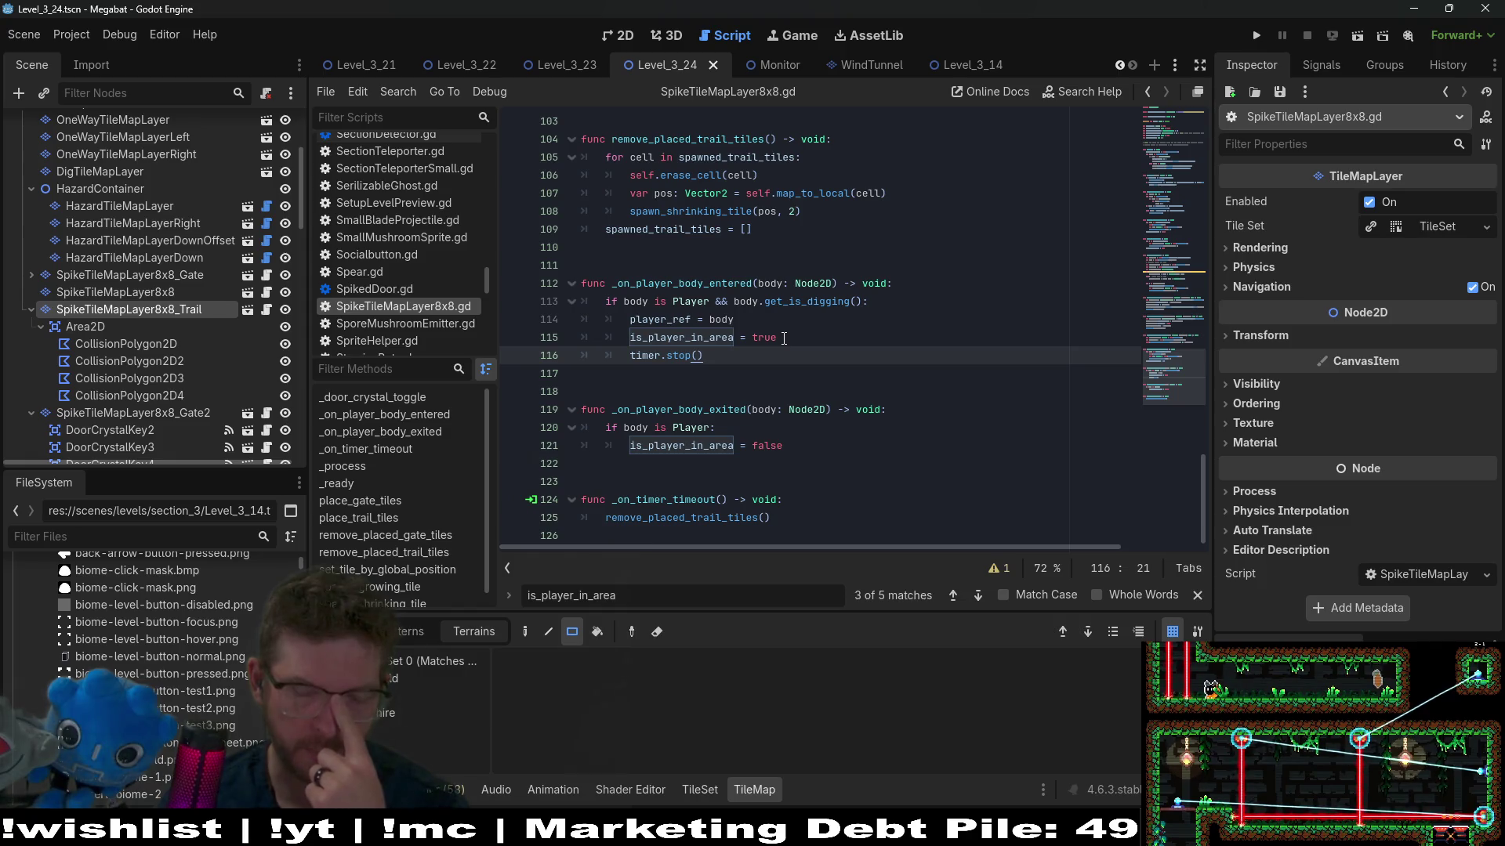
click(605, 40)
click(1358, 35)
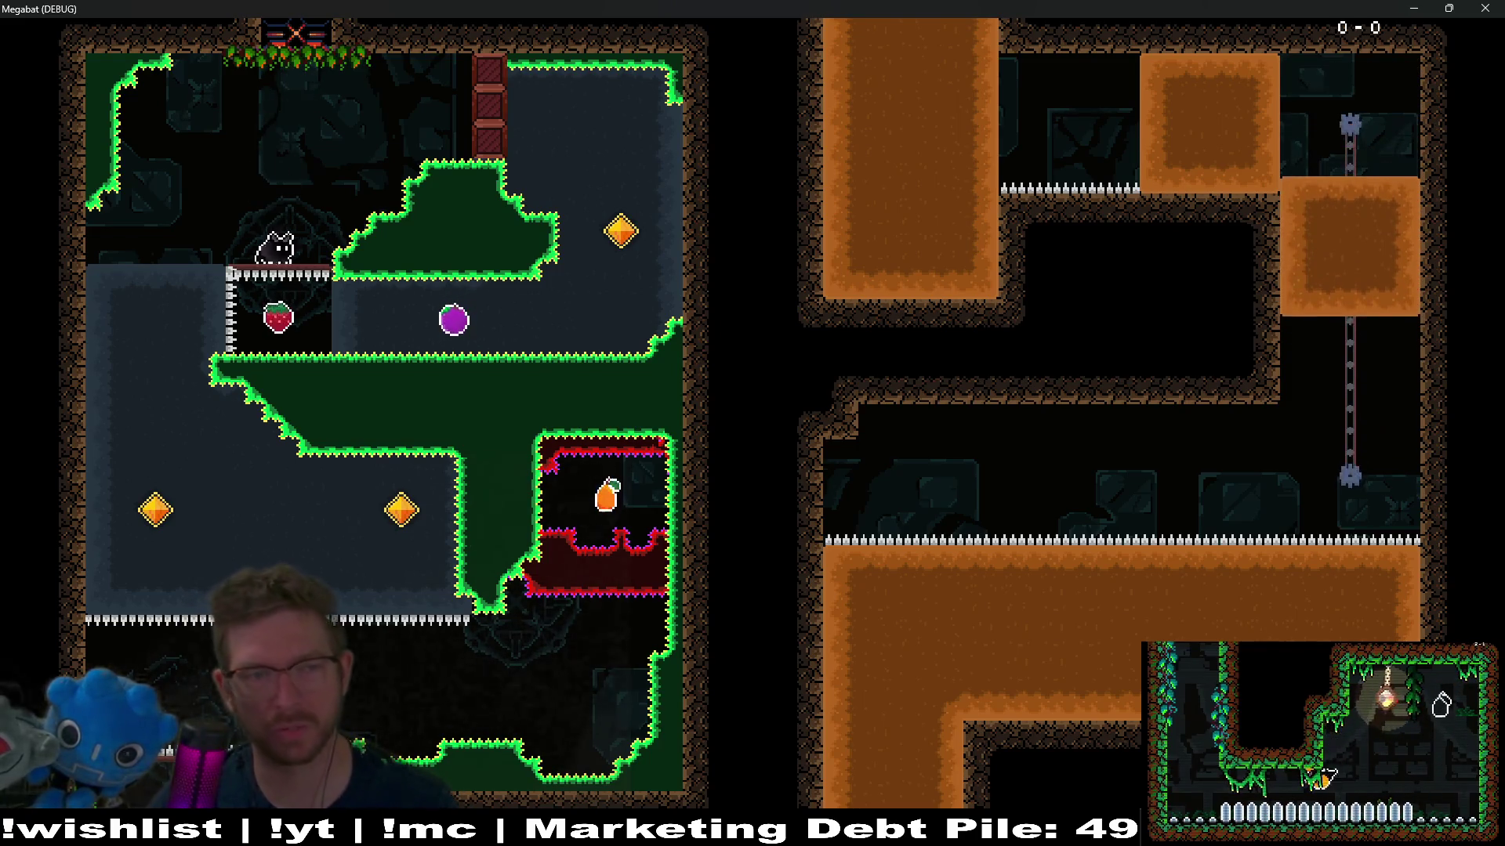
Step: Steer the bat down the left wall to collect the orange diamond, then head for the strawberry in the next room
key(Right)
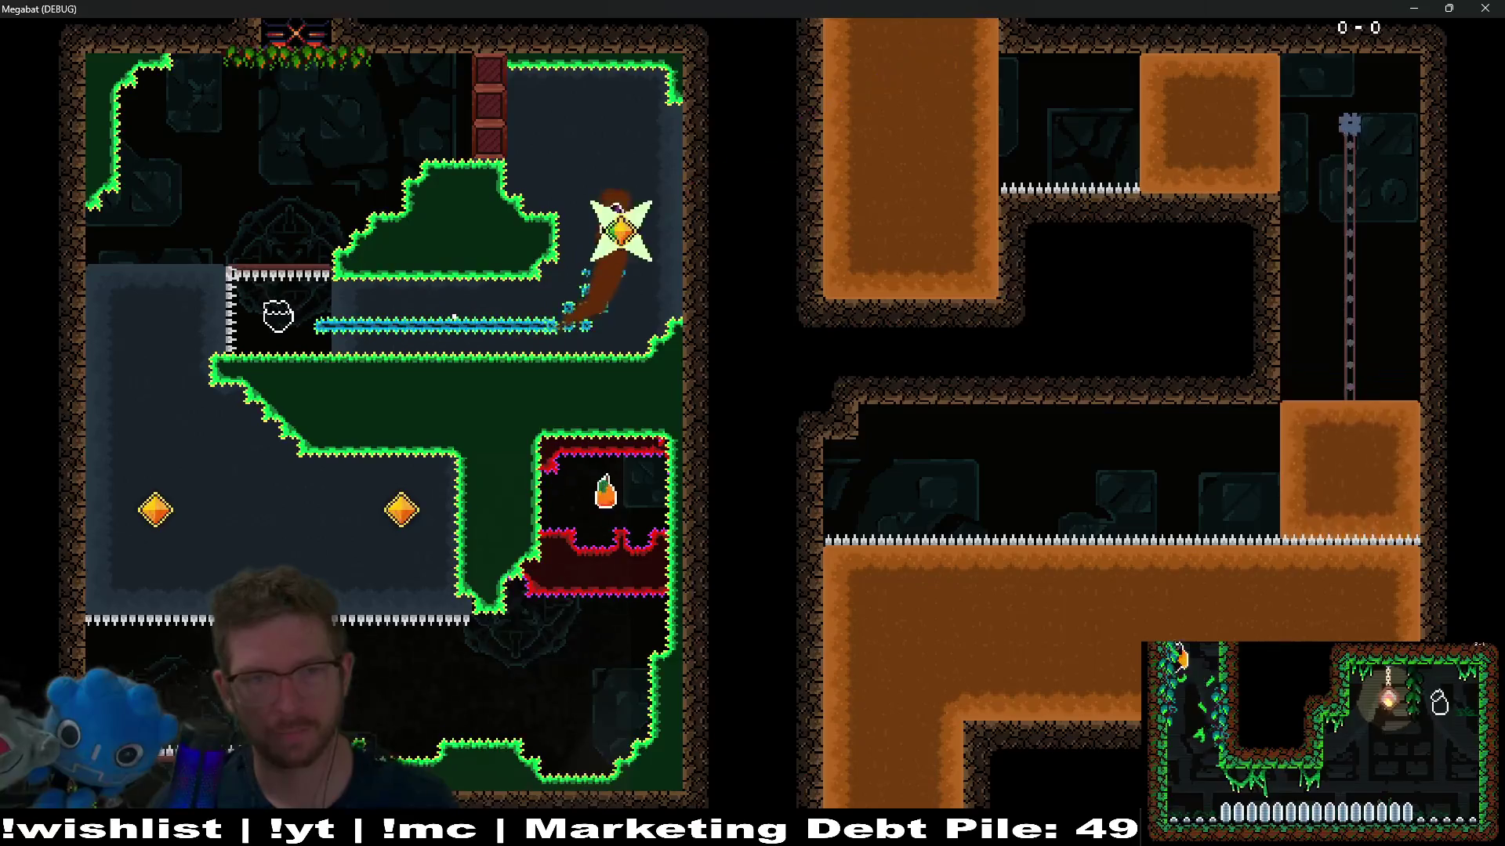
key(Down)
key(Right)
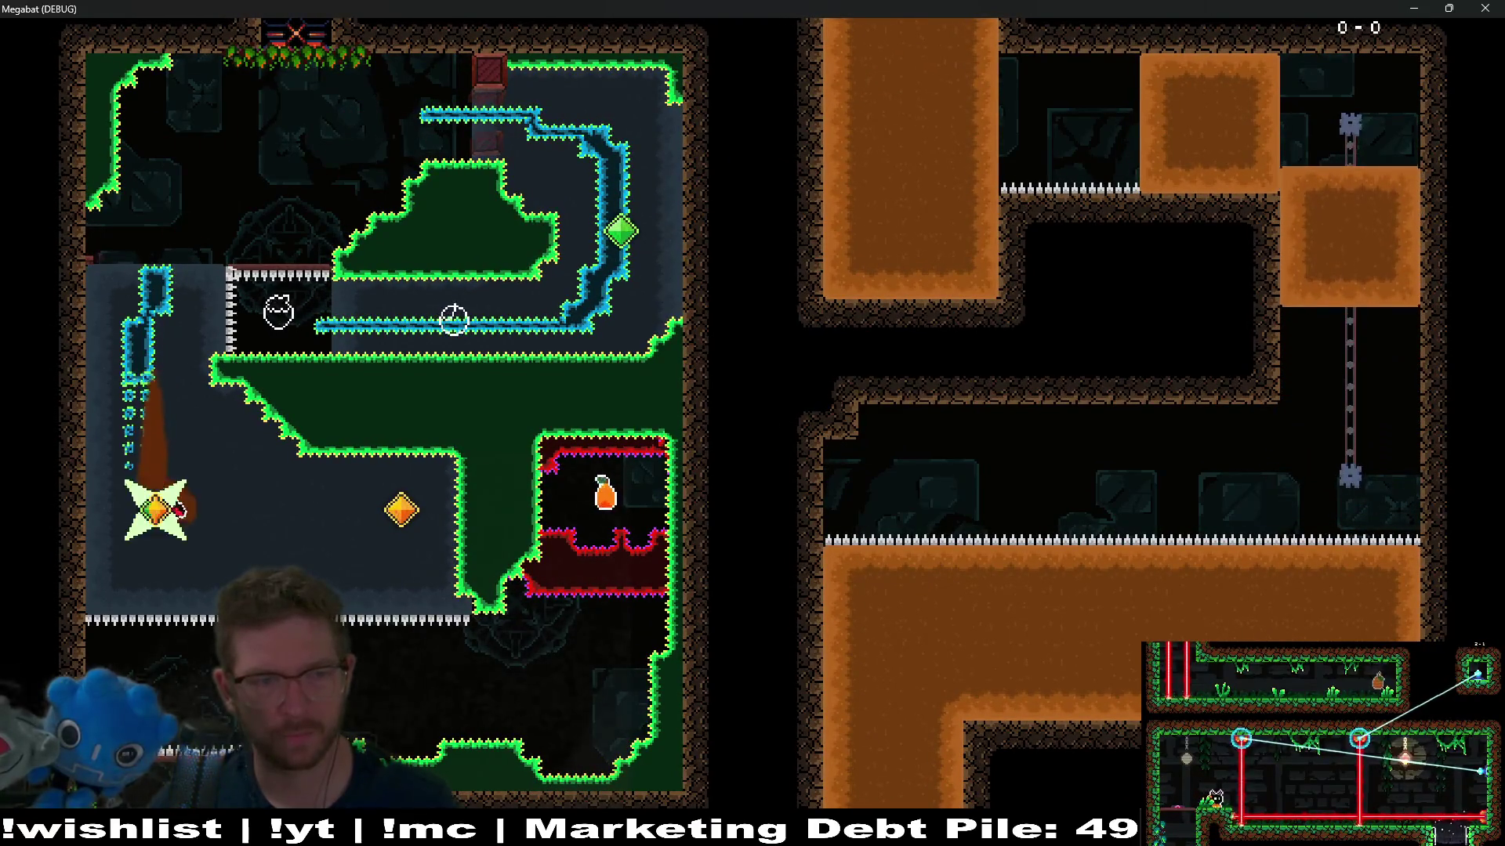
key(Down)
key(Right)
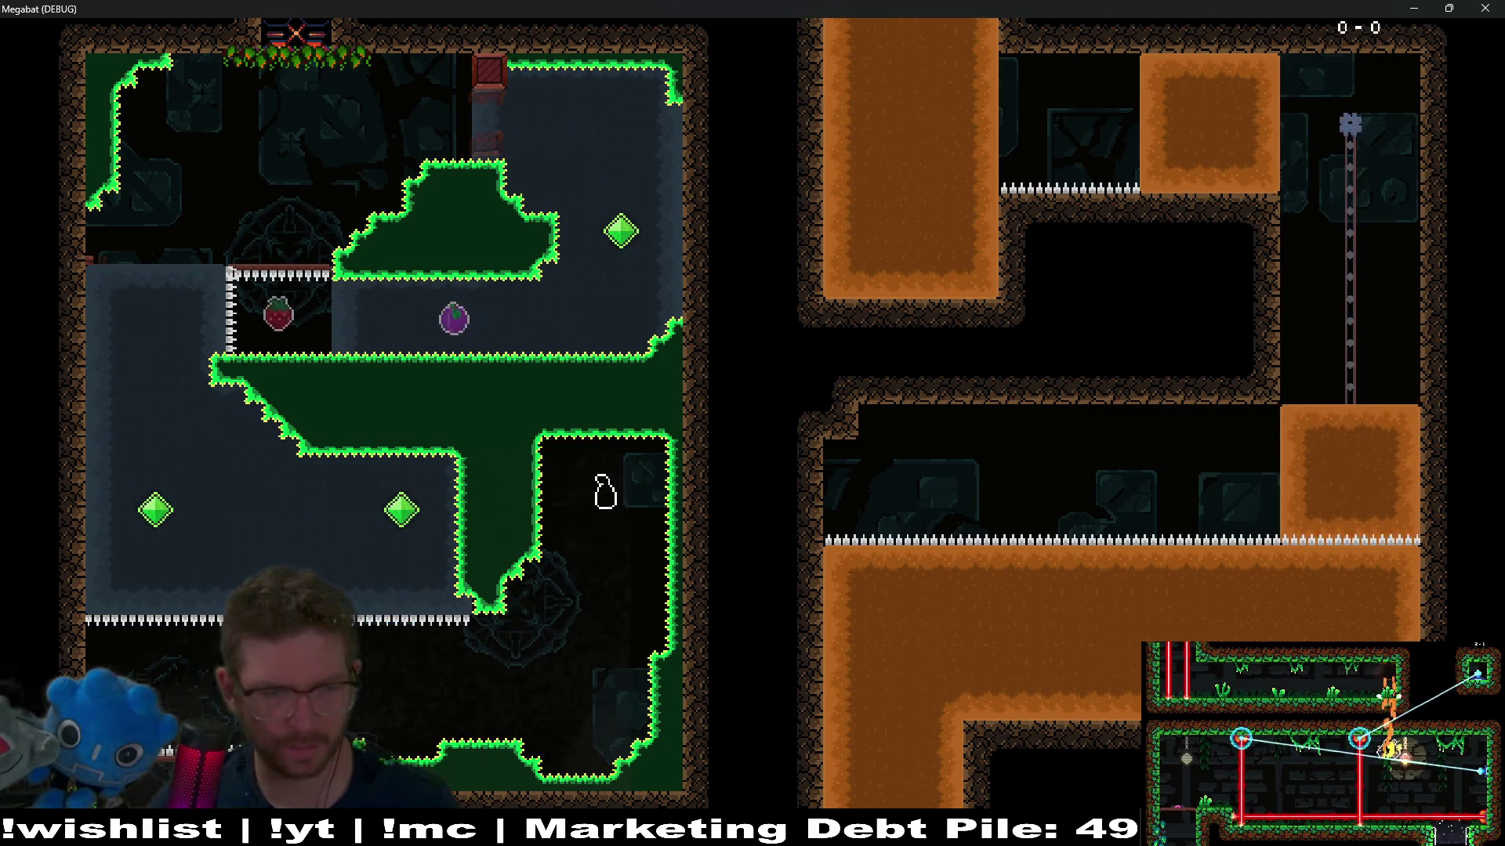
key(Right)
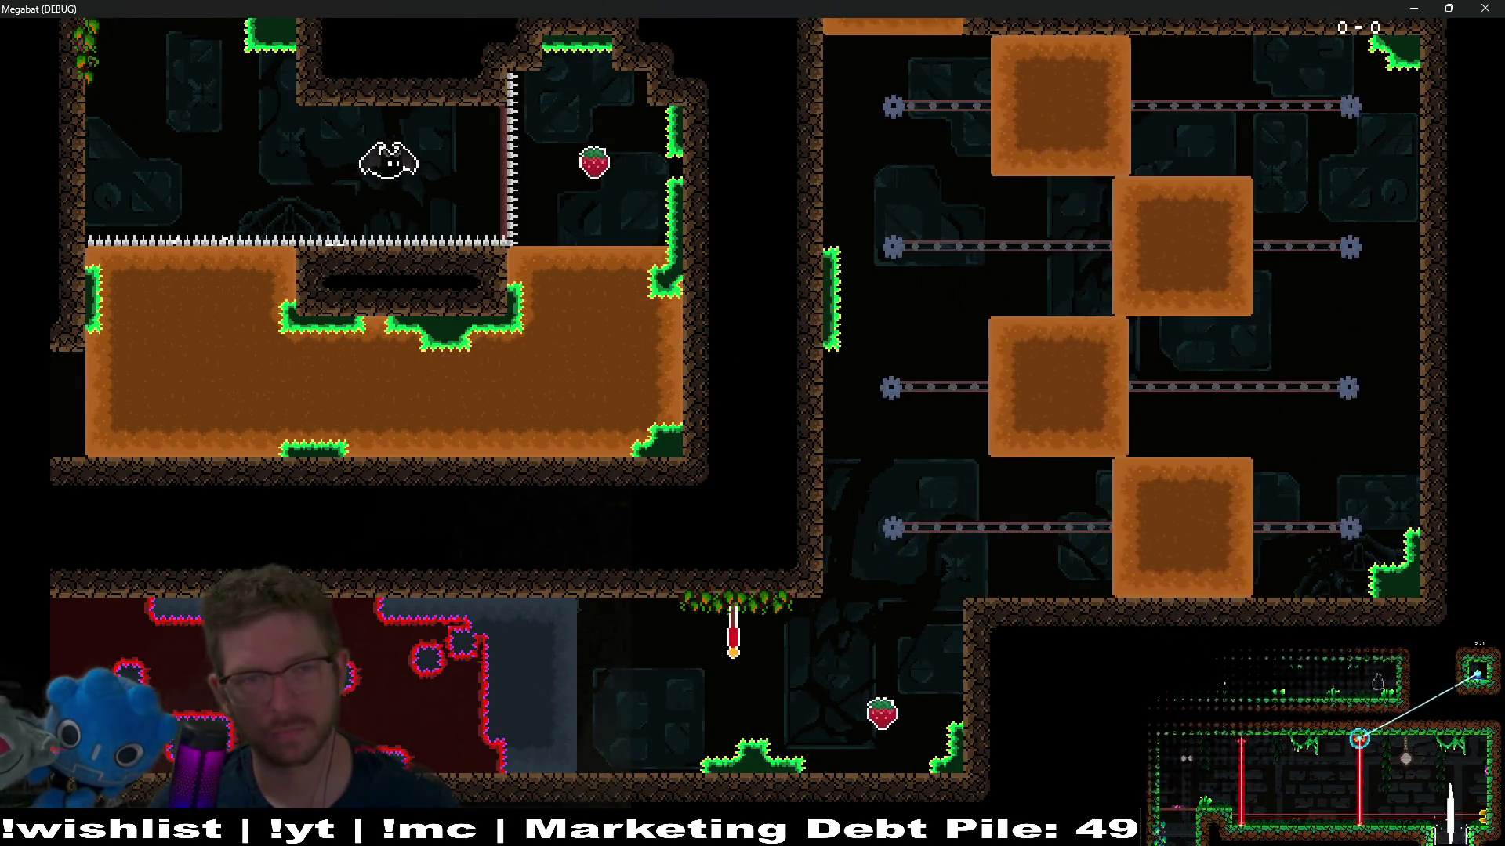
key(Down)
key(Left)
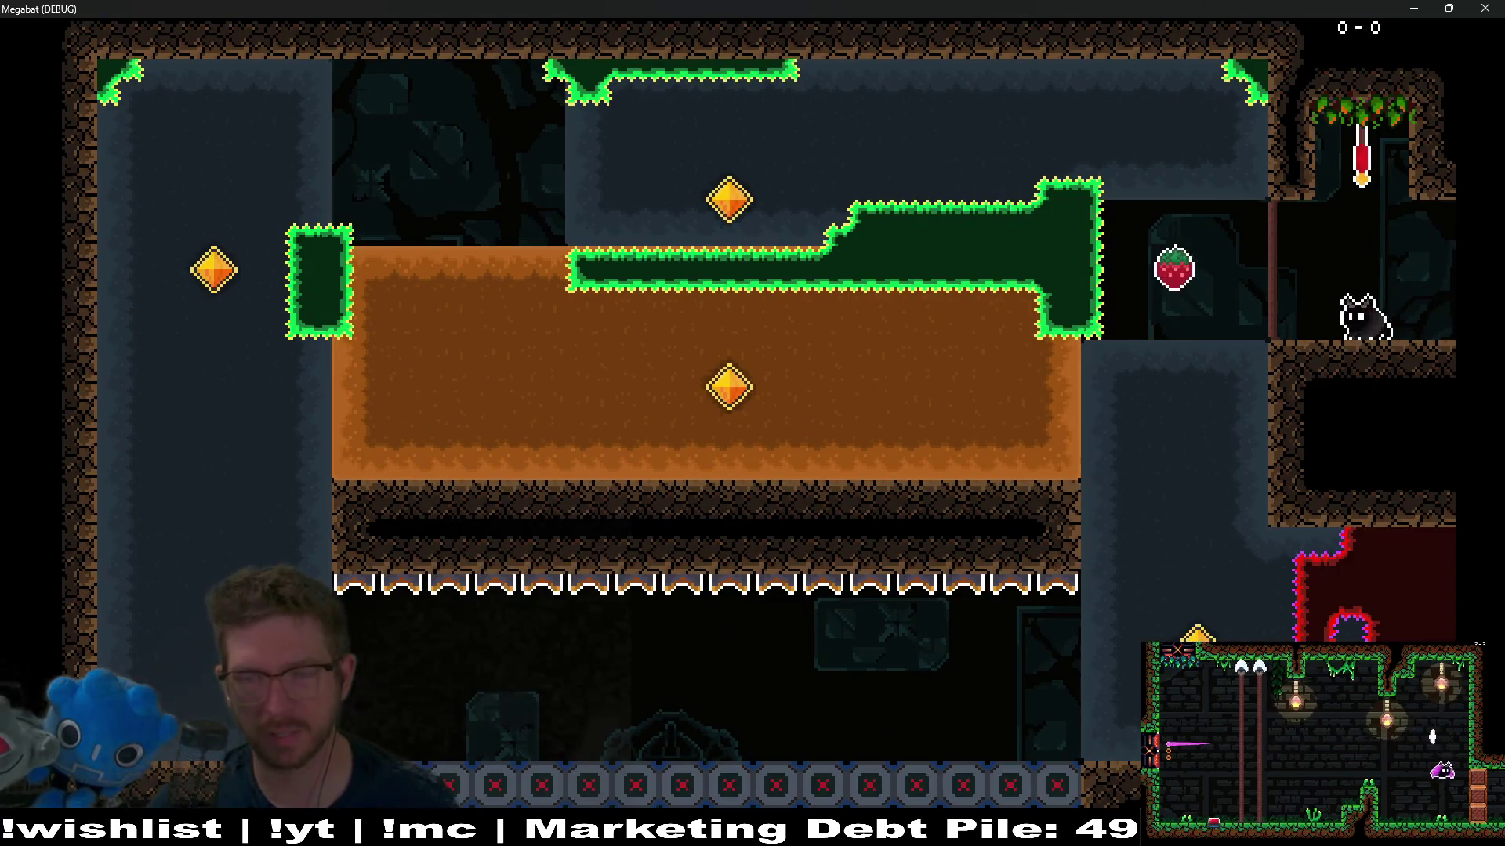
Step: Fly the bat up the shafts and burrow through the sand to grab the first diamond
key(Up)
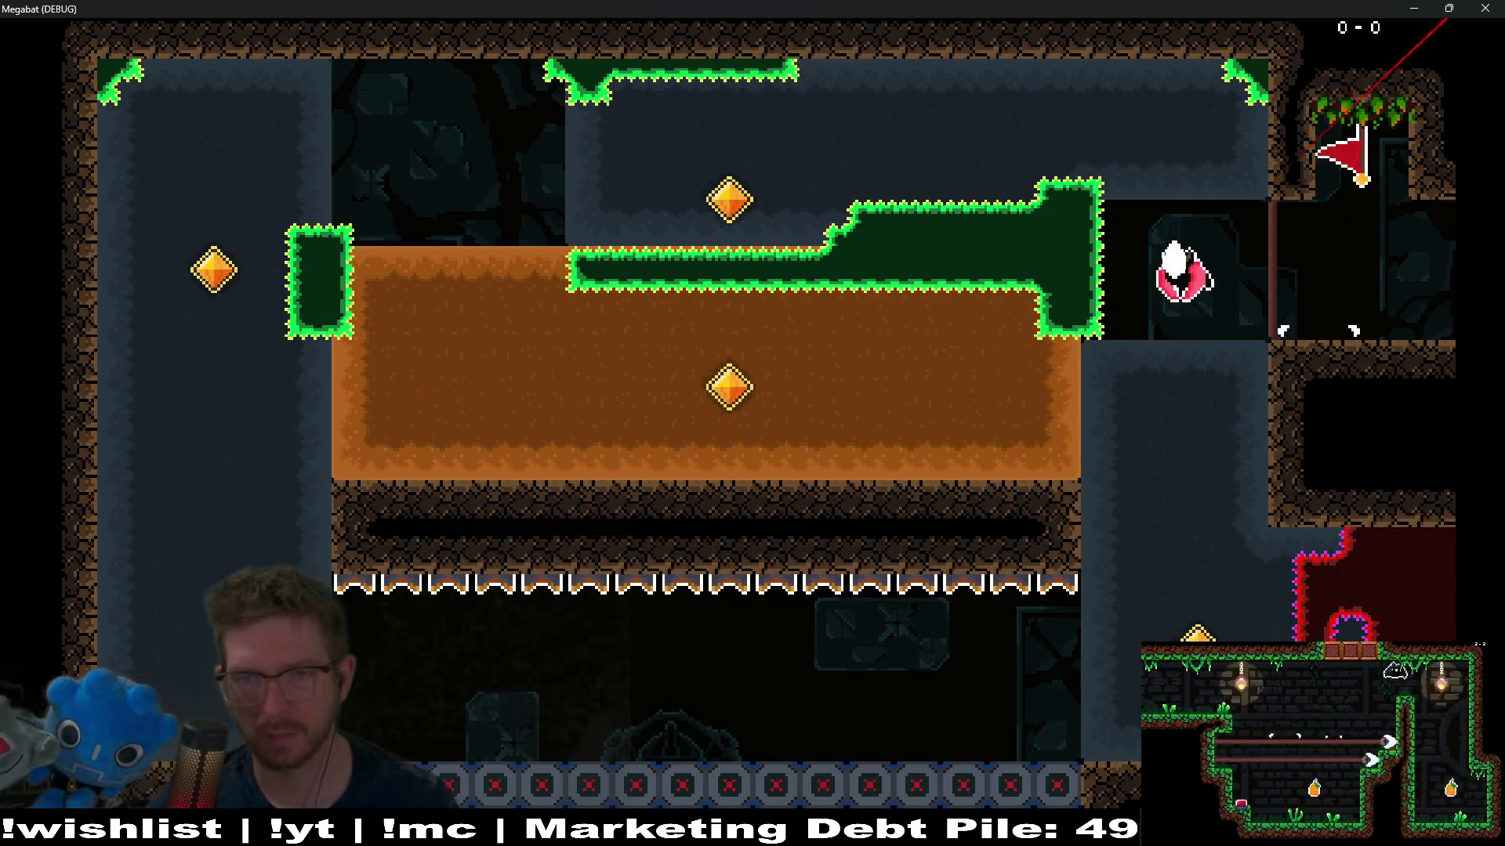
key(Down)
key(Left)
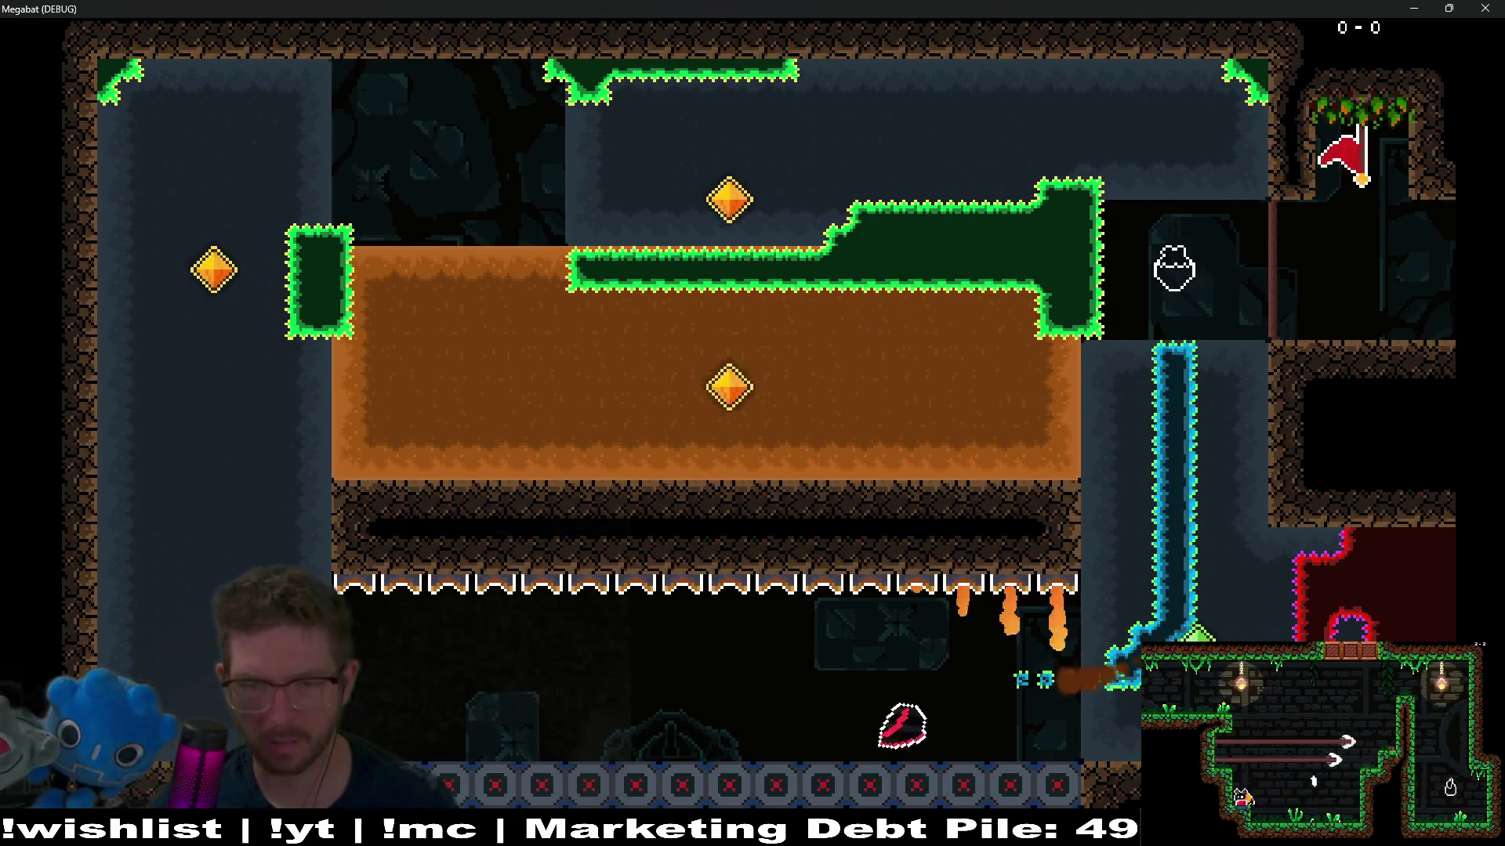
key(Up)
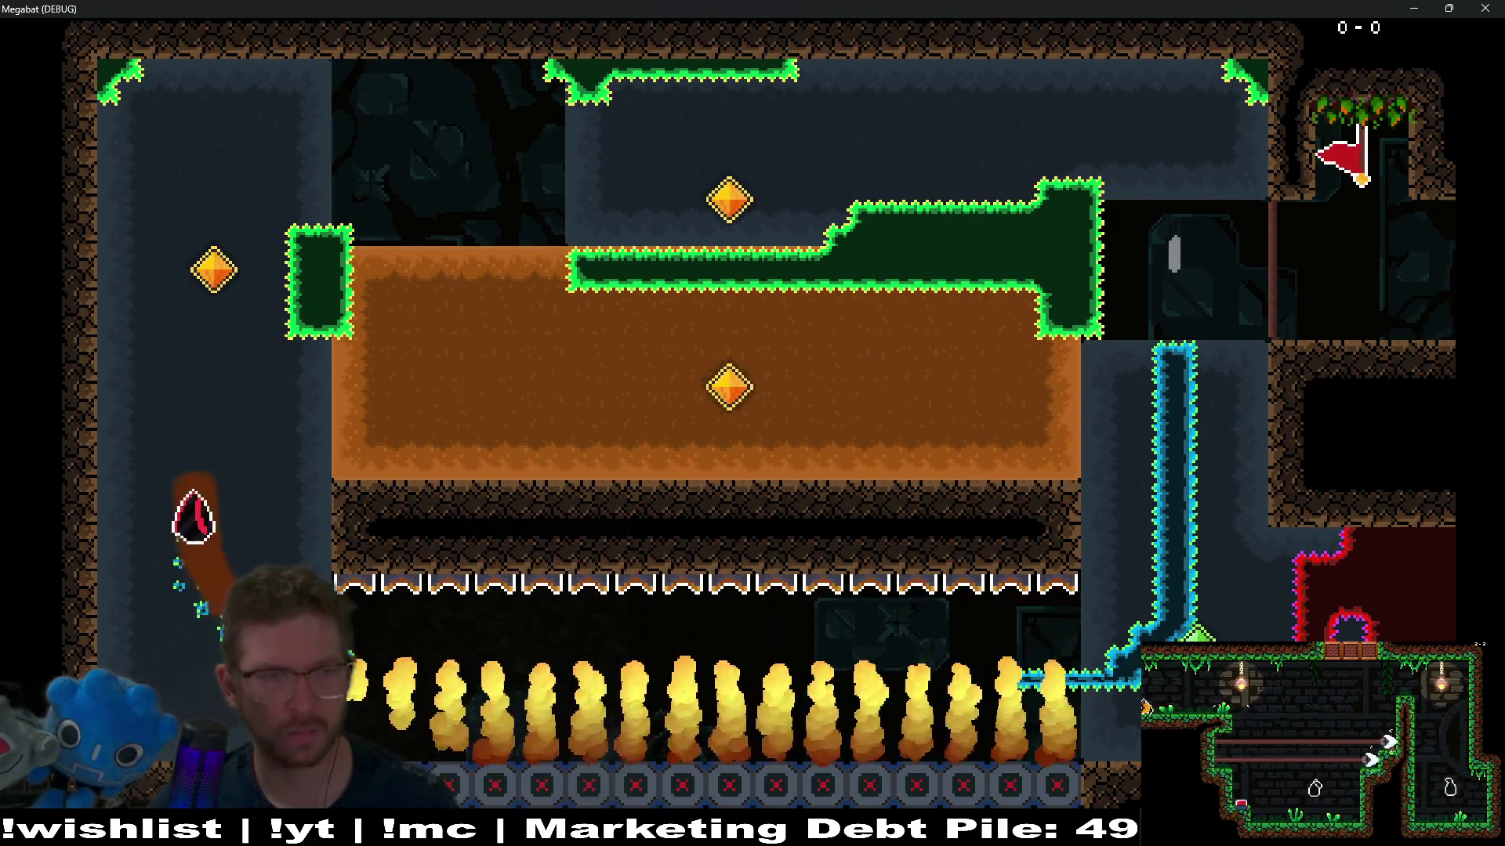
key(Right)
key(Right)
key(Up)
key(Left)
key(Right)
key(Left)
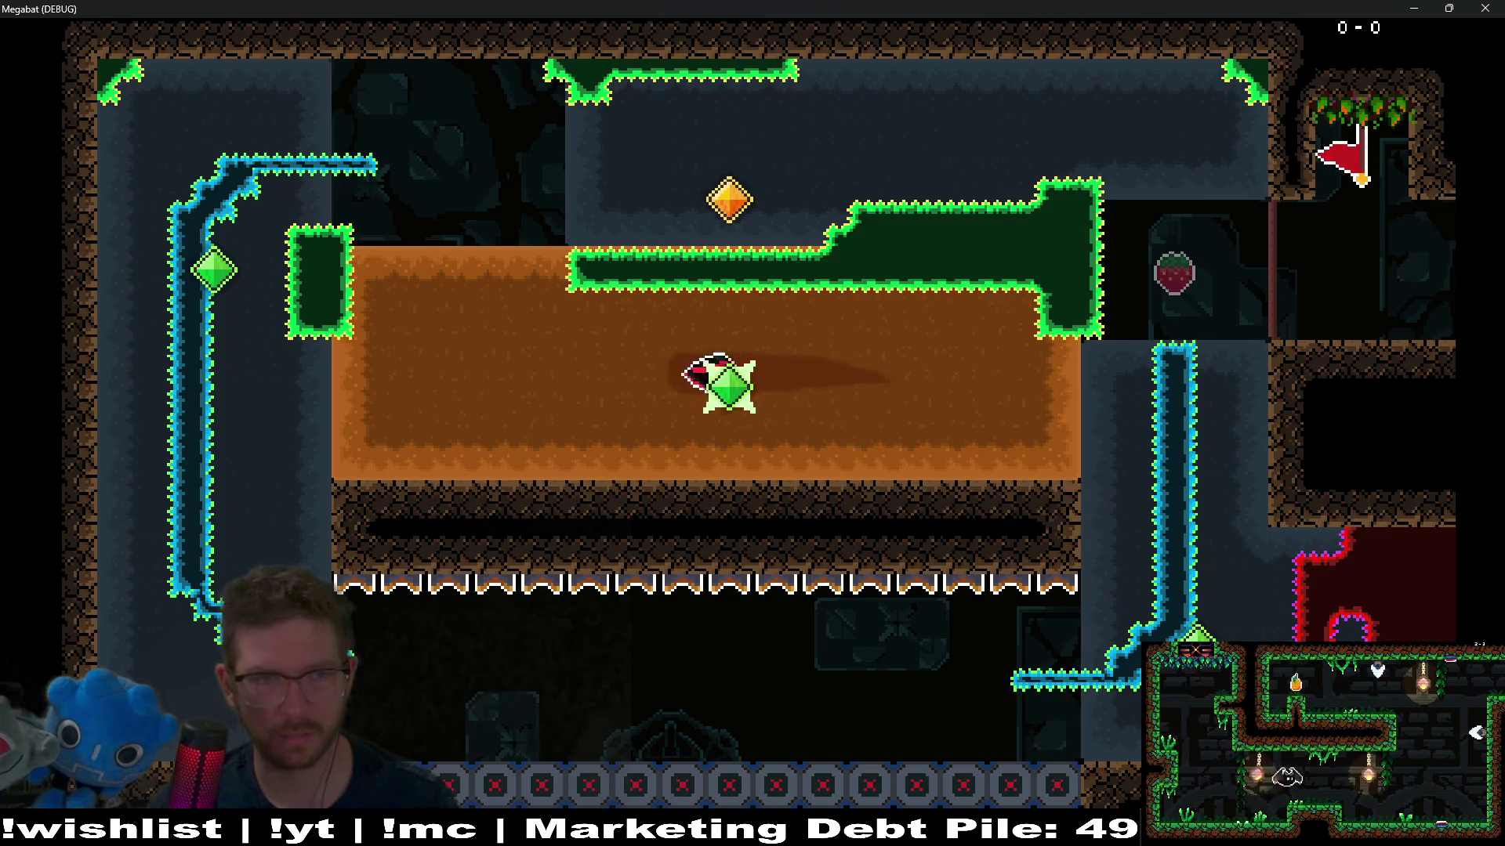
key(Up)
key(Right)
key(Down)
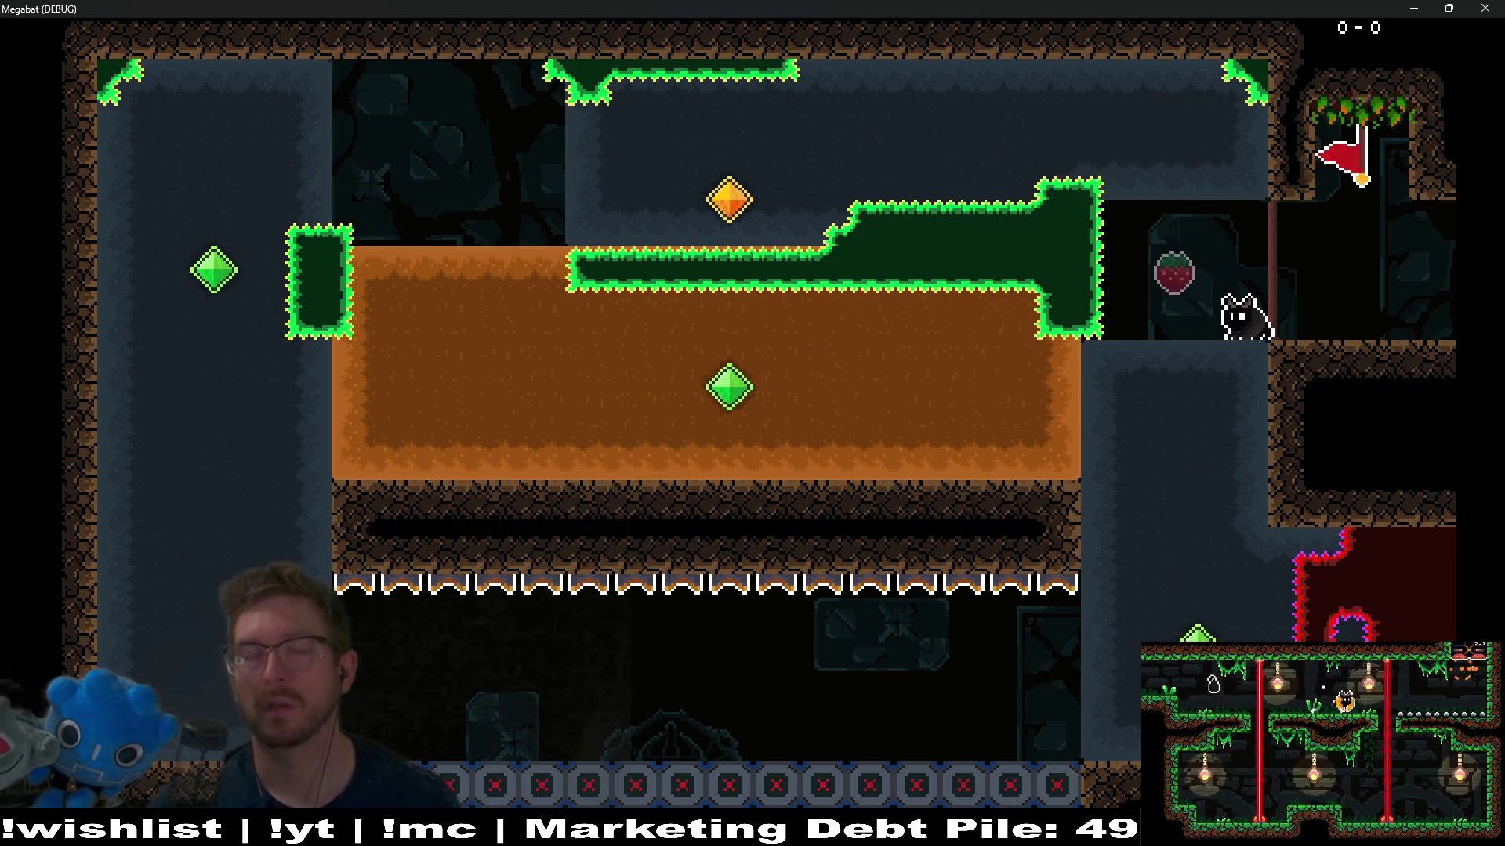
Step: Dive through the sand, fly along the flame row, and swoop beneath the spikes
key(Down)
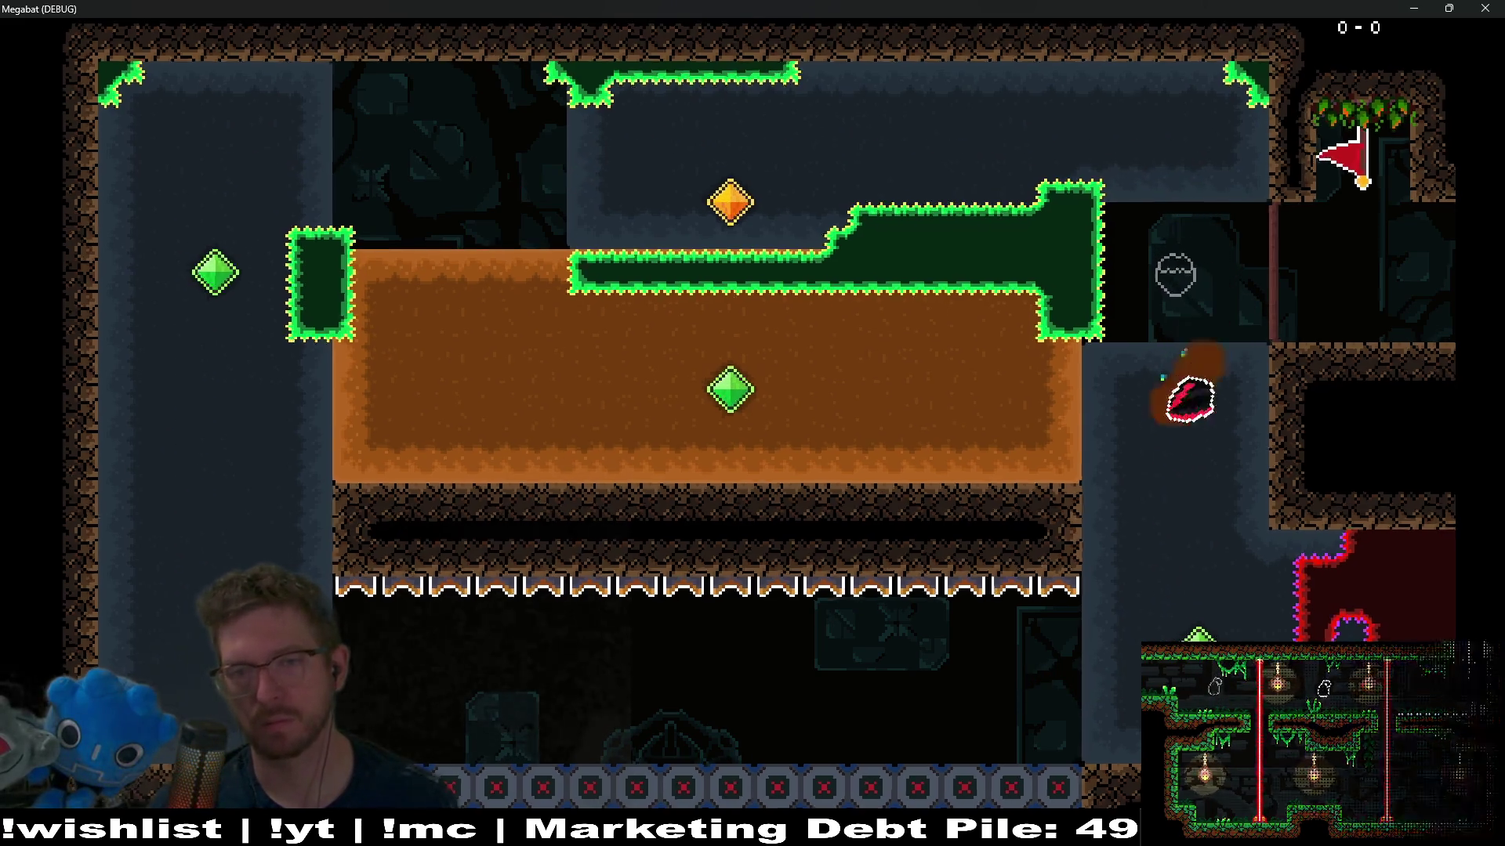
key(Left)
key(Down)
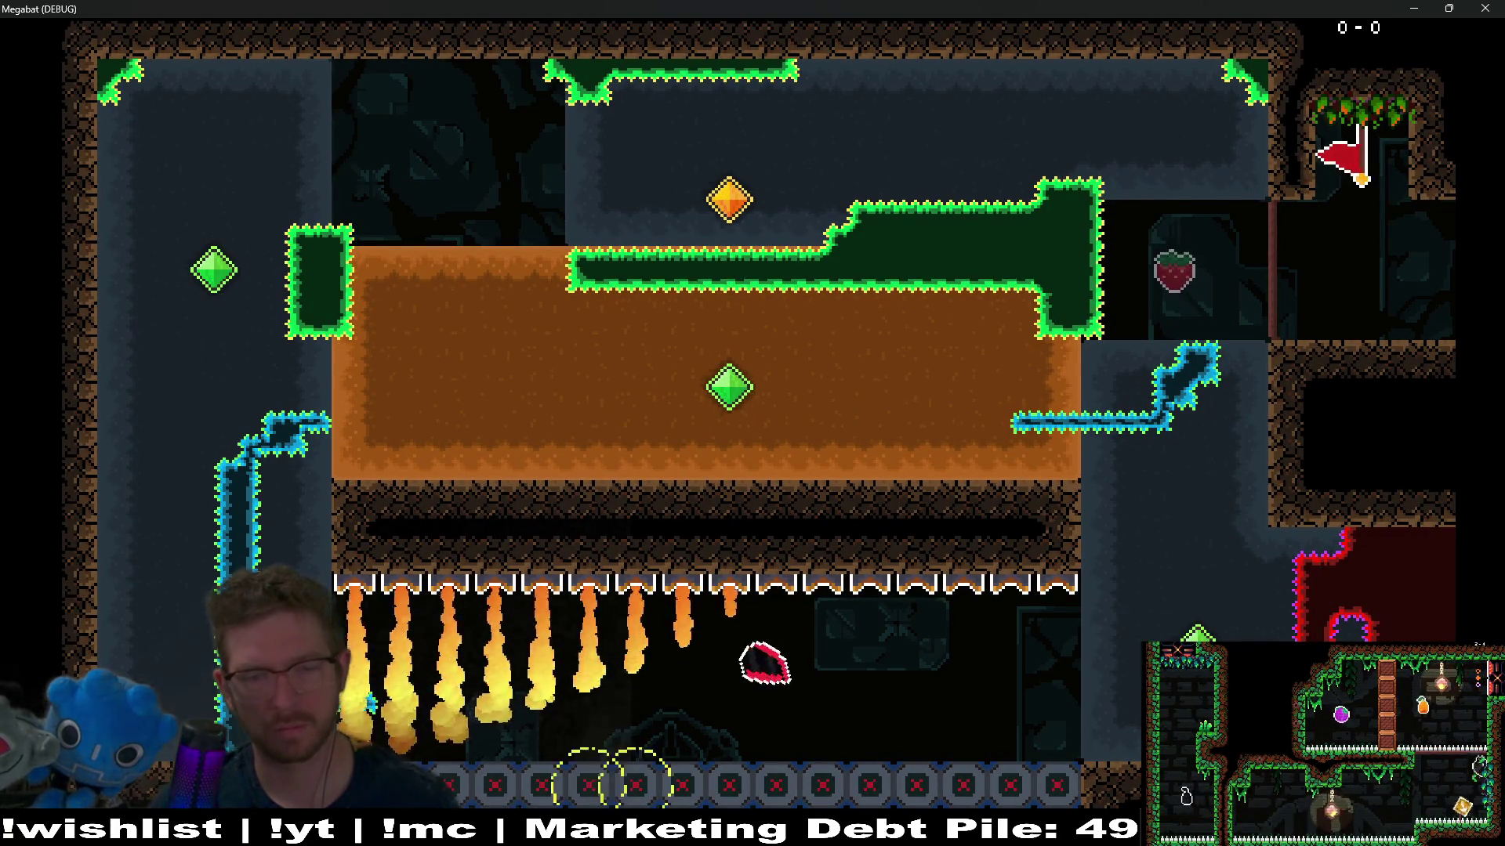
key(Up)
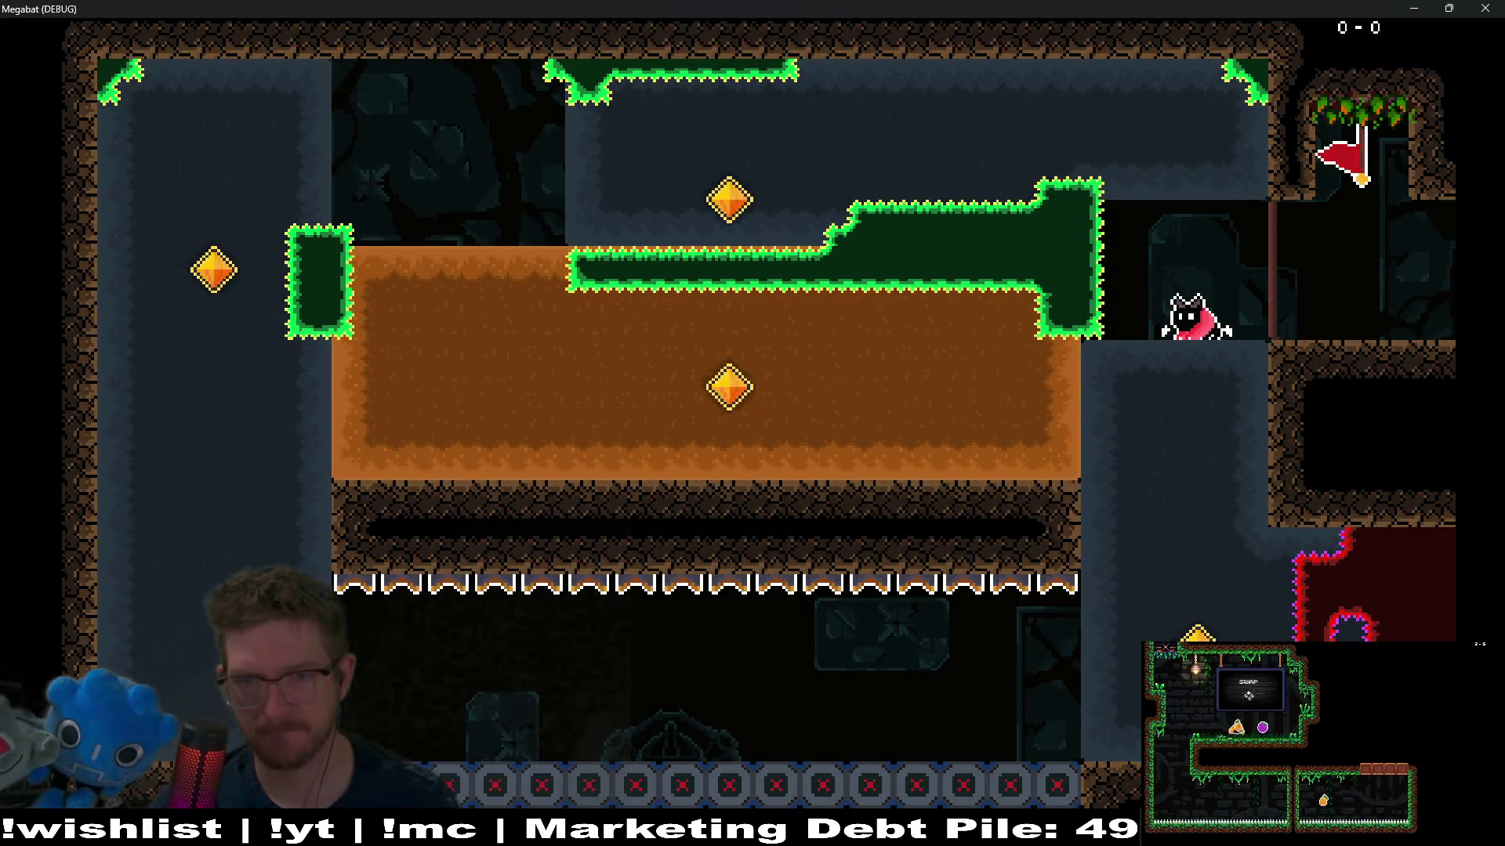
key(Down)
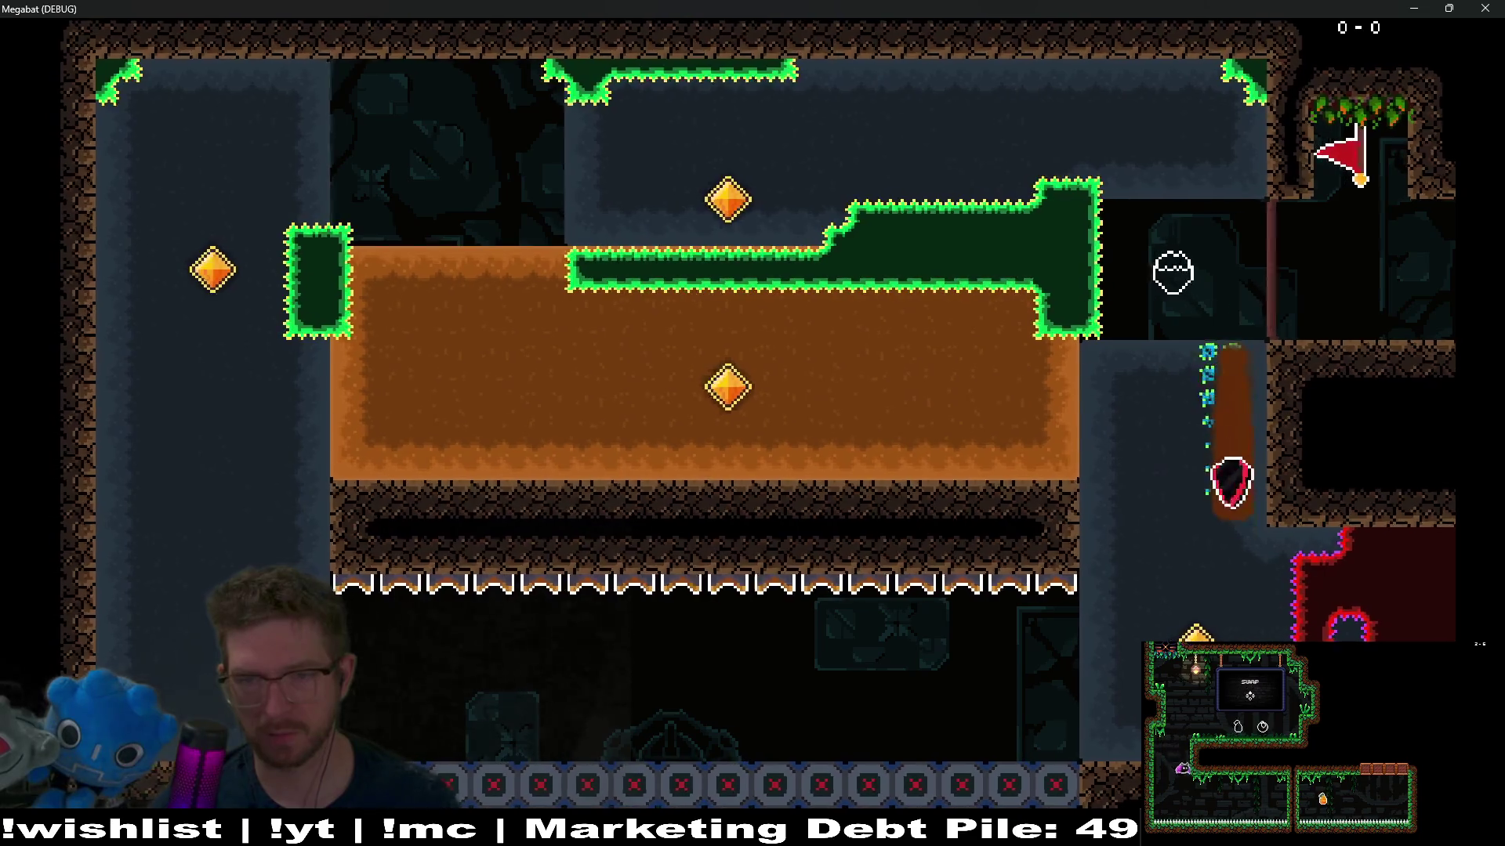
key(Up)
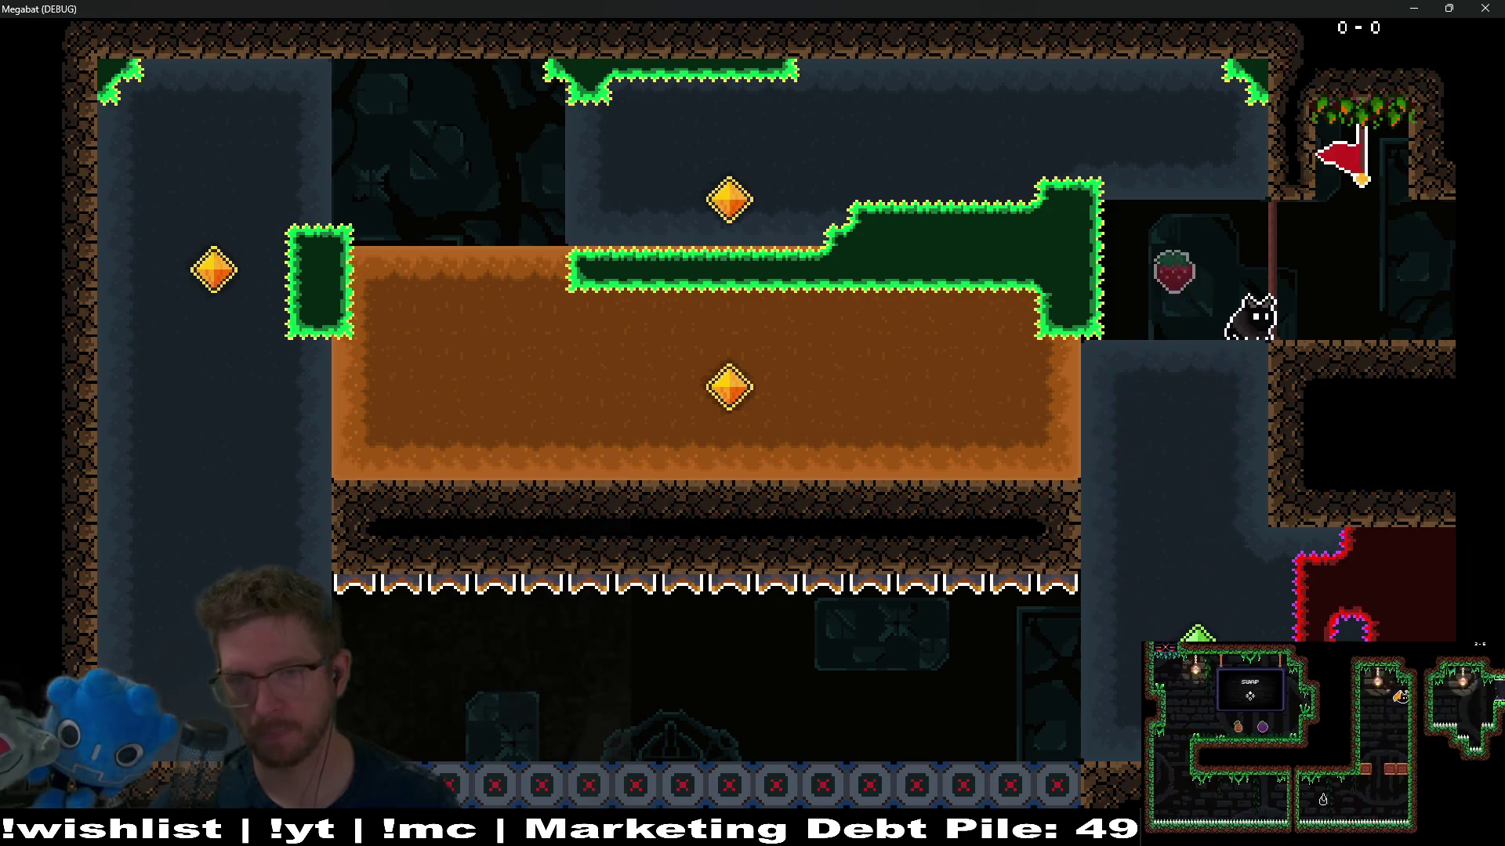
key(Down)
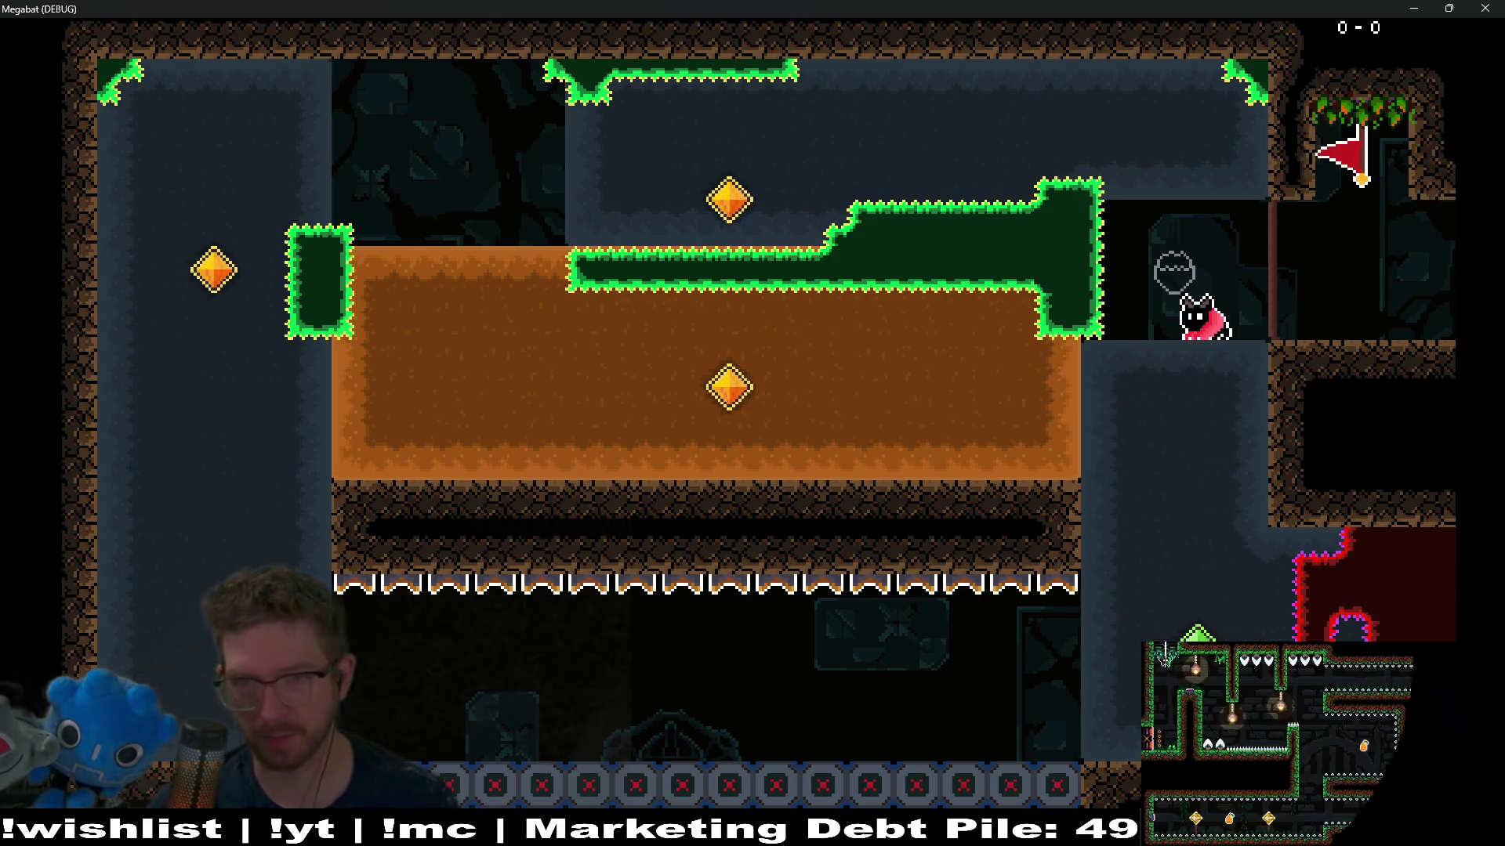
key(Down)
key(Left)
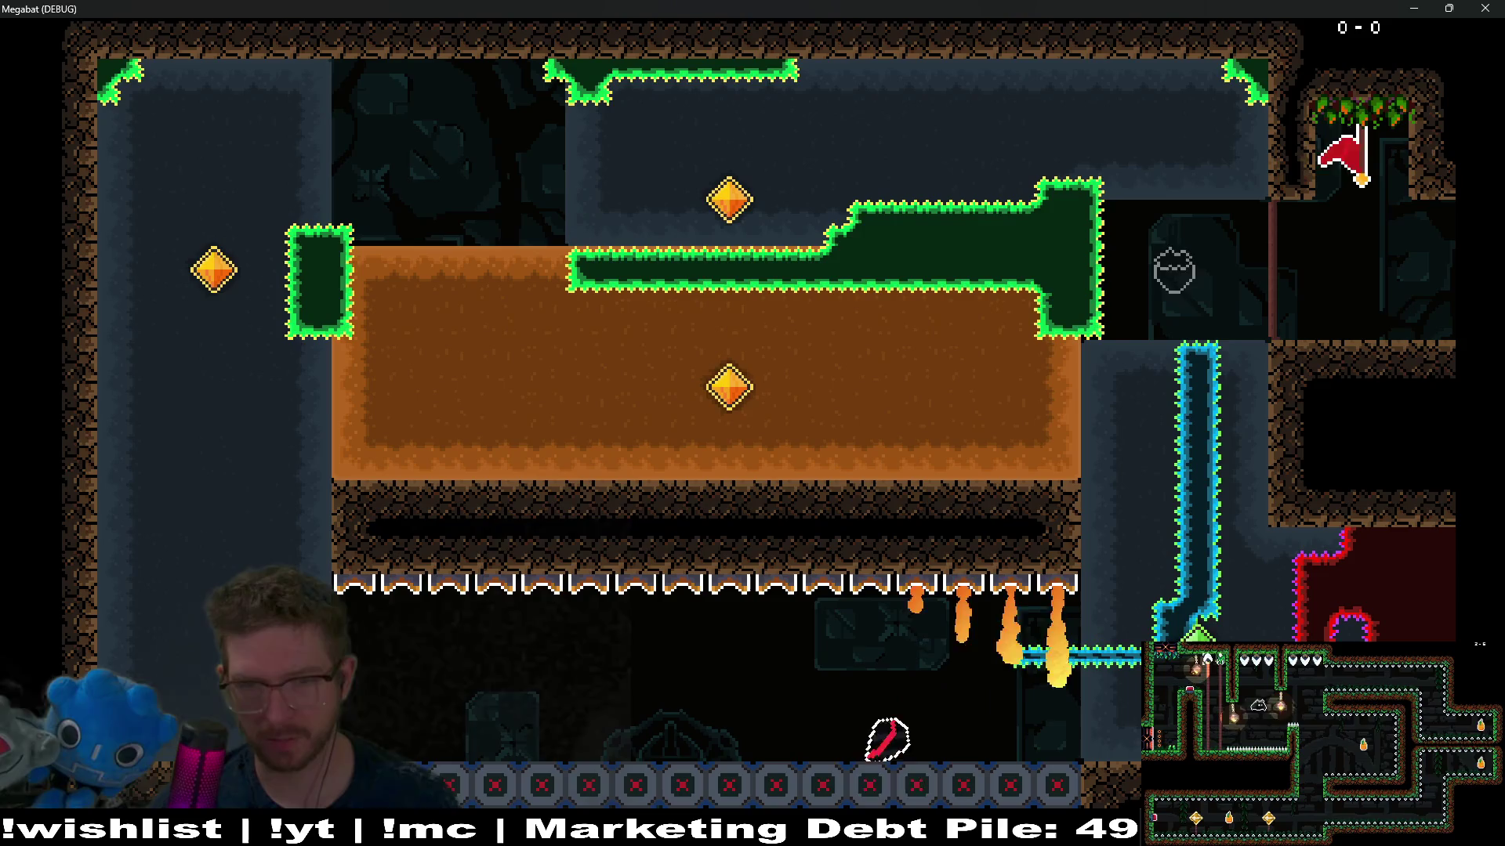
key(Up)
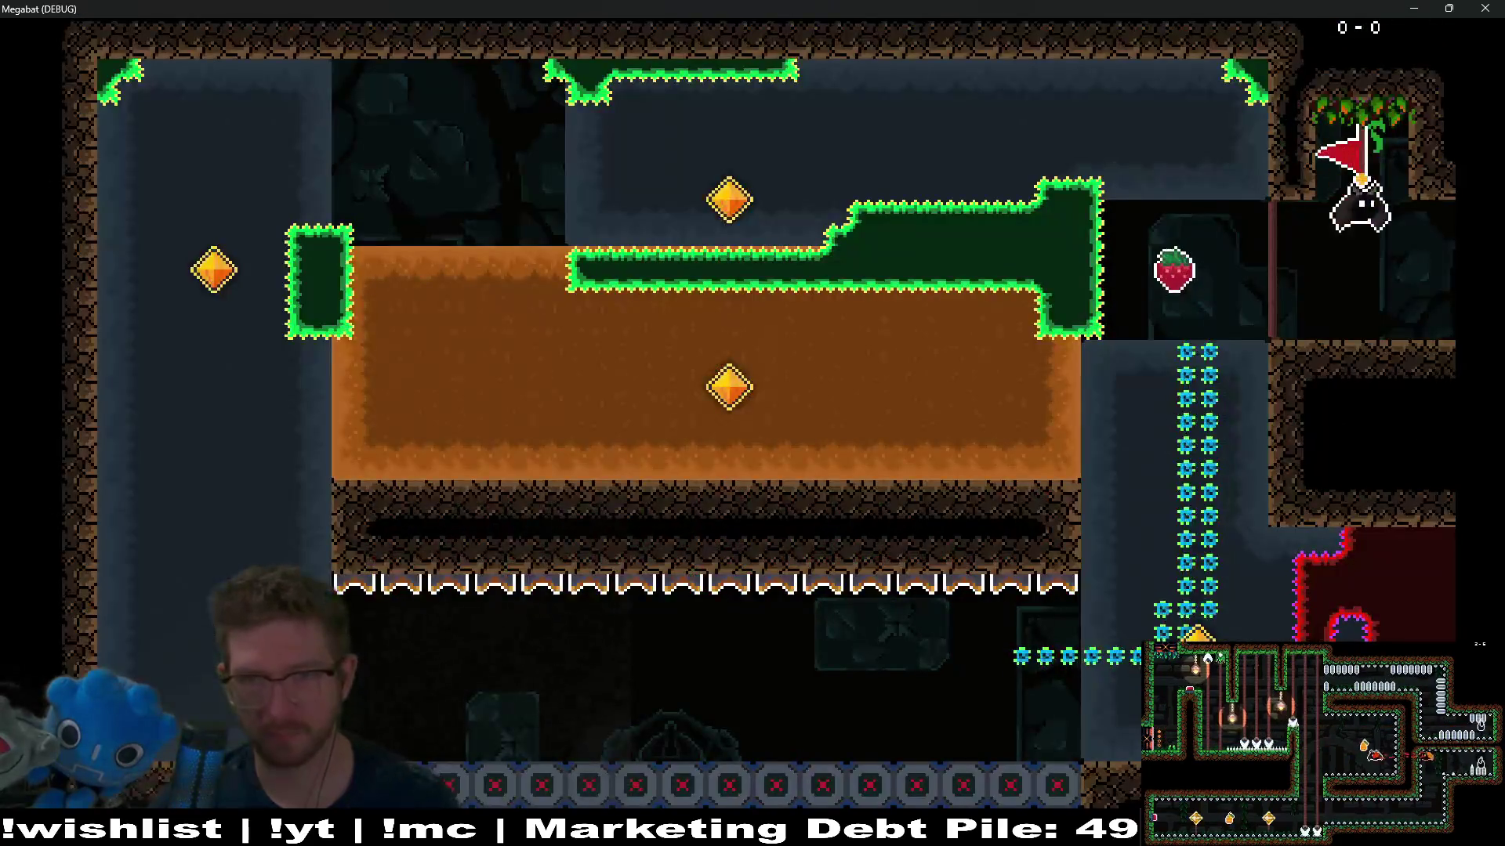
Step: After respawning, tunnel through the sand and turn inside it to reach the middle gem
key(Down)
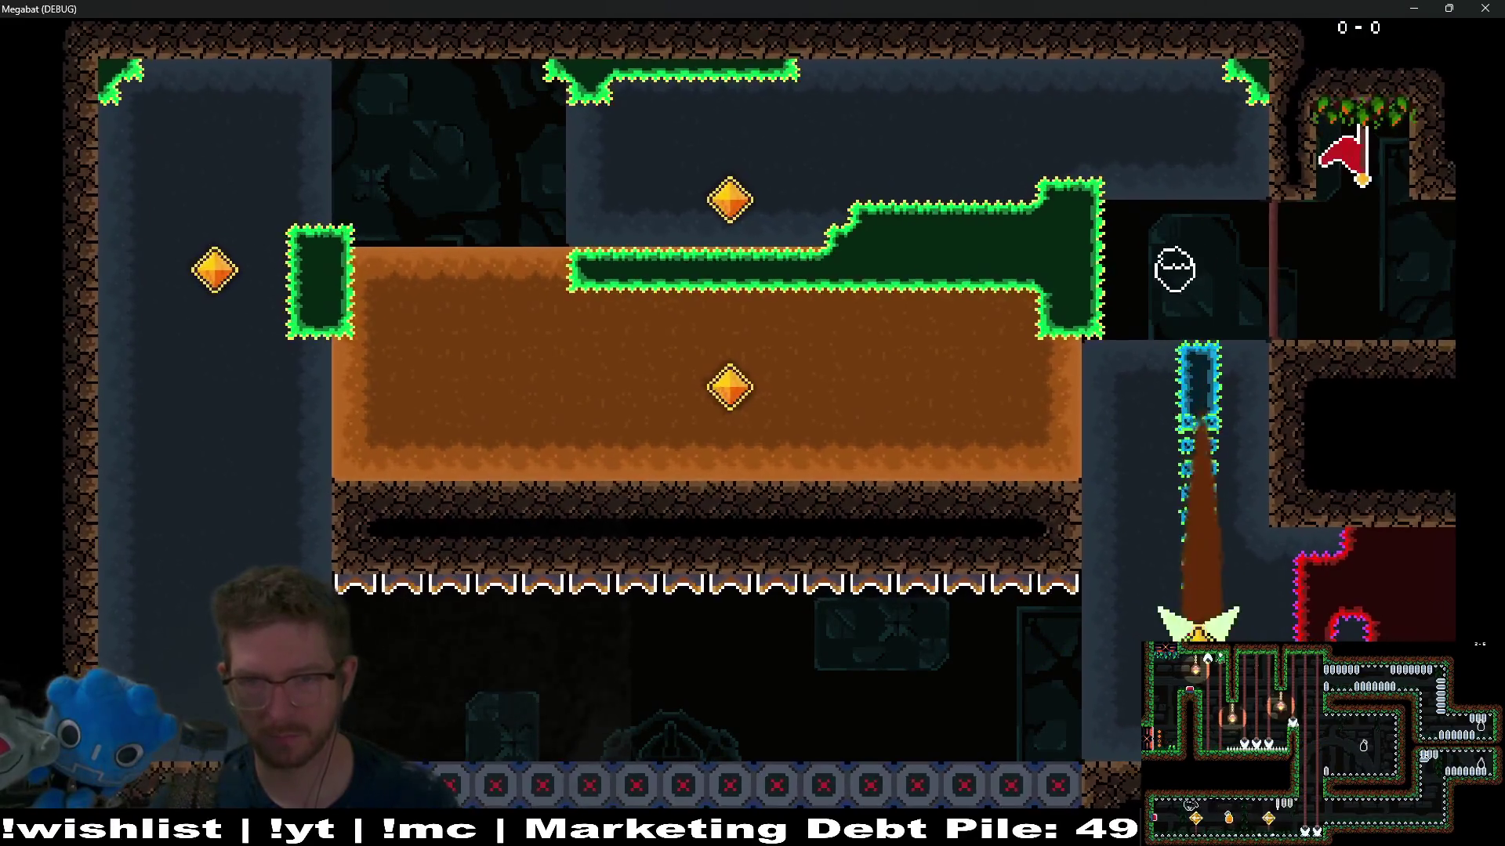
key(Left)
key(Up)
key(Right)
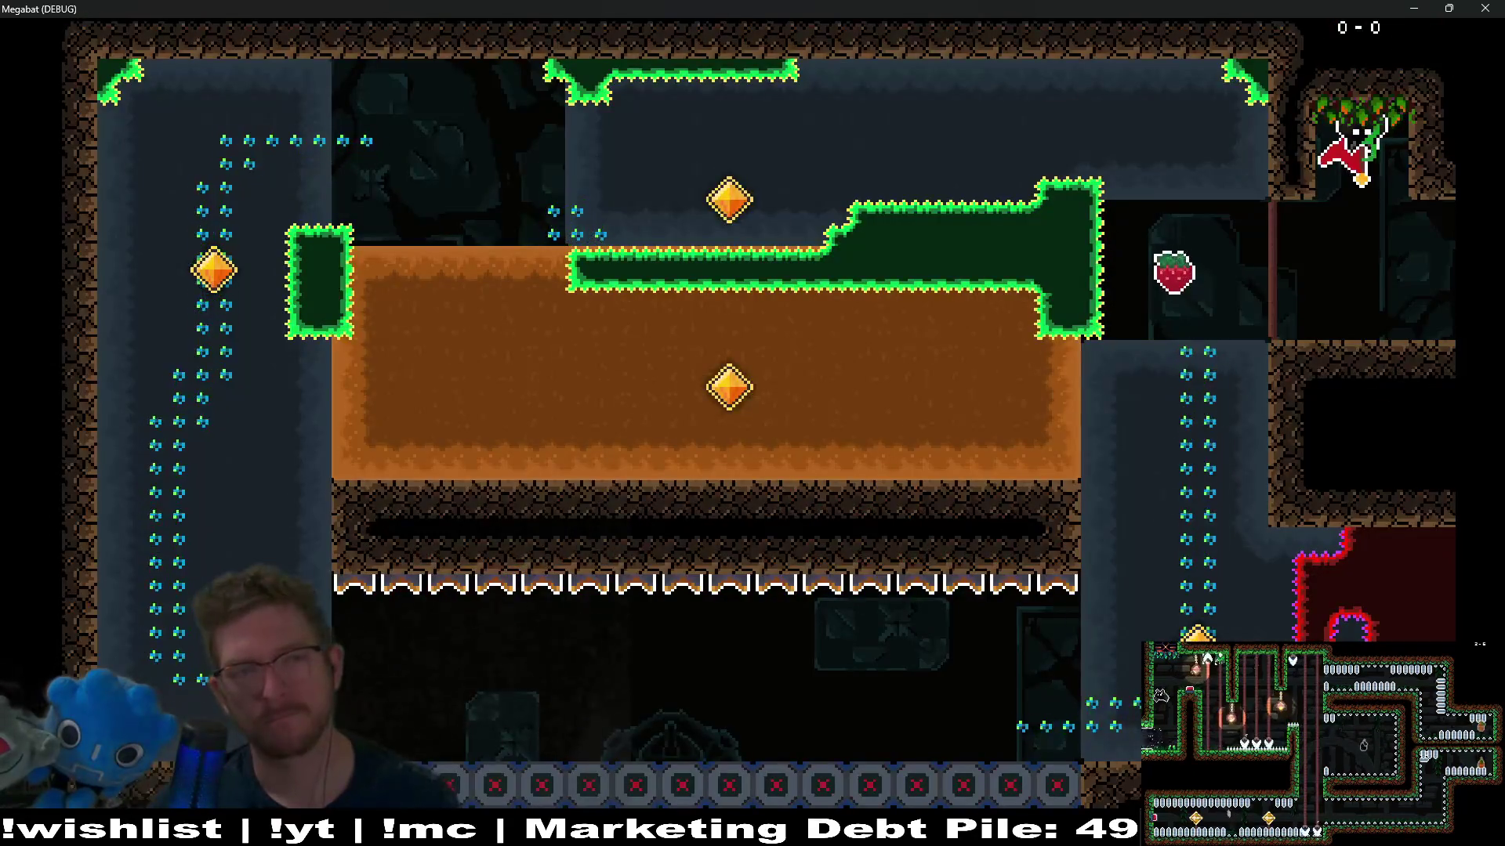
key(Left)
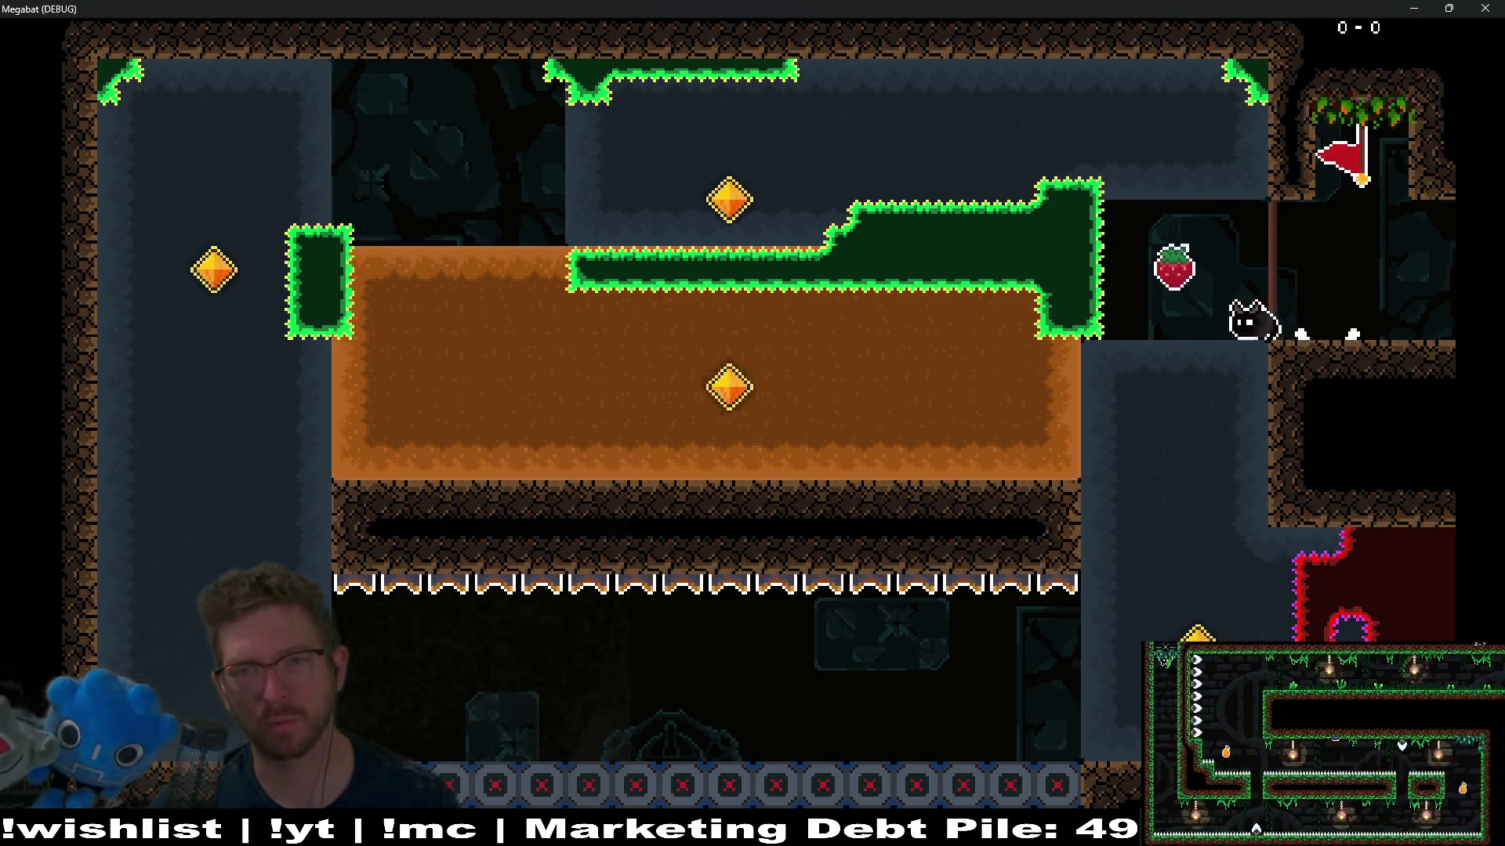
key(Down)
key(Left)
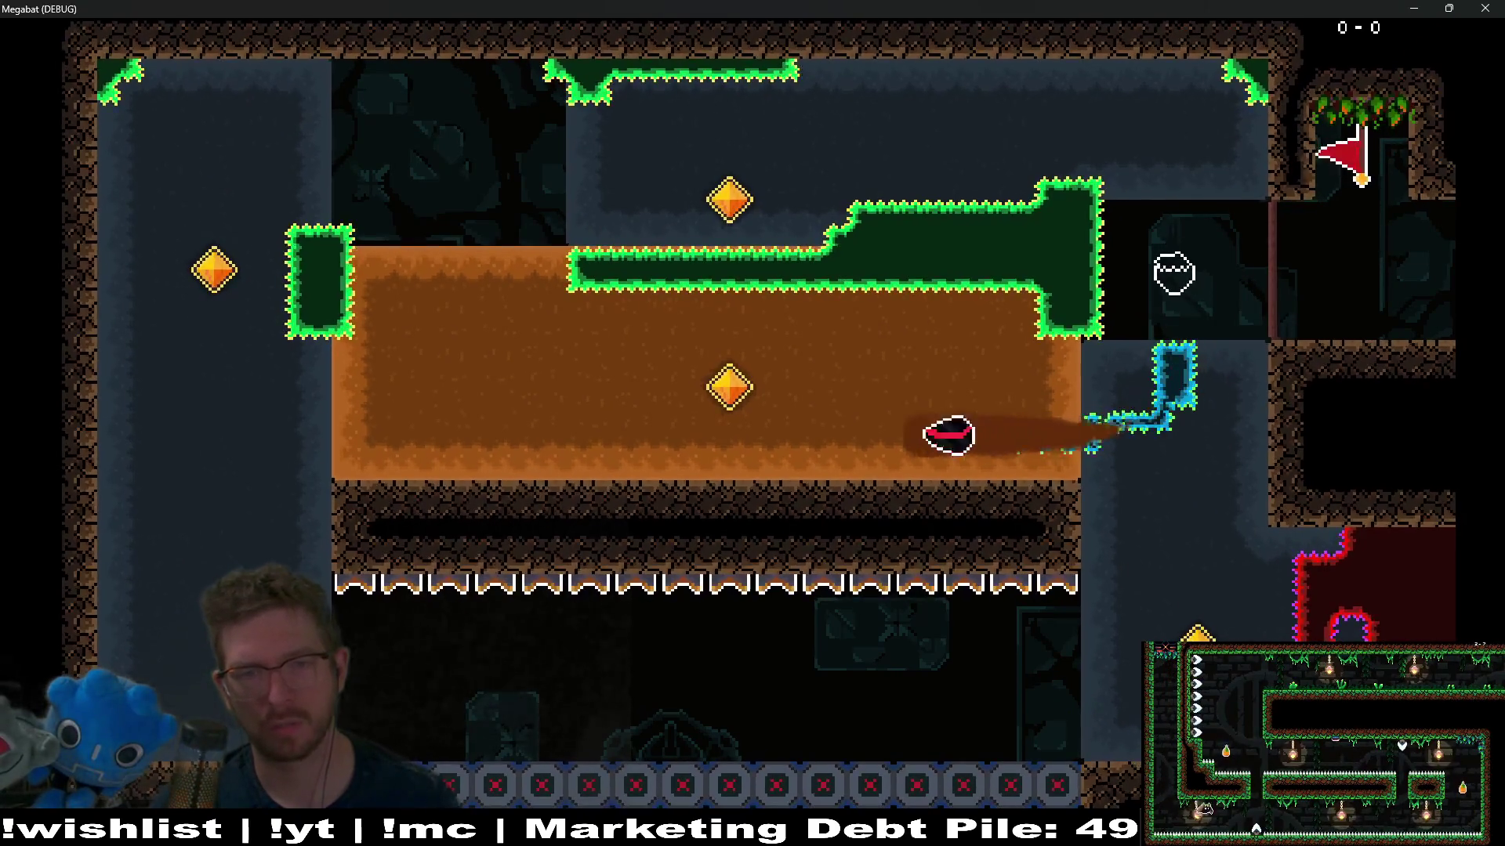
key(Right)
key(Left)
key(Right)
Step: Steer the bat through the sand, up to the left gem and along the ceiling
key(Left)
key(Up)
key(Right)
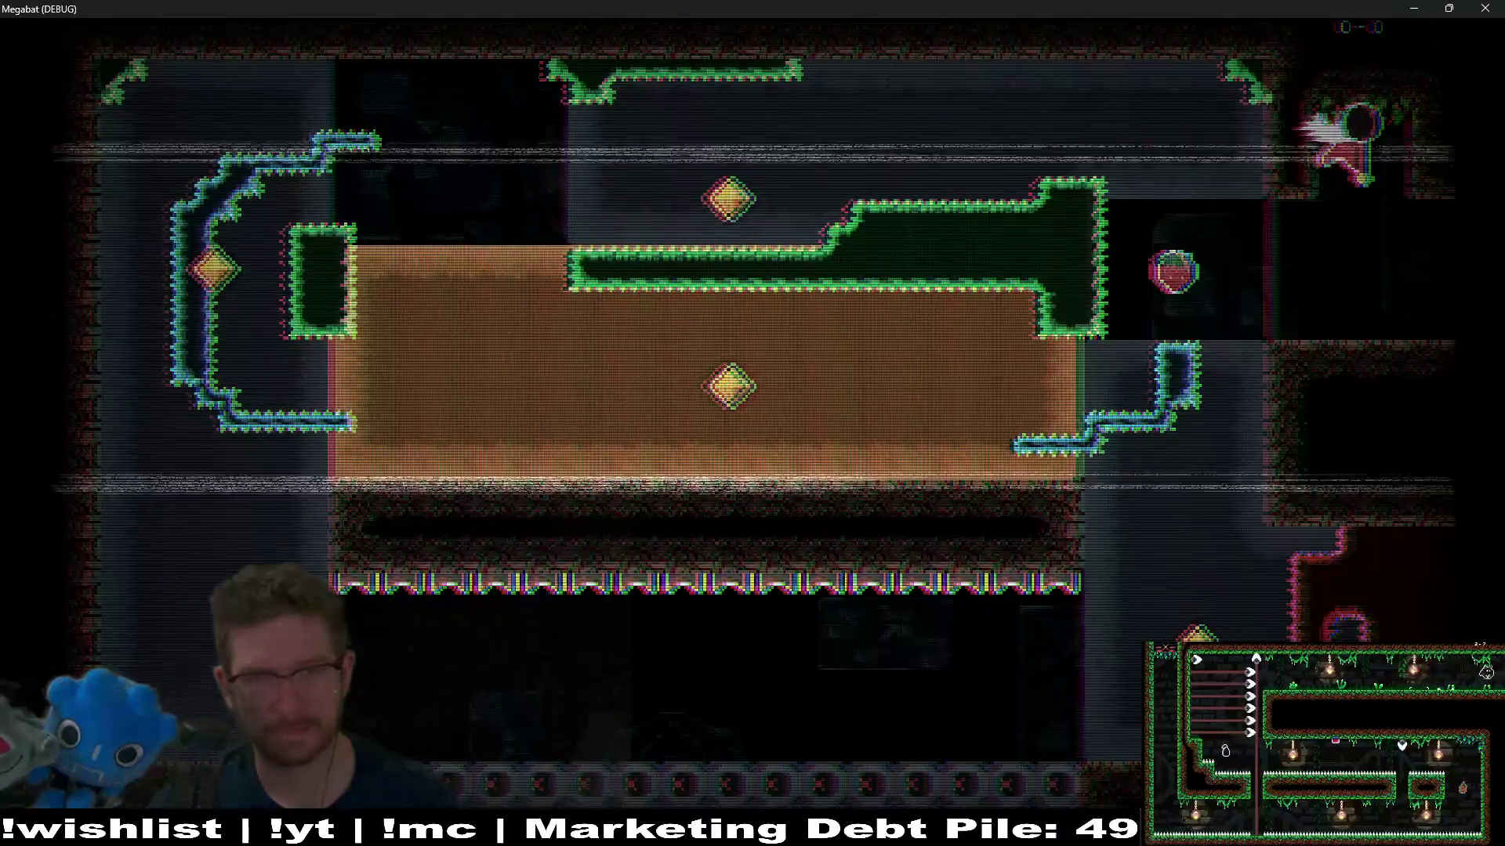
key(Up)
key(Left)
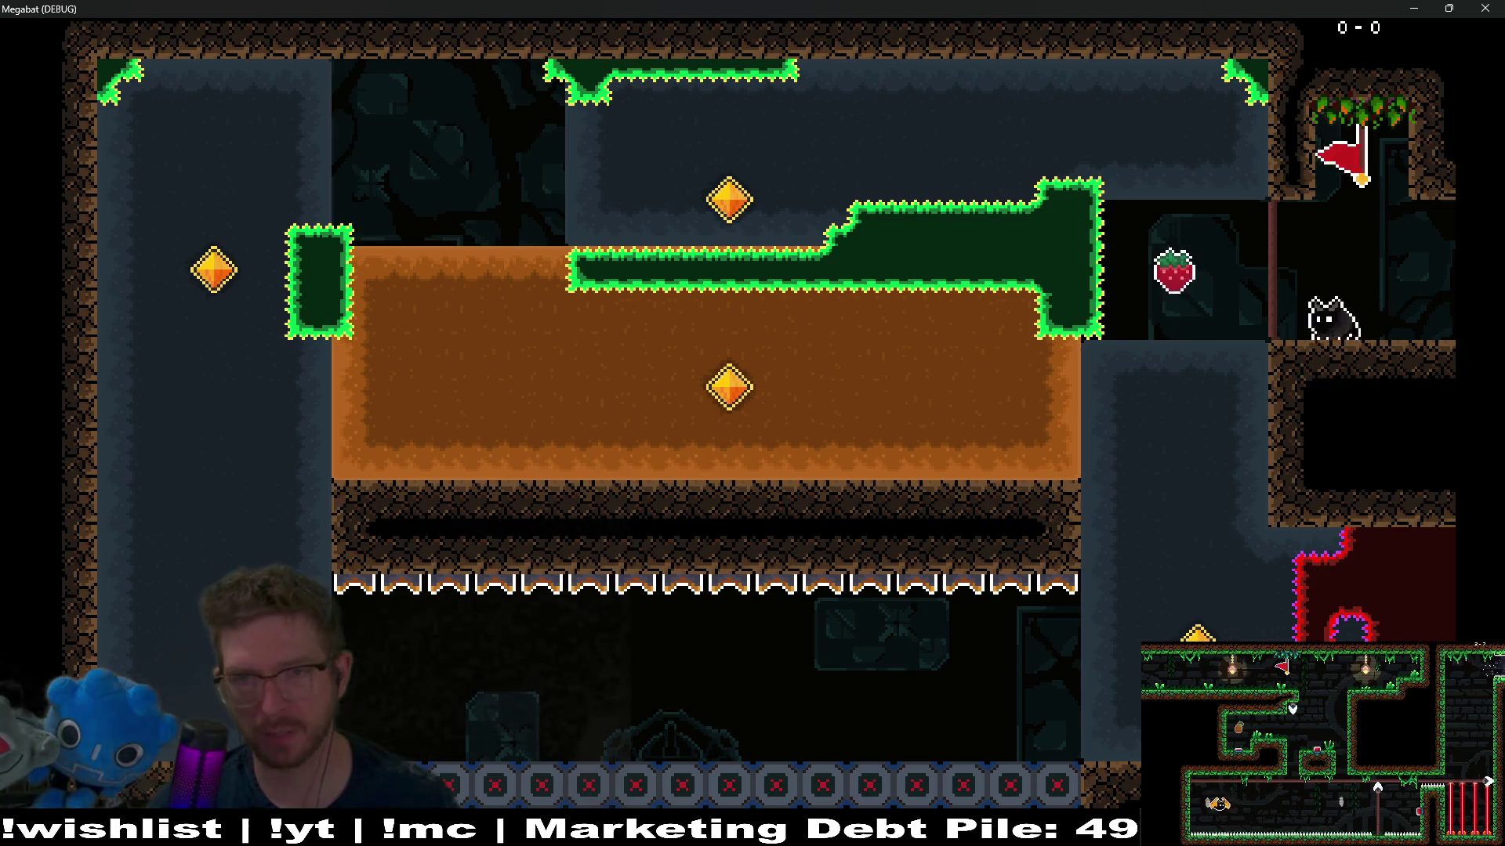
Step: Loop the bat down the right shaft, up the left shaft, and across the top again
key(Down)
key(Left)
key(Up)
key(Right)
key(Down)
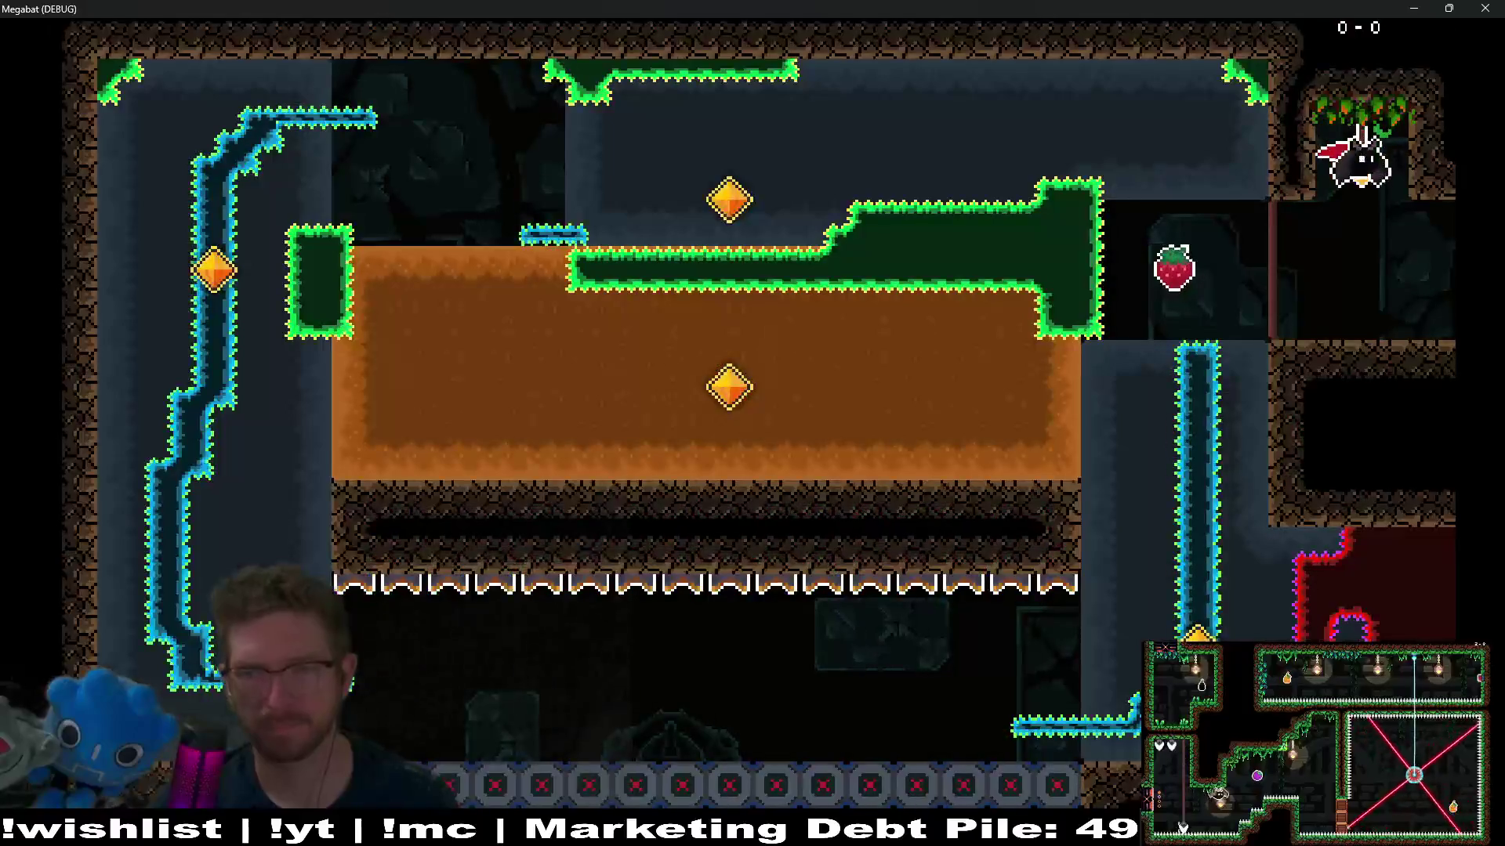
key(Down)
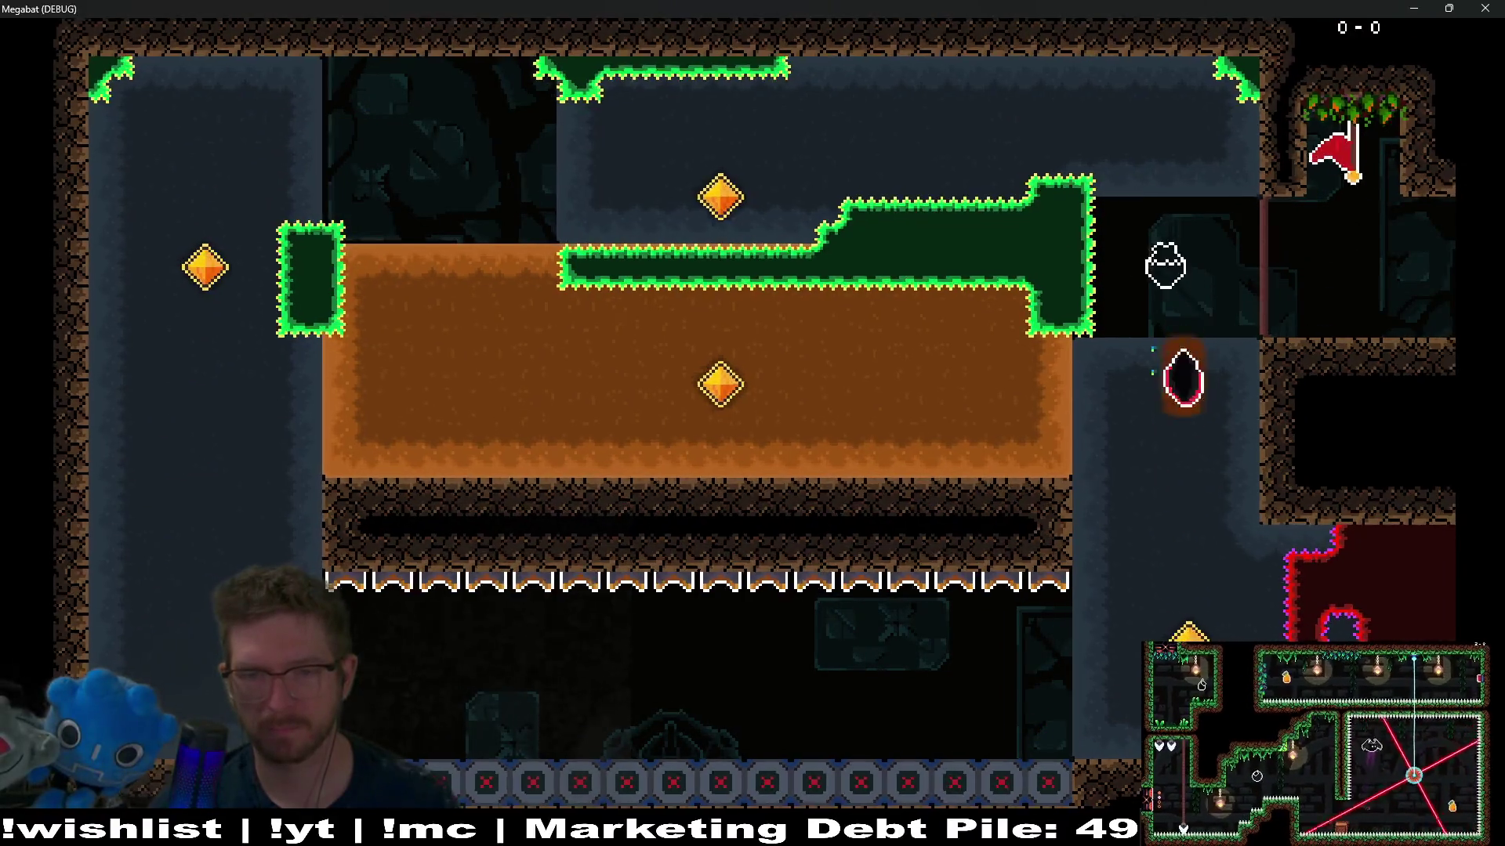
key(Left)
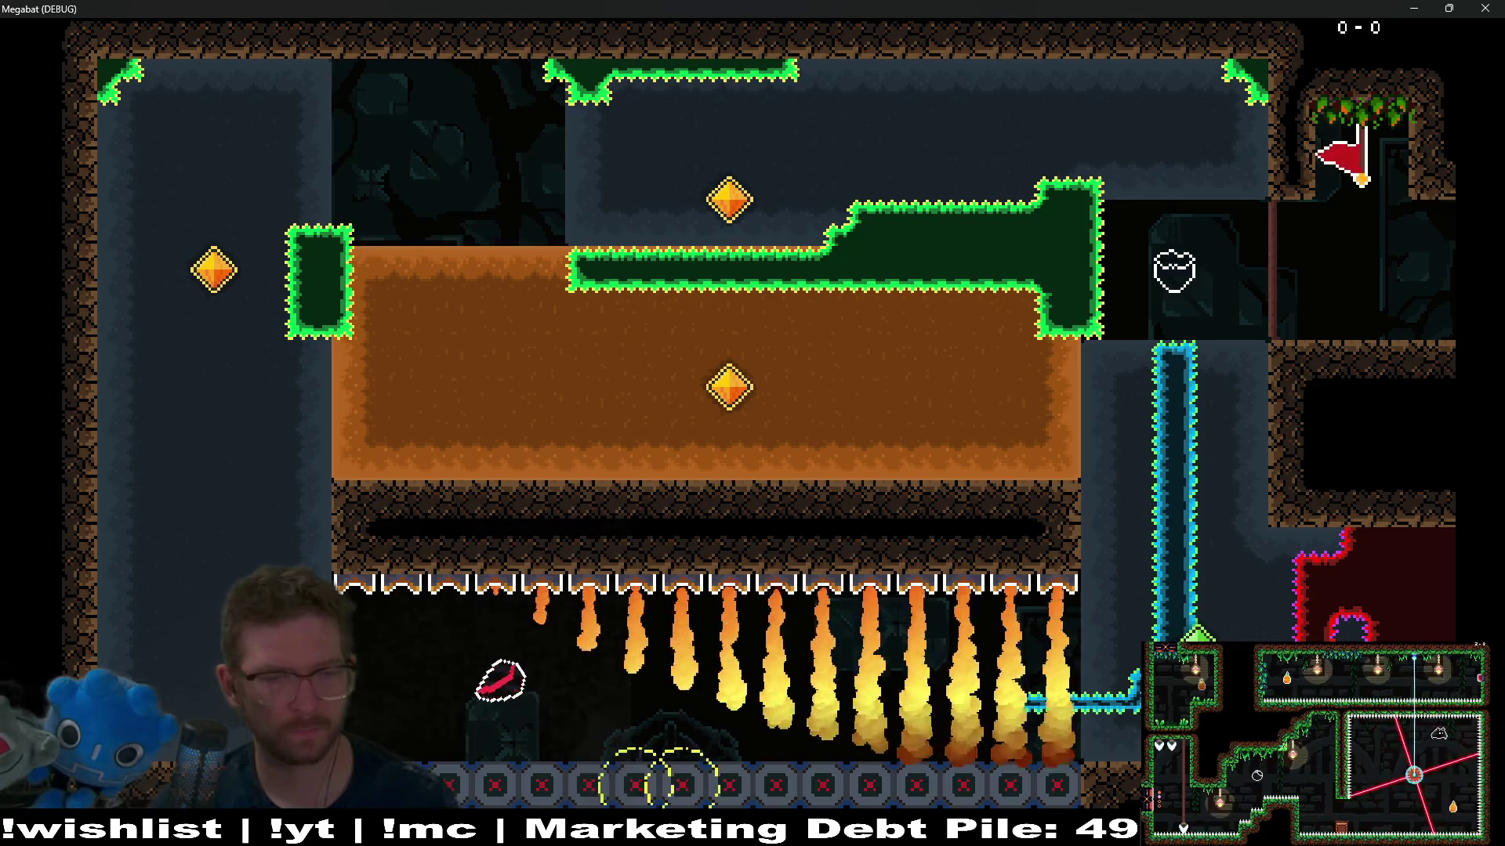
Step: Climb past the flames, cut through the sand to the lower gem, and grab the strawberry
key(Up)
key(Right)
key(Up)
key(Left)
key(Up)
key(Right)
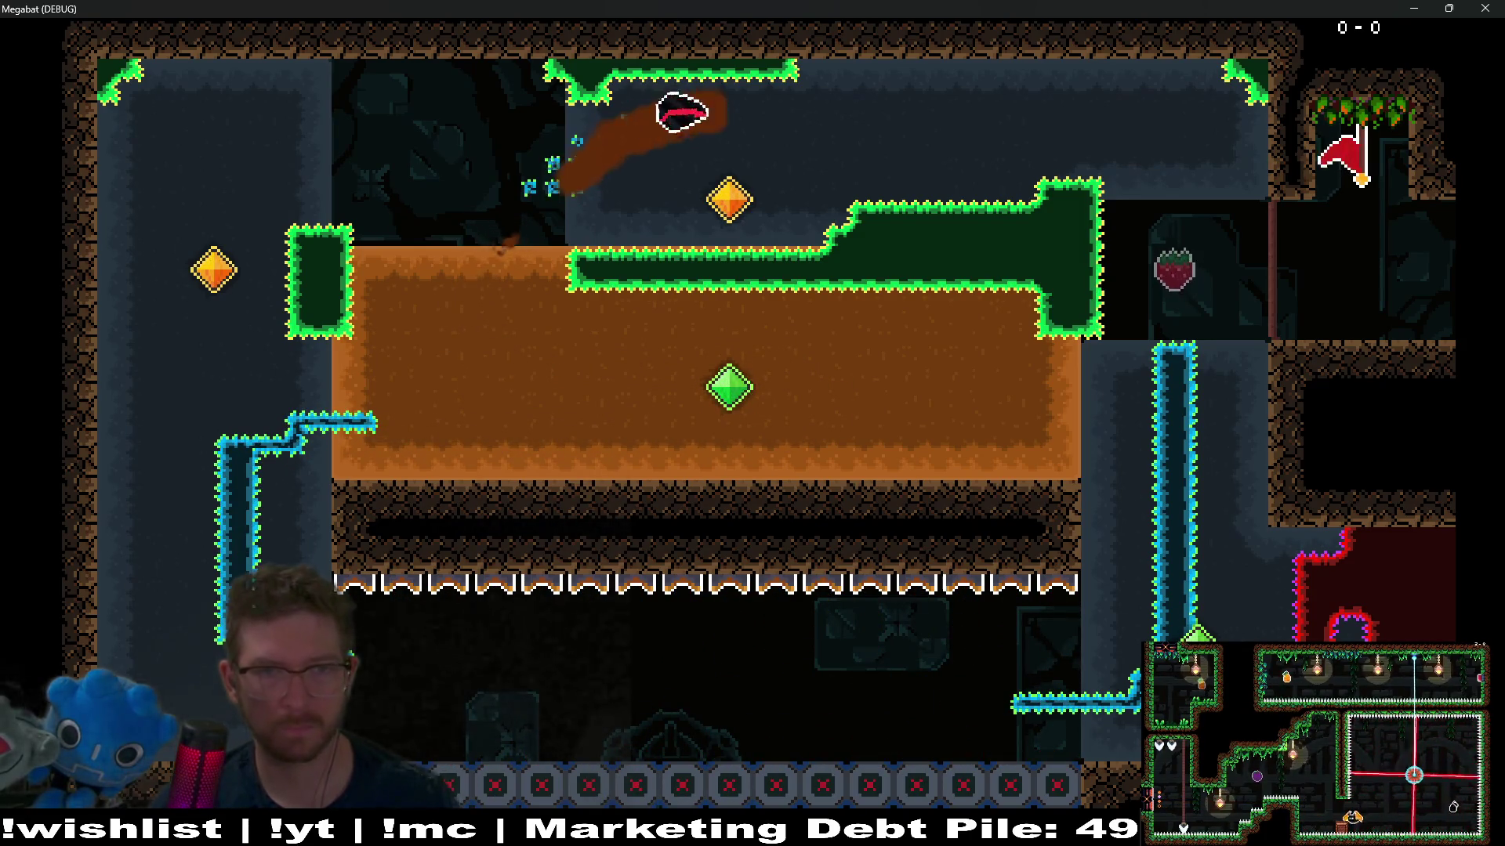
key(Down)
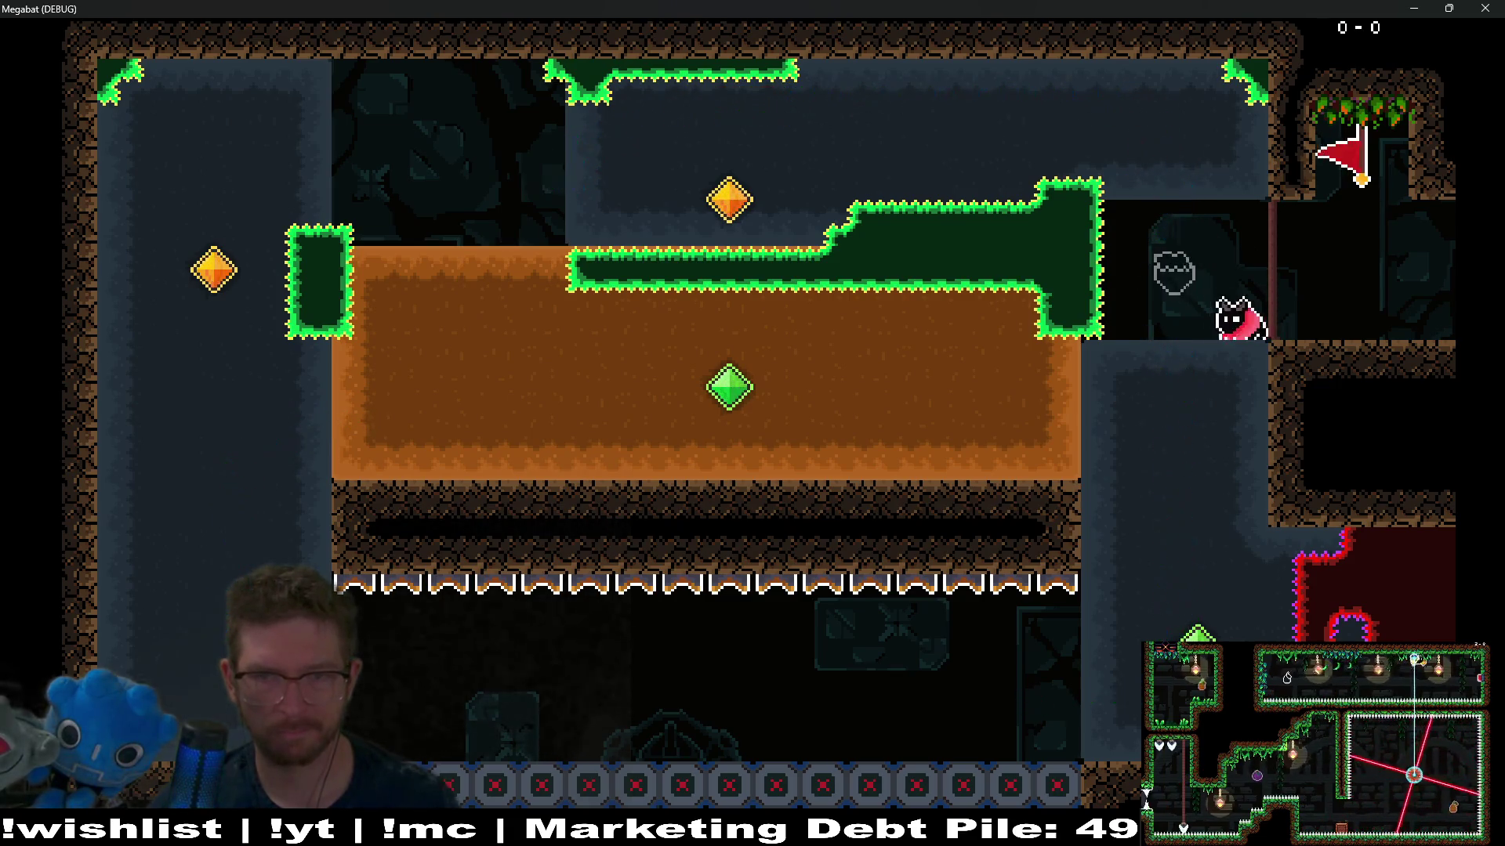
Step: Drop down the right shaft and curve back across the sand toward the orange gem
key(Down)
key(Left)
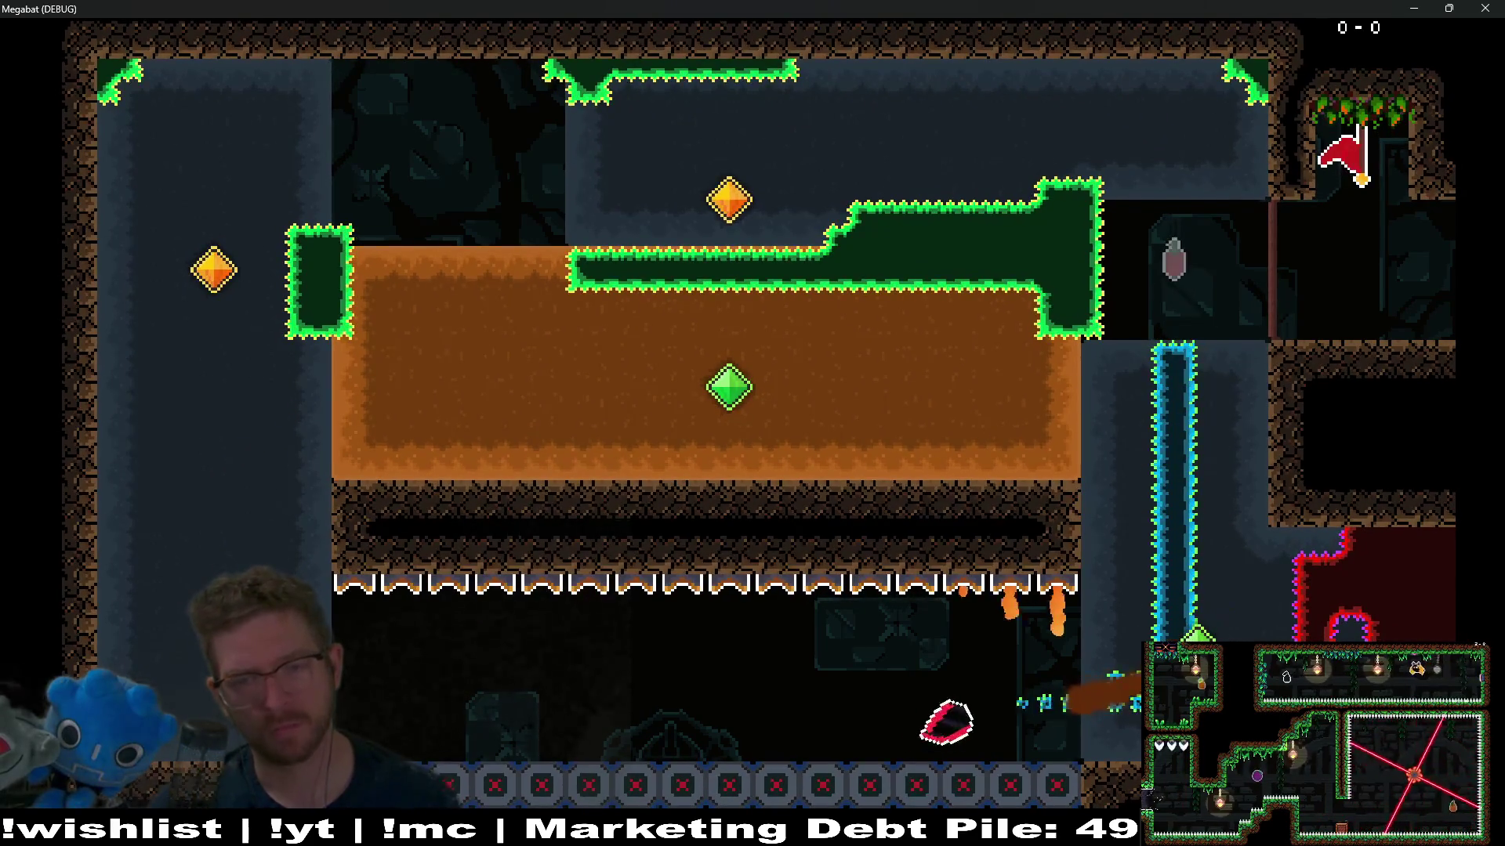
key(Up)
key(Right)
key(Up)
key(Left)
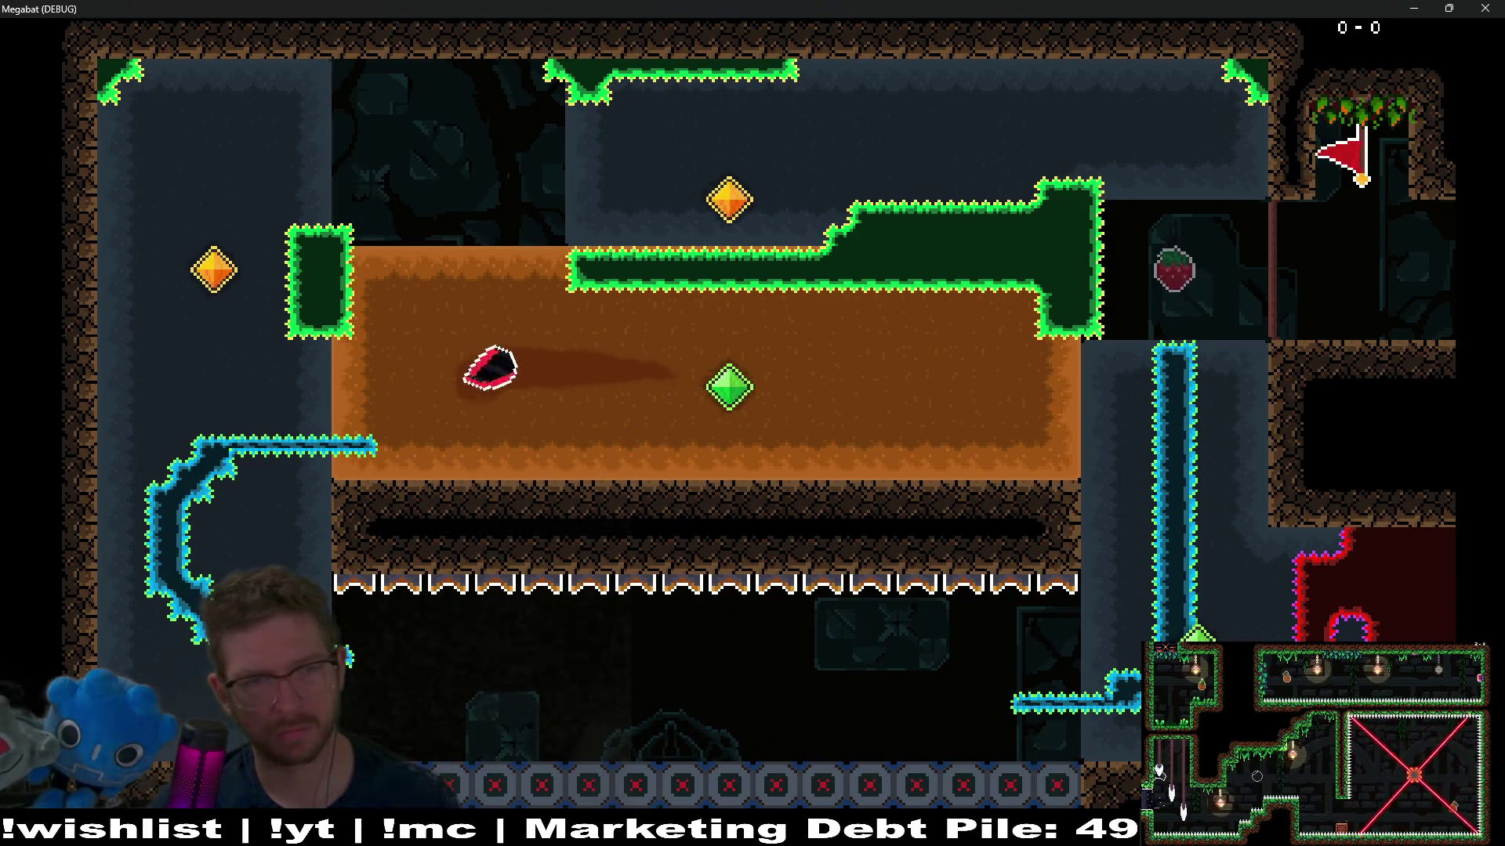
key(Up)
Step: Fly onto the orange block, back along the top corridor, and down the right shaft
key(Right)
key(Down)
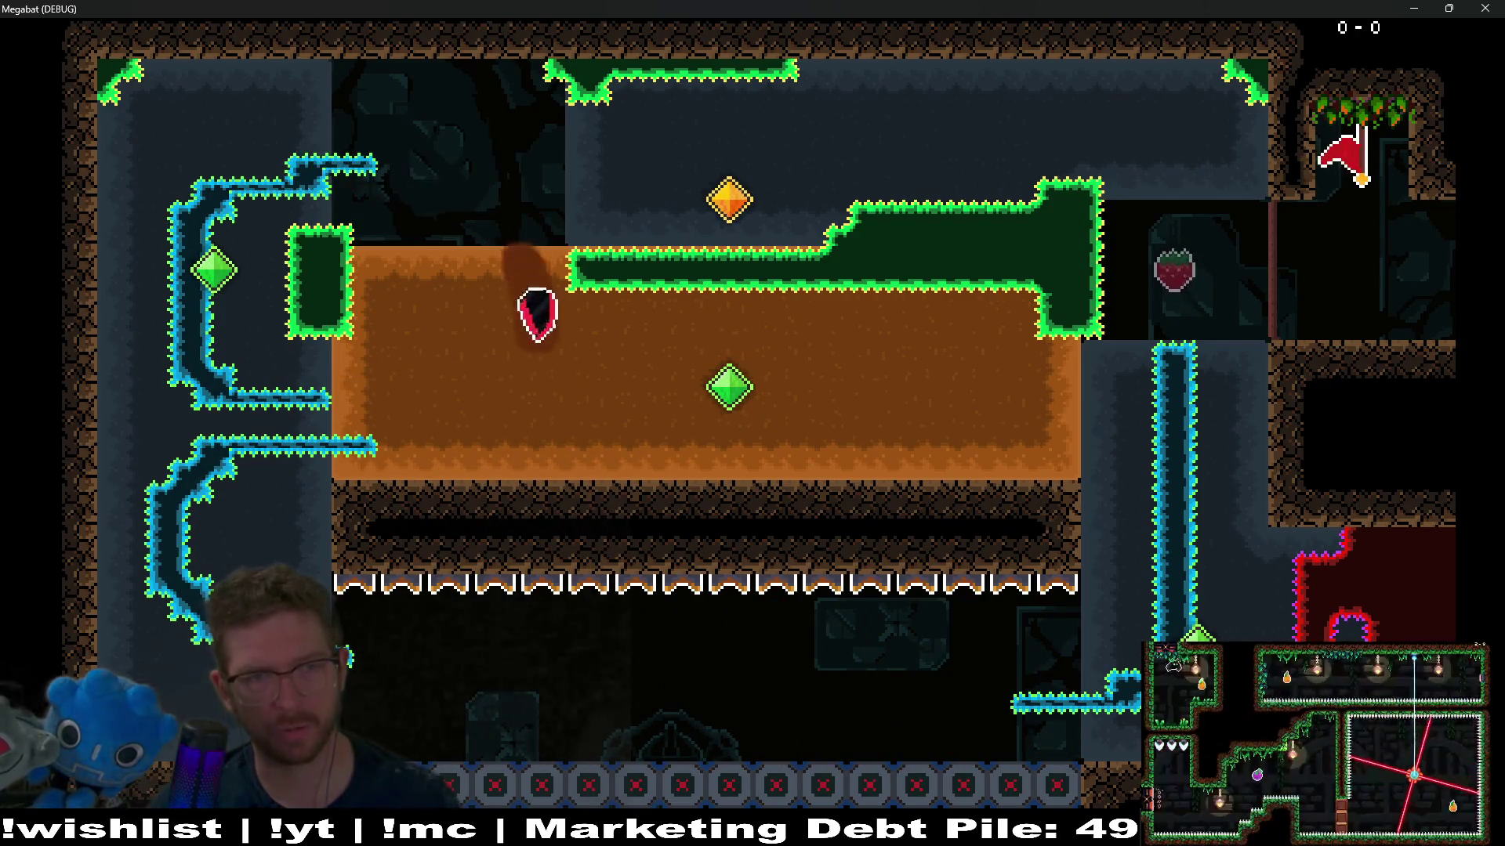
key(Left)
key(Up)
key(Right)
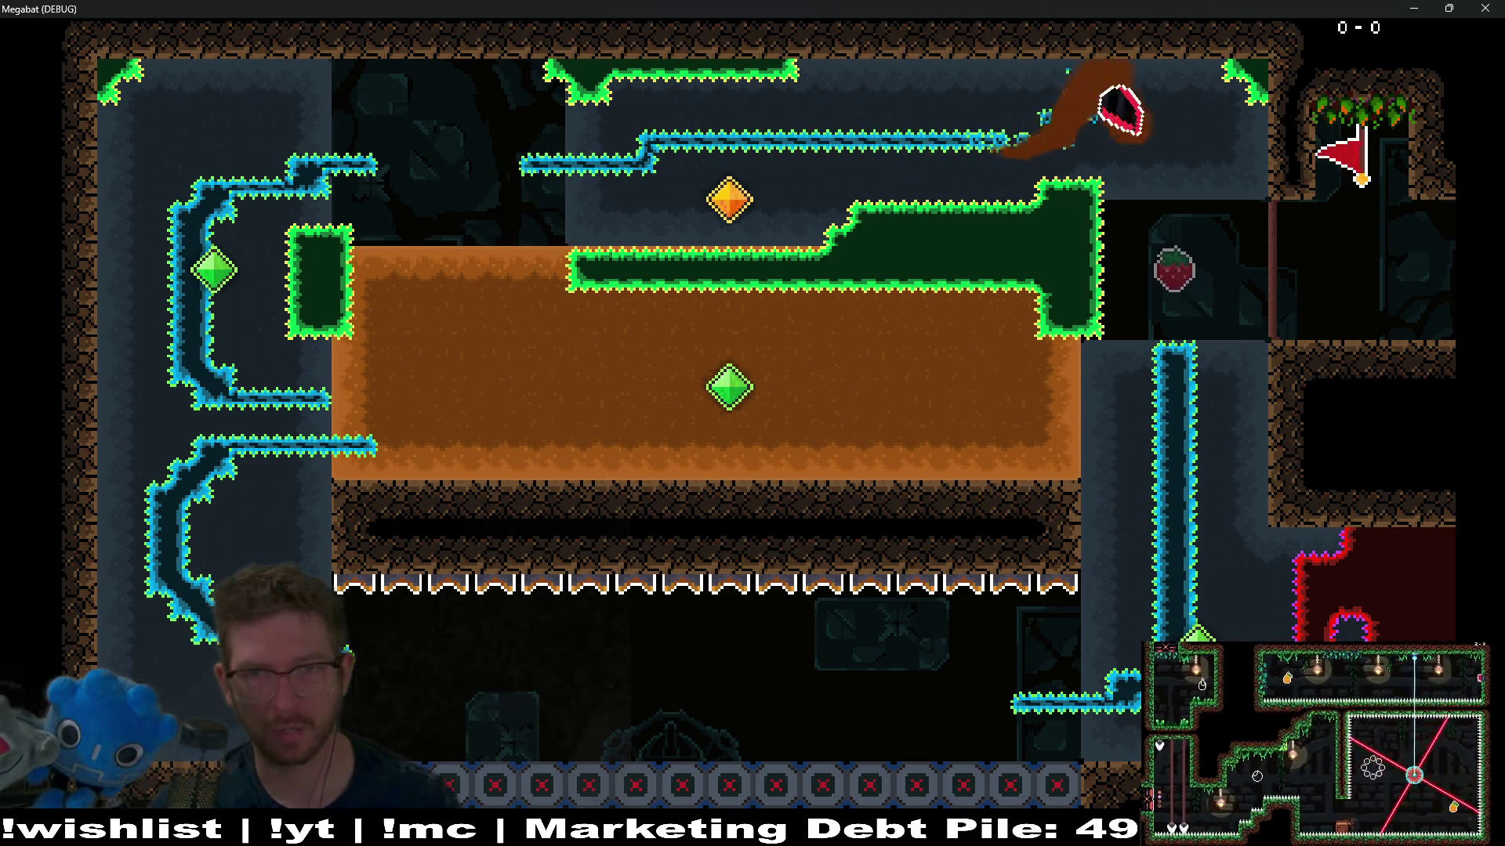
key(Down)
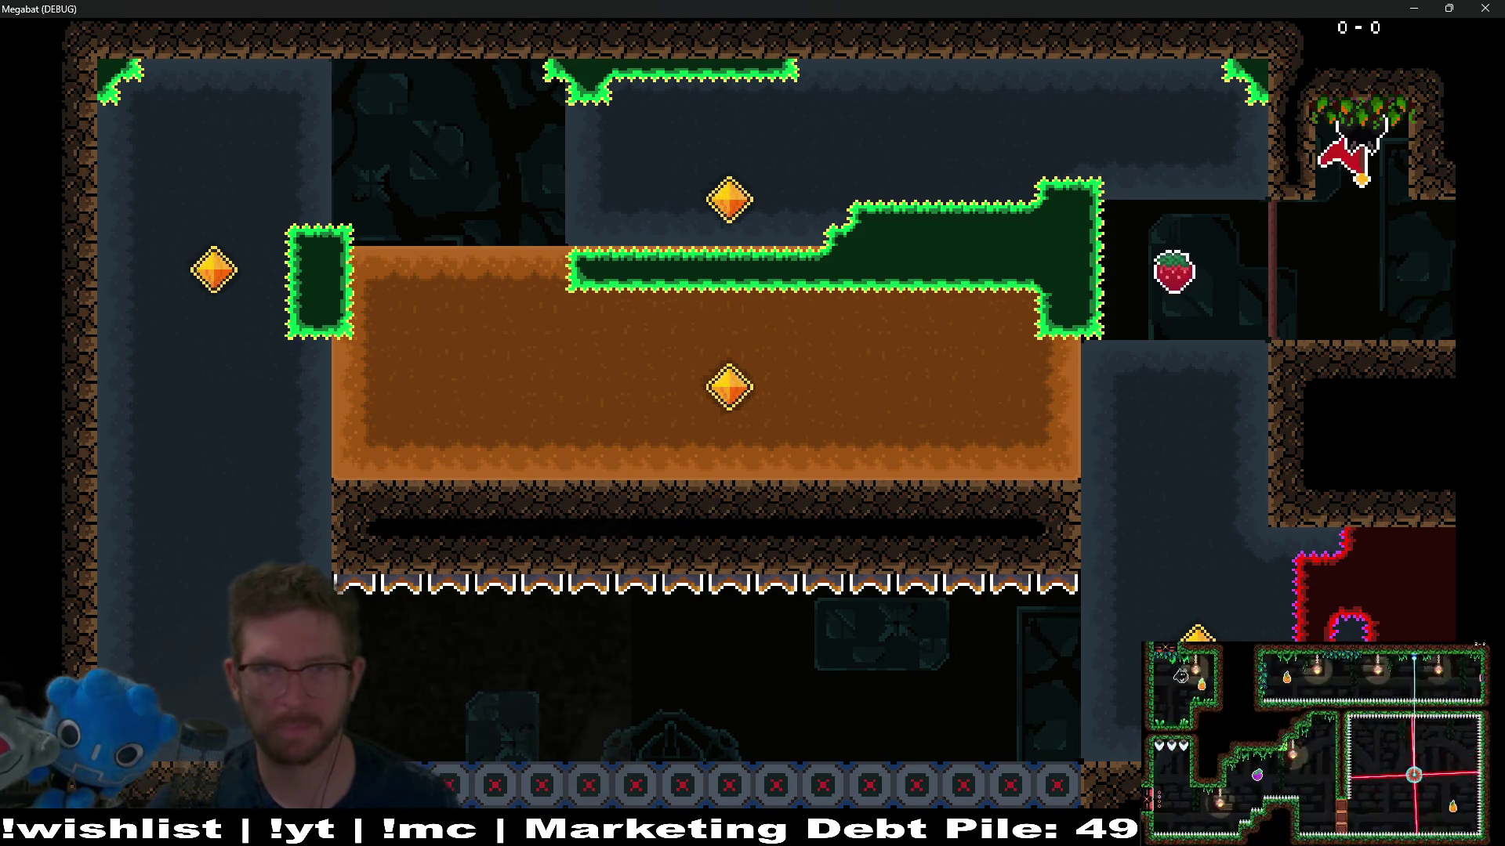
Step: Close the game window and select DigTileMapLayer in the Scene tree
click(1475, 7)
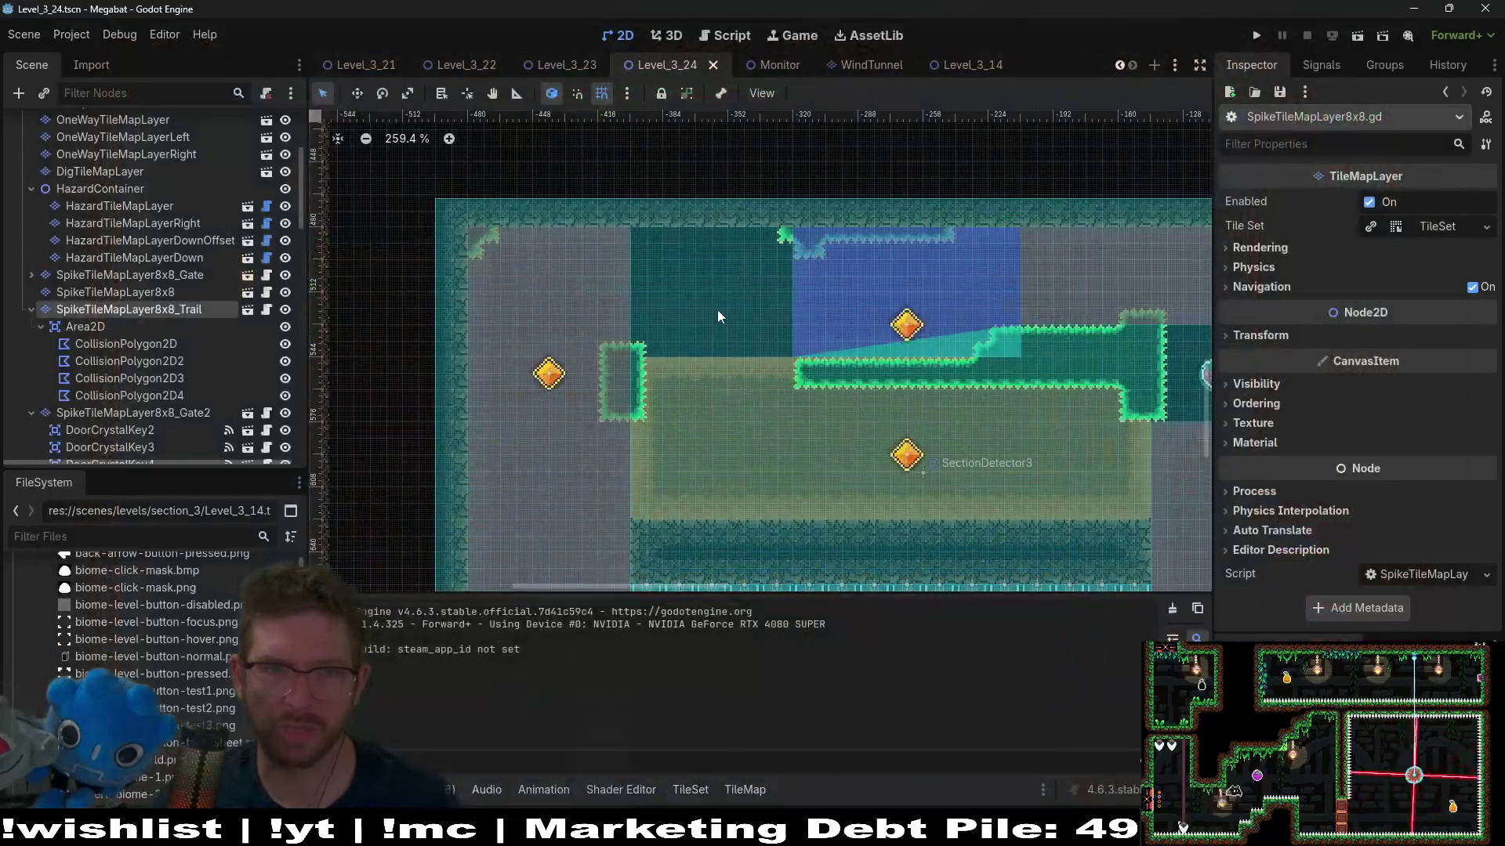
scroll(143, 250, up, 5)
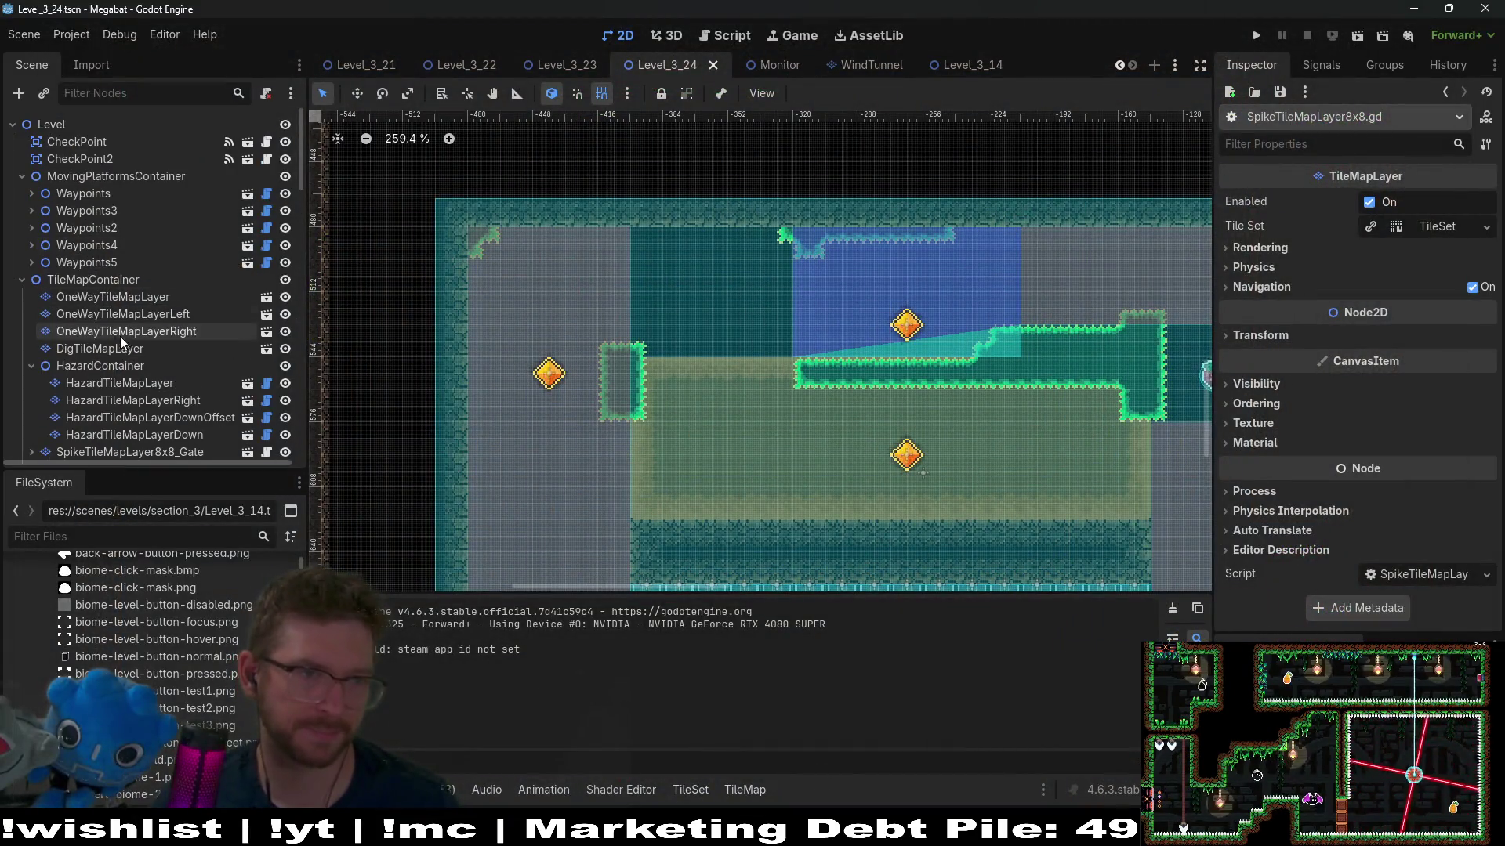
click(89, 353)
Step: Survey the dig-sand room's tiles, then select SpikeTileMapLayer8x8_Gate and SpikeTileMapLayer8x8
mouse_move(916, 403)
mouse_down()
mouse_move(709, 335)
mouse_move(813, 406)
mouse_up()
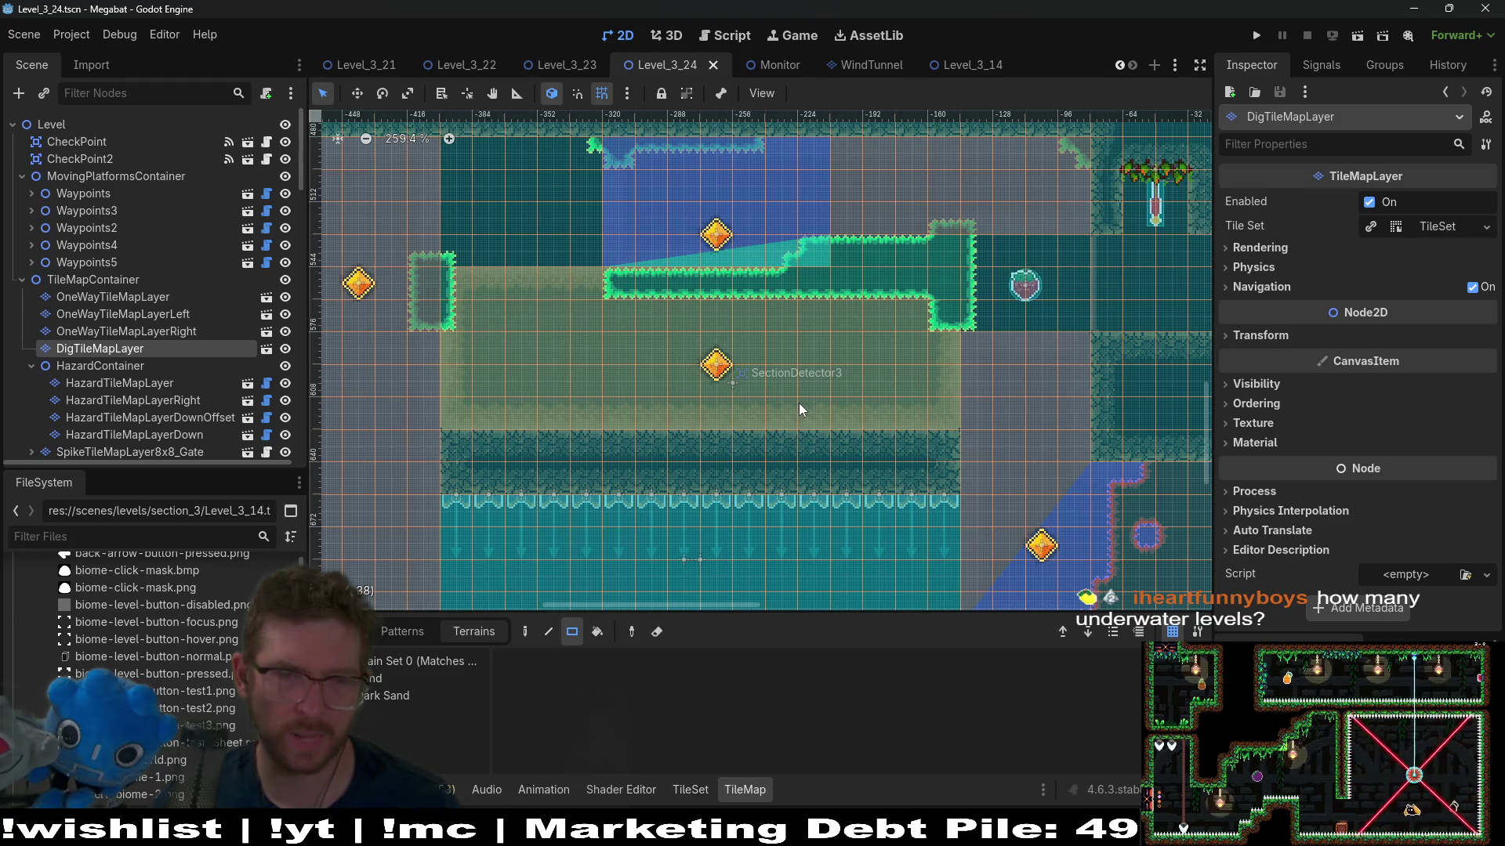
drag(798, 403, 879, 285)
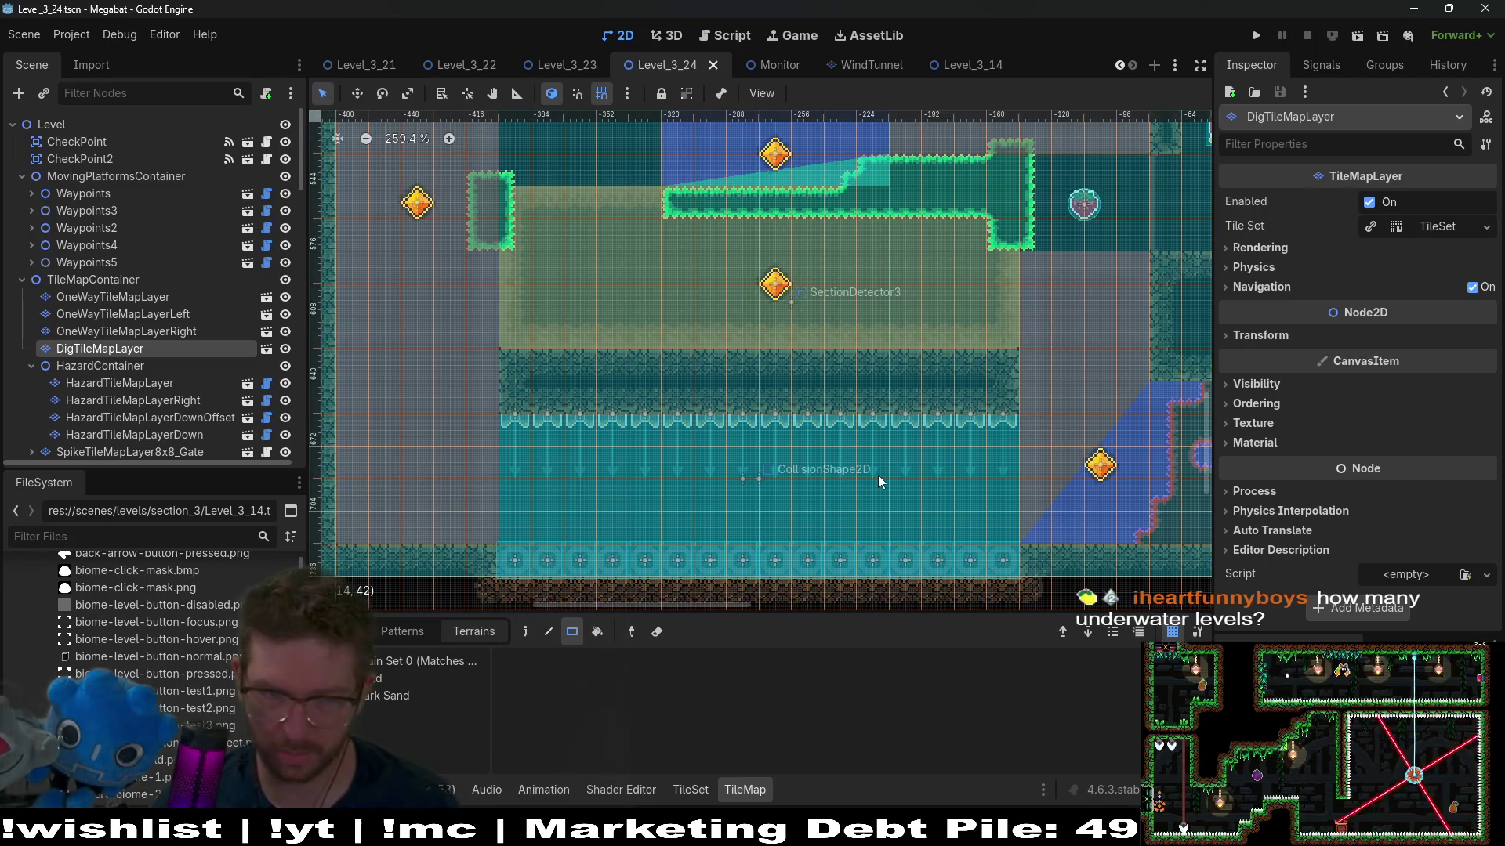
scroll(877, 401, up, 3)
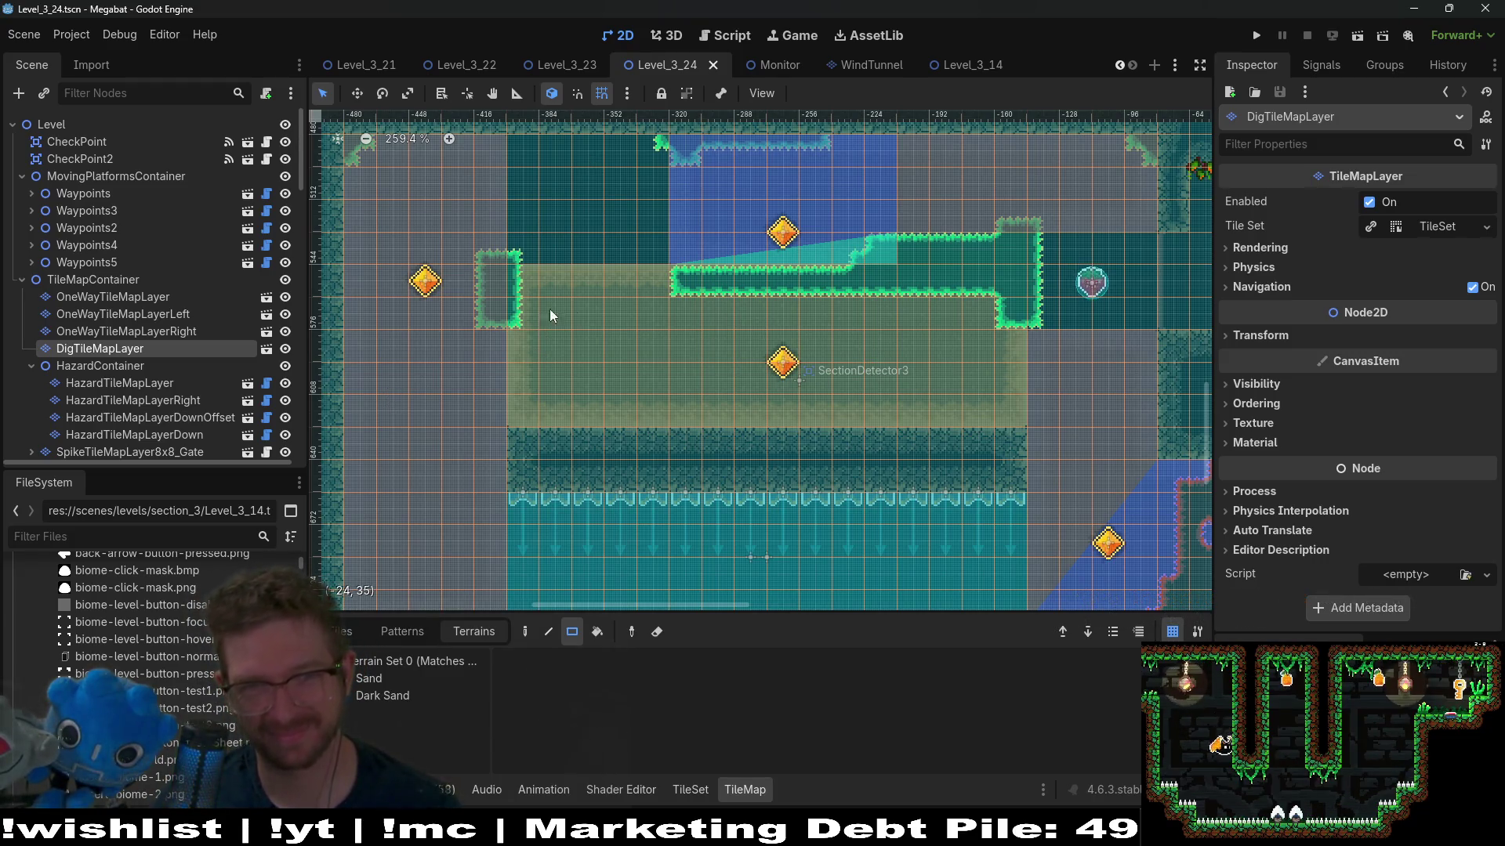
scroll(766, 364, up, 2)
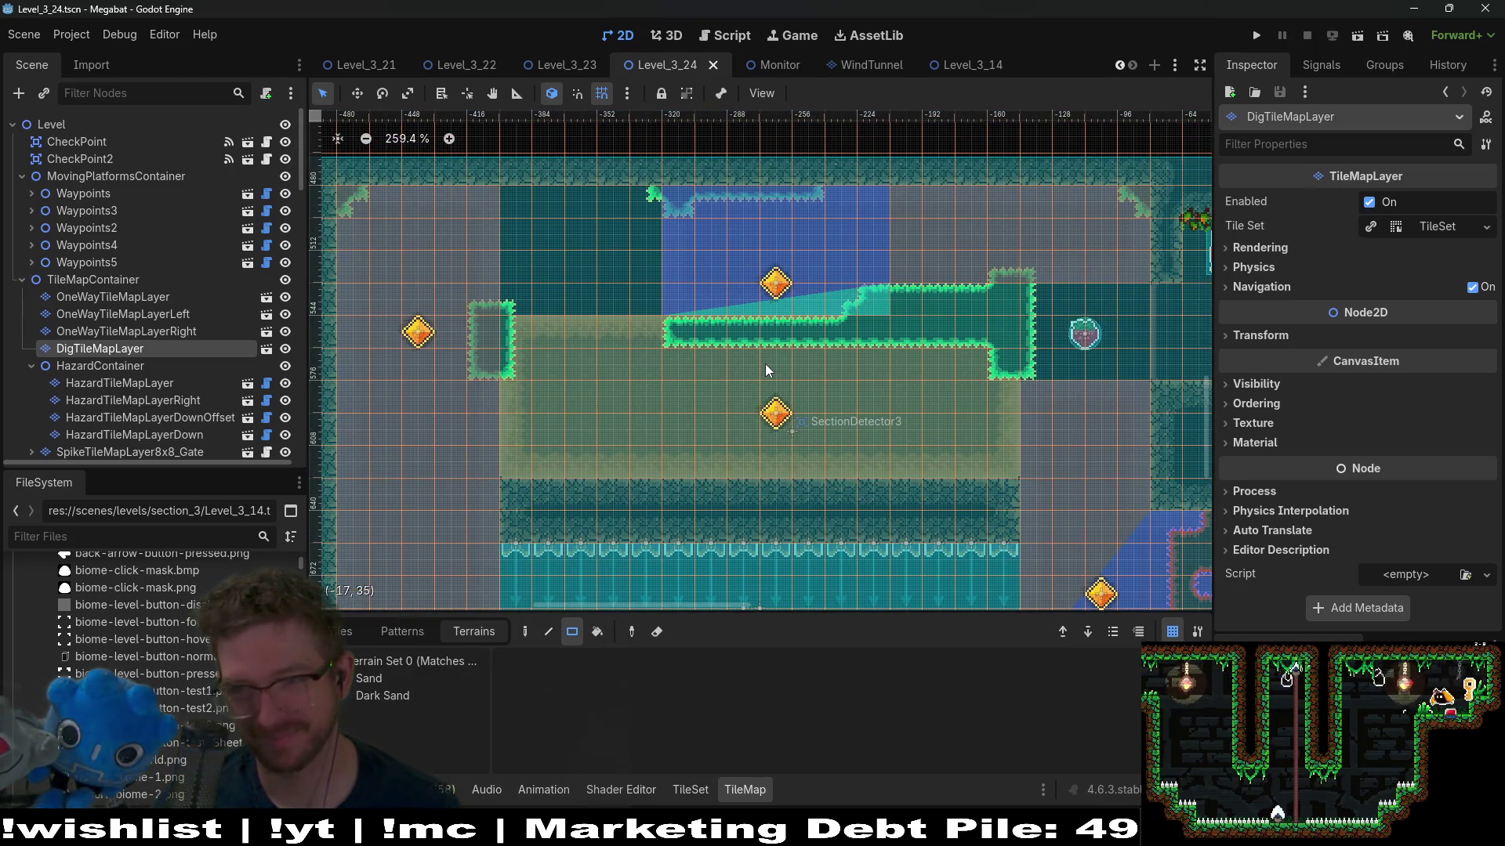
scroll(815, 317, down, 1)
scroll(815, 317, left, 1)
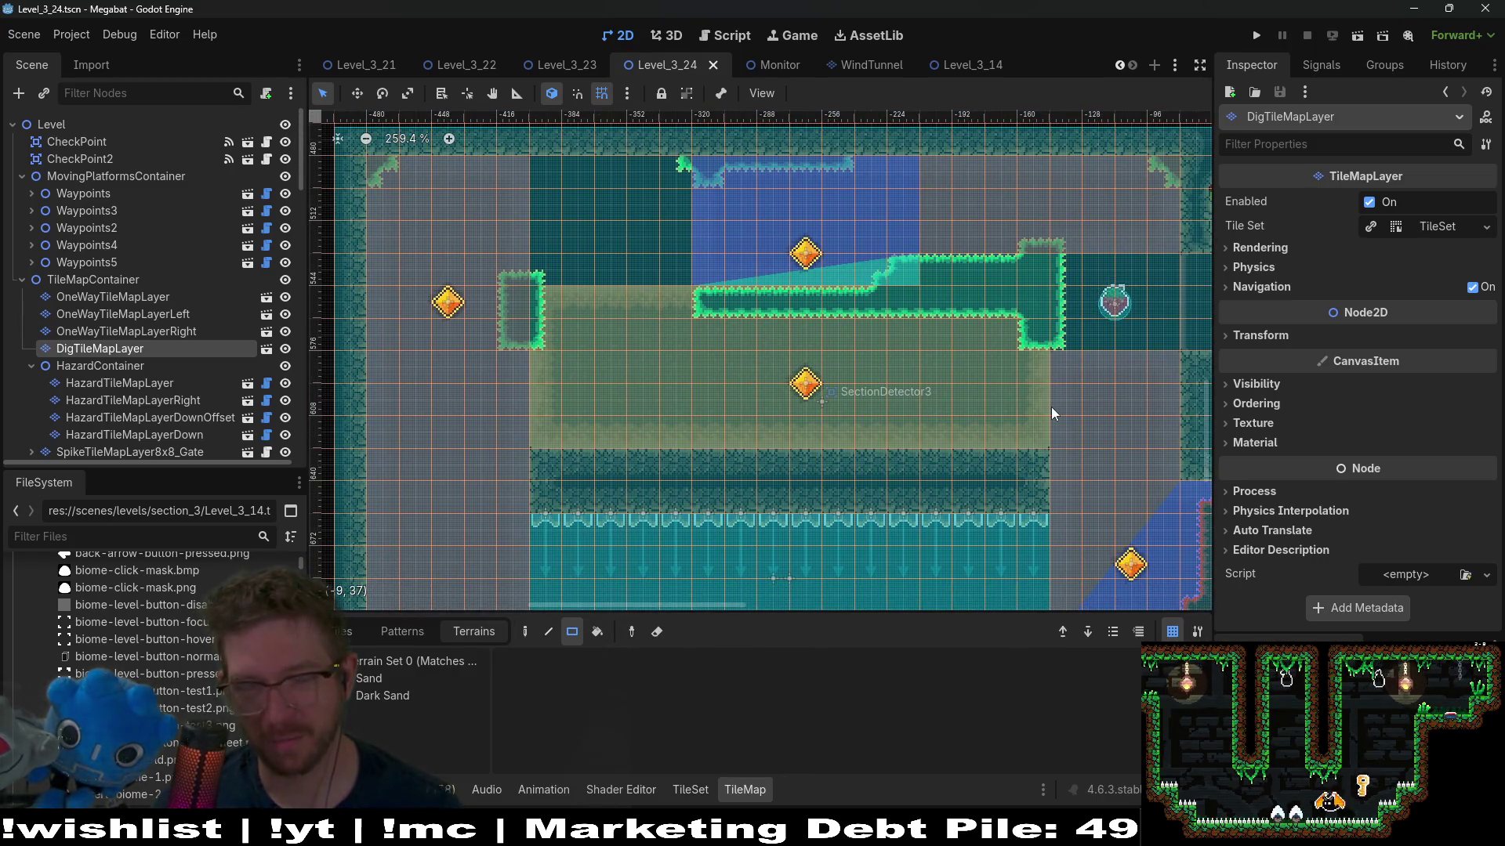
scroll(1073, 386, up, 3)
scroll(1074, 386, right, 1)
scroll(1096, 463, down, 3)
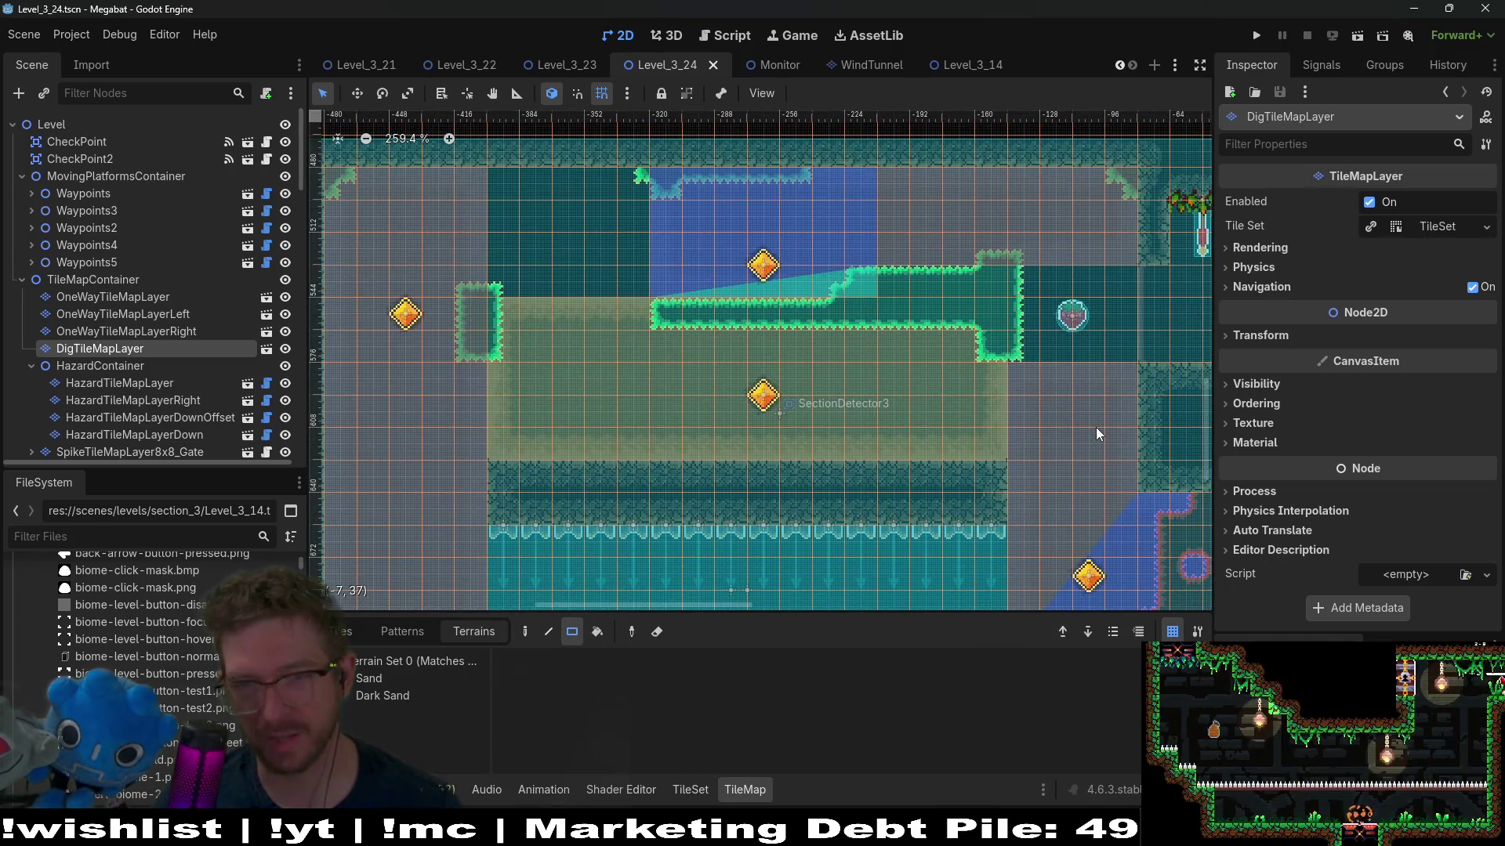
scroll(1082, 416, right, 2)
scroll(1082, 416, down, 1)
scroll(1096, 354, down, 2)
scroll(1095, 354, left, 3)
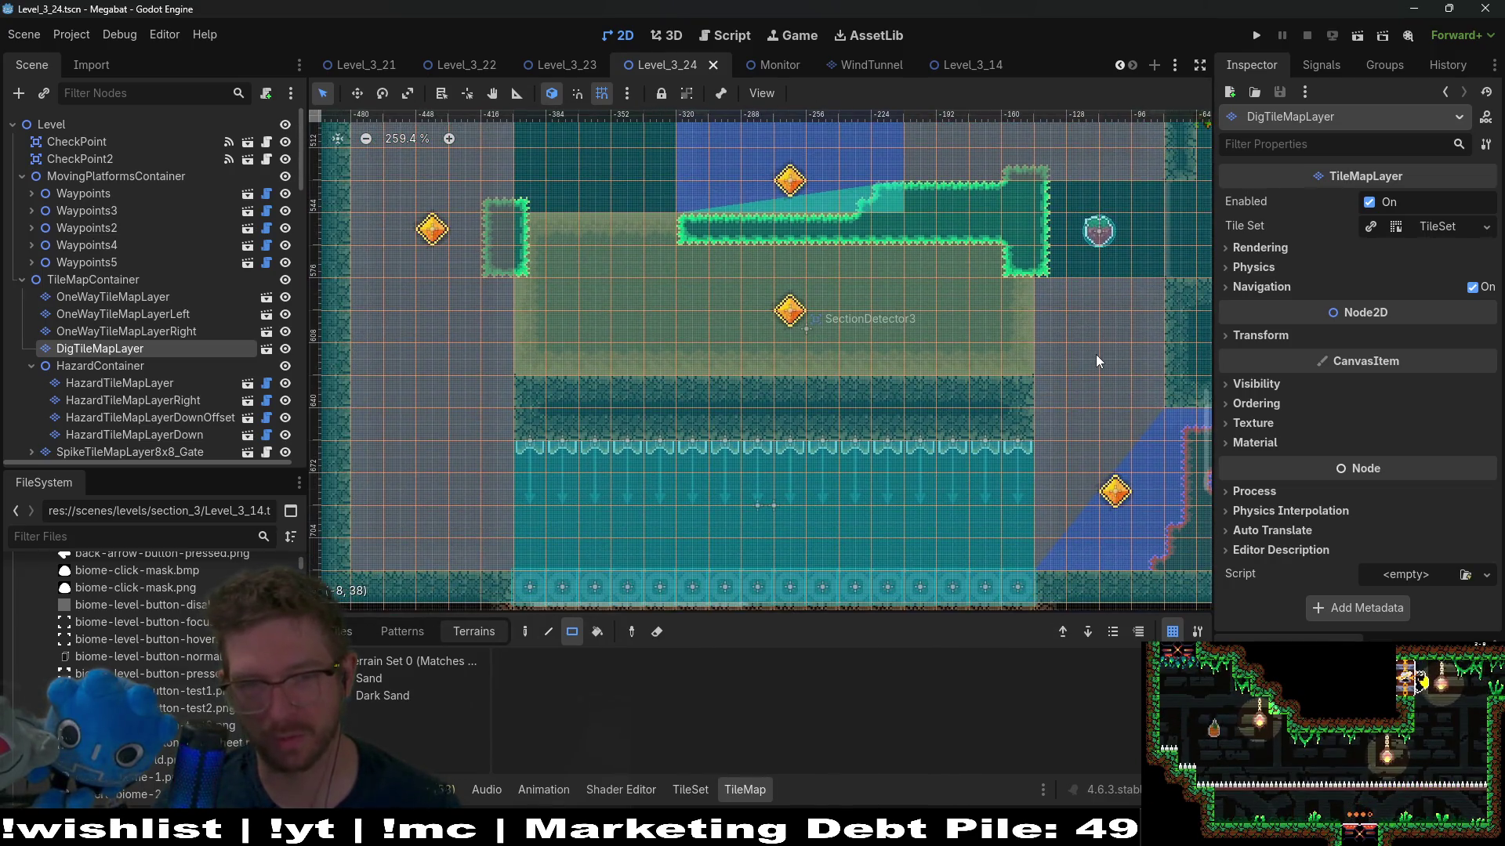
scroll(866, 366, up, 3)
scroll(867, 366, left, 4)
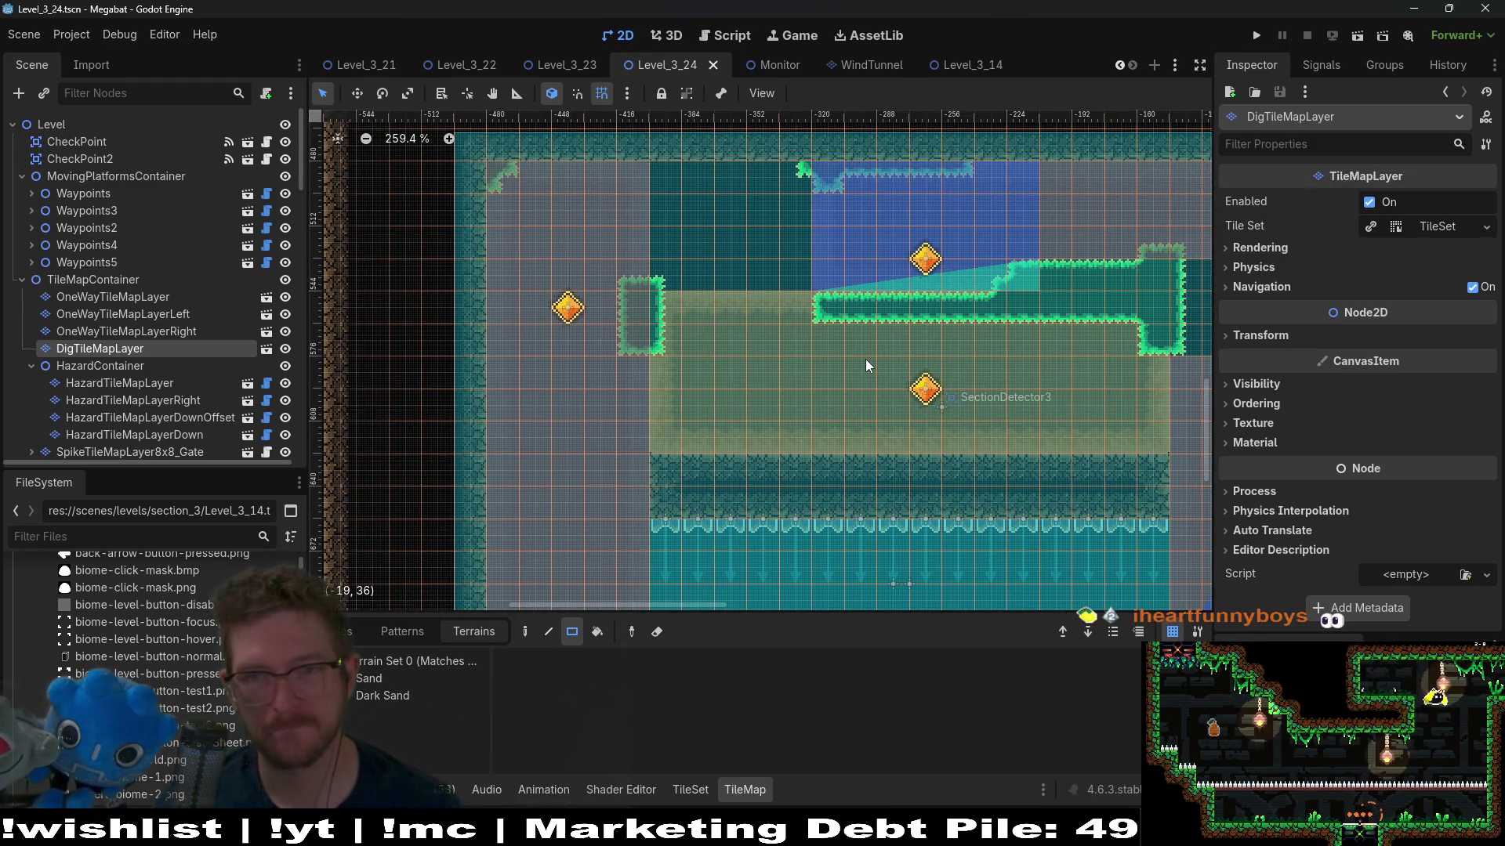
scroll(865, 359, right, 3)
scroll(865, 359, up, 1)
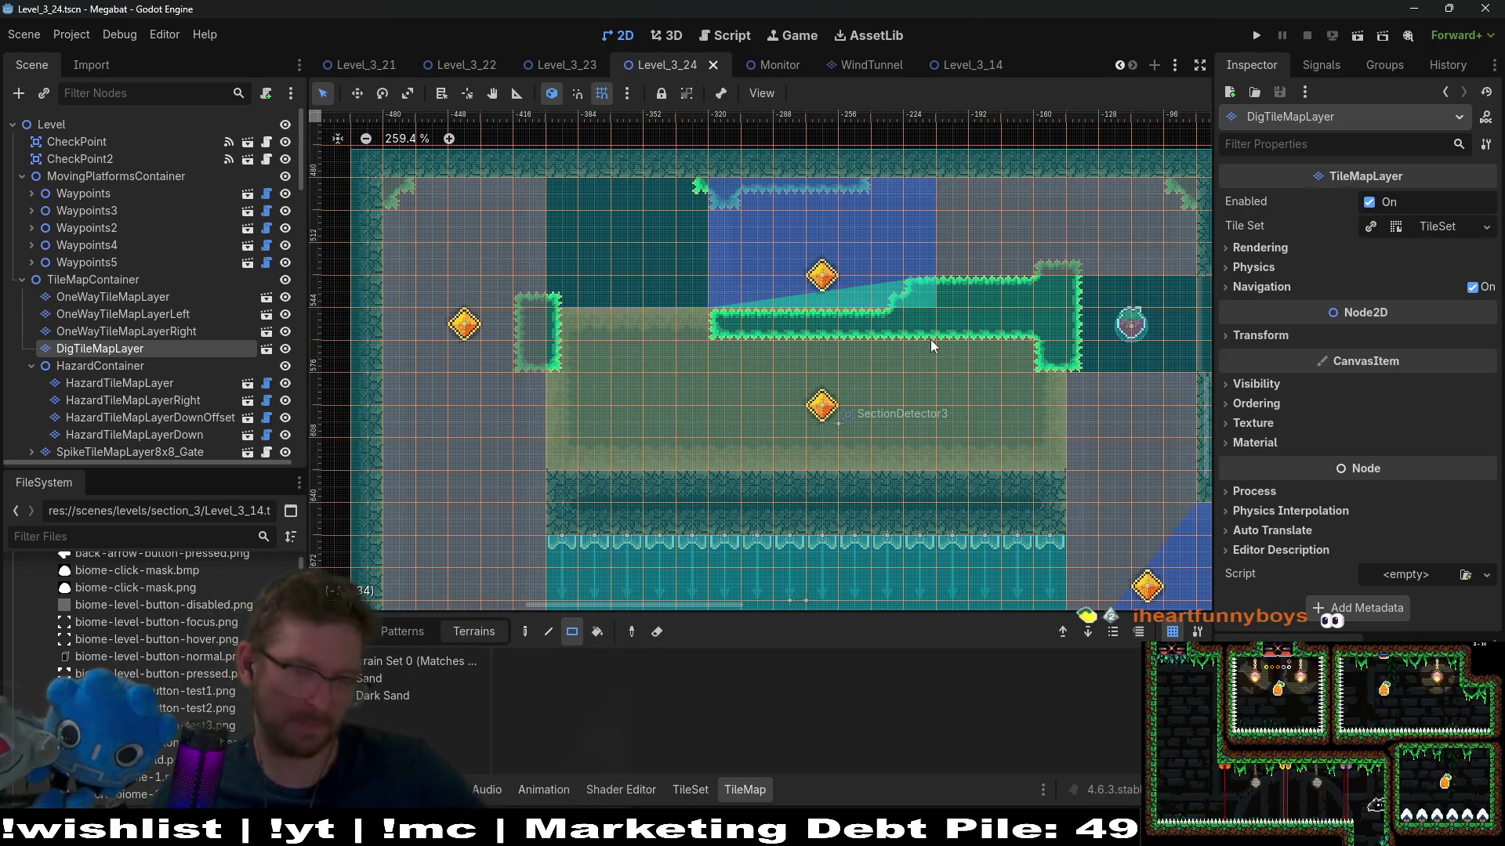
scroll(914, 369, right, 3)
scroll(914, 368, up, 1)
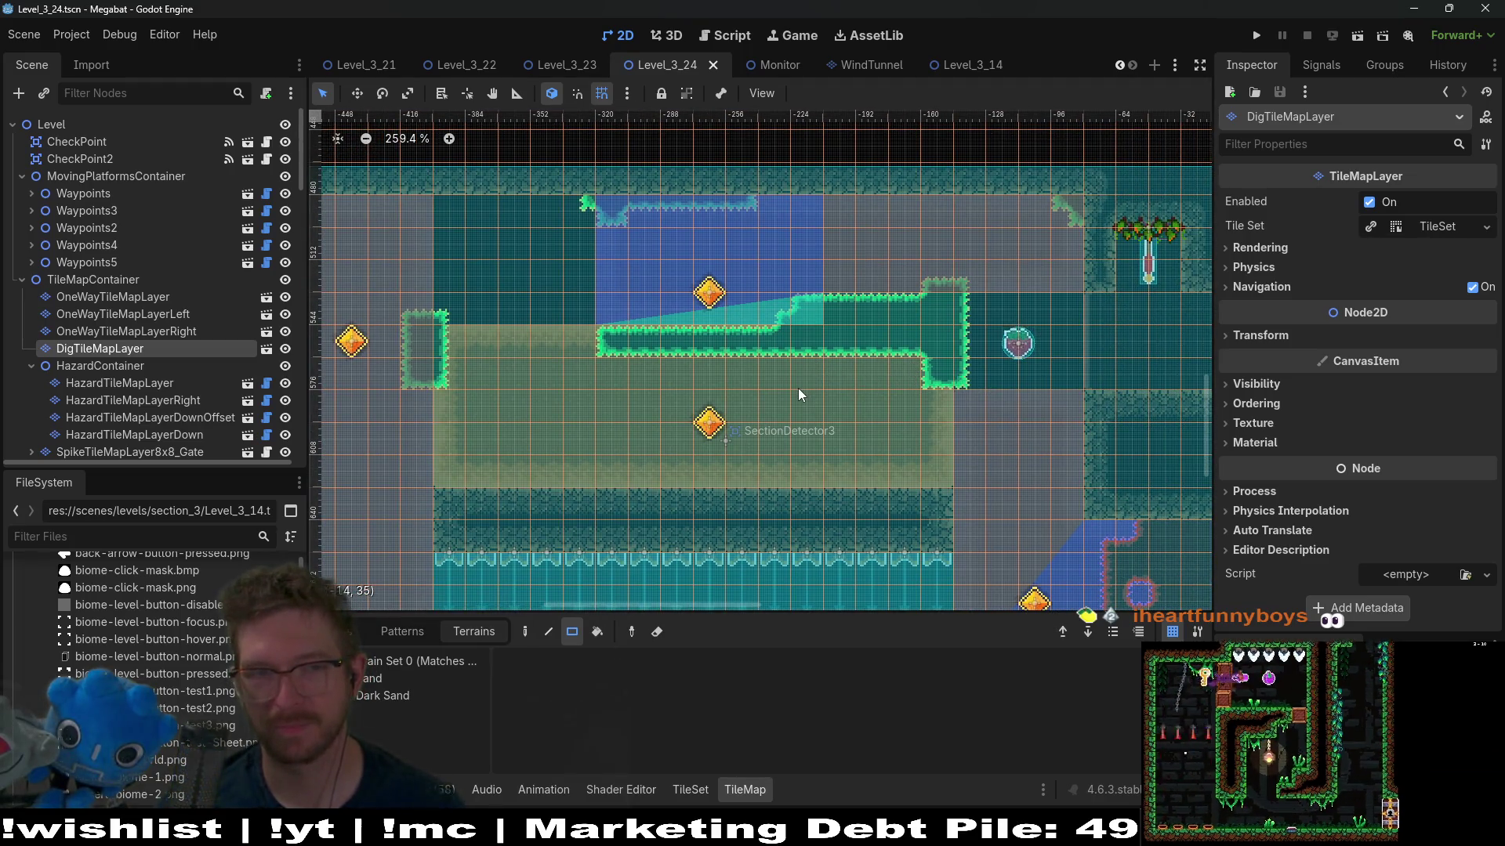
scroll(209, 339, down, 4)
click(201, 284)
click(182, 304)
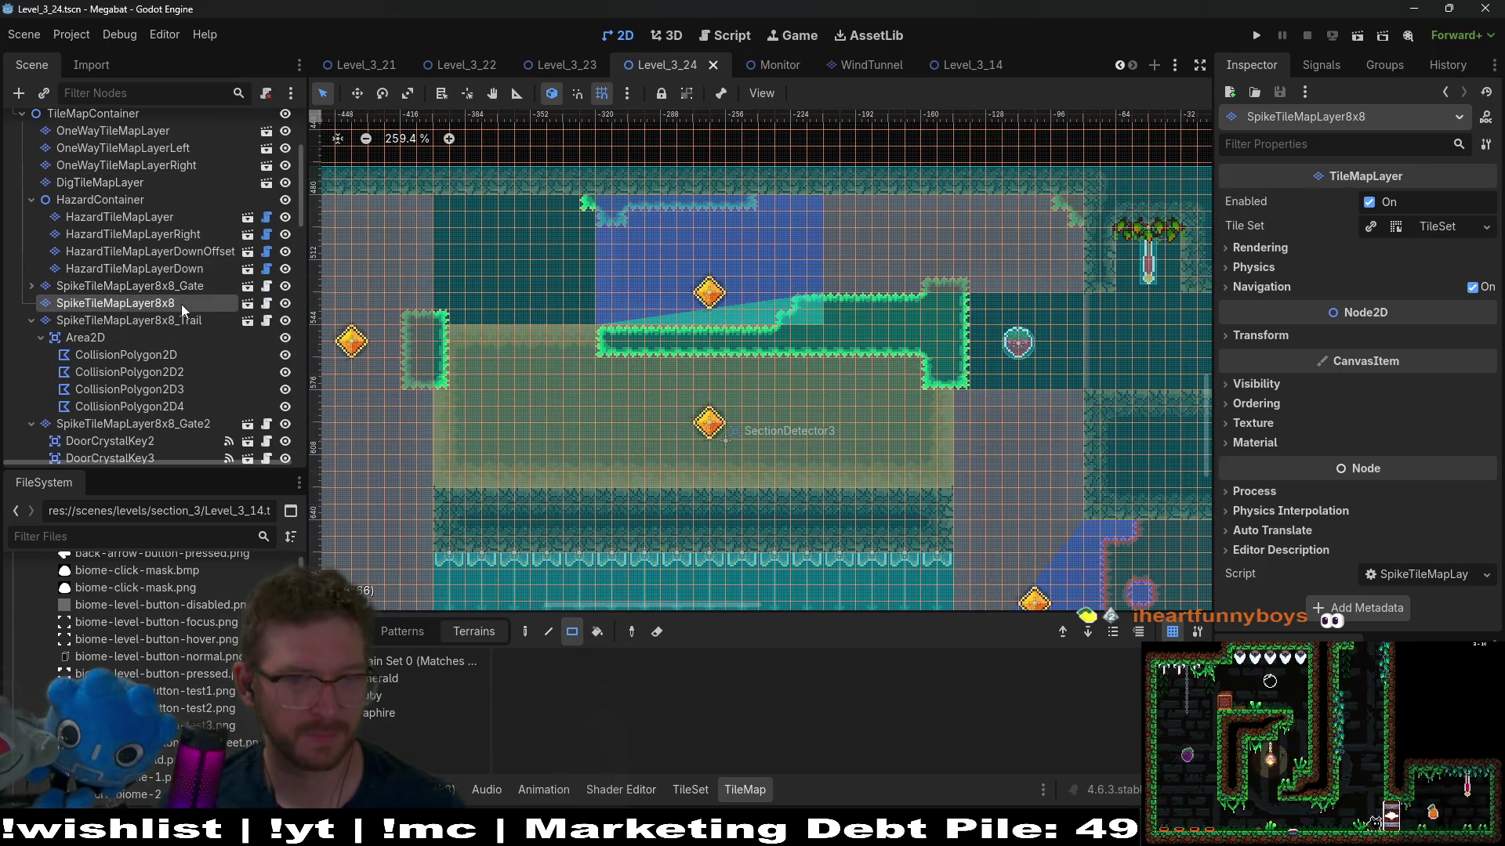
Step: Select HazardTileMapLayerDownOffset to show its desert section, 180° rotation and 3 px offset
click(190, 251)
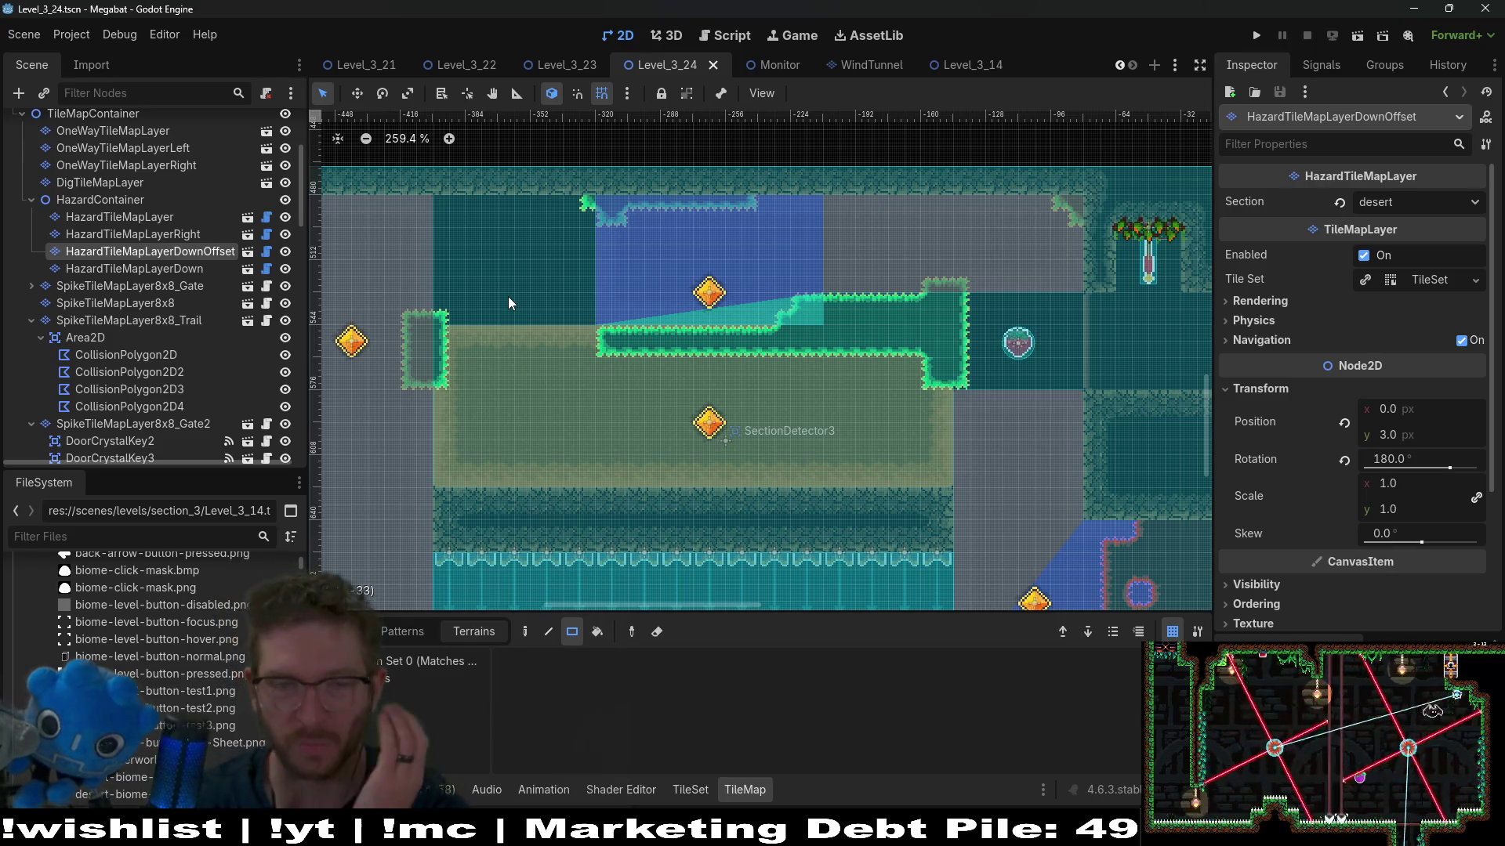
Step: Shift the view over the room and select SpikeTileMapLayer8x8 to show its instanced spikes scene
drag(609, 404, 741, 416)
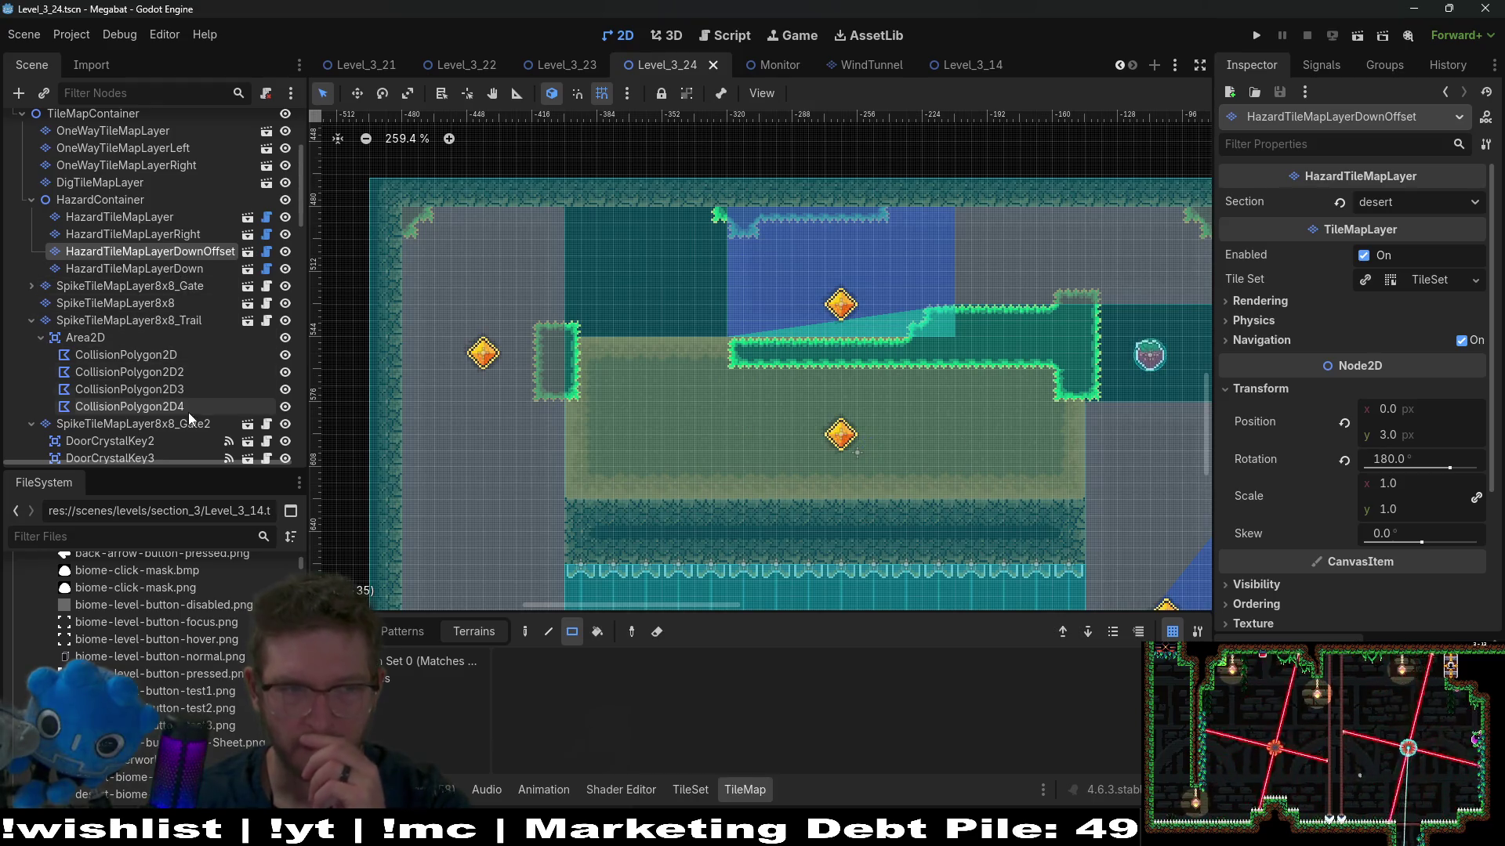
scroll(191, 404, down, 3)
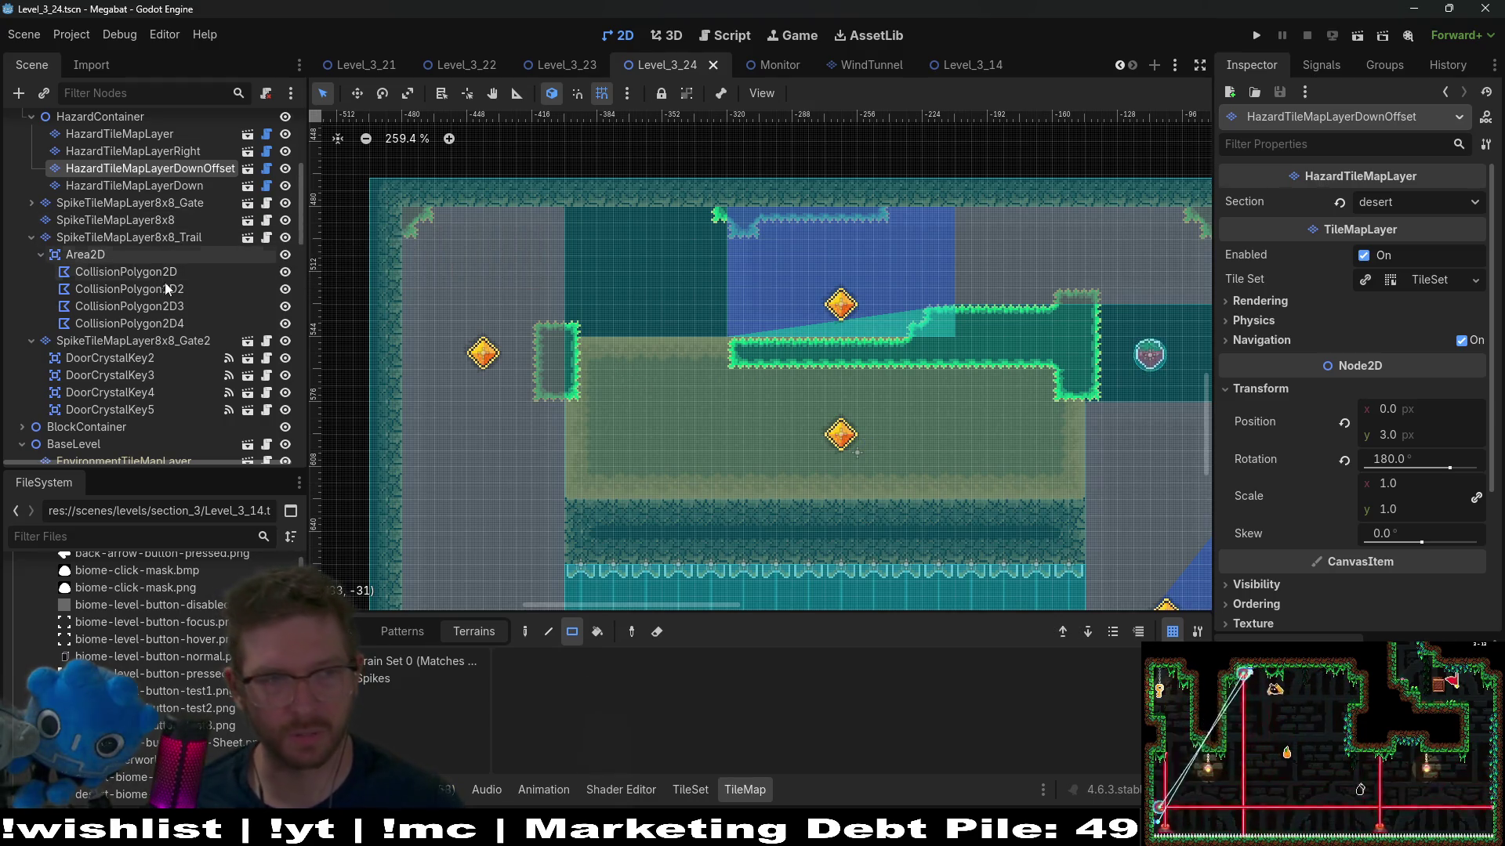
click(136, 222)
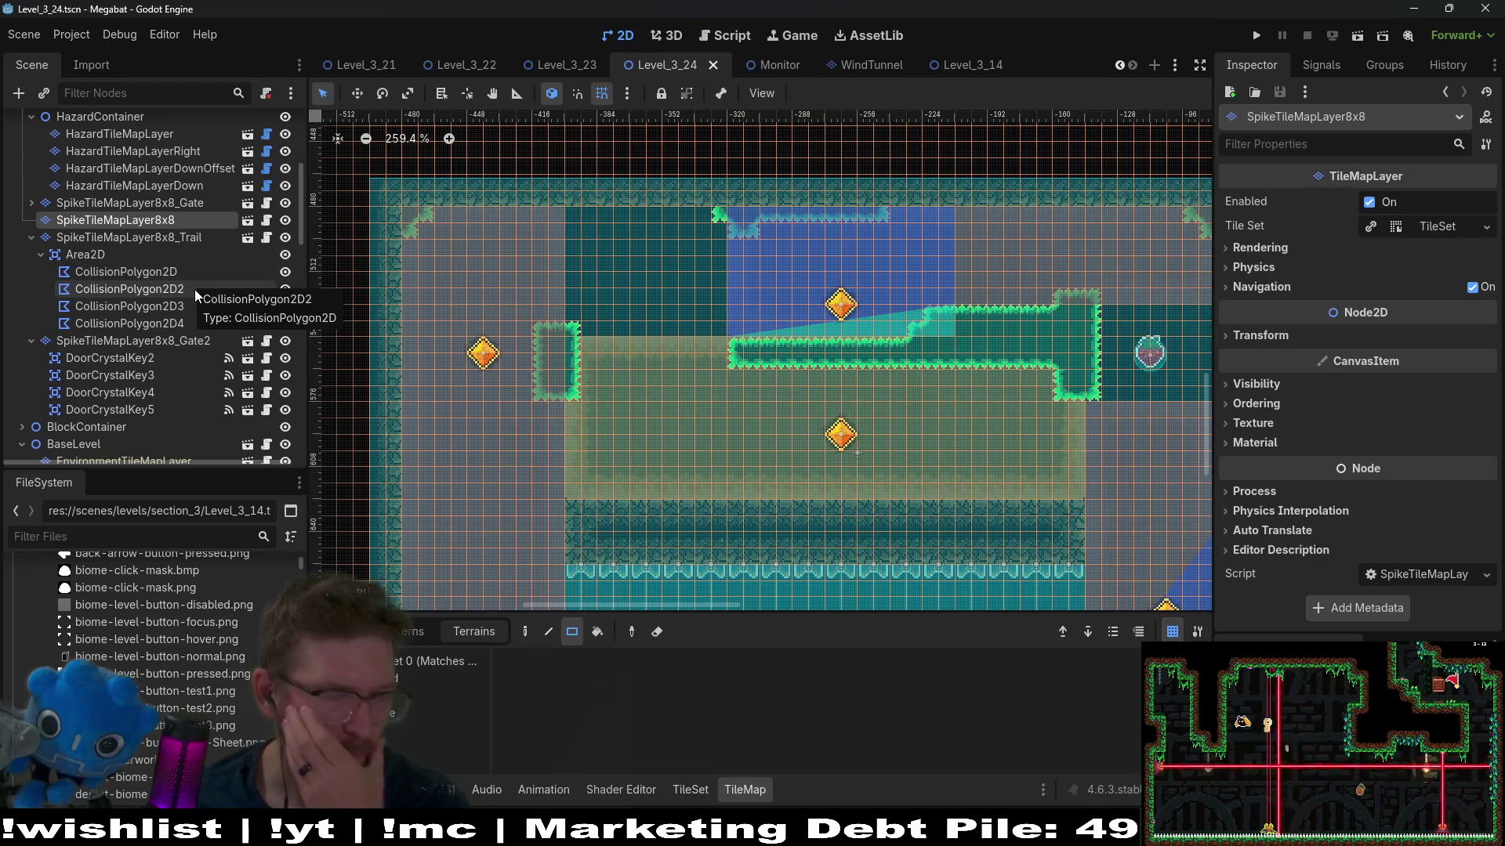
scroll(872, 318, down, 6)
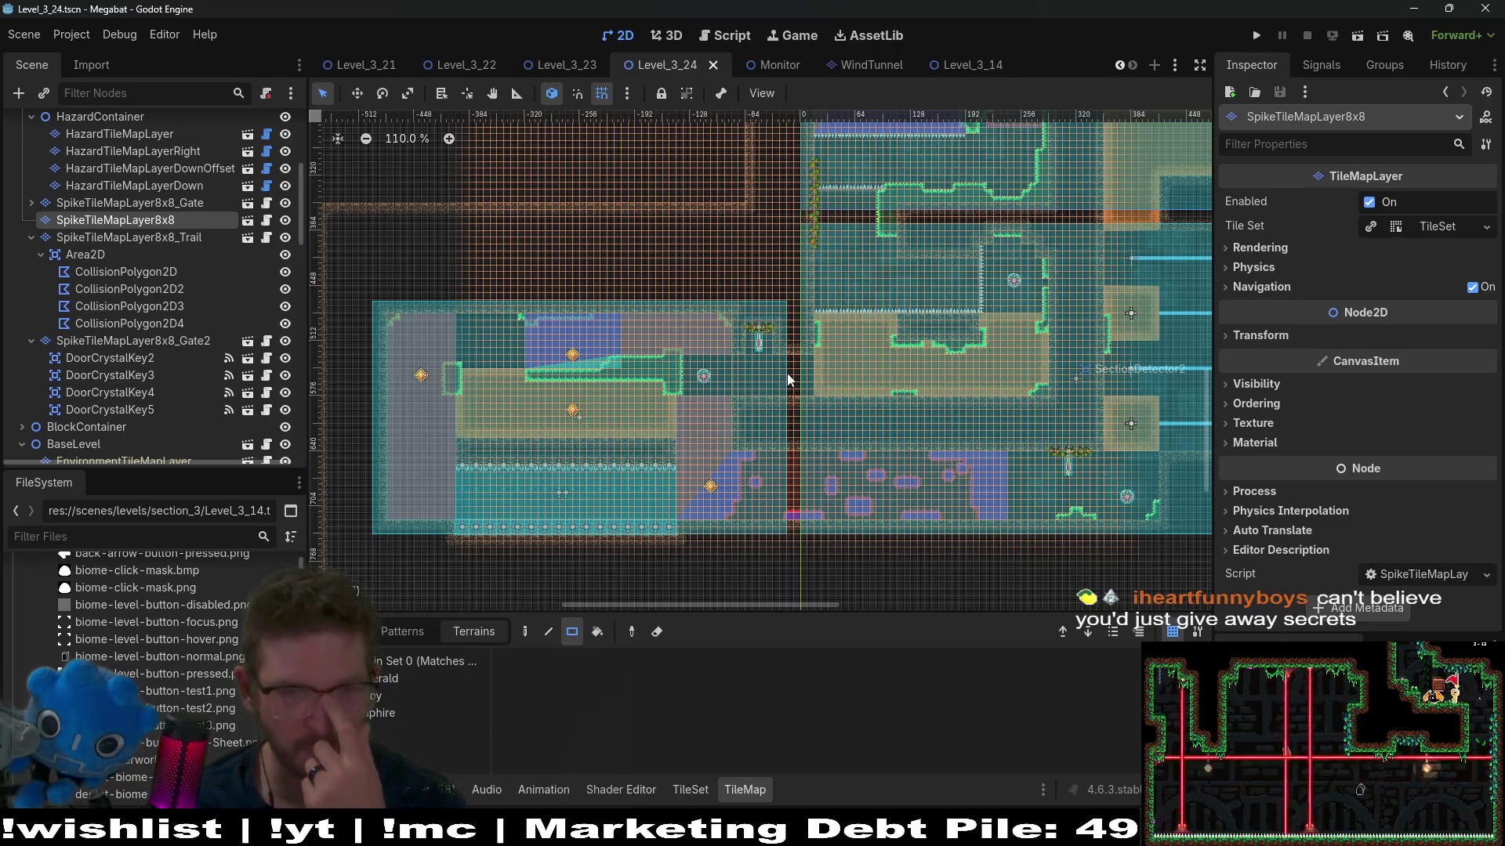
drag(723, 385, 832, 374)
scroll(676, 346, up, 4)
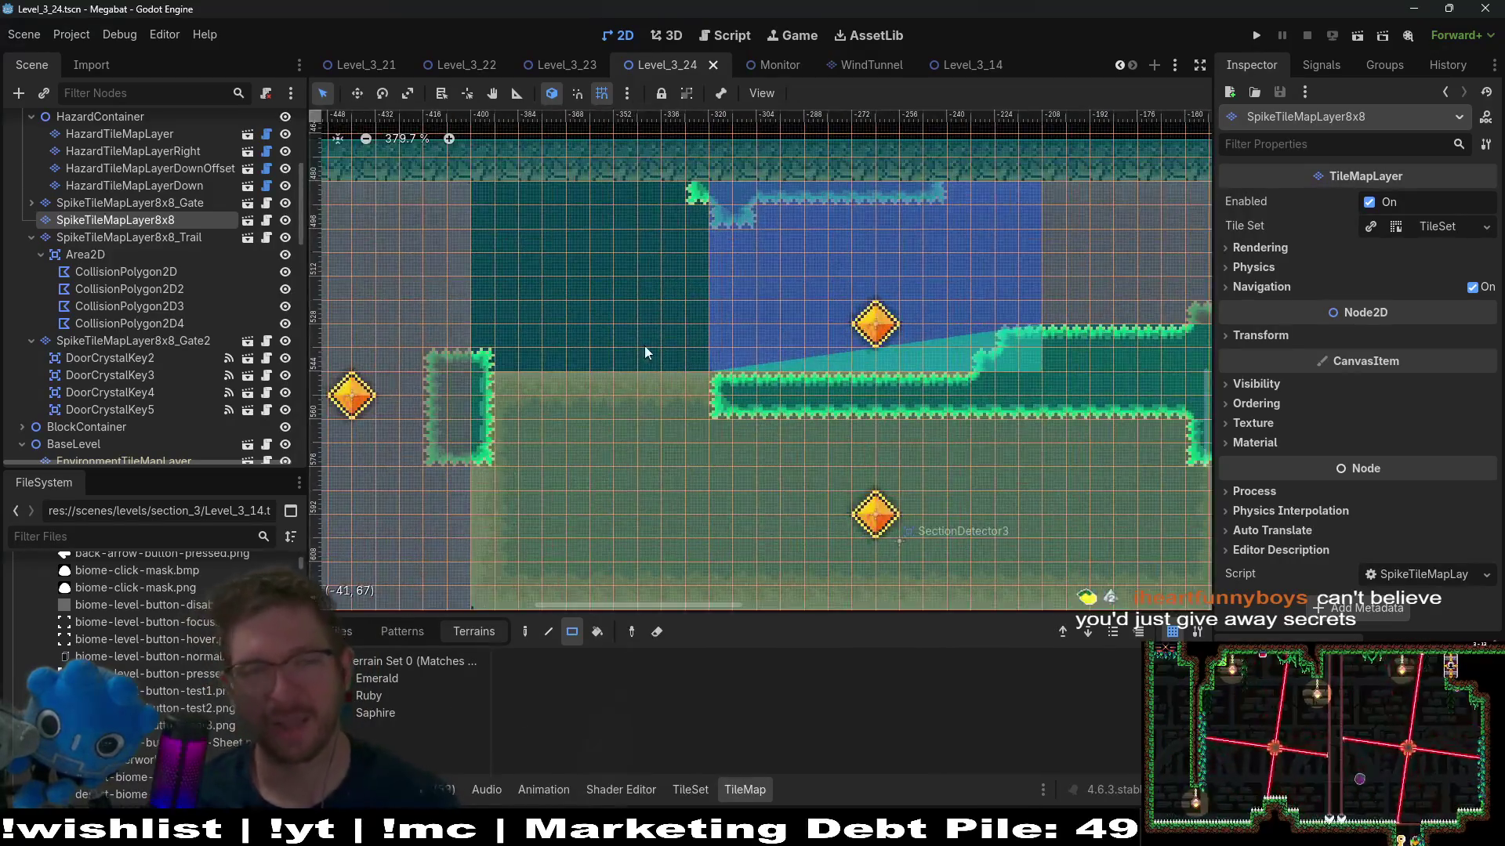
scroll(707, 367, up, 1)
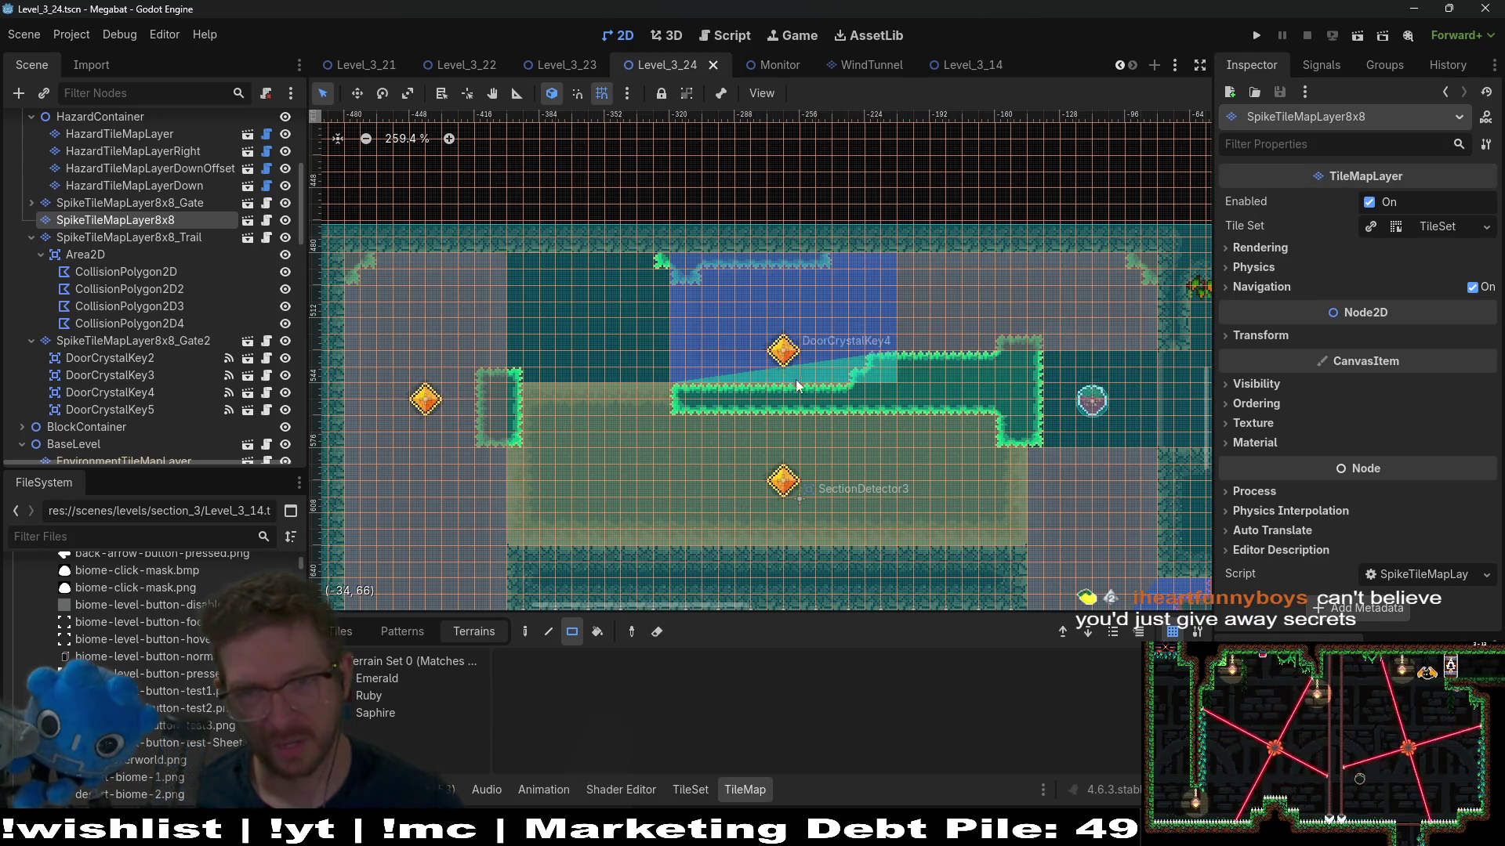
scroll(862, 376, right, 1)
scroll(862, 376, up, 1)
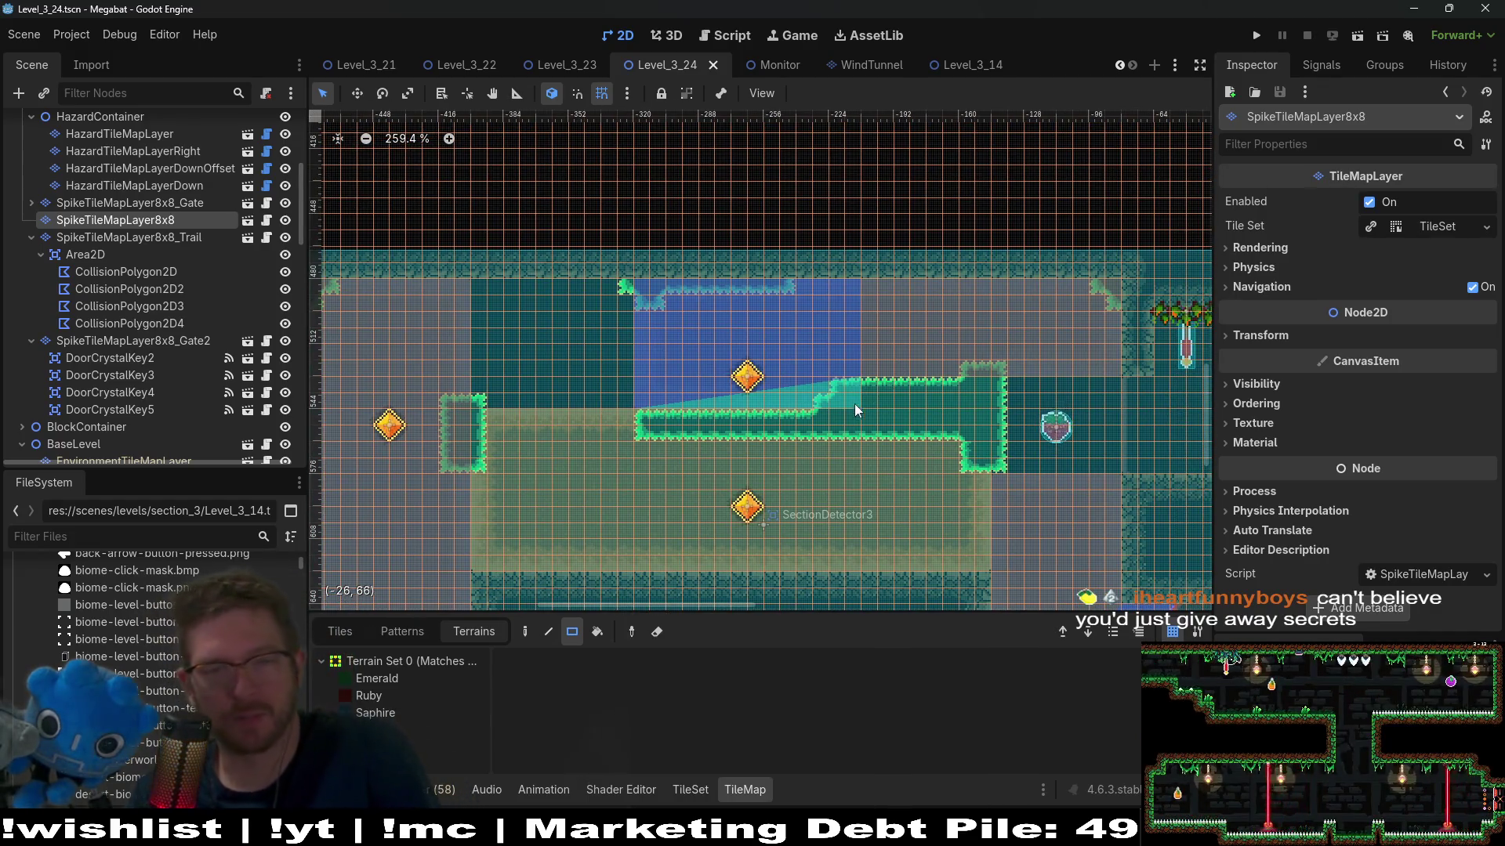
scroll(686, 390, left, 2)
scroll(687, 389, down, 1)
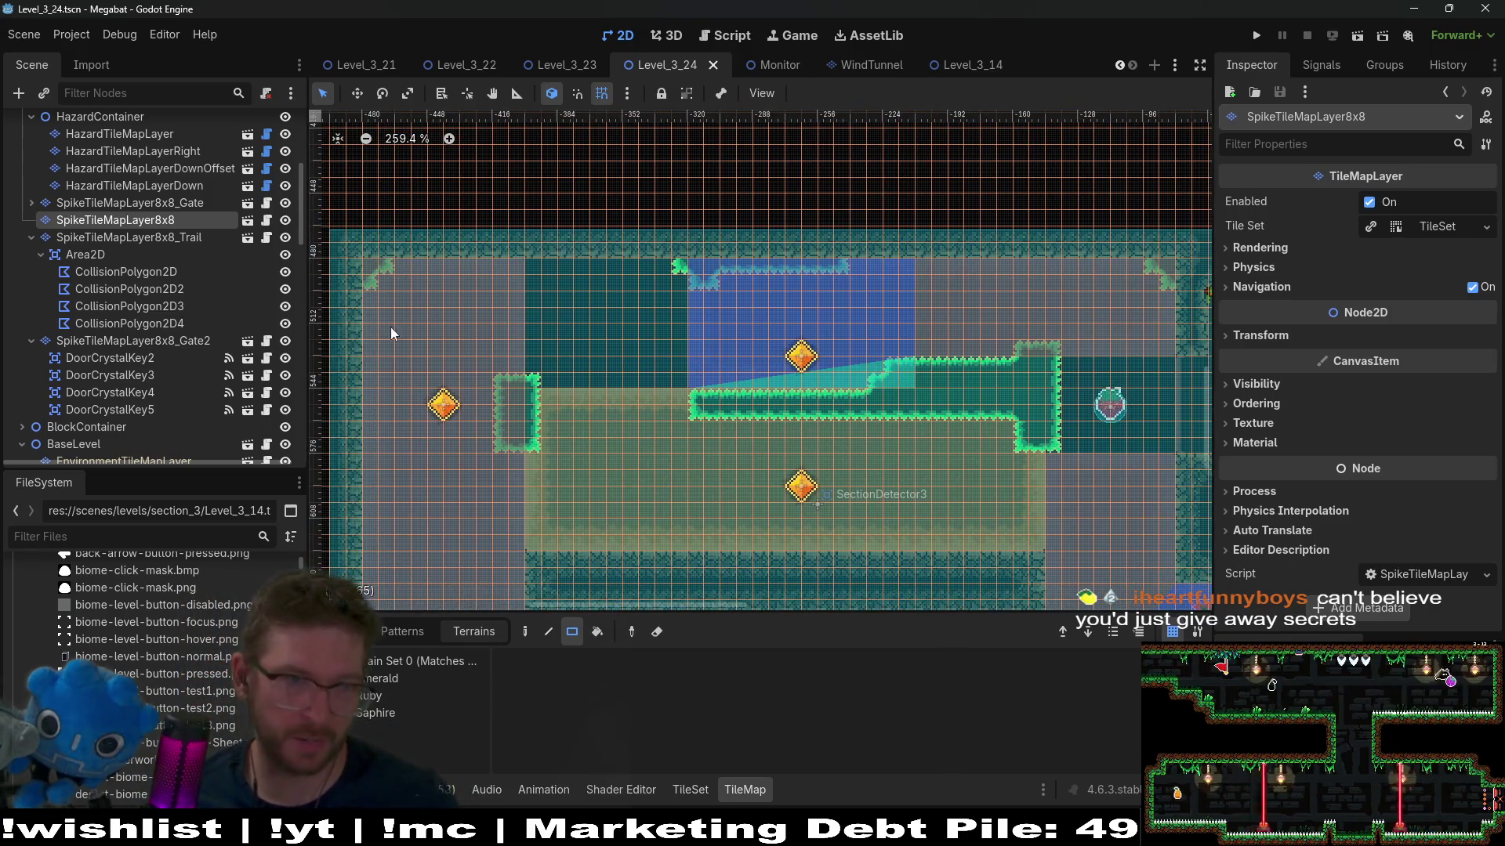
scroll(997, 418, down, 6)
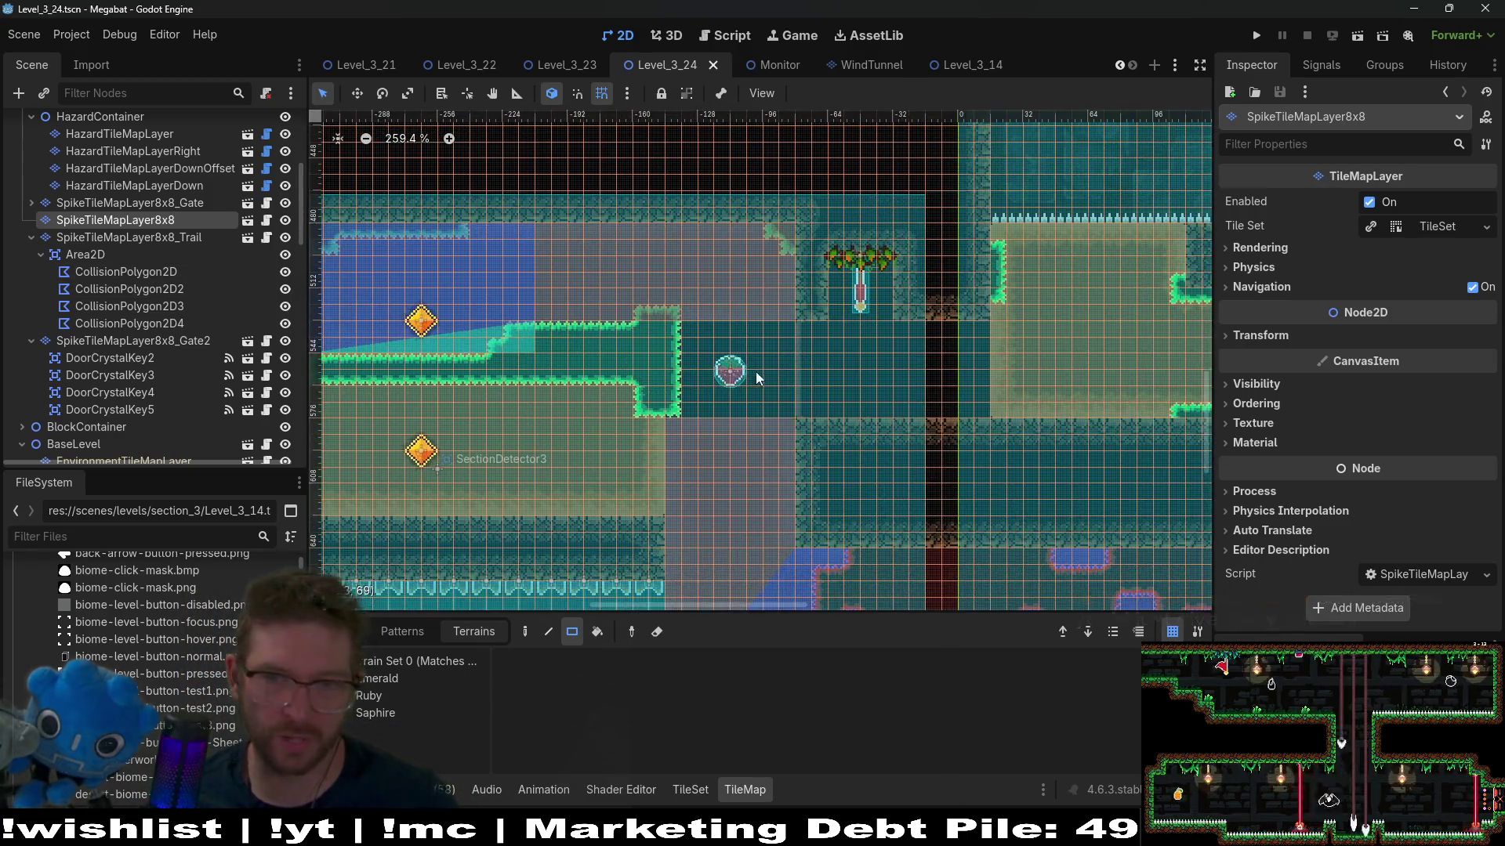
scroll(806, 444, up, 3)
scroll(815, 470, right, 1)
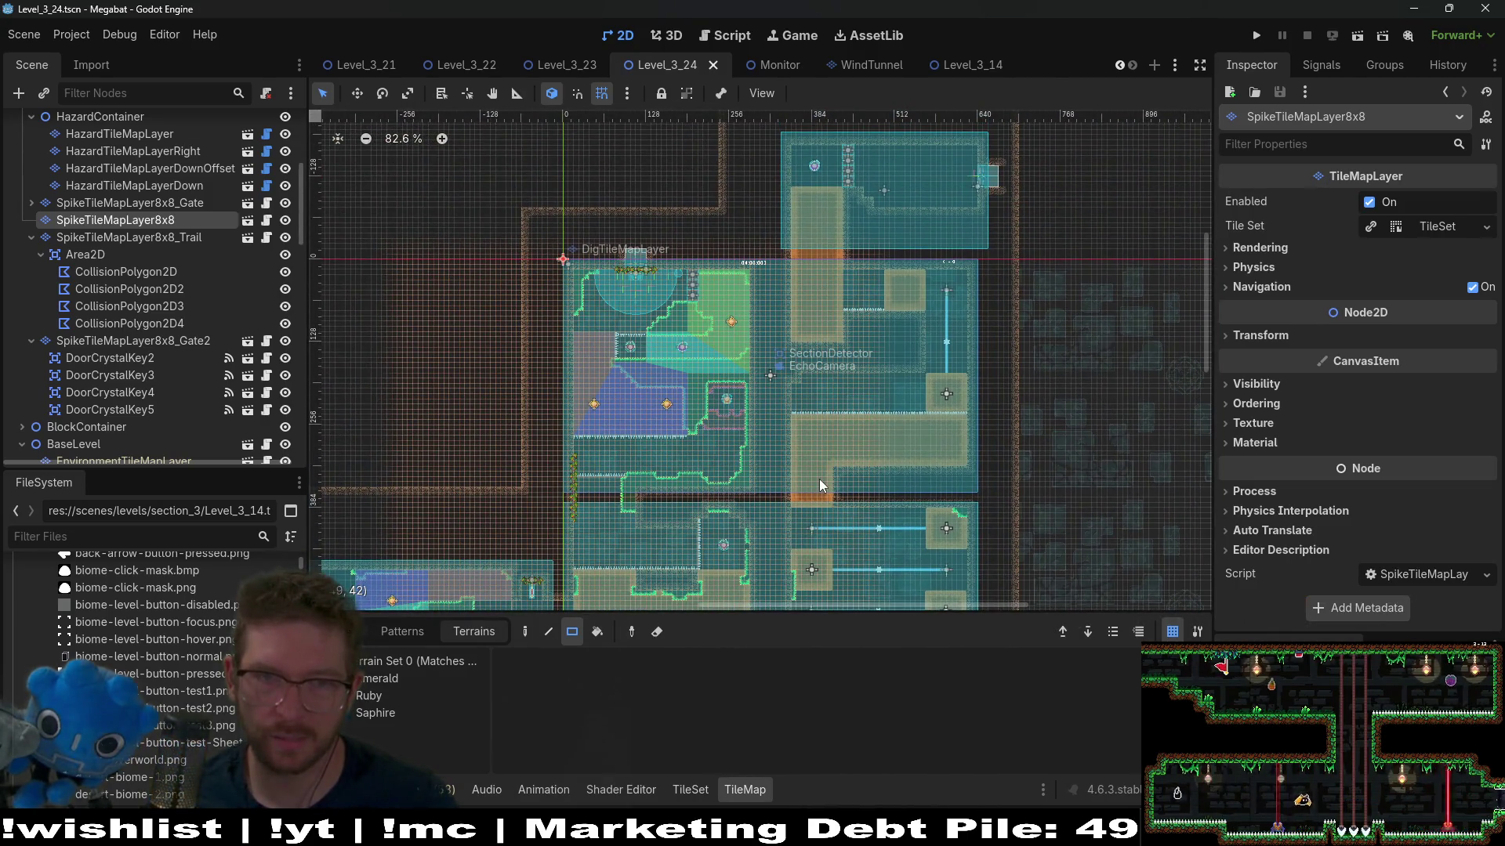
scroll(820, 479, up, 3)
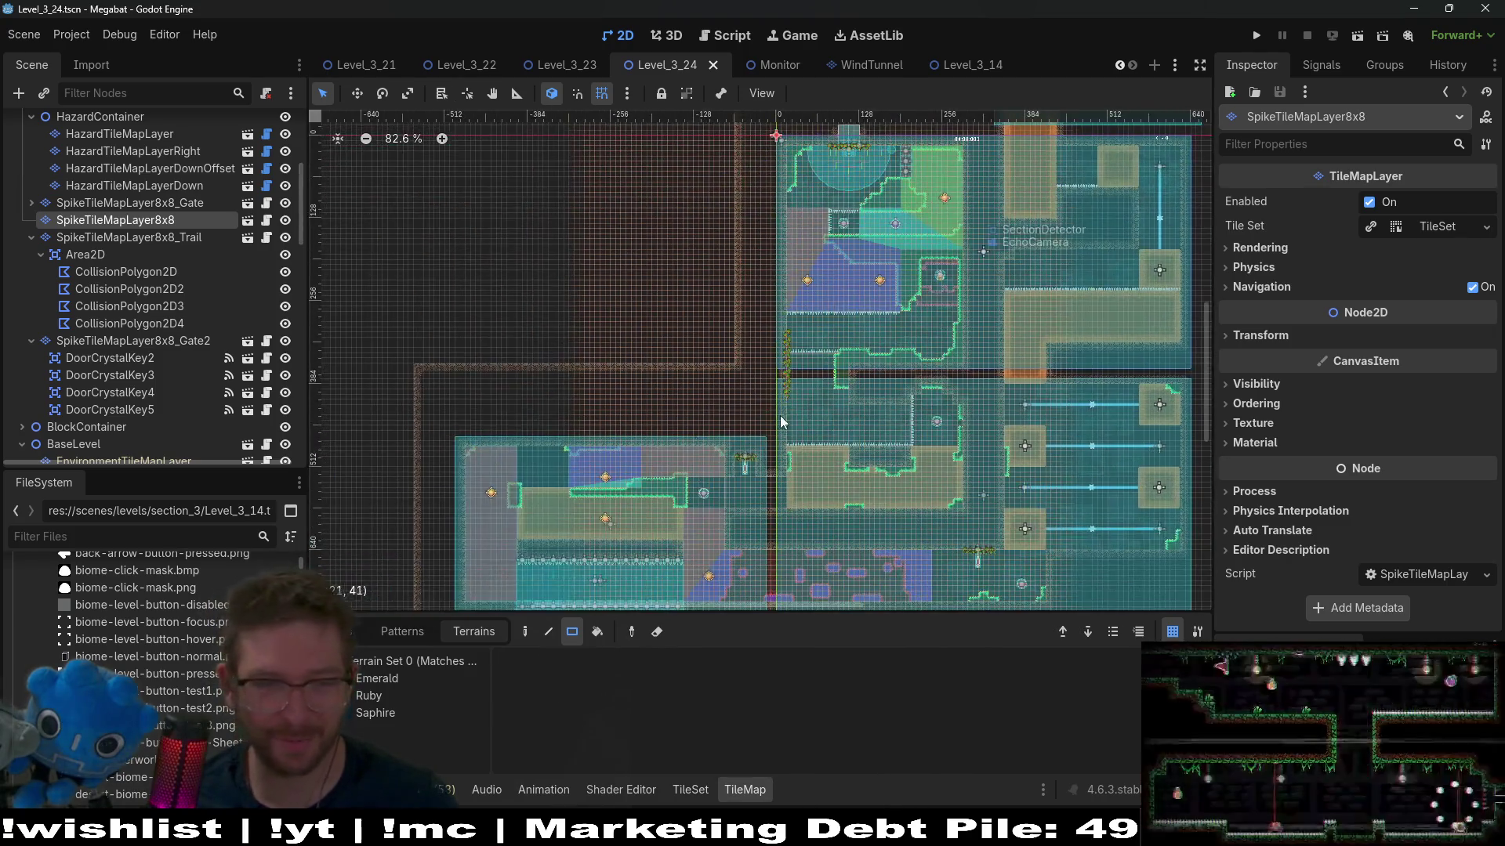
scroll(697, 364, left, 5)
scroll(697, 365, down, 2)
scroll(698, 364, up, 4)
scroll(722, 369, up, 4)
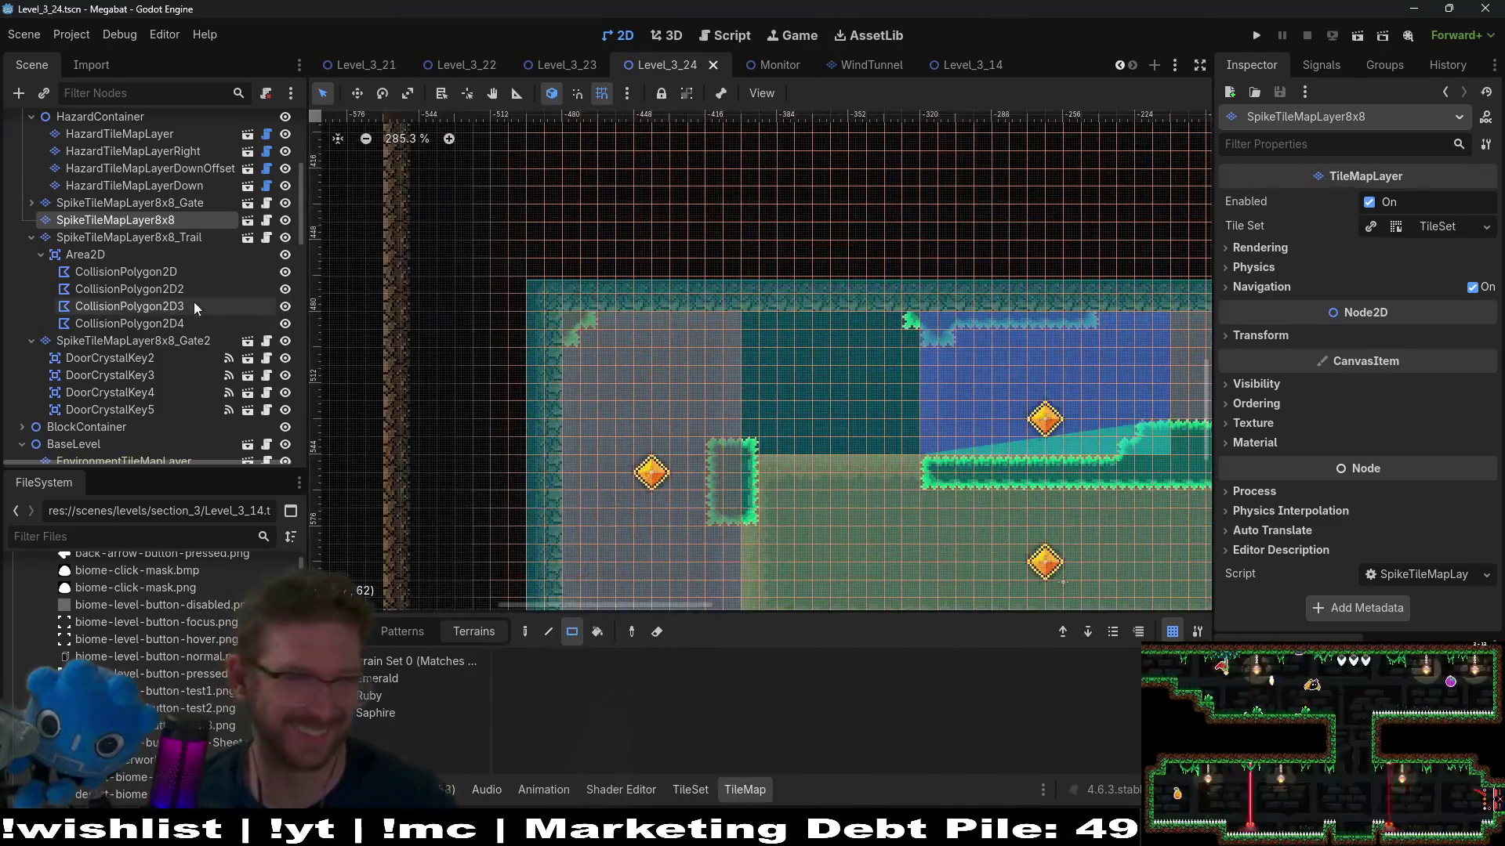
scroll(128, 370, down, 3)
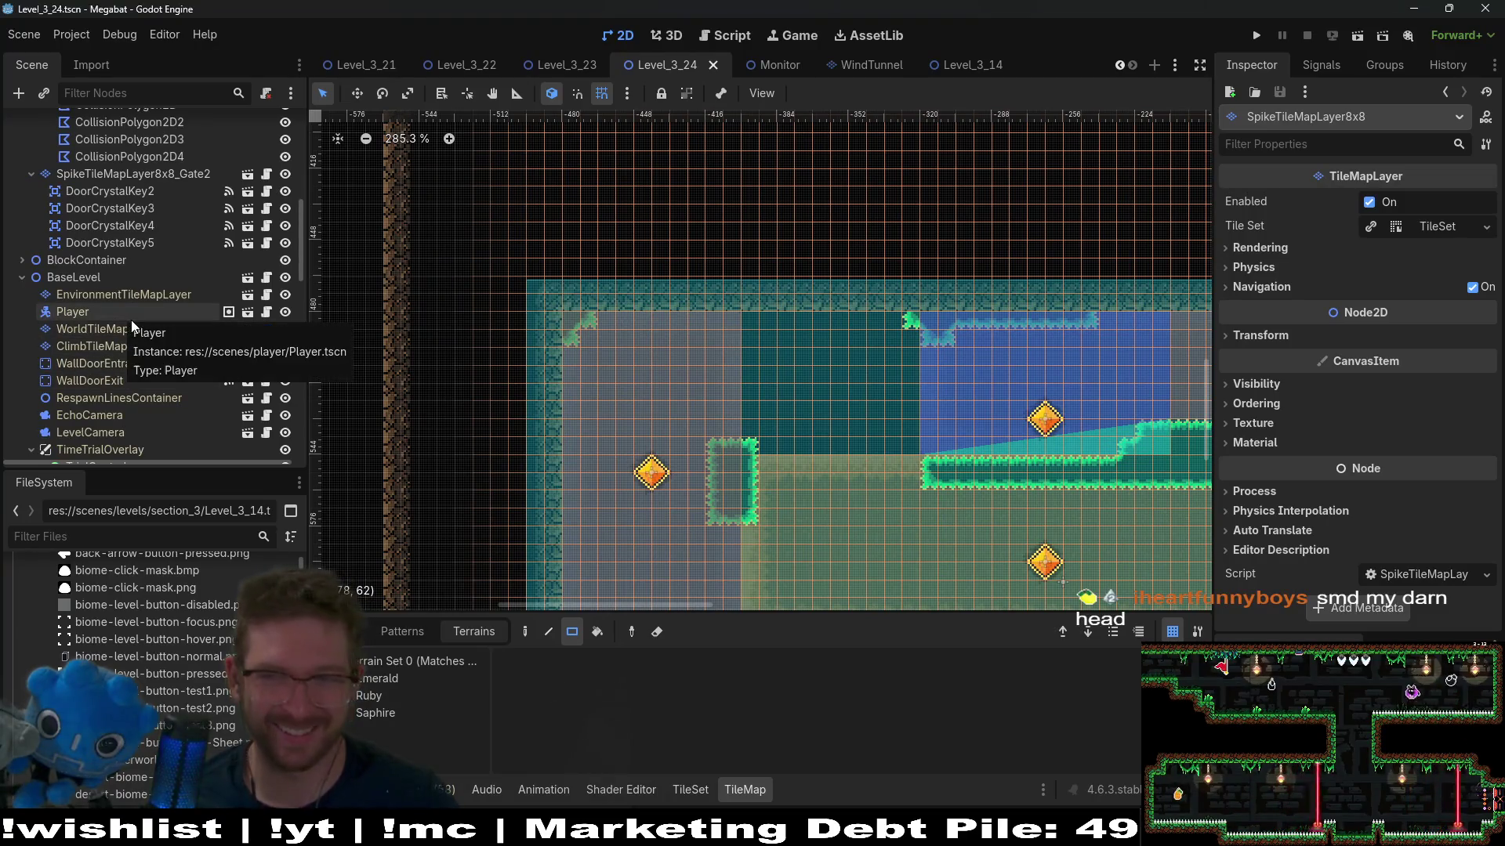
scroll(137, 345, up, 10)
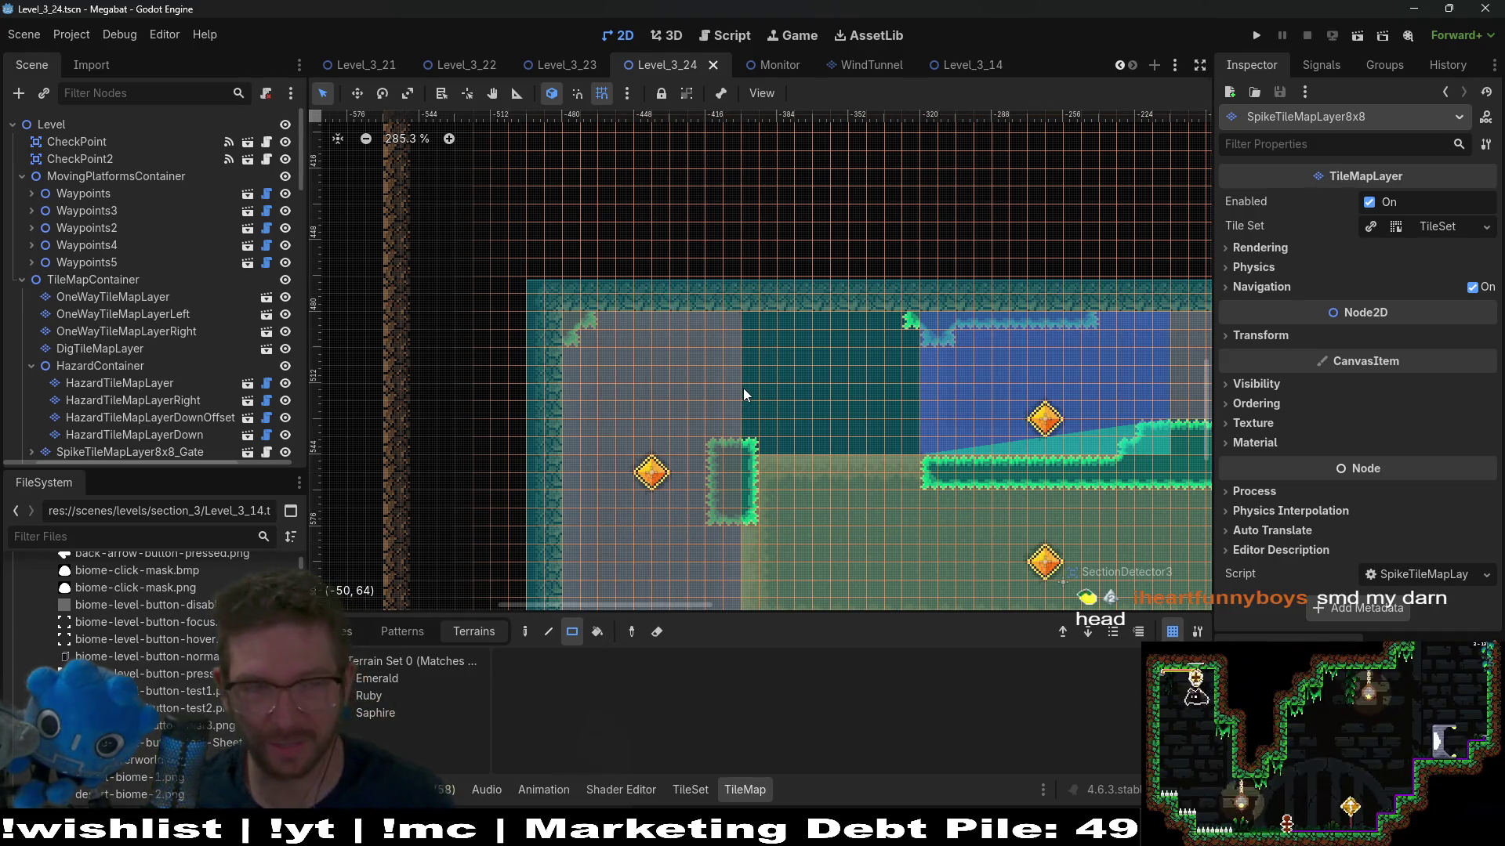
click(153, 348)
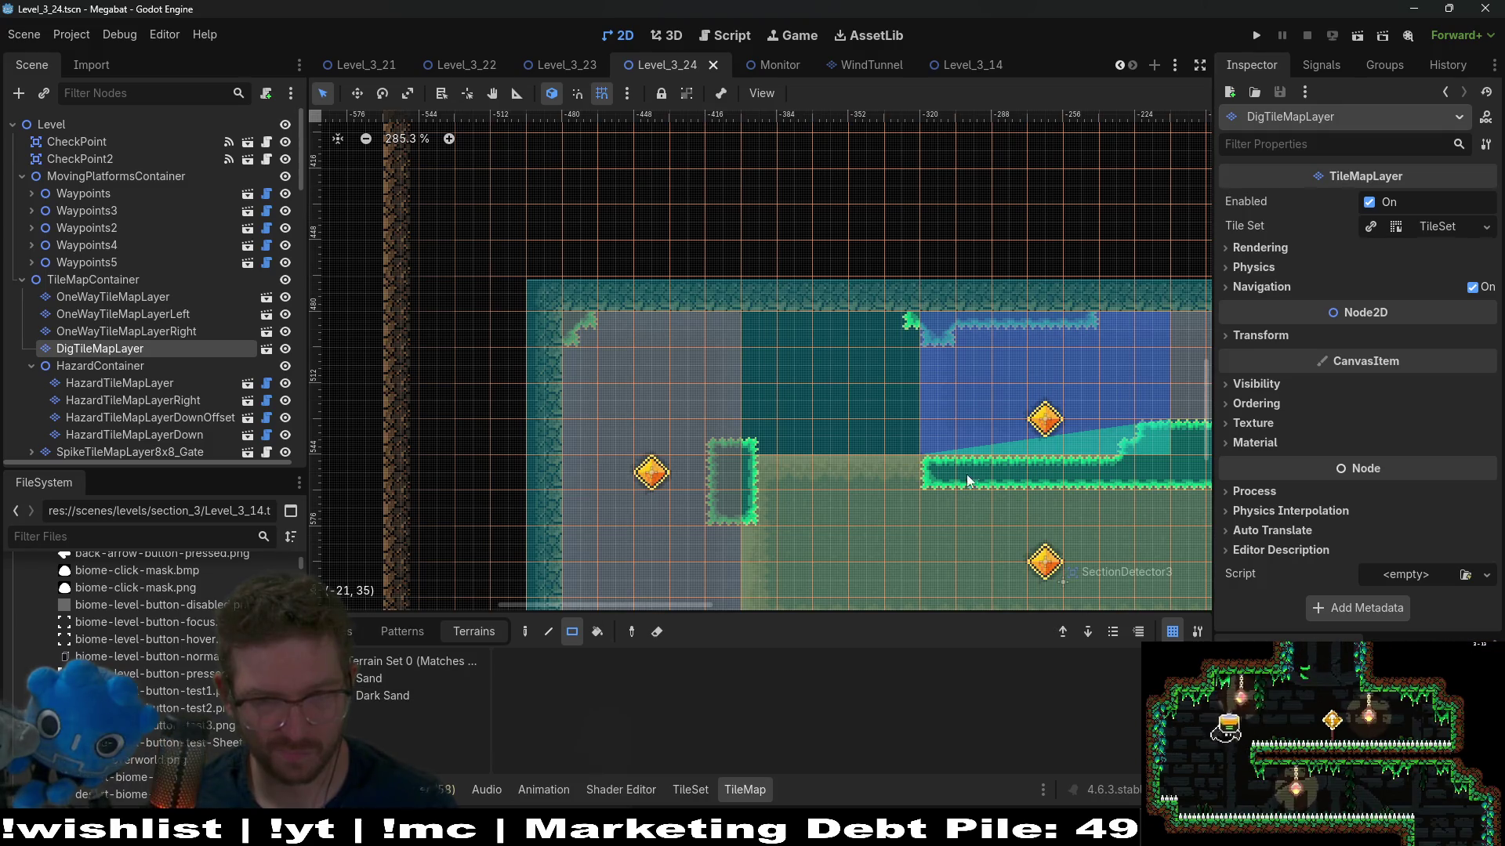
Step: Pan the canvas down to the sand block above the water channel
drag(971, 468, 692, 355)
drag(917, 427, 922, 424)
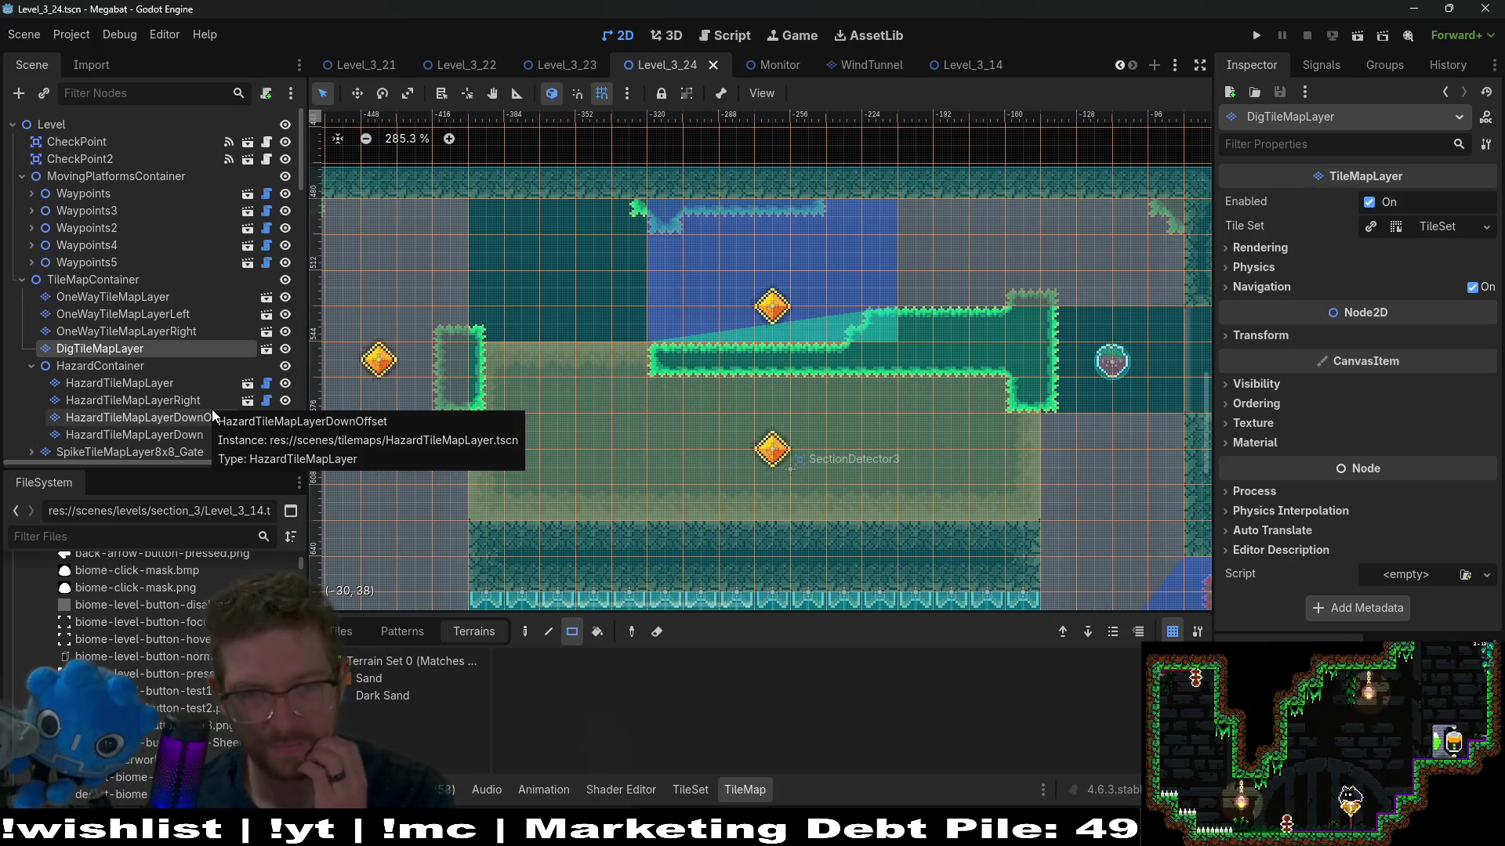
mouse_move(764, 491)
mouse_down()
mouse_move(779, 384)
mouse_move(739, 341)
mouse_up()
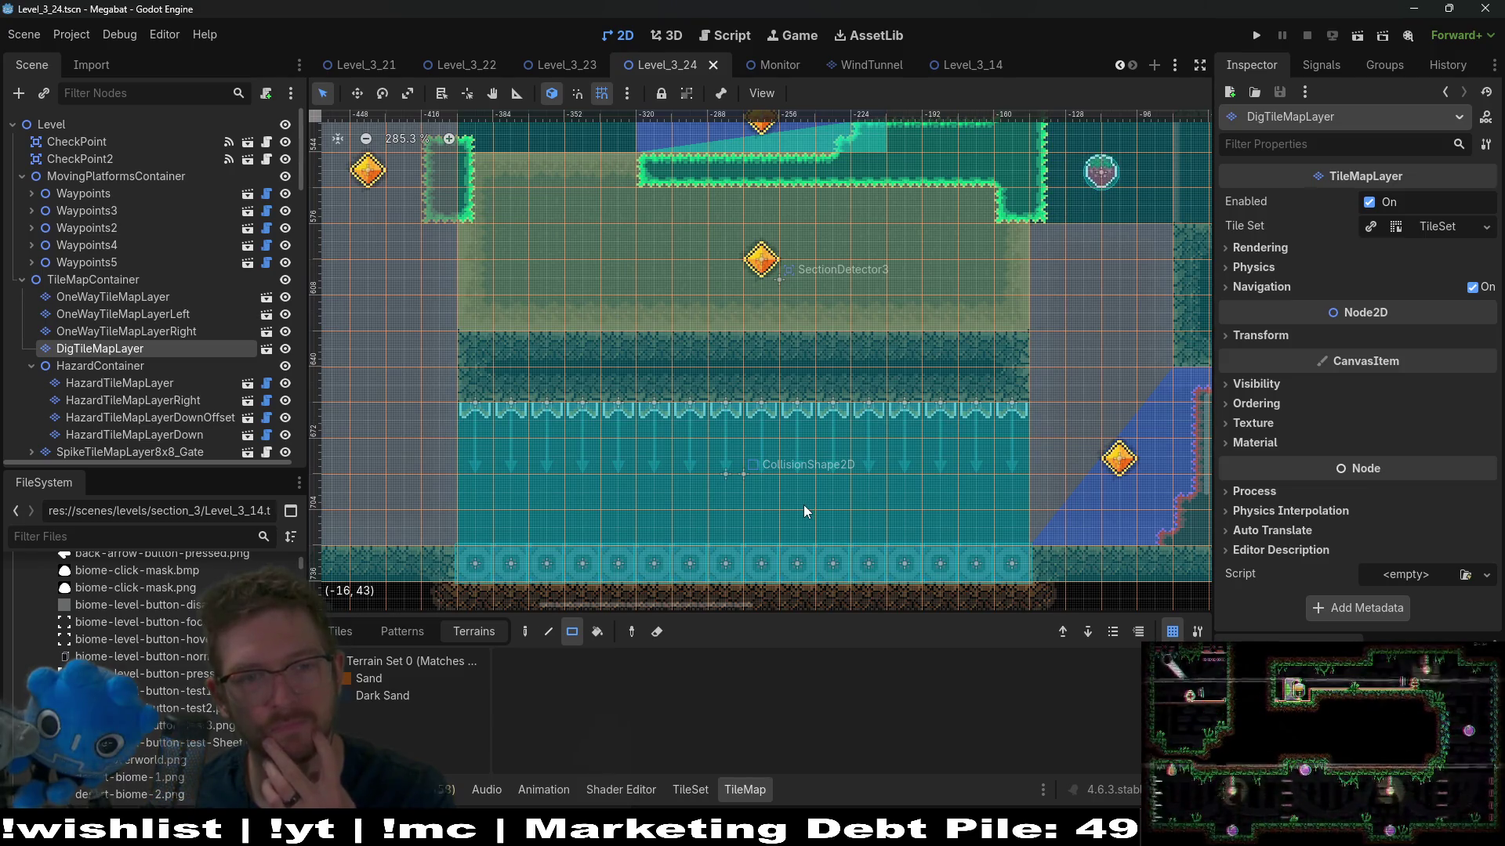
scroll(848, 491, left, 5)
scroll(848, 491, up, 2)
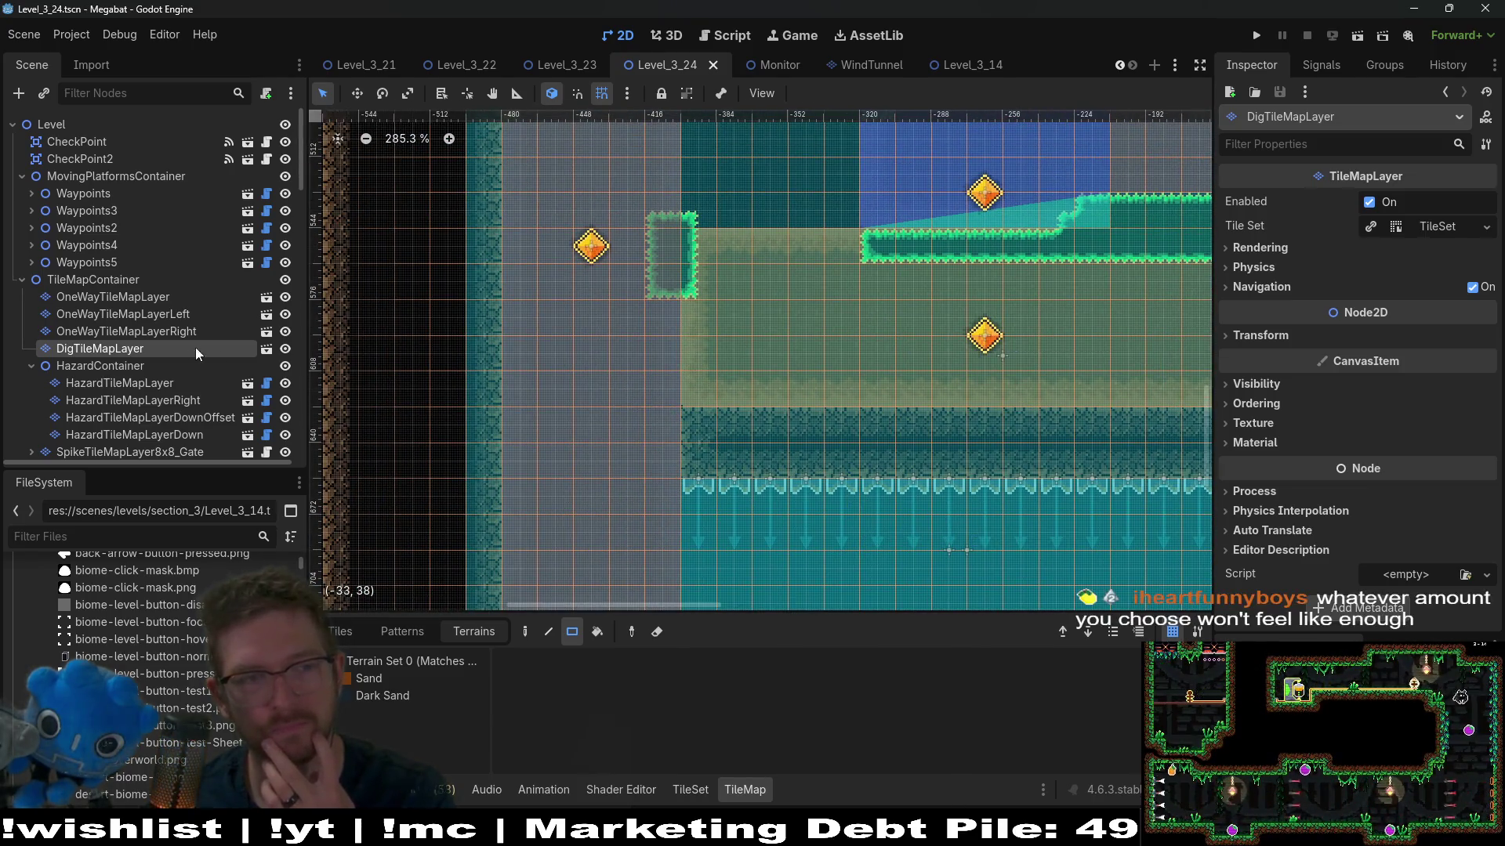
Step: Rect-paint two areas of the sand block with the Dark Sand terrain
click(382, 696)
mouse_move(654, 234)
mouse_down()
mouse_move(736, 275)
mouse_move(1175, 403)
mouse_up()
scroll(980, 337, right, 7)
scroll(980, 337, down, 1)
drag(807, 202, 928, 365)
scroll(759, 402, left, 5)
scroll(868, 384, down, 1)
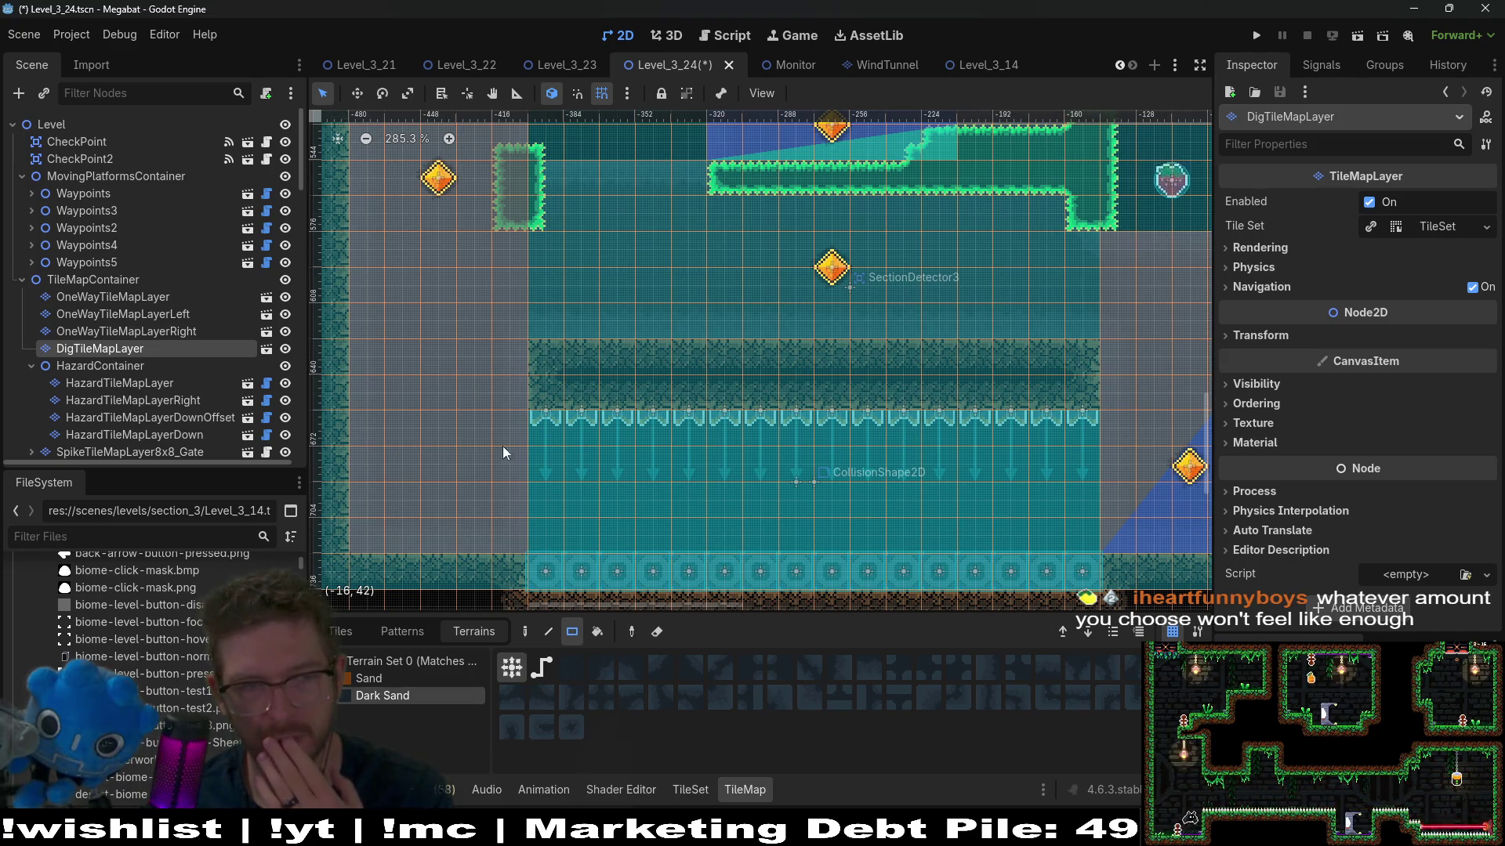
scroll(168, 353, down, 15)
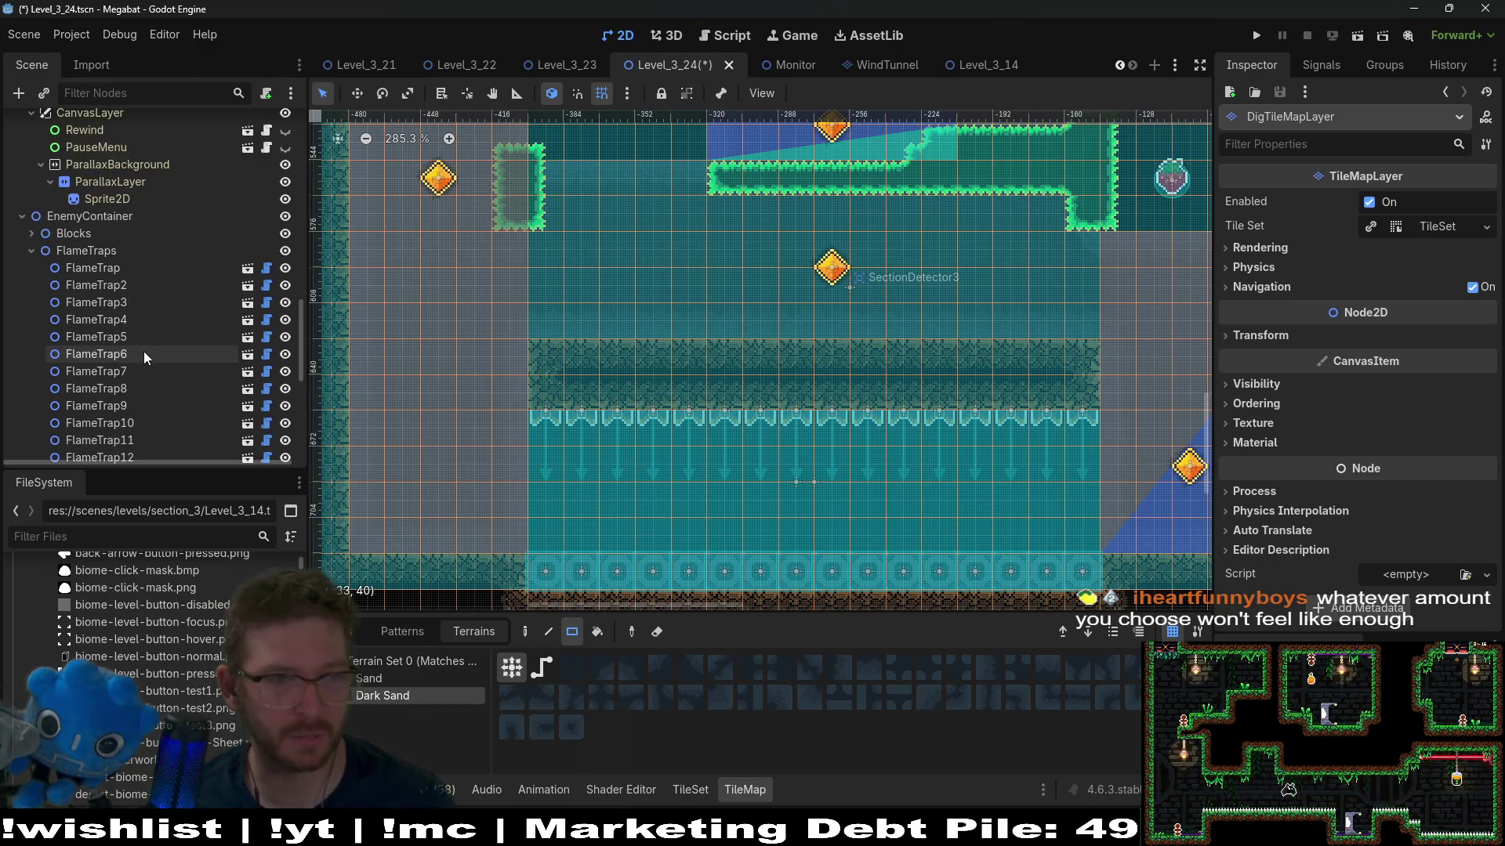
scroll(143, 351, down, 3)
Step: Delete flame traps FlameTrap9 through FlameTrap16
click(121, 398)
shift+click(128, 294)
shift+click(129, 284)
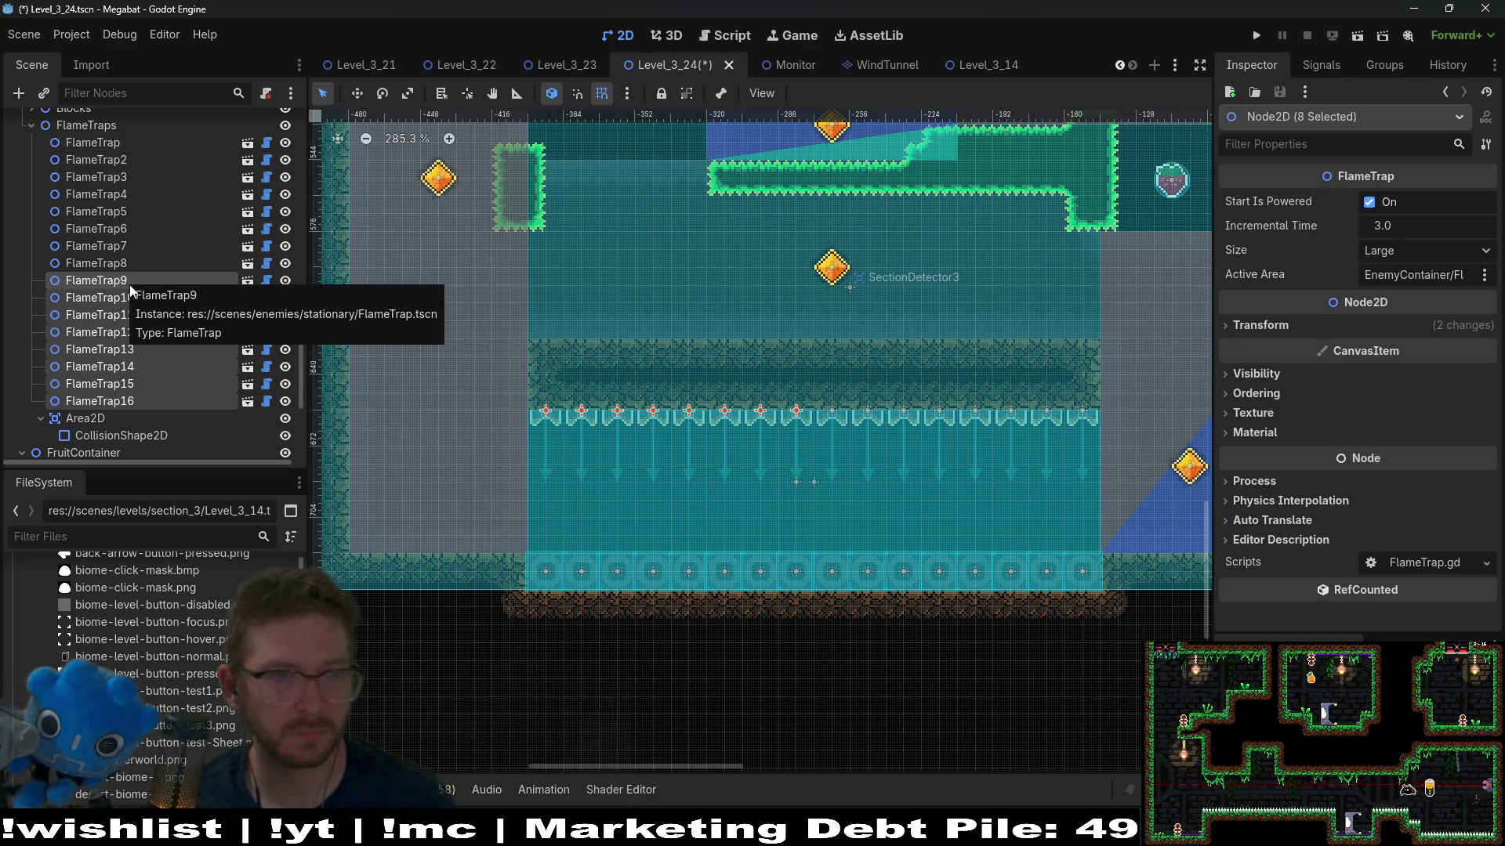
key(Delete)
key(Return)
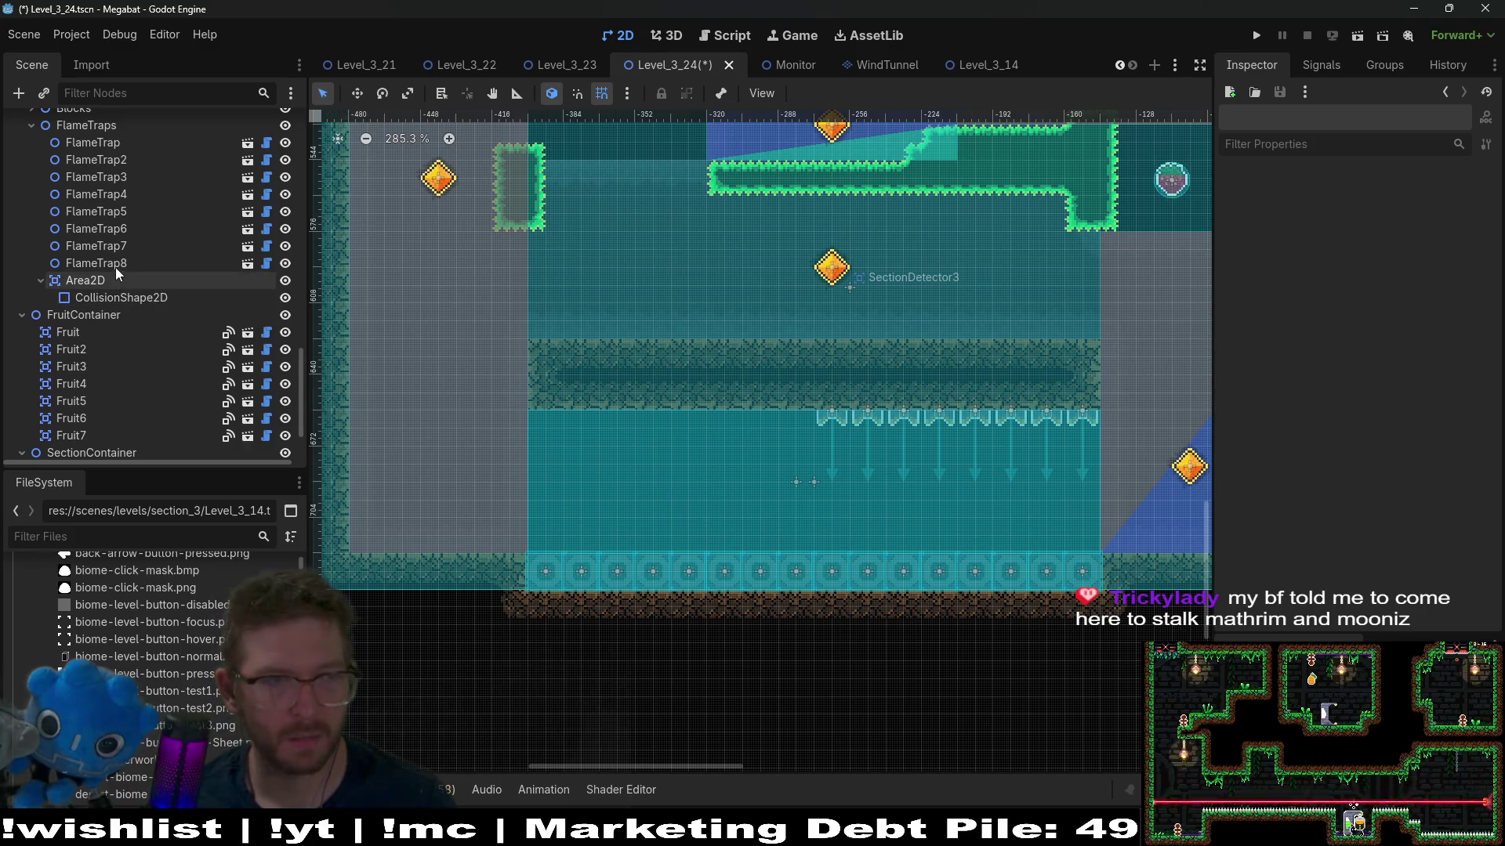
Step: Shift FlameTrap through FlameTrap8 left into their final position
click(114, 265)
shift+click(116, 146)
key(Left)
key(Left)
key(Left)
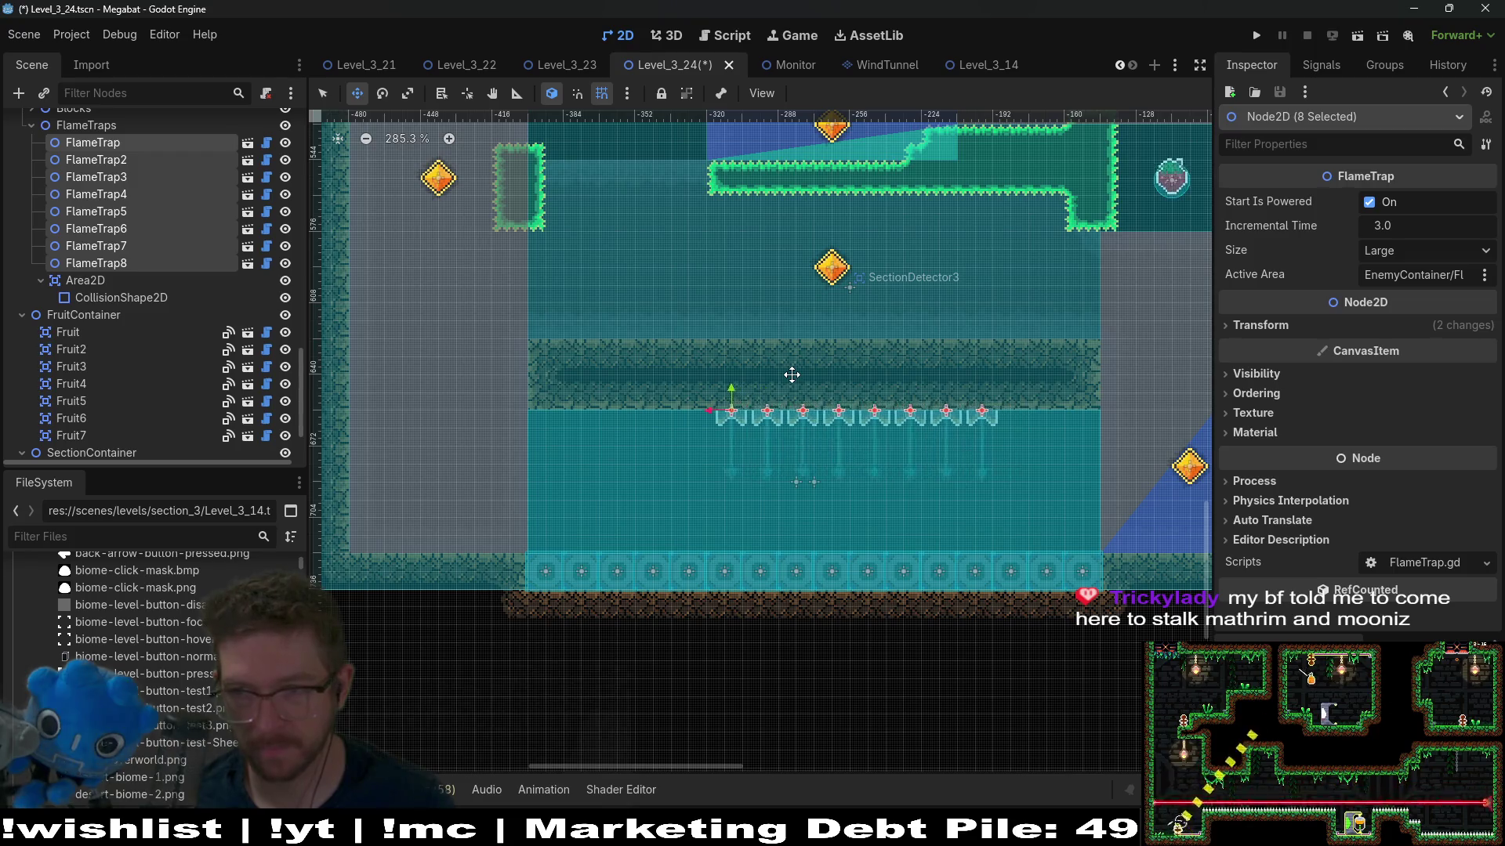
key(Left)
key(Left)
key(Left)
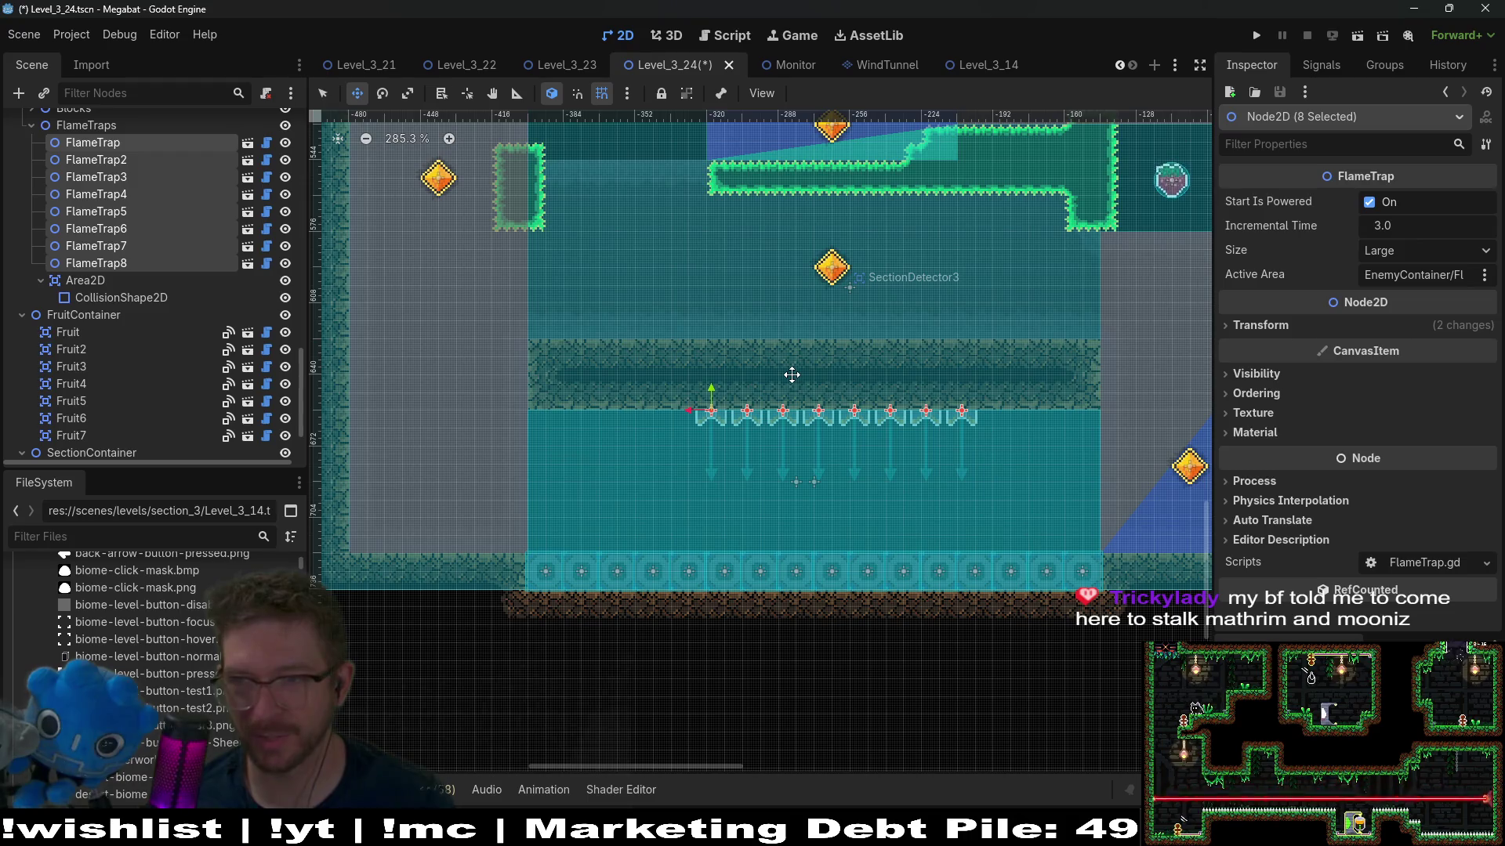
key(Left)
key(Left)
key(Left)
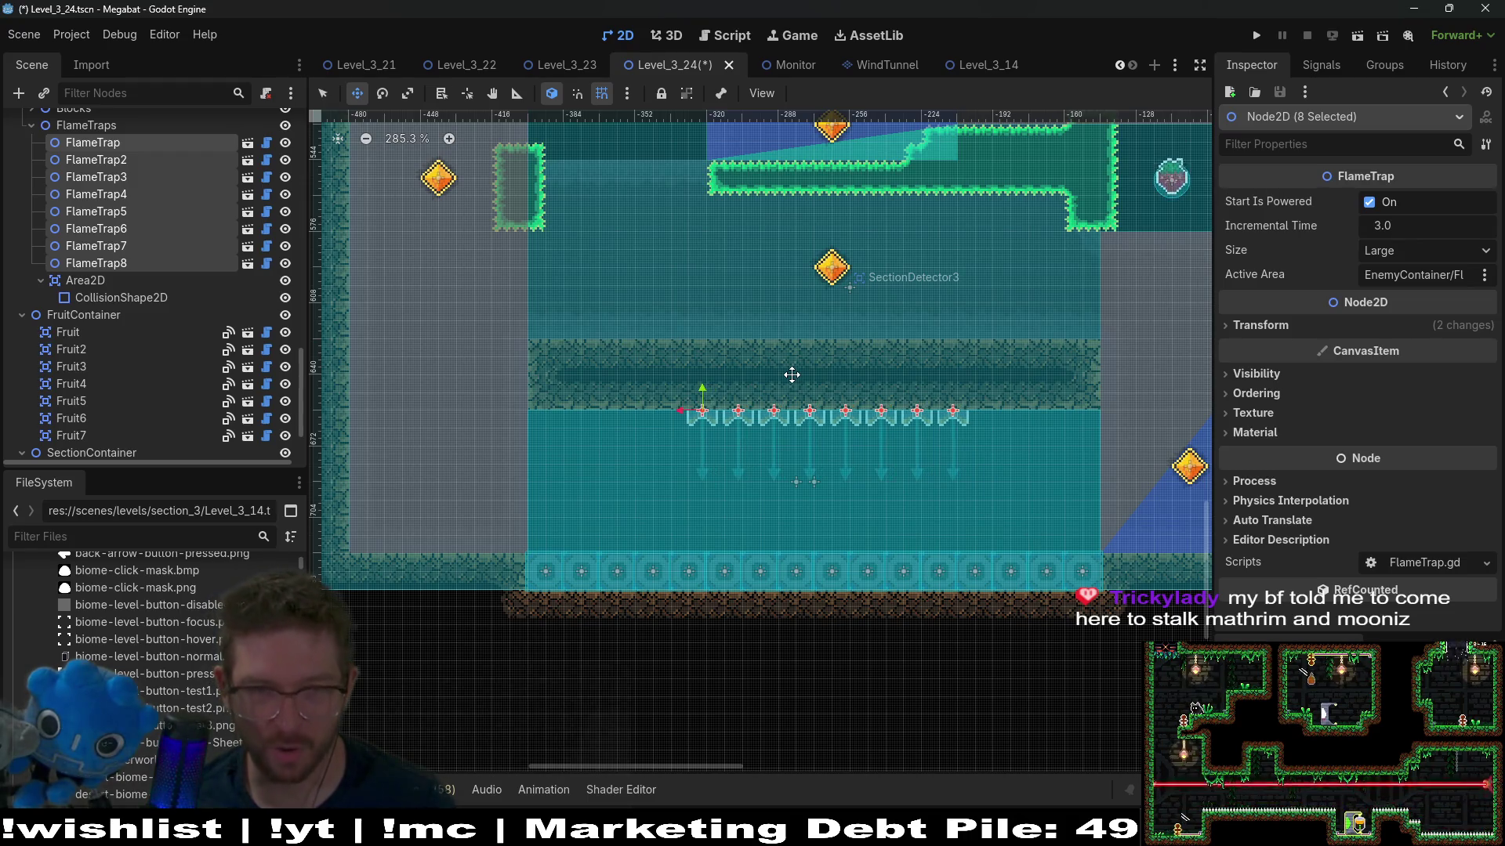
key(Right)
key(Right)
key(Left)
key(Left)
key(Left)
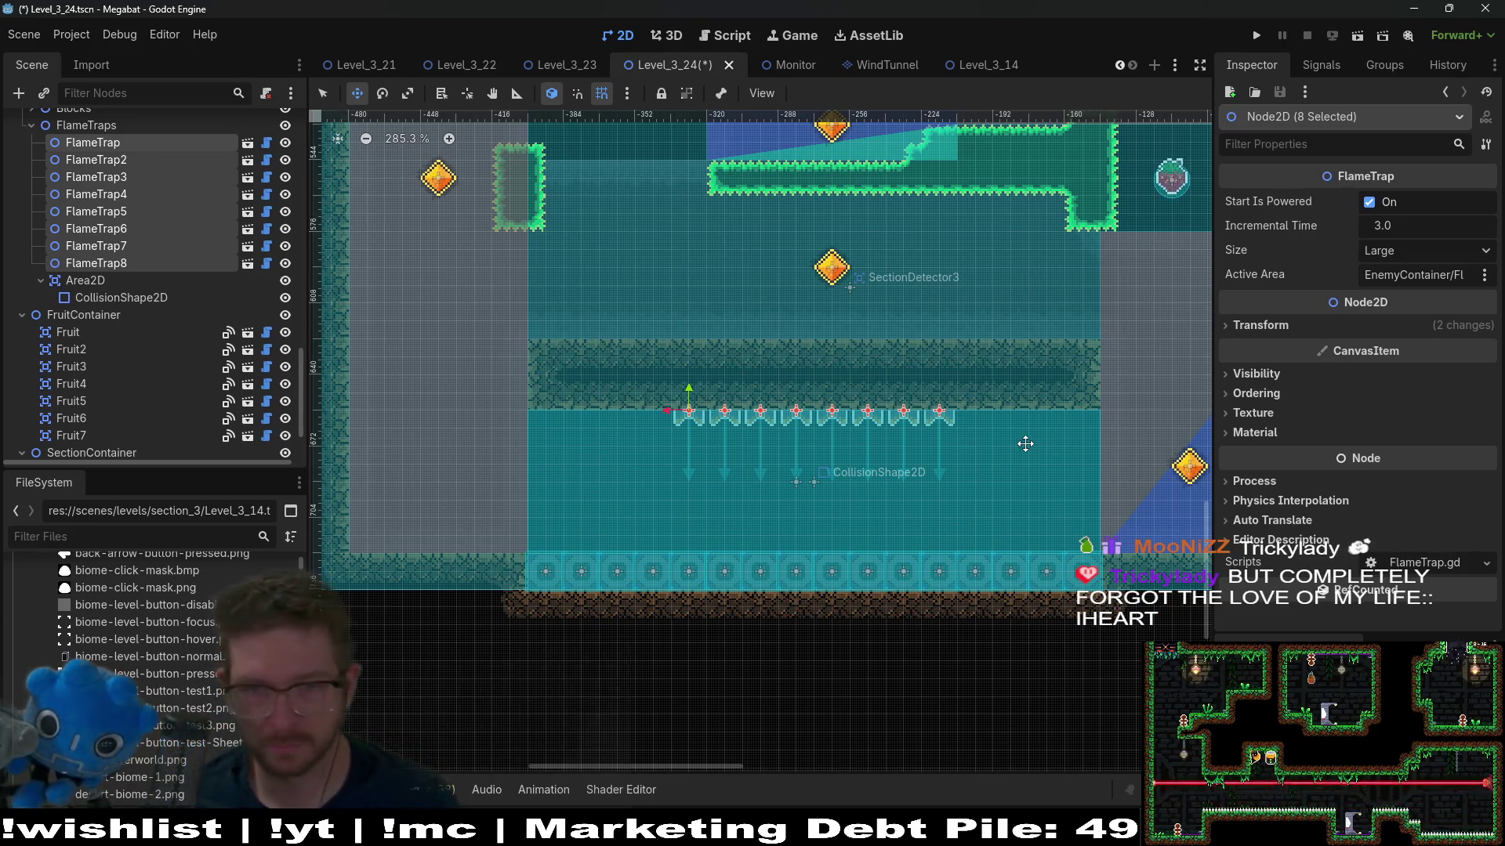
scroll(241, 320, up, 5)
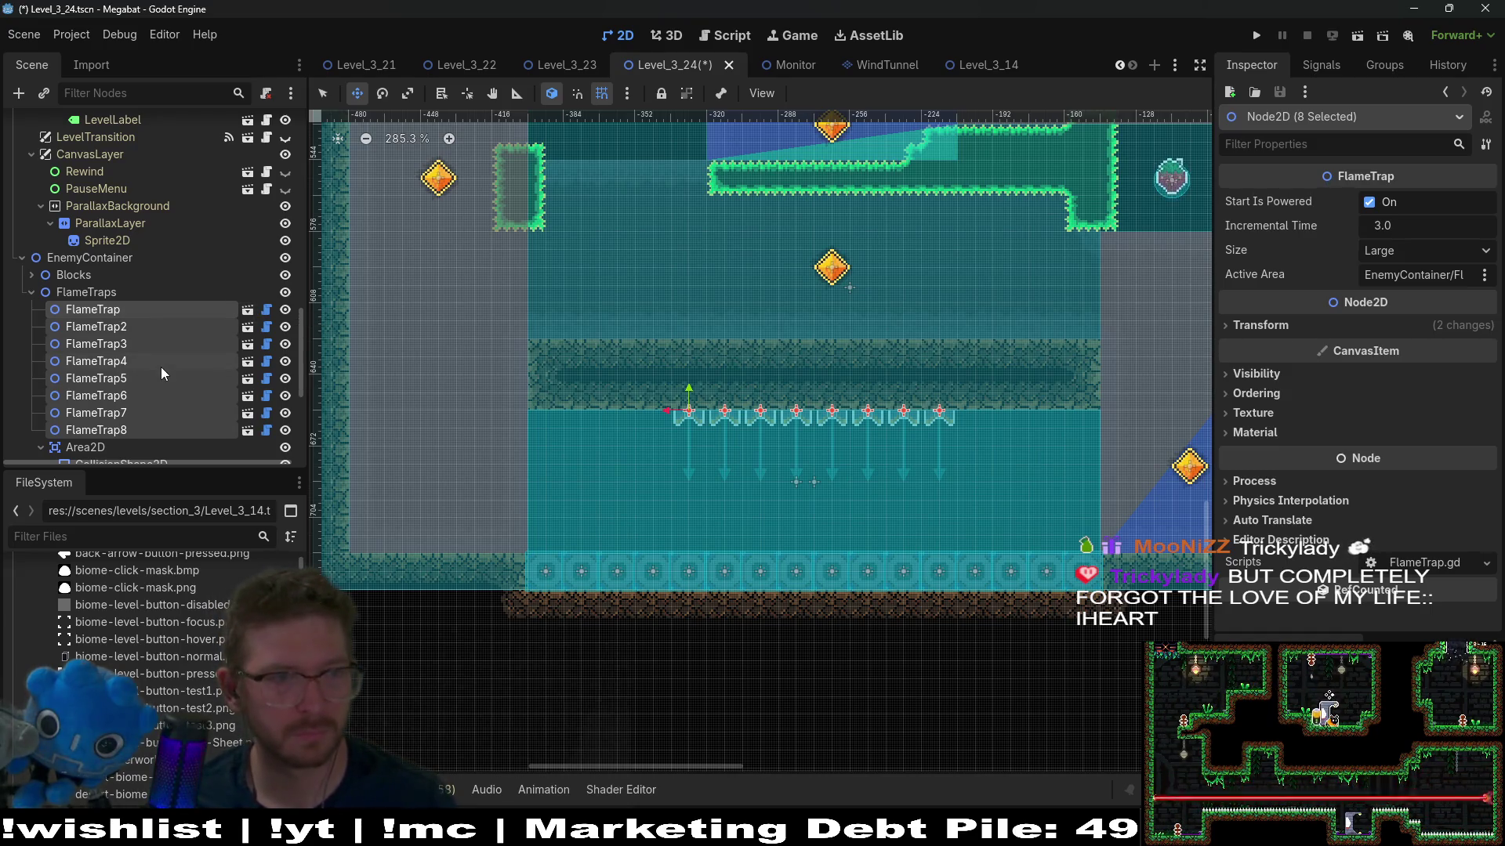
Step: Expand Blocks and delete BouncePlatform9 through BouncePlatform16
scroll(116, 393, down, 2)
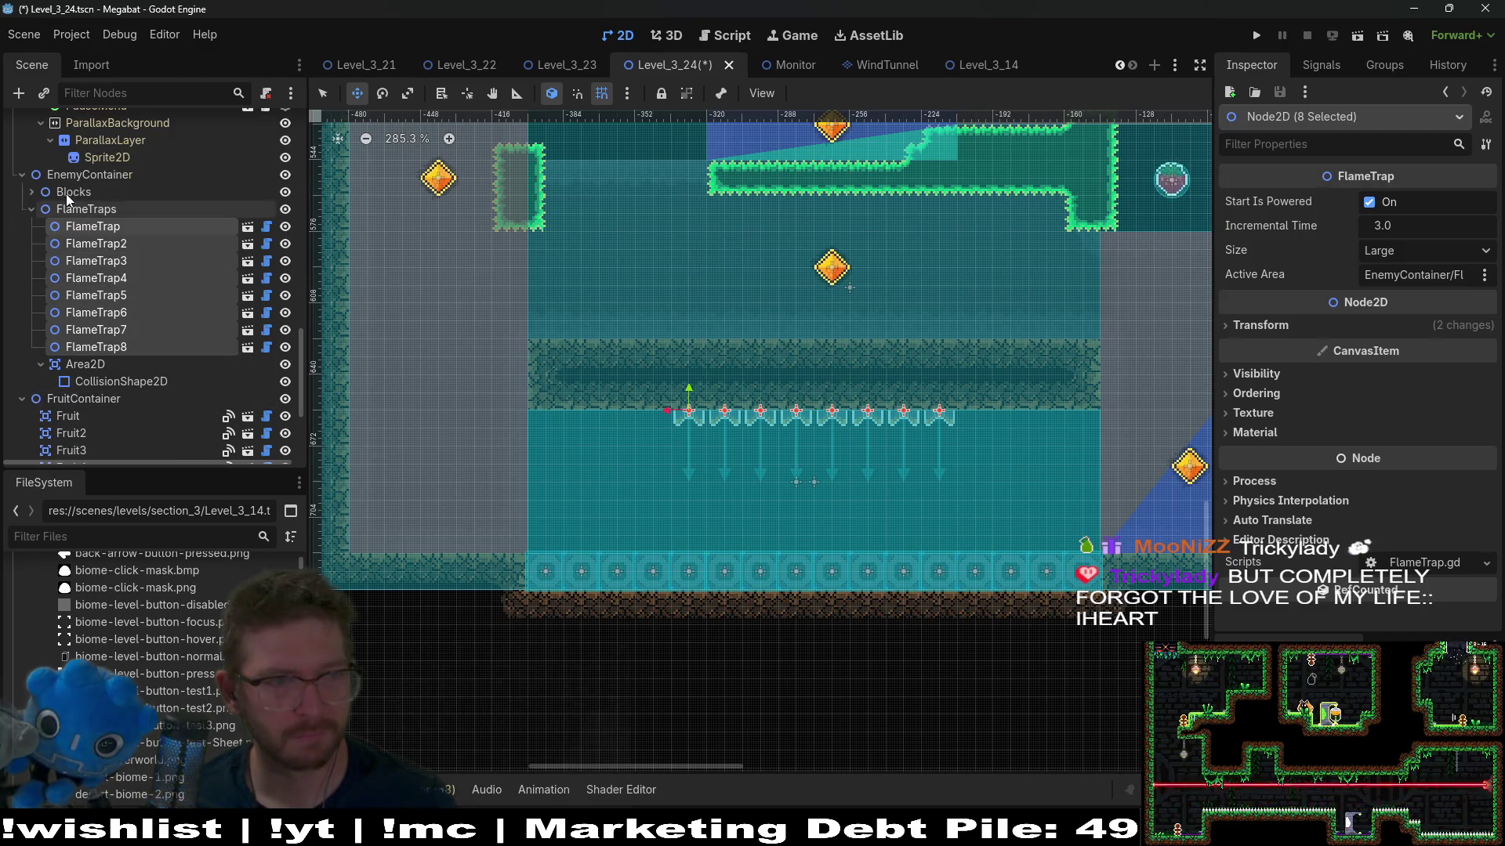
click(32, 192)
scroll(159, 372, down, 2)
click(173, 382)
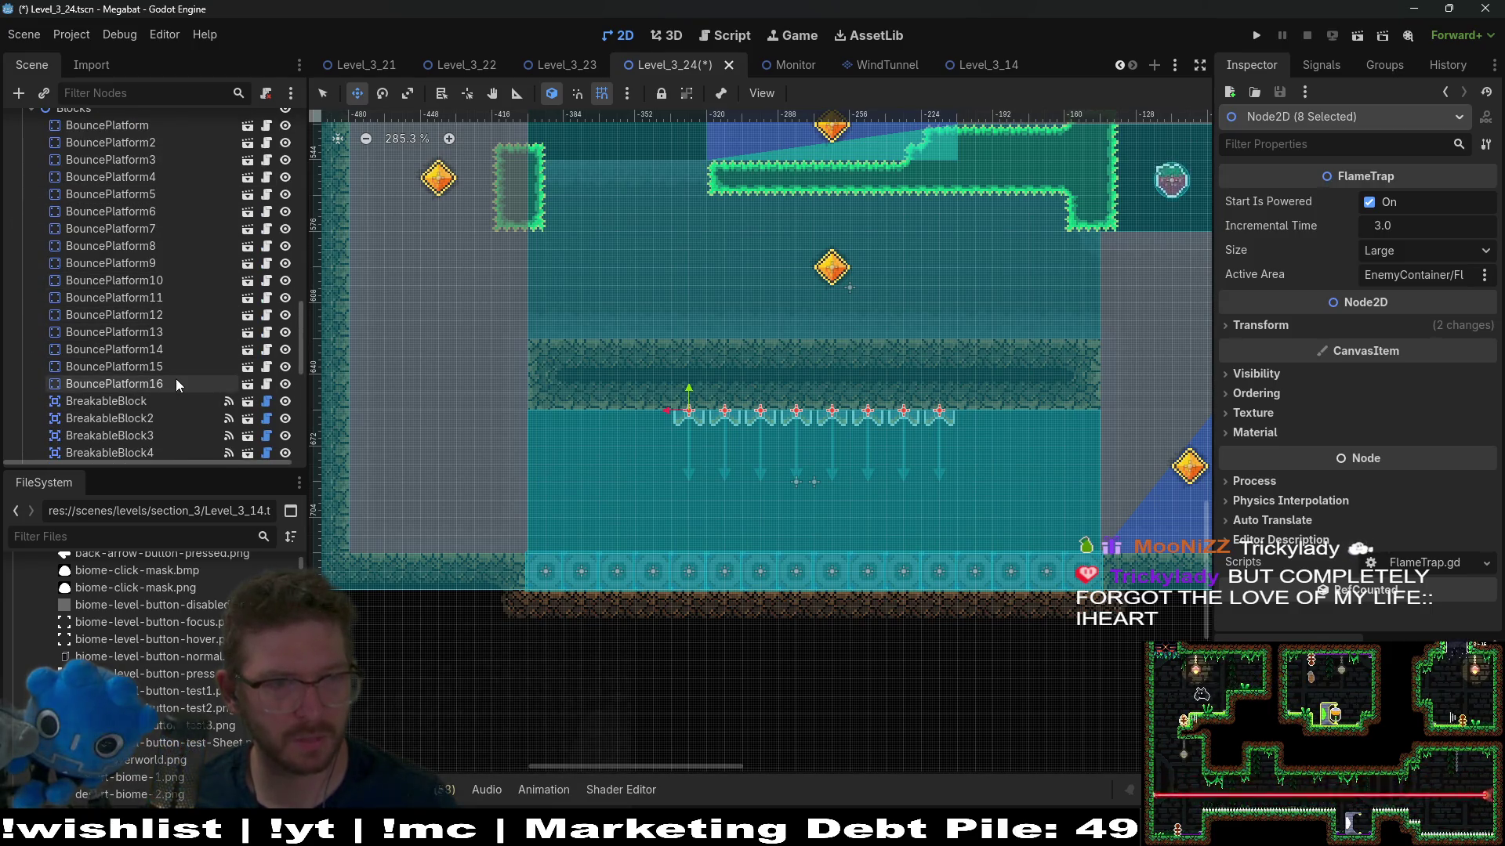
shift+click(154, 262)
key(Delete)
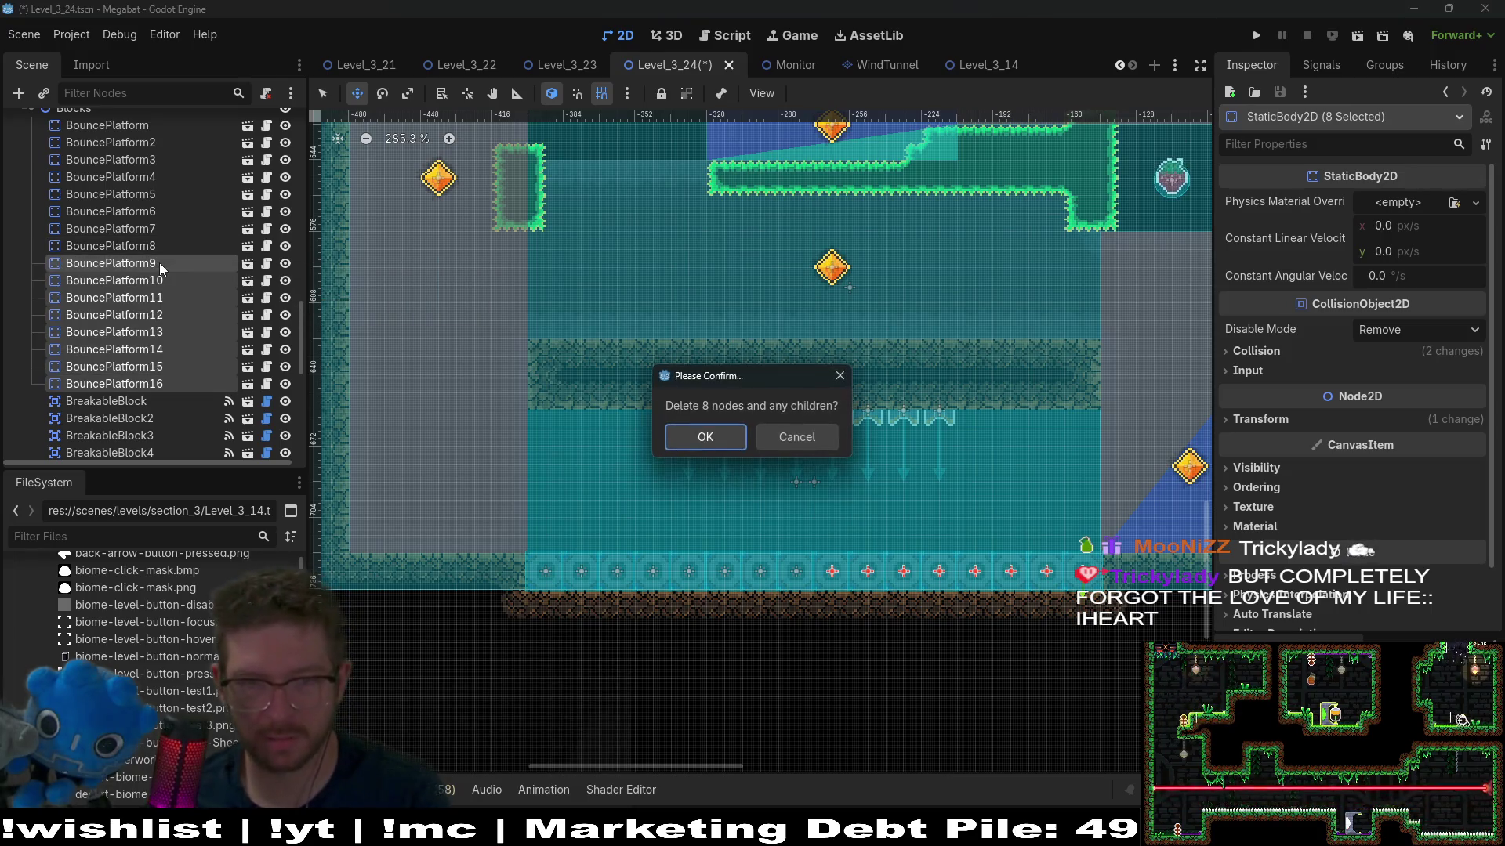
key(Return)
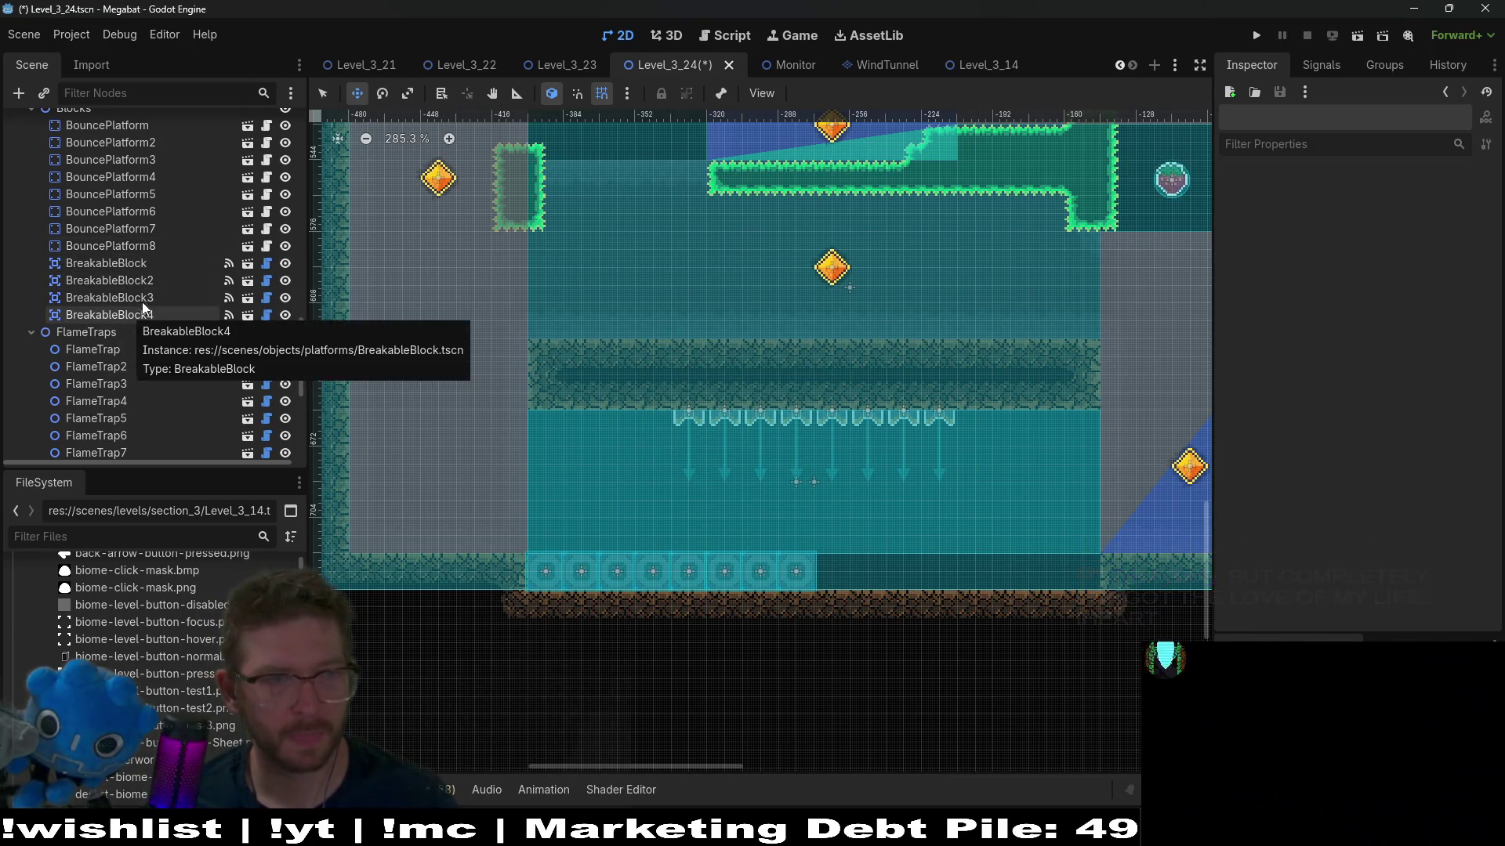
Step: Move BouncePlatform through BouncePlatform8 right to sit beneath the flame traps
click(157, 247)
scroll(149, 290, up, 2)
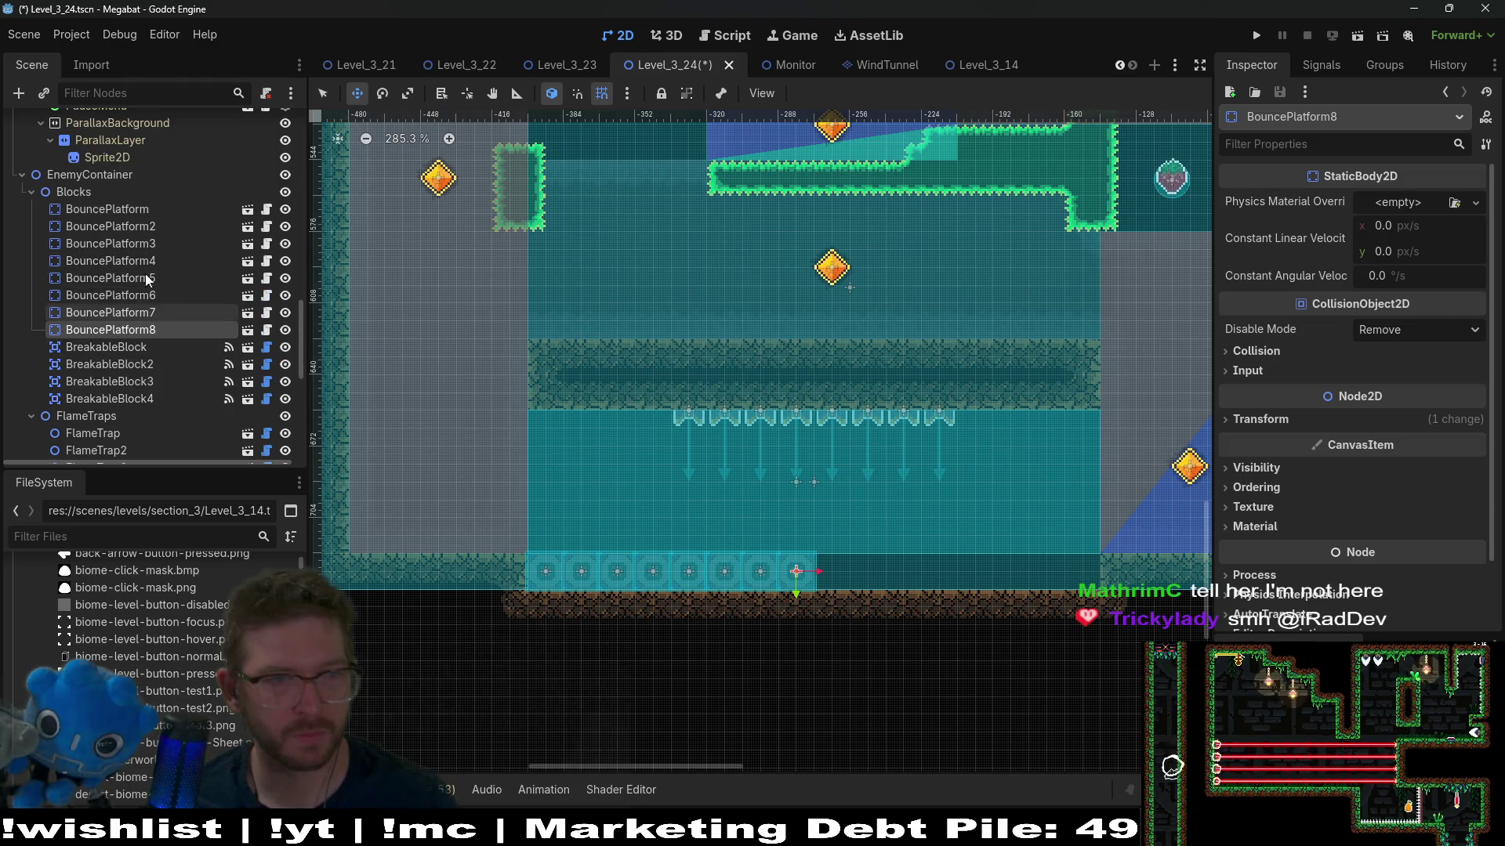
shift+click(140, 227)
shift+click(140, 209)
key(Right)
key(Right)
key(Right)
key(Right)
key(Right)
key(Right)
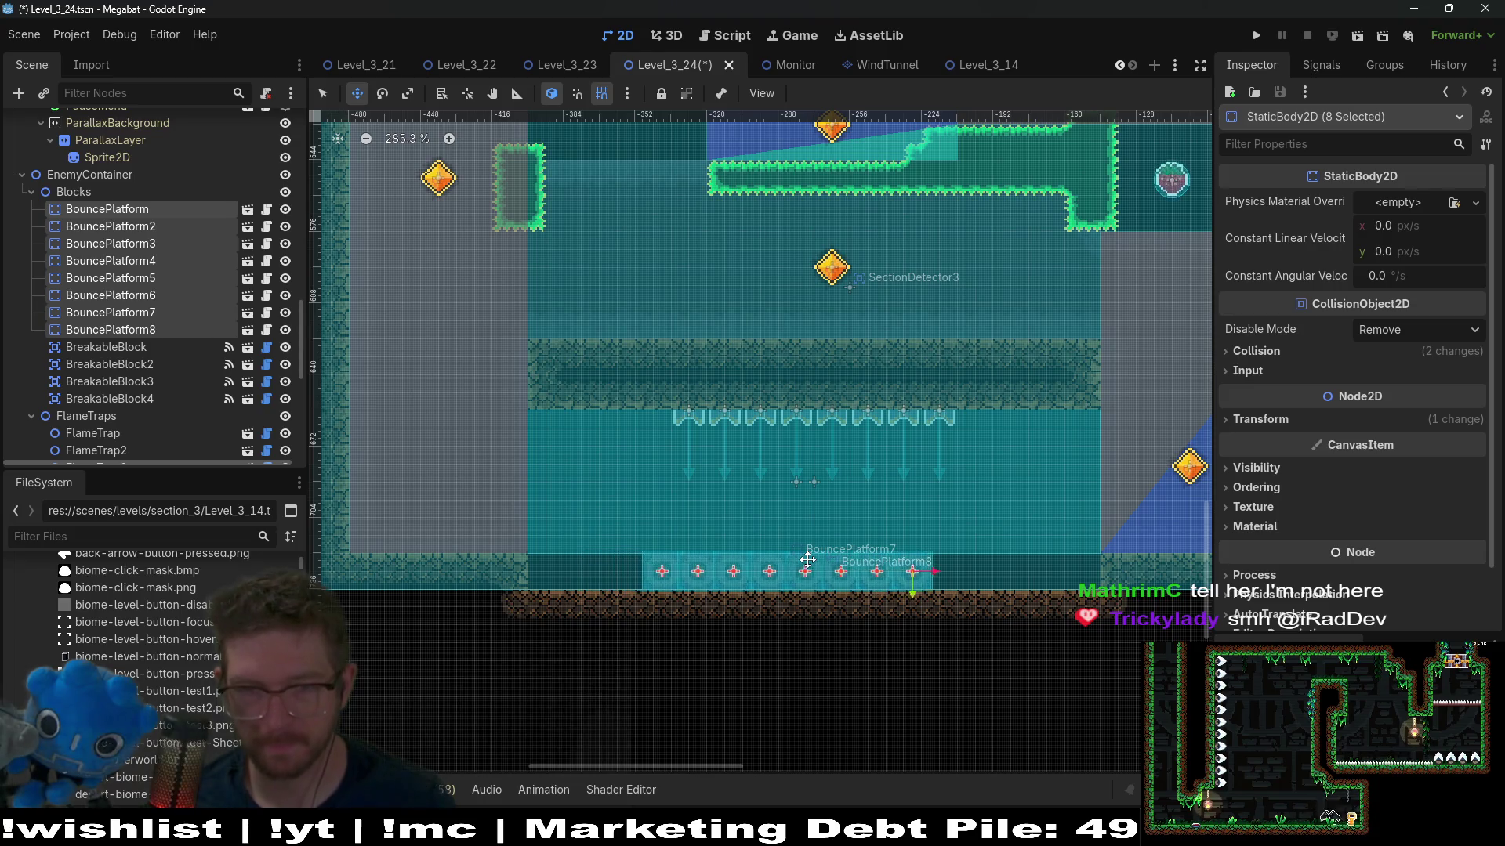
key(Right)
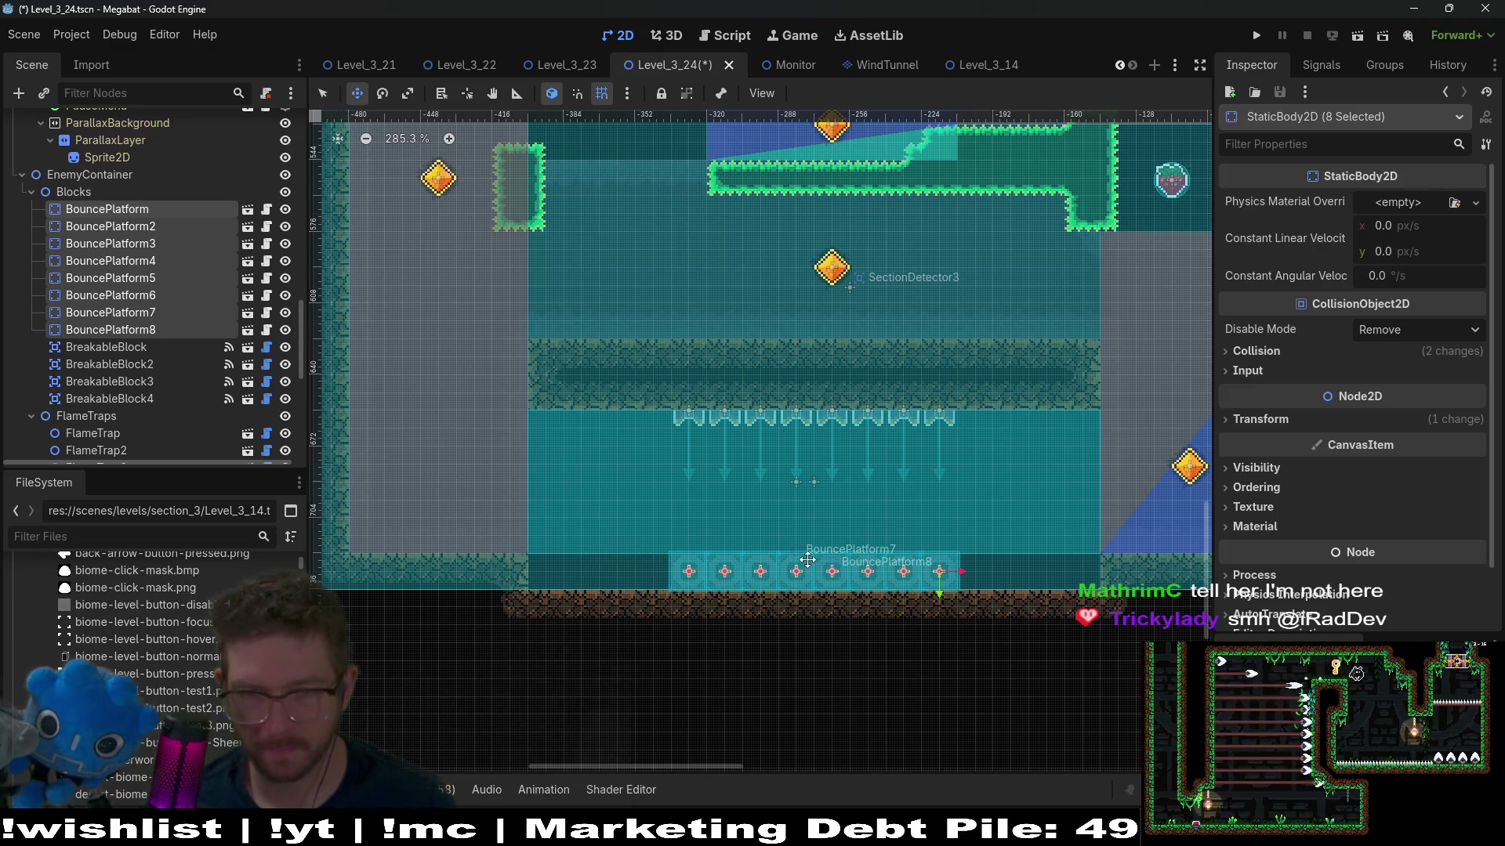
scroll(140, 329, up, 10)
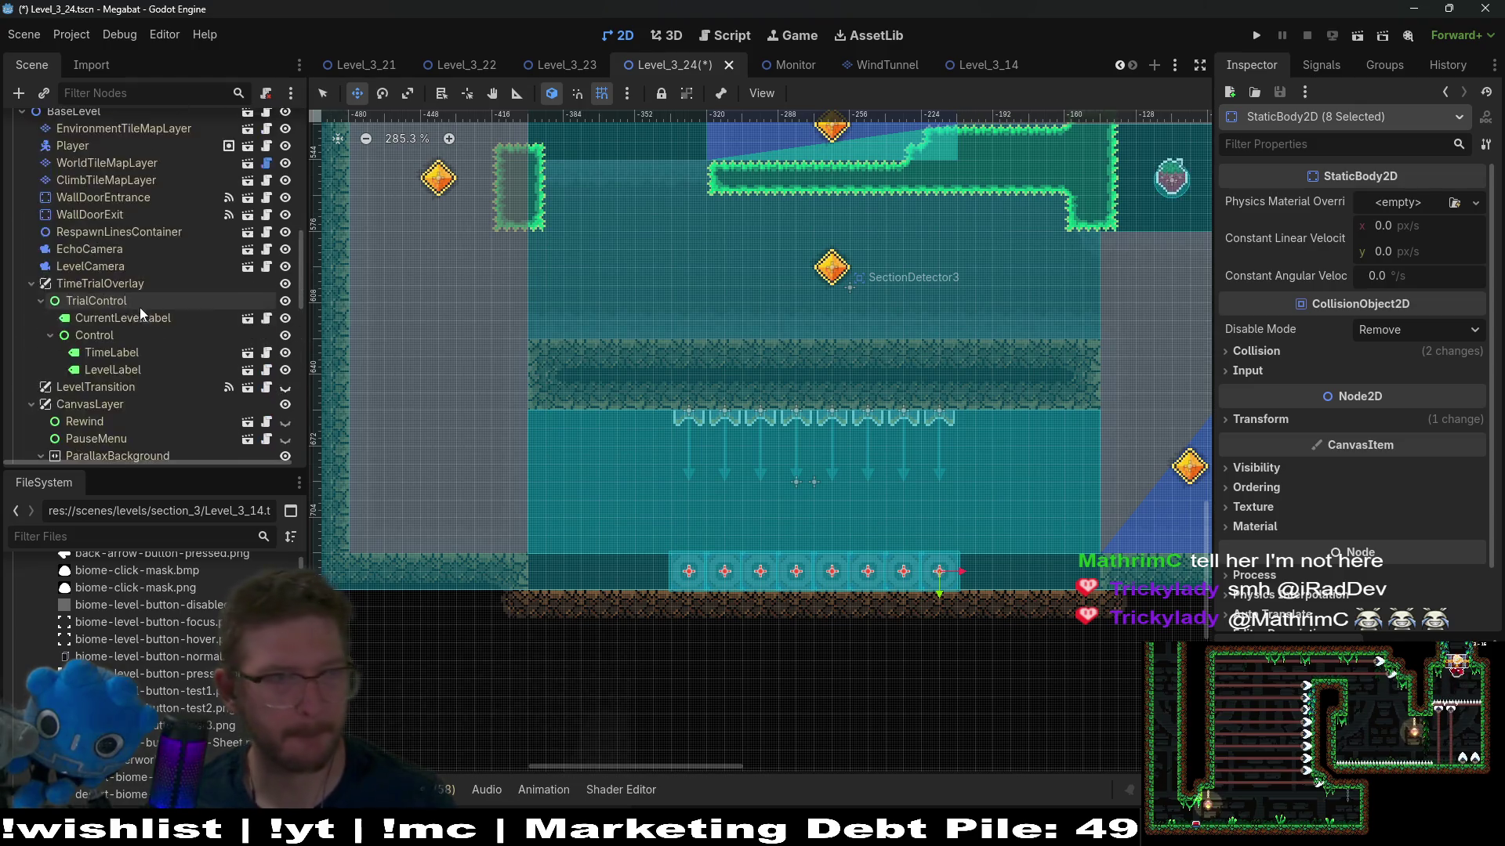
Step: Paint DESERT floor tiles on WorldTileMapLayer left and right of the bounce platforms
click(130, 341)
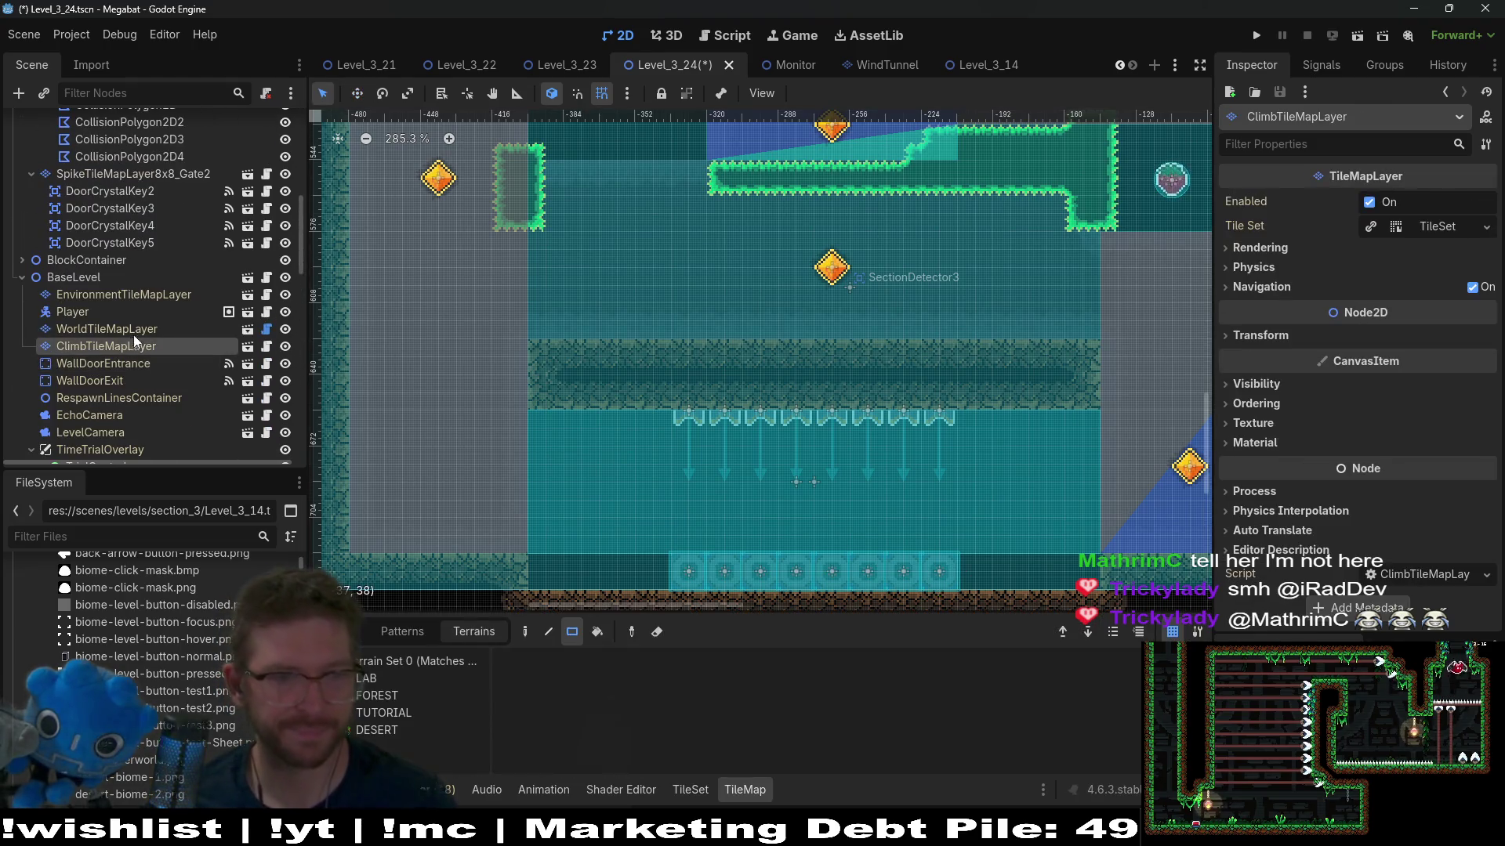
click(130, 333)
click(387, 713)
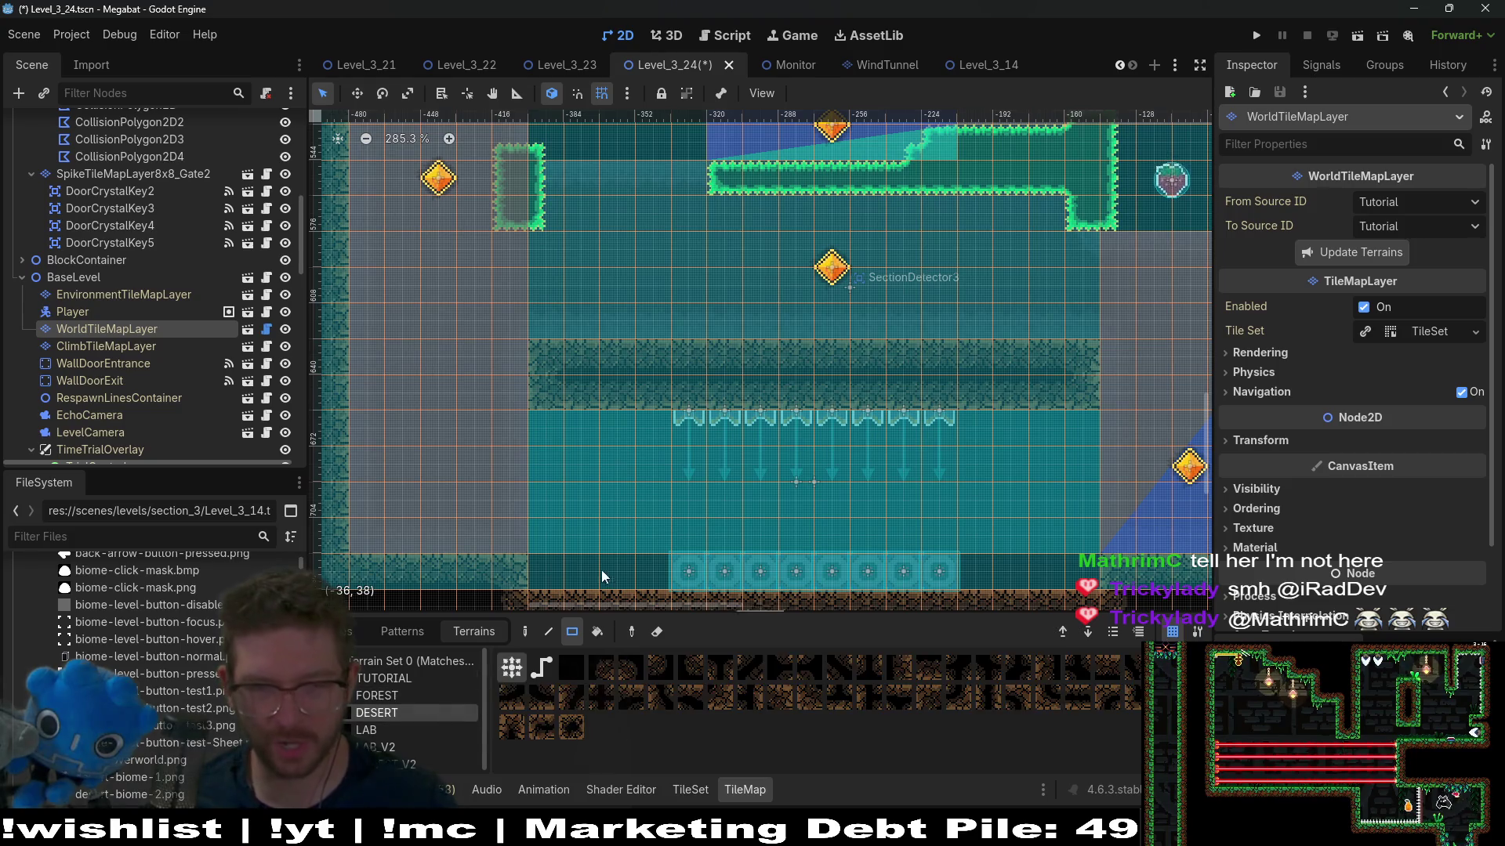
drag(631, 567, 636, 568)
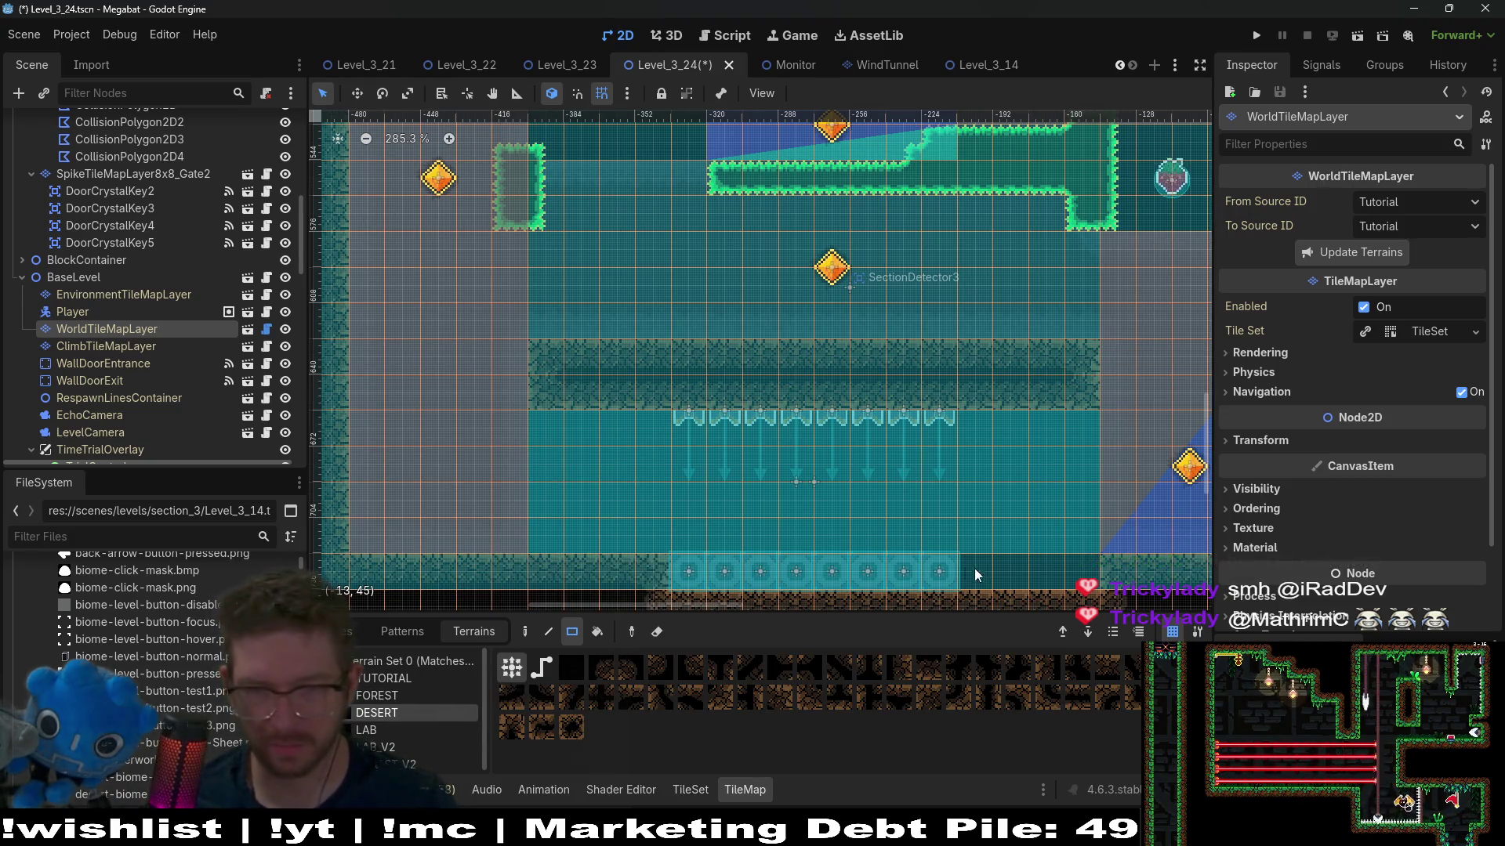
drag(973, 567, 1079, 566)
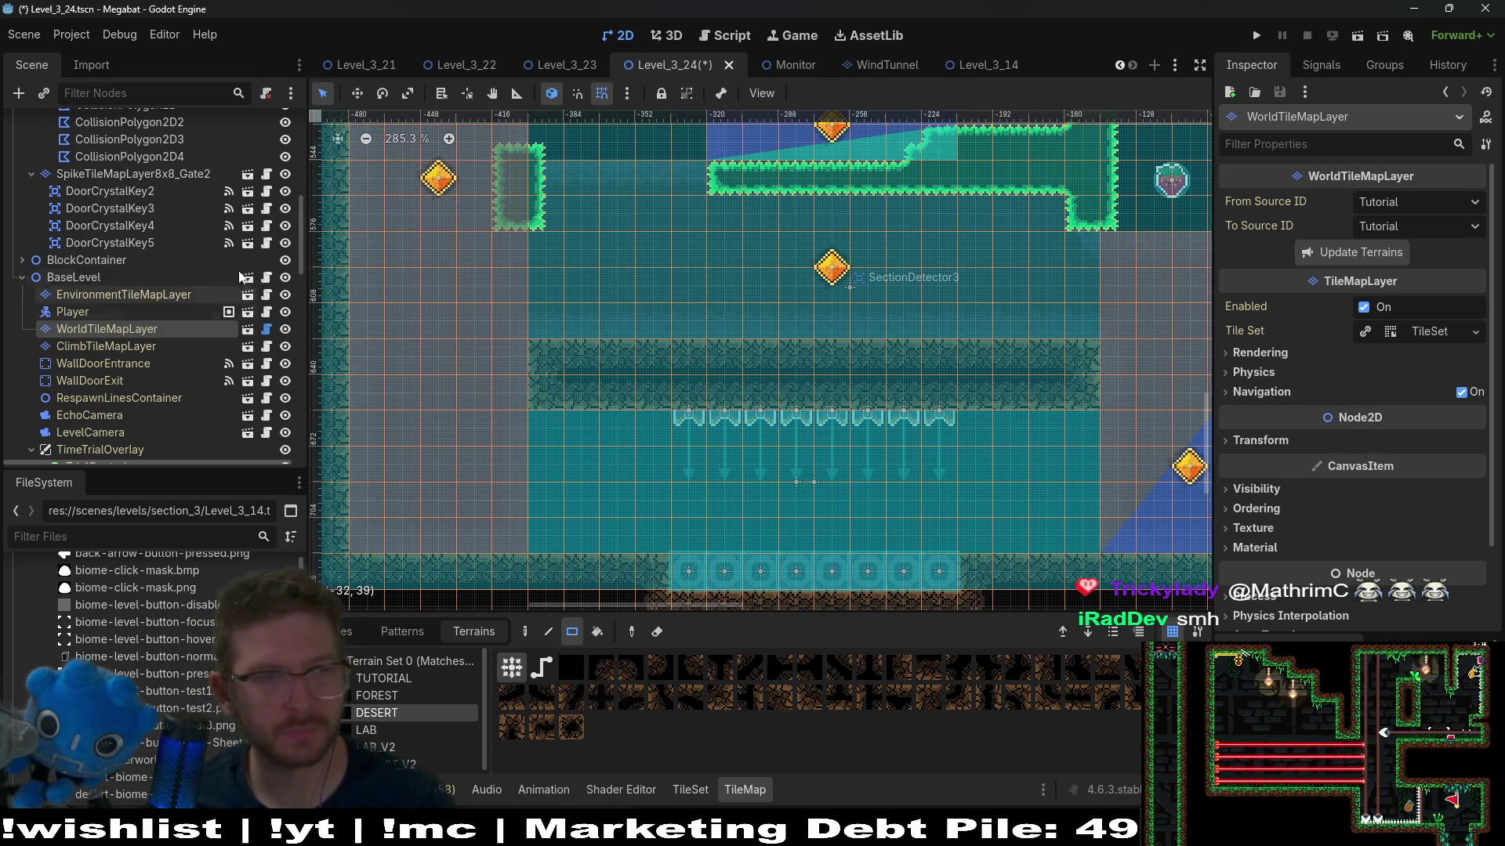
scroll(150, 332, down, 10)
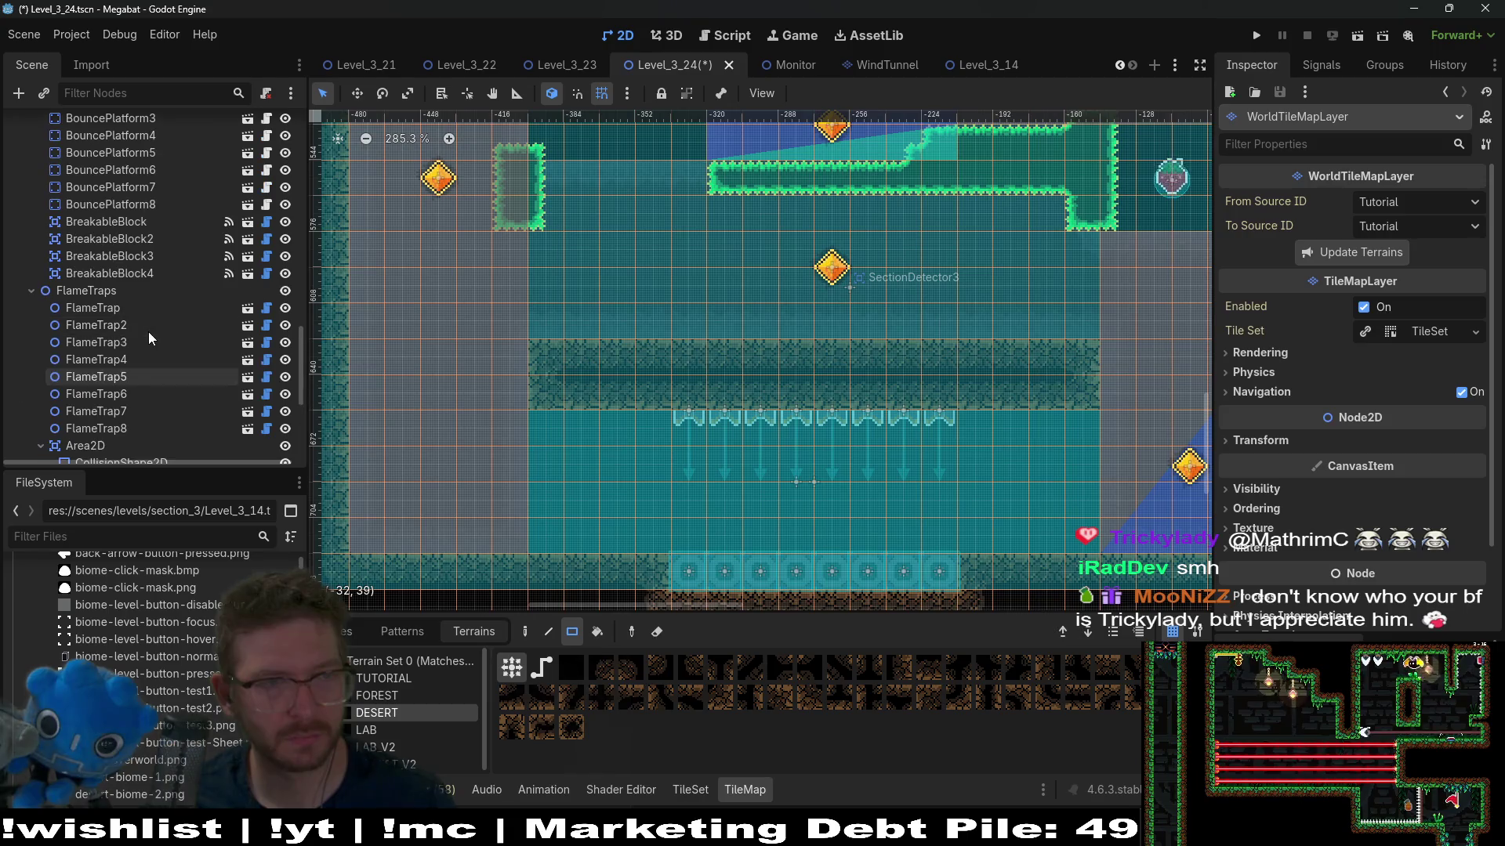
scroll(148, 290, up, 2)
Step: Select the flame-trap Area2D's collision shape under the Blocks group
click(75, 191)
scroll(123, 382, down, 5)
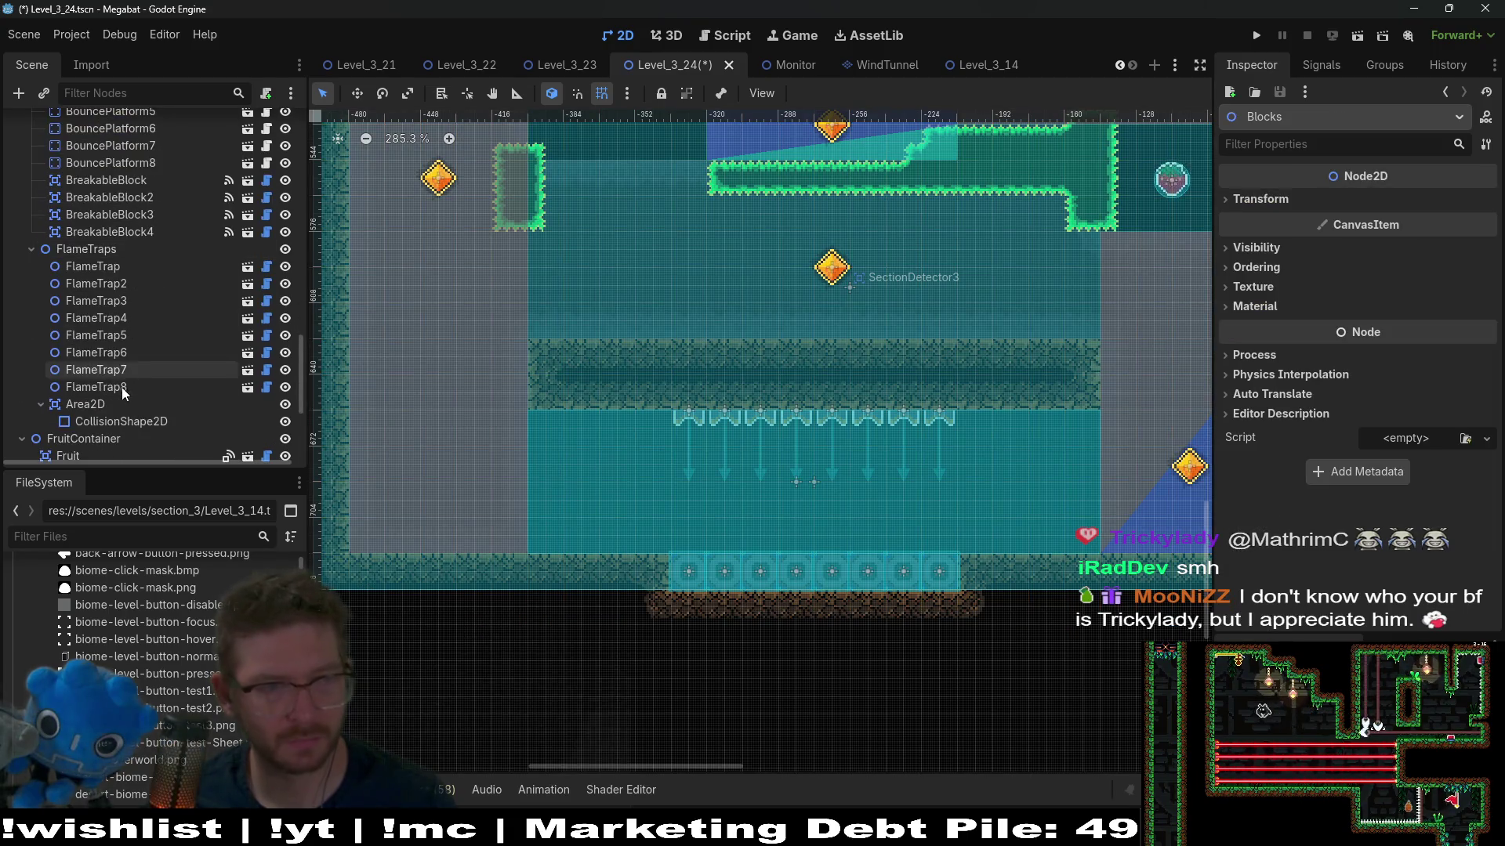
click(123, 421)
Step: Pull the collision shape's right edge to the flame traps and its left edge to the arrow tiles
scroll(1098, 521, up, 3)
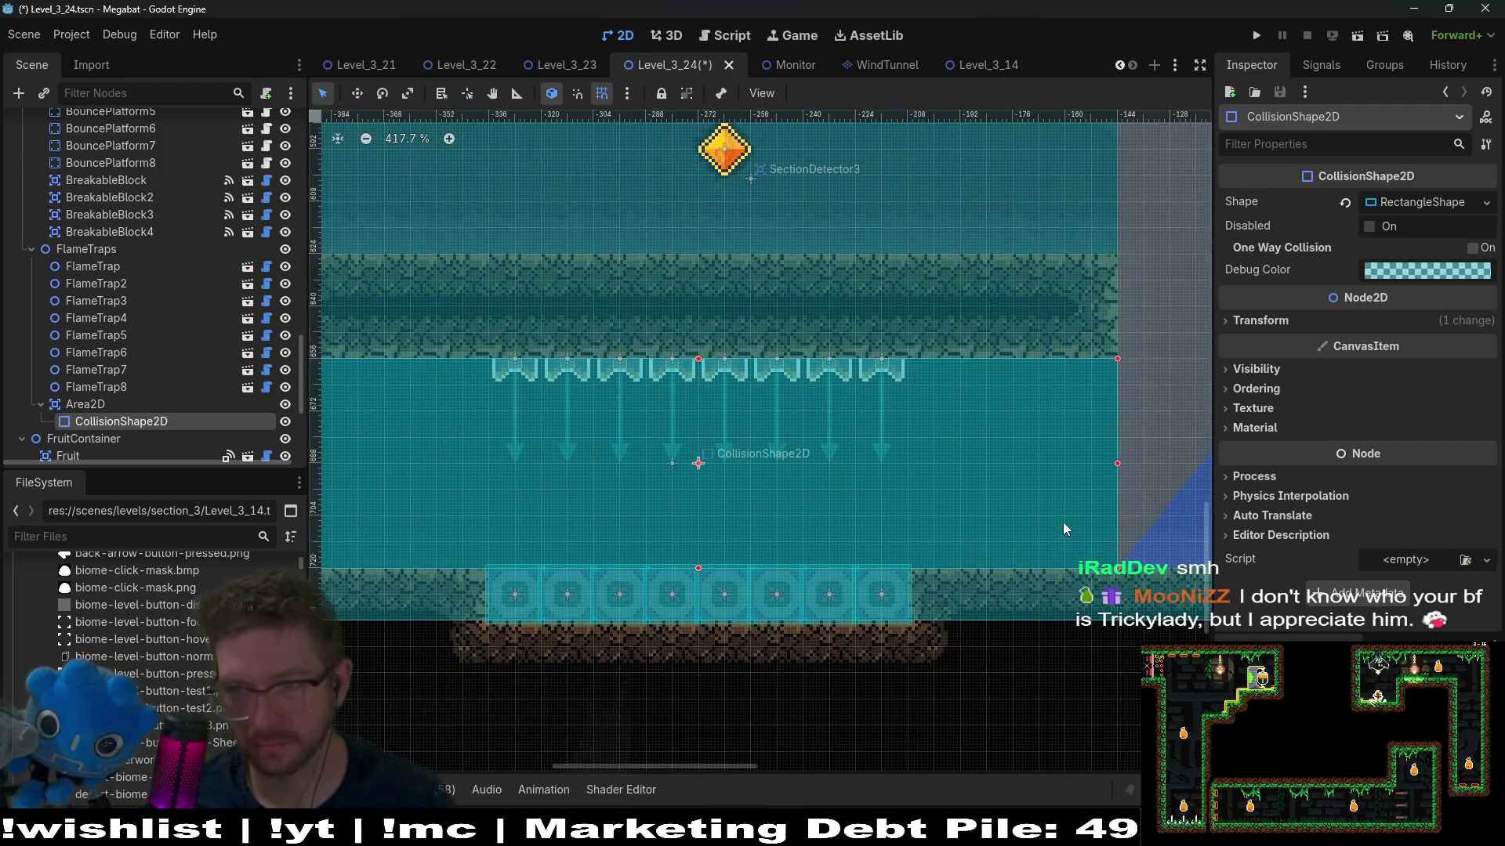
drag(1118, 470, 905, 471)
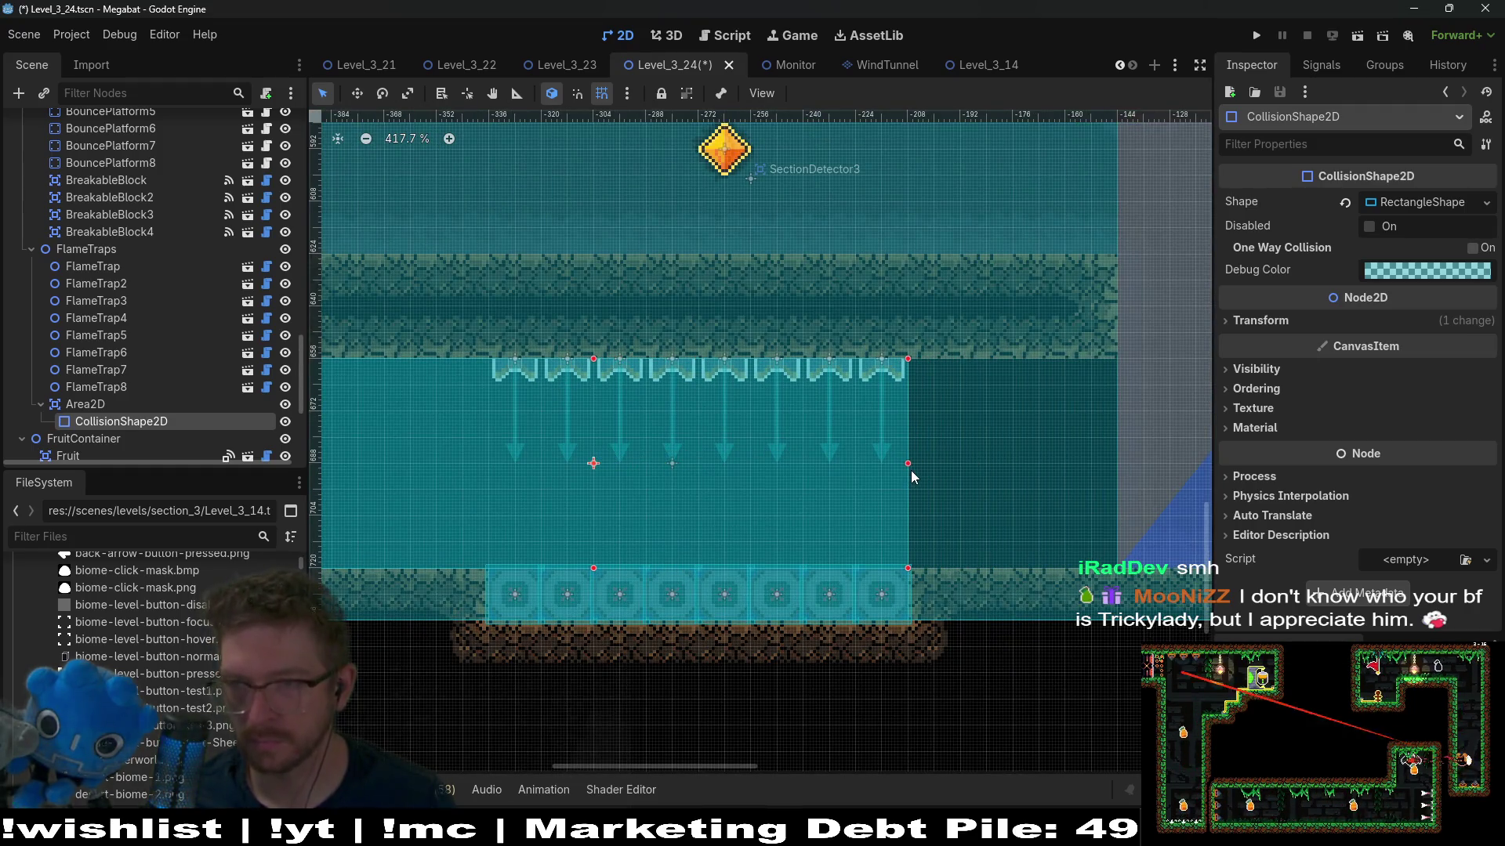
scroll(873, 479, left, 5)
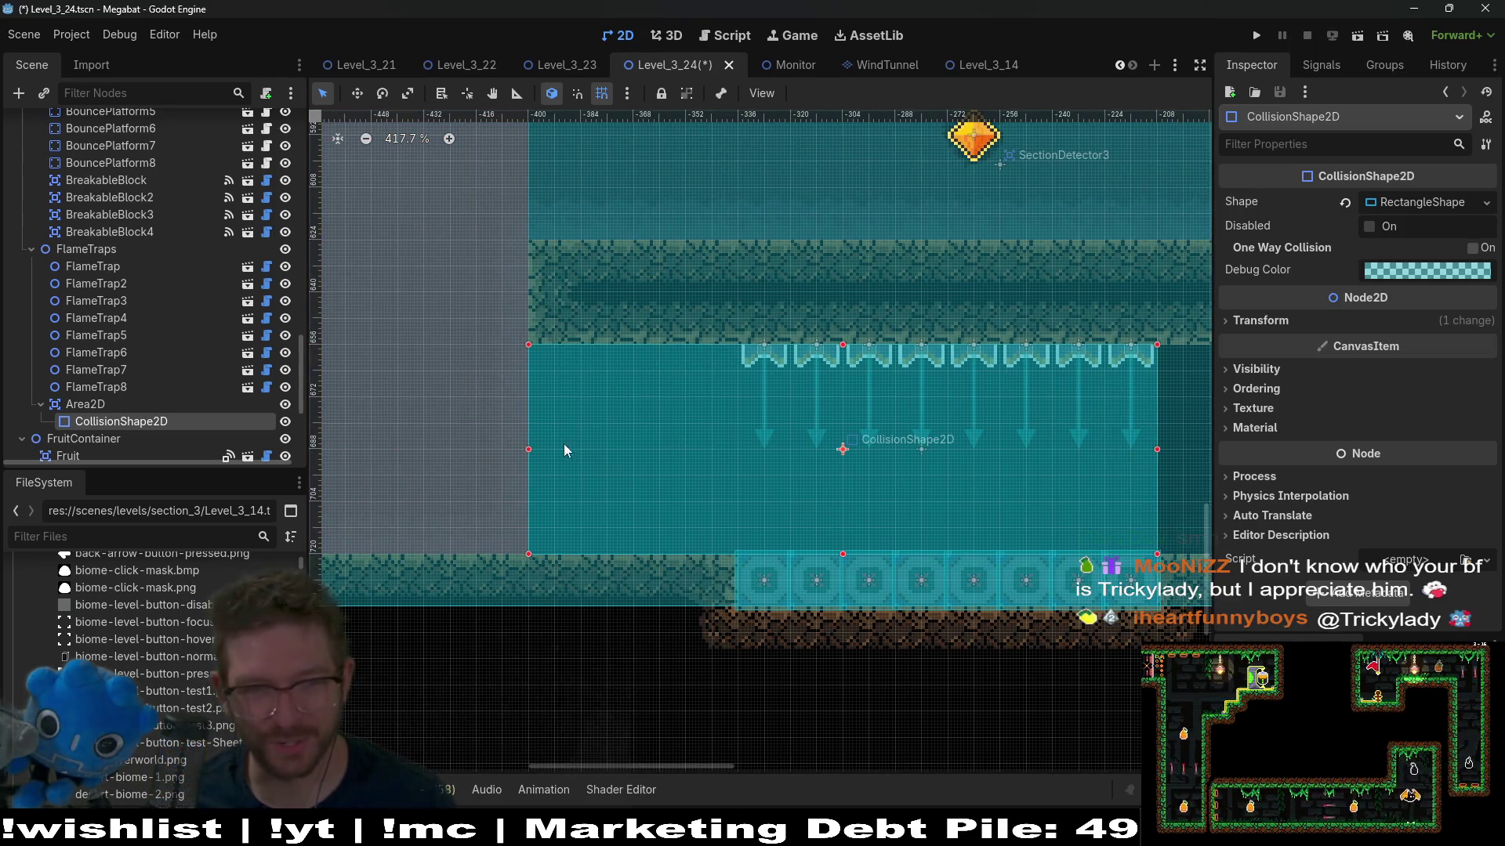
drag(531, 457, 736, 462)
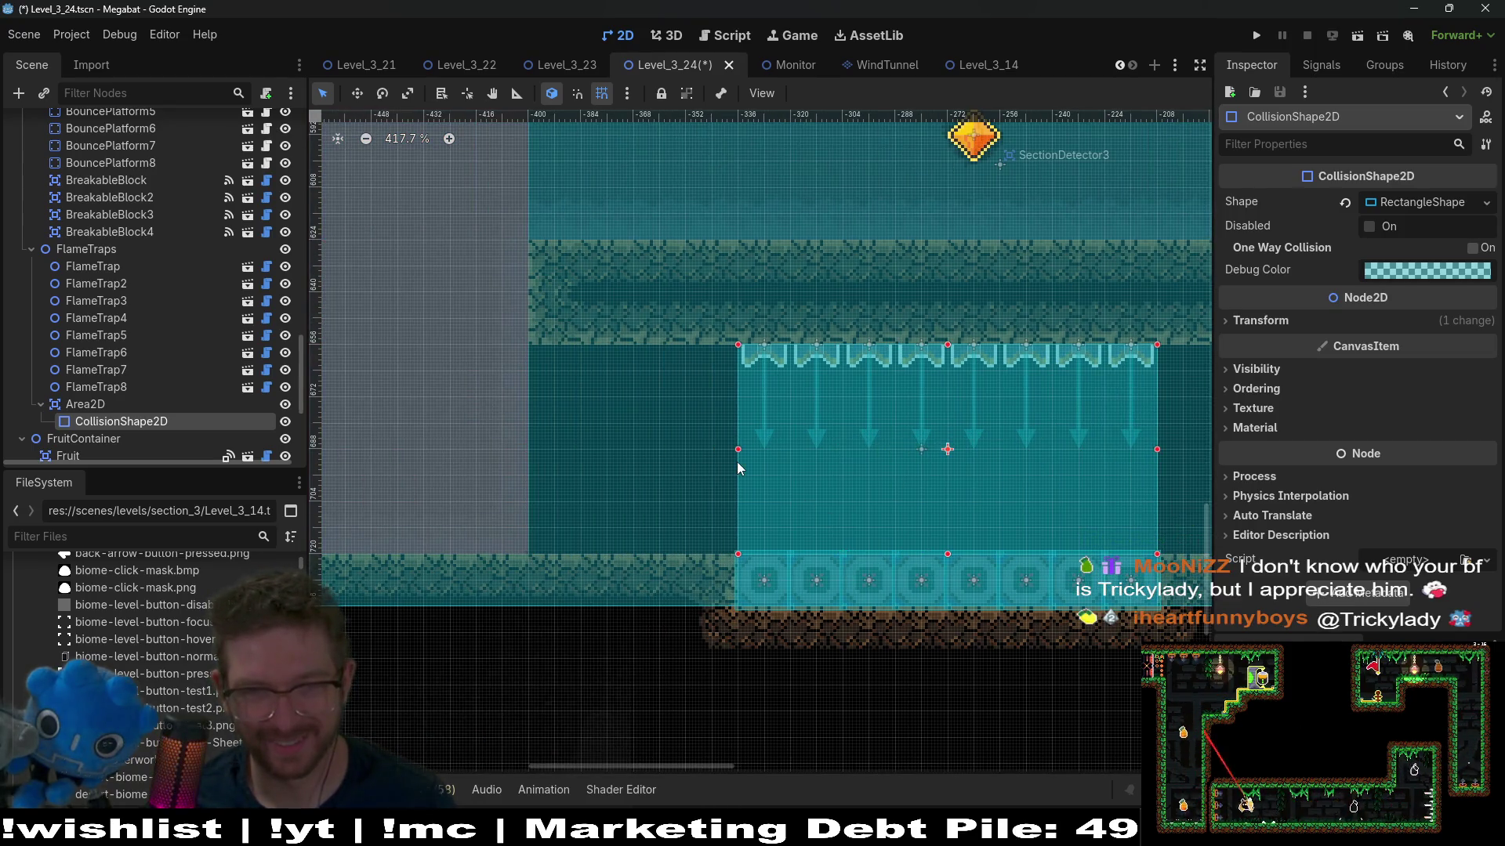
scroll(699, 448, right, 4)
scroll(787, 437, down, 6)
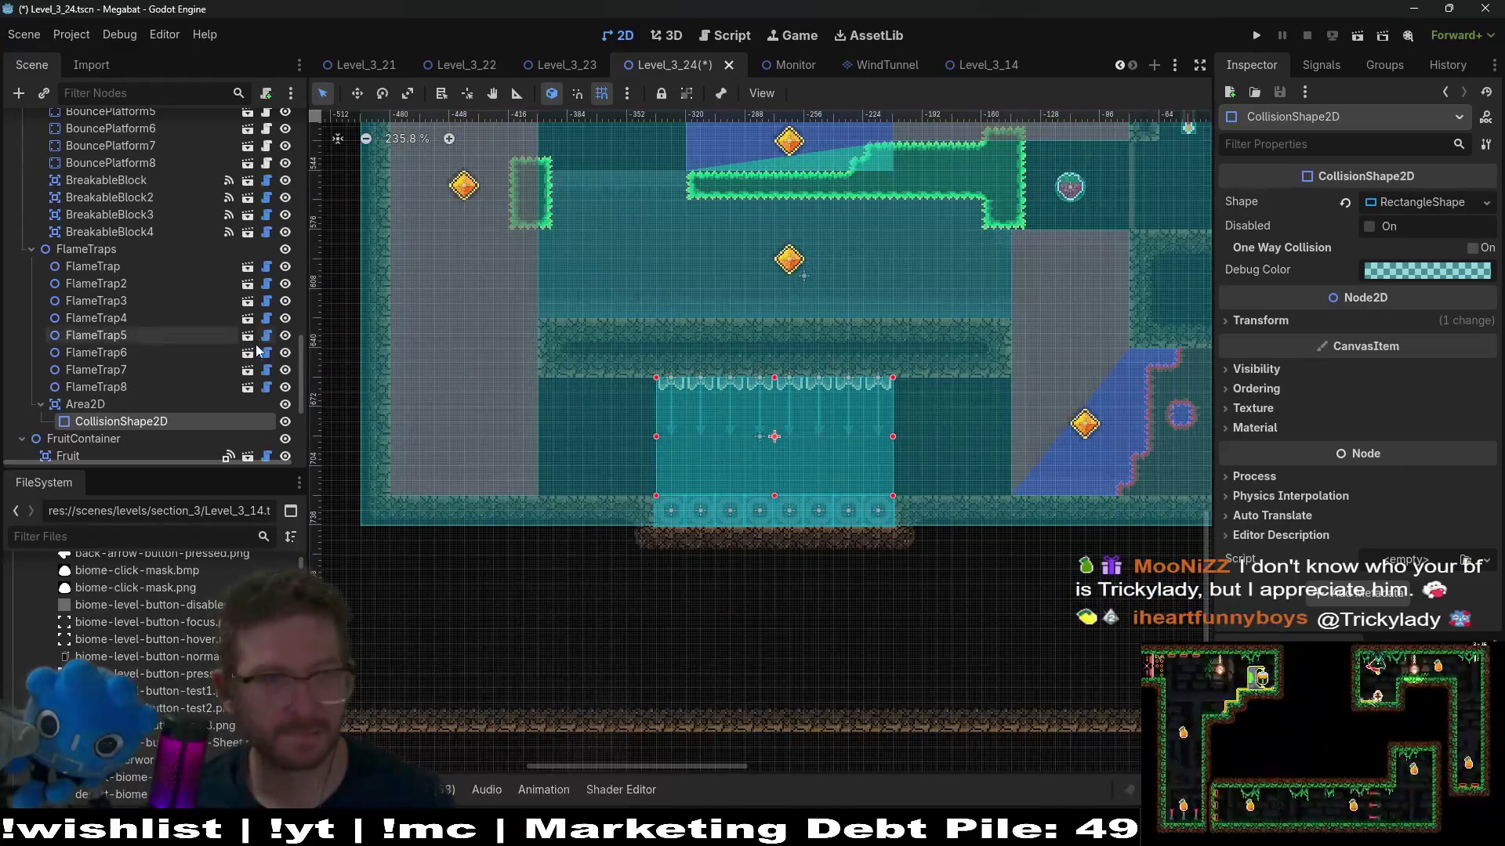
scroll(141, 350, up, 5)
scroll(141, 351, up, 10)
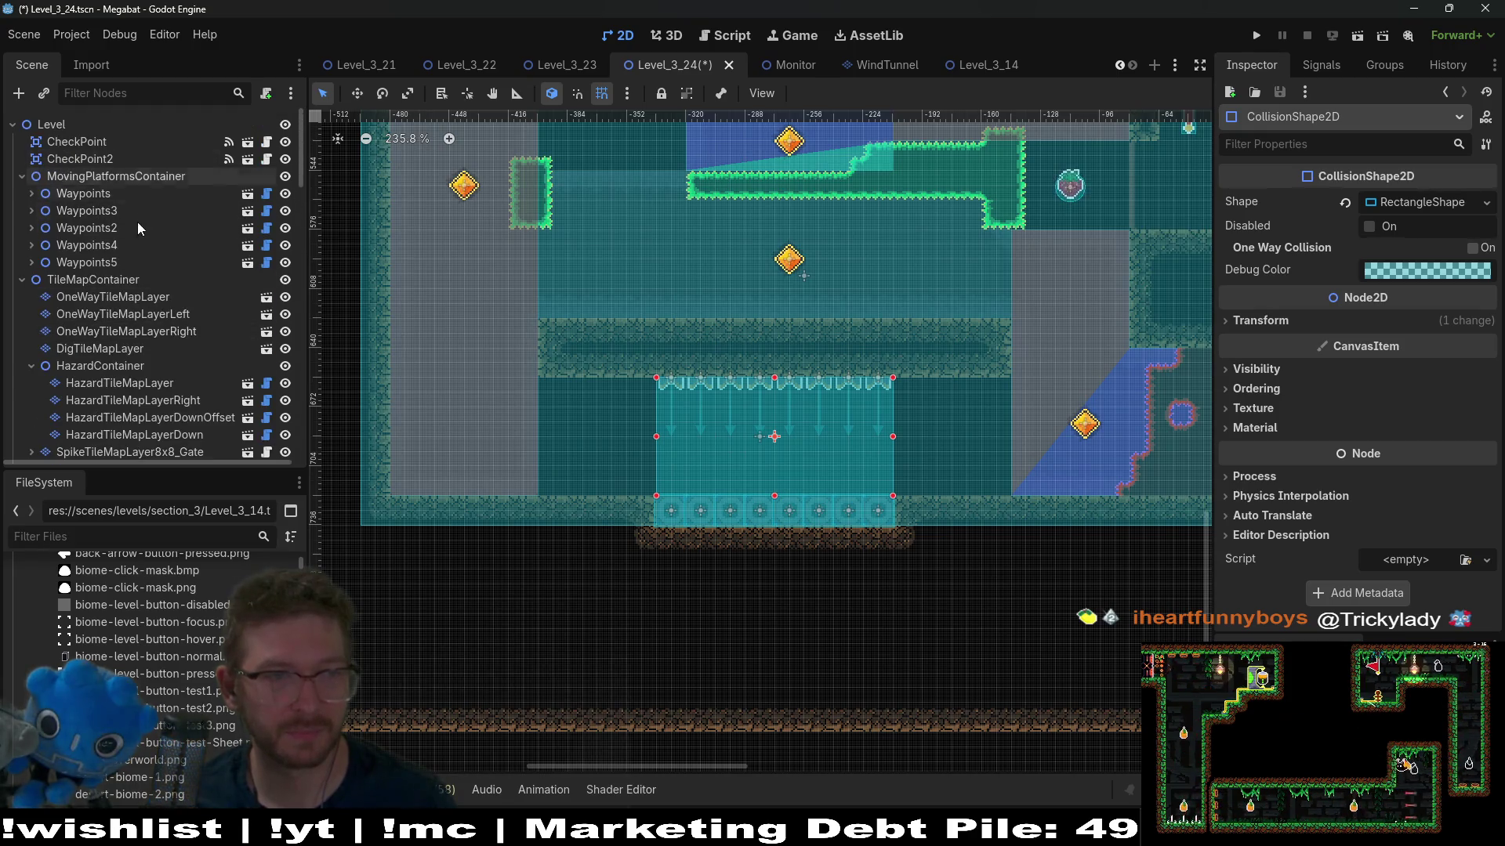
Step: Check OneWayTileMapLayer, then select the trail Area2D's CollisionPolygon2D2 to show its outline
scroll(147, 302, down, 5)
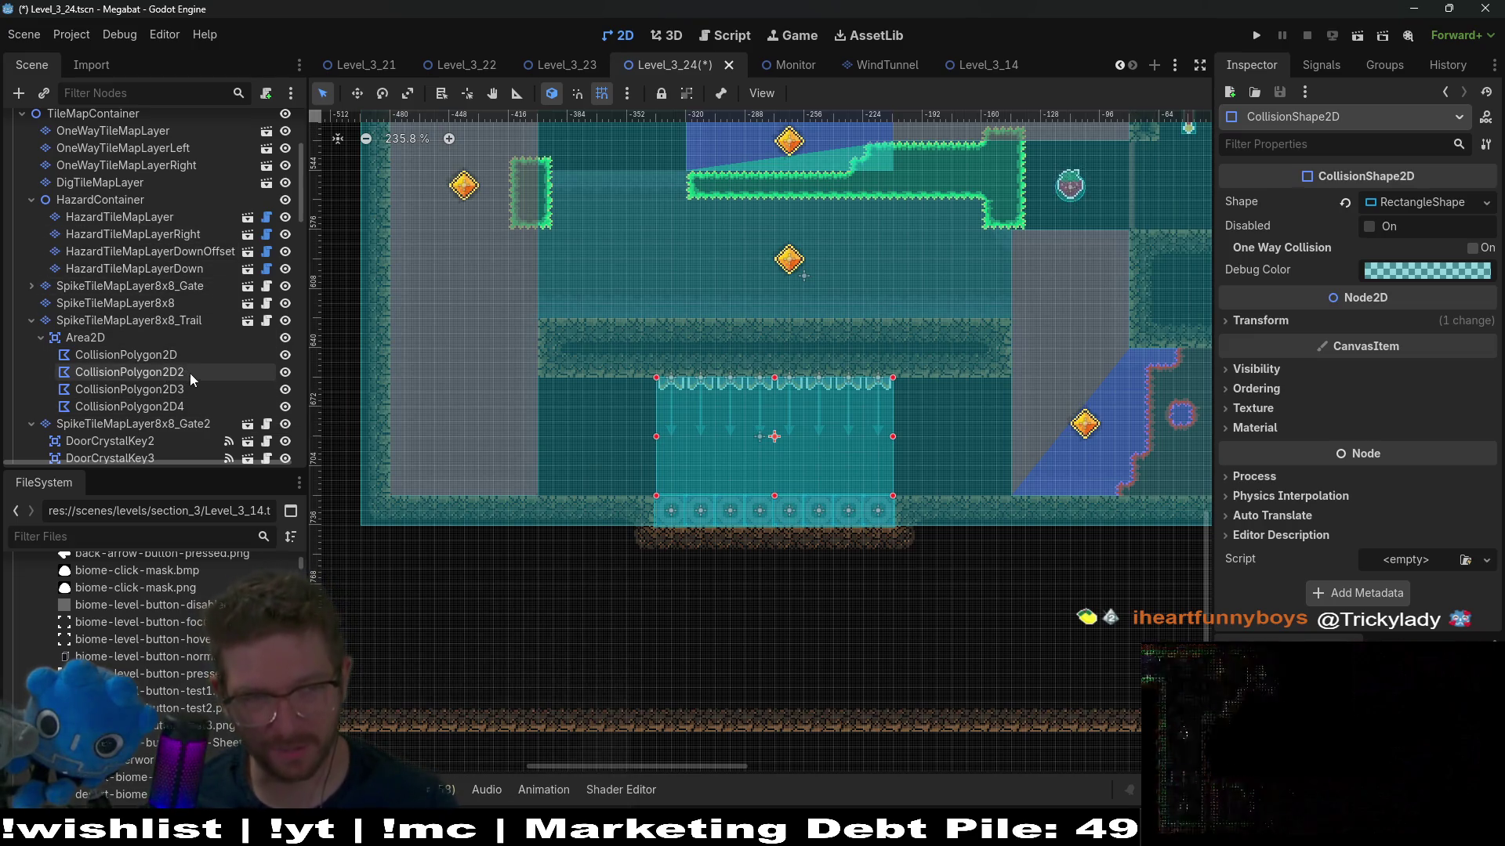
scroll(203, 361, down, 4)
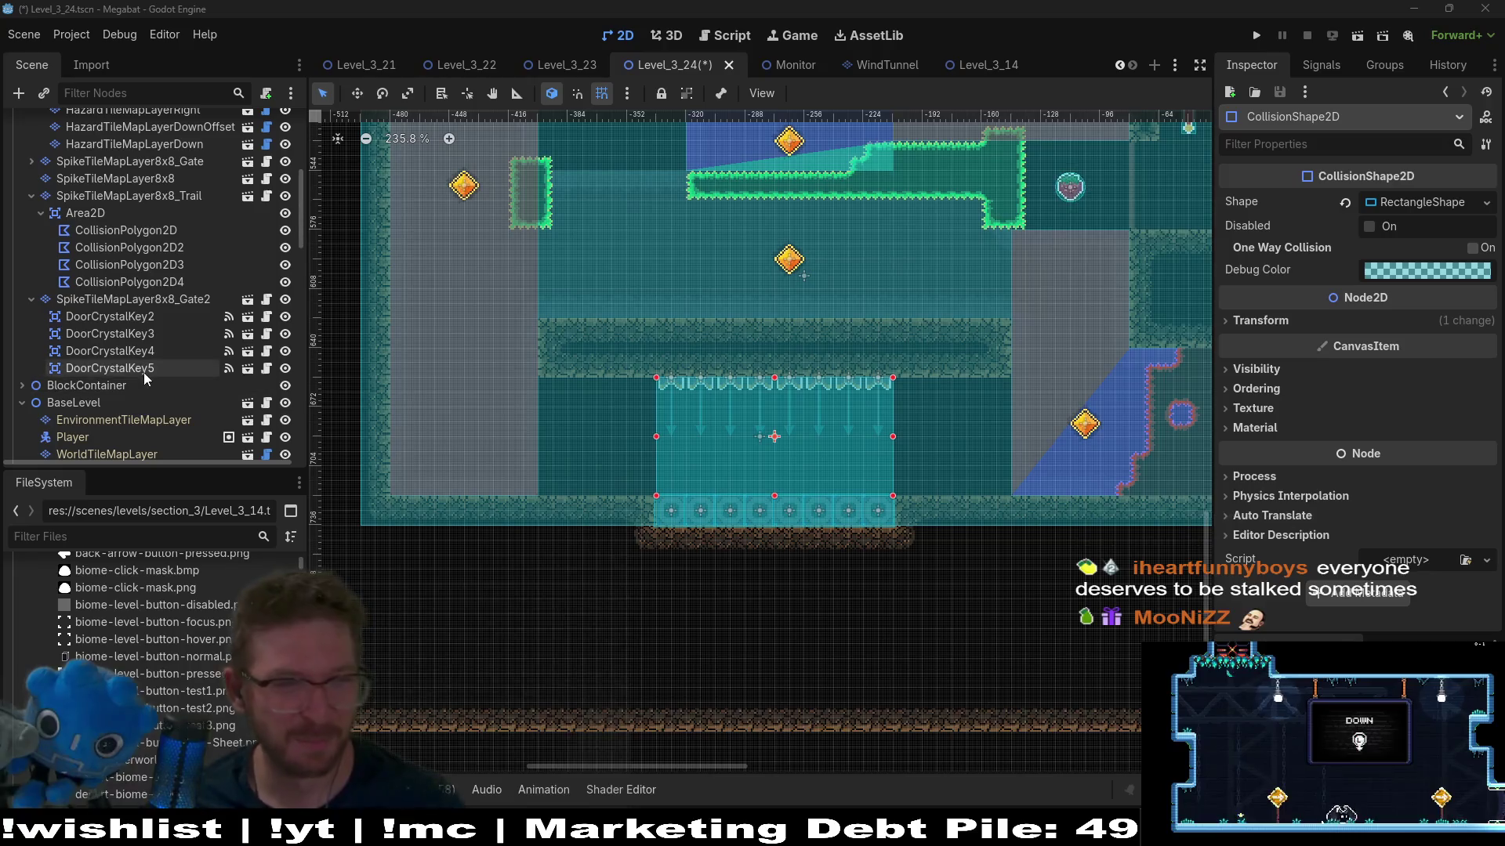
scroll(121, 379, up, 5)
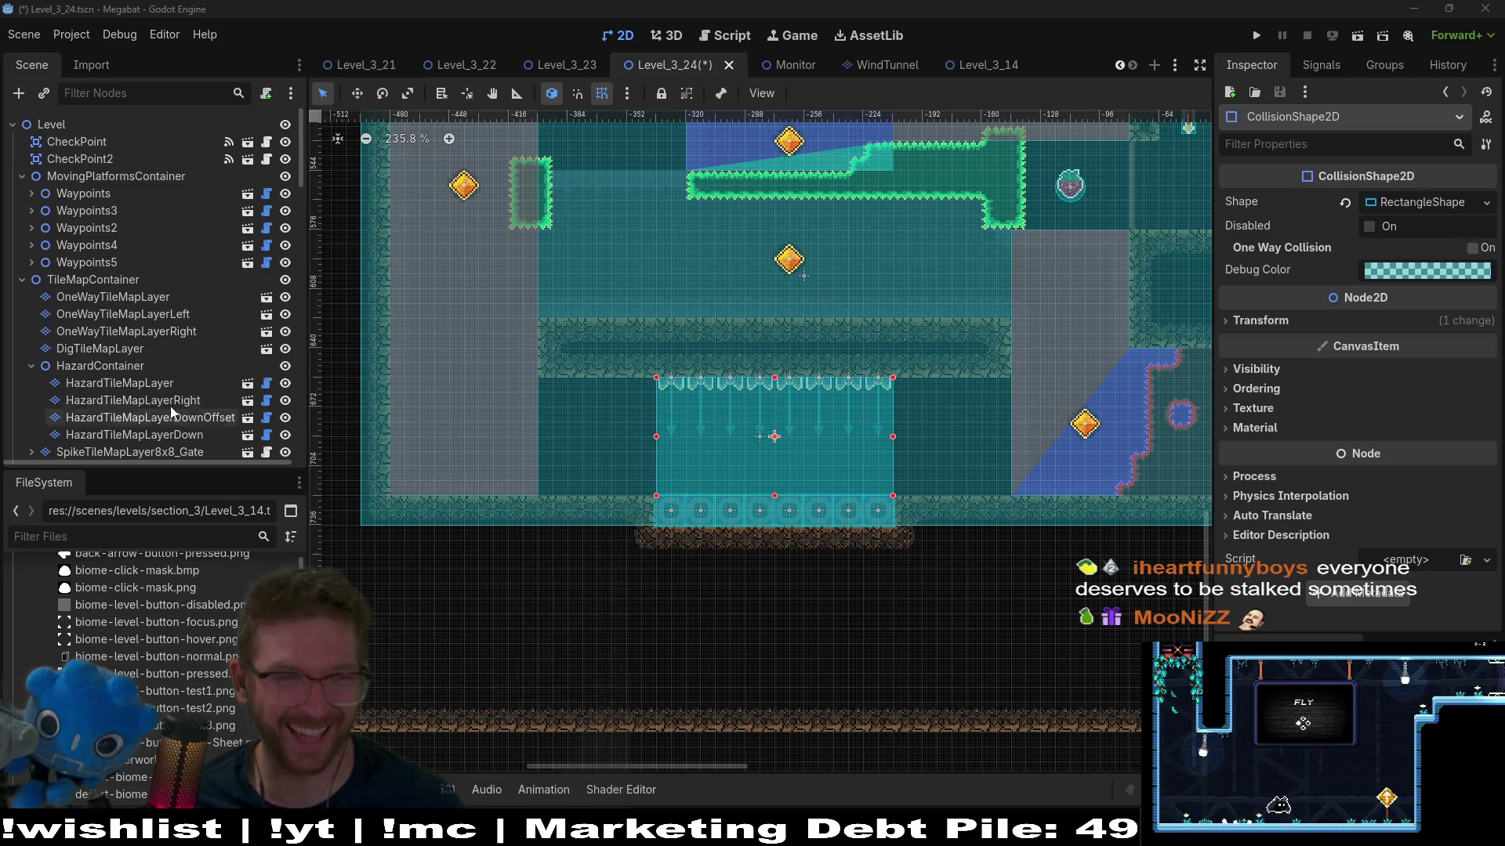
click(156, 301)
scroll(789, 387, up, 2)
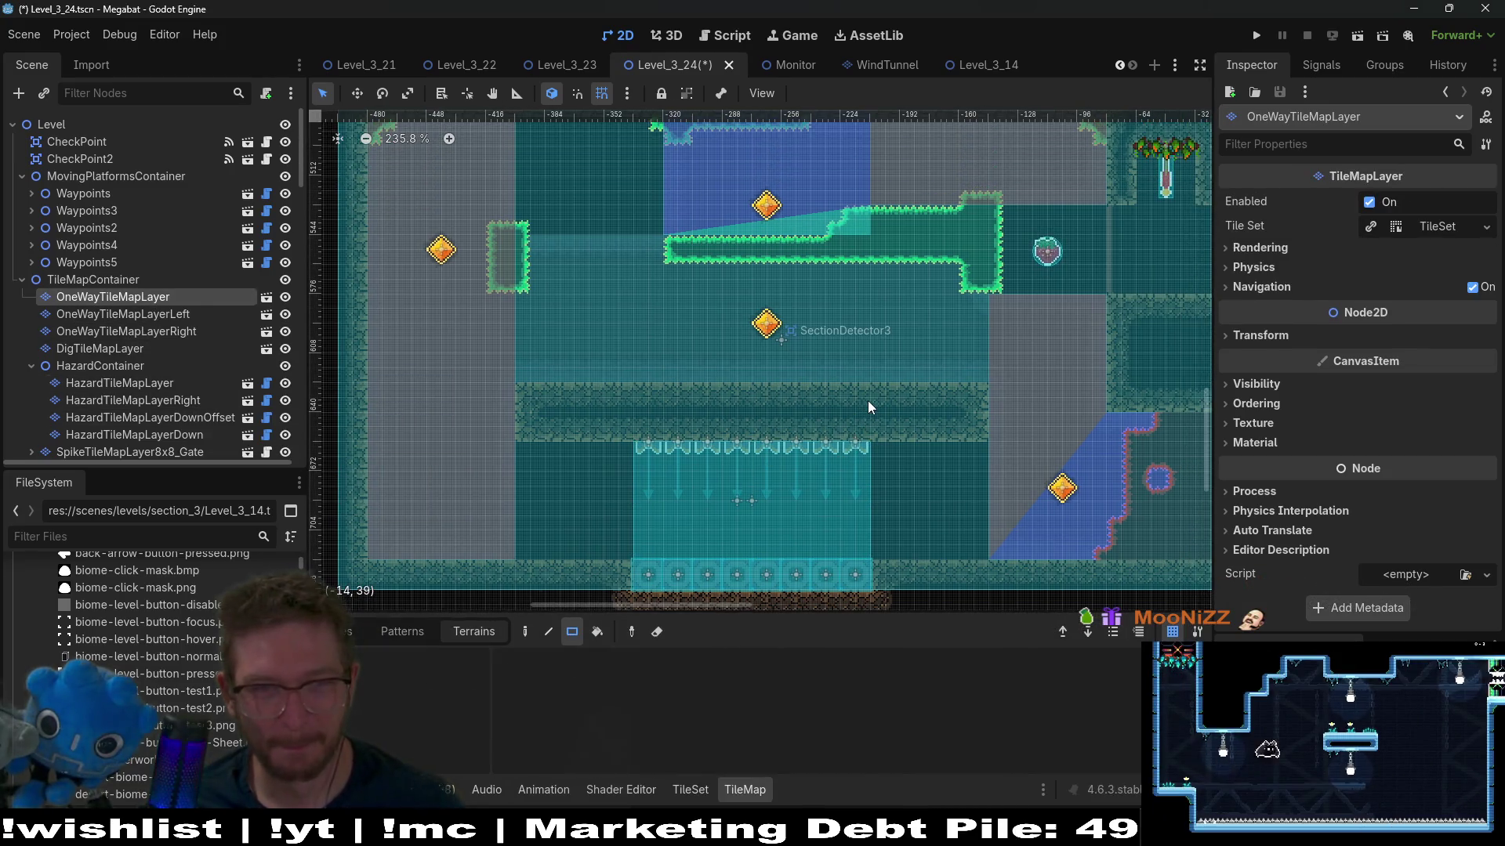
scroll(158, 337, down, 5)
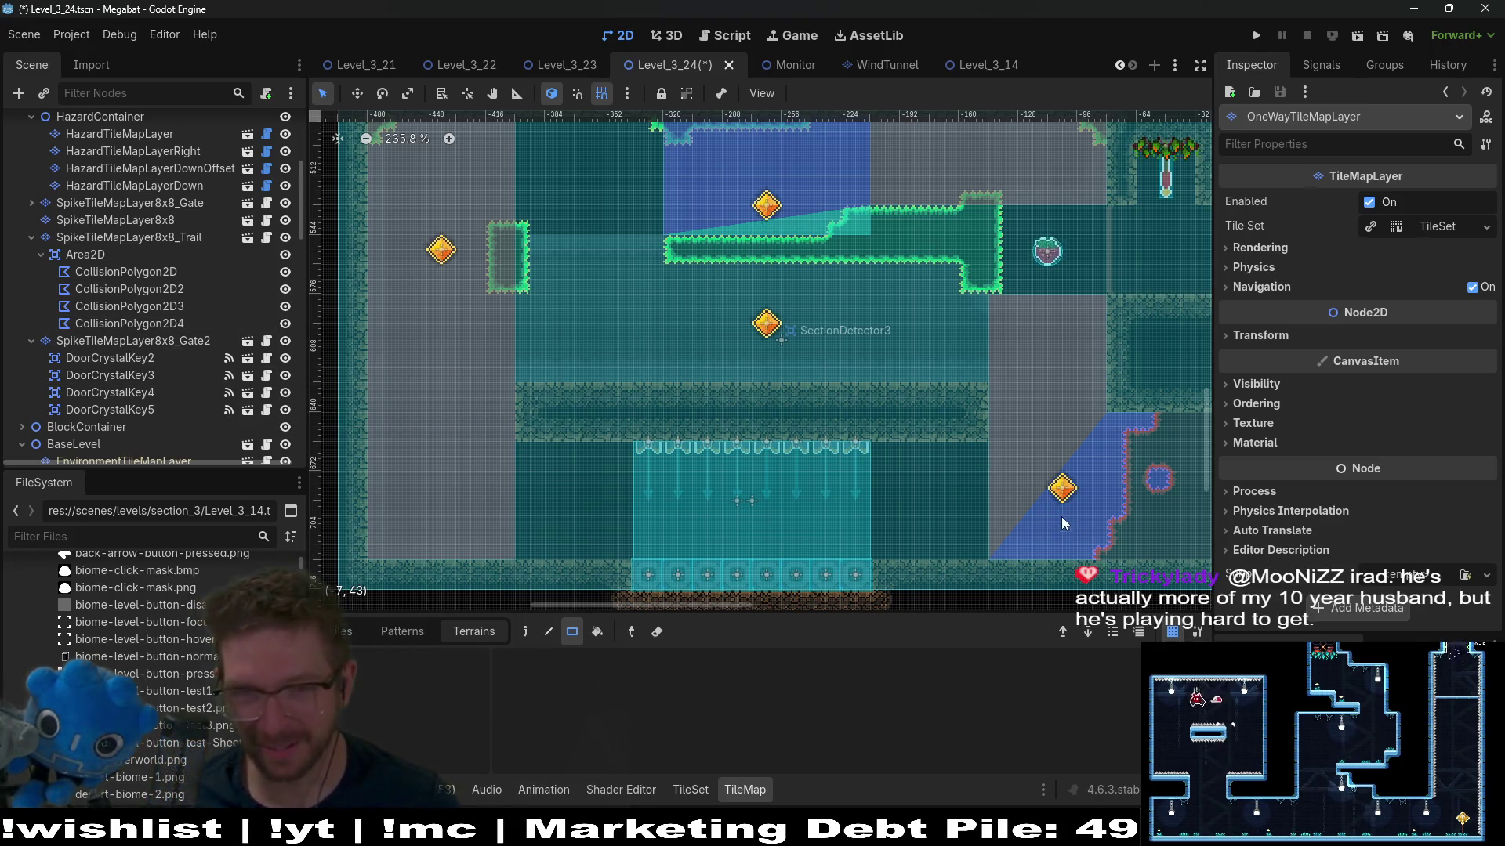
scroll(1077, 429, down, 2)
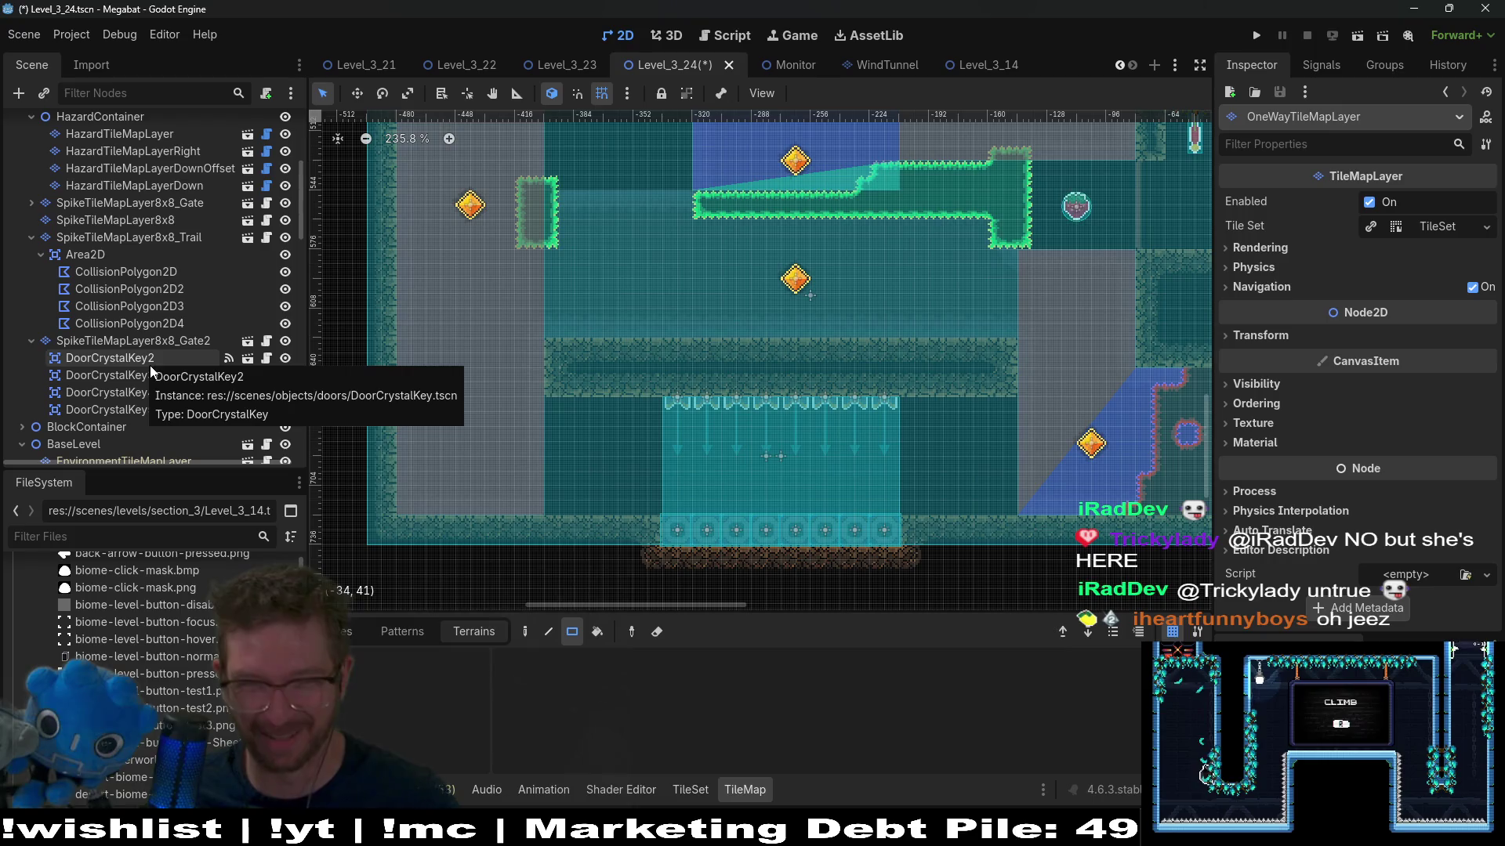
click(179, 290)
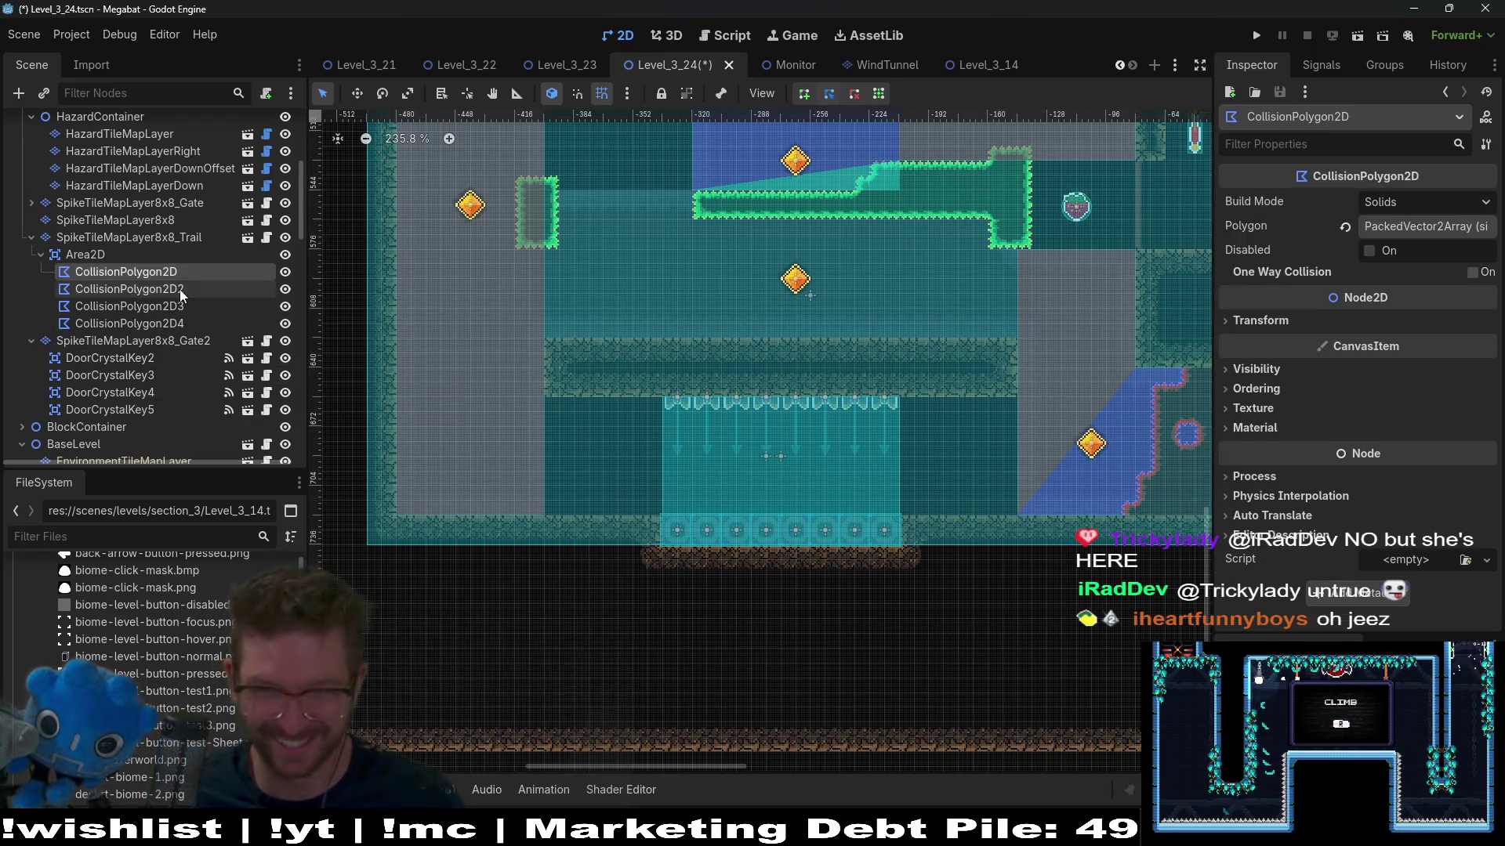
Step: Add a vertex on CollisionPolygon2D2's left edge and drag it left, squaring the slanted edge
scroll(1119, 533, up, 4)
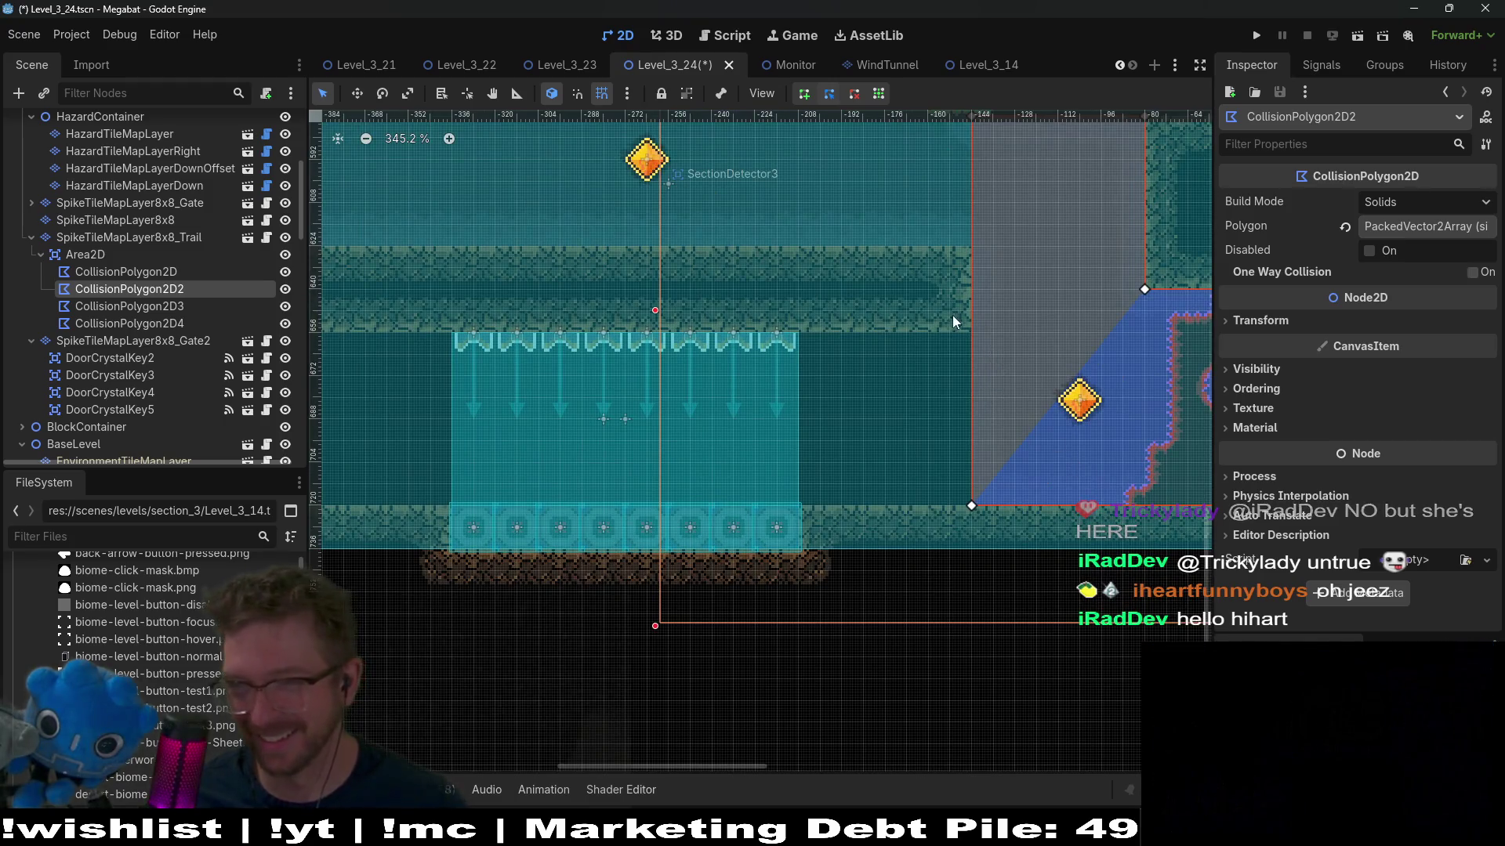
drag(951, 315, 943, 343)
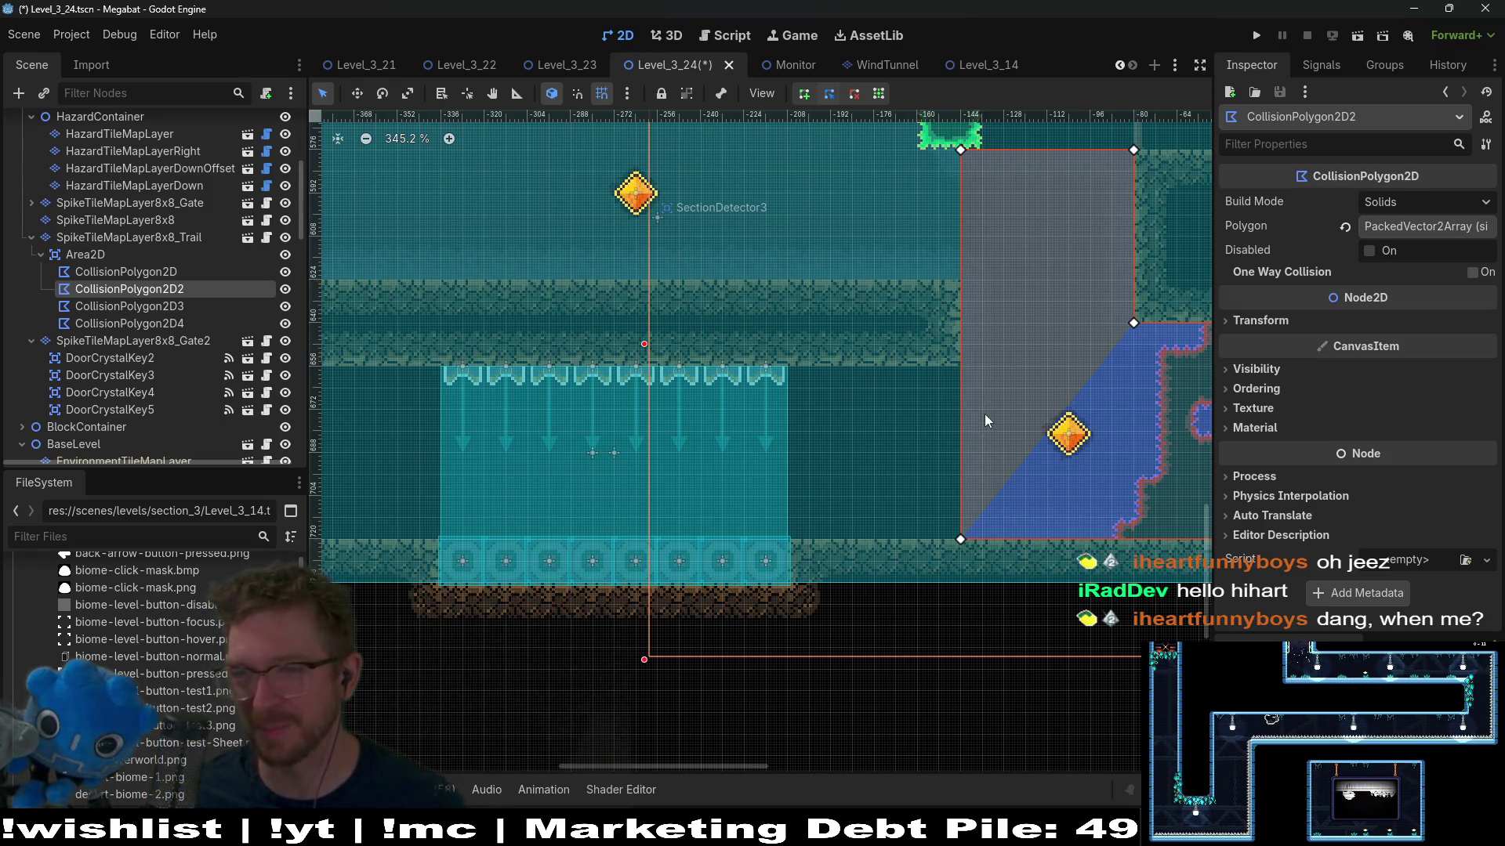
click(960, 367)
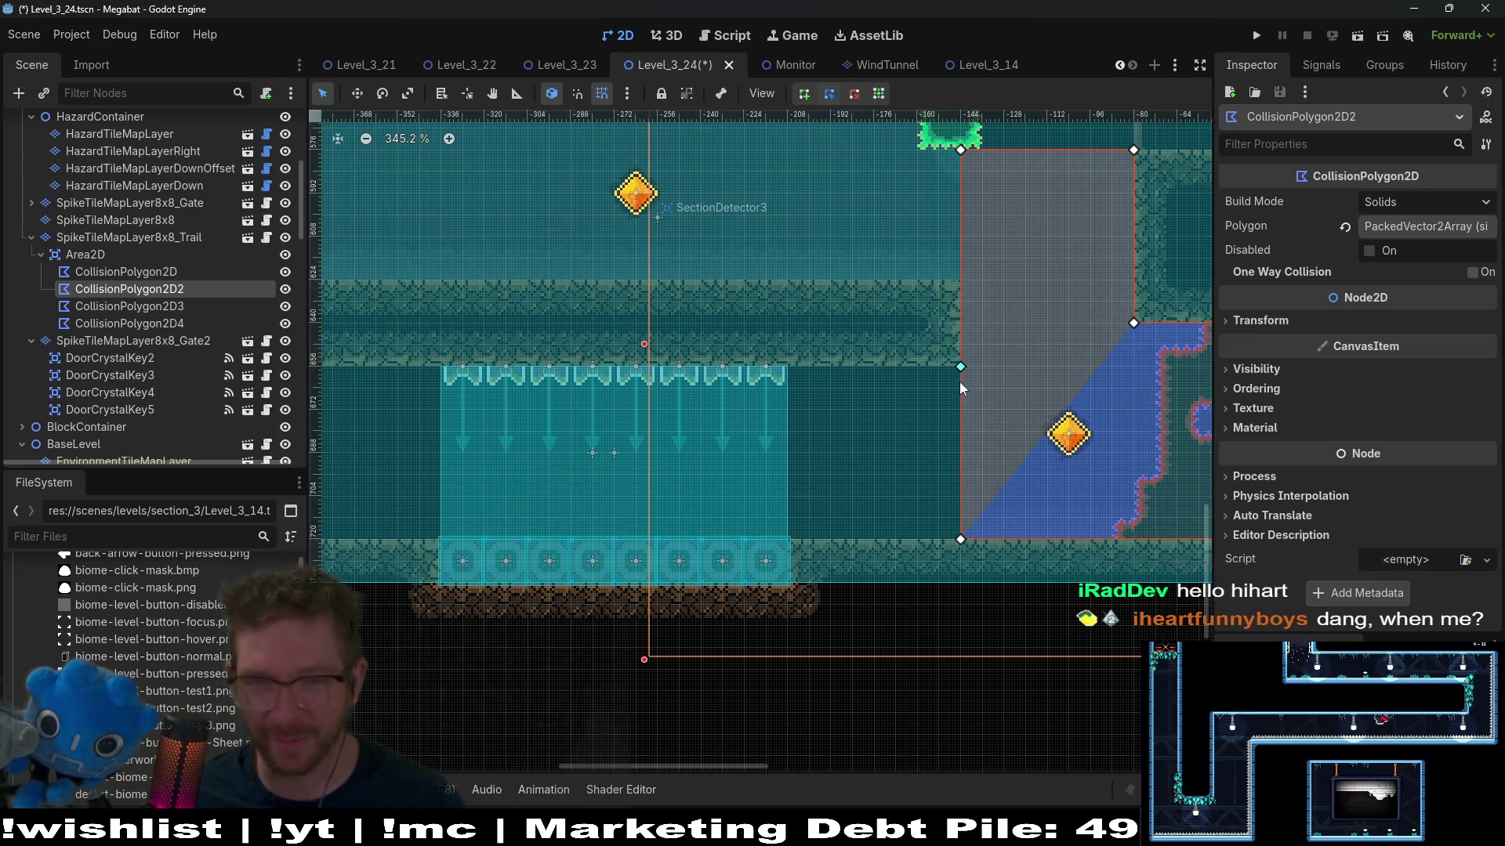
mouse_move(960, 394)
mouse_down()
mouse_move(789, 374)
mouse_move(798, 448)
mouse_move(663, 544)
mouse_up()
scroll(967, 423, up, 4)
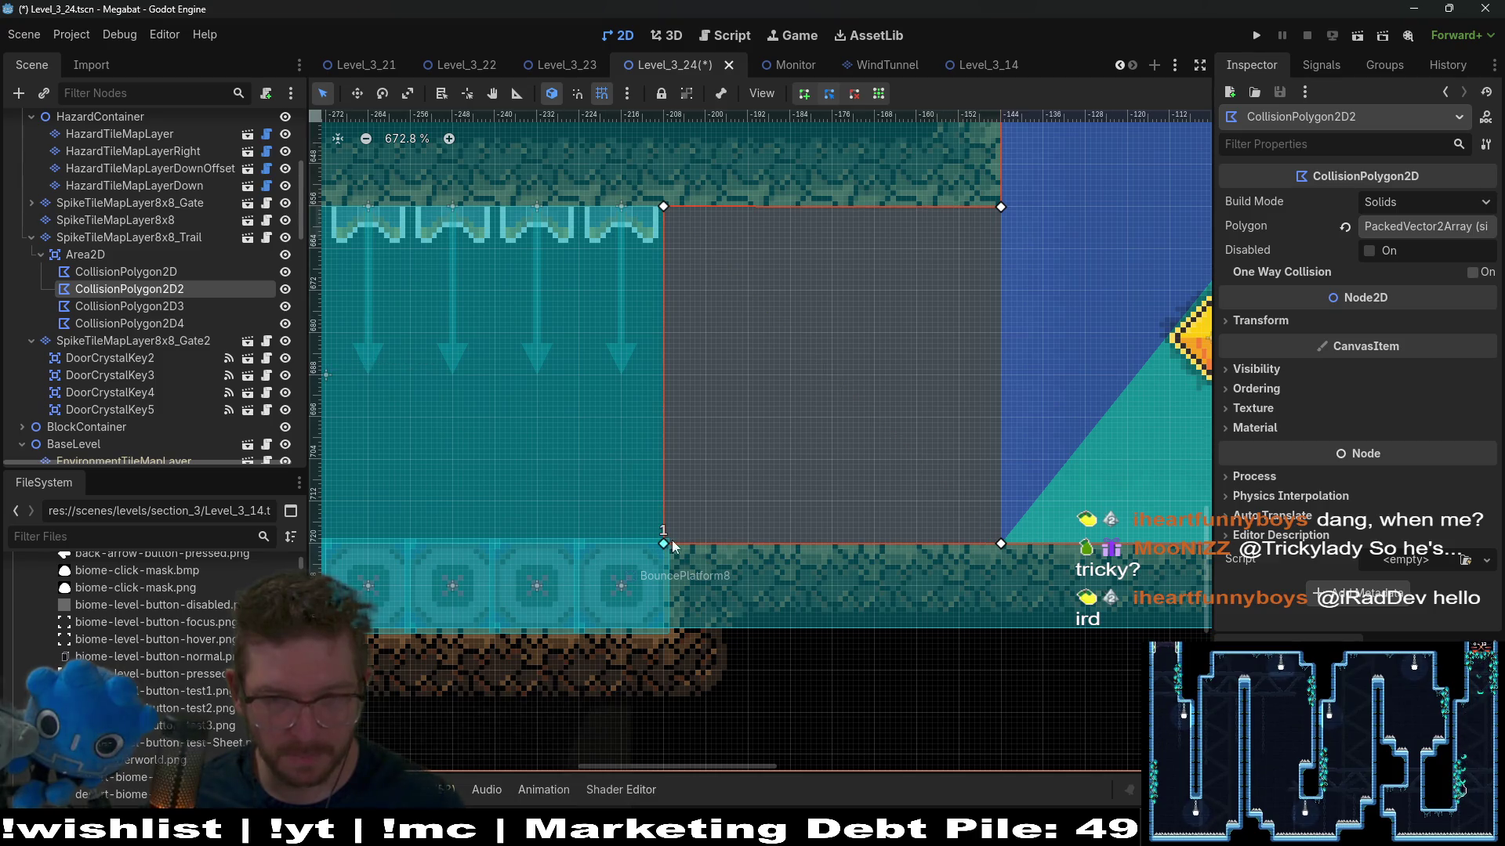
scroll(1037, 354, down, 2)
scroll(891, 391, down, 2)
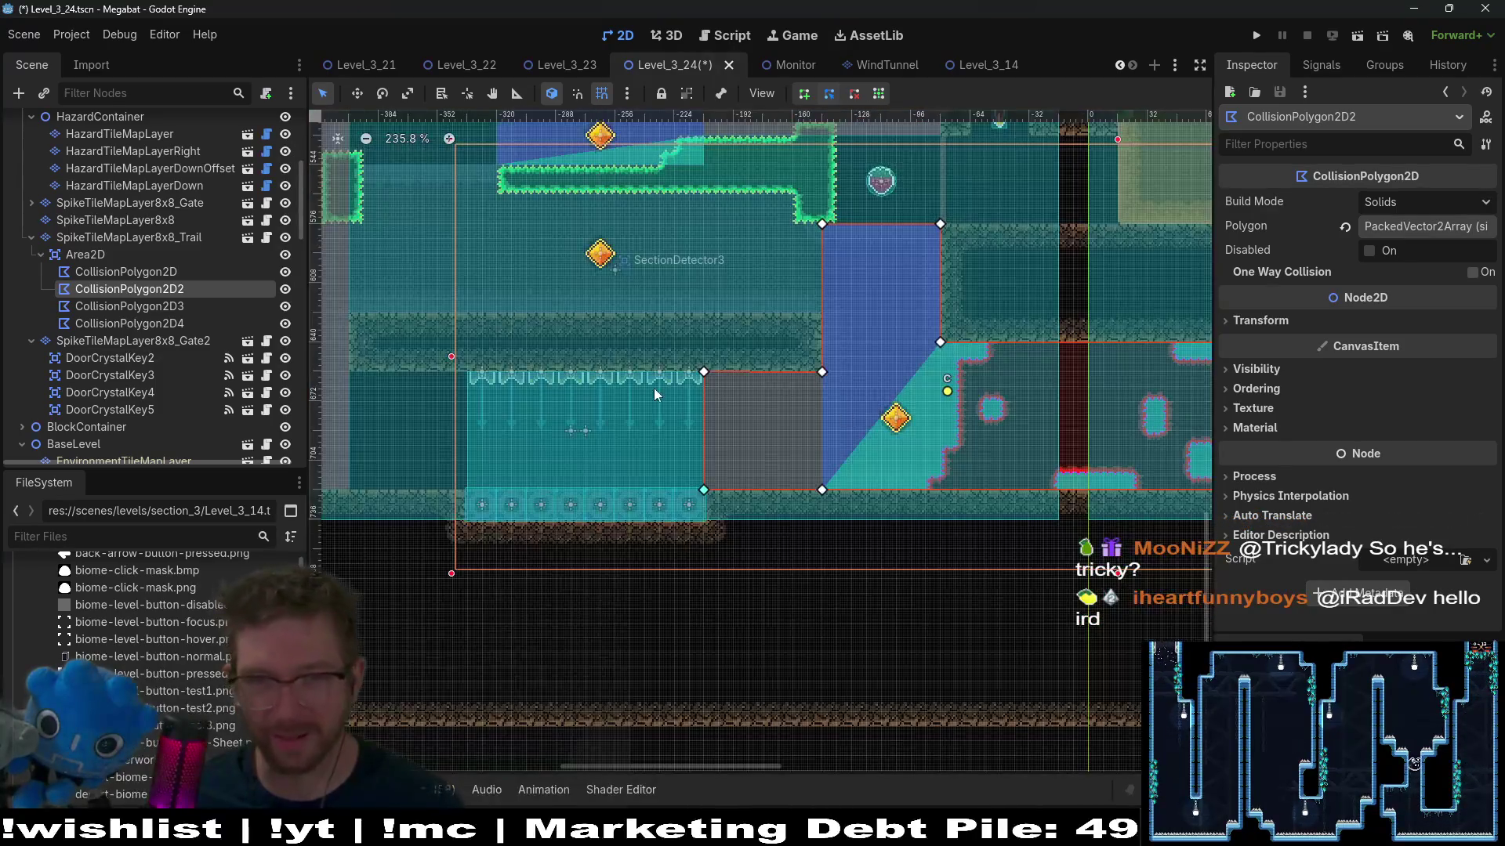
scroll(657, 388, down, 1)
scroll(705, 392, left, 4)
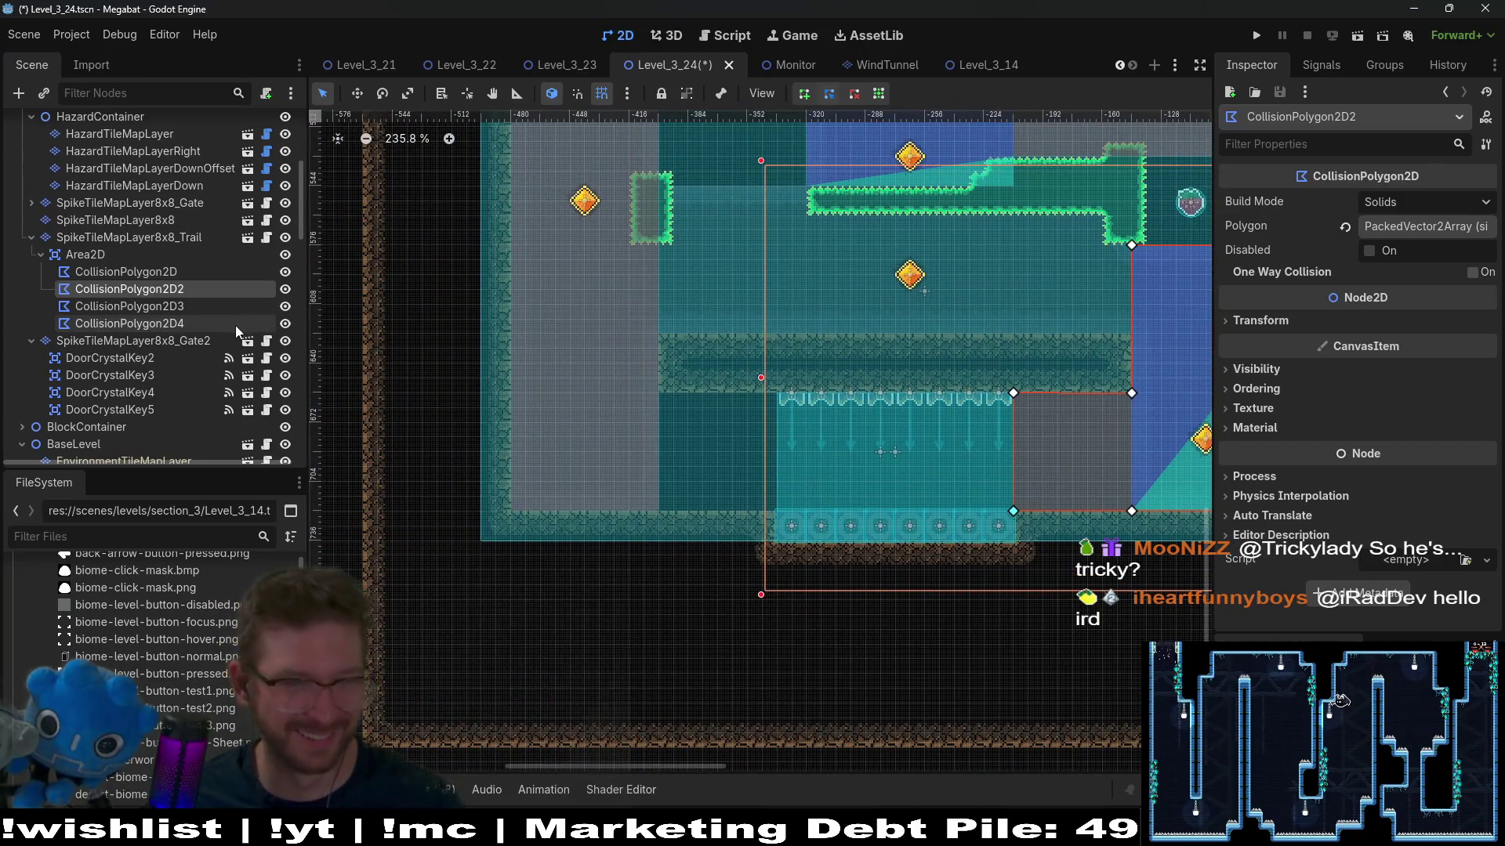
click(173, 308)
scroll(652, 411, up, 7)
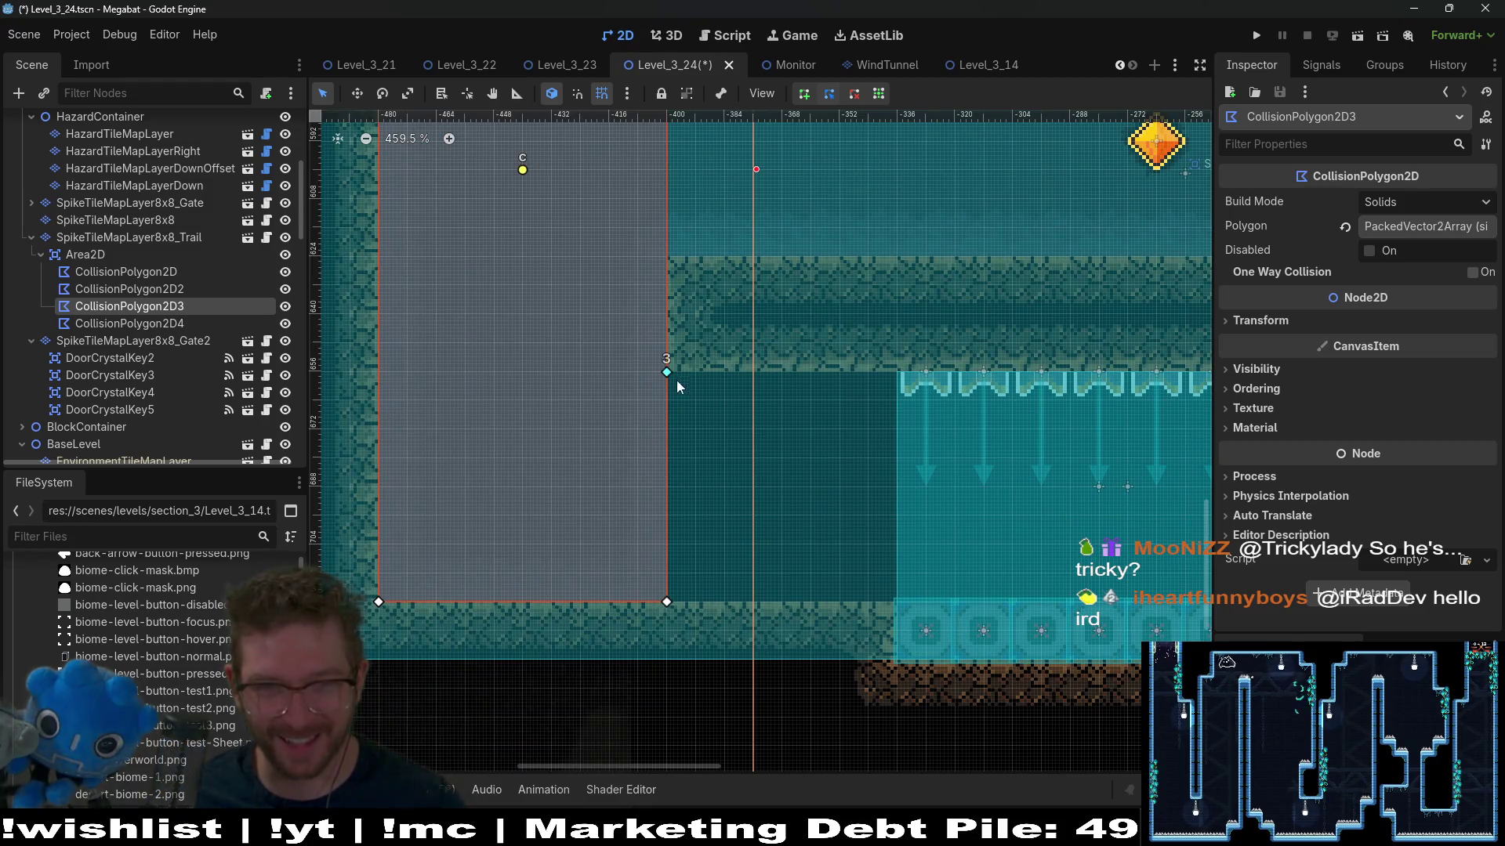
Step: Drag CollisionPolygon2D3's vertices right to the arrow section, undoing one bad move, to form a rectangle
mouse_move(667, 424)
mouse_down()
mouse_move(888, 398)
mouse_move(898, 377)
mouse_up()
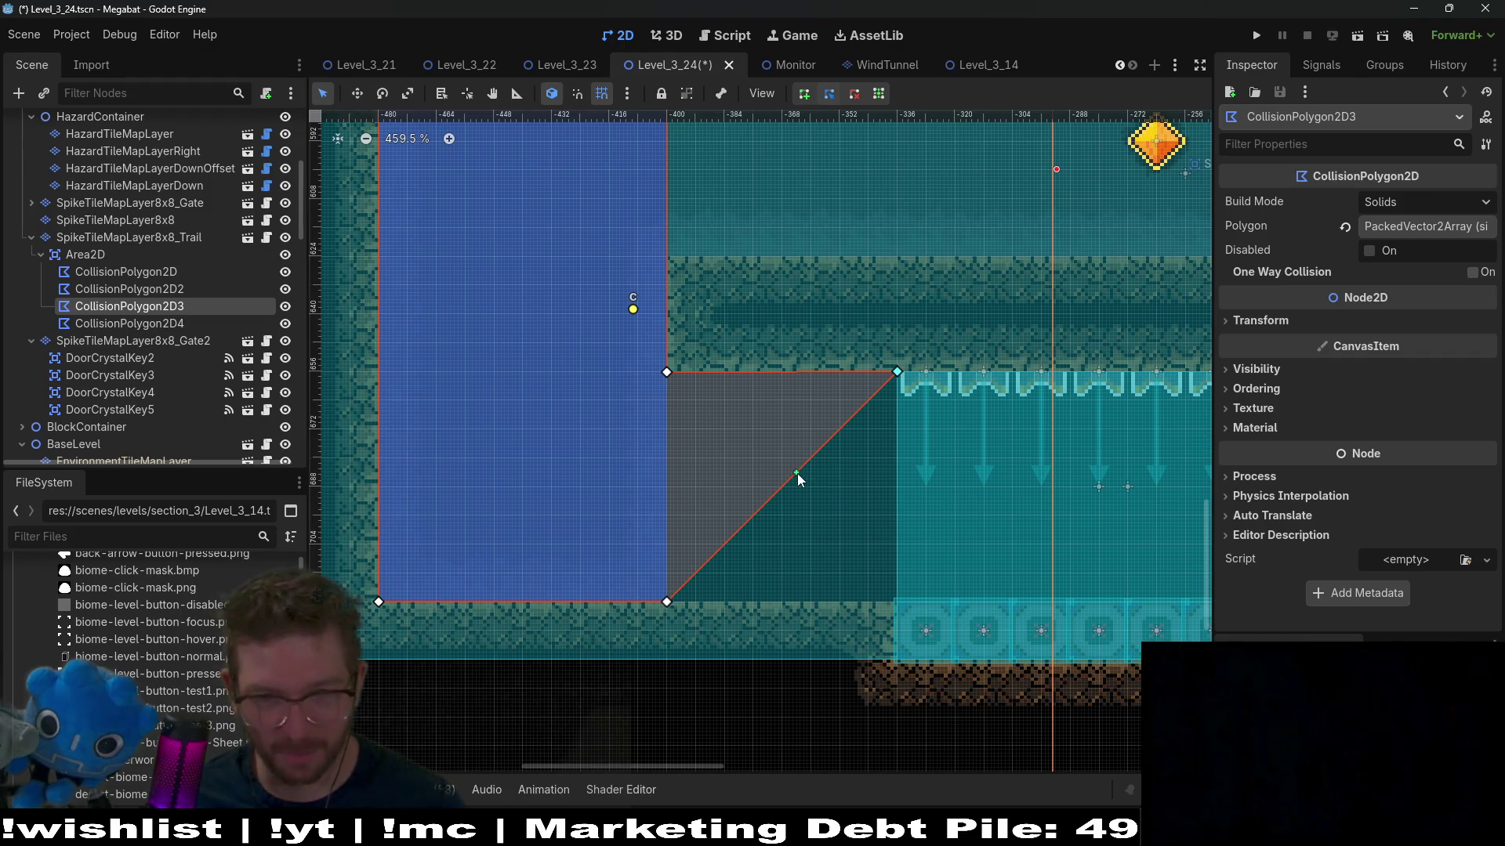
drag(796, 476, 867, 581)
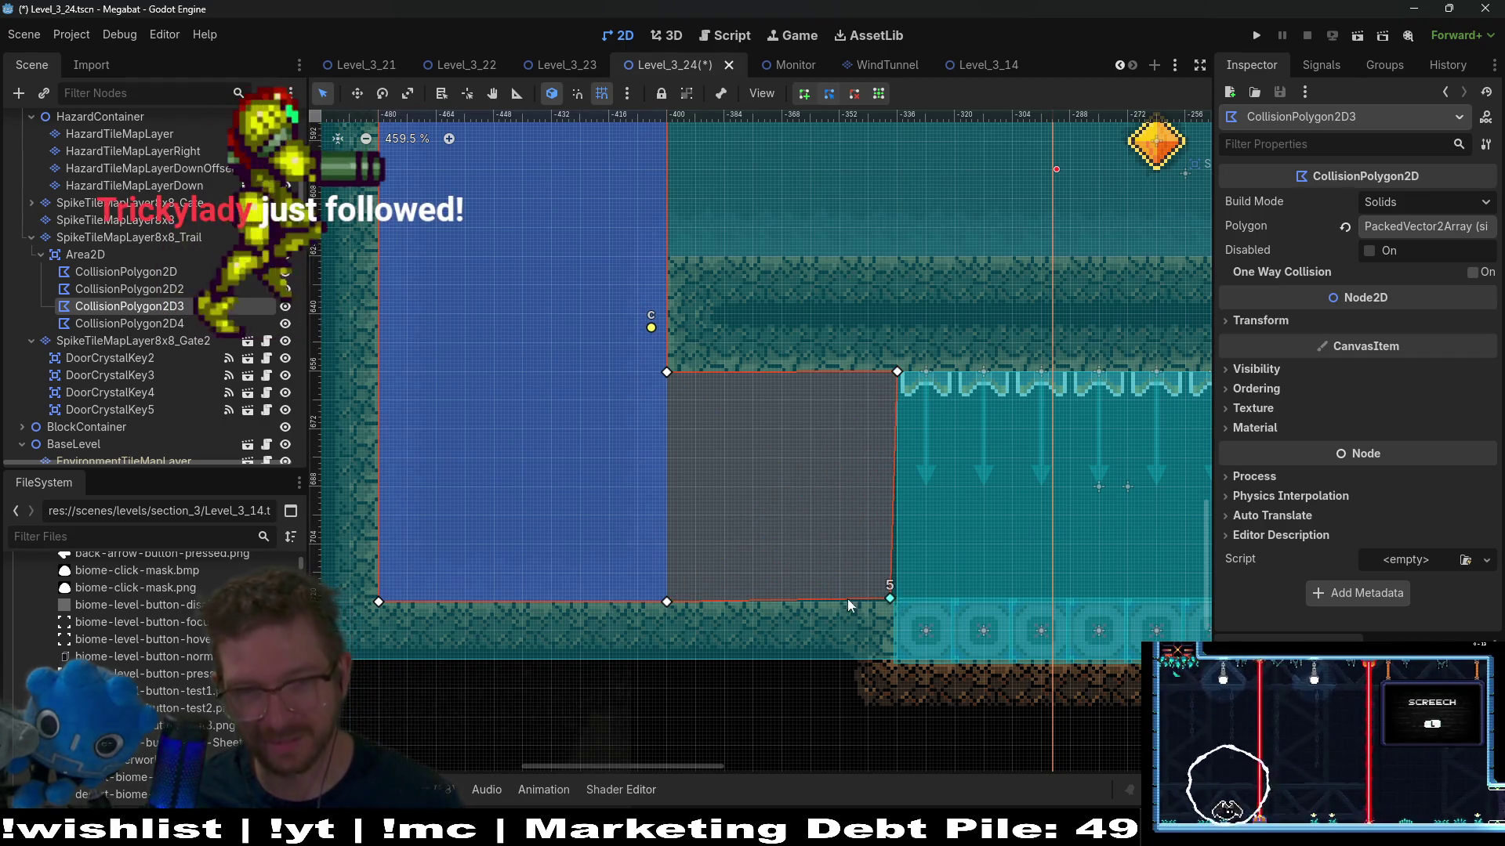
key(ctrl+z)
key(ctrl+z)
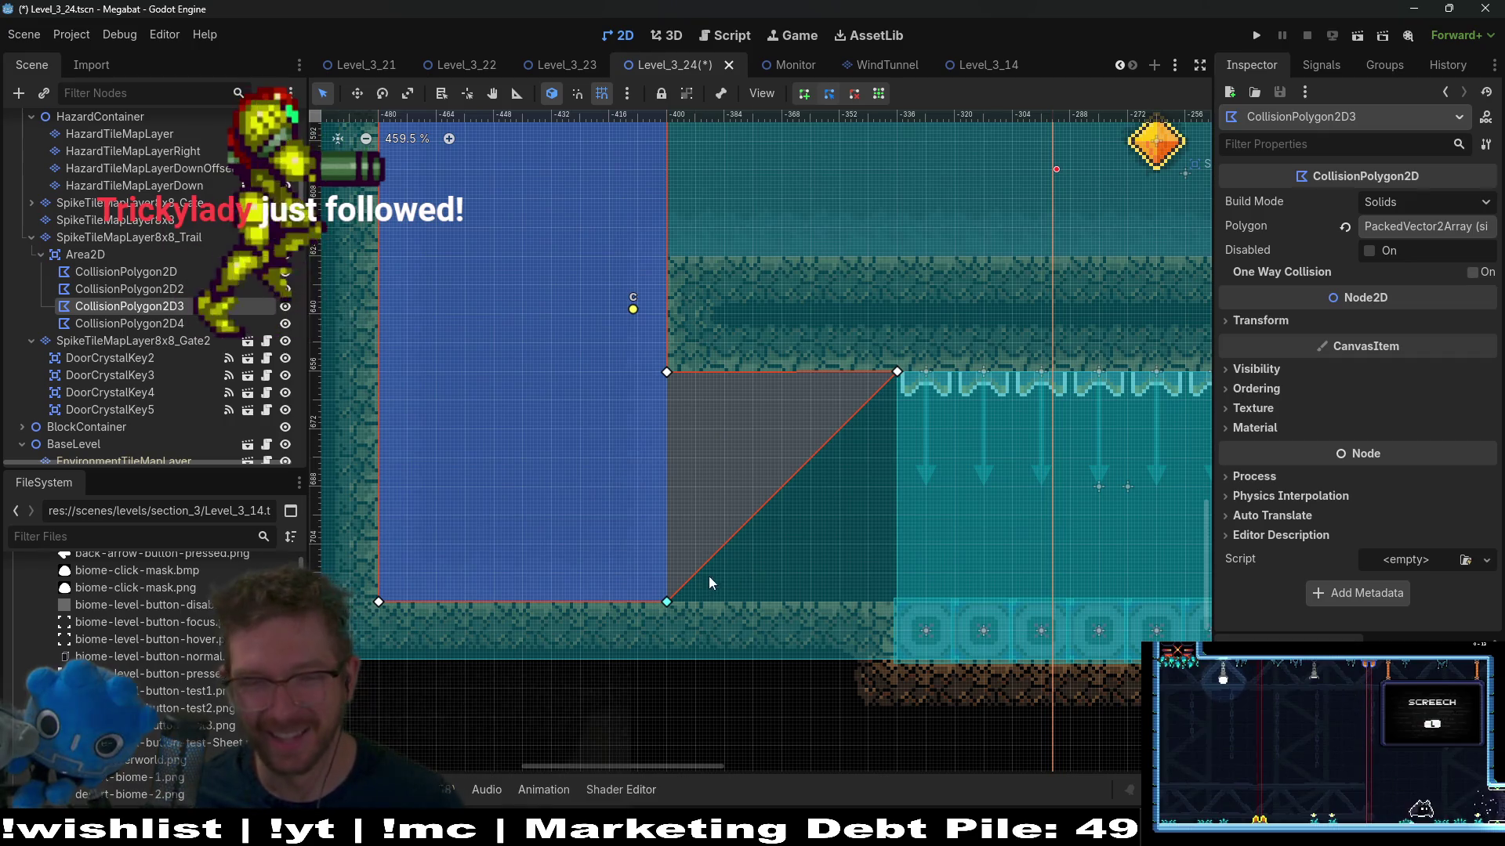
drag(667, 604, 899, 605)
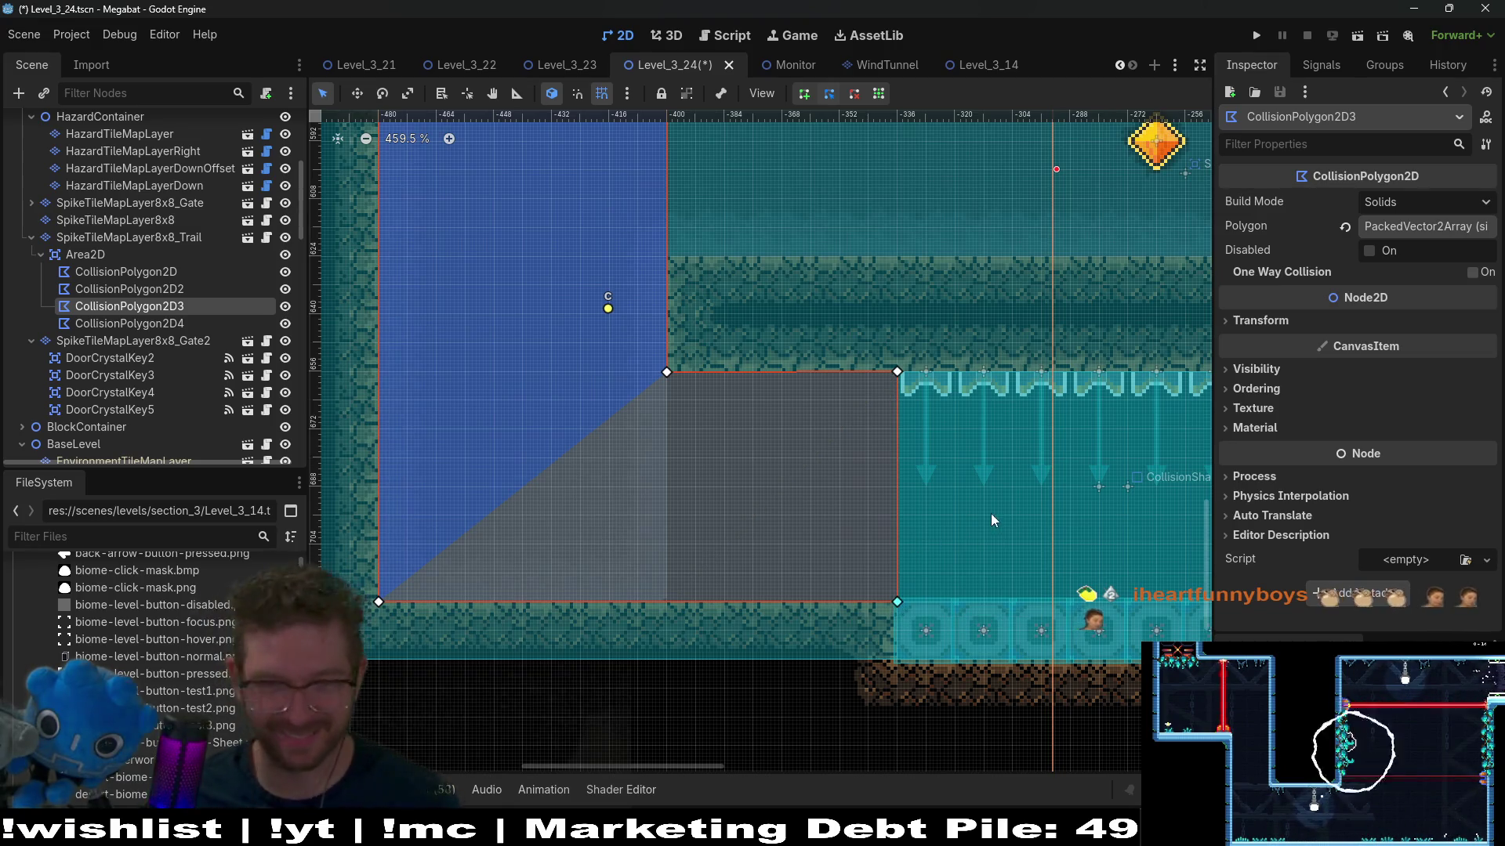
drag(990, 514, 830, 507)
scroll(830, 508, down, 5)
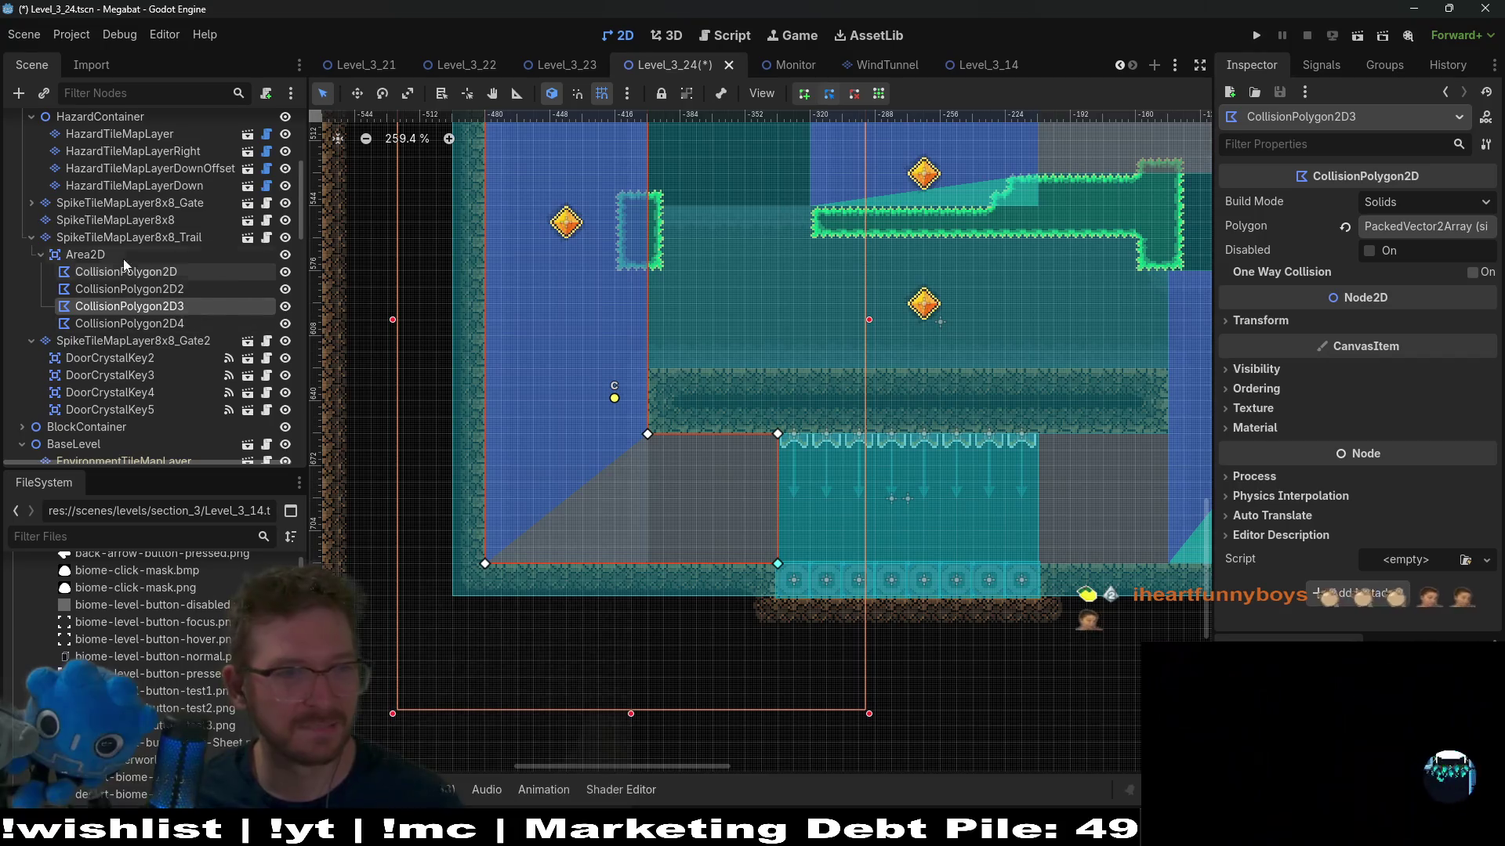
scroll(157, 329, up, 5)
click(129, 306)
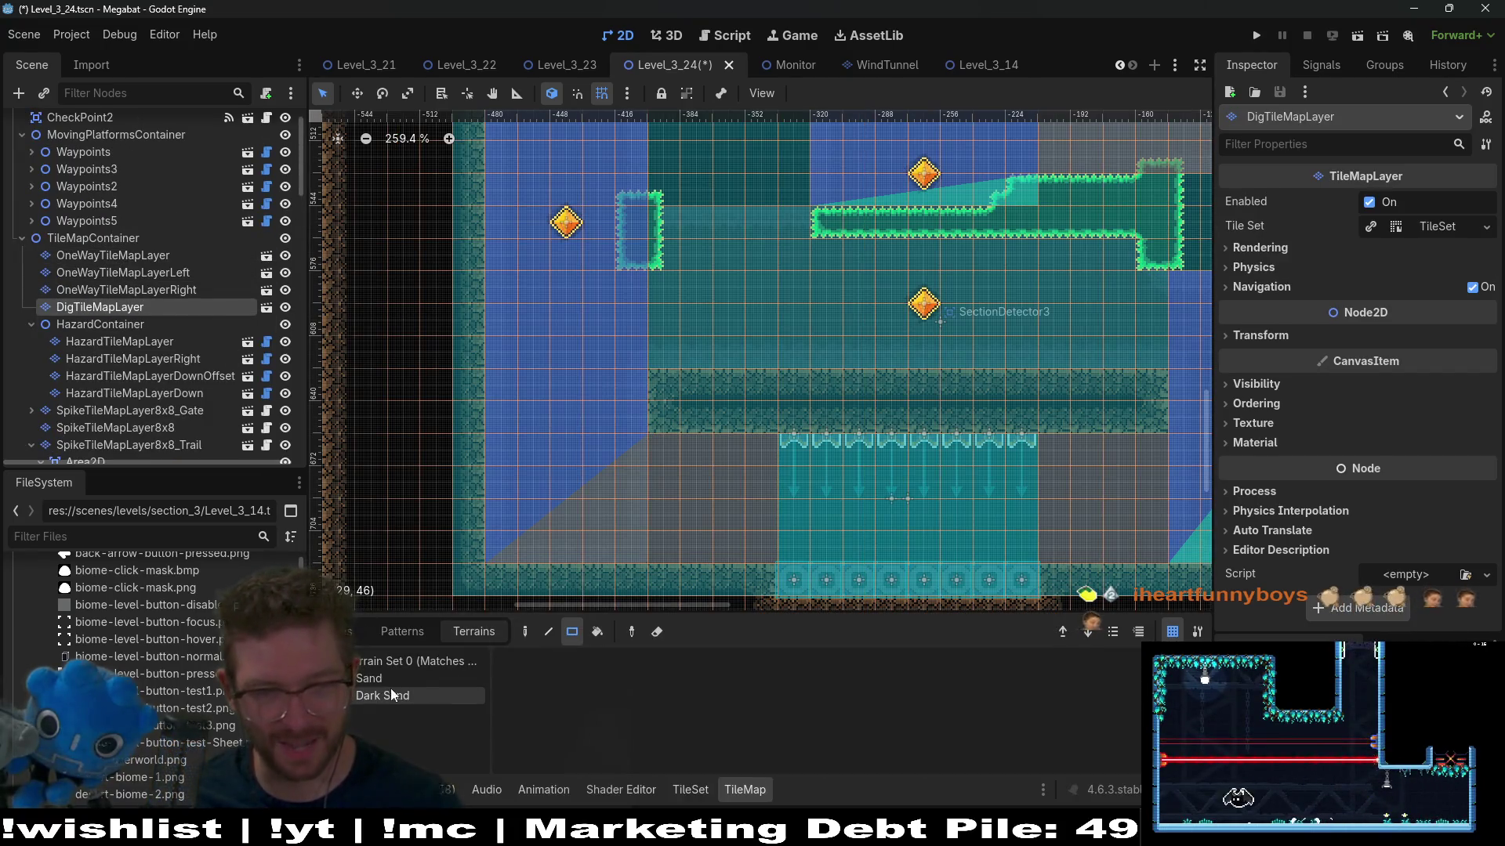
Step: Paint Dark Sand terrain rectangles over the dig area beside the arrow section and across the room
click(370, 678)
drag(655, 440, 753, 541)
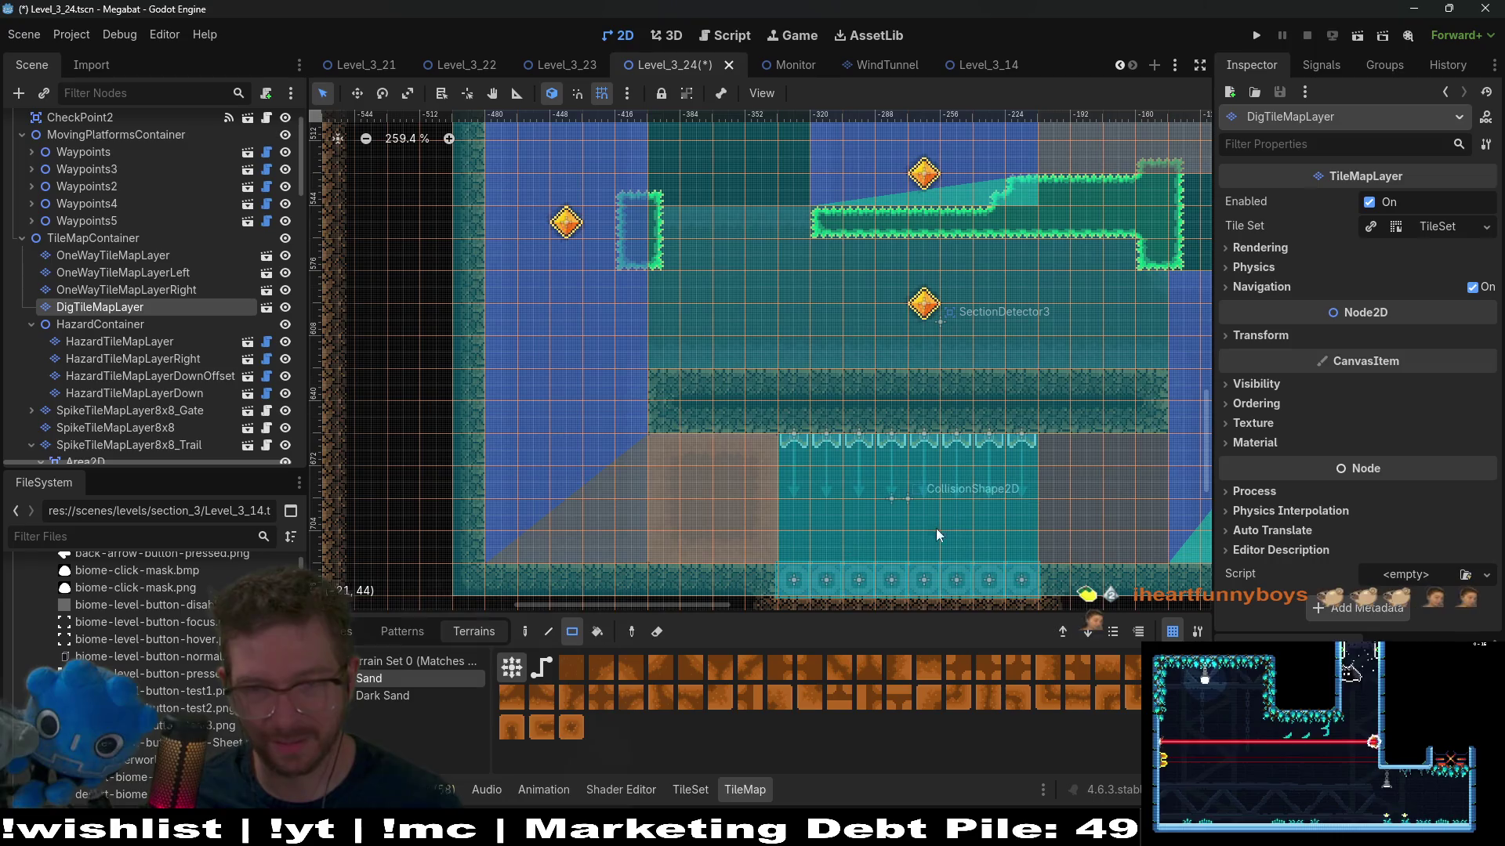
click(409, 697)
drag(654, 439, 772, 558)
mouse_move(1042, 460)
mouse_down()
mouse_move(1136, 548)
mouse_move(1158, 547)
mouse_move(1153, 529)
mouse_up()
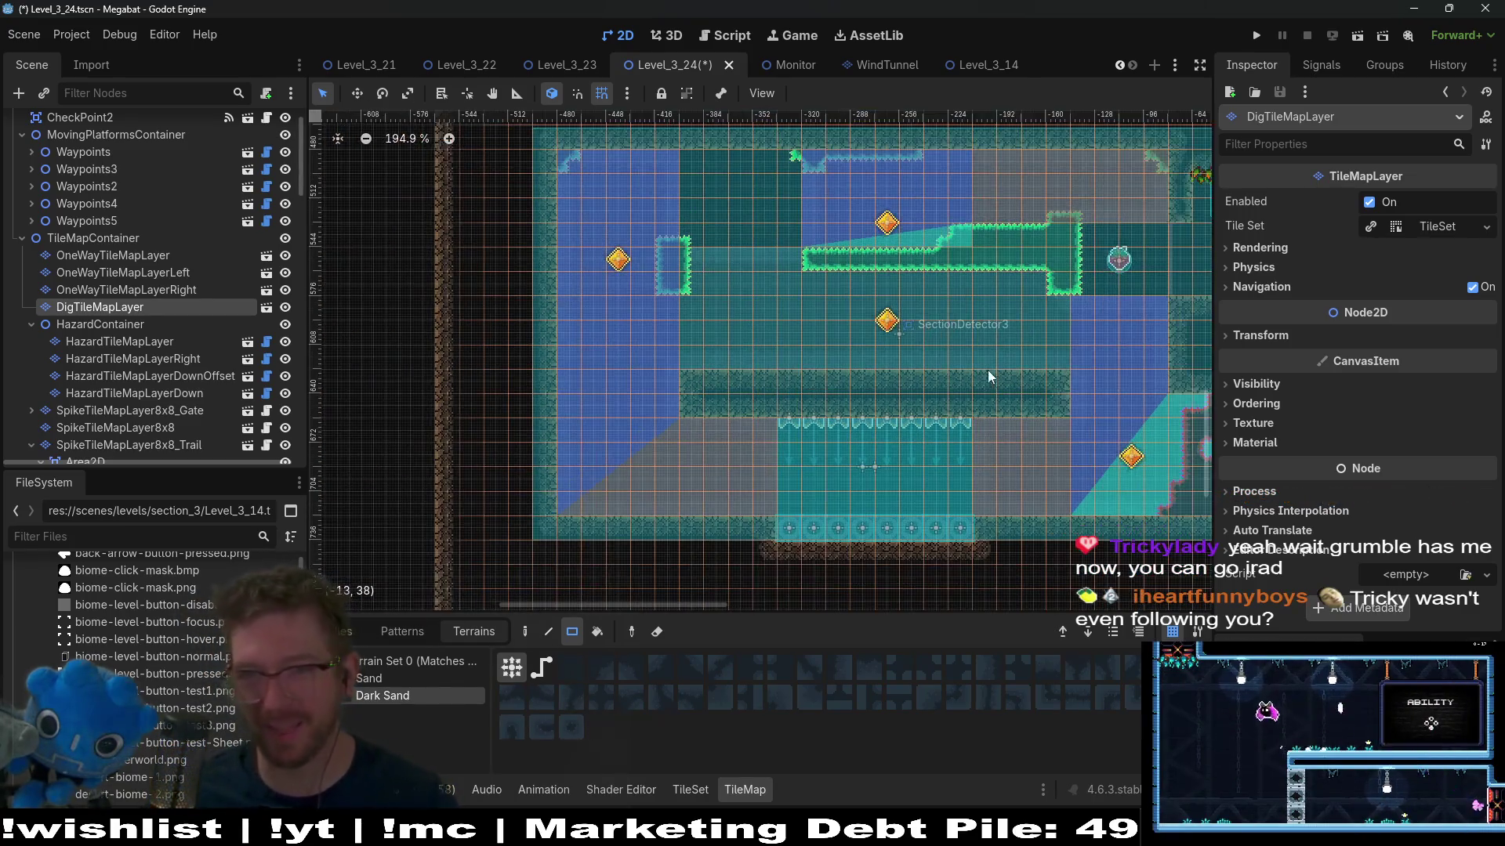
scroll(877, 268, down, 3)
scroll(877, 268, up, 3)
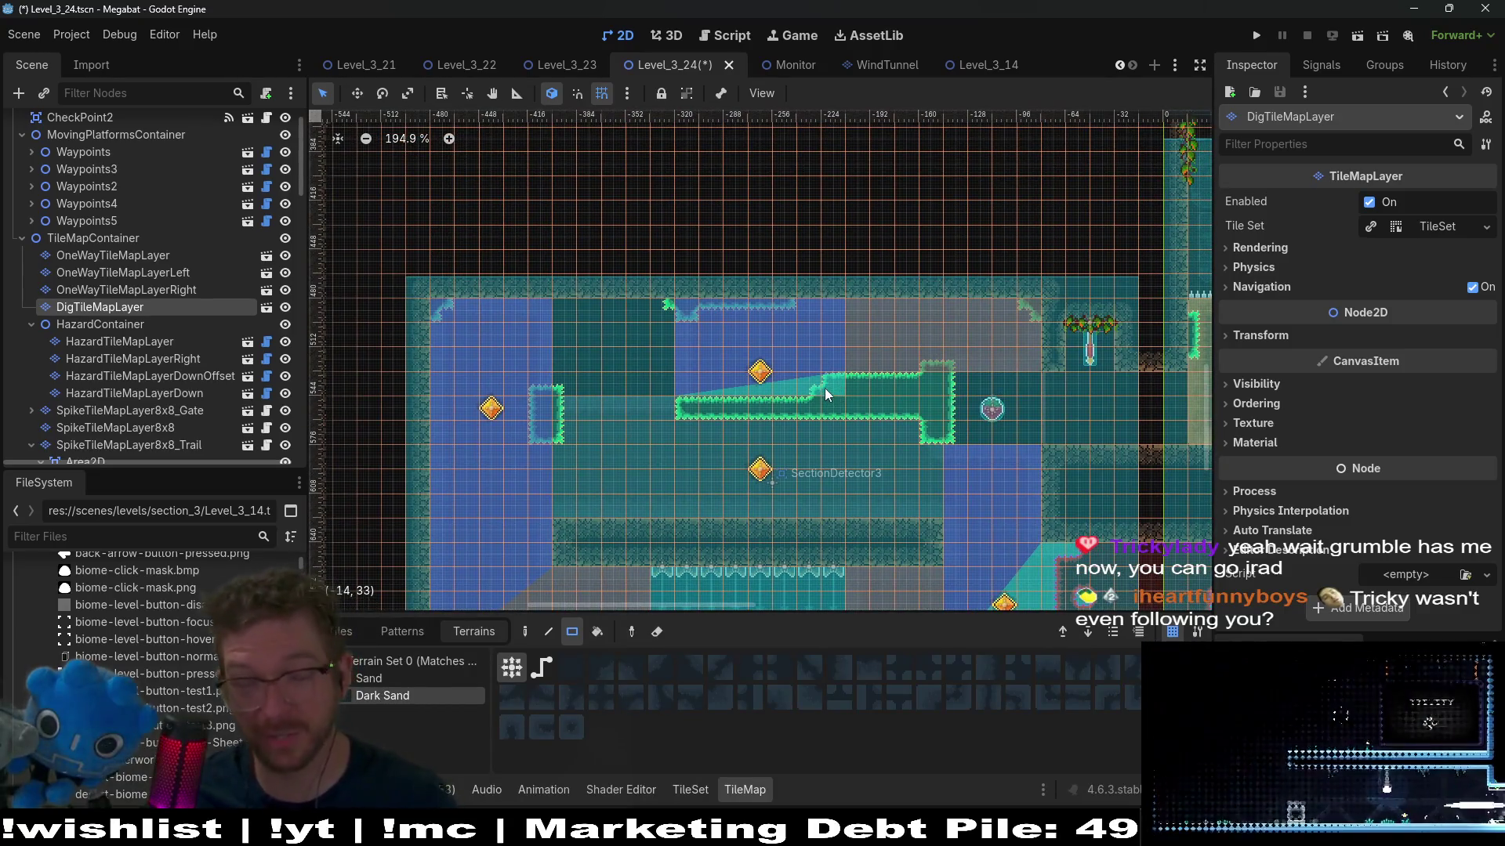
scroll(820, 382, up, 5)
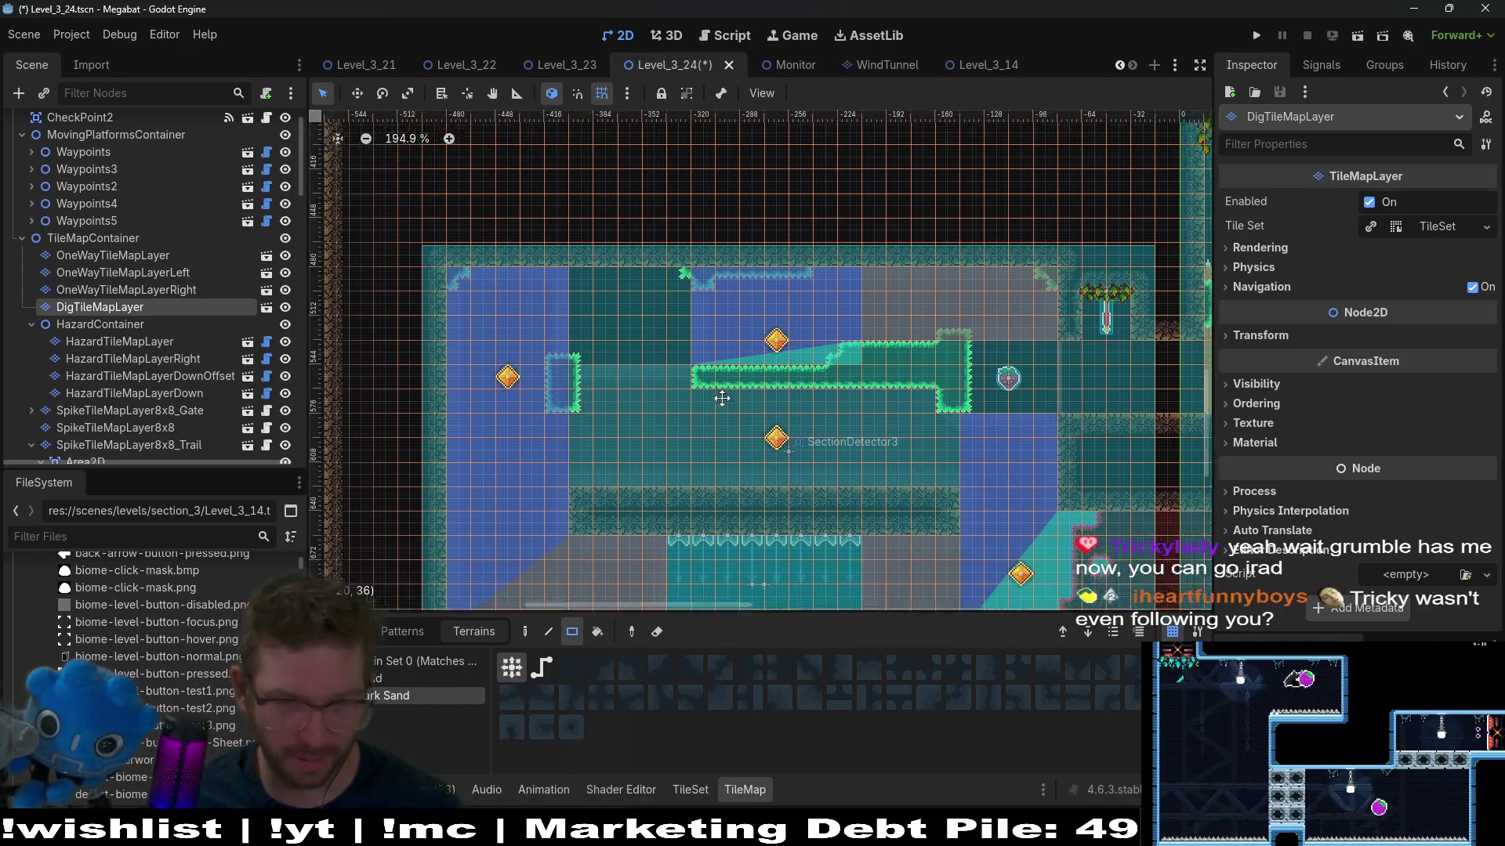
mouse_move(543, 329)
mouse_down()
mouse_move(1167, 490)
mouse_move(1126, 489)
mouse_up()
scroll(911, 419, down, 6)
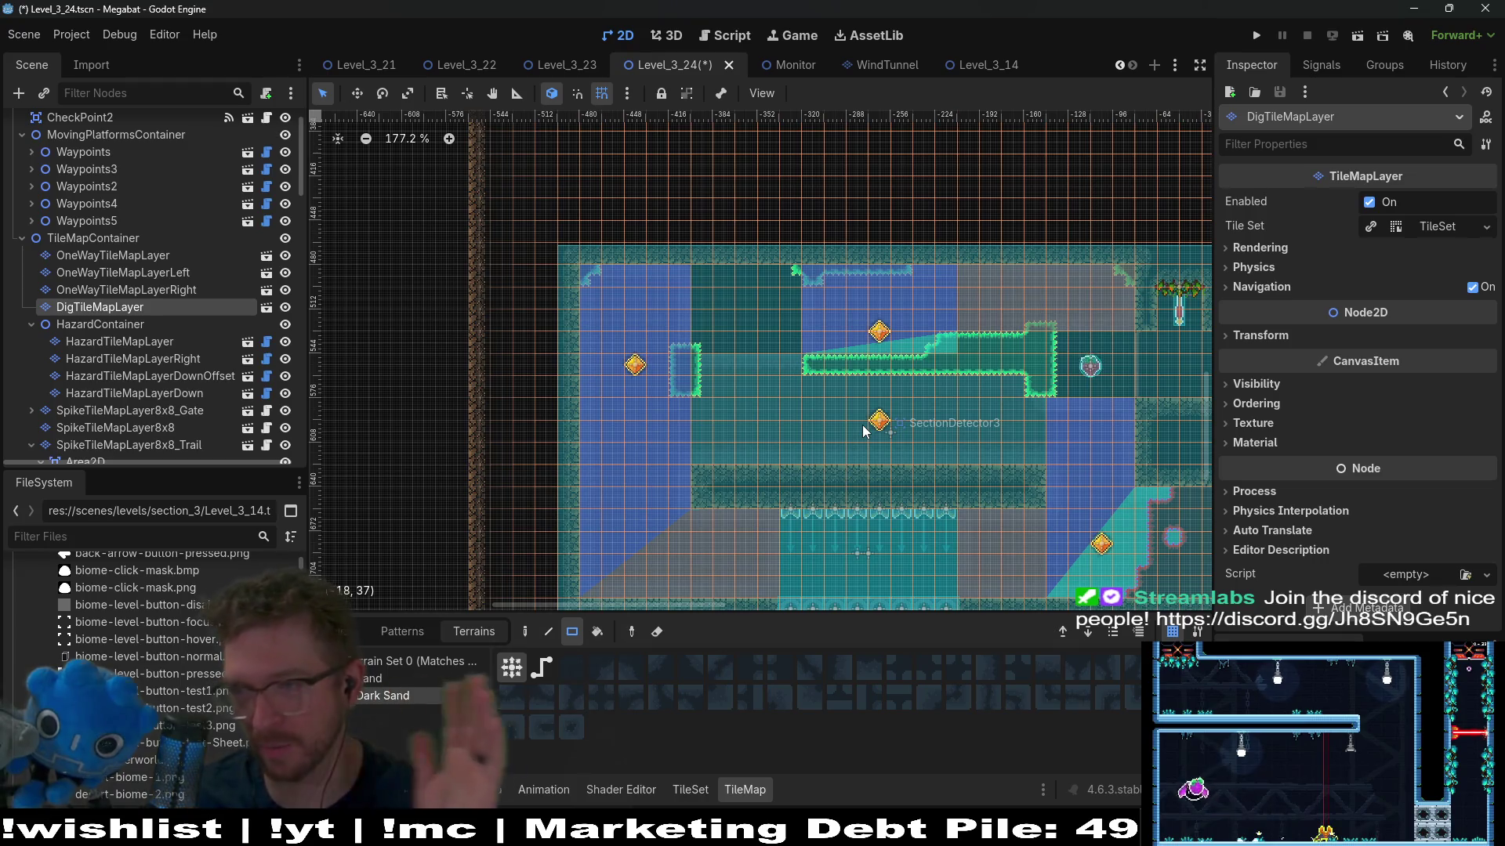
Step: Zoom around the room to inspect the Dark Sand painted over the dig area
scroll(989, 442, up, 7)
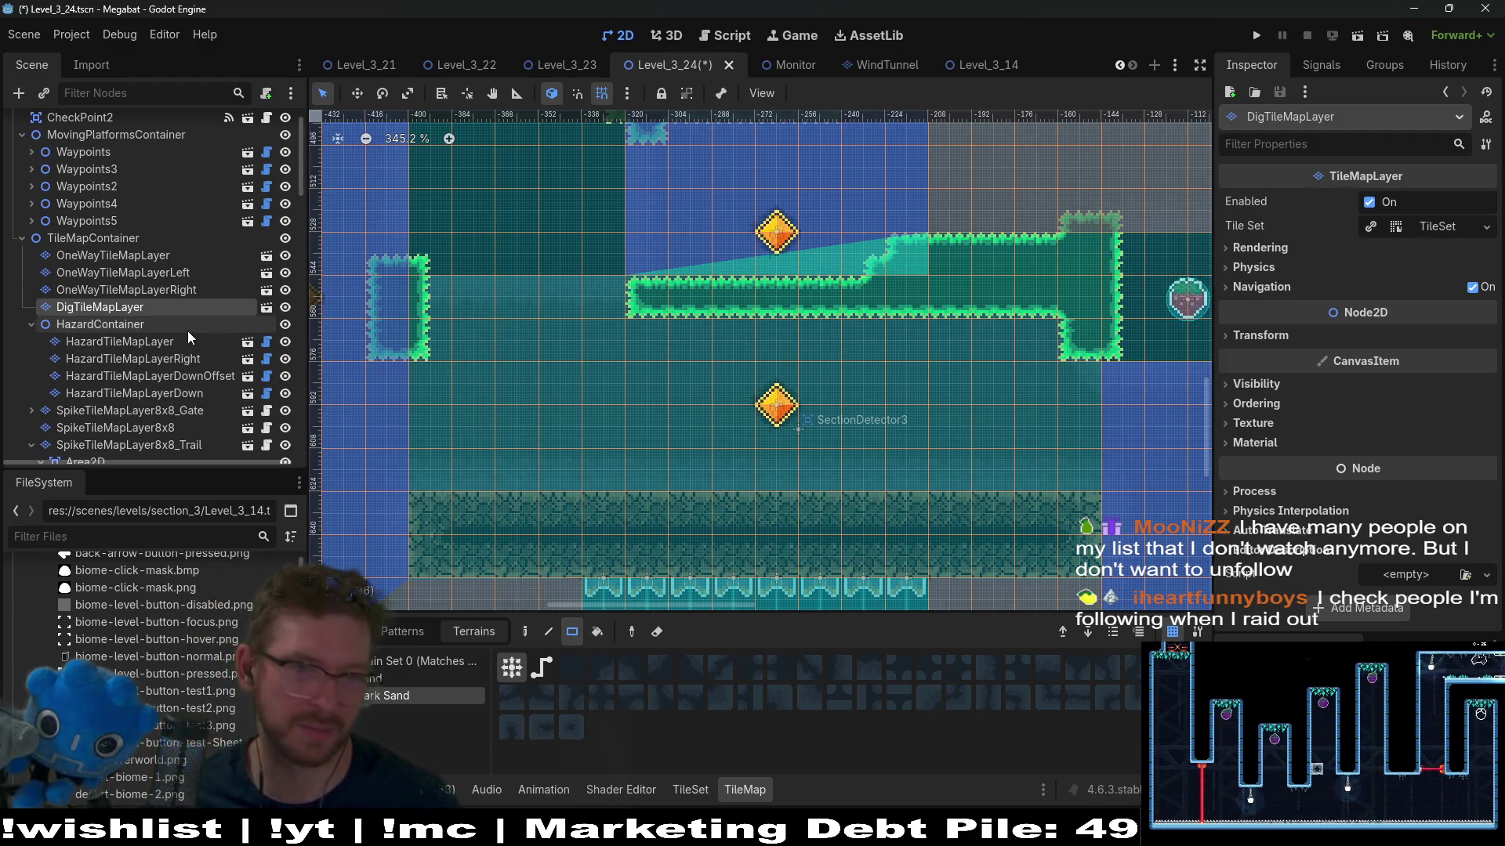
scroll(647, 342, down, 5)
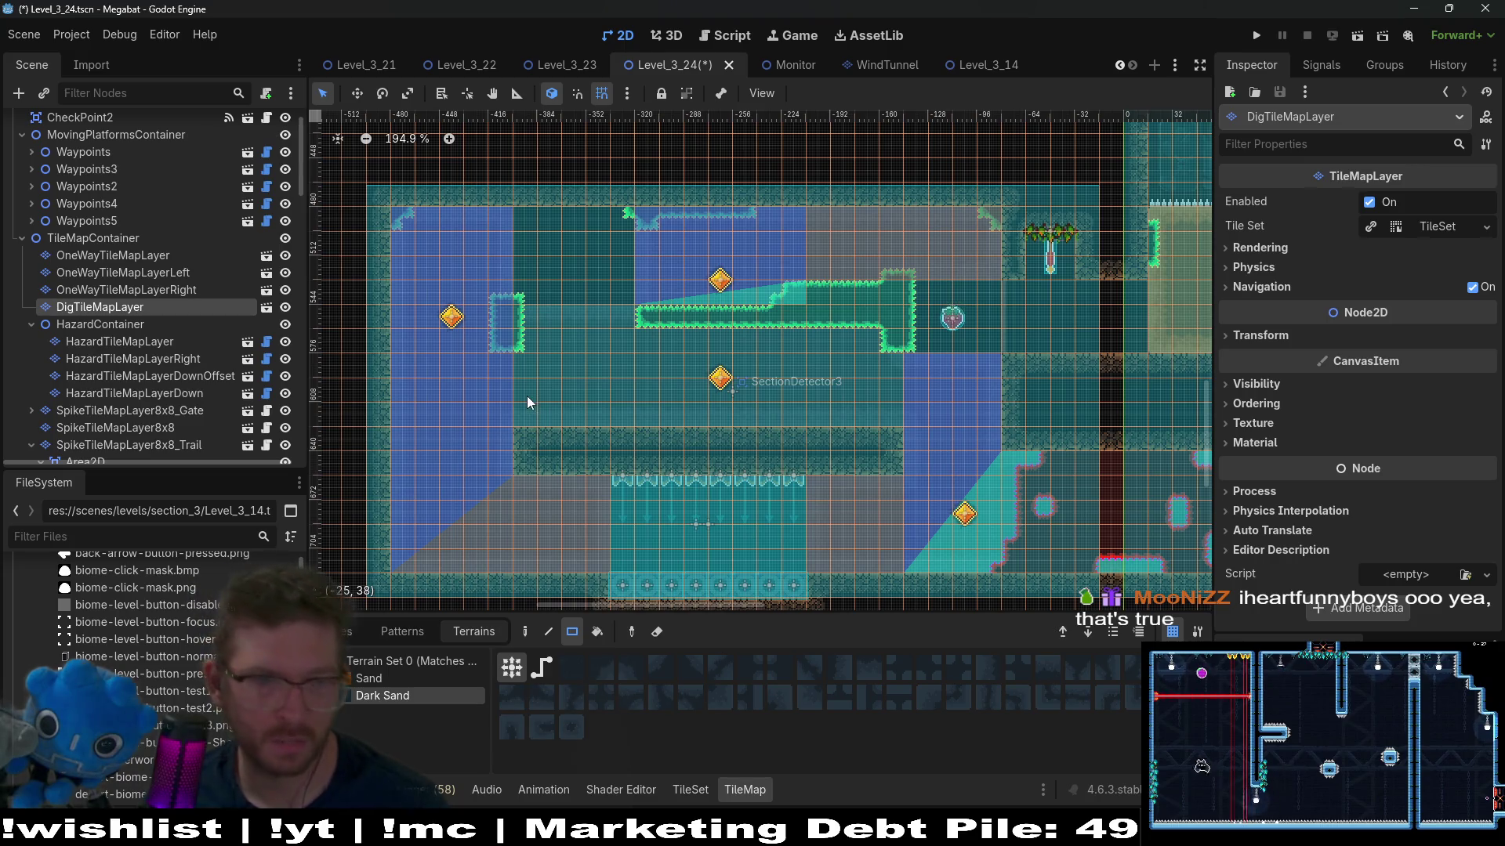
scroll(174, 333, down, 5)
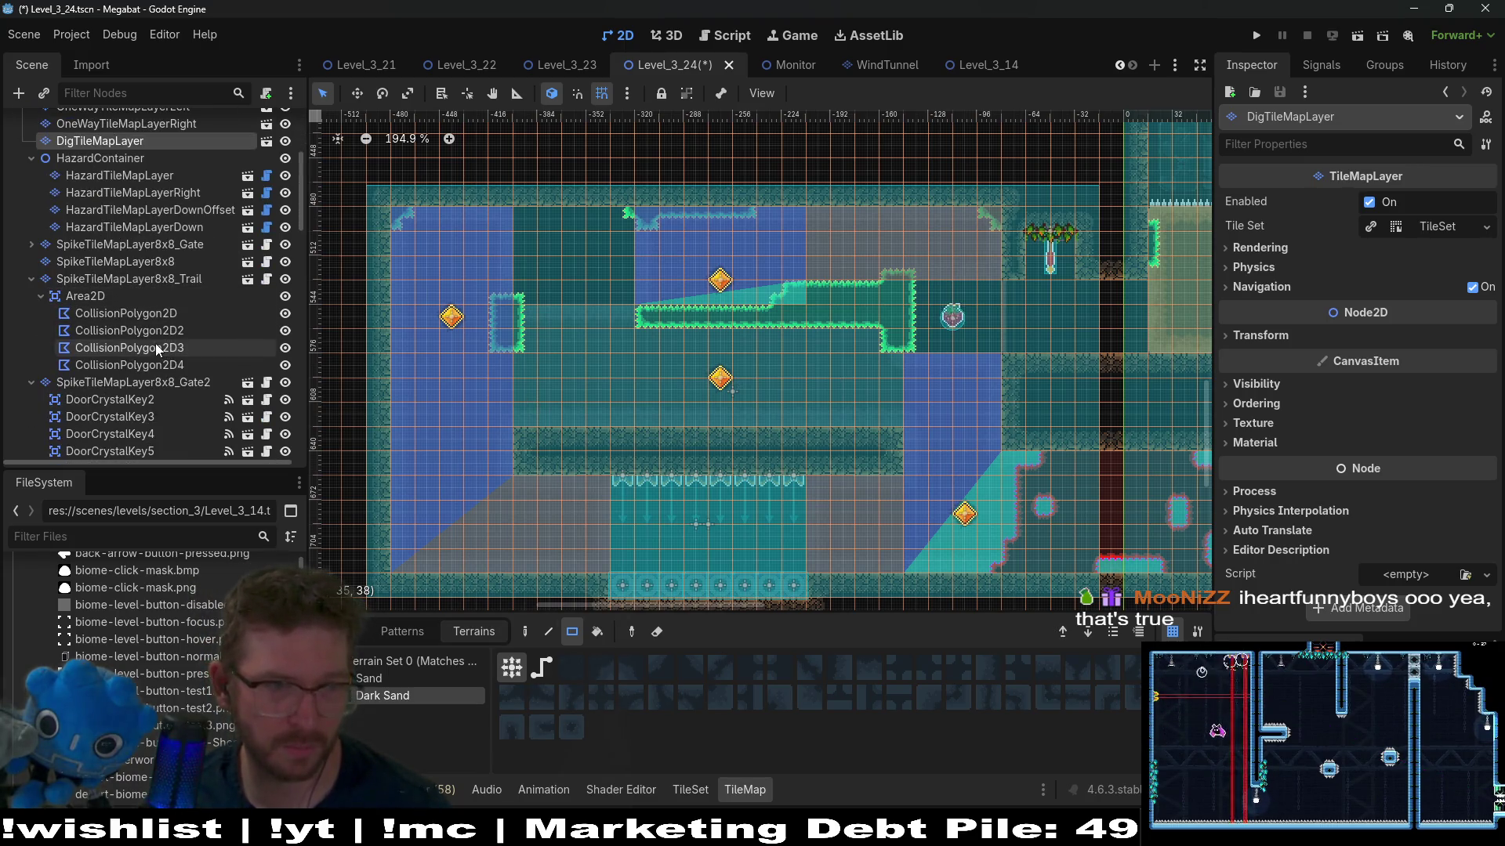
Step: Select CollisionPolygon2D3 and drag its corners right toward the platform's end
click(174, 333)
click(129, 348)
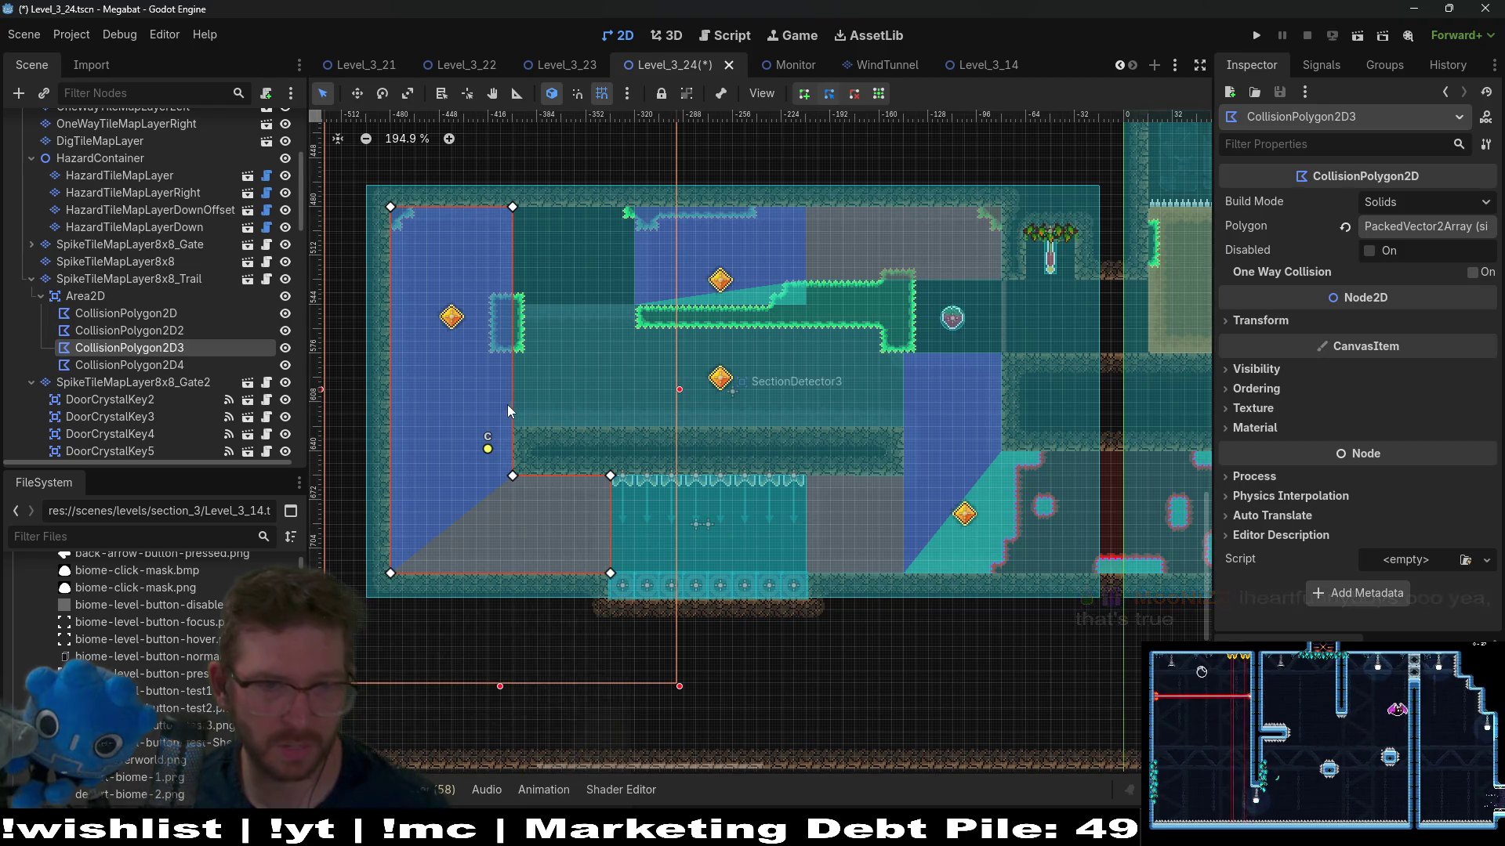
scroll(504, 427, up, 3)
drag(520, 445, 833, 420)
scroll(833, 420, up, 3)
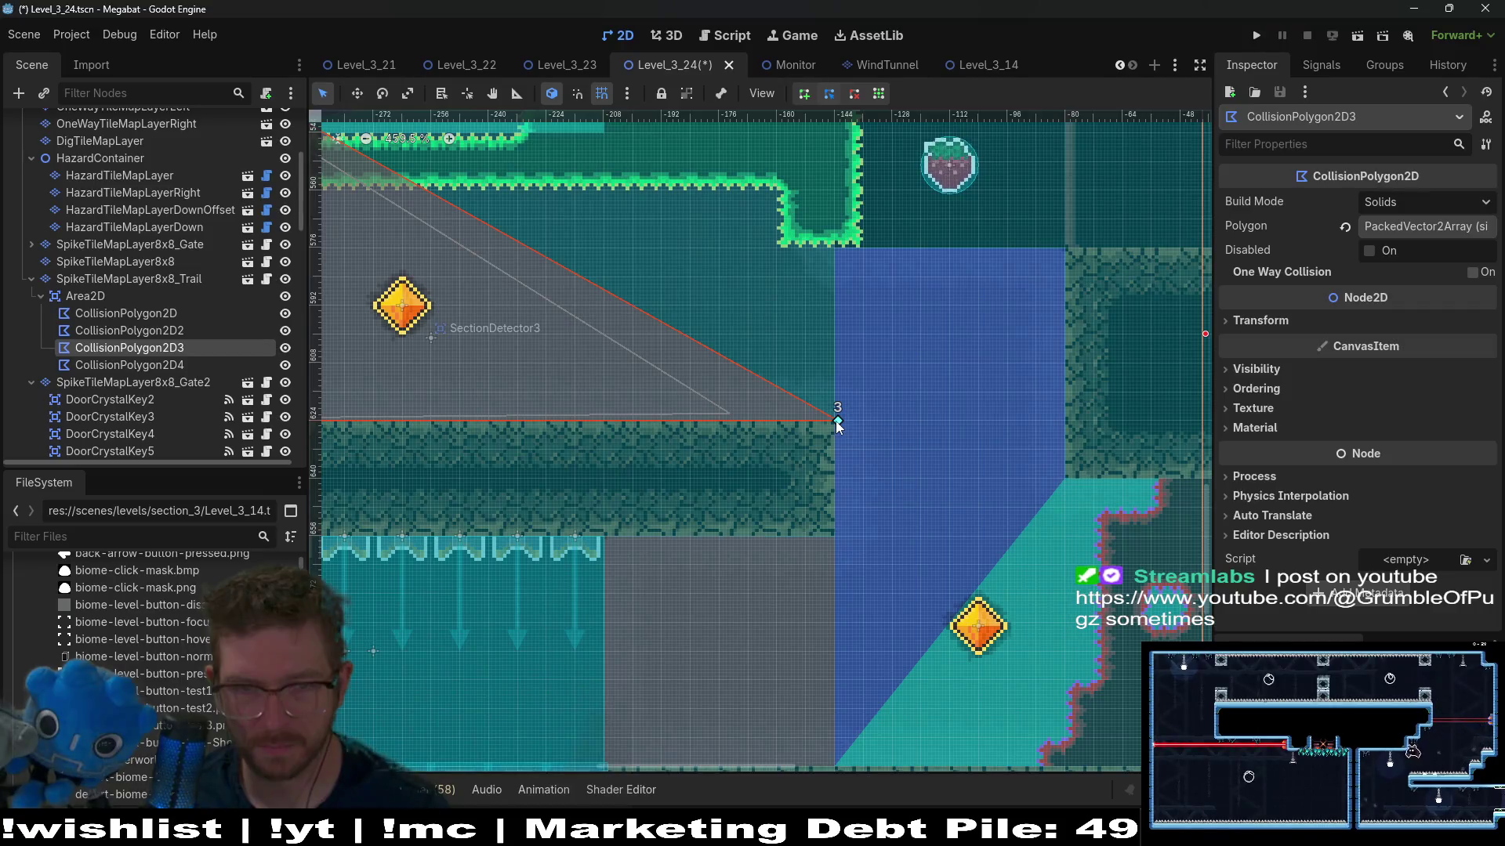
mouse_move(628, 336)
mouse_down()
mouse_move(856, 417)
mouse_move(1073, 274)
mouse_up()
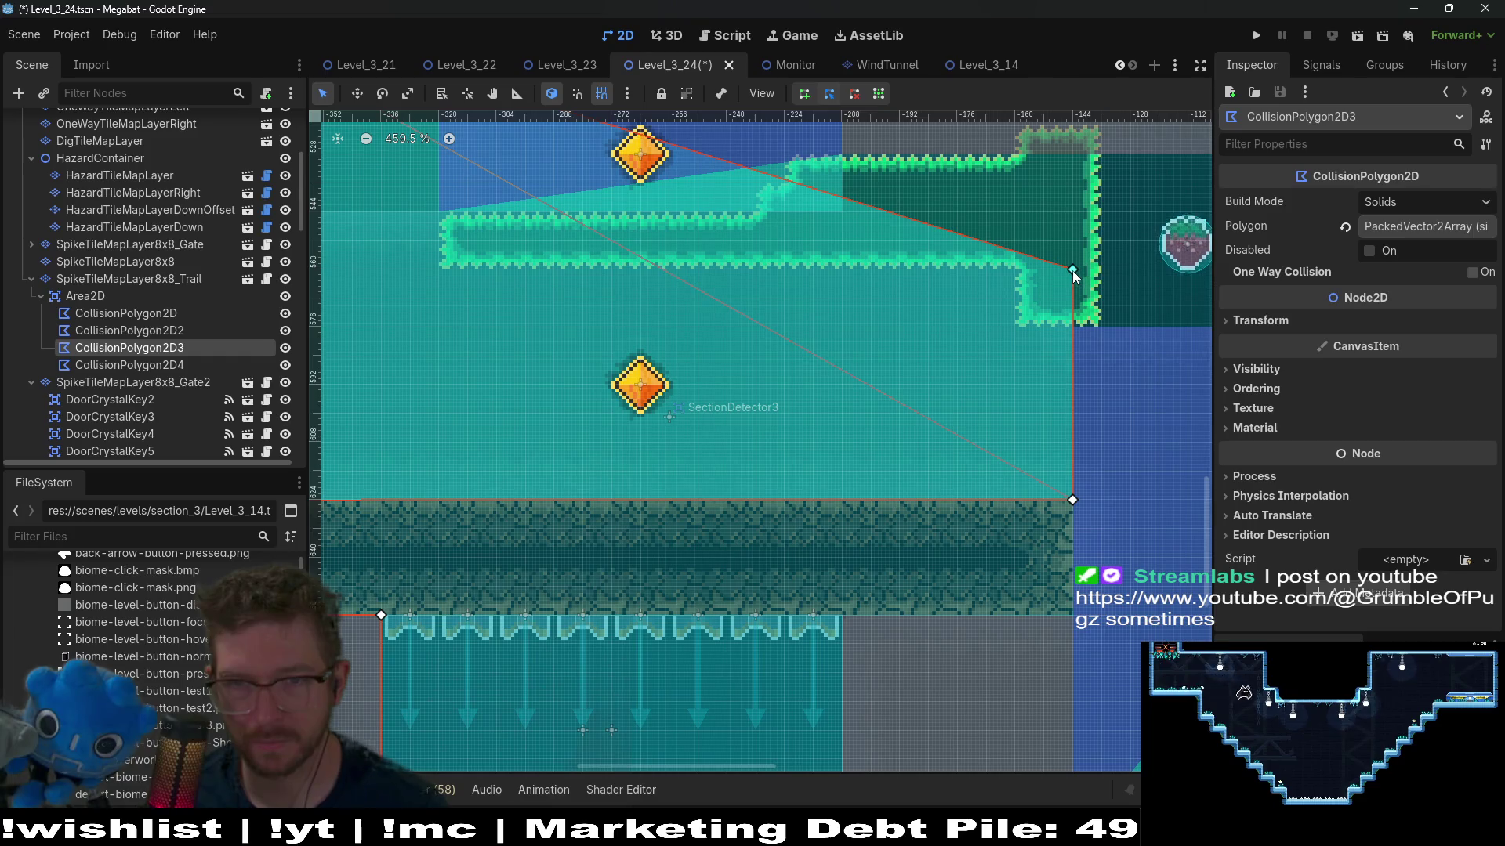
Step: Raise polygon corner 4 to the platform top and pull a new diagonal-edge corner inward
mouse_move(638, 136)
mouse_down()
mouse_move(972, 245)
mouse_move(774, 381)
mouse_move(772, 324)
mouse_up()
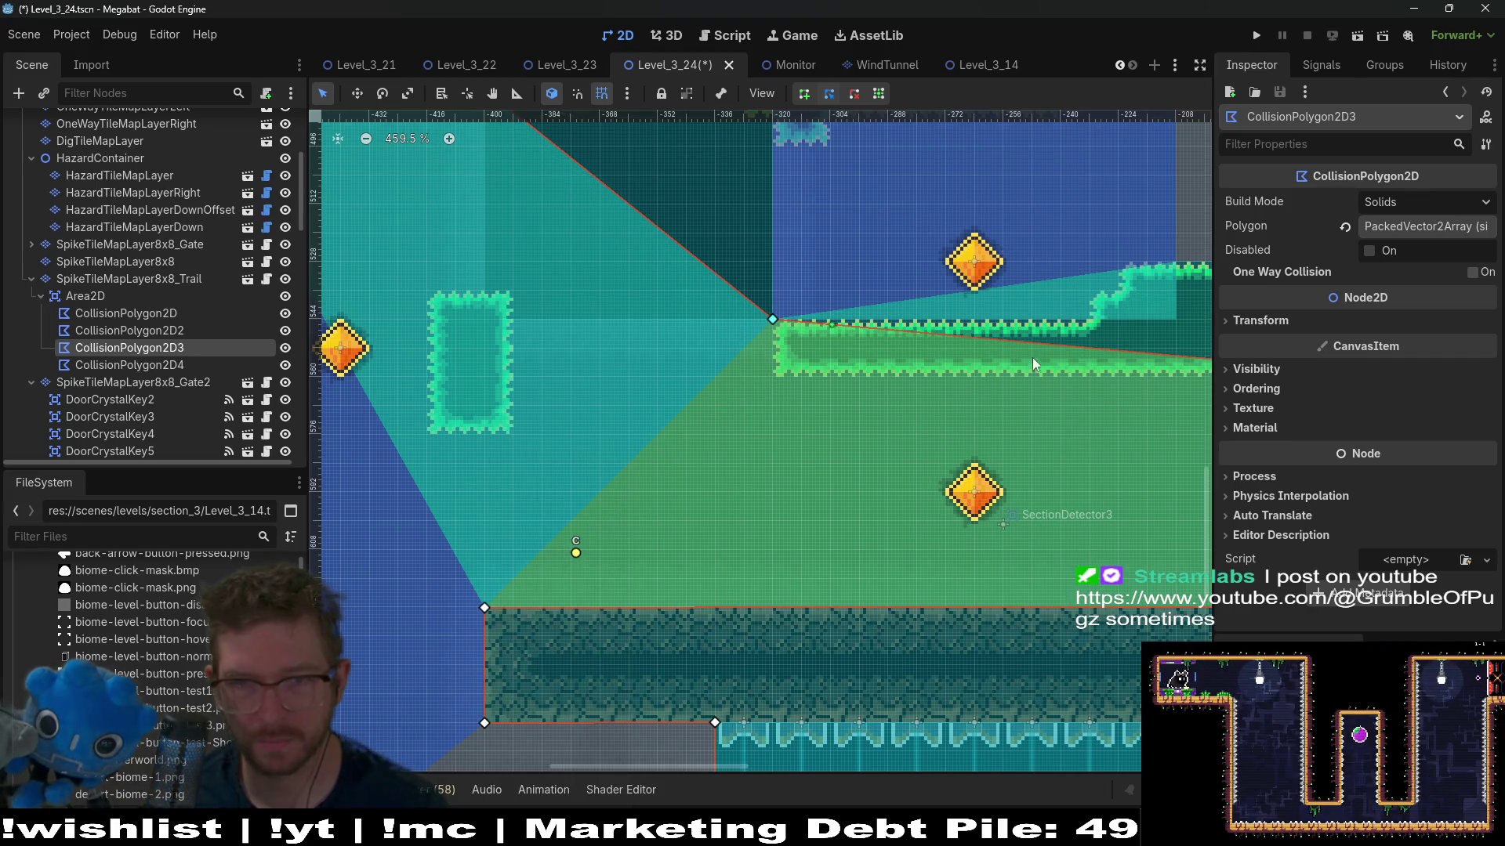
scroll(1011, 356, right, 5)
drag(1078, 356, 1073, 298)
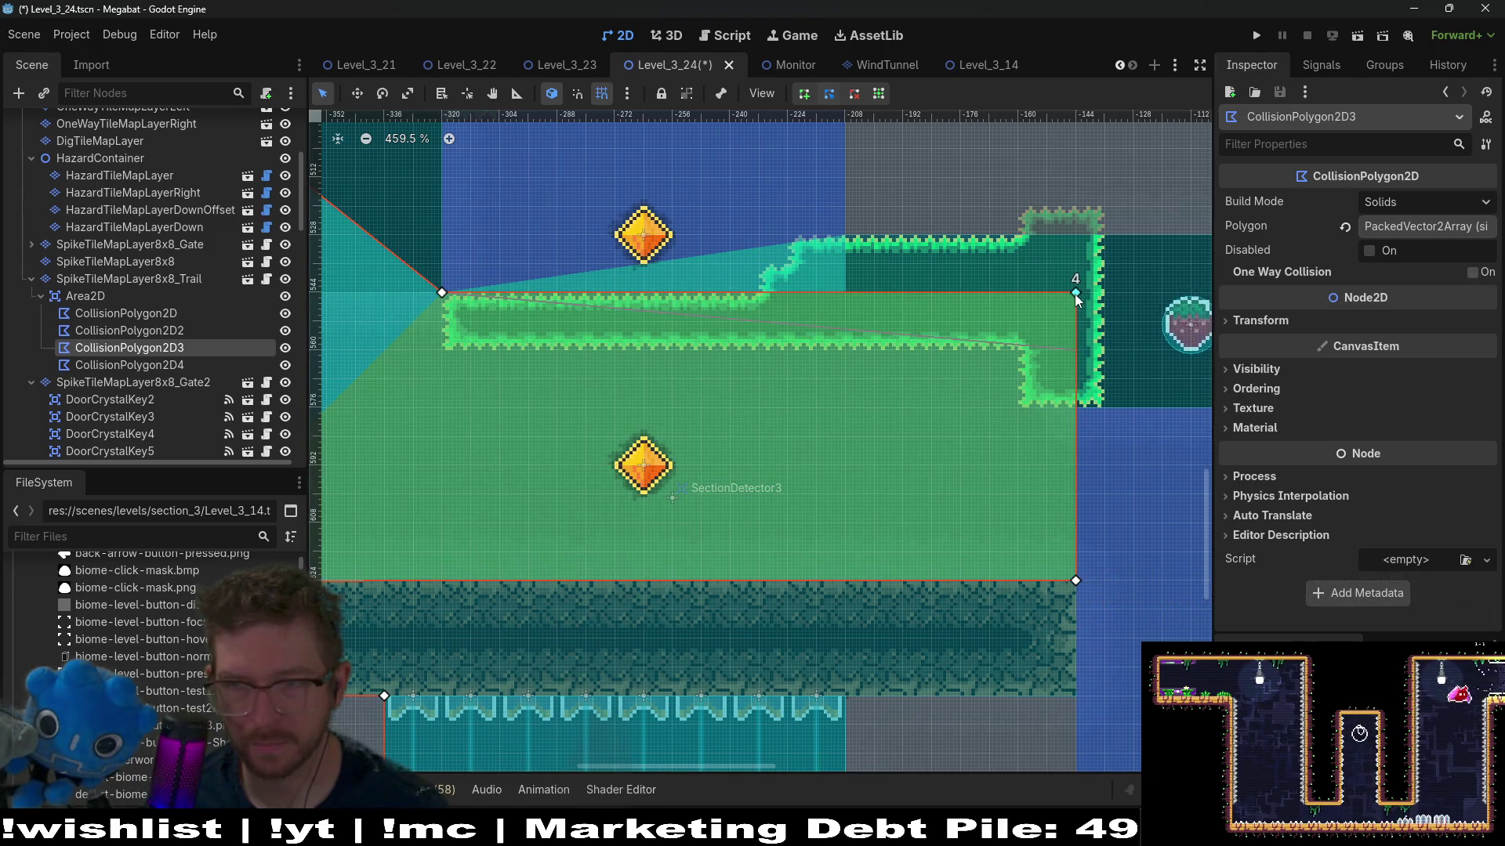
scroll(793, 366, left, 5)
scroll(793, 366, up, 1)
scroll(793, 366, left, 3)
scroll(793, 366, up, 1)
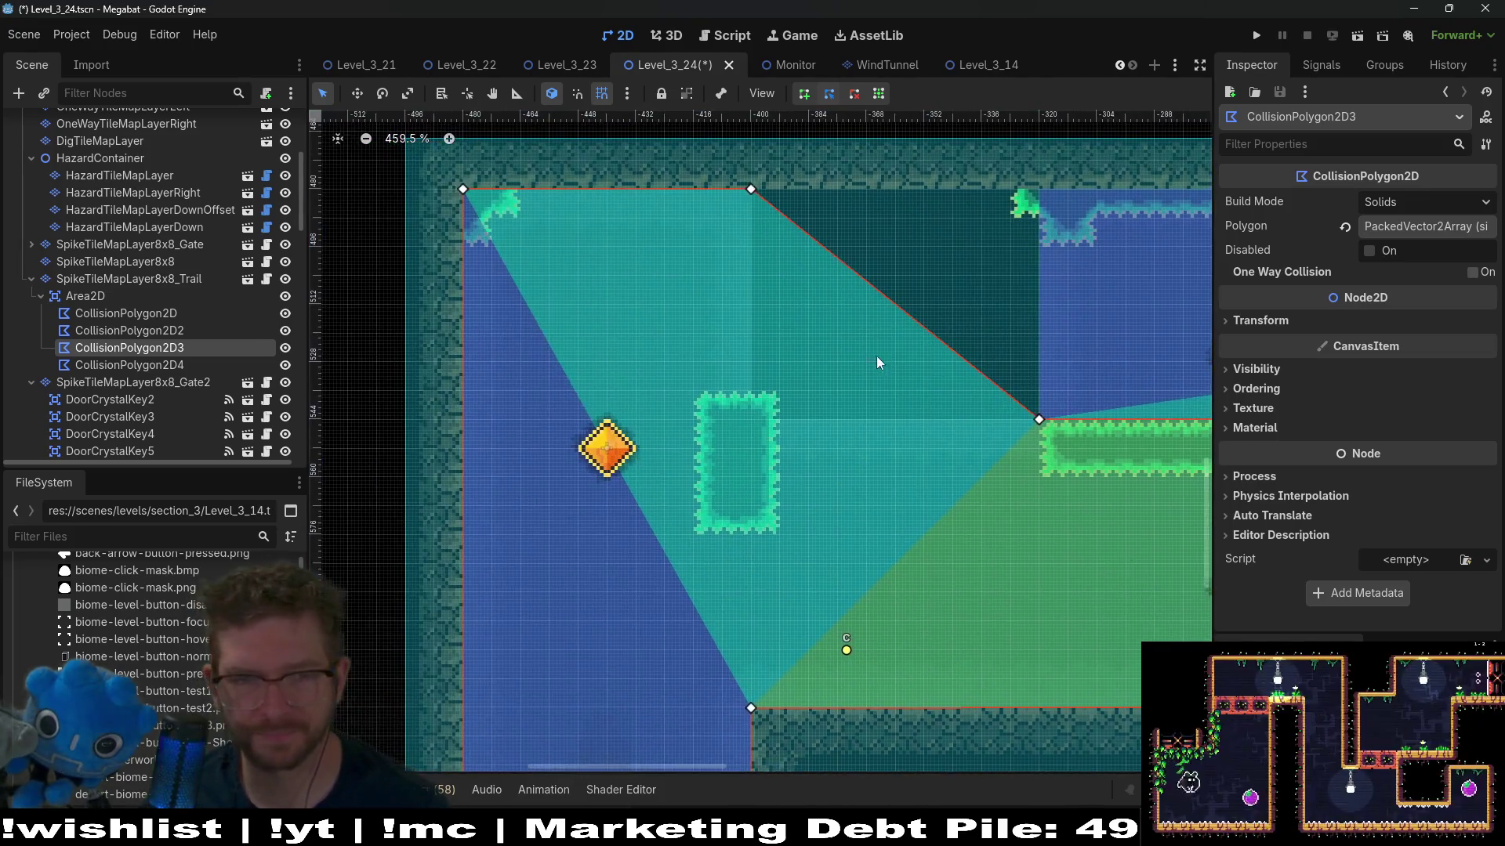
drag(901, 313, 750, 423)
scroll(639, 358, down, 5)
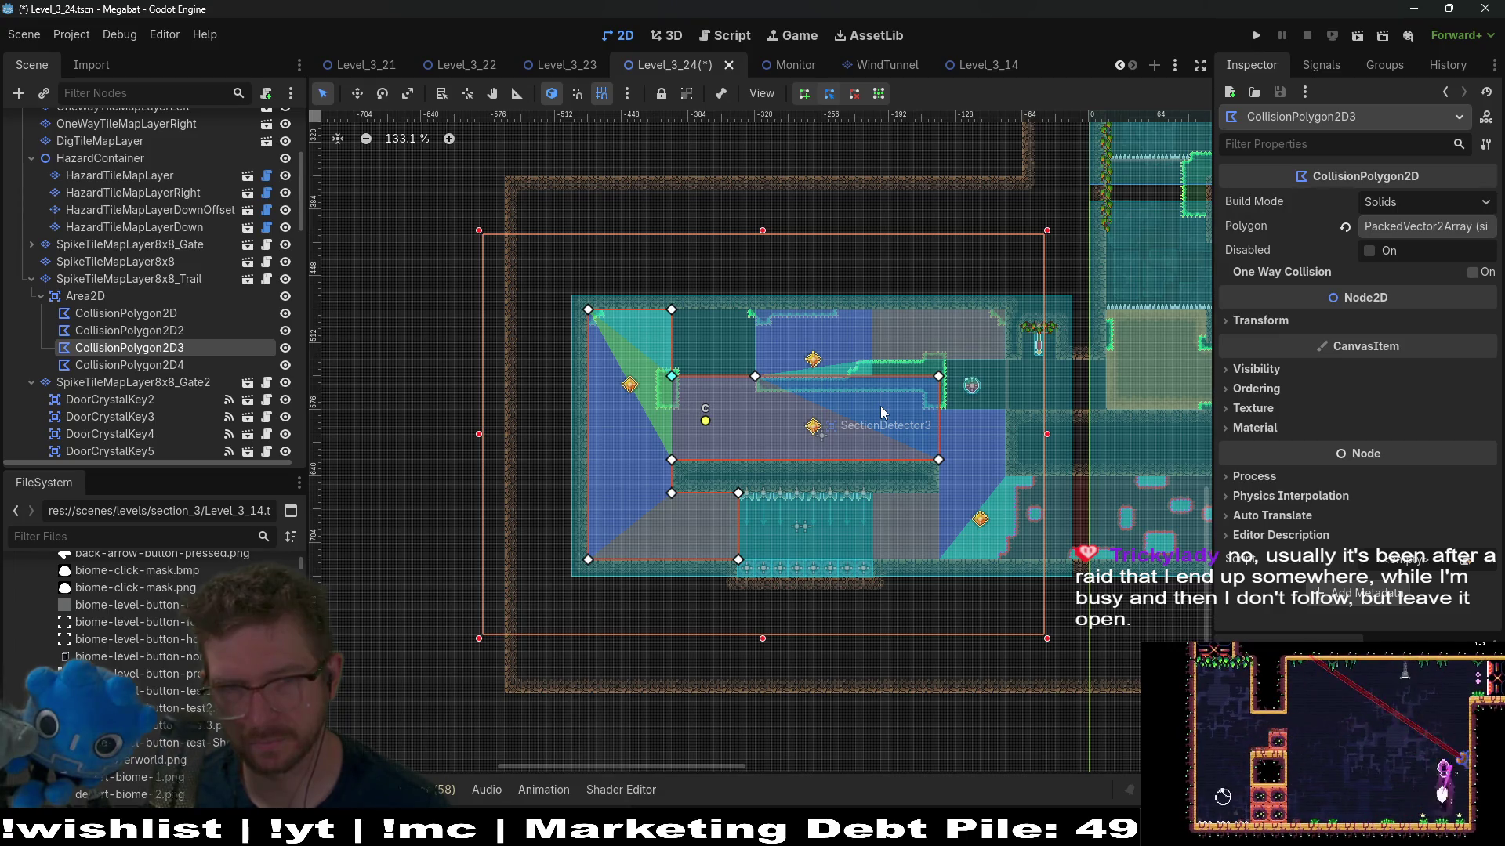
scroll(735, 354, up, 5)
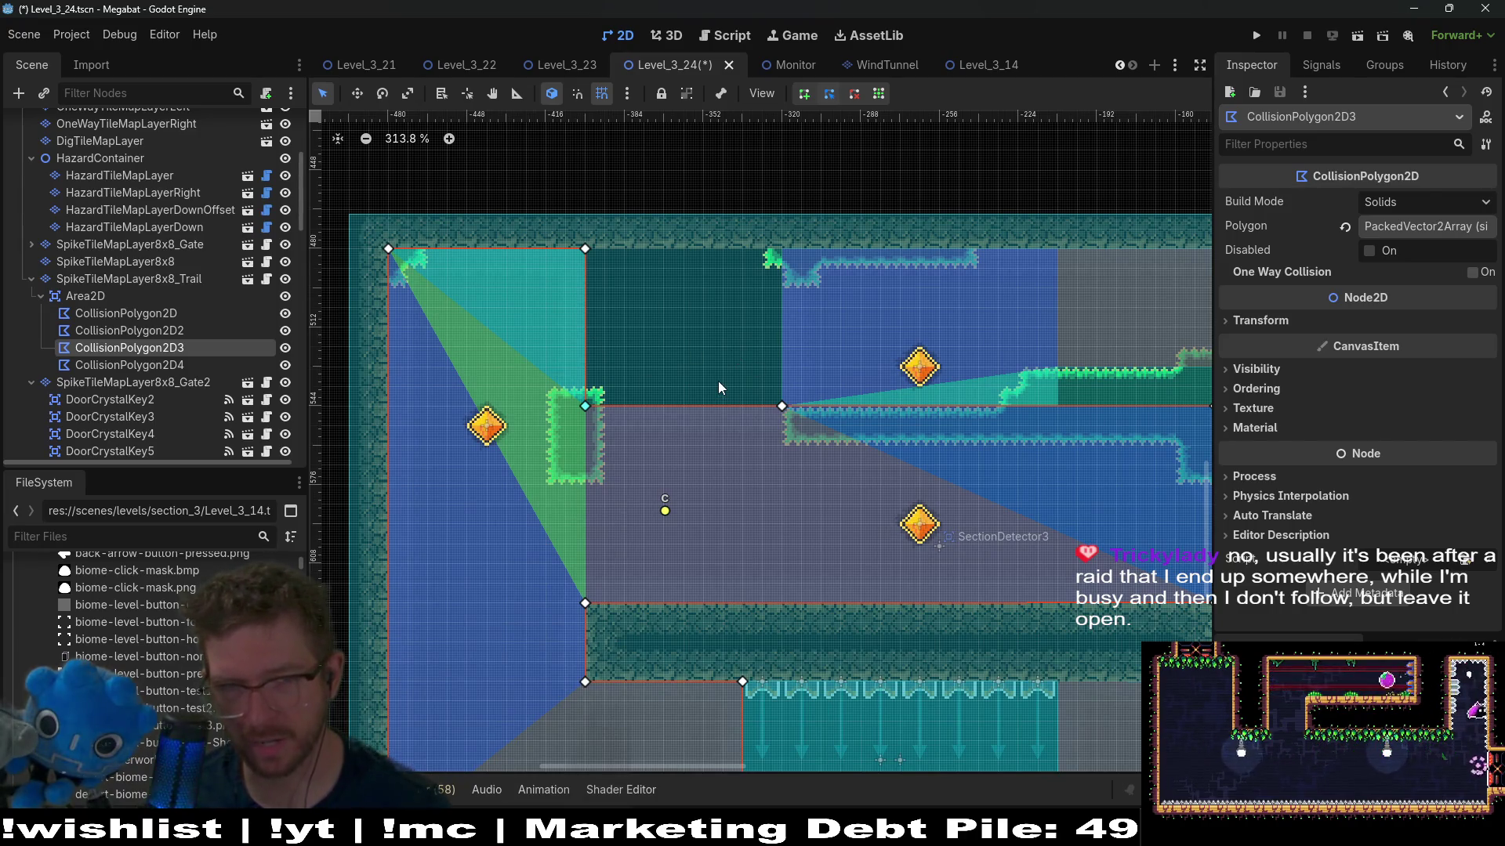
scroll(176, 303, up, 5)
Step: Paint a row of Spikes along the ledge on HazardTileMapLayer, then save and run the scene
click(174, 302)
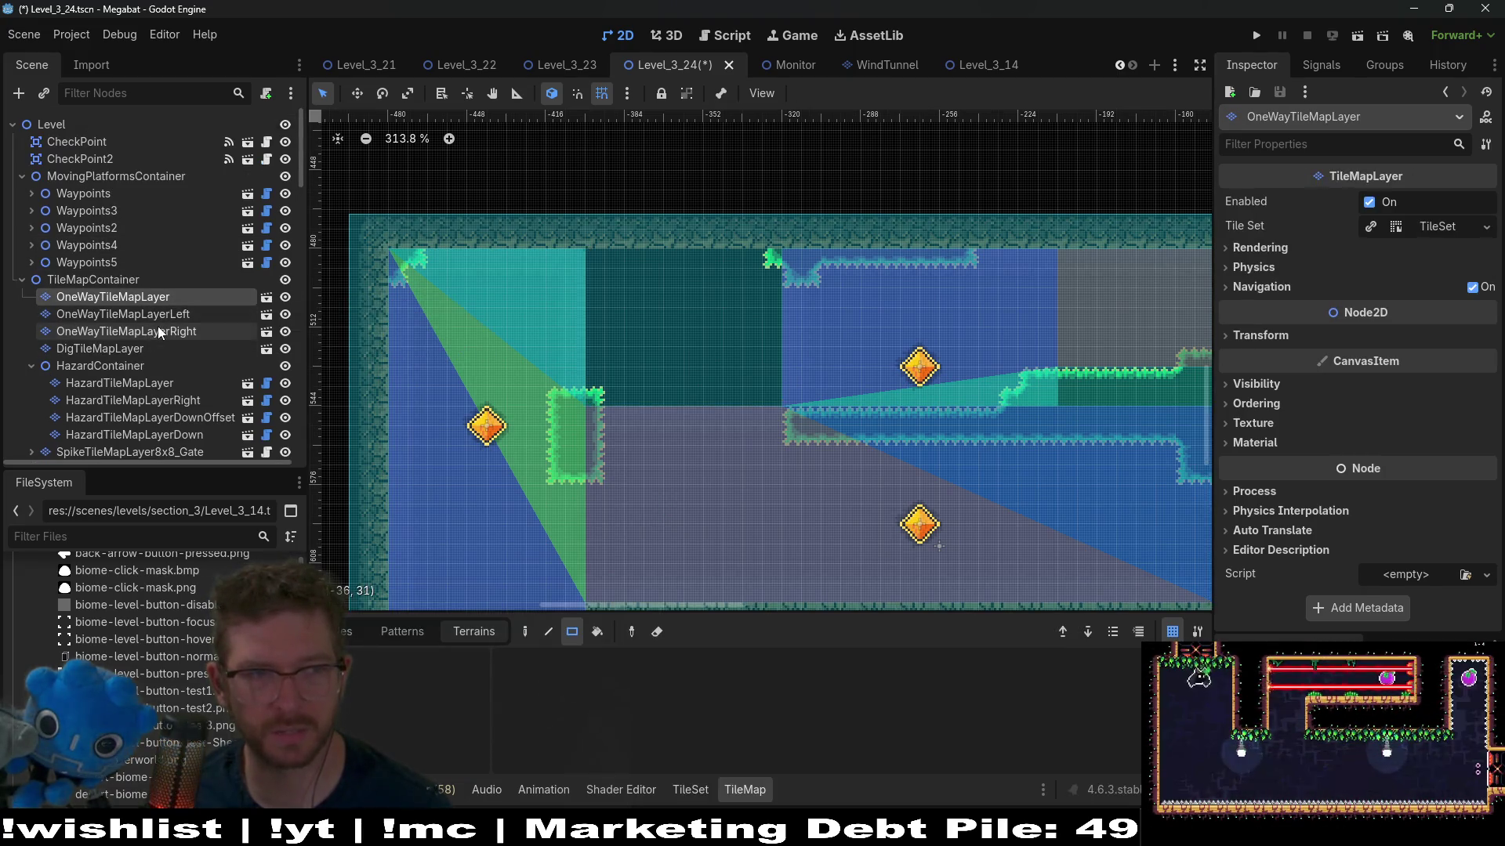
scroll(159, 333, down, 3)
click(155, 259)
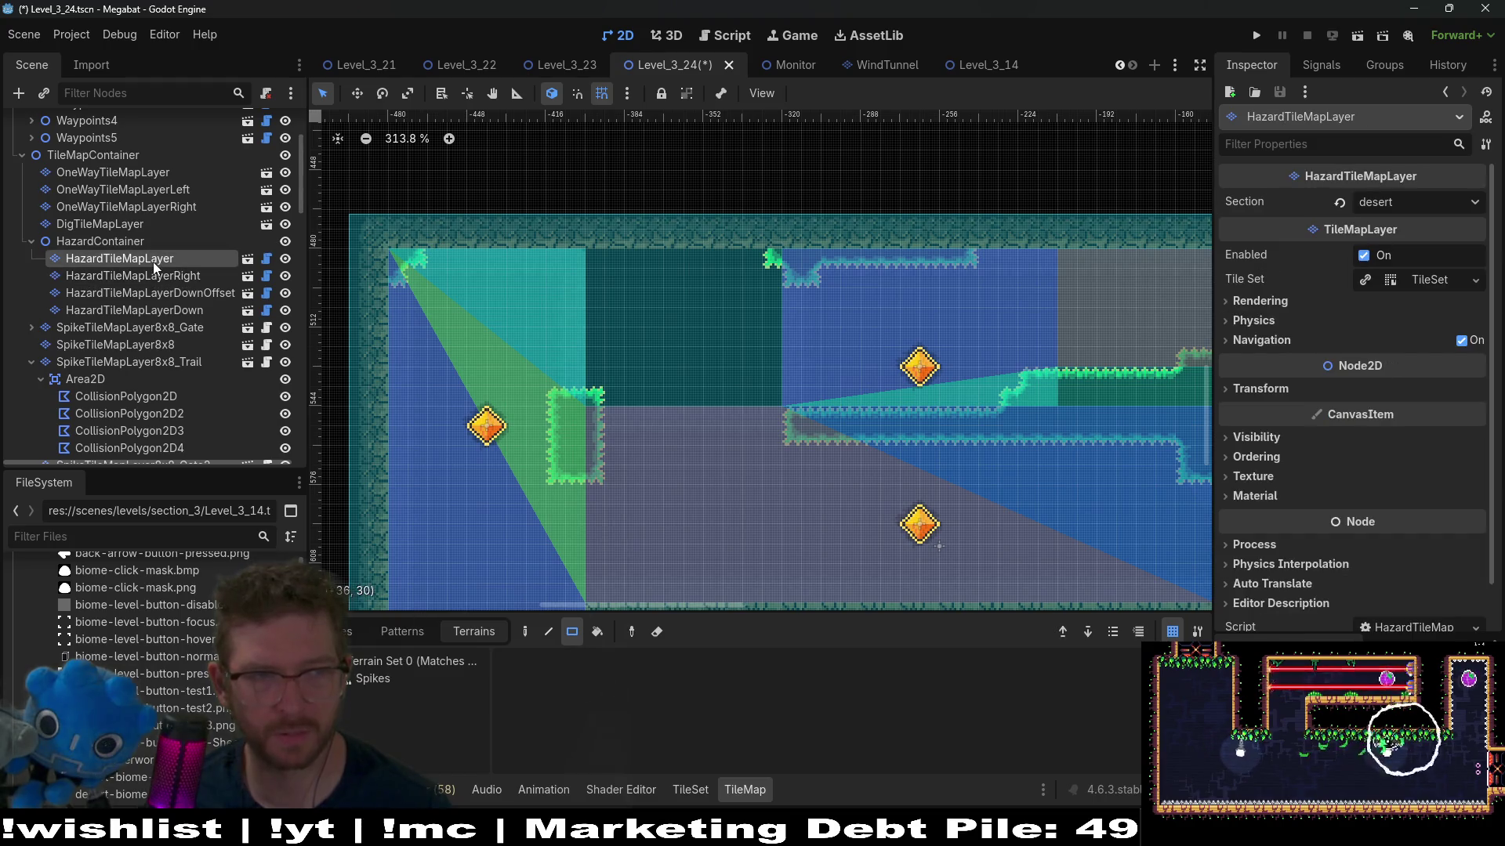
click(373, 676)
drag(601, 403, 780, 402)
scroll(997, 439, down, 3)
scroll(964, 340, down, 2)
click(1362, 36)
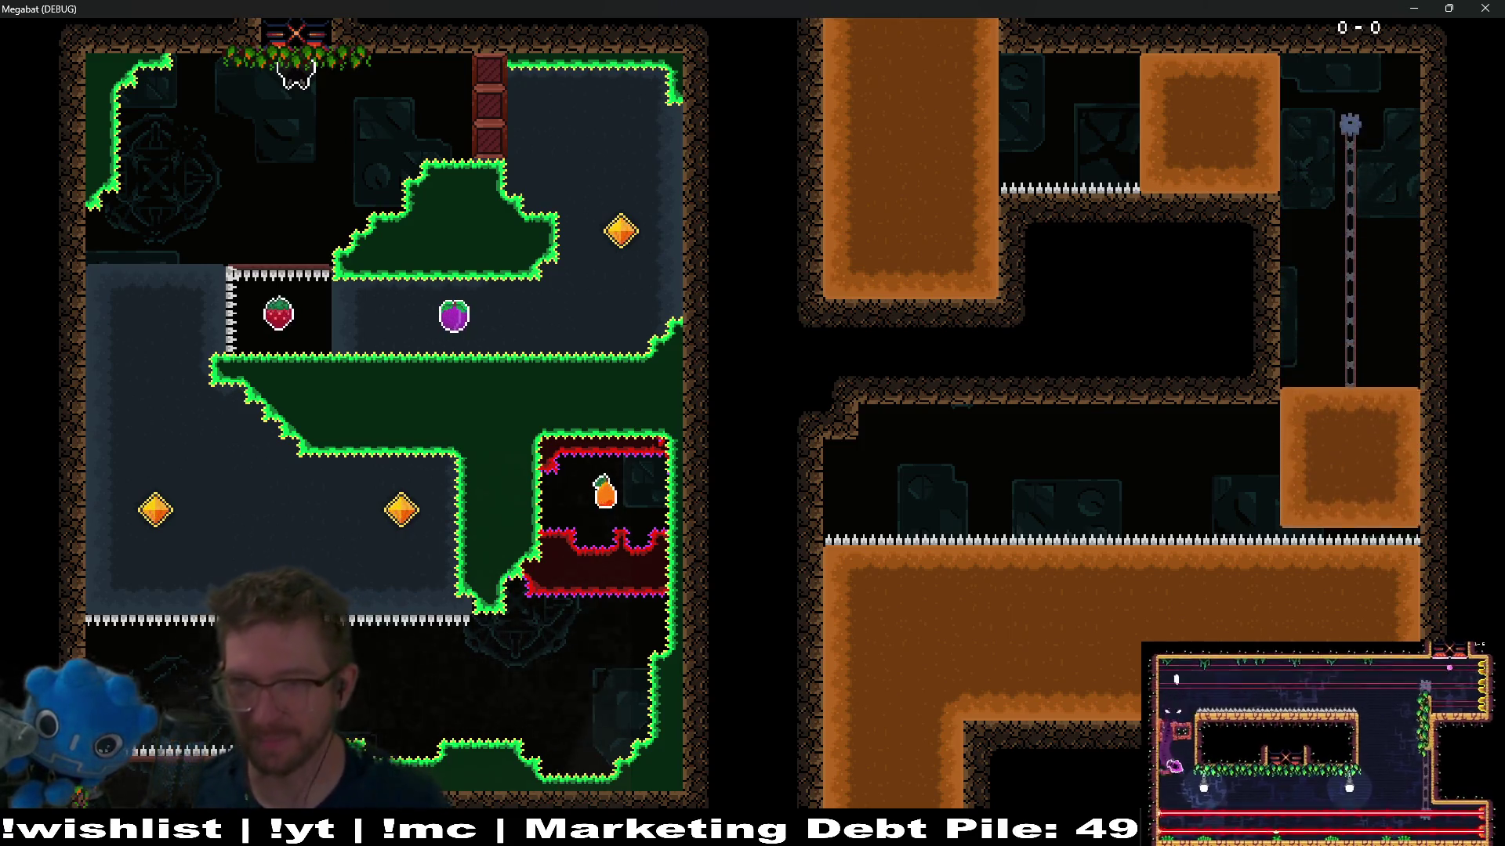
Step: Fly and tunnel the bat through the dig-sand room, then continue into the room with four orange diamonds
key(Down)
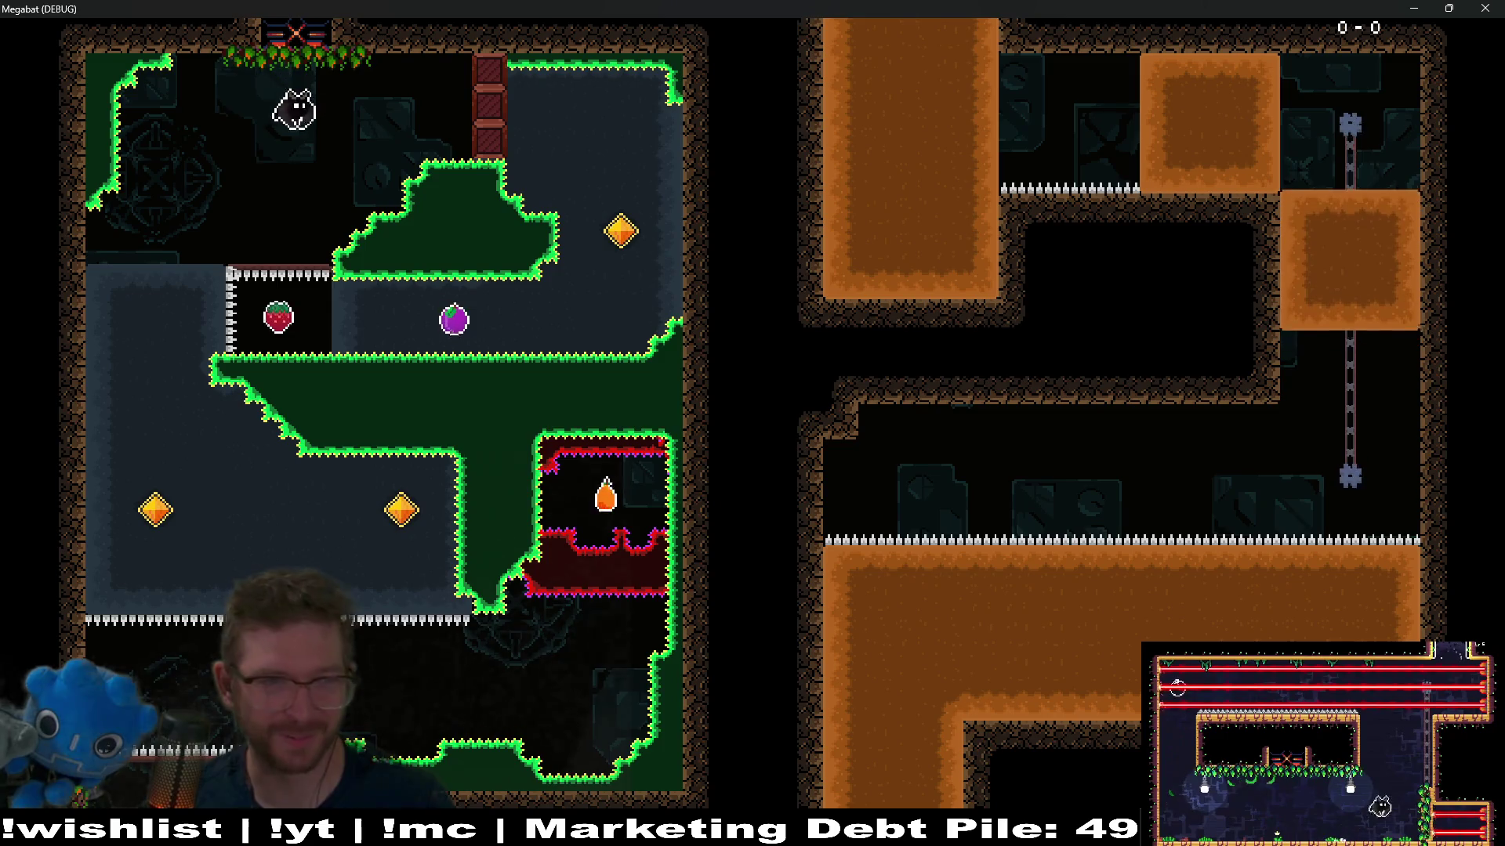
key(Right)
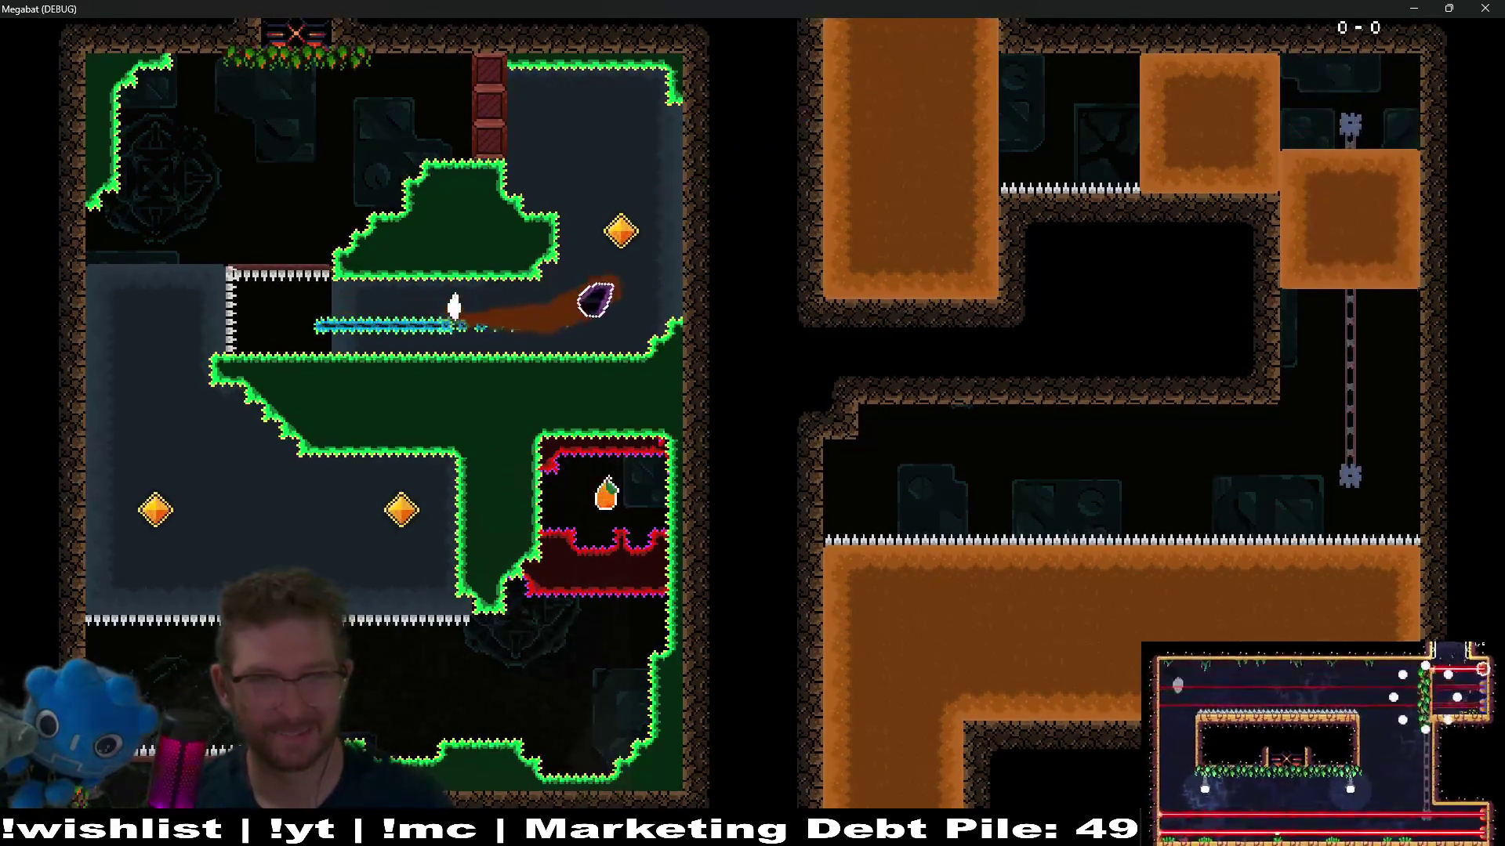
key(Up)
key(Left)
key(Down)
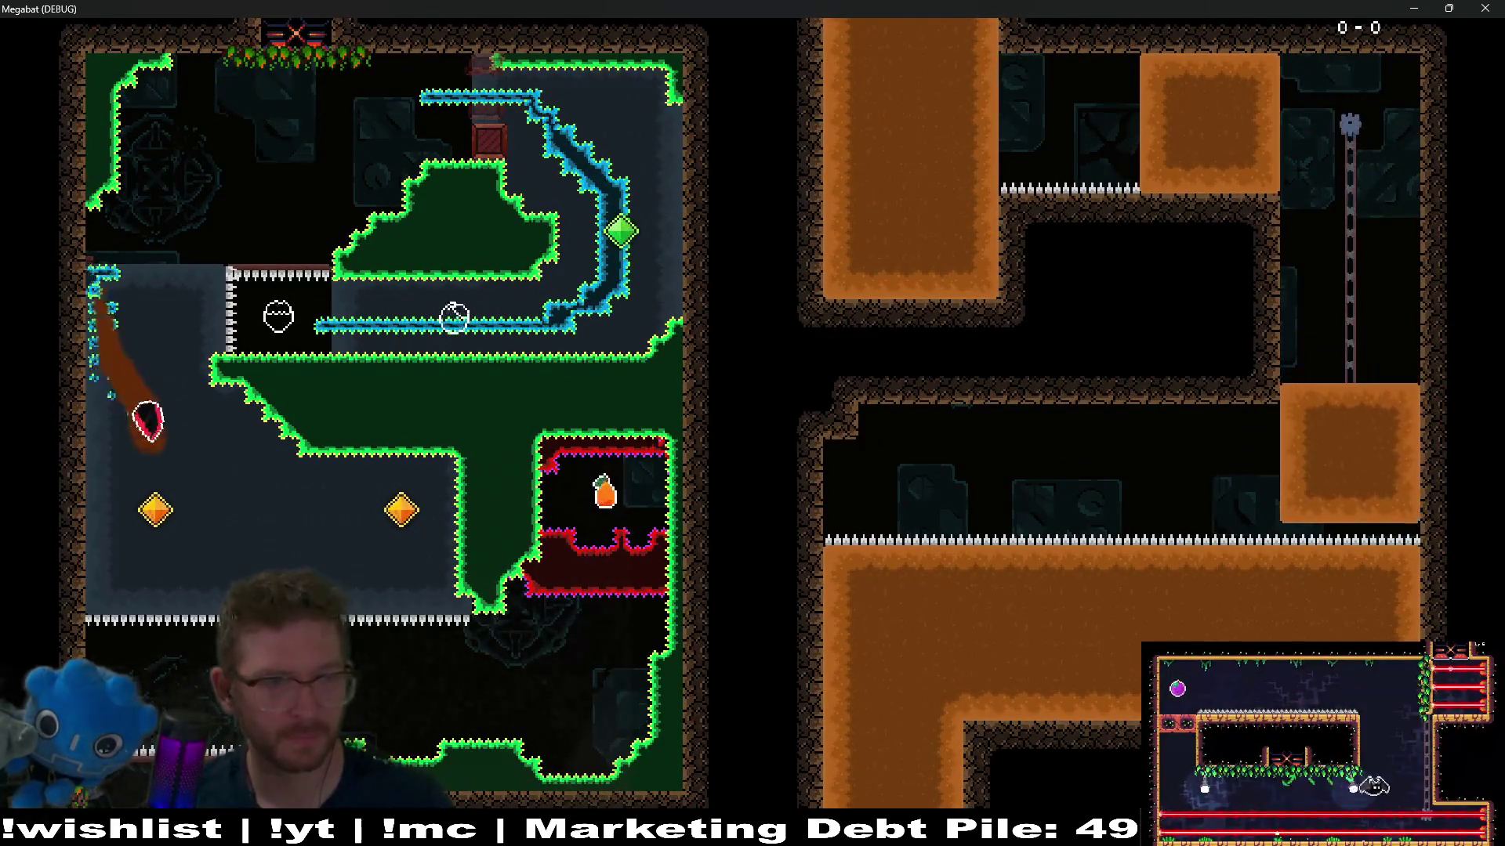
key(Right)
key(Down)
key(Right)
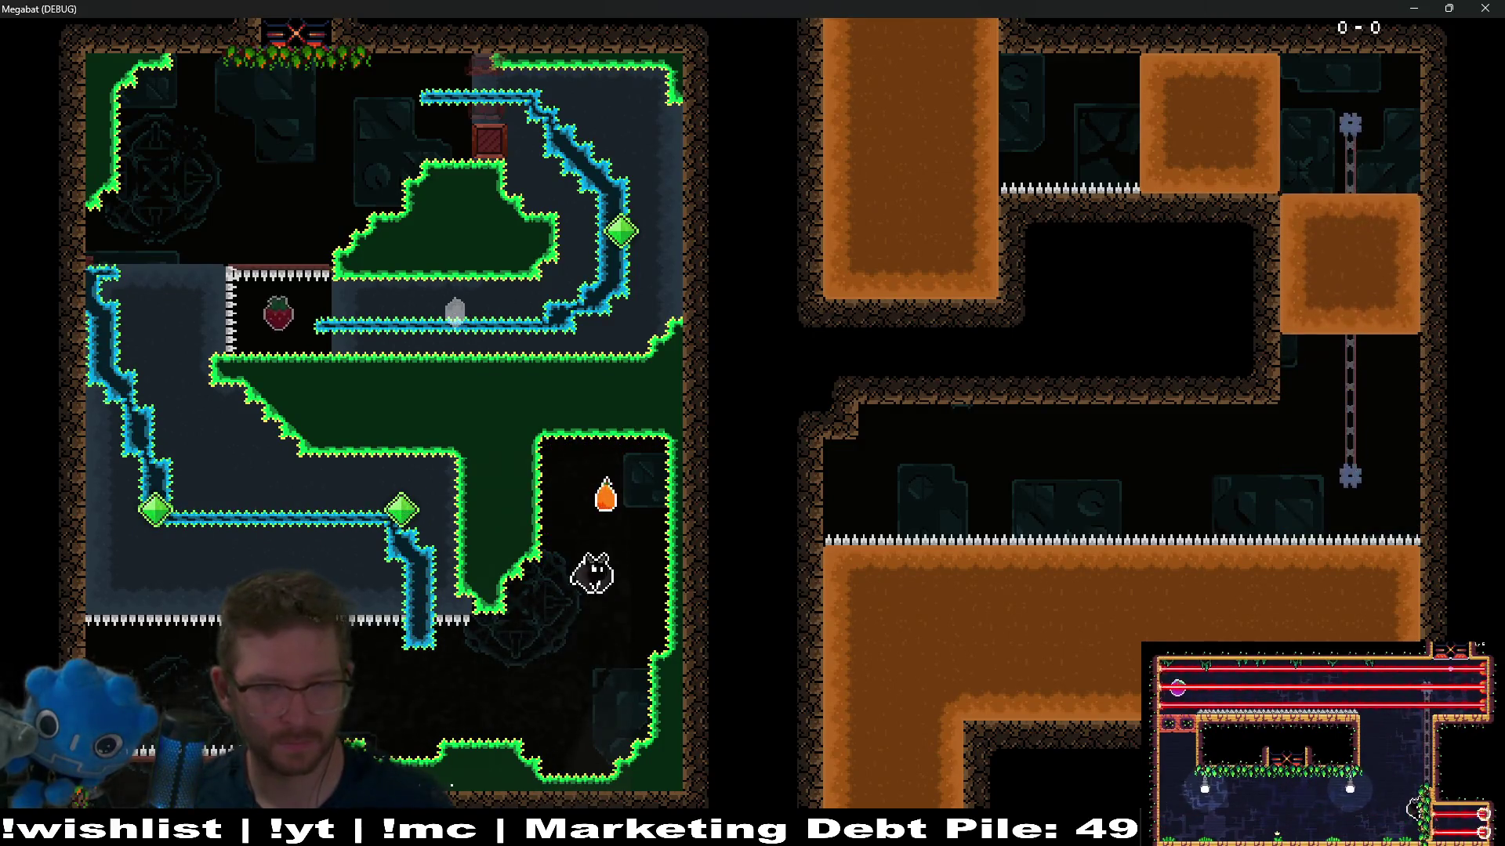
key(Down)
key(Left)
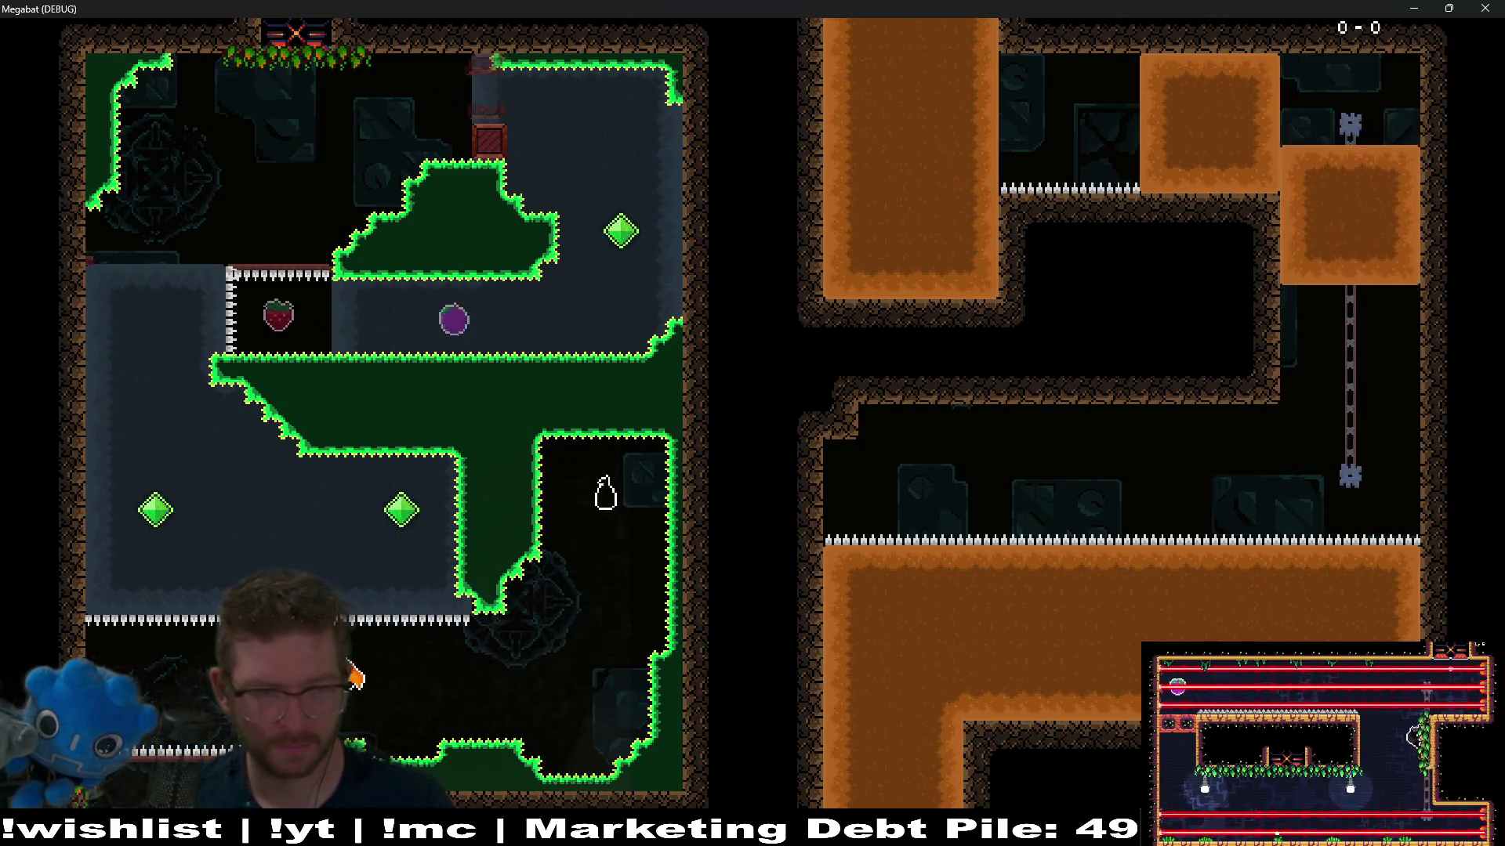
key(Right)
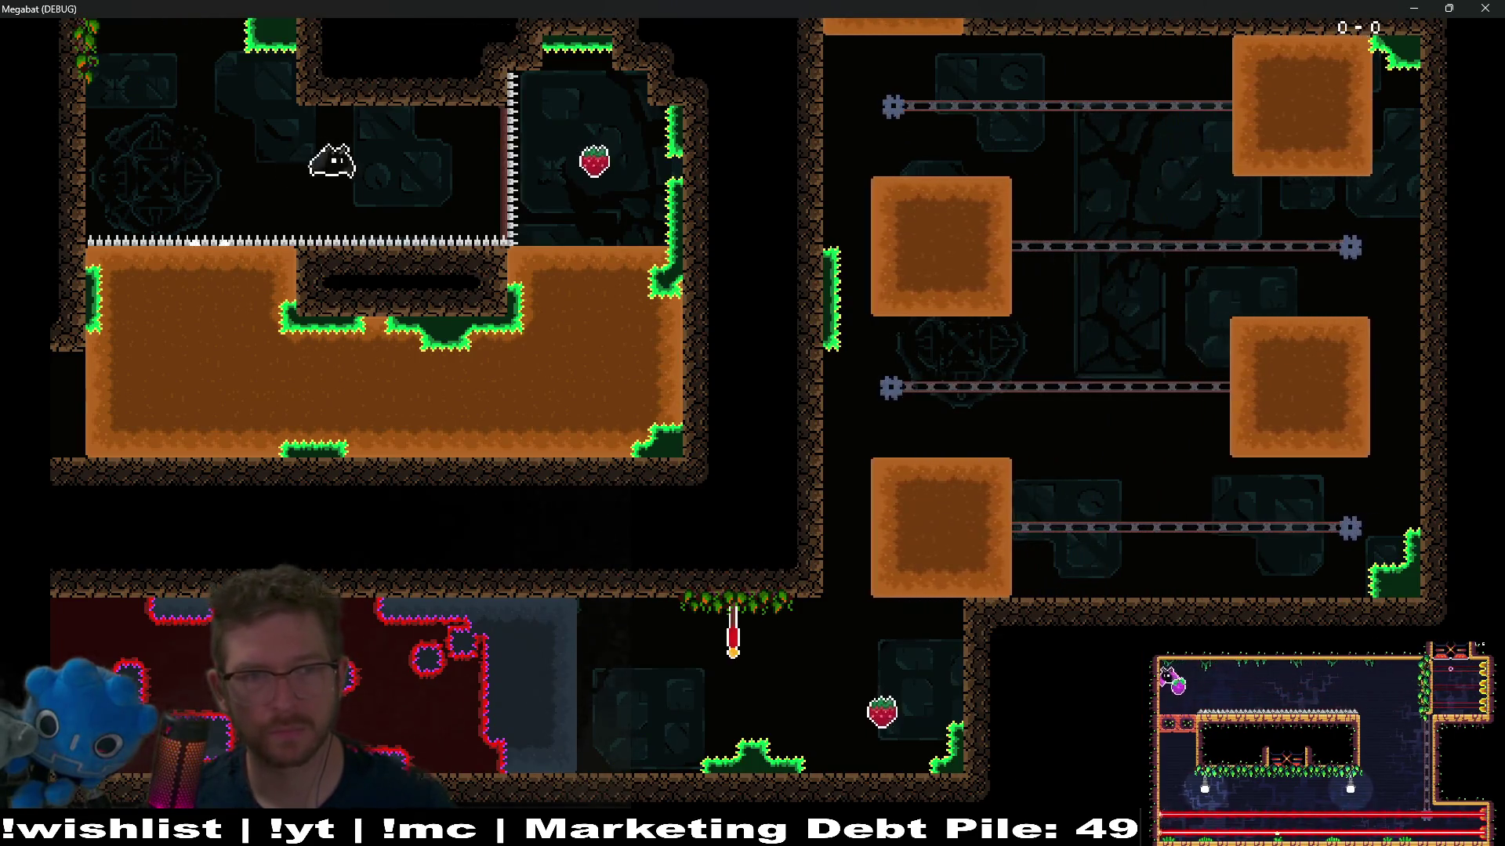
key(Down)
key(Left)
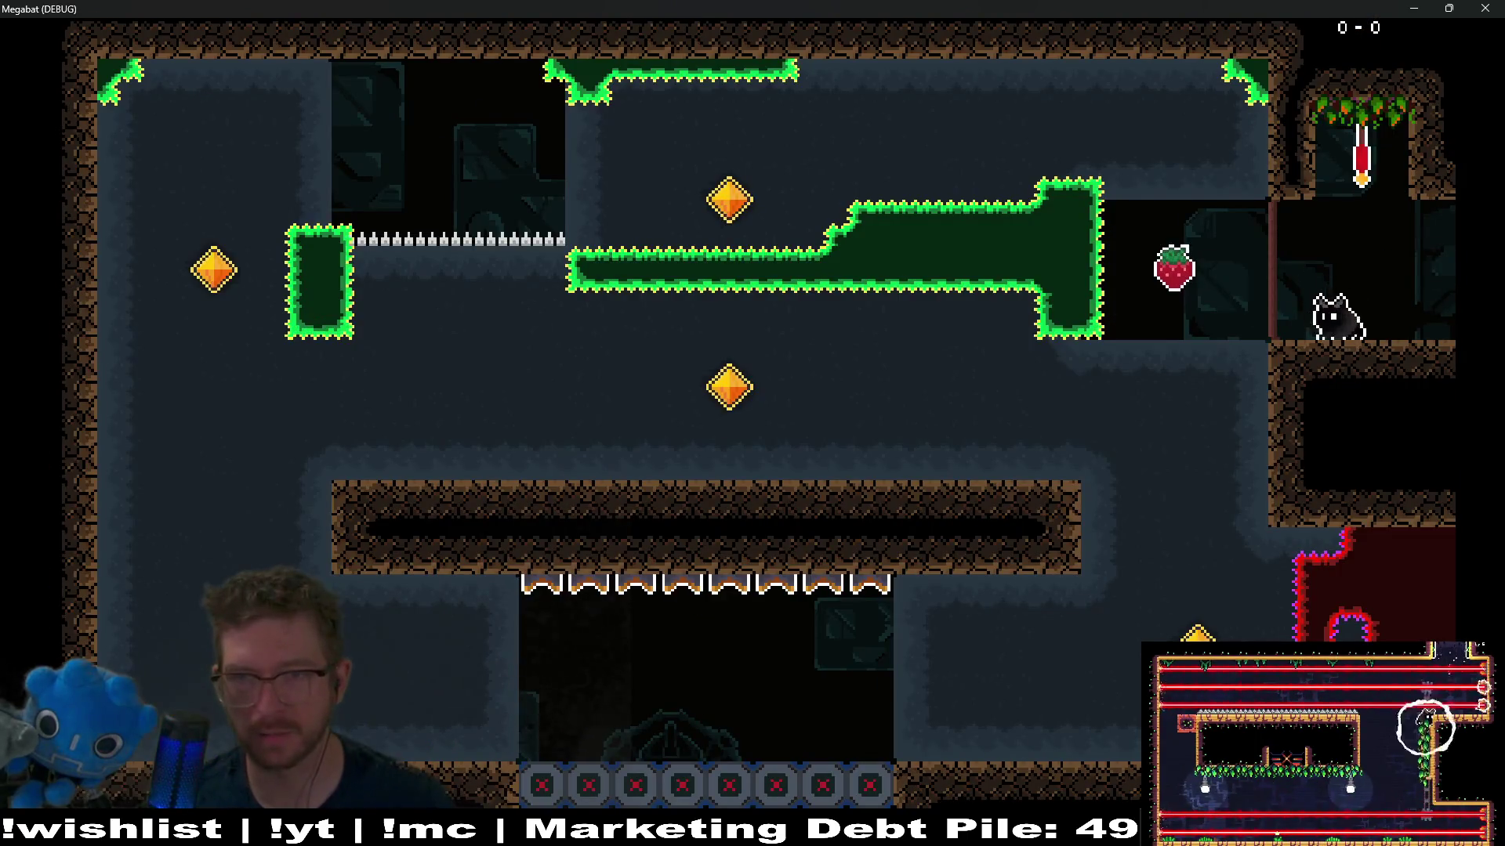
Step: Tunnel the bat along the bottom and up the left side, looping around the left gem
key(Left)
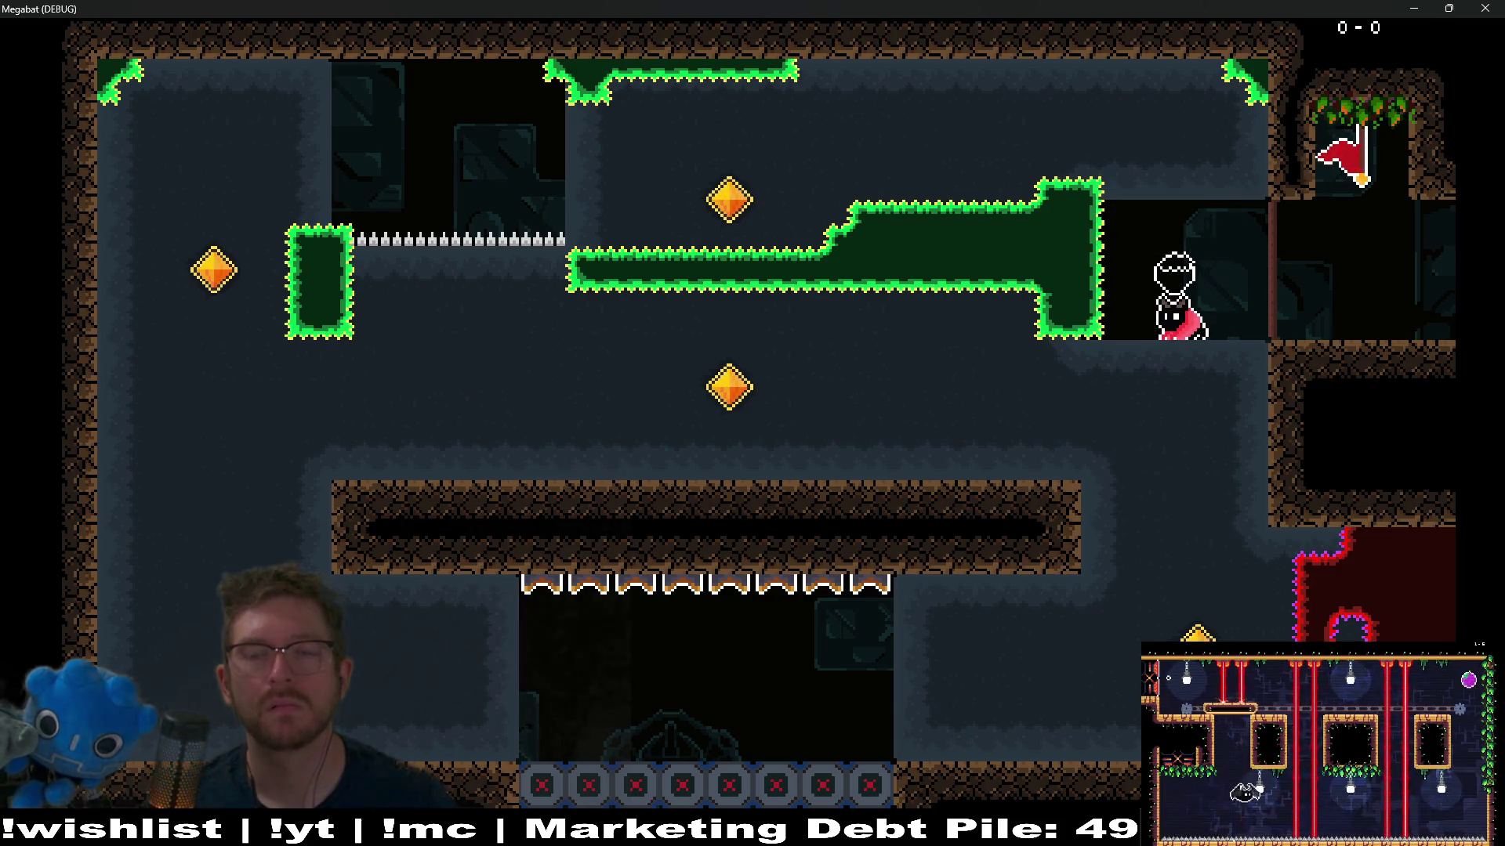
key(Down)
key(Left)
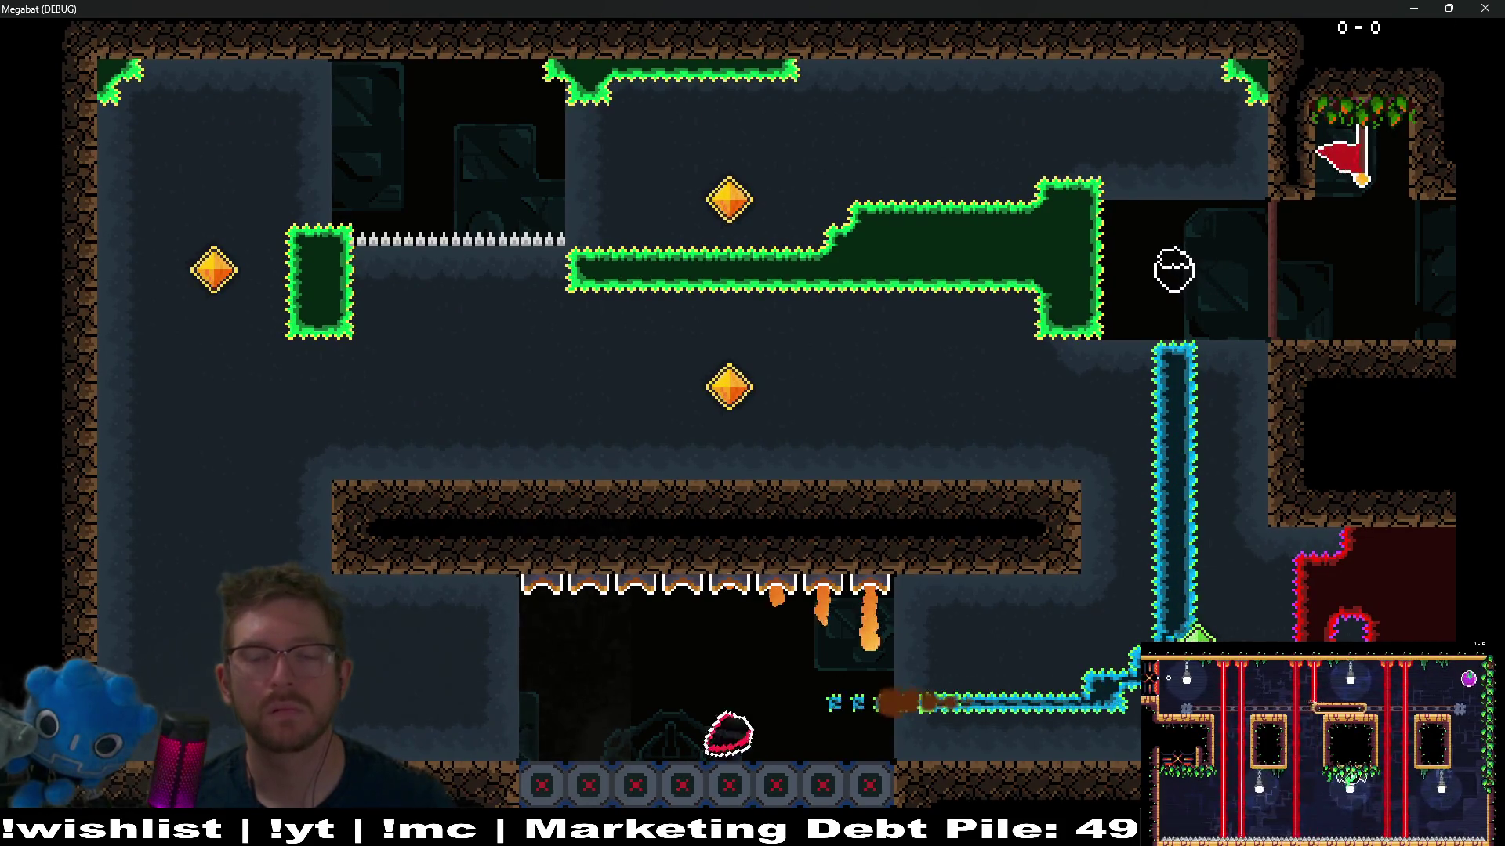
key(Up)
key(Right)
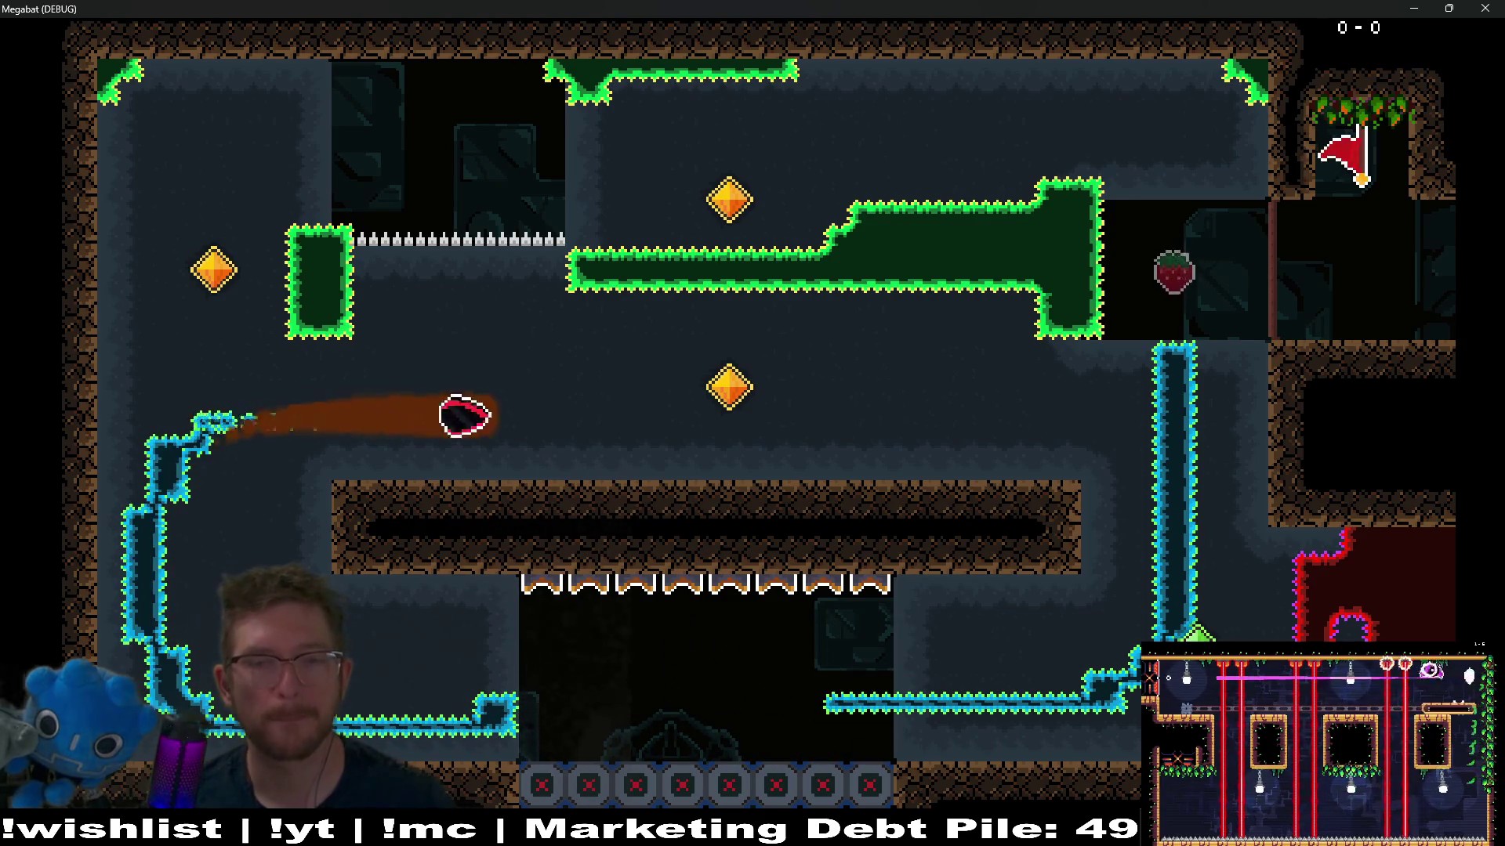
key(Up)
key(Left)
key(Up)
key(Down)
key(Right)
key(Up)
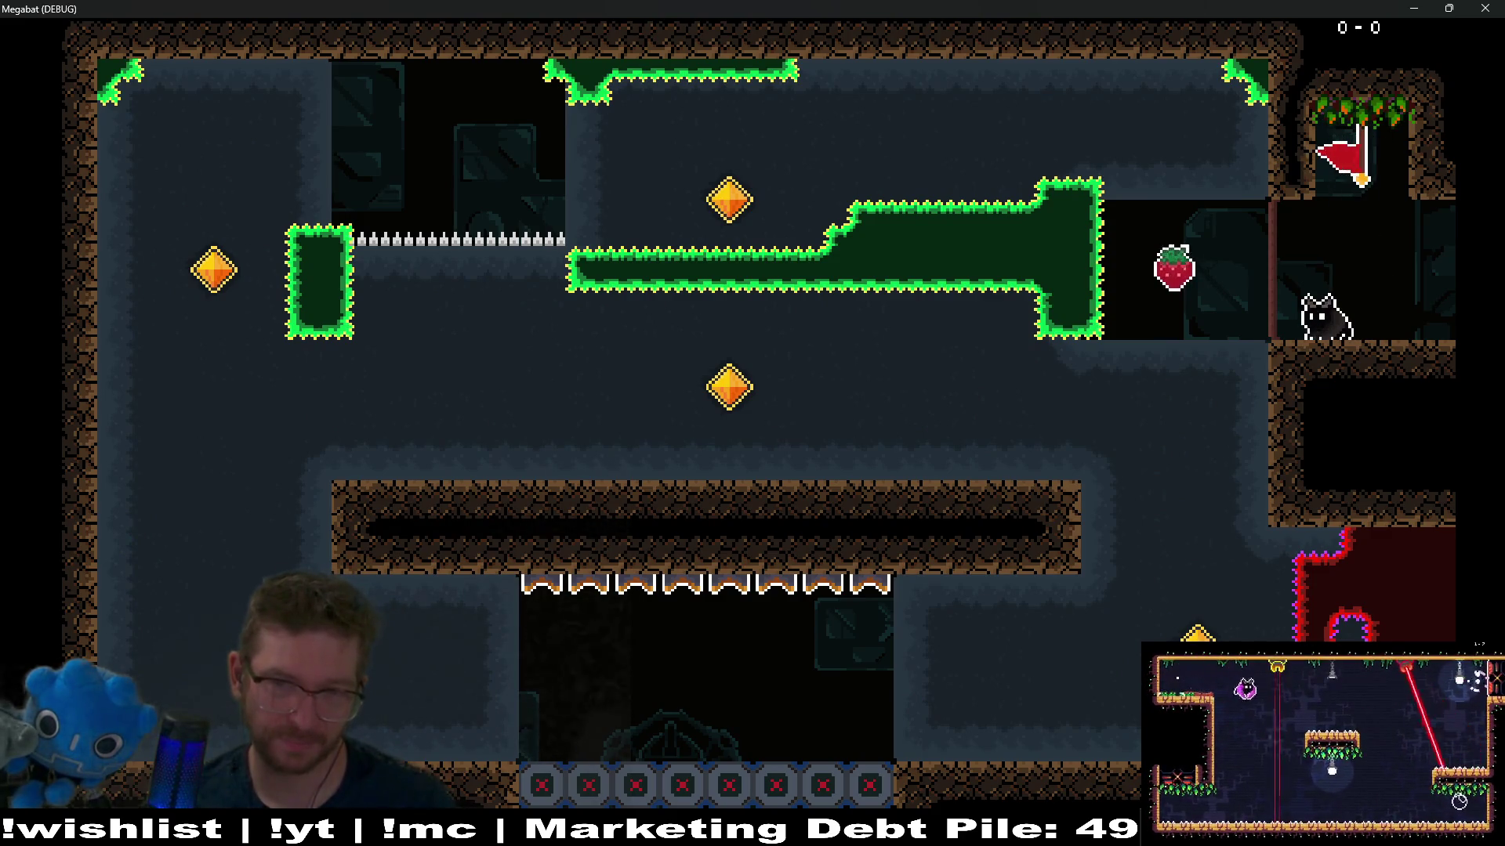
Step: Fly the bat up the left wall and along the top, then dash down-left from the ledge
key(Left)
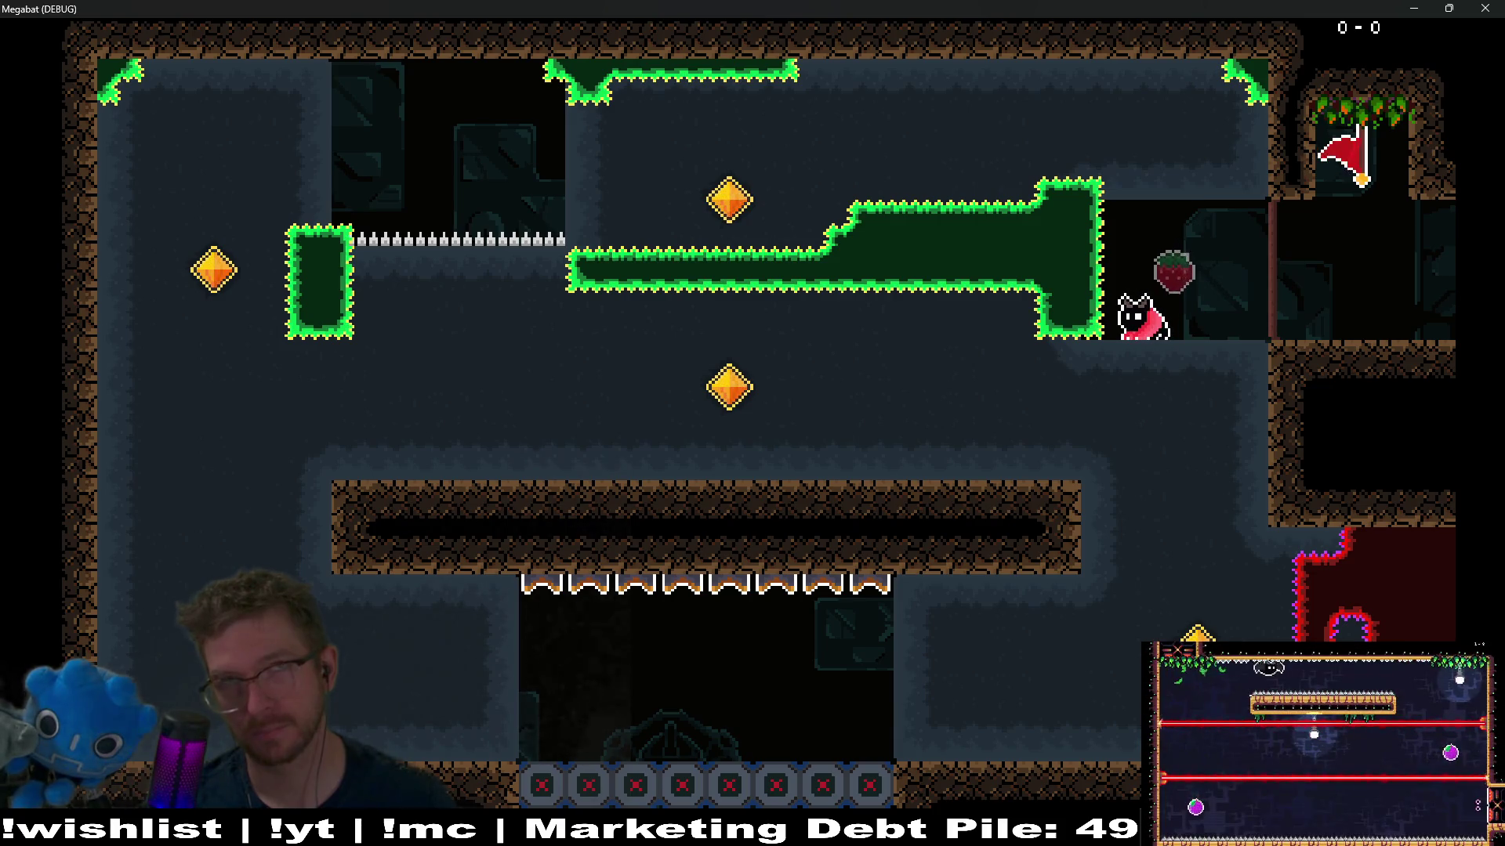
key(Left)
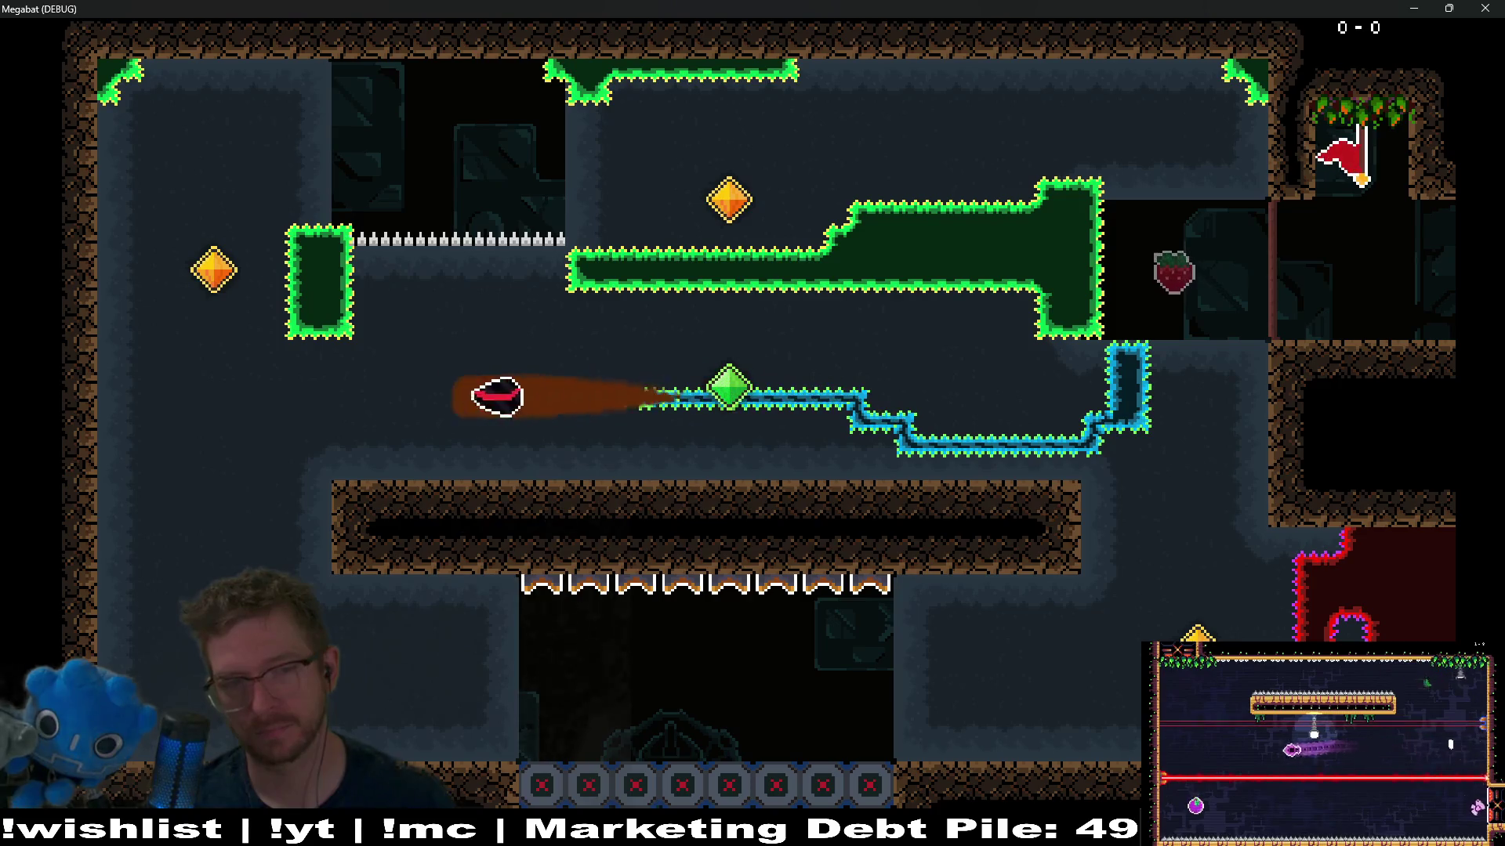
key(Up)
key(Right)
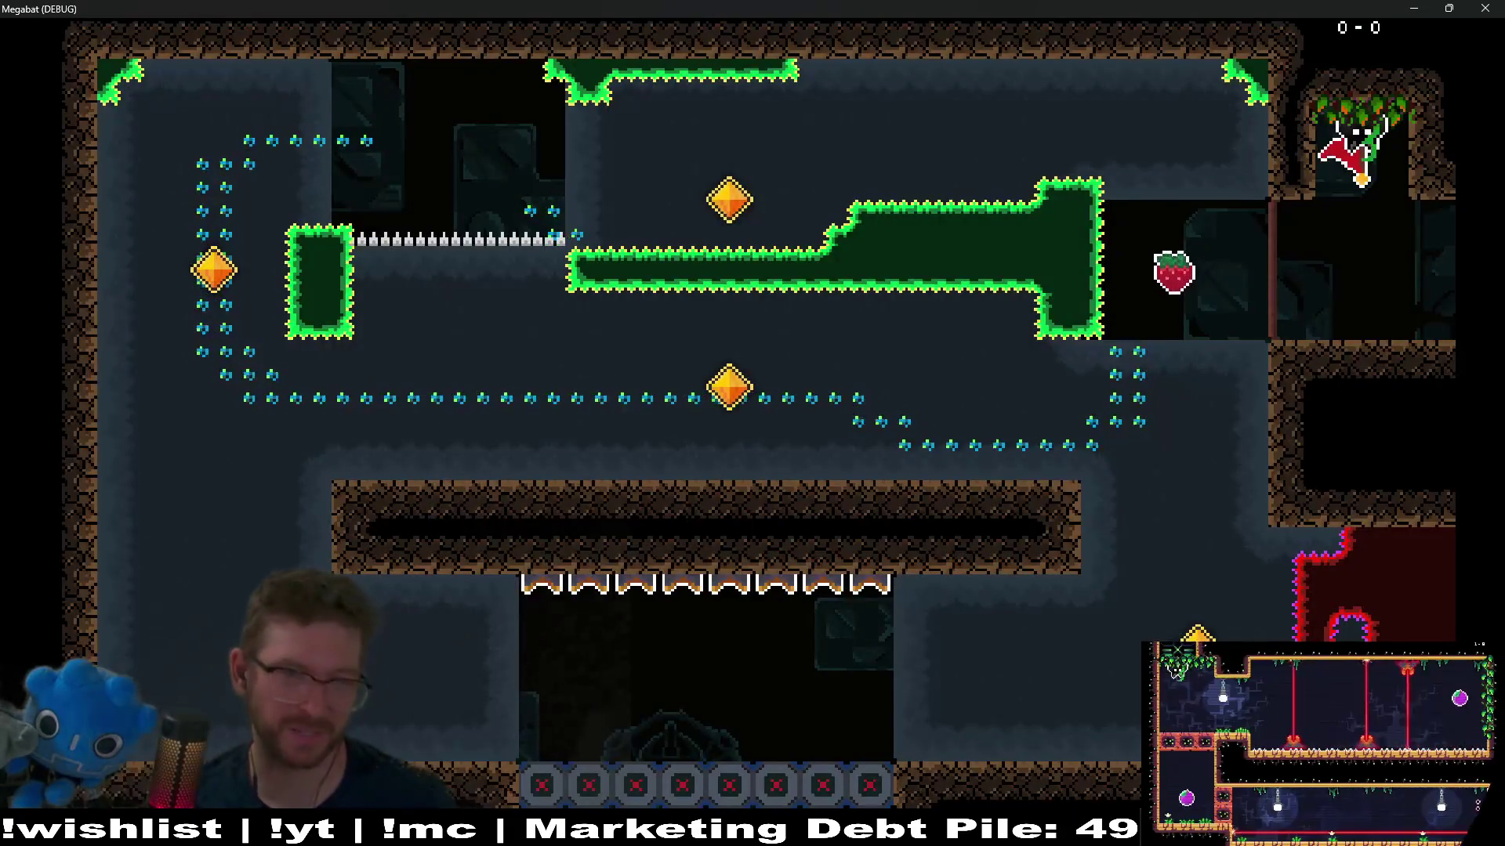
key(Left)
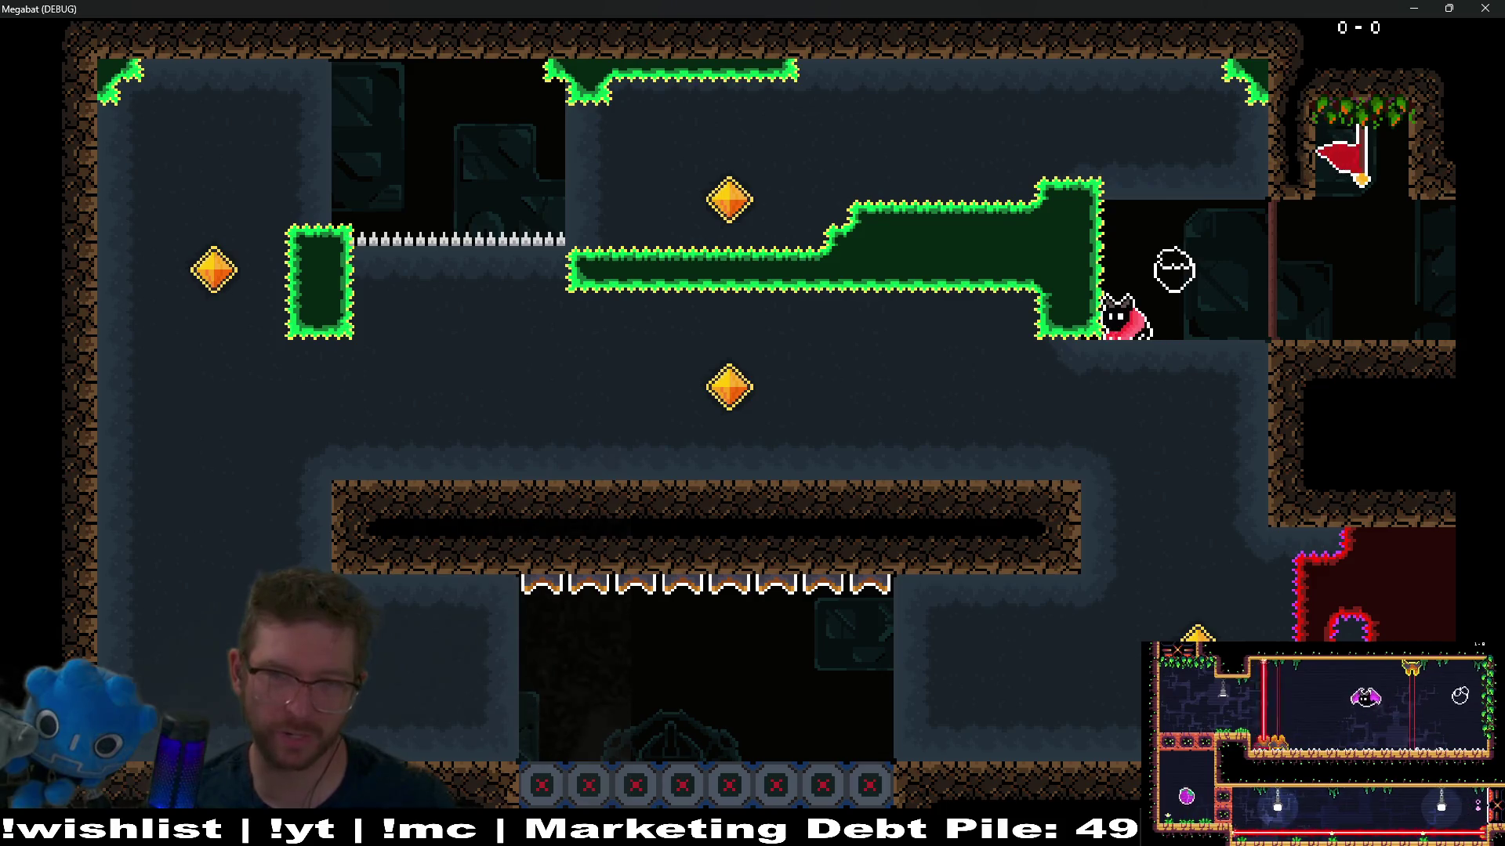
key(x)
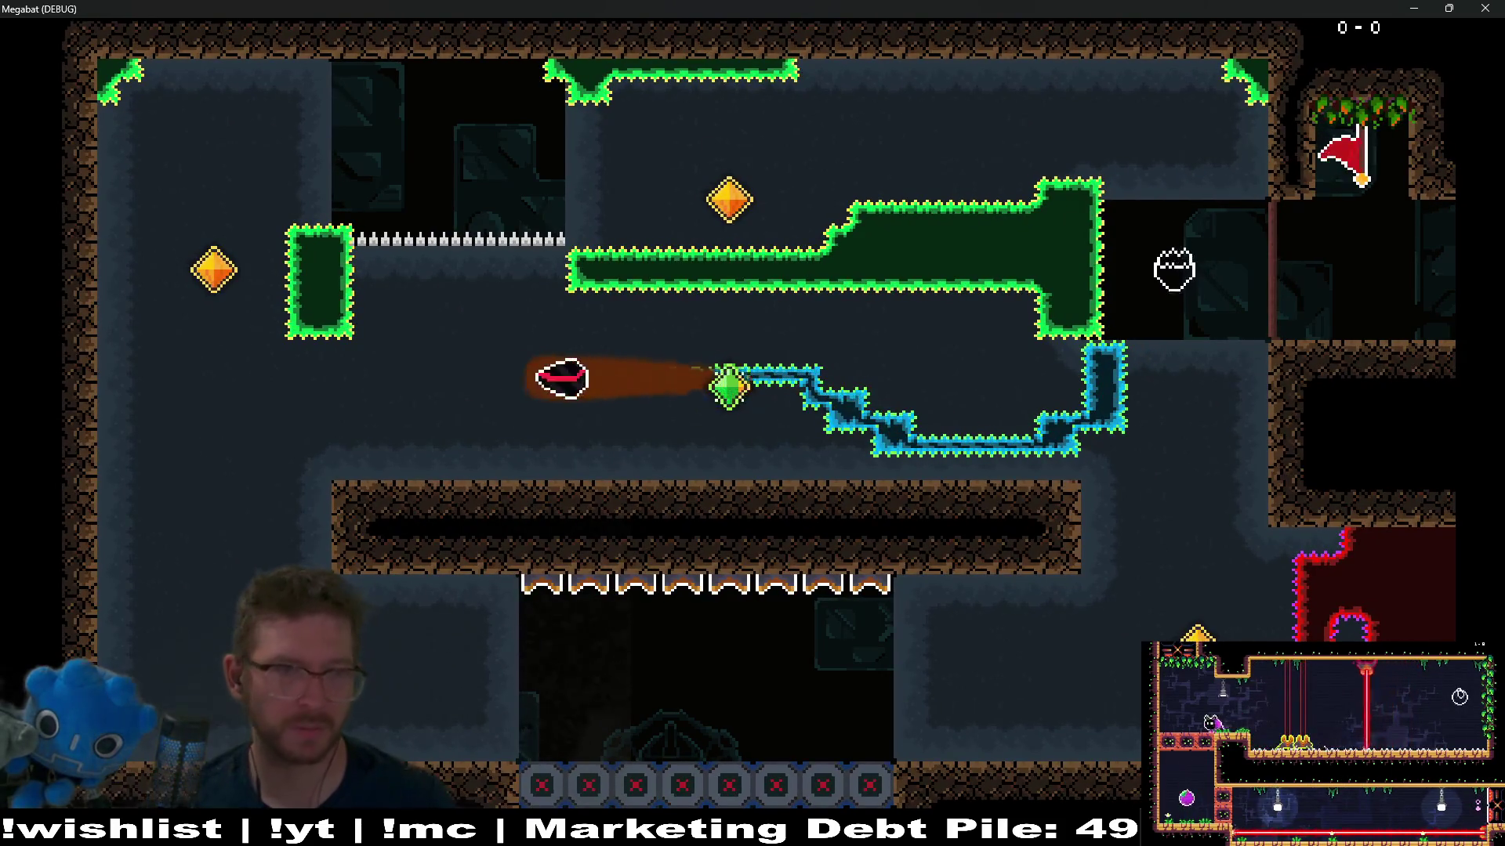
key(Up)
key(Right)
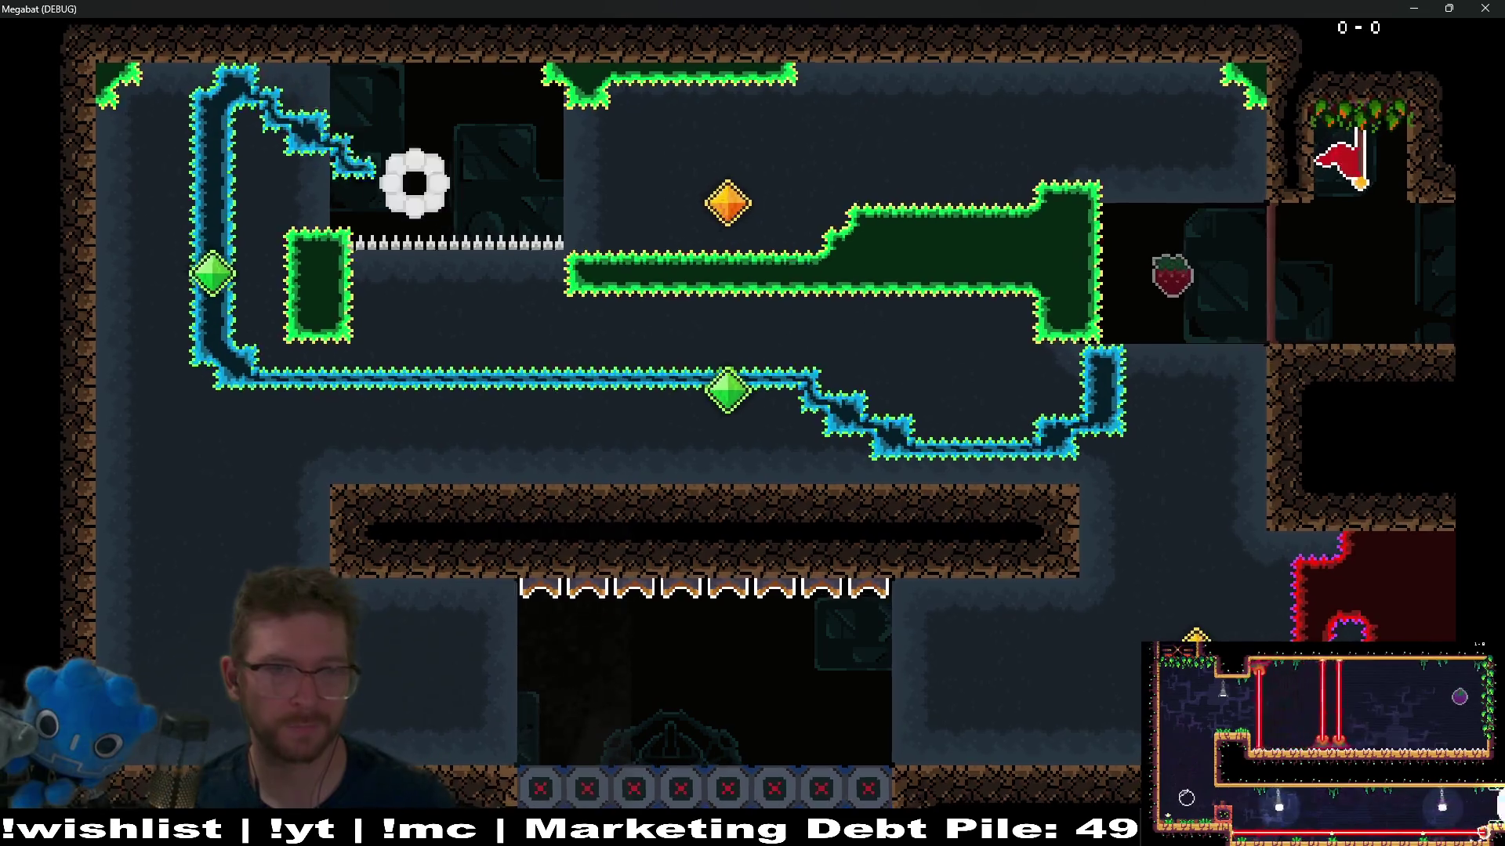
Step: After respawning, fly the bat along the lower corridor and dash left beneath the ledge
key(Left)
key(Down)
key(Left)
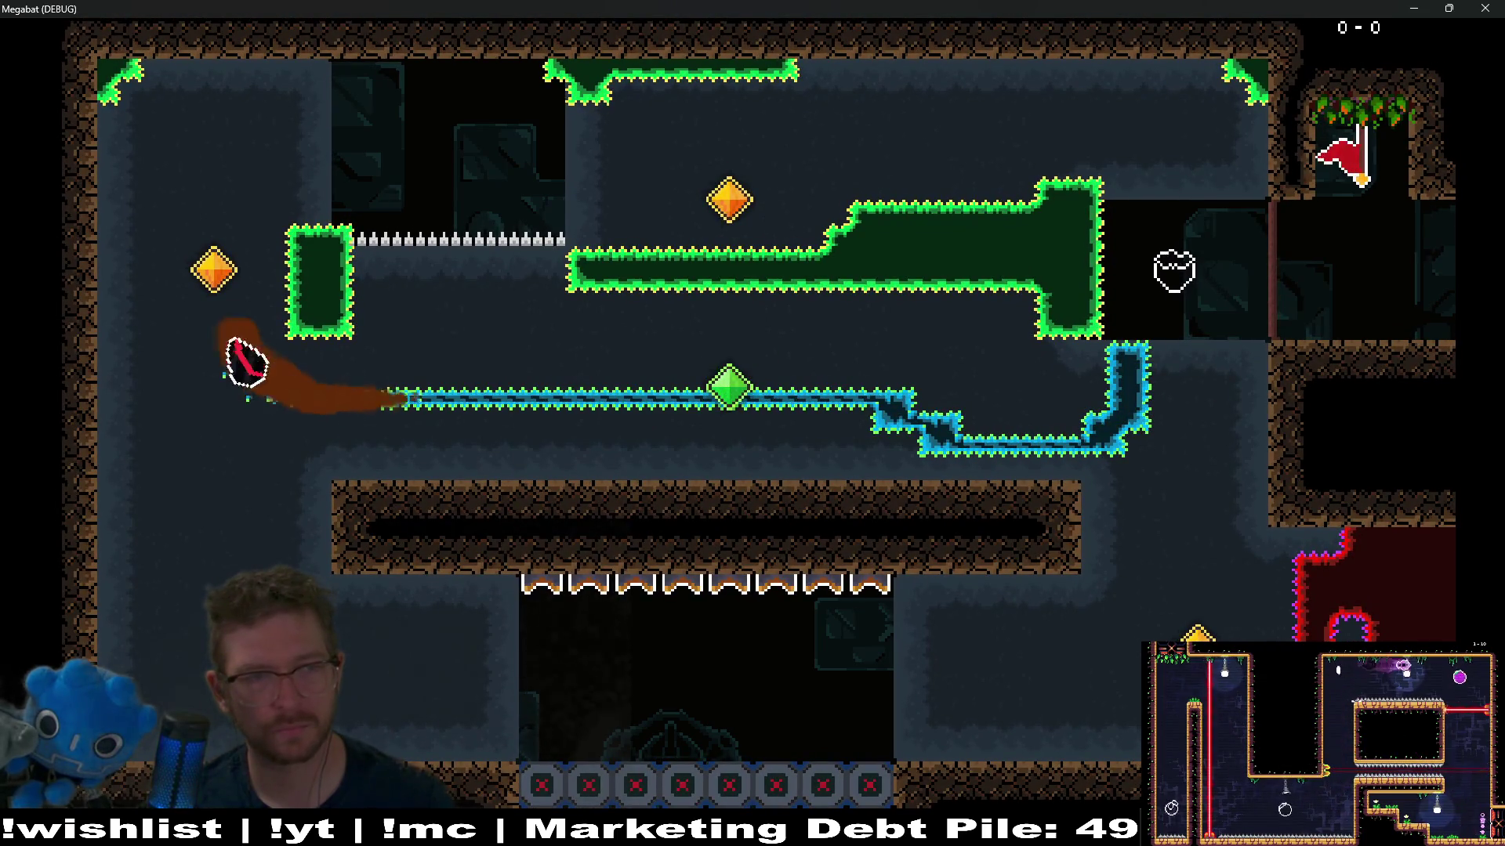
key(Up)
key(Right)
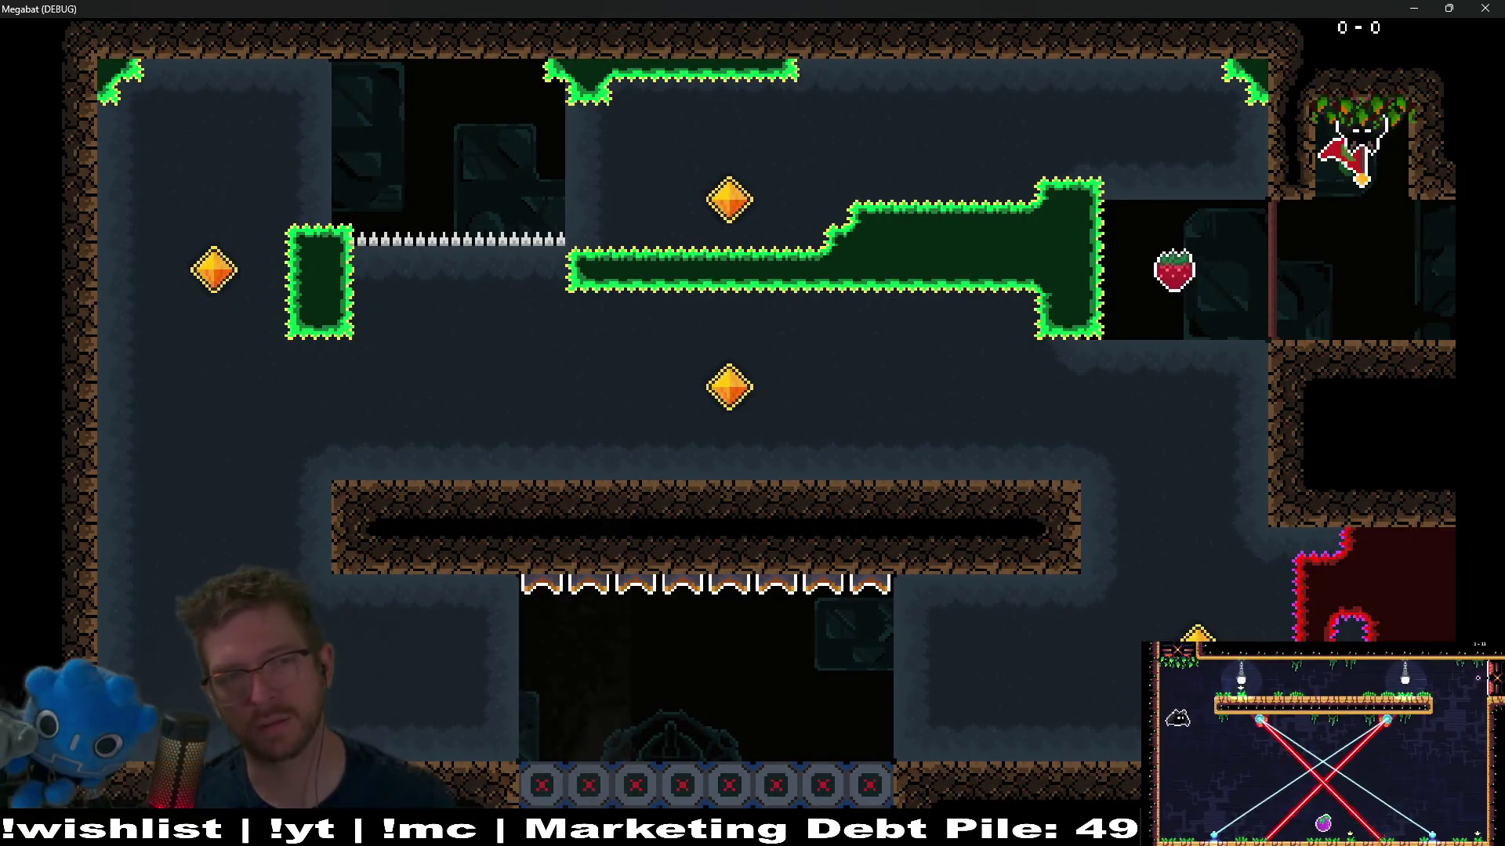
key(Down)
key(Left)
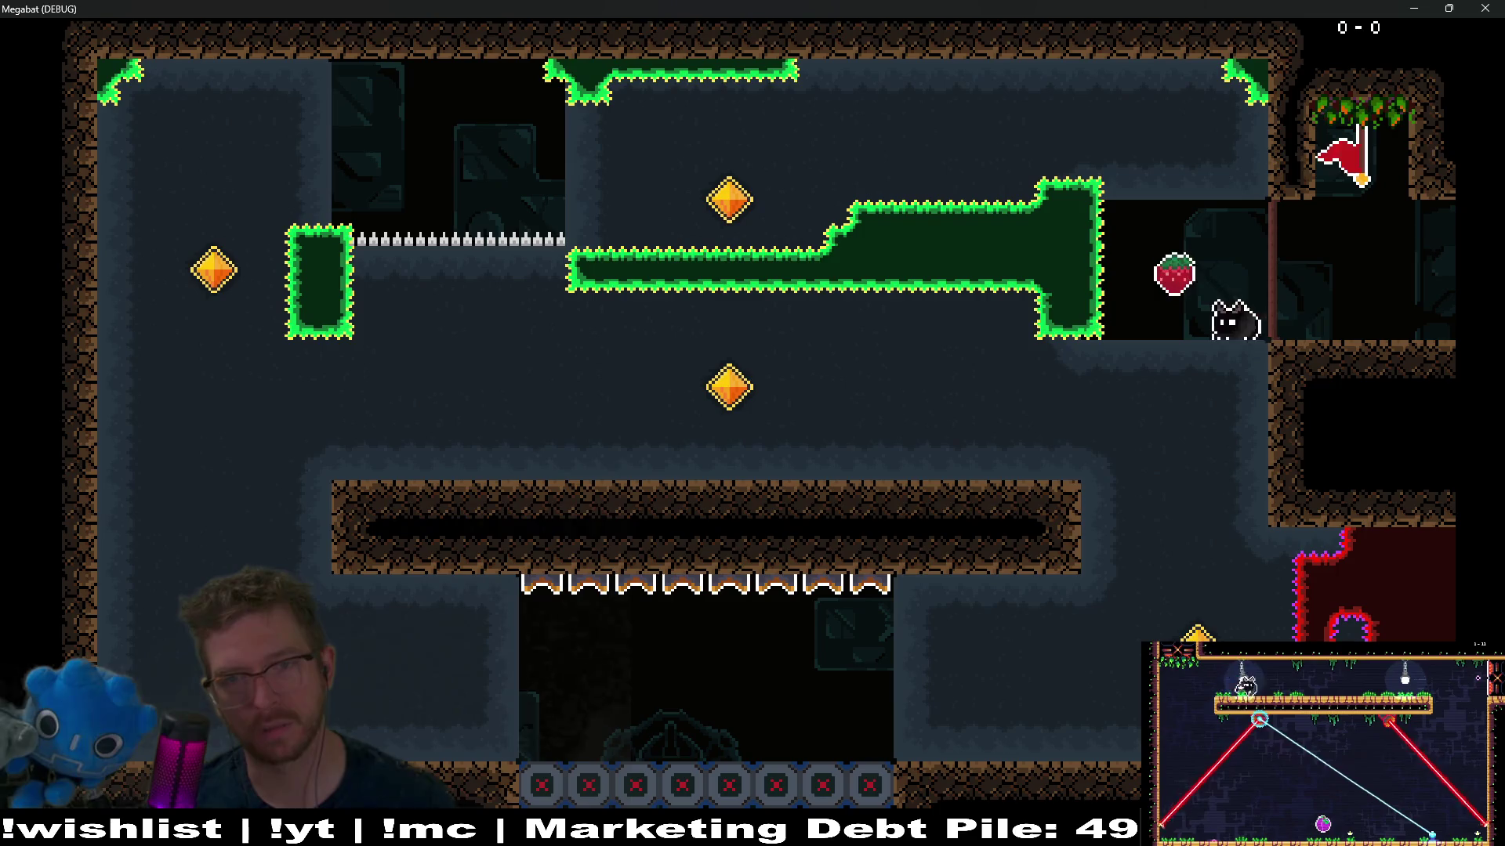
key(Down)
key(Left)
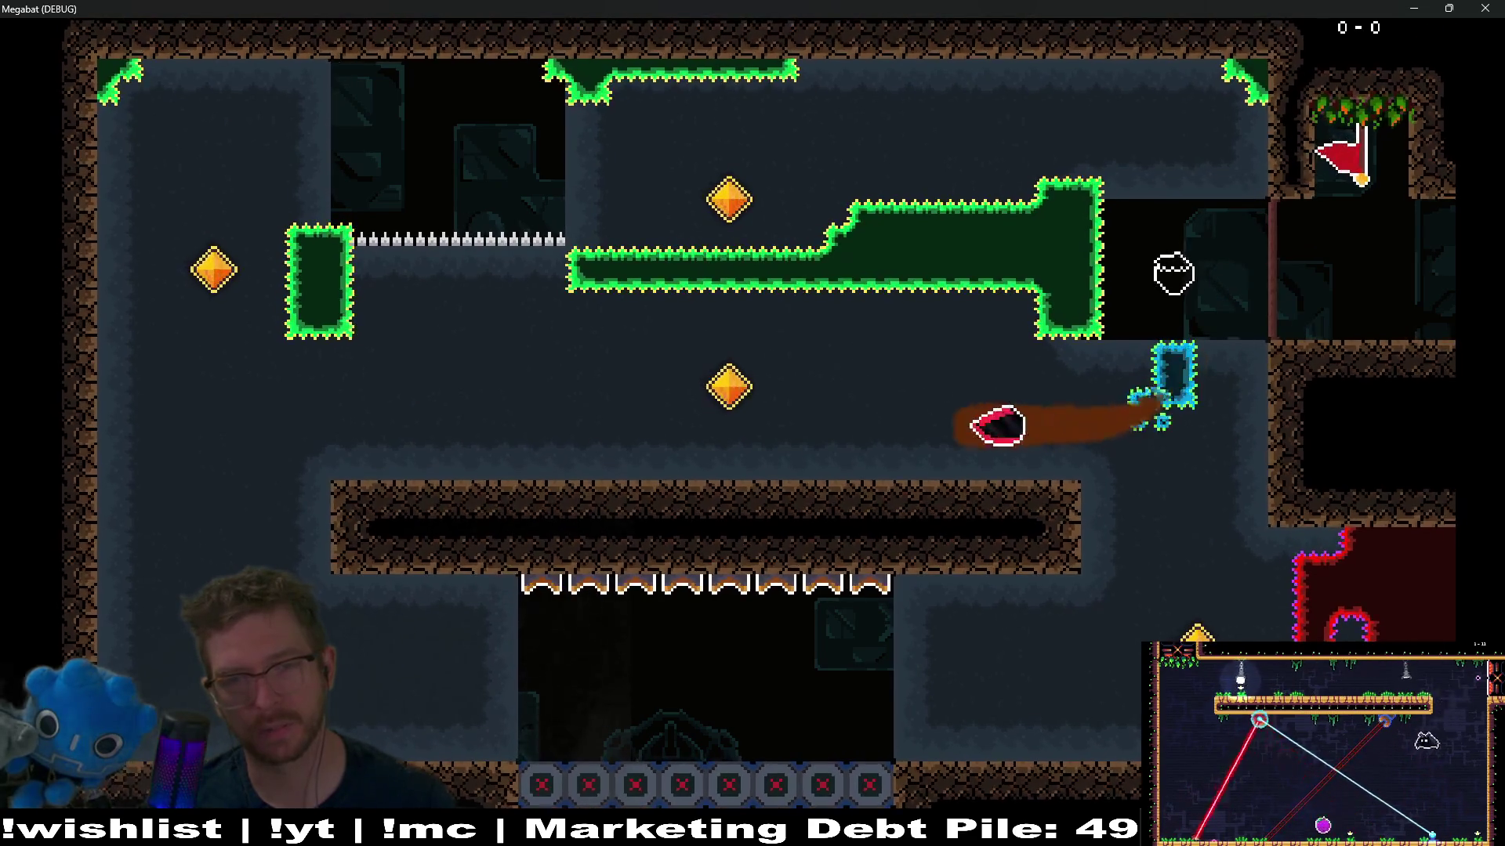
Step: Guide the bat through the left and top gems and the corridors, then close the game with F8
key(Up)
key(Right)
key(Down)
key(Up)
key(Down)
key(Right)
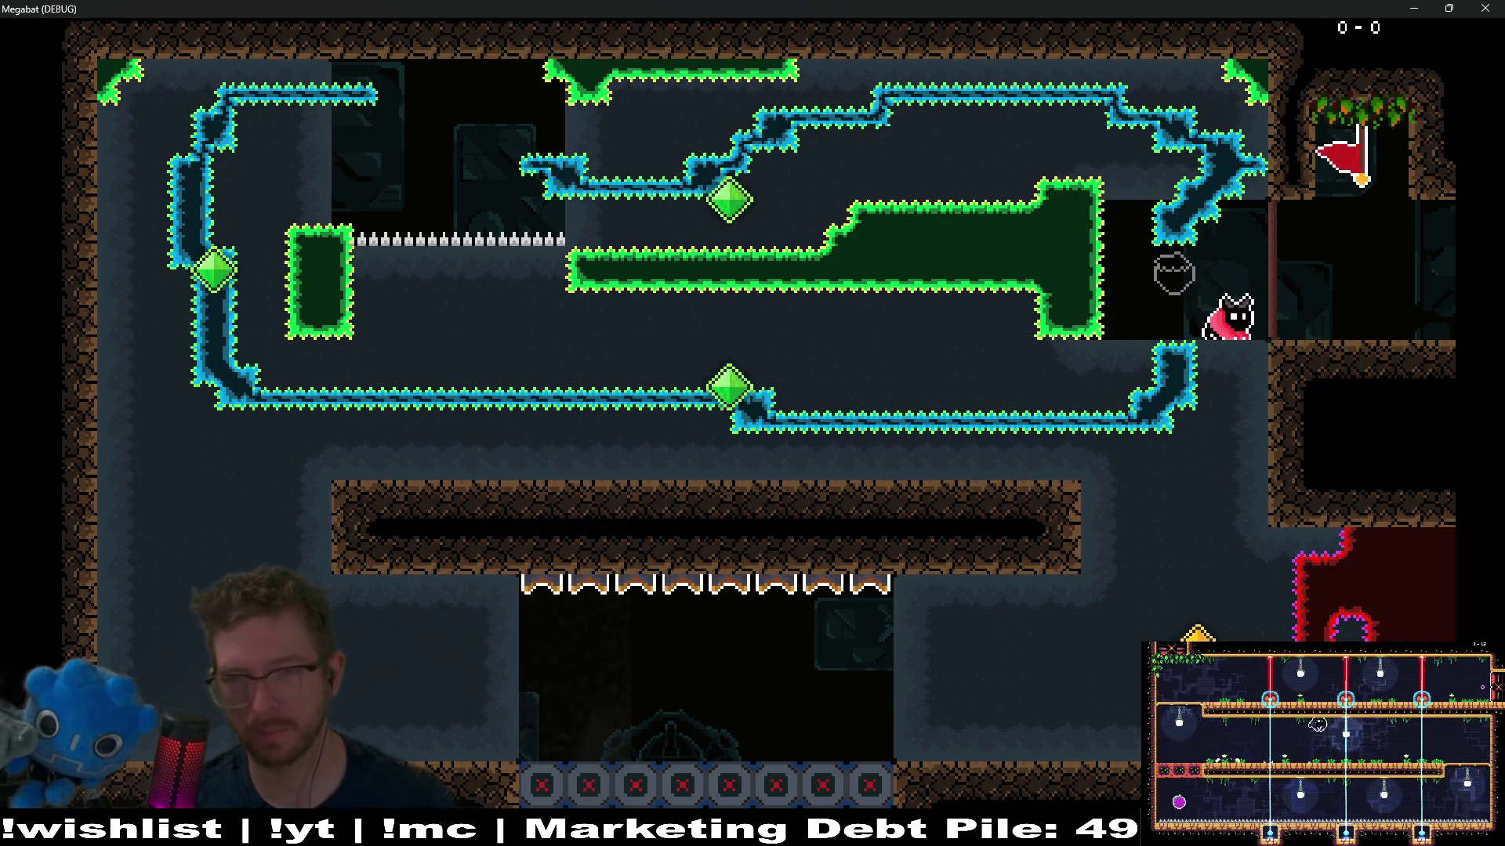
key(Down)
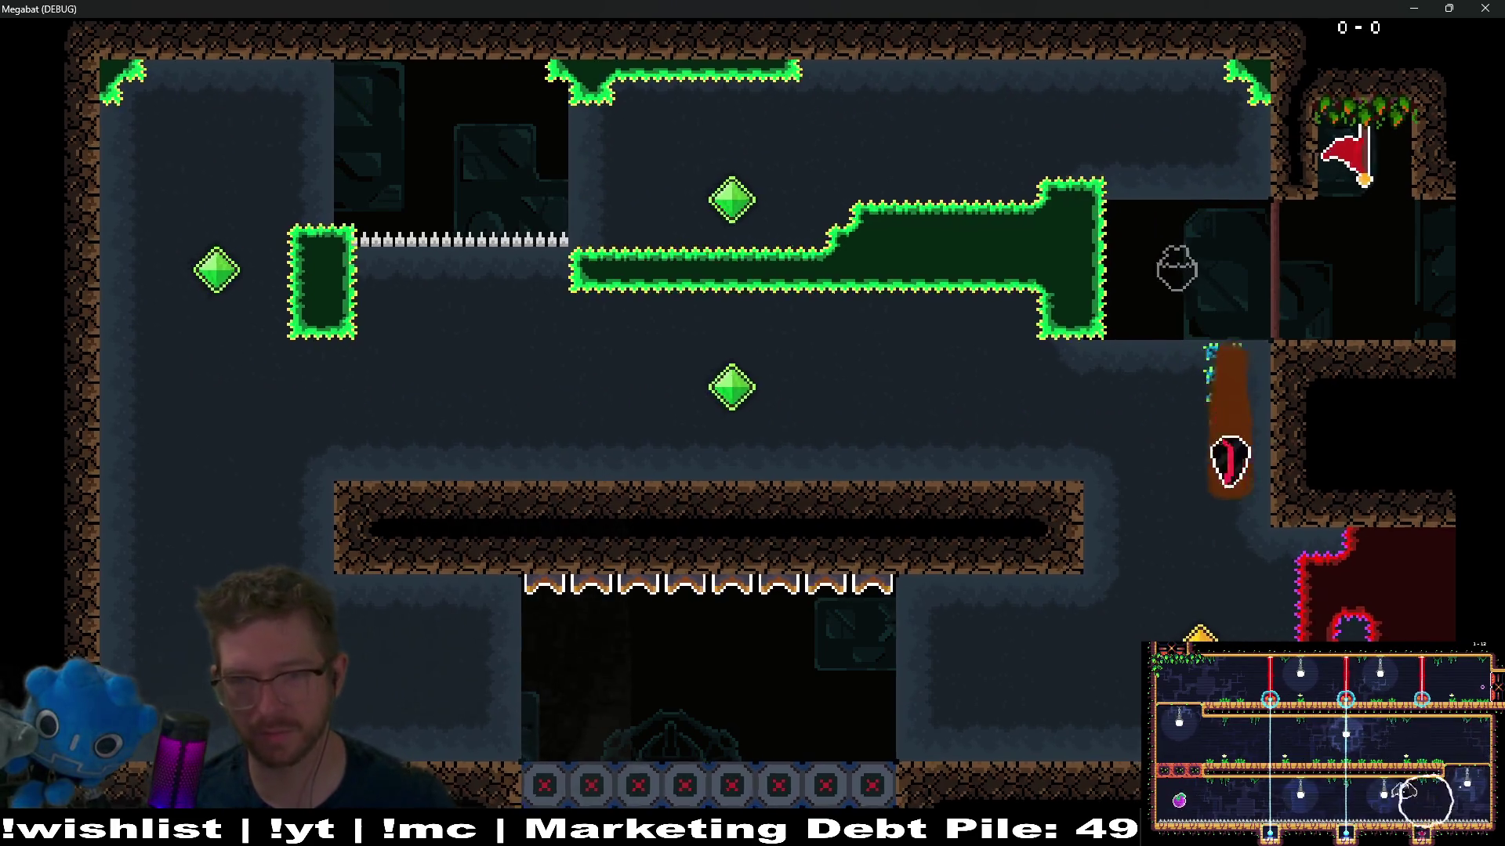
key(Left)
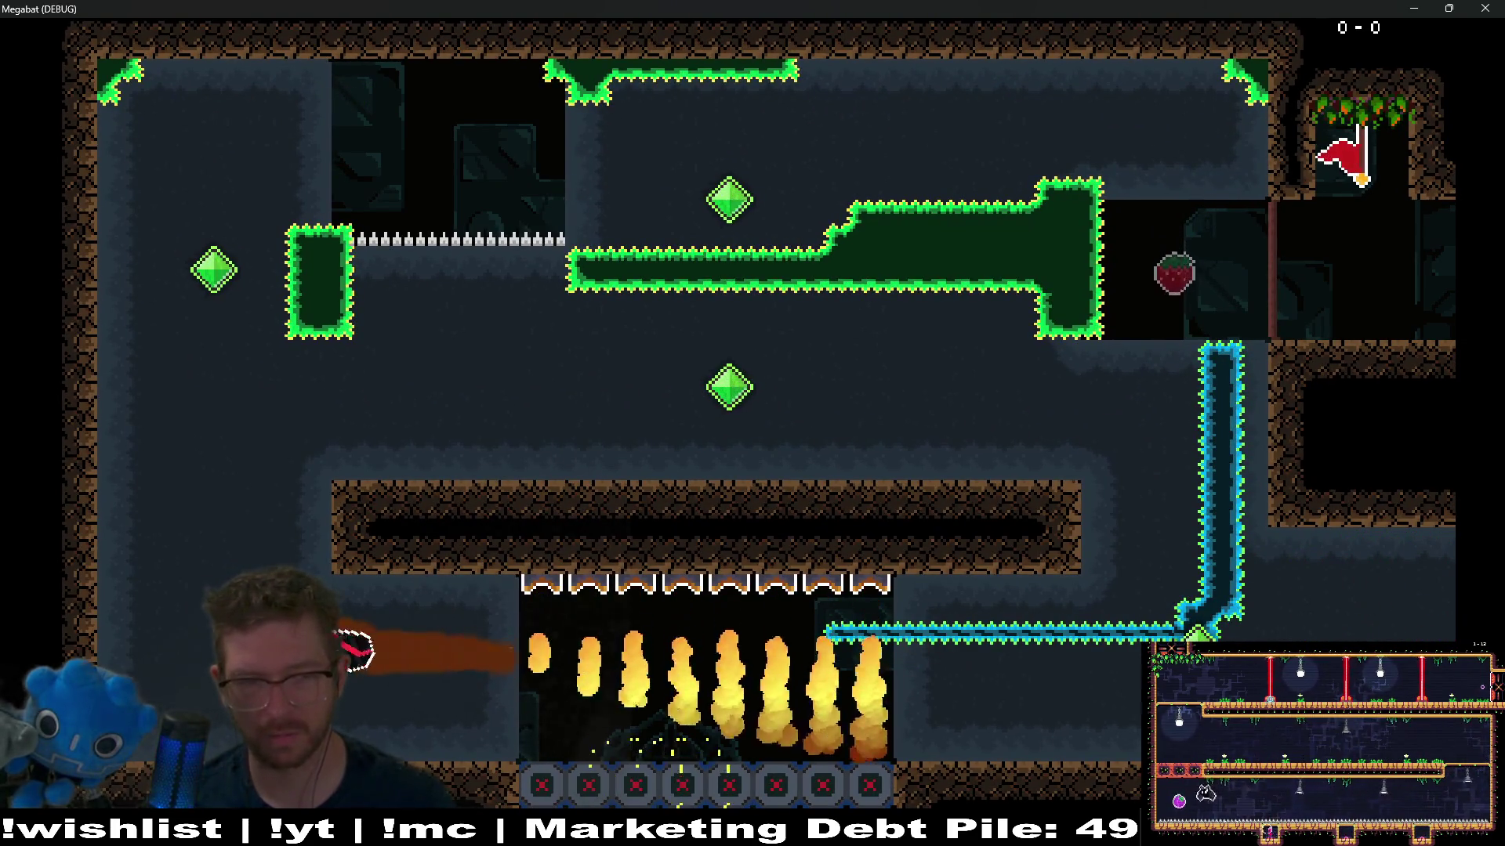
key(Up)
key(Right)
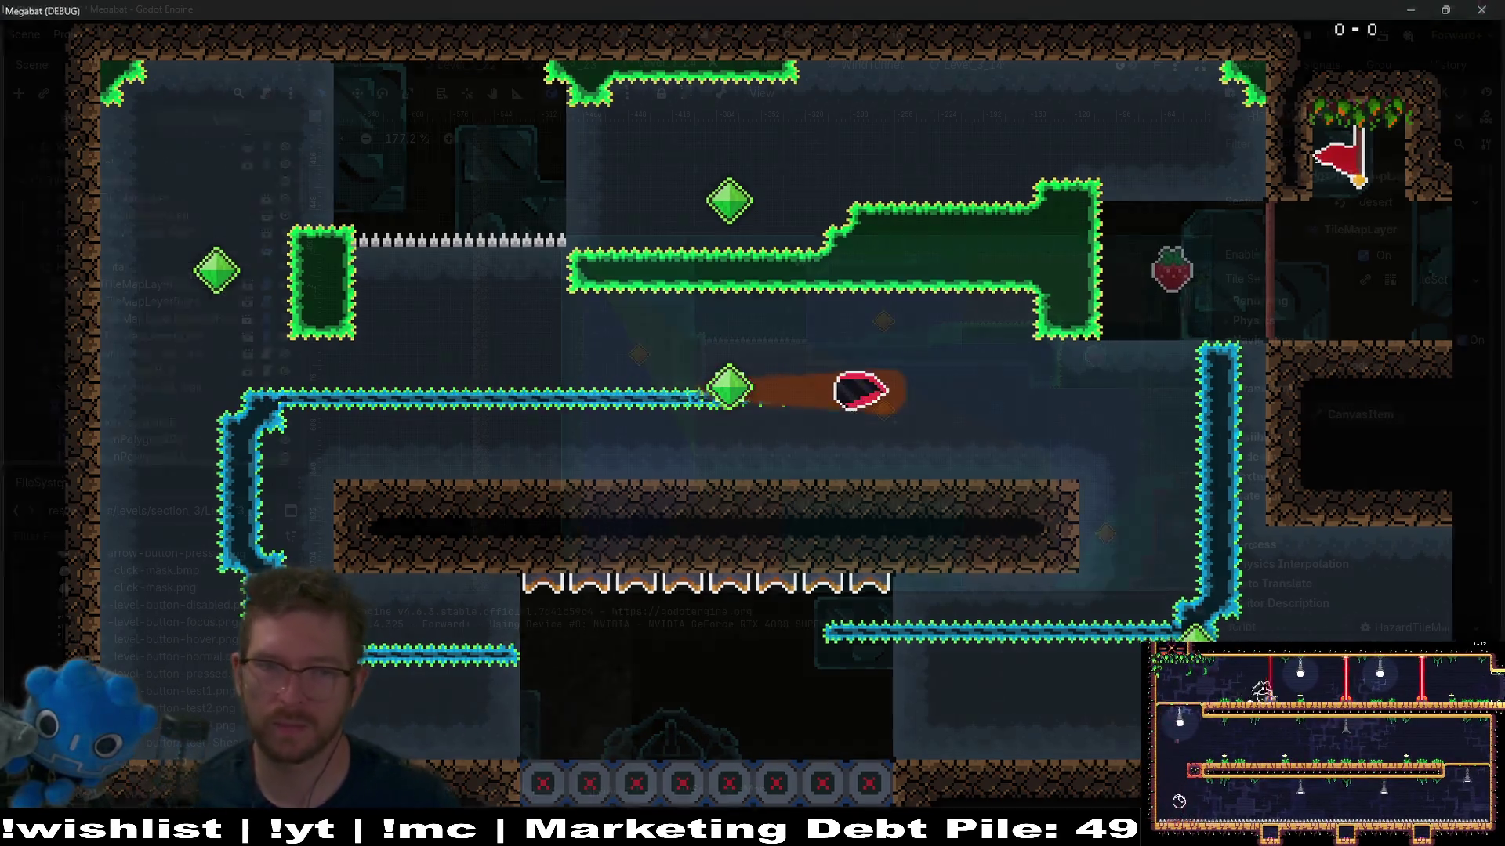
key(F8)
scroll(196, 377, down, 15)
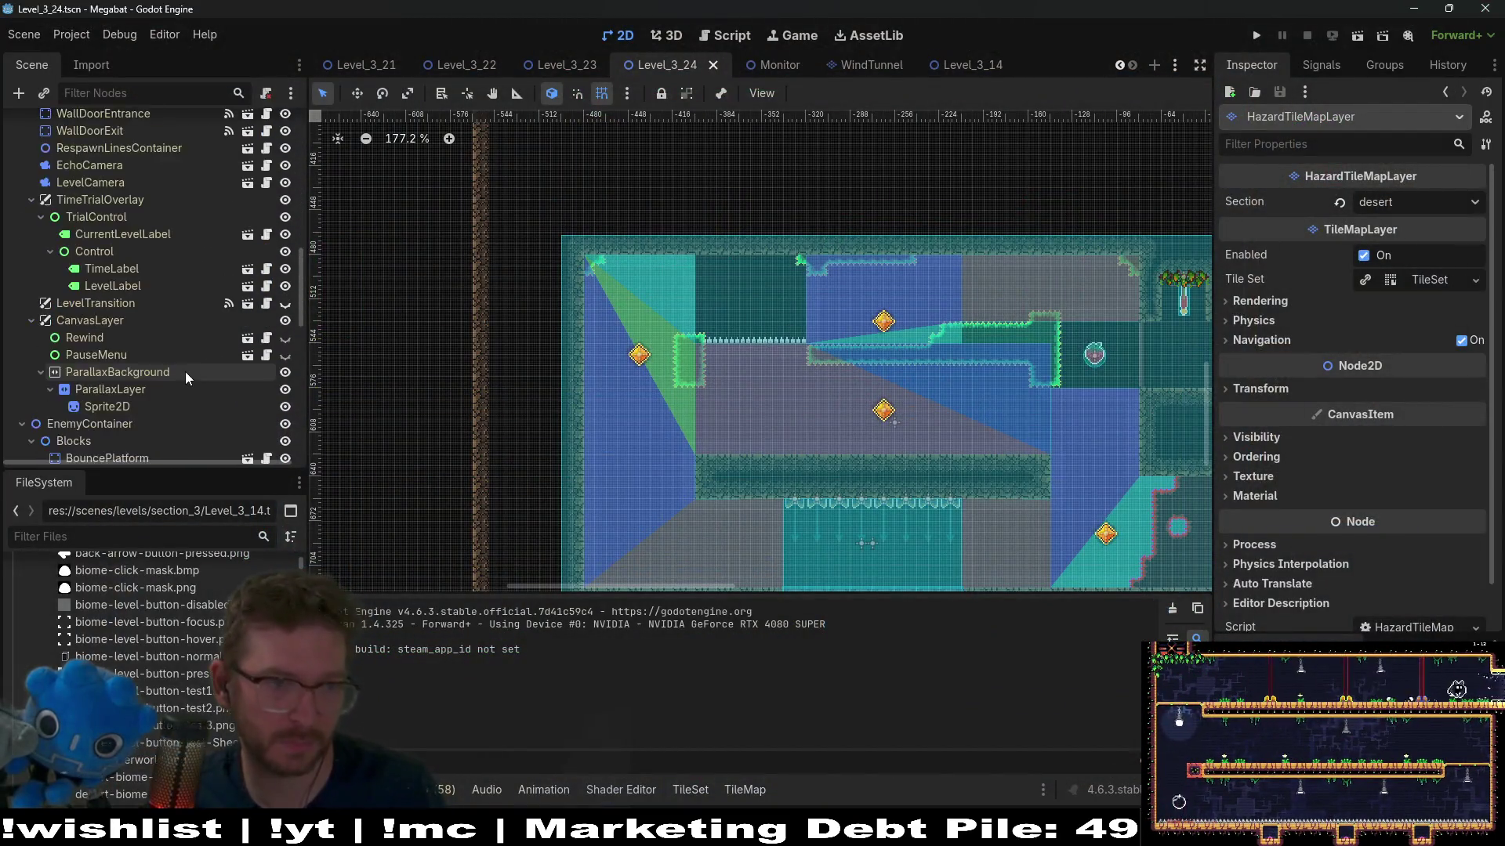
Step: Duplicate DoorCrystalKey5 with Ctrl+D and move the copy to the room's lower-left corner
scroll(185, 372, down, 3)
scroll(188, 364, up, 12)
scroll(204, 341, down, 4)
scroll(191, 260, up, 3)
scroll(195, 268, down, 8)
scroll(195, 268, down, 2)
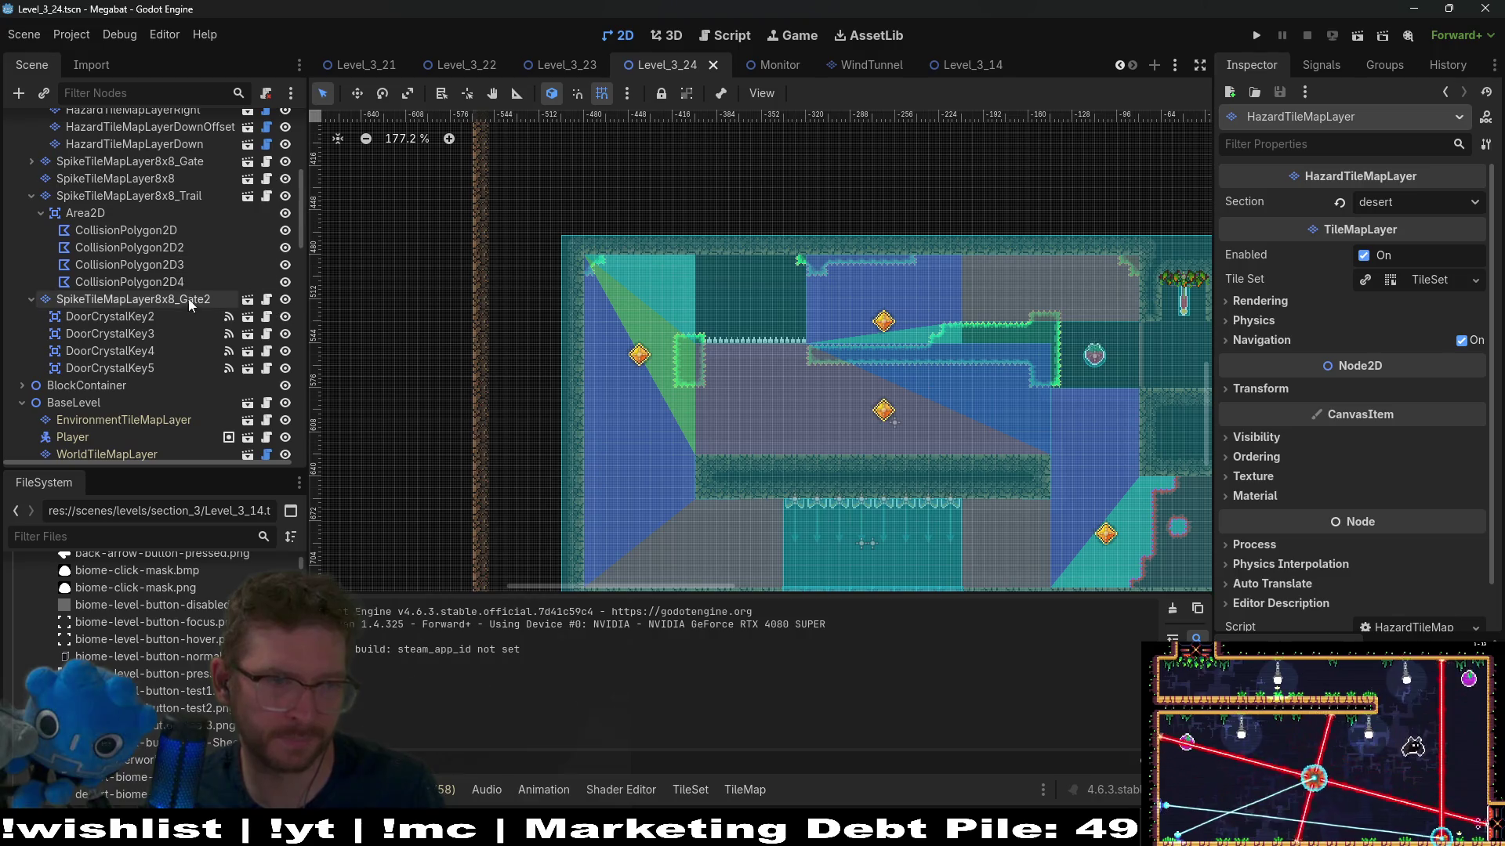
click(169, 362)
key(ctrl+d)
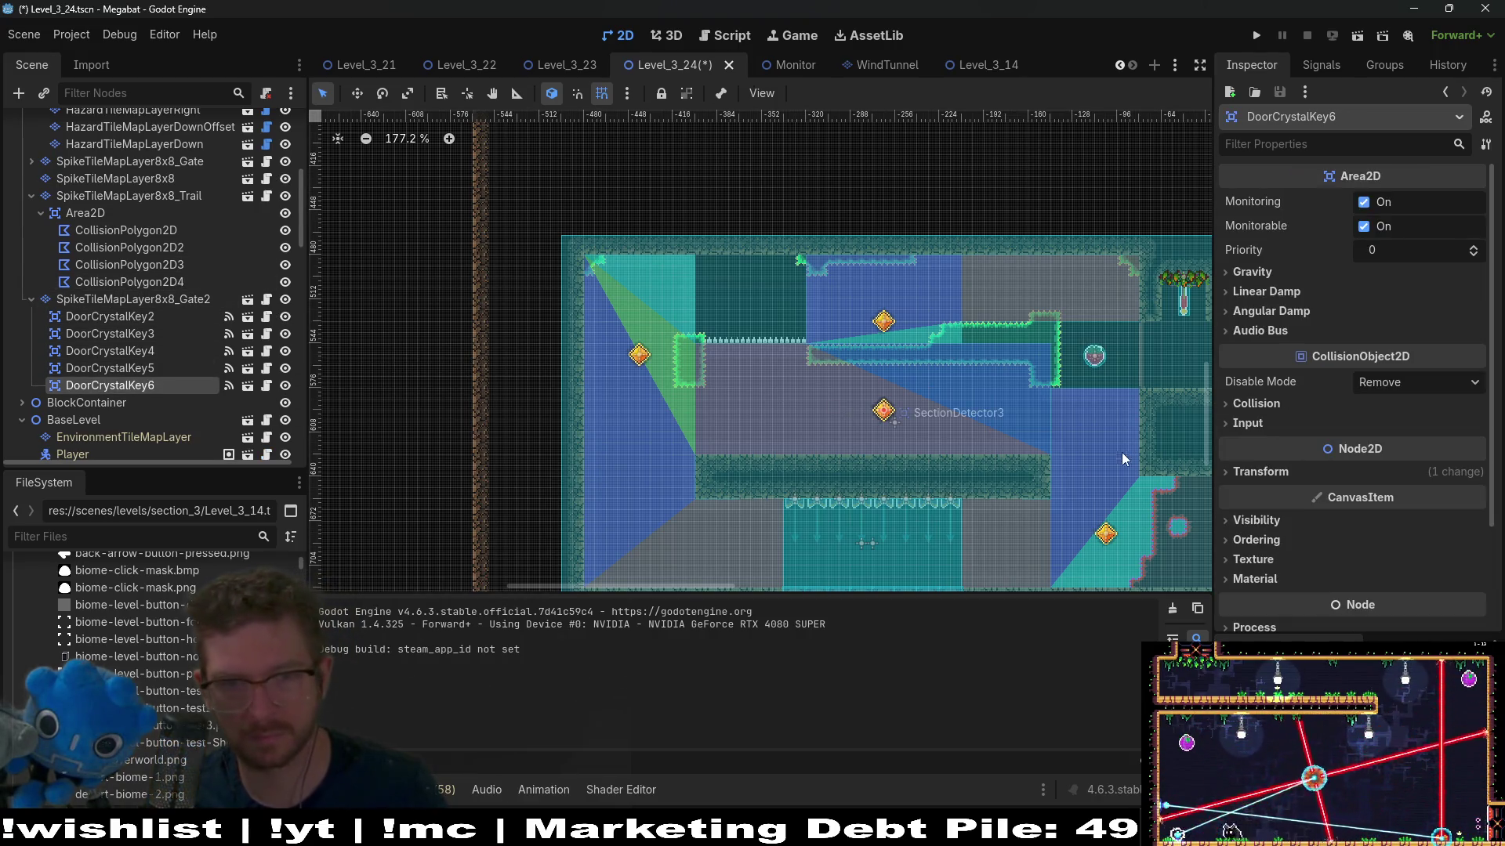
key(w)
mouse_move(966, 324)
mouse_down()
mouse_move(768, 474)
mouse_move(725, 463)
mouse_move(833, 460)
mouse_move(714, 458)
mouse_up()
Step: Pan across the dig-sand room and select the third trail collision polygon, CollisionPolygon2D3
scroll(958, 474, up, 2)
scroll(952, 453, right, 2)
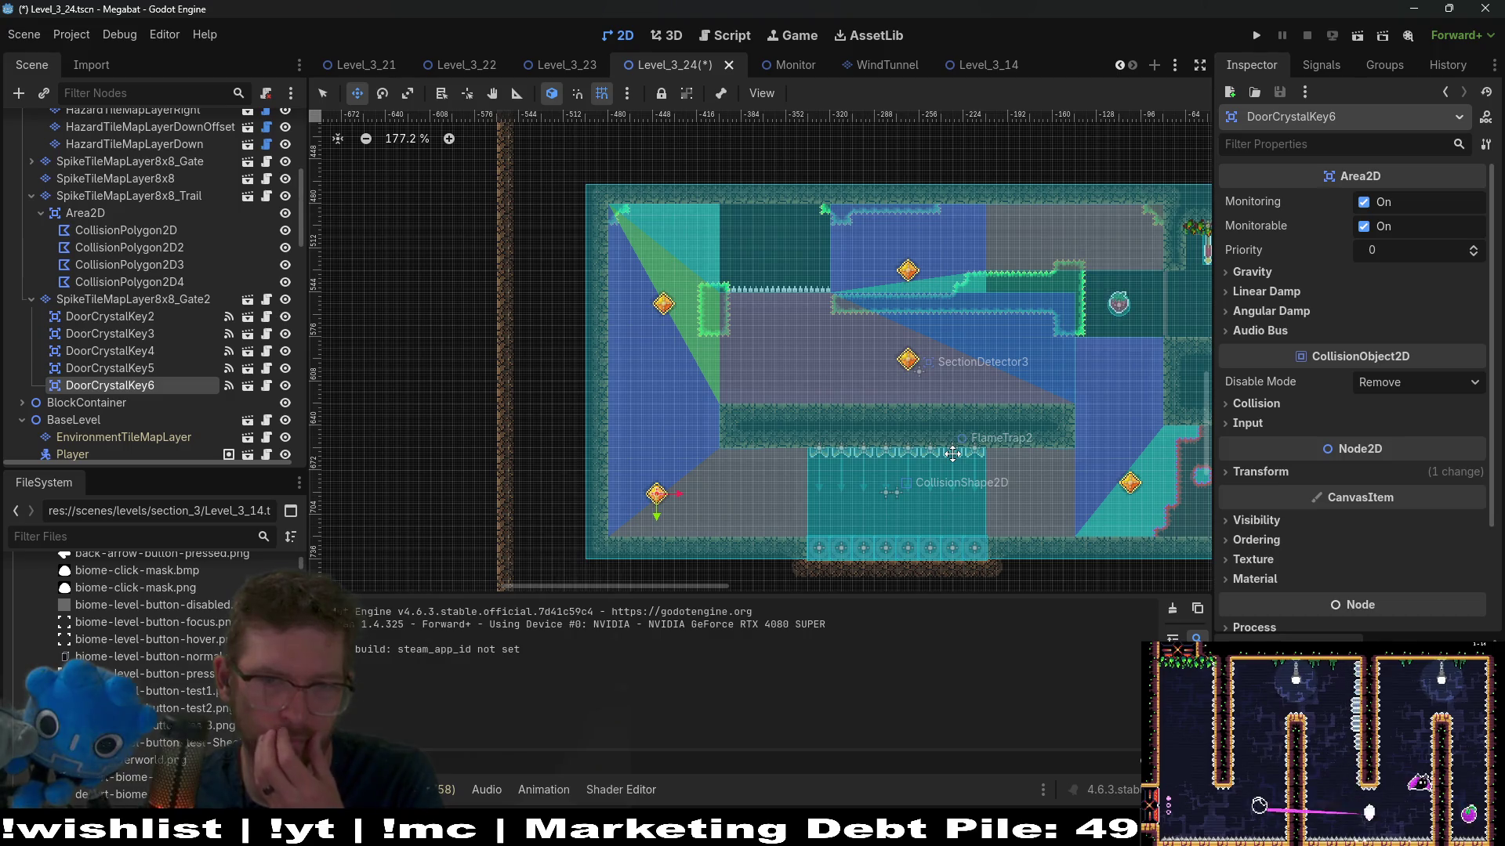
scroll(941, 440, up, 4)
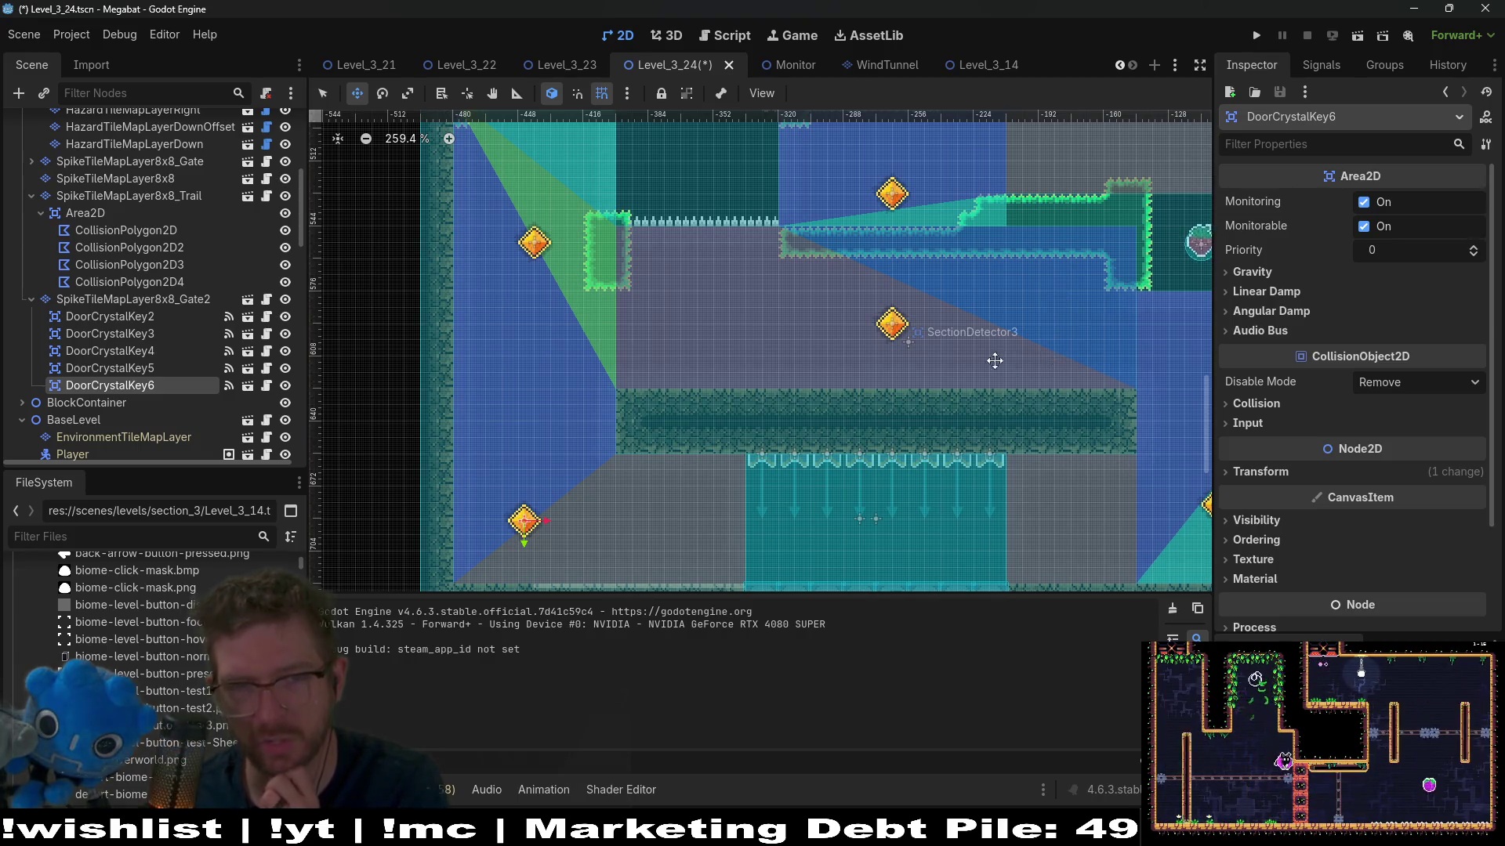
scroll(1011, 360, right, 2)
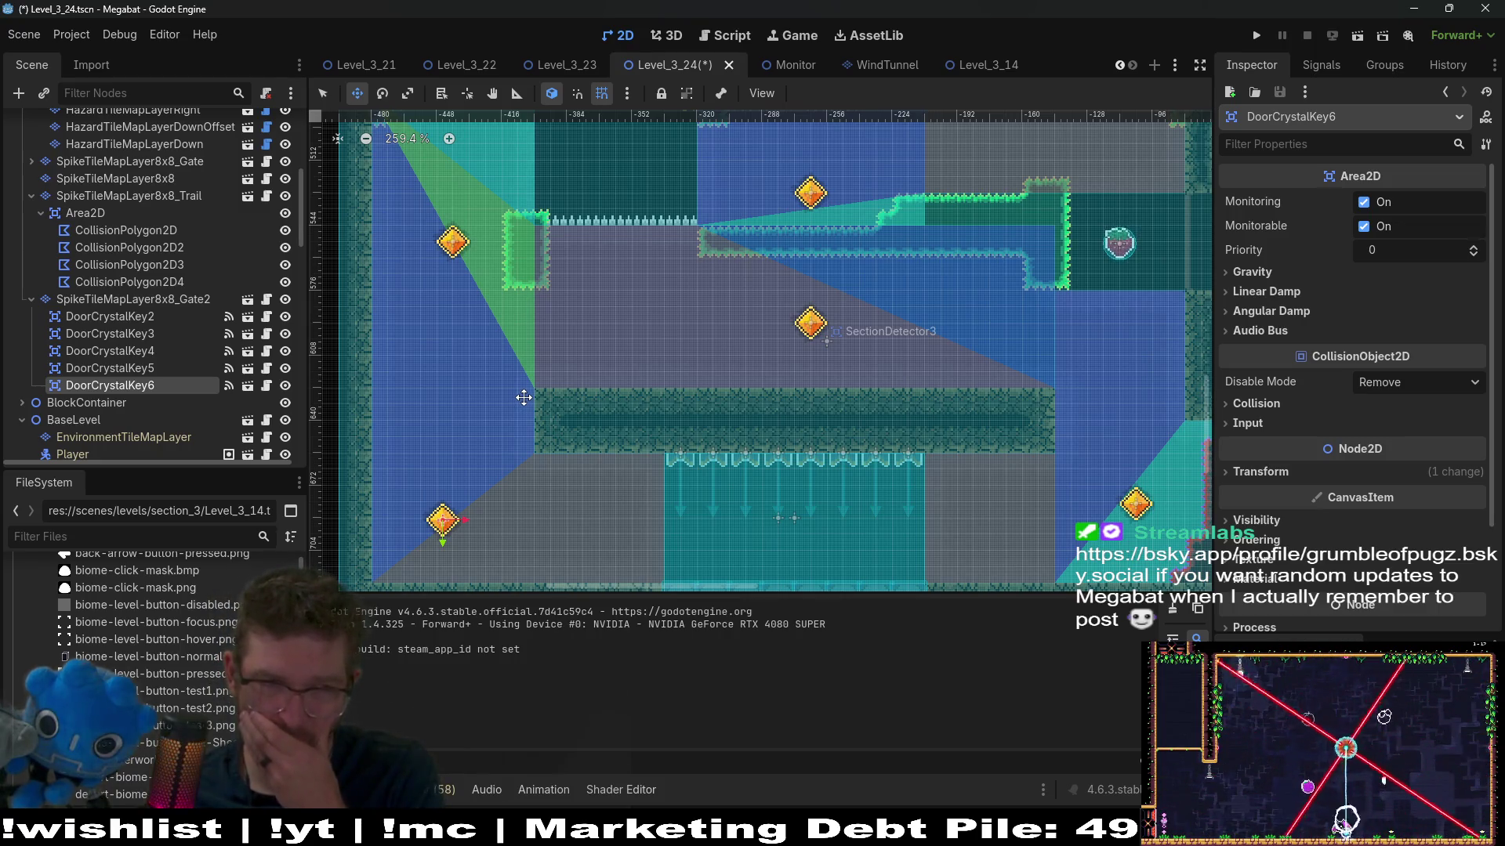
scroll(212, 339, down, 6)
scroll(214, 348, up, 4)
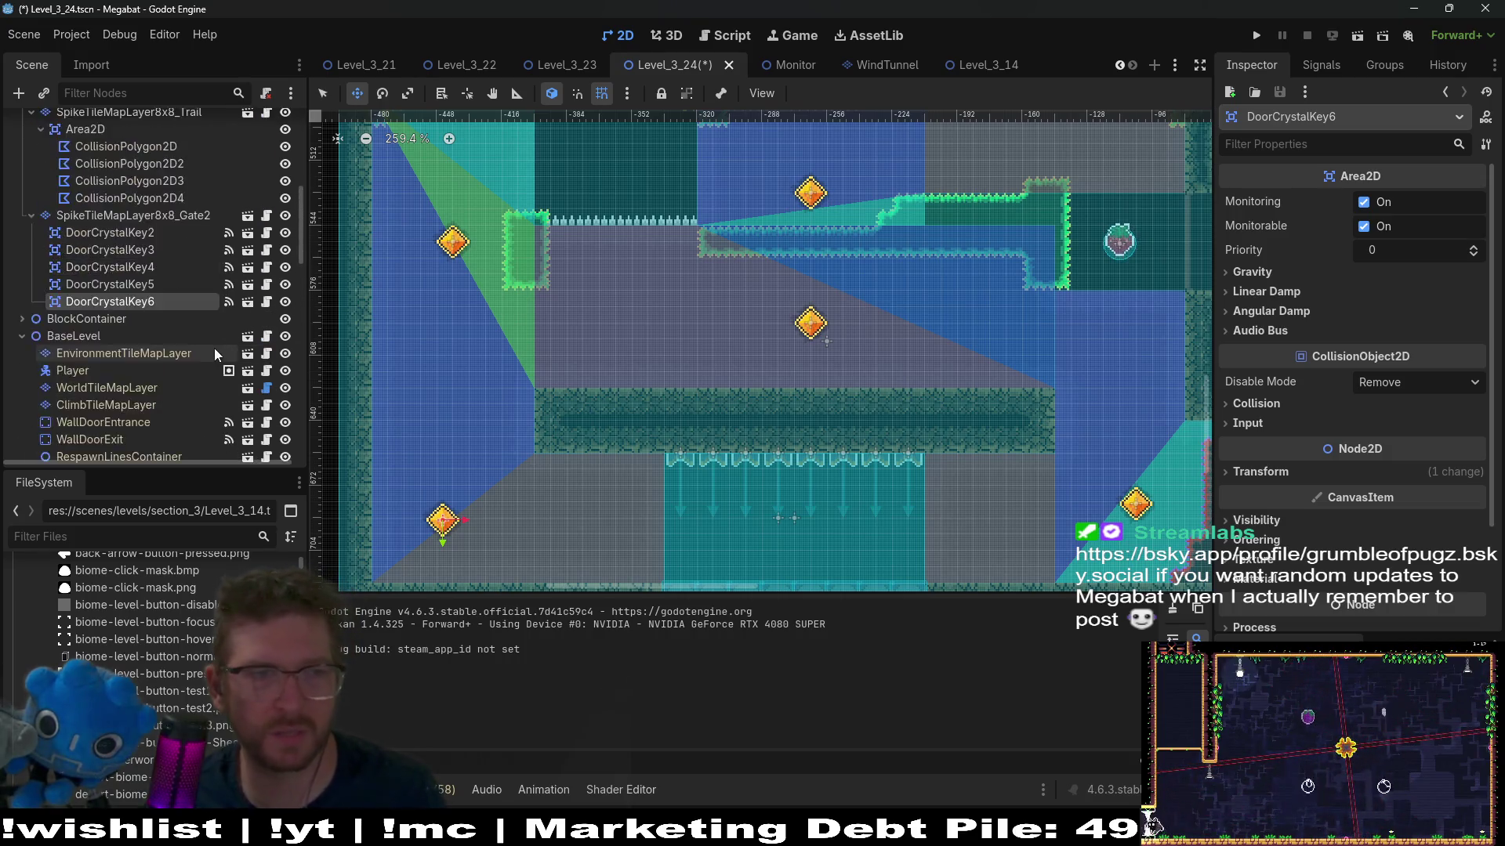
scroll(214, 348, up, 5)
click(197, 350)
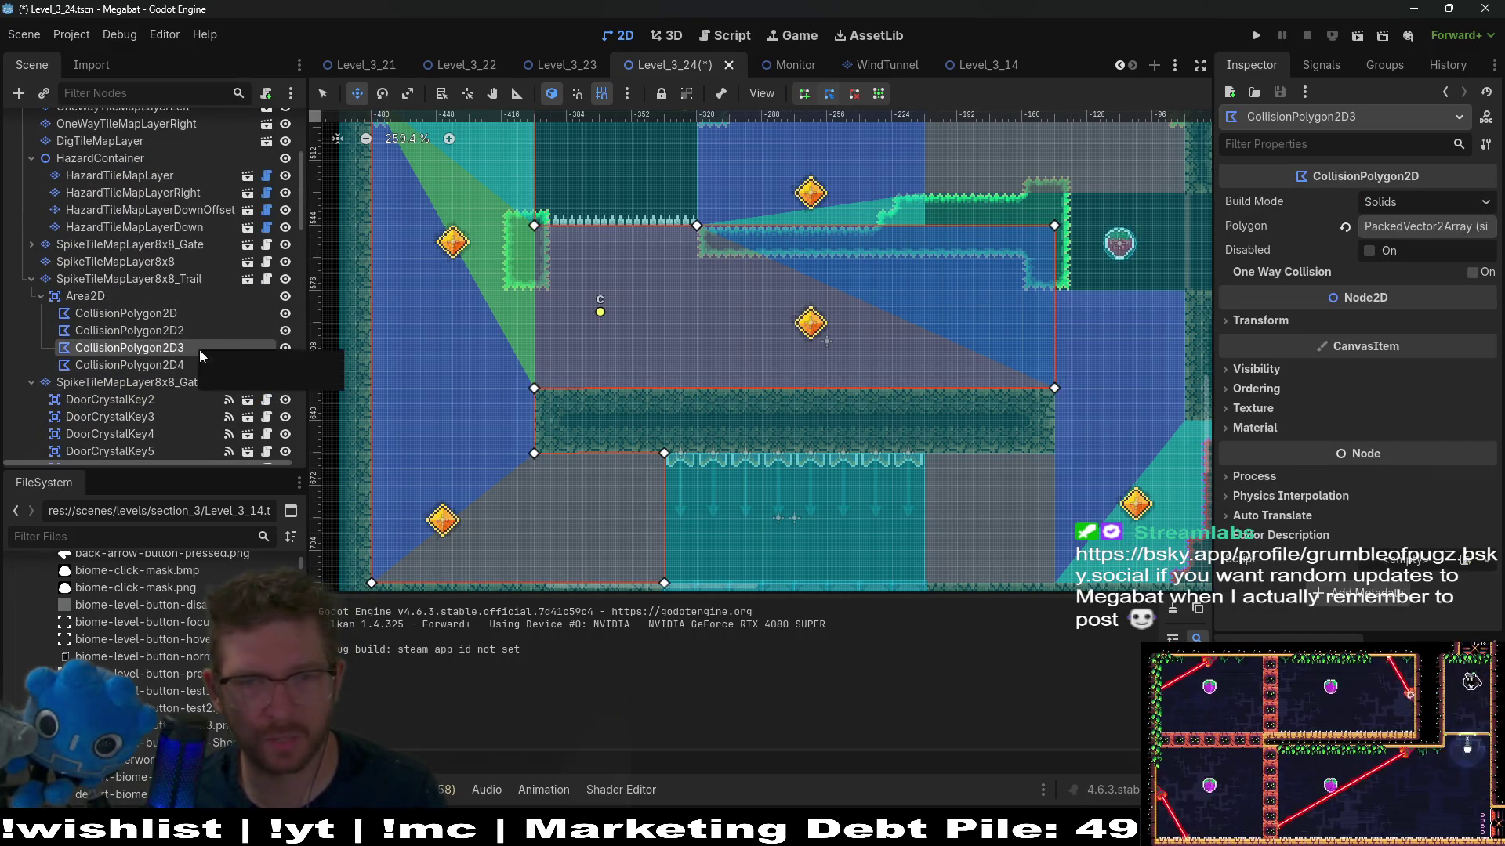
Step: Delete CollisionPolygon2D3's bottom-right, top-right and top vertices, leaving it on the room's left side
right_click(1054, 392)
right_click(1054, 226)
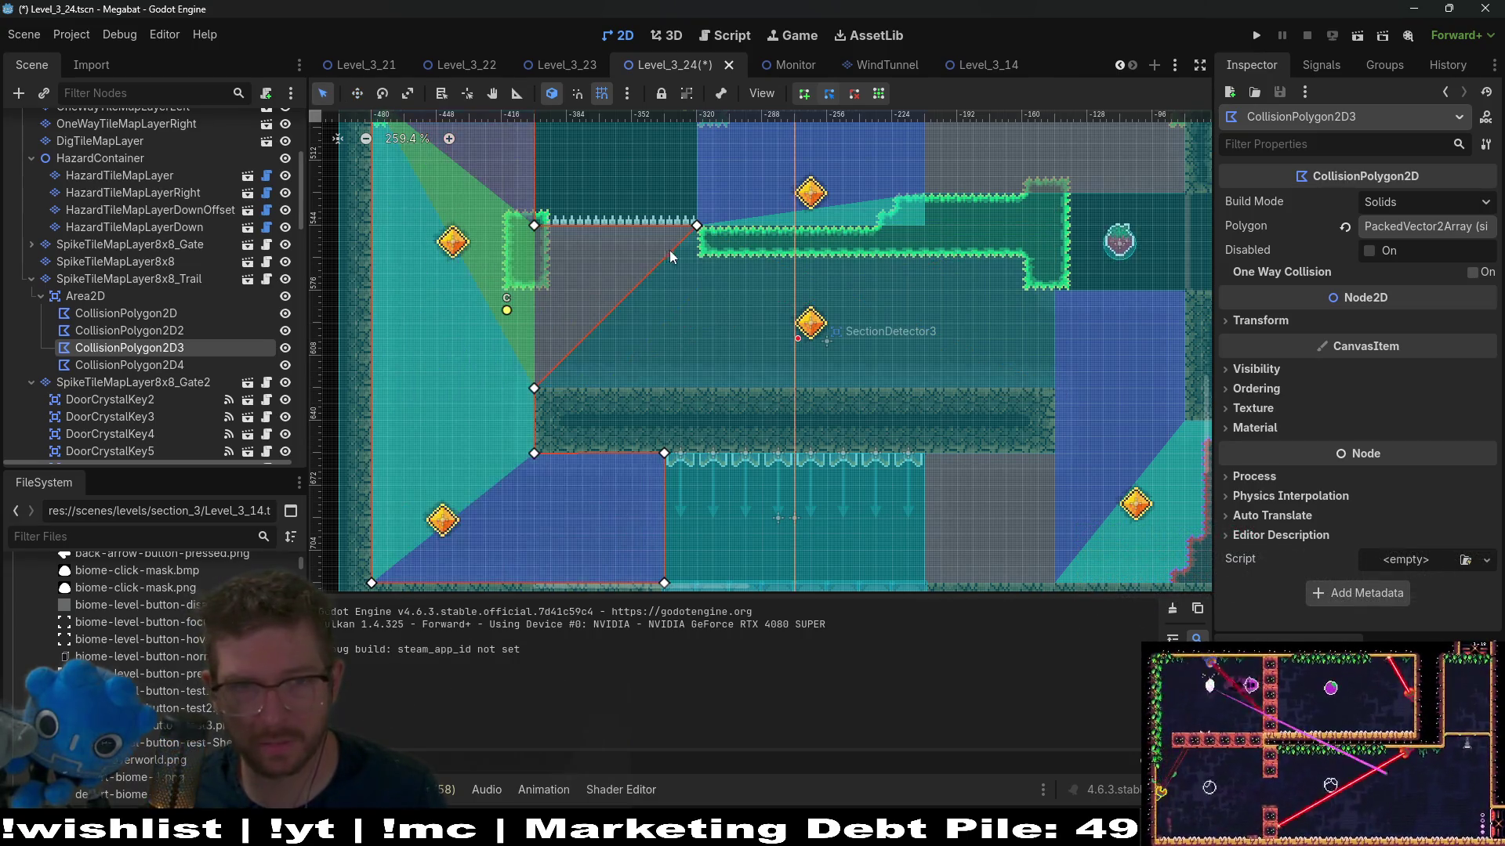
right_click(697, 226)
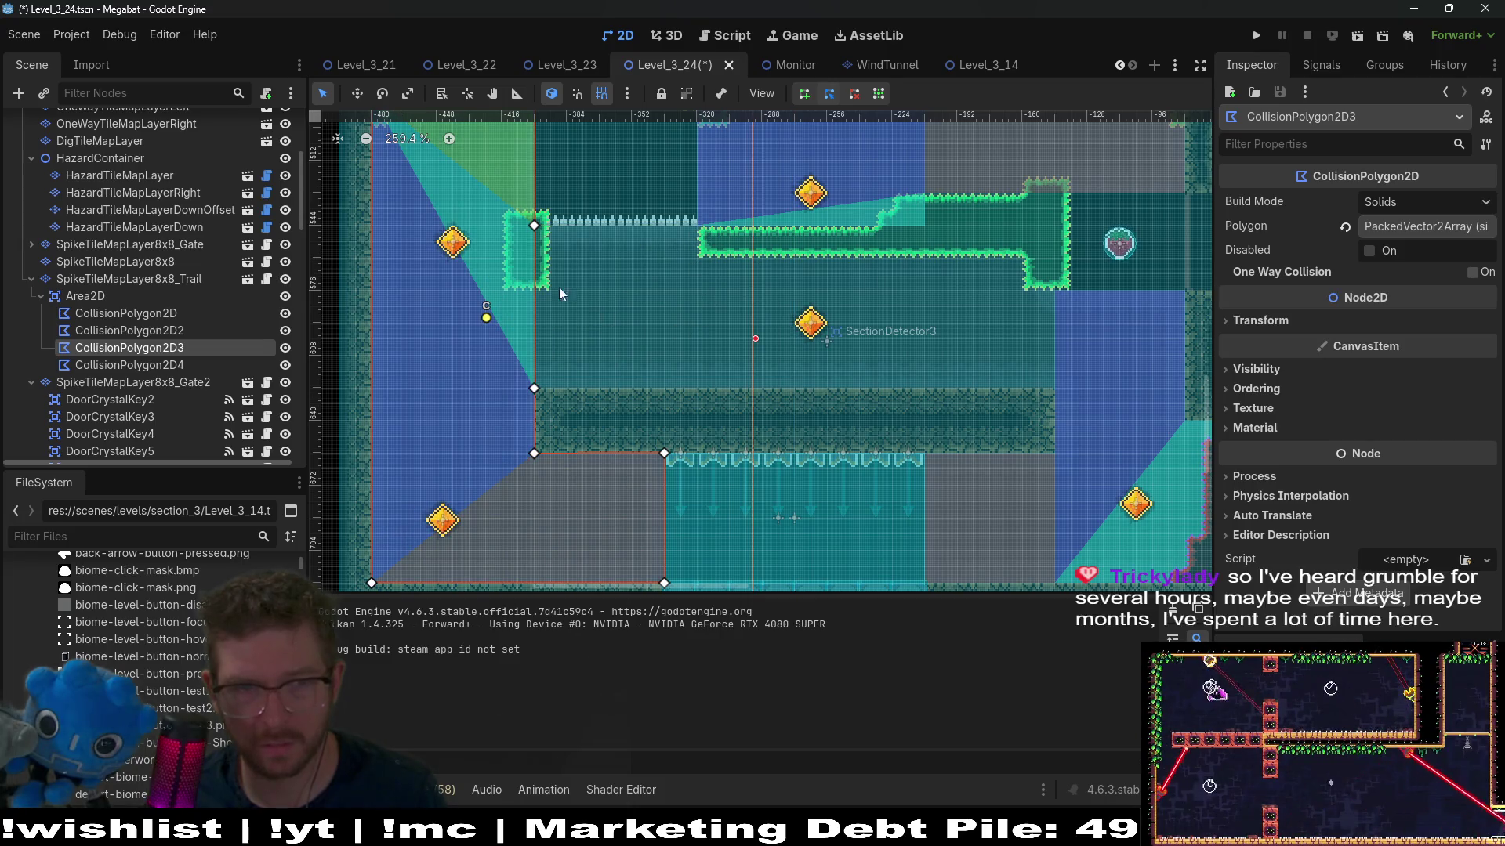
scroll(817, 364, down, 3)
scroll(823, 356, right, 2)
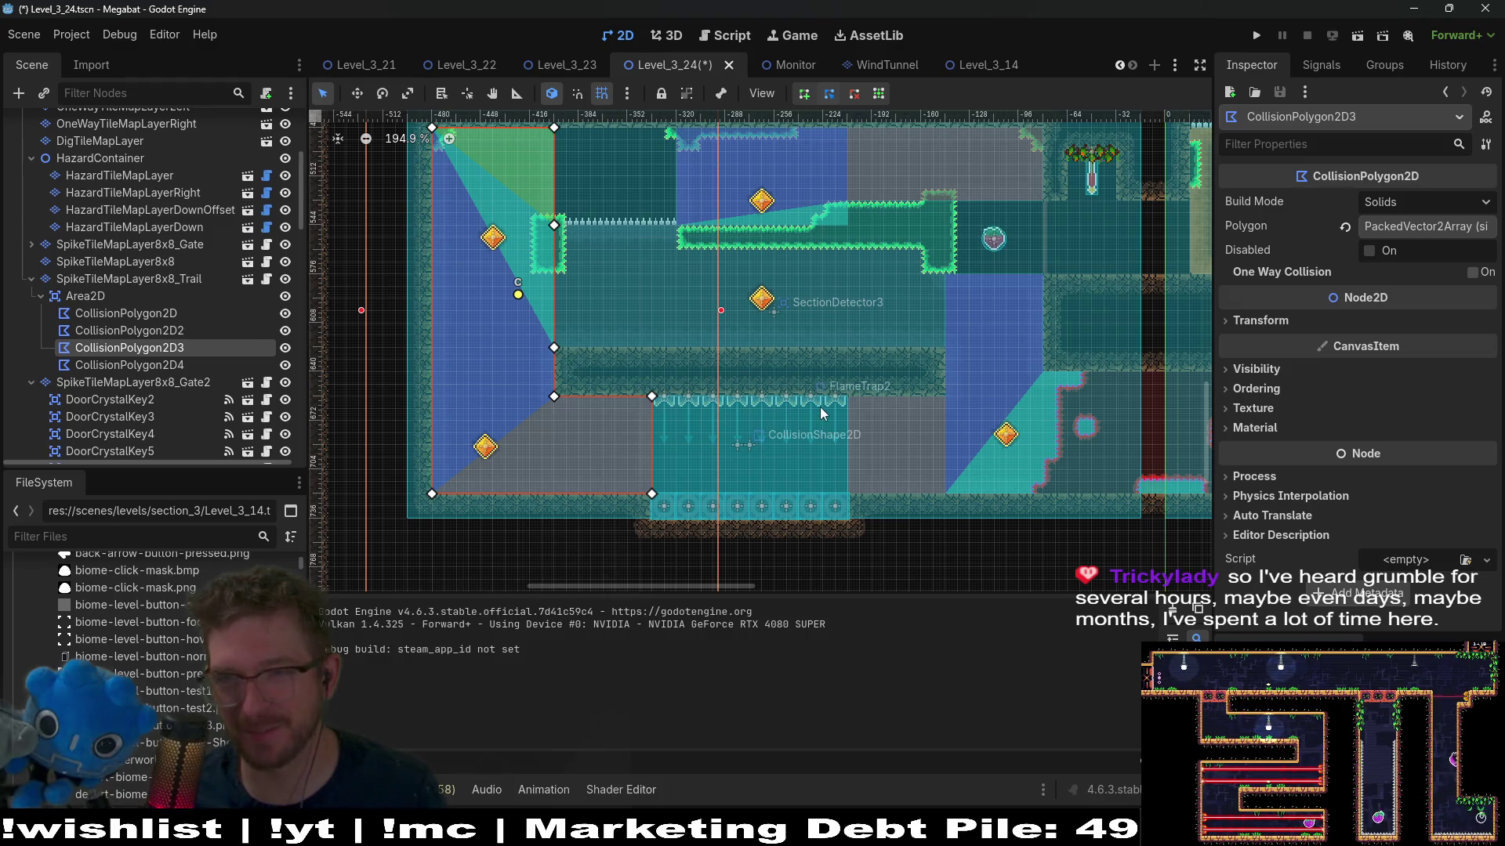
scroll(820, 406, left, 4)
scroll(820, 407, down, 1)
scroll(821, 408, up, 4)
scroll(876, 360, right, 3)
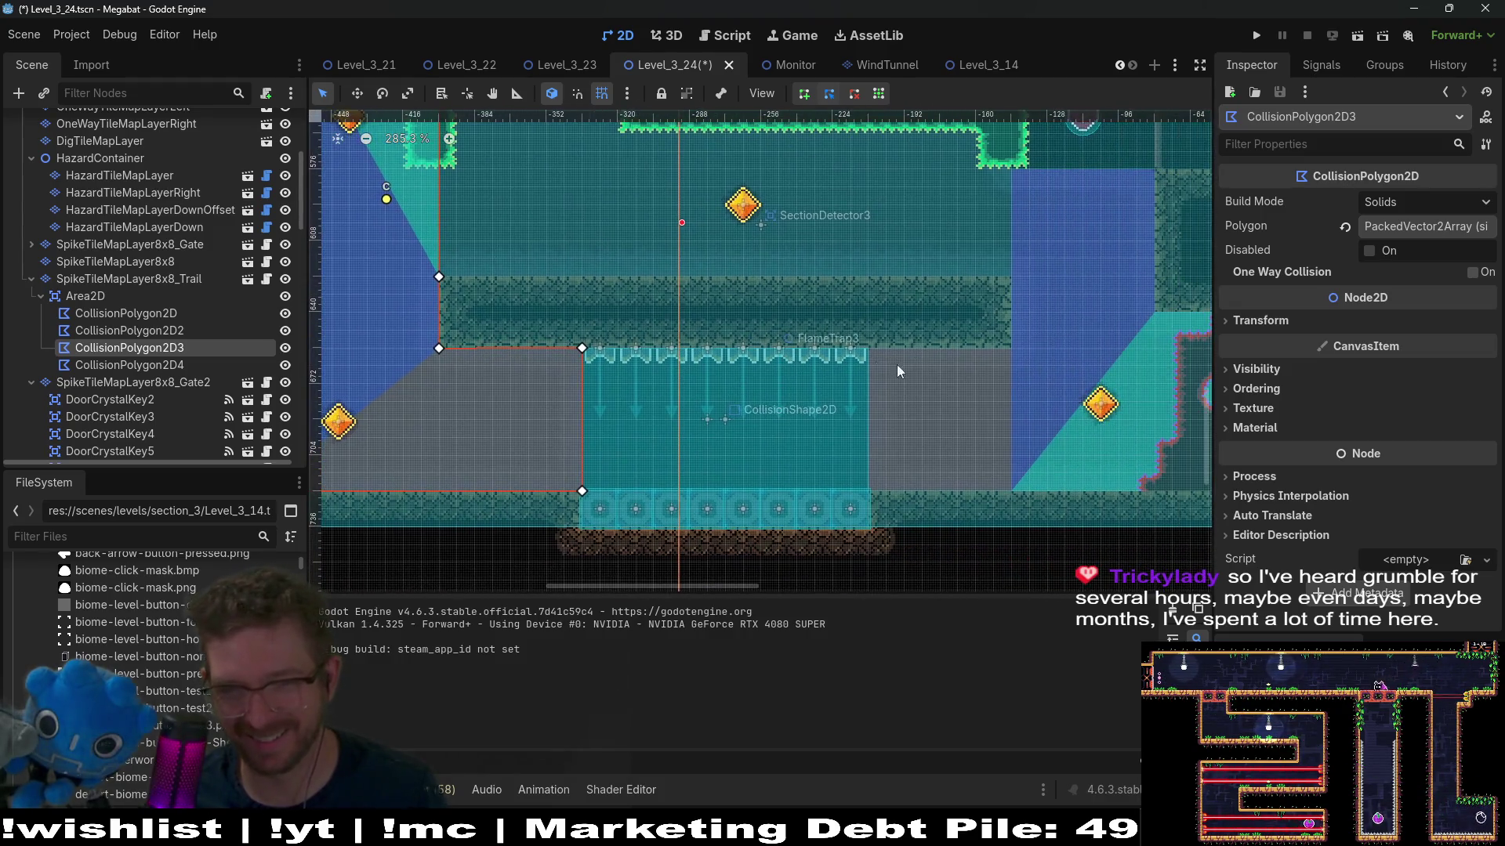
scroll(925, 411, up, 2)
scroll(870, 418, left, 3)
scroll(201, 359, up, 5)
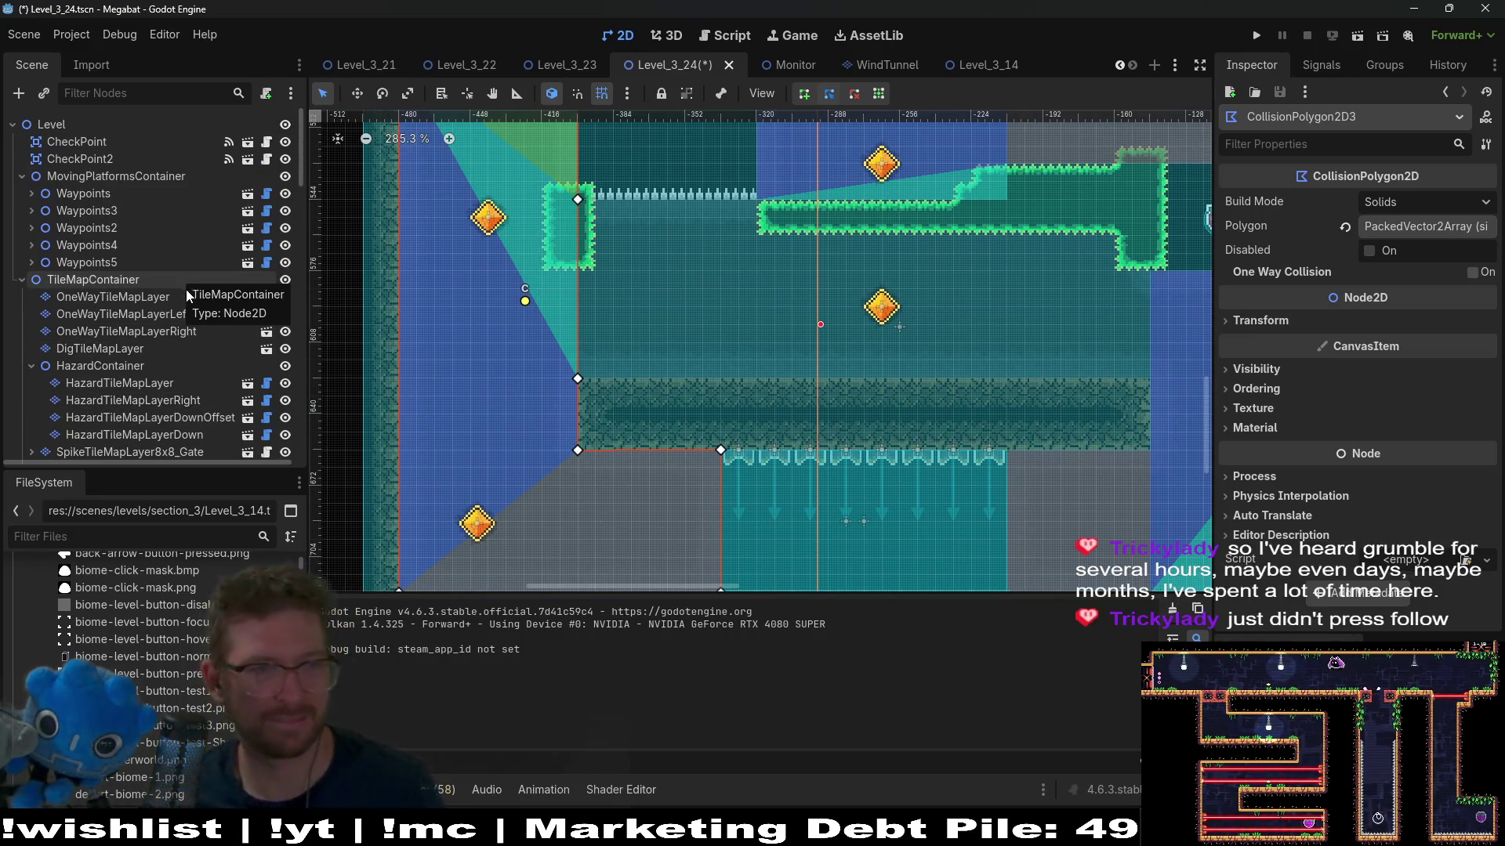
Step: Paint a Sand rectangle over the room's central block on DigTileMapLayer
click(135, 350)
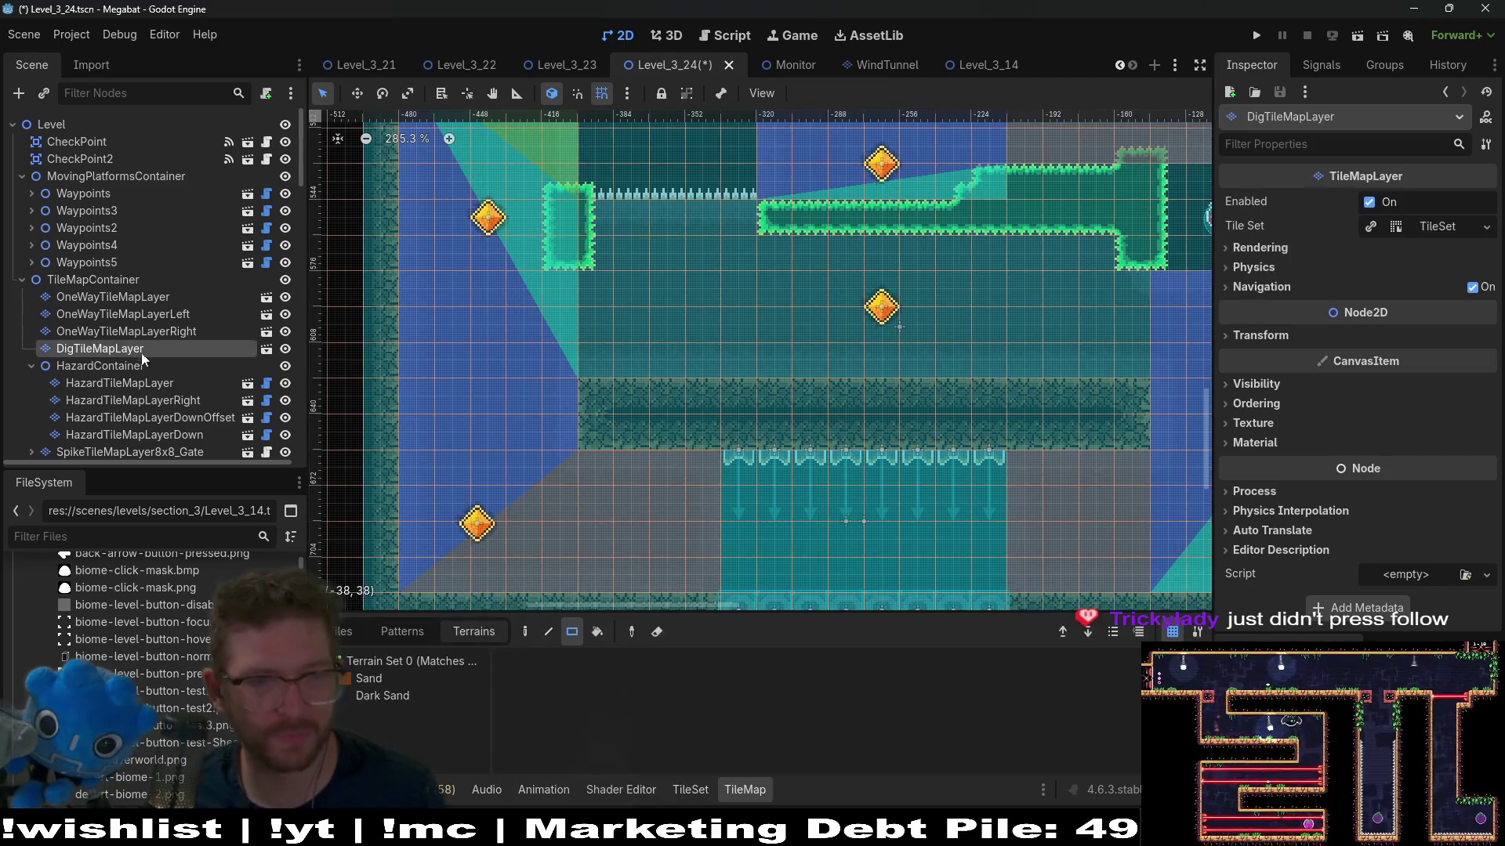
mouse_move(589, 225)
mouse_down()
mouse_move(1074, 368)
mouse_move(1143, 364)
mouse_move(933, 350)
mouse_up()
scroll(1095, 346, down, 2)
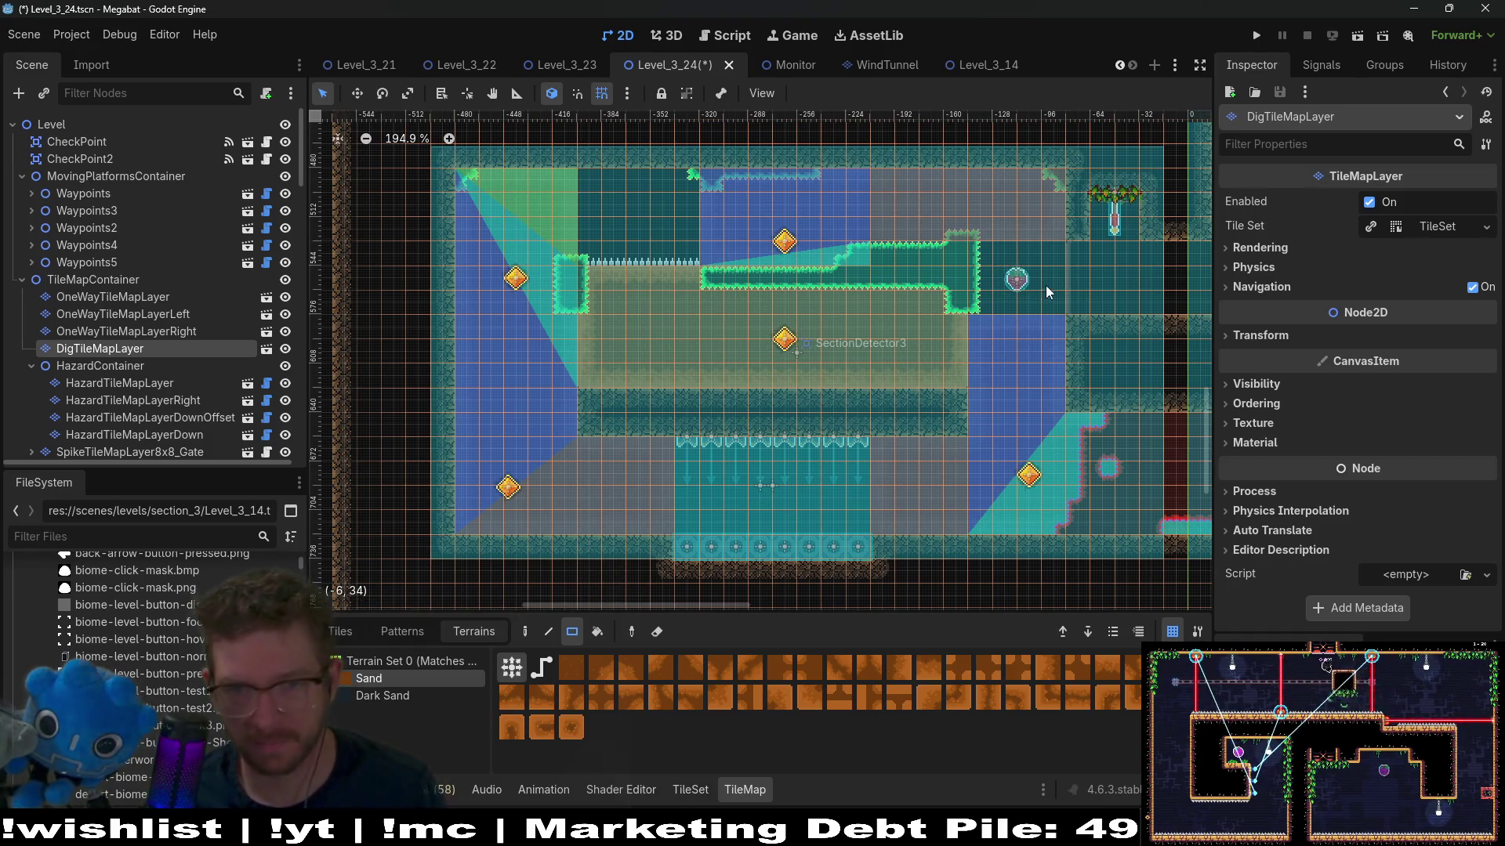
drag(1045, 286, 1028, 332)
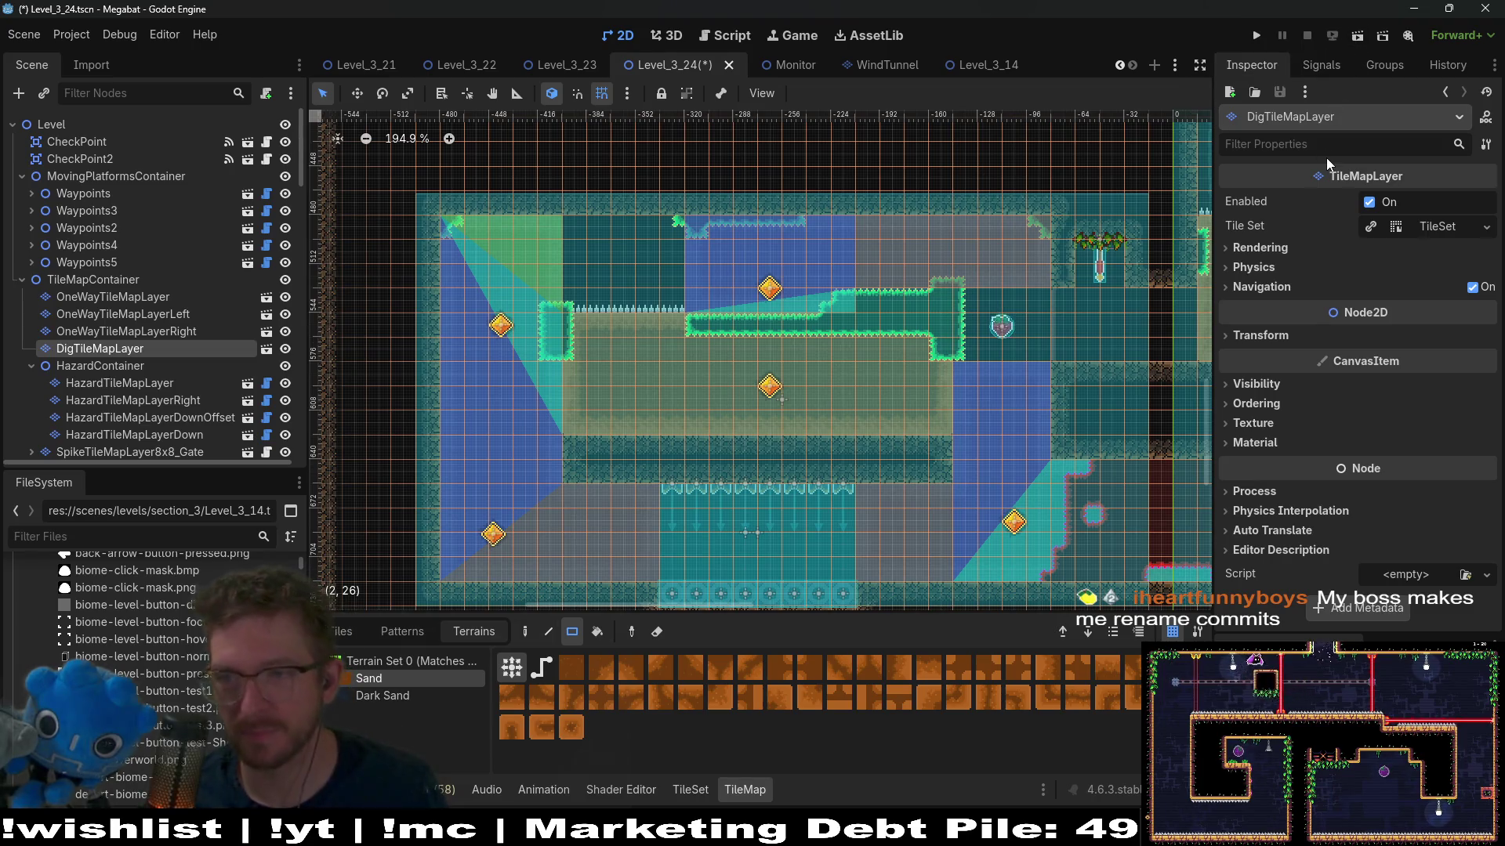
mouse_move(1317, 184)
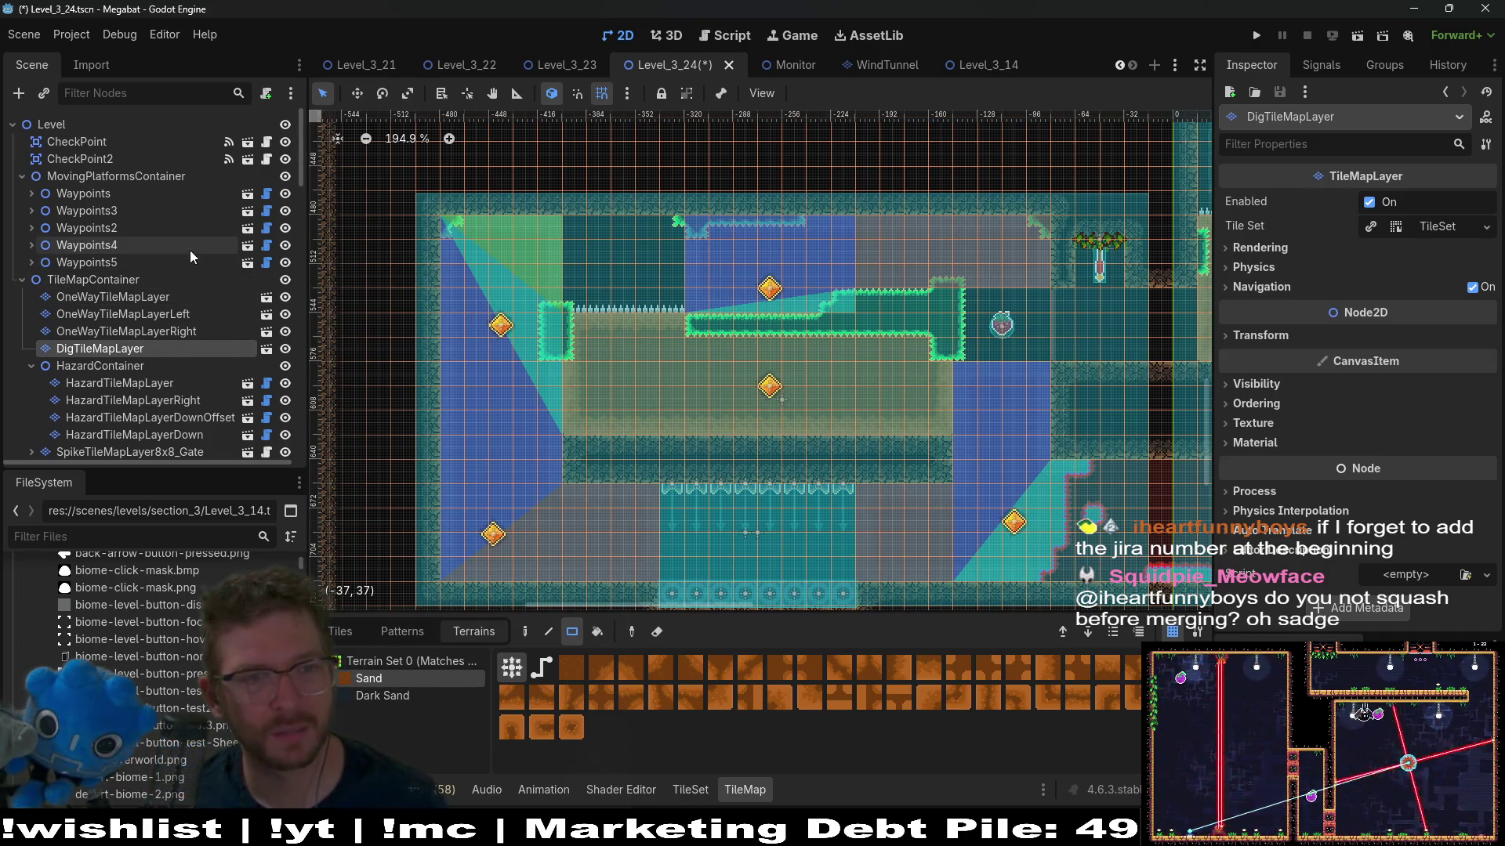
Step: Check the world and climb tile layers, ending on the world layer
scroll(189, 251, down, 10)
scroll(190, 251, down, 3)
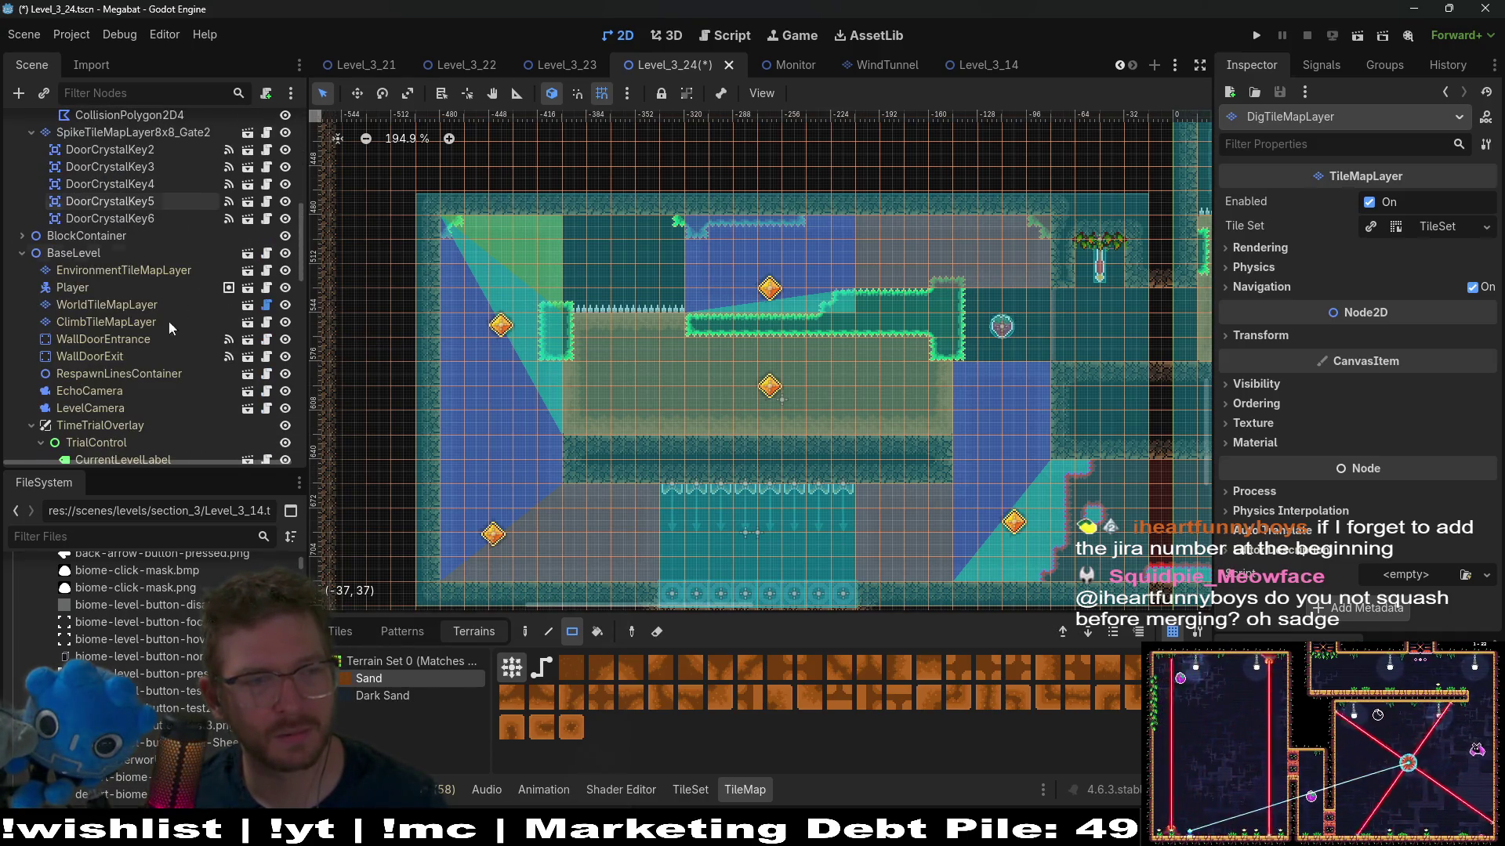
click(125, 304)
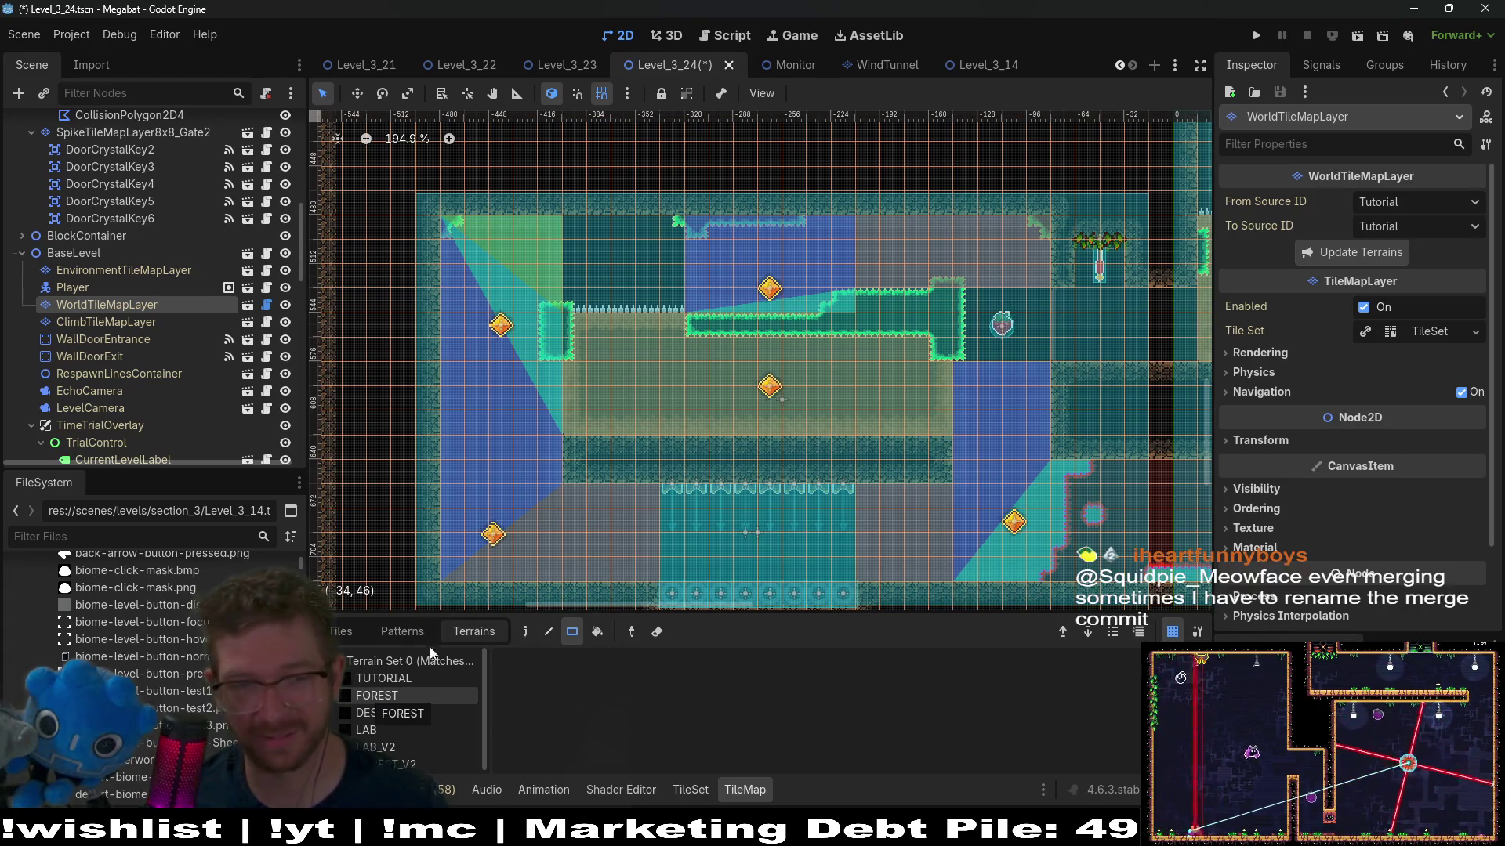
click(146, 323)
click(139, 303)
scroll(138, 303, up, 10)
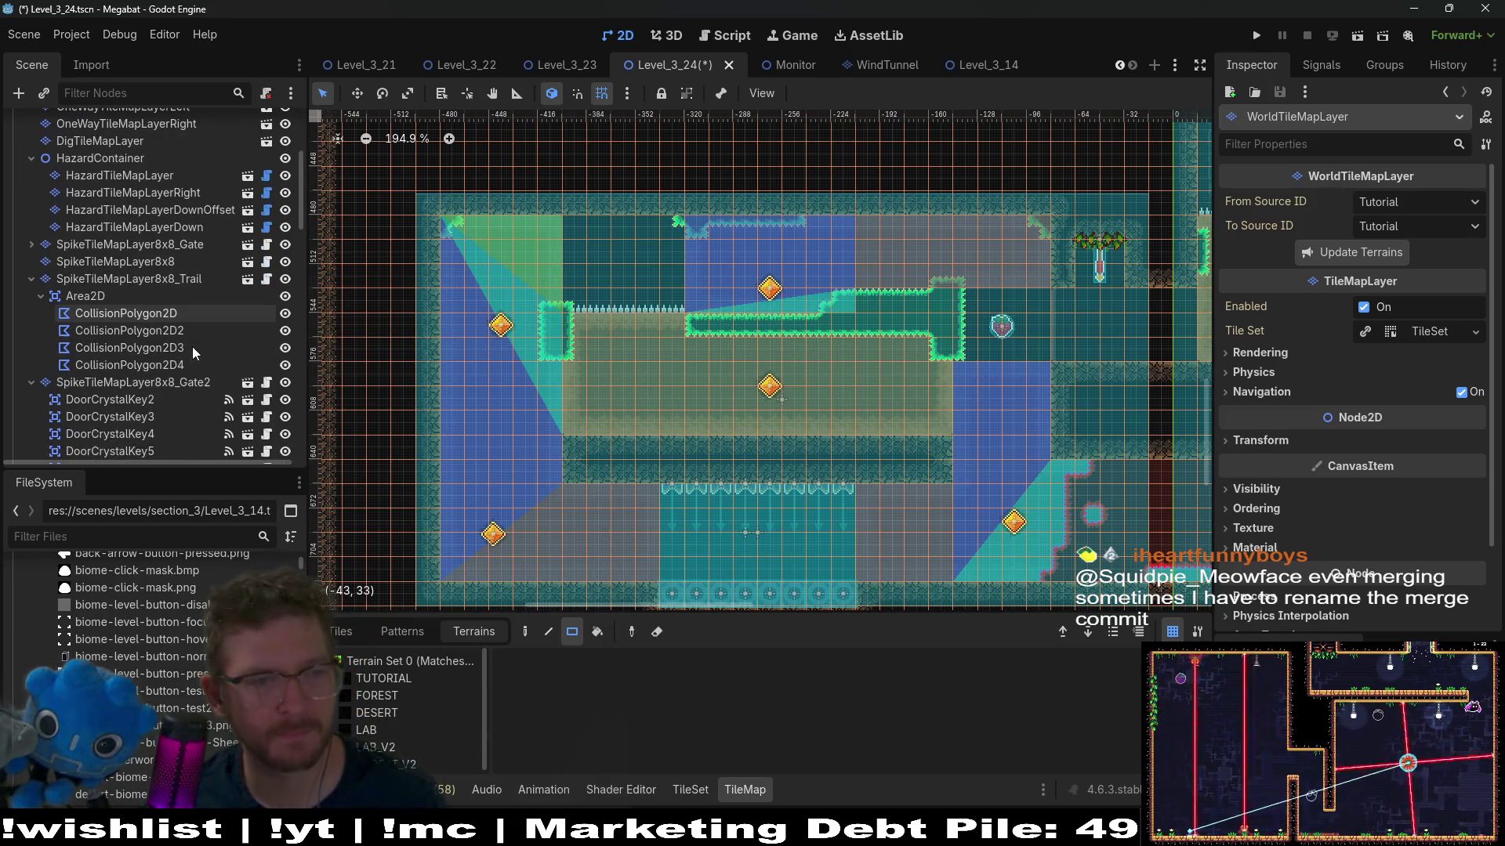
scroll(191, 346, down, 3)
click(196, 263)
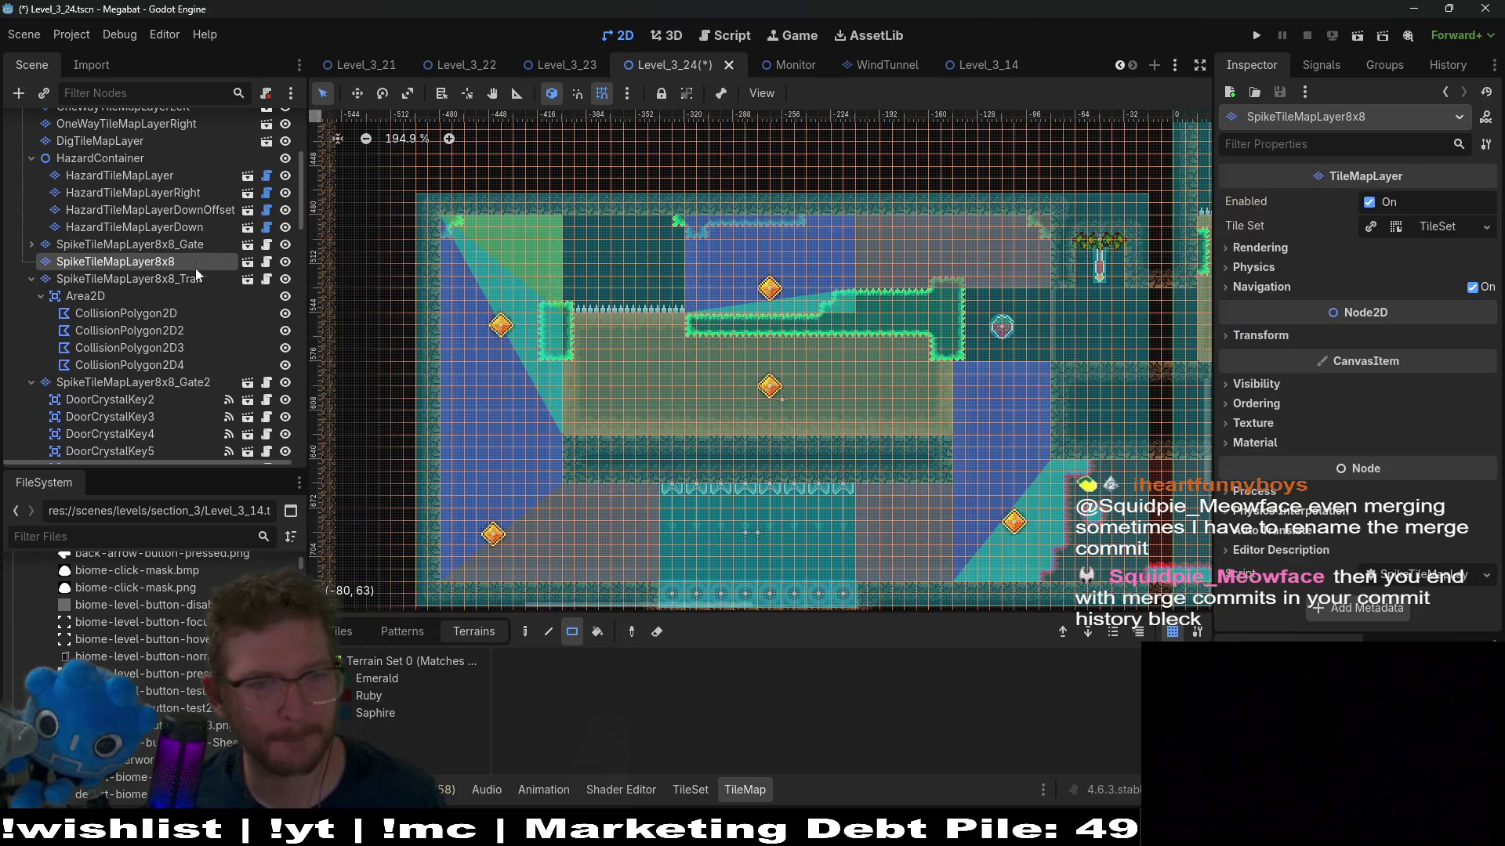
click(377, 678)
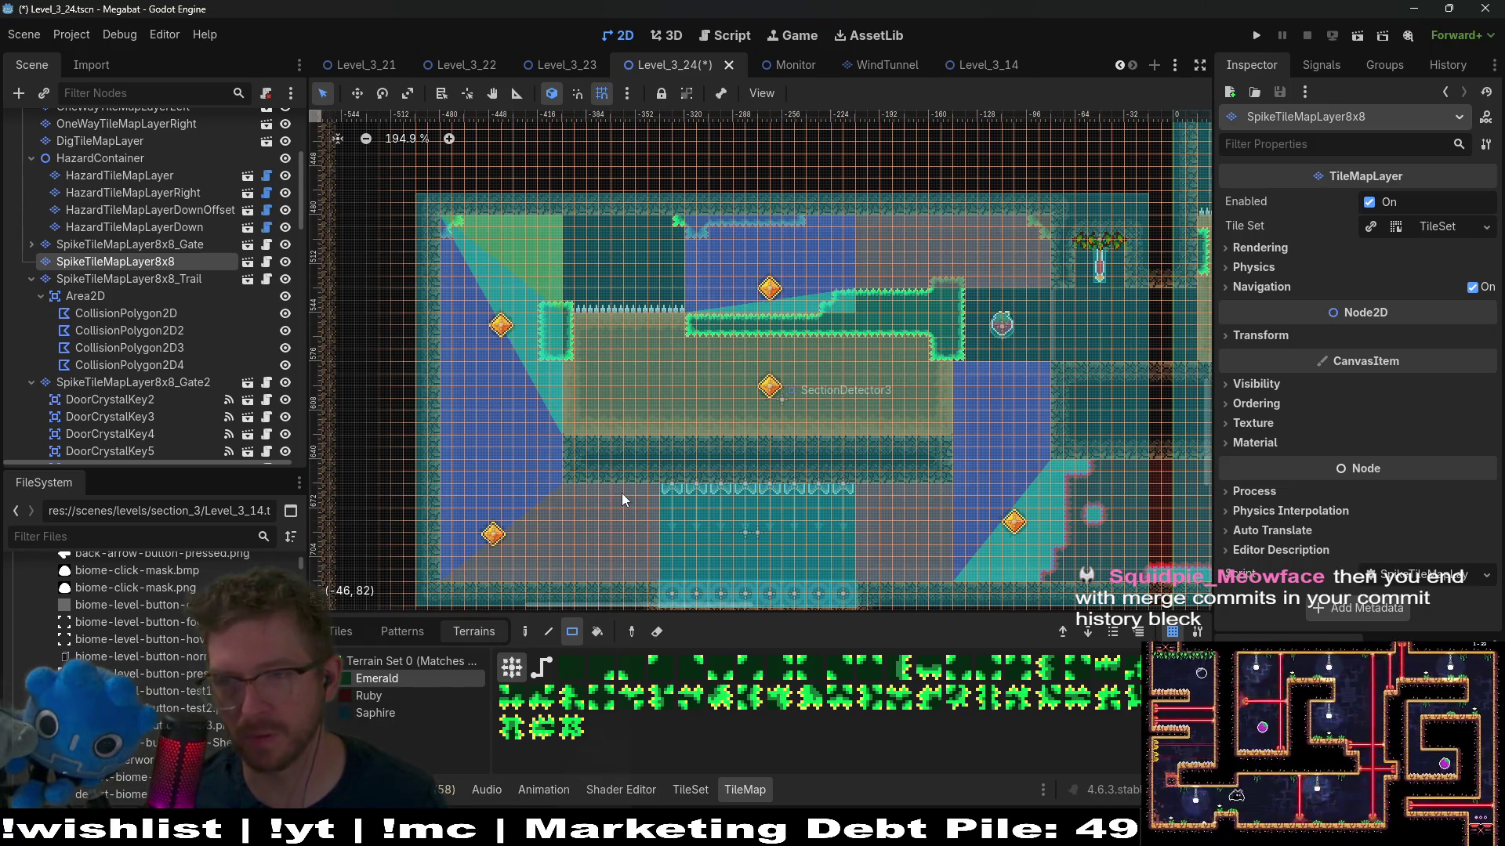
mouse_move(547, 354)
mouse_down()
mouse_move(572, 470)
mouse_move(563, 444)
mouse_up()
scroll(544, 360, up, 7)
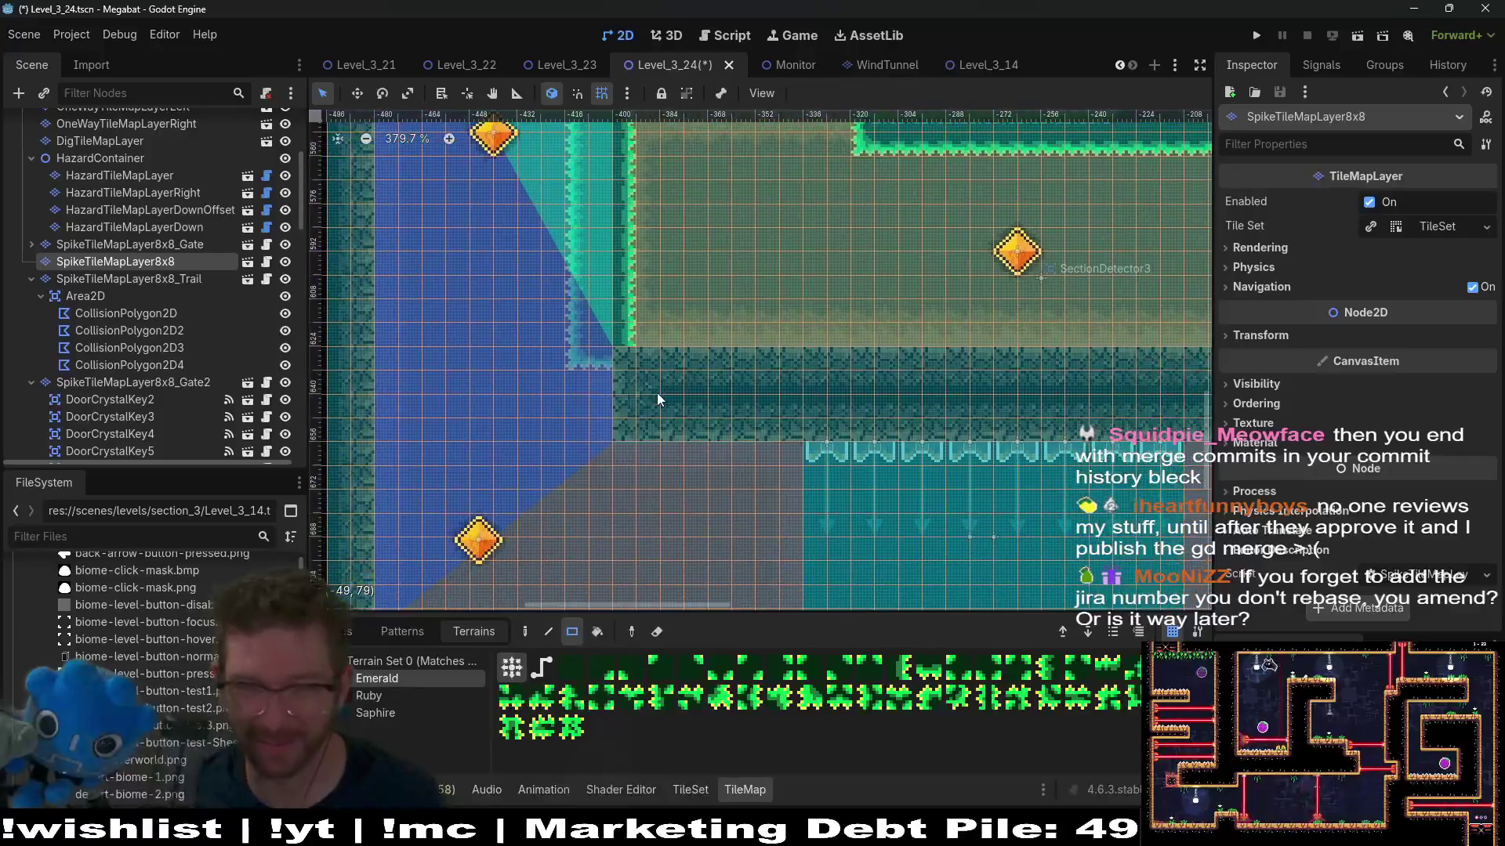
scroll(706, 376, down, 8)
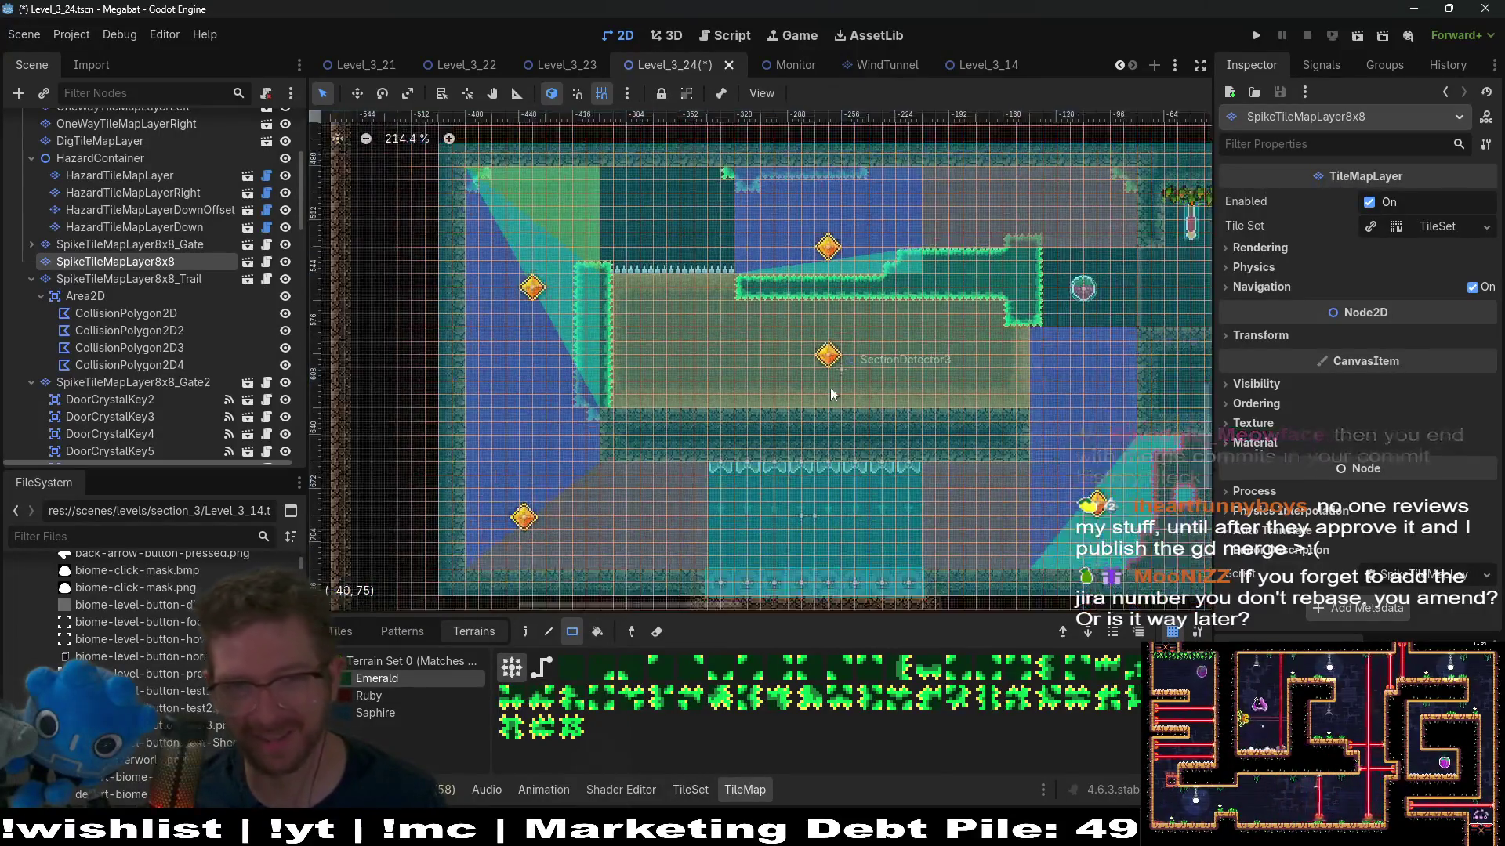
scroll(870, 396, up, 2)
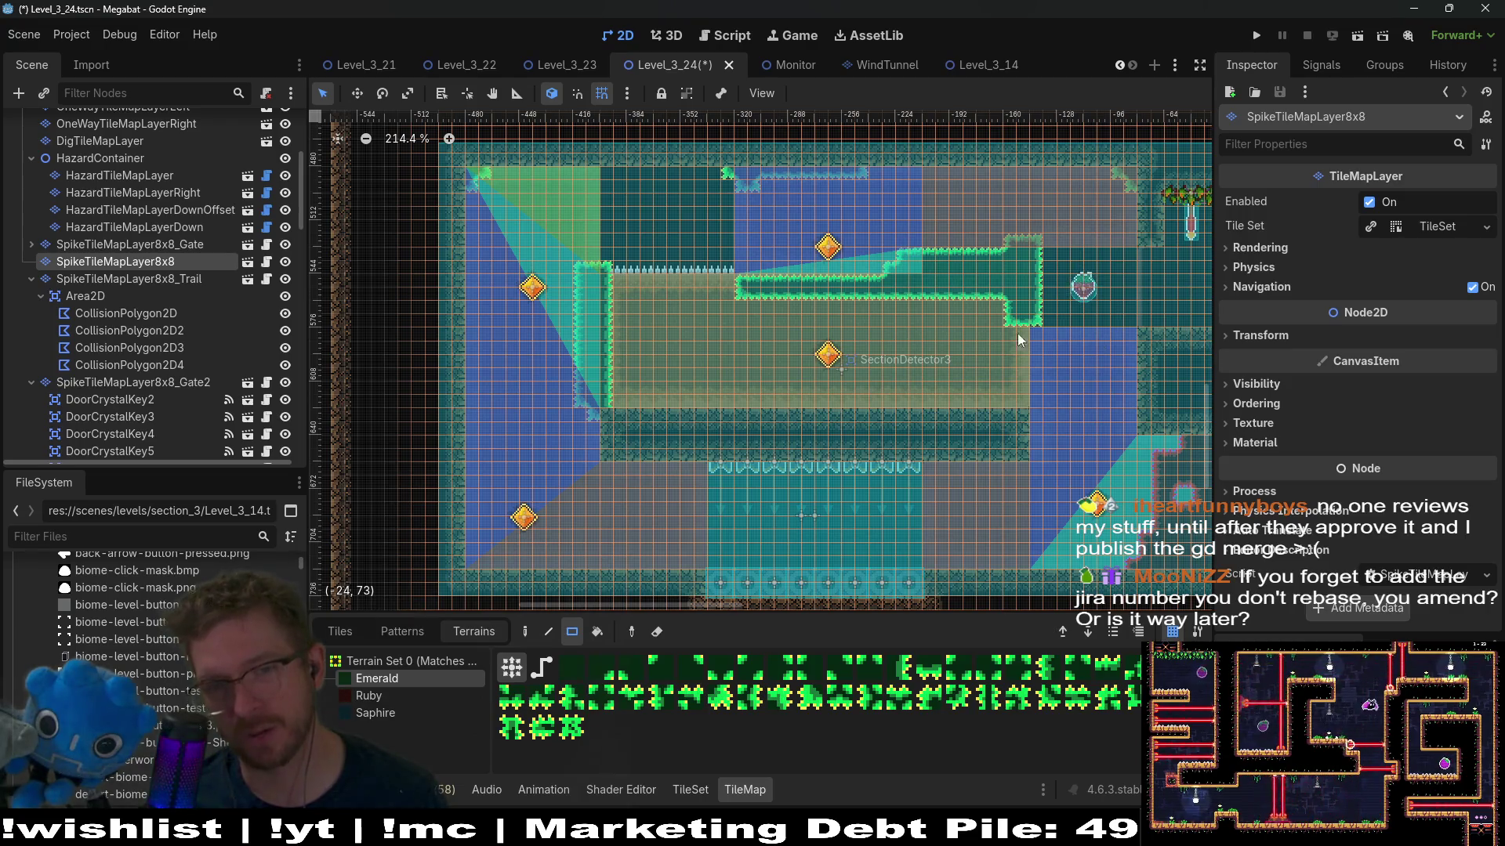
scroll(989, 342, up, 4)
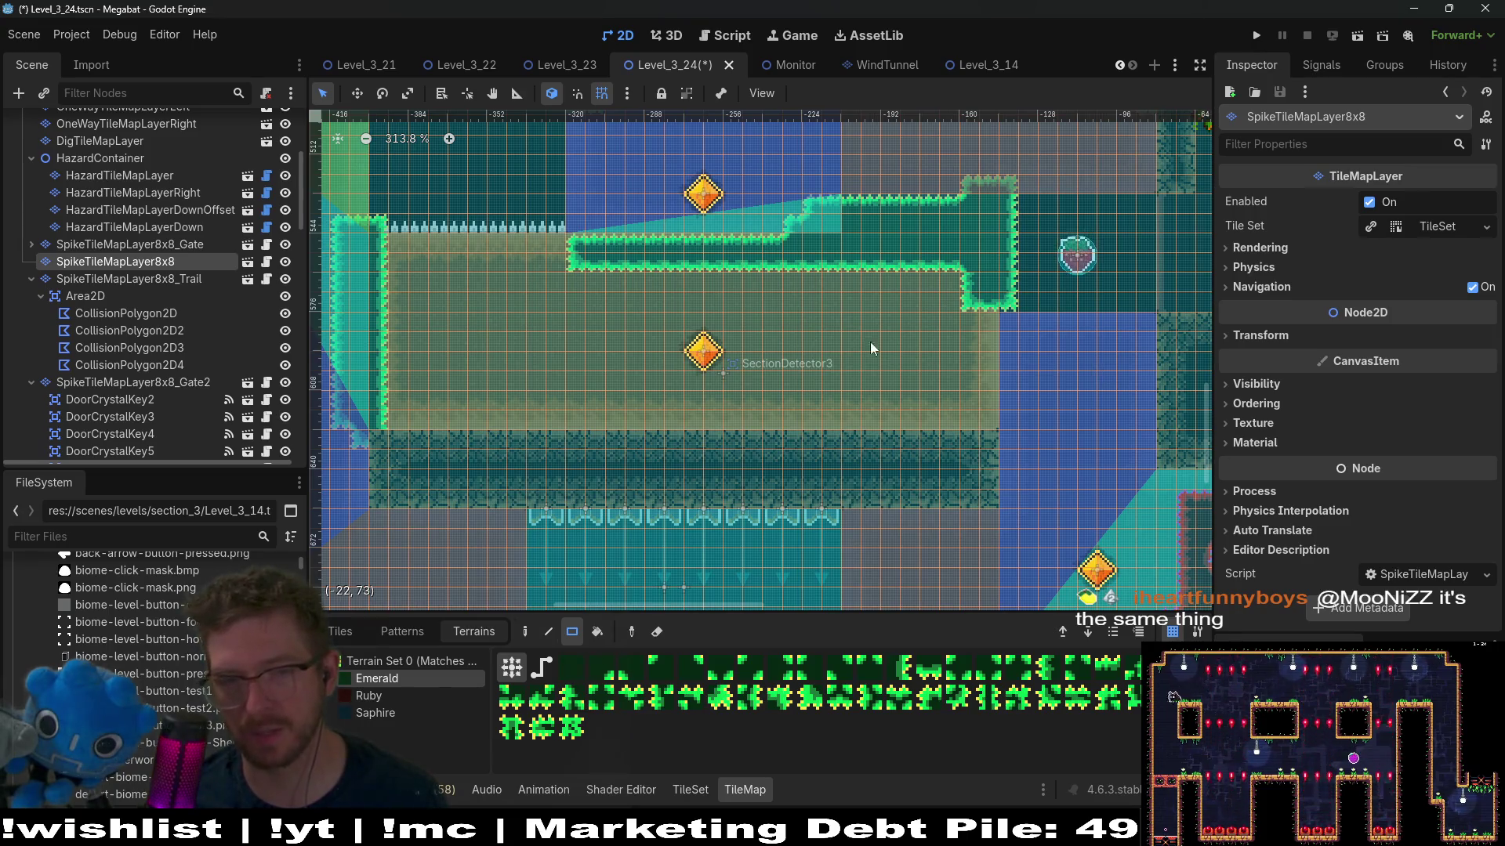
scroll(792, 343, down, 3)
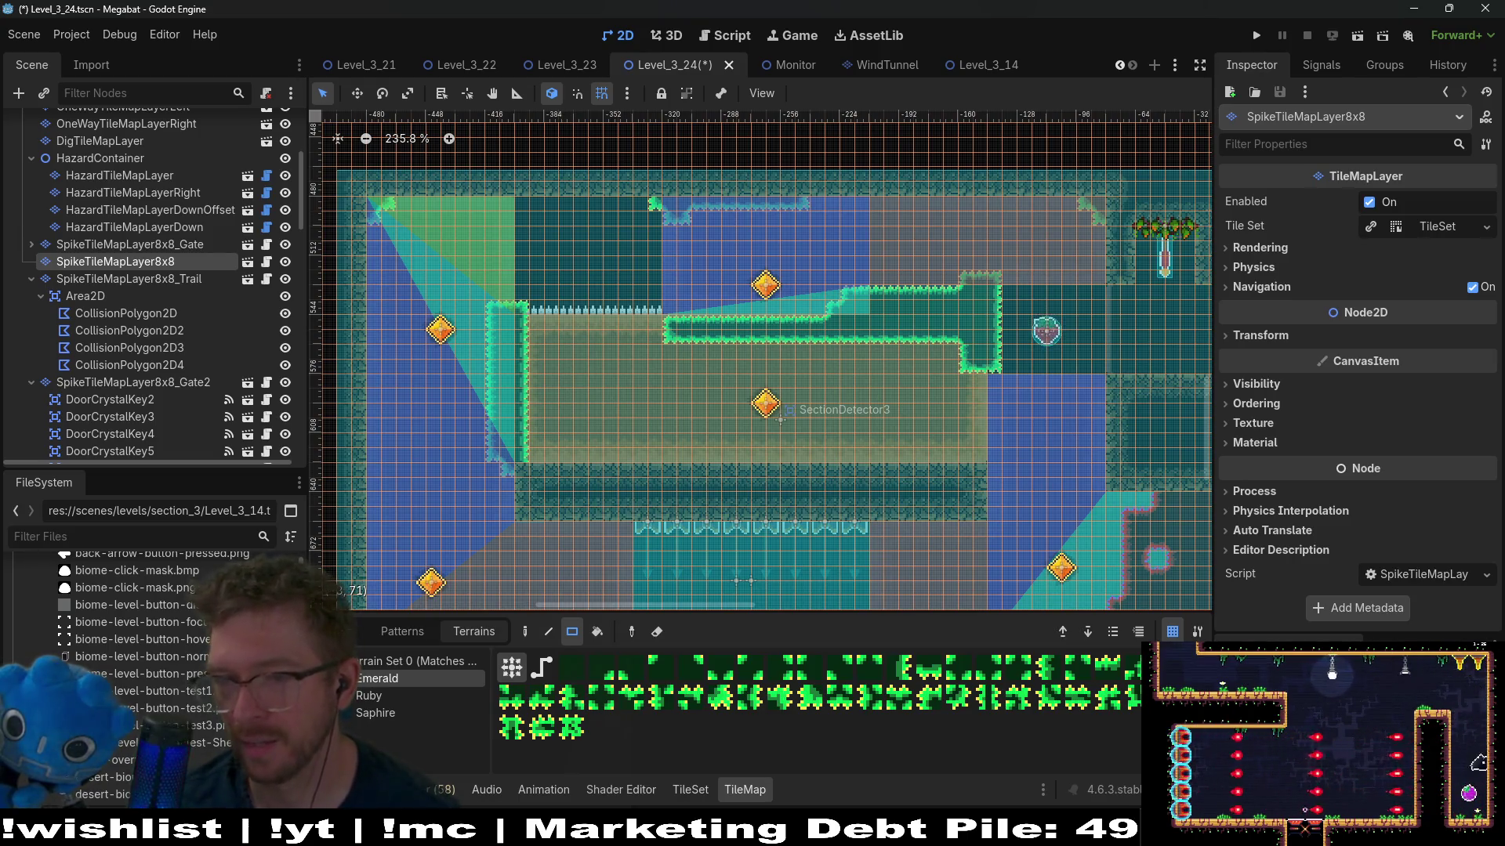
scroll(1009, 486, down, 3)
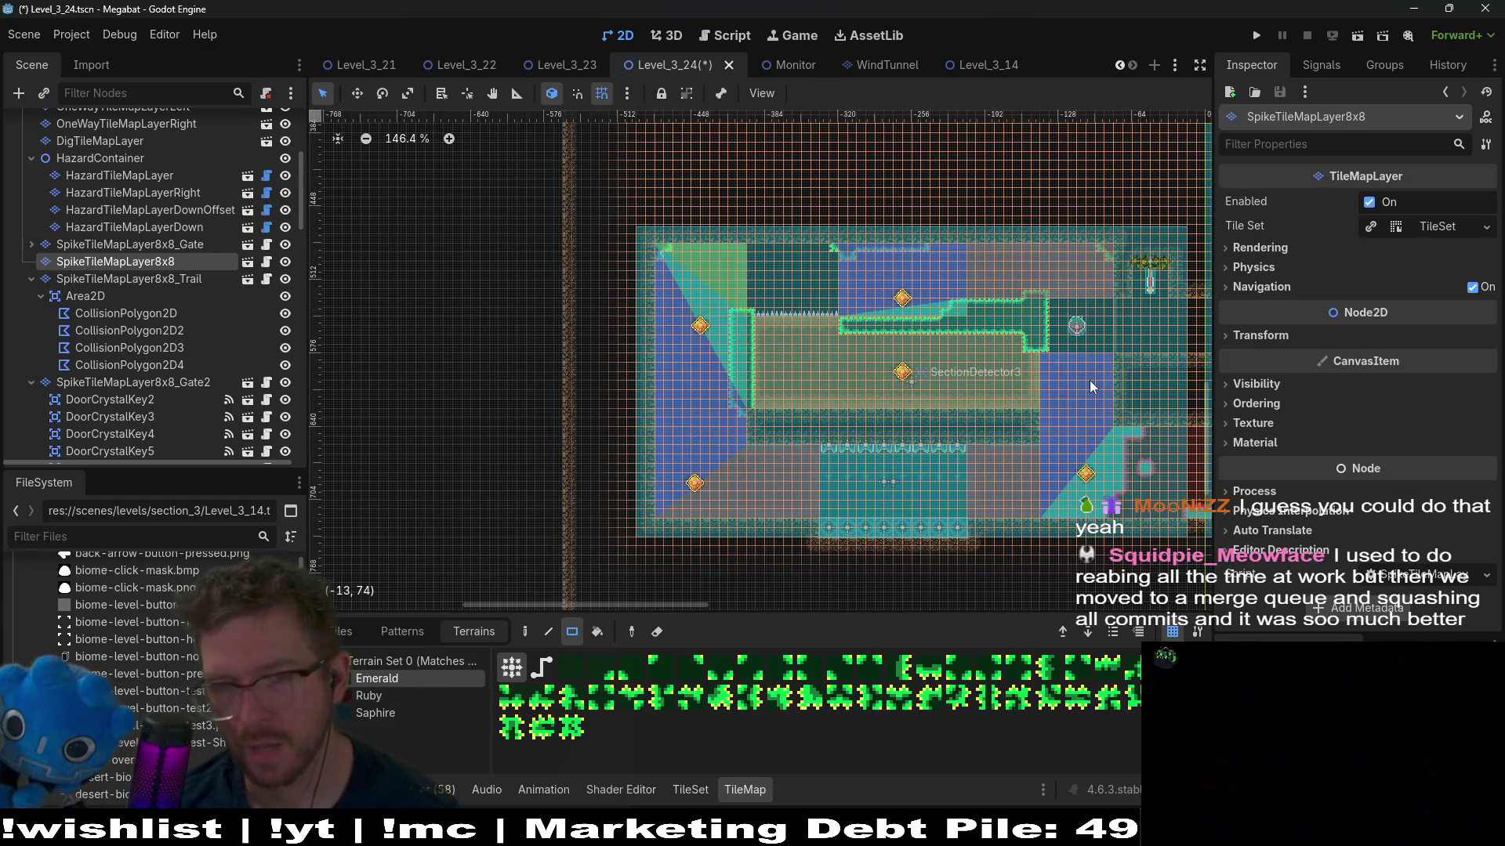
scroll(1097, 396, up, 5)
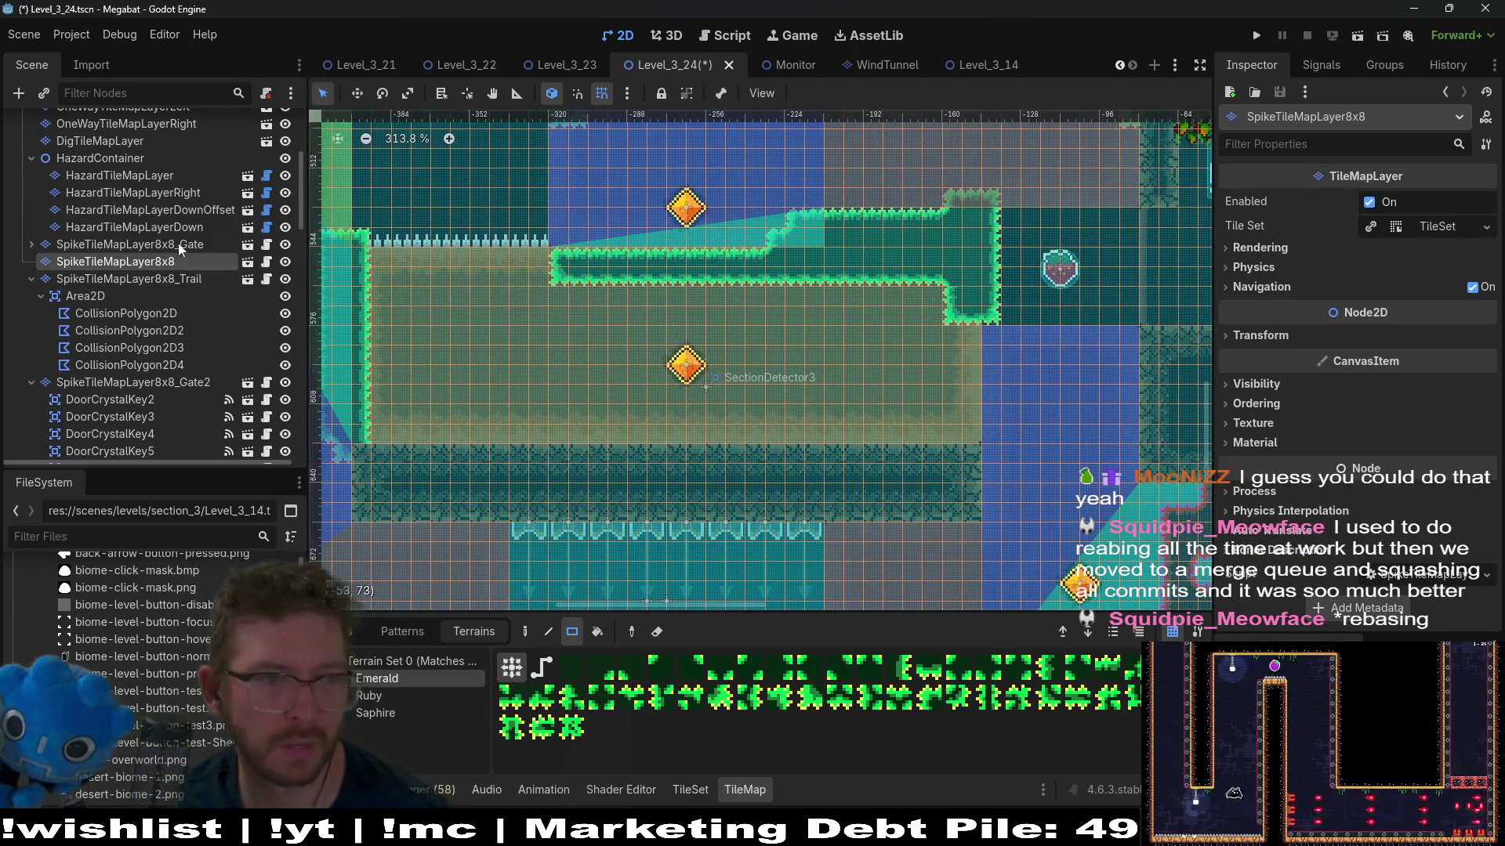
scroll(157, 305, up, 5)
scroll(196, 314, down, 5)
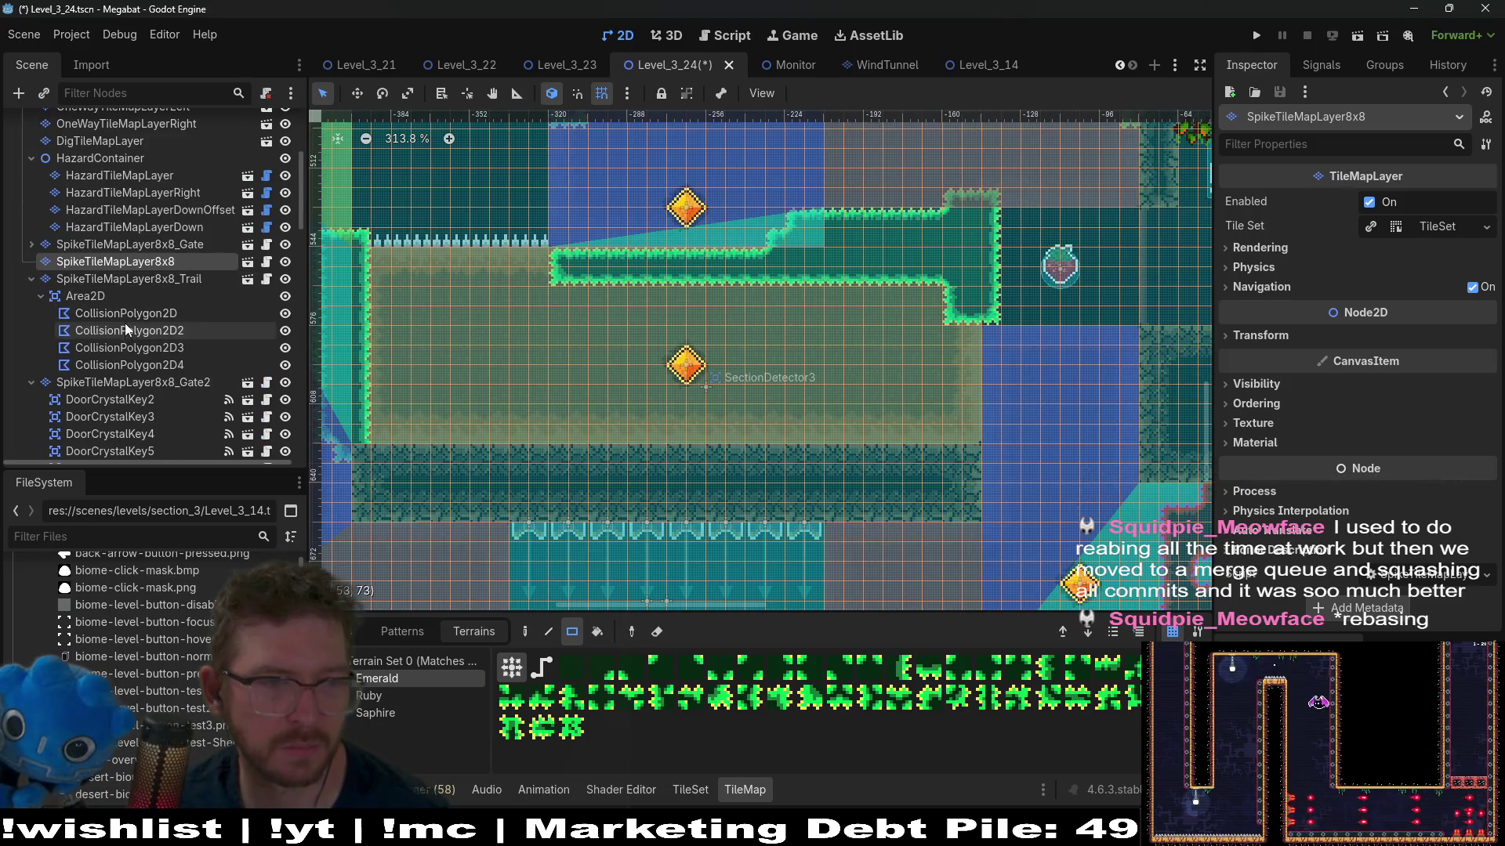
scroll(195, 322, down, 5)
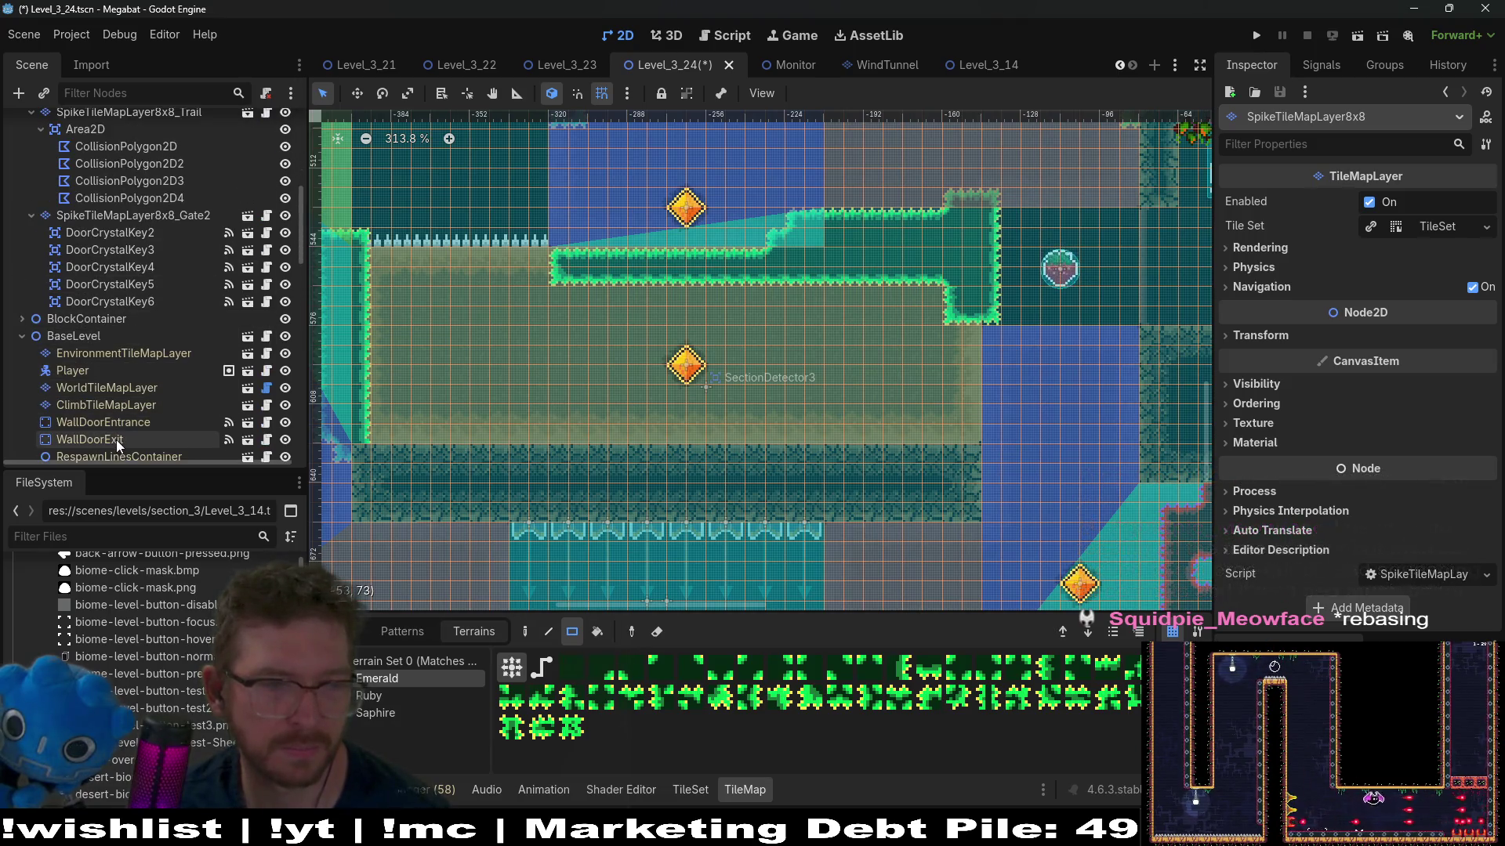
Step: Inspect the WallDoorExit and WallDoorEntrance node settings
click(114, 441)
click(159, 423)
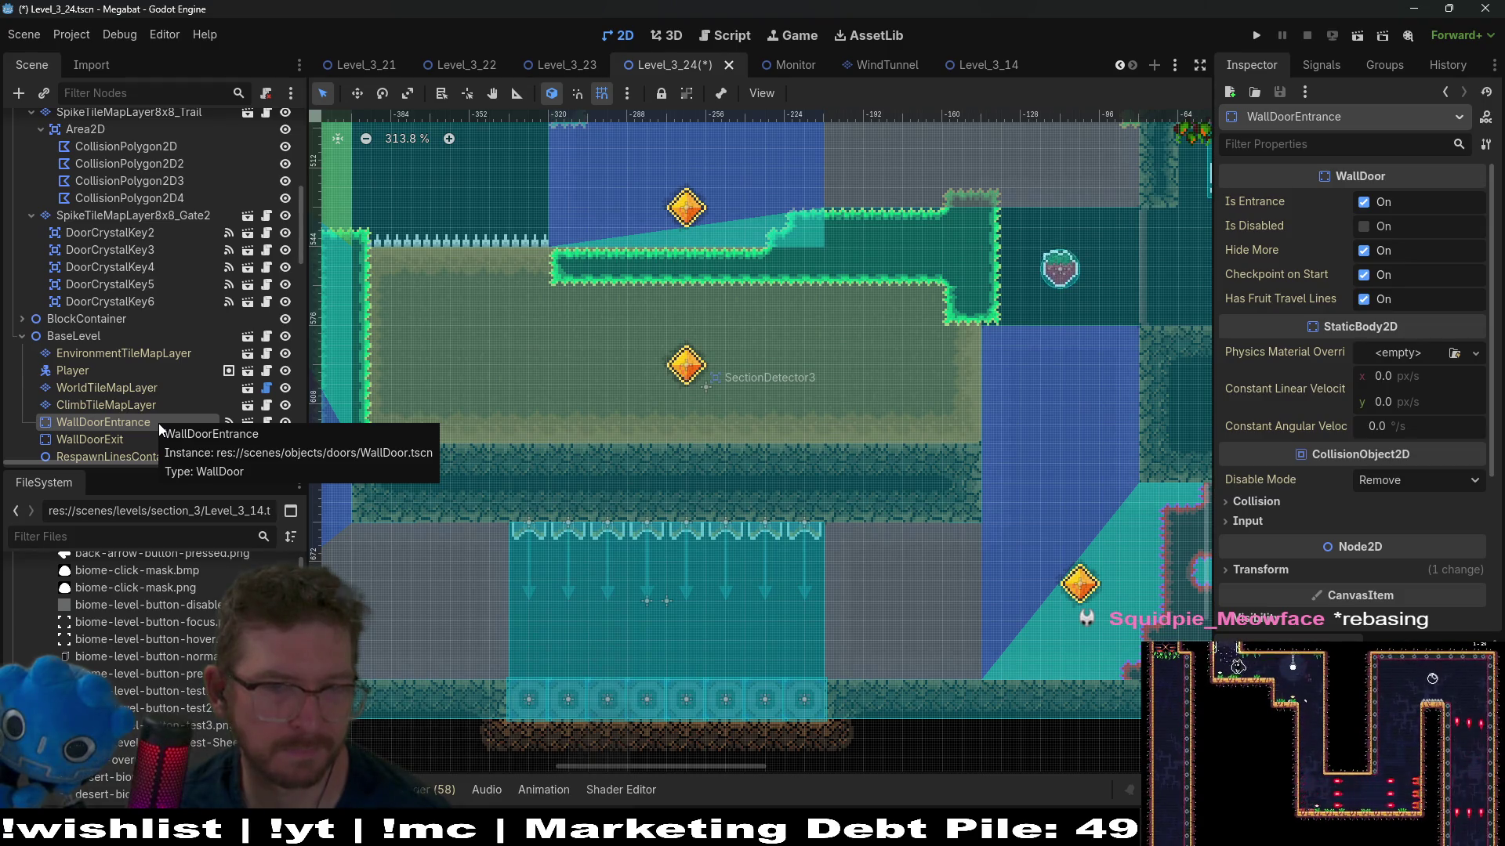
drag(1025, 345, 1003, 395)
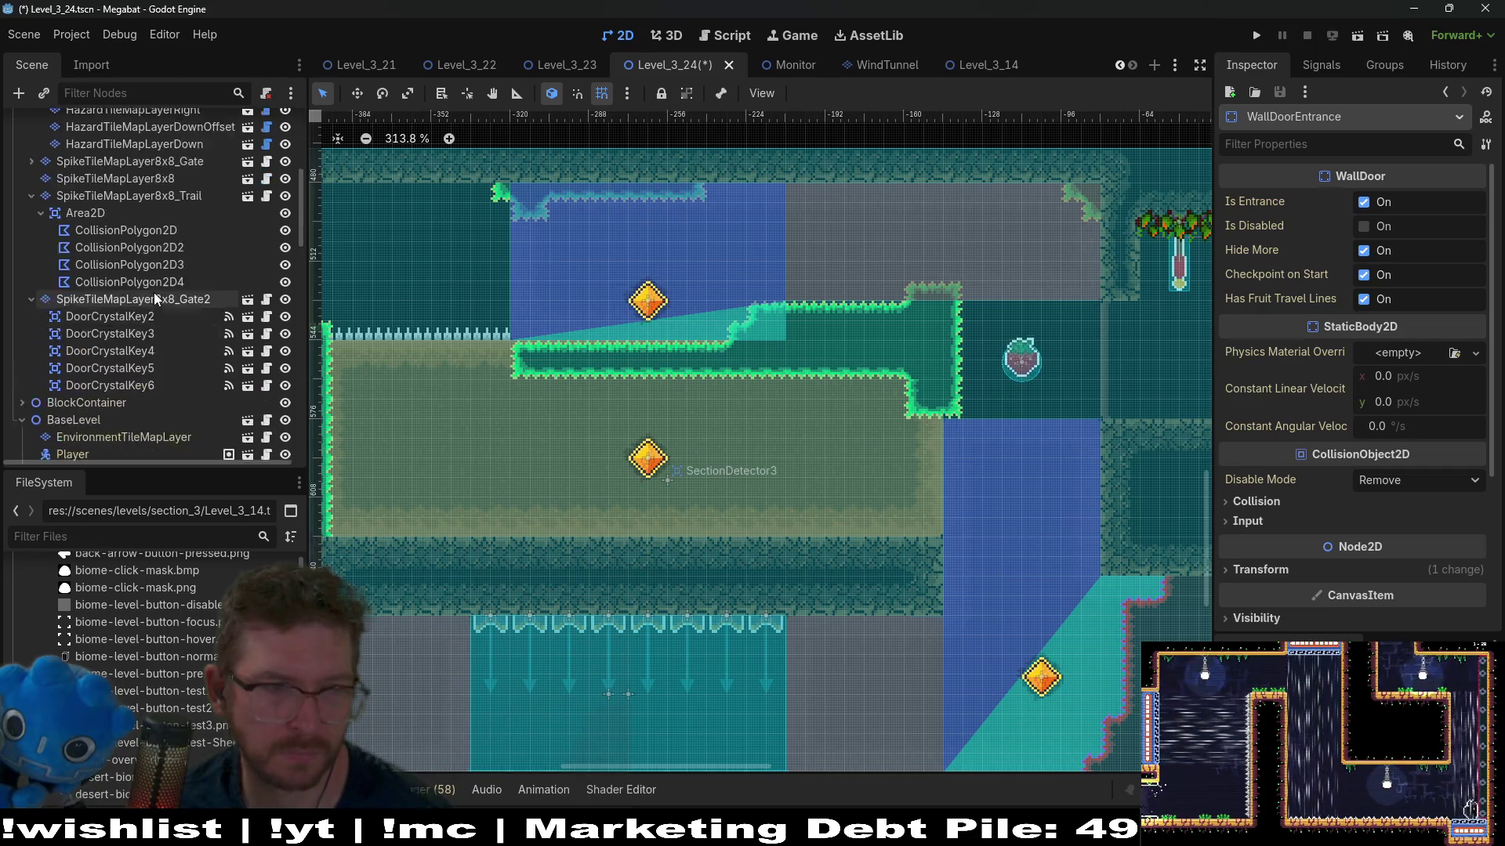
scroll(153, 317, up, 3)
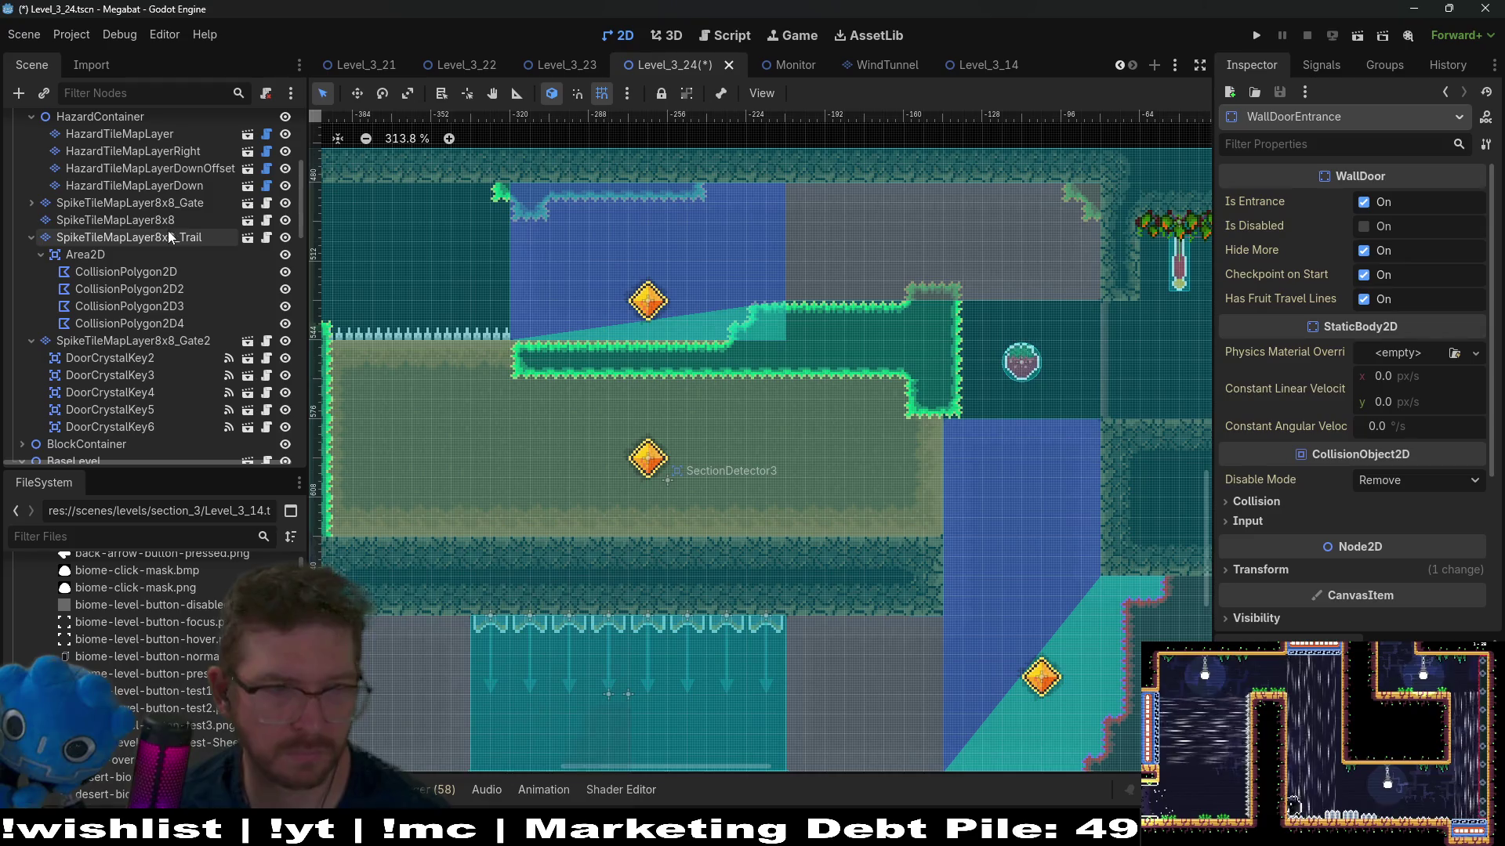
Step: Switch from the 8x8 spike layer to DigTileMapLayer for Sand painting
click(168, 220)
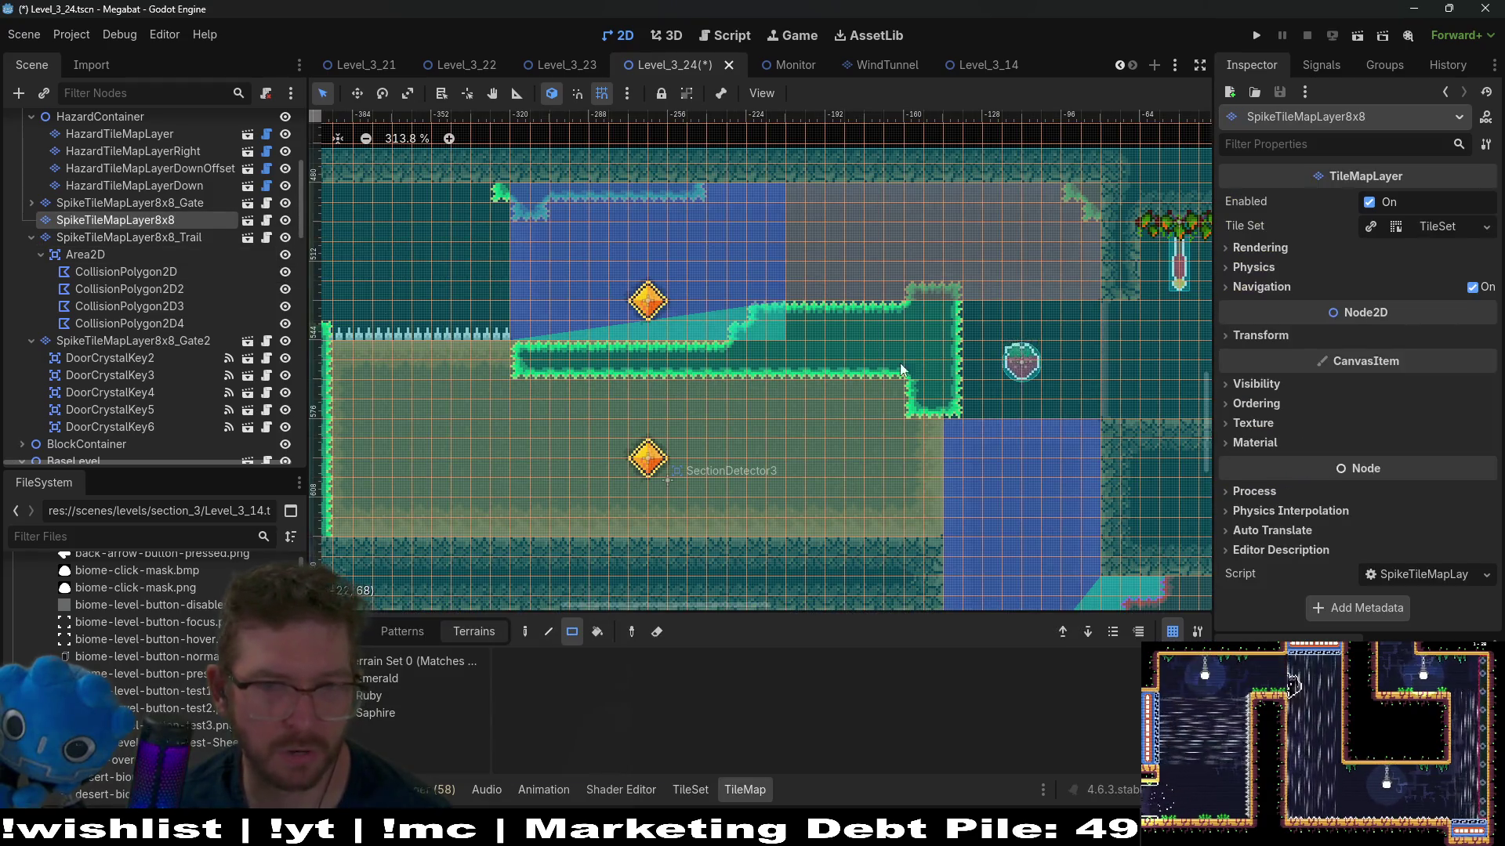
drag(886, 360, 949, 327)
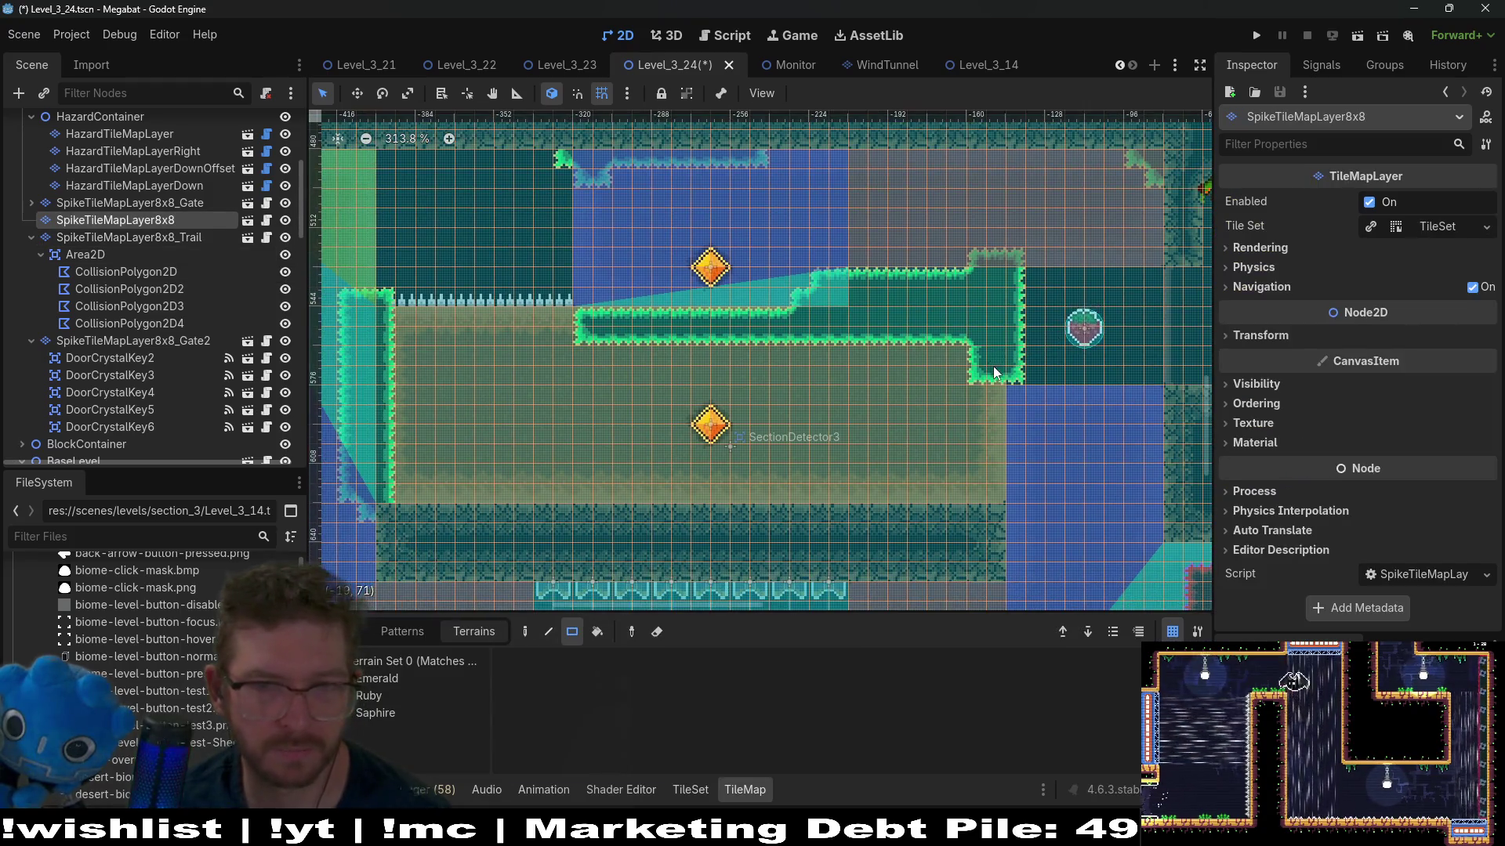
scroll(147, 308, up, 4)
scroll(130, 251, up, 1)
click(132, 307)
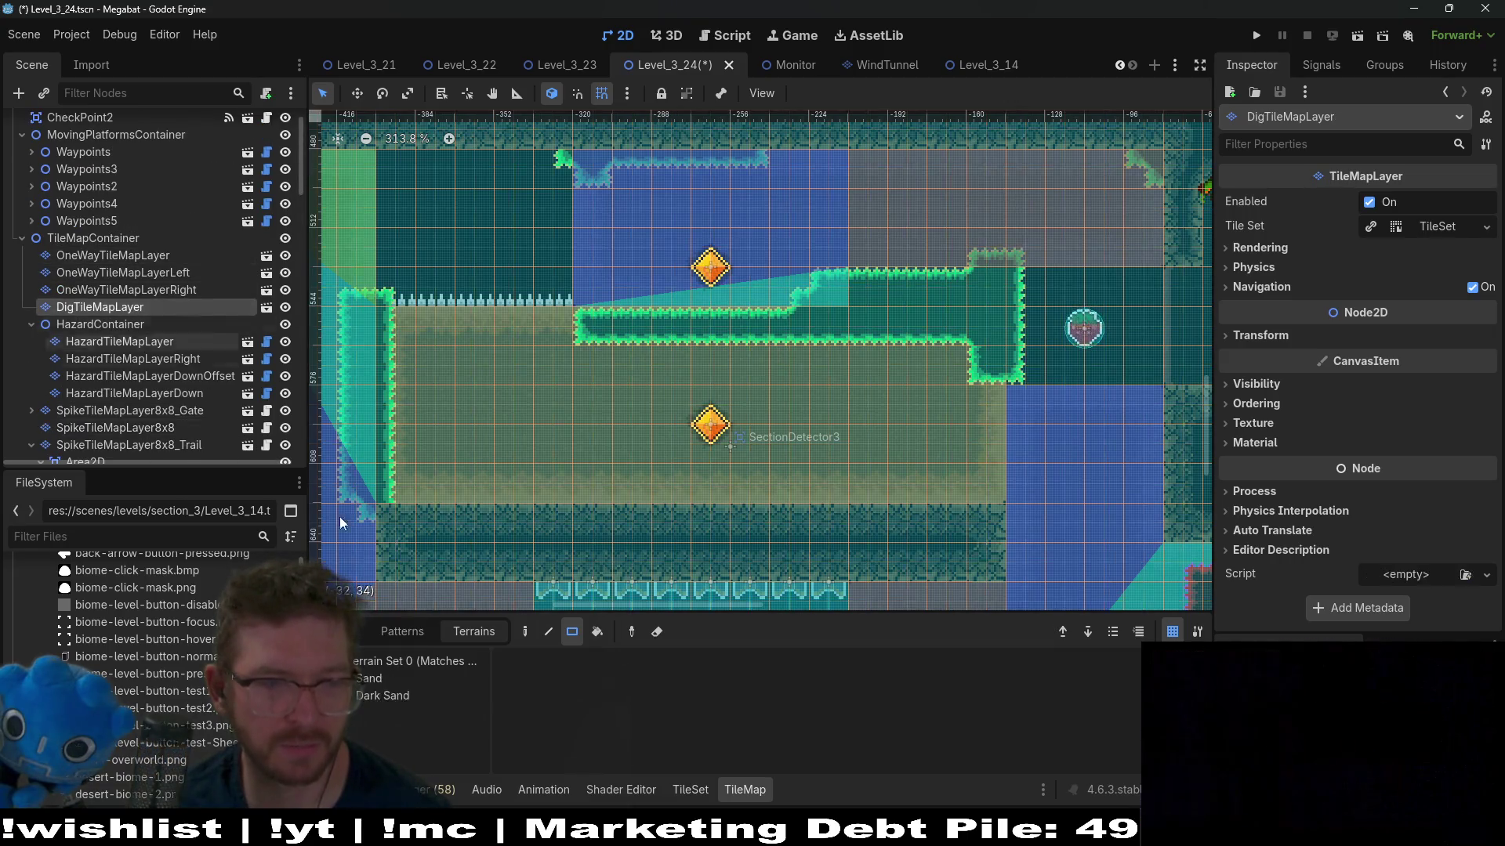
Step: Rectangle-paint a block of Sand into the room on DigTileMapLayer
click(390, 677)
drag(1020, 406, 1152, 494)
scroll(131, 376, down, 4)
Step: Find and select the trail Area2D's CollisionPolygon2D2 for editing
click(168, 315)
drag(994, 435, 773, 401)
scroll(823, 402, down, 8)
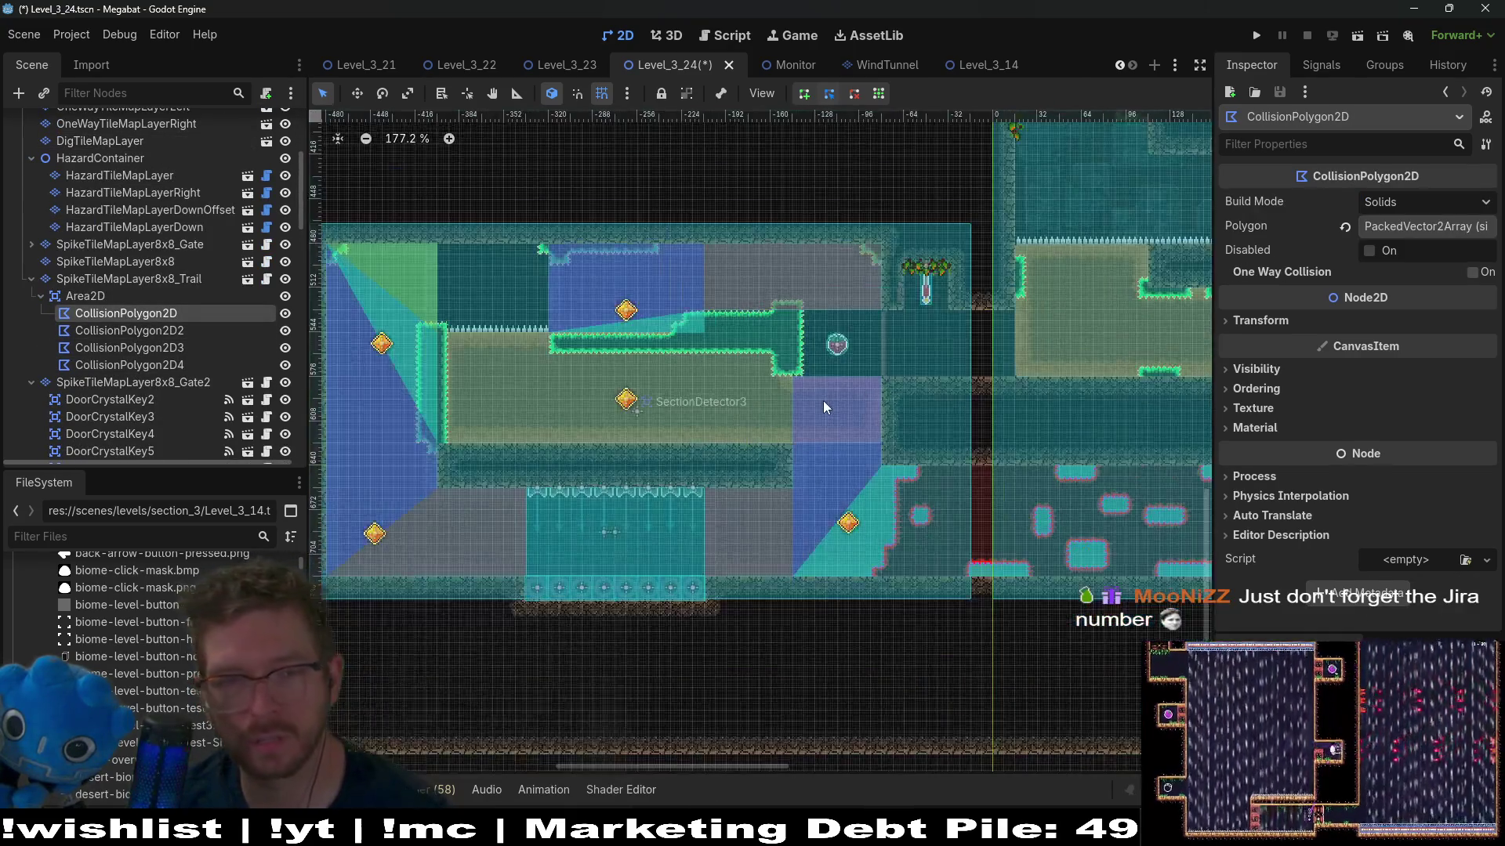
click(166, 329)
drag(717, 410, 569, 404)
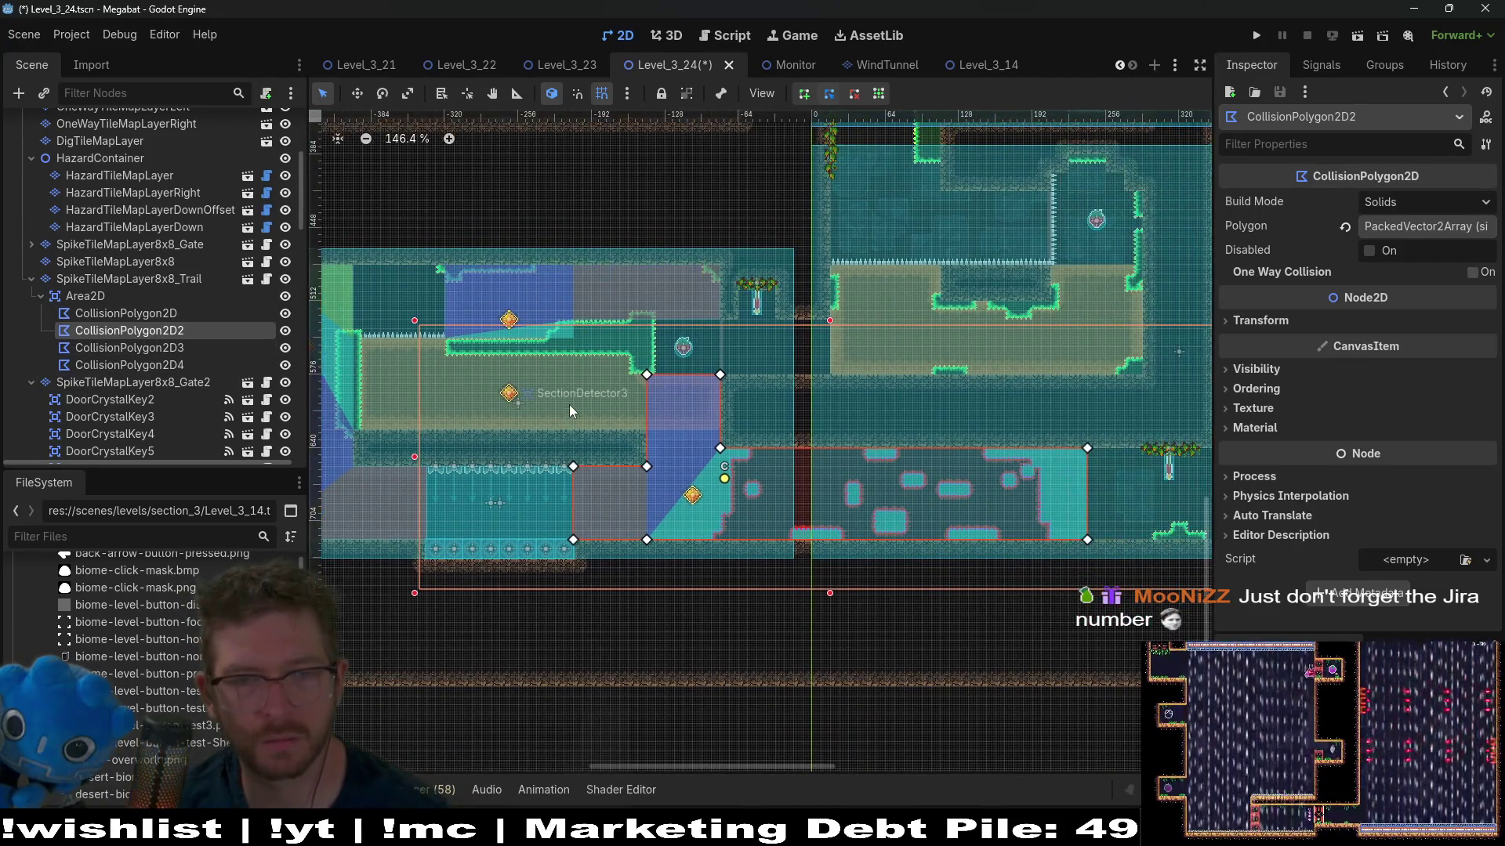
click(141, 314)
scroll(586, 373, down, 9)
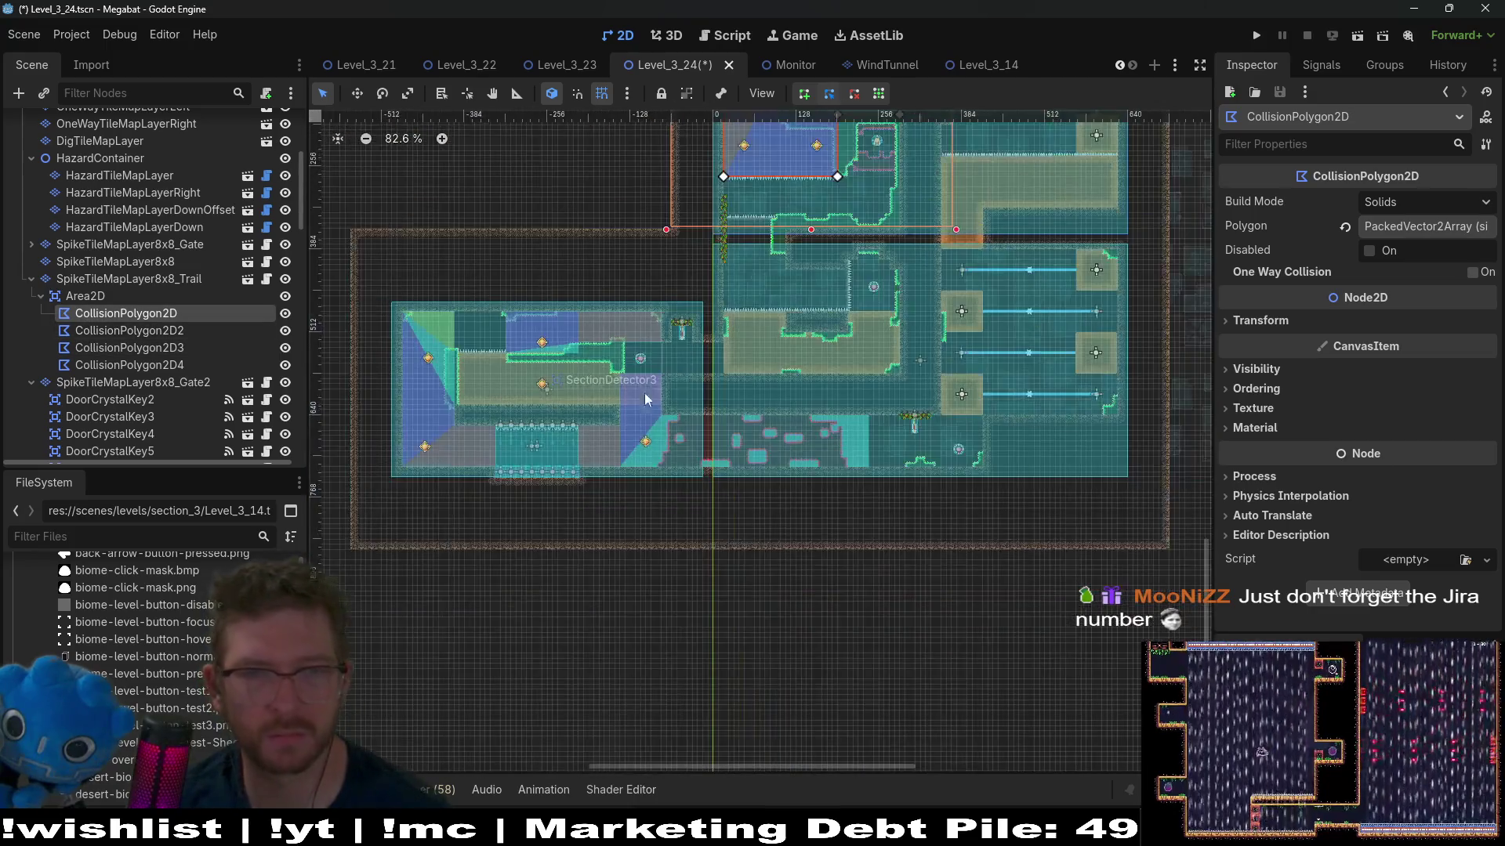
scroll(788, 340, up, 13)
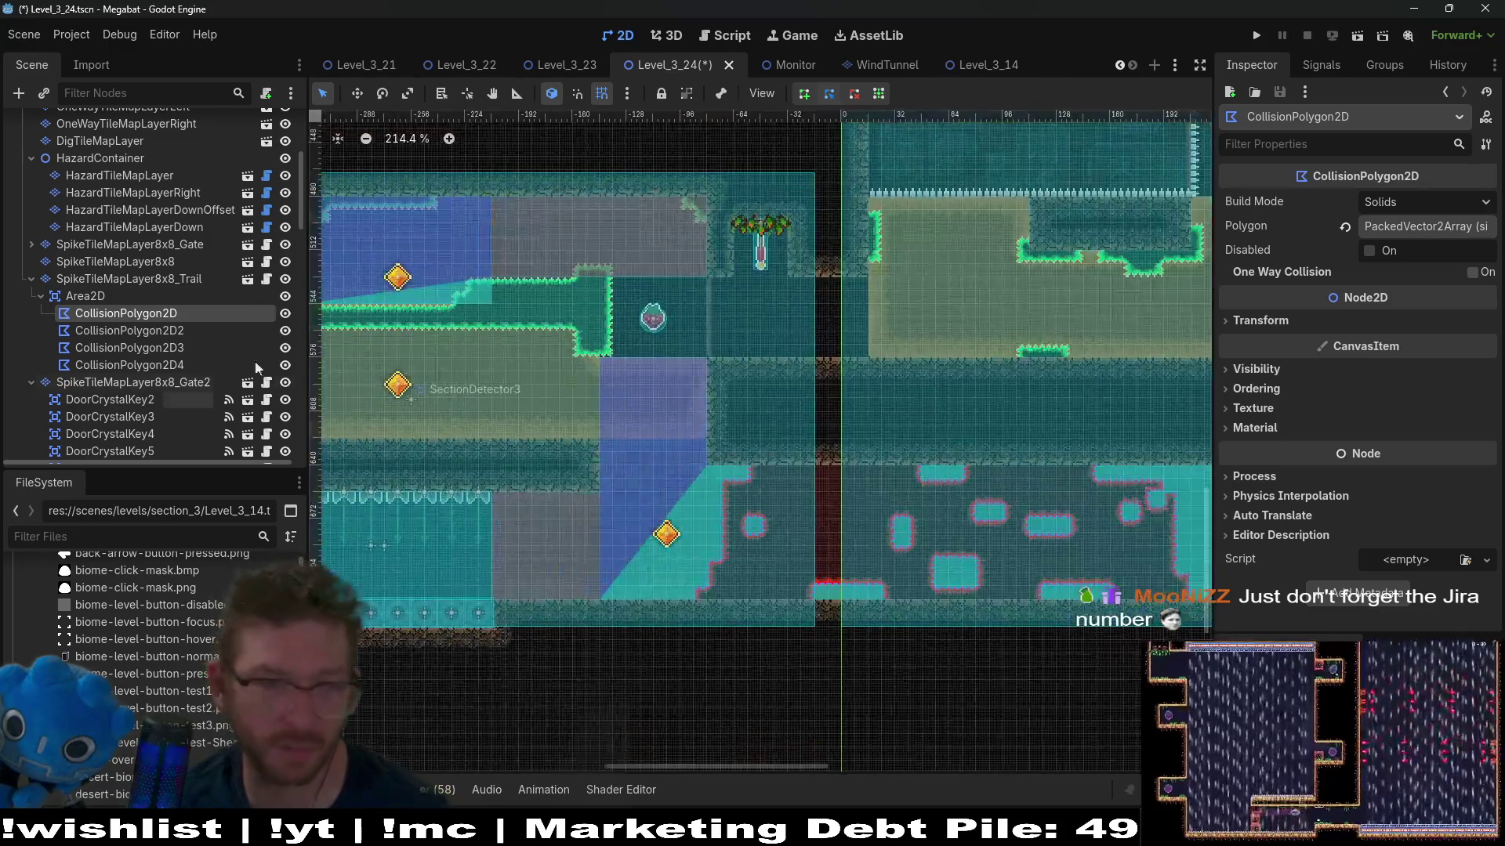
click(185, 327)
scroll(597, 399, up, 3)
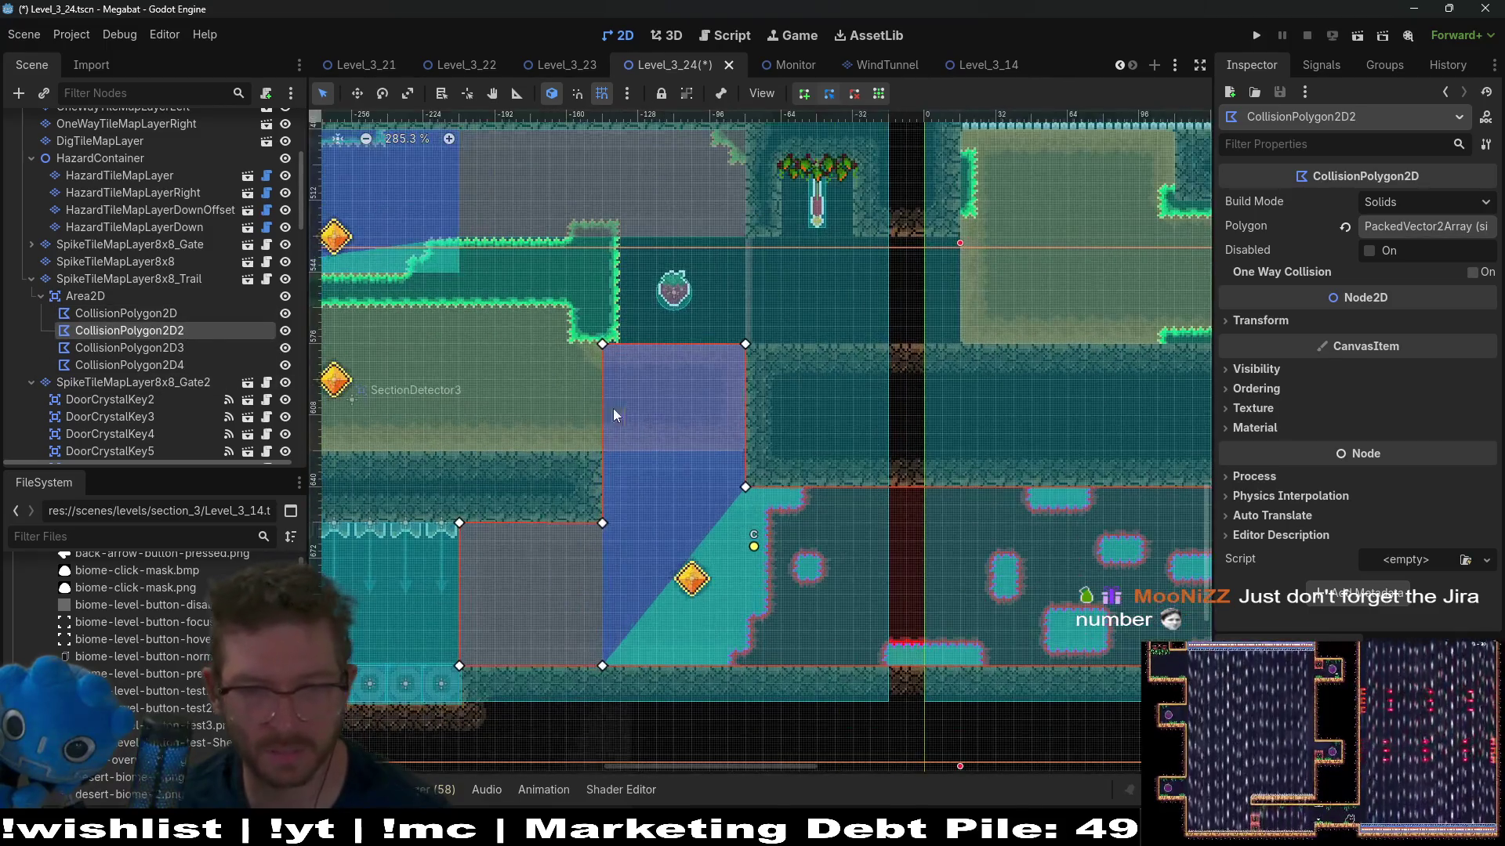
Step: Drag CollisionPolygon2D2's vertices 4 and 5 so the slope becomes a rectangle, then run the level
drag(746, 348, 745, 452)
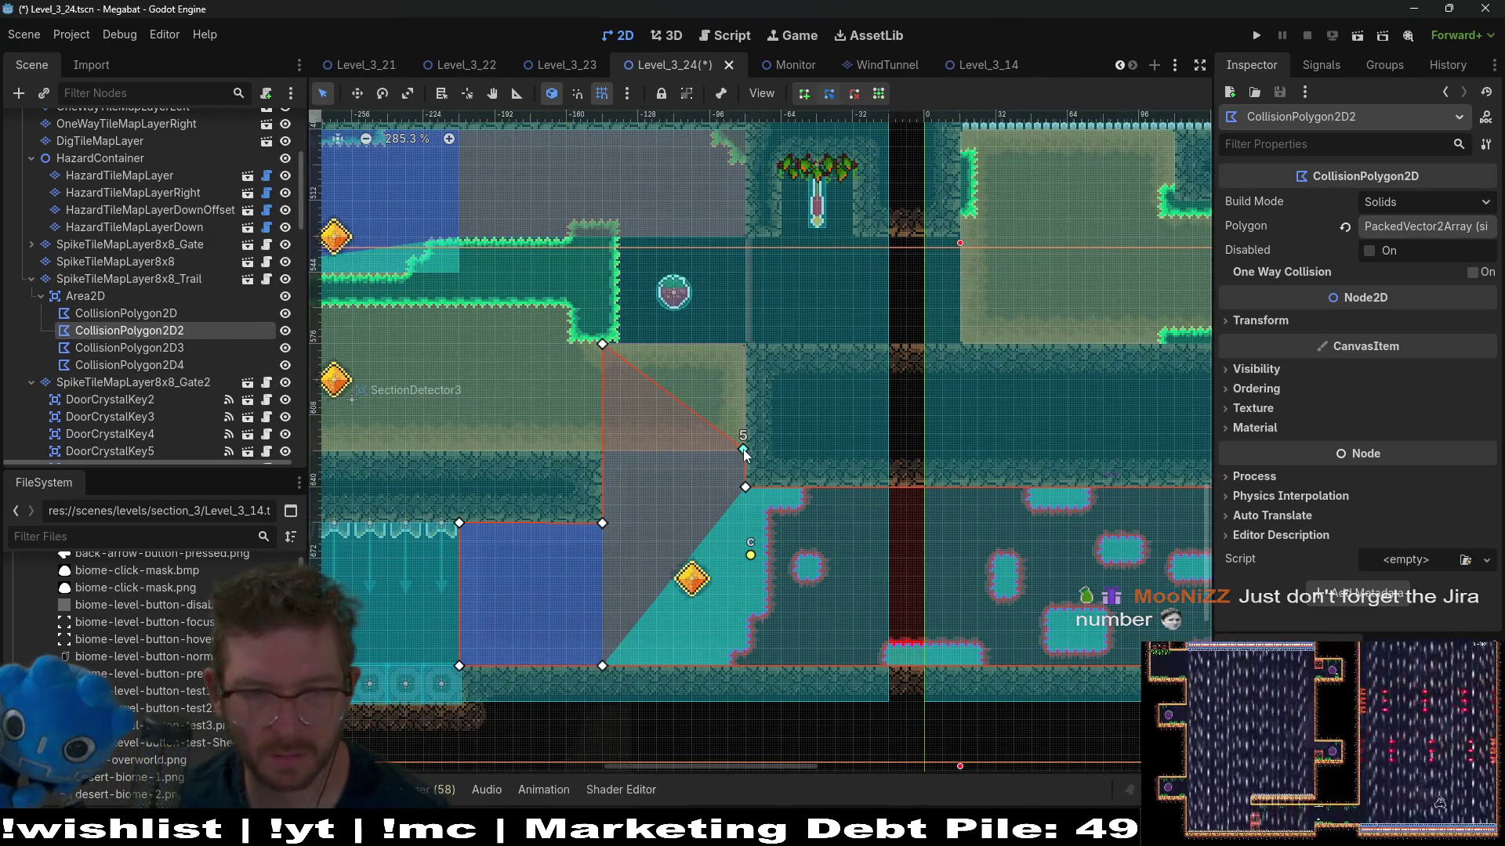
scroll(744, 455, up, 3)
scroll(744, 456, up, 13)
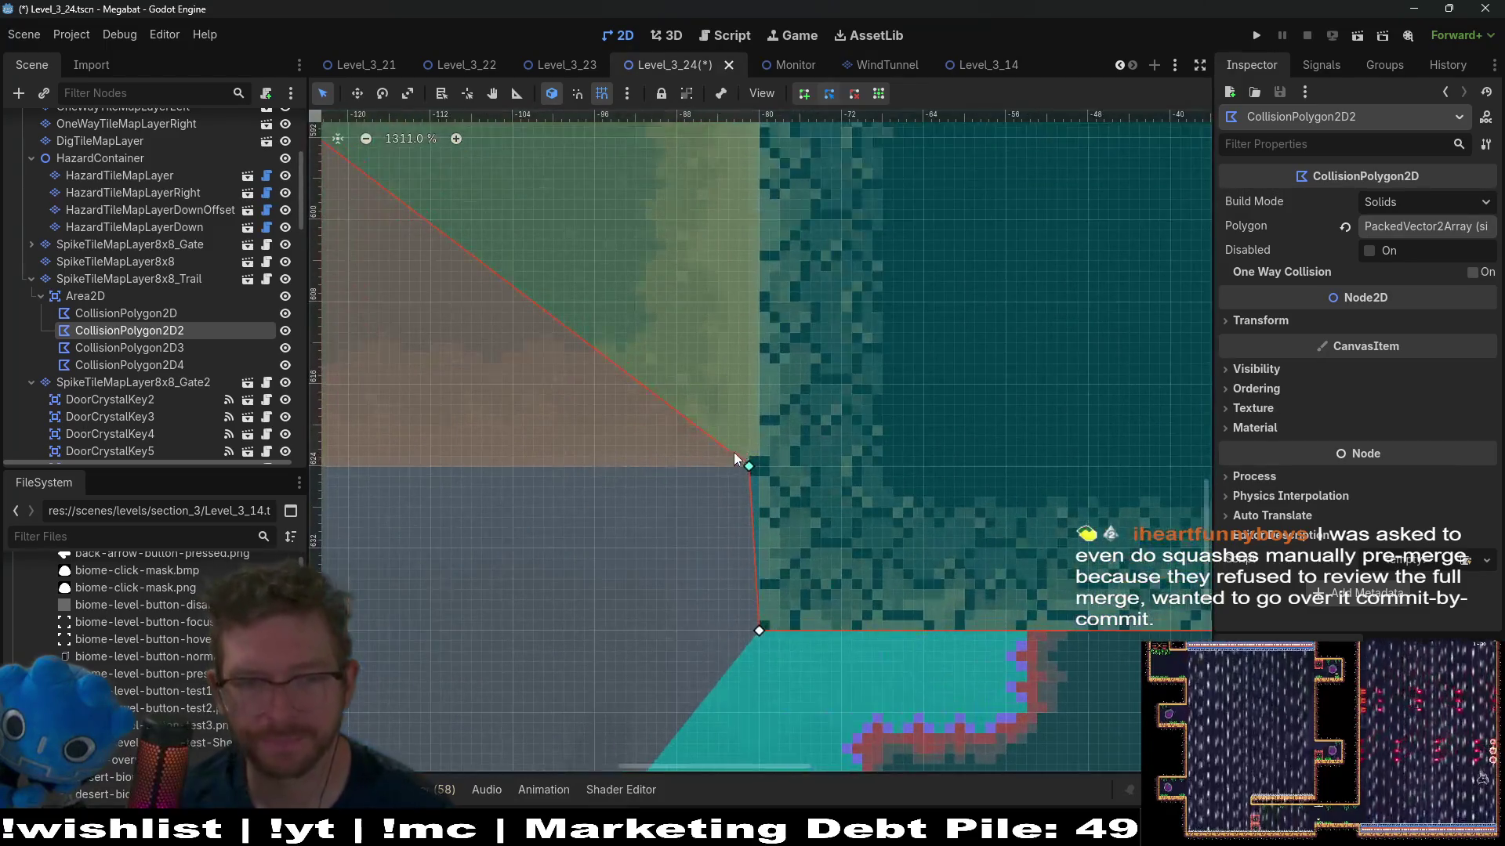
drag(749, 468, 759, 467)
scroll(568, 321, down, 4)
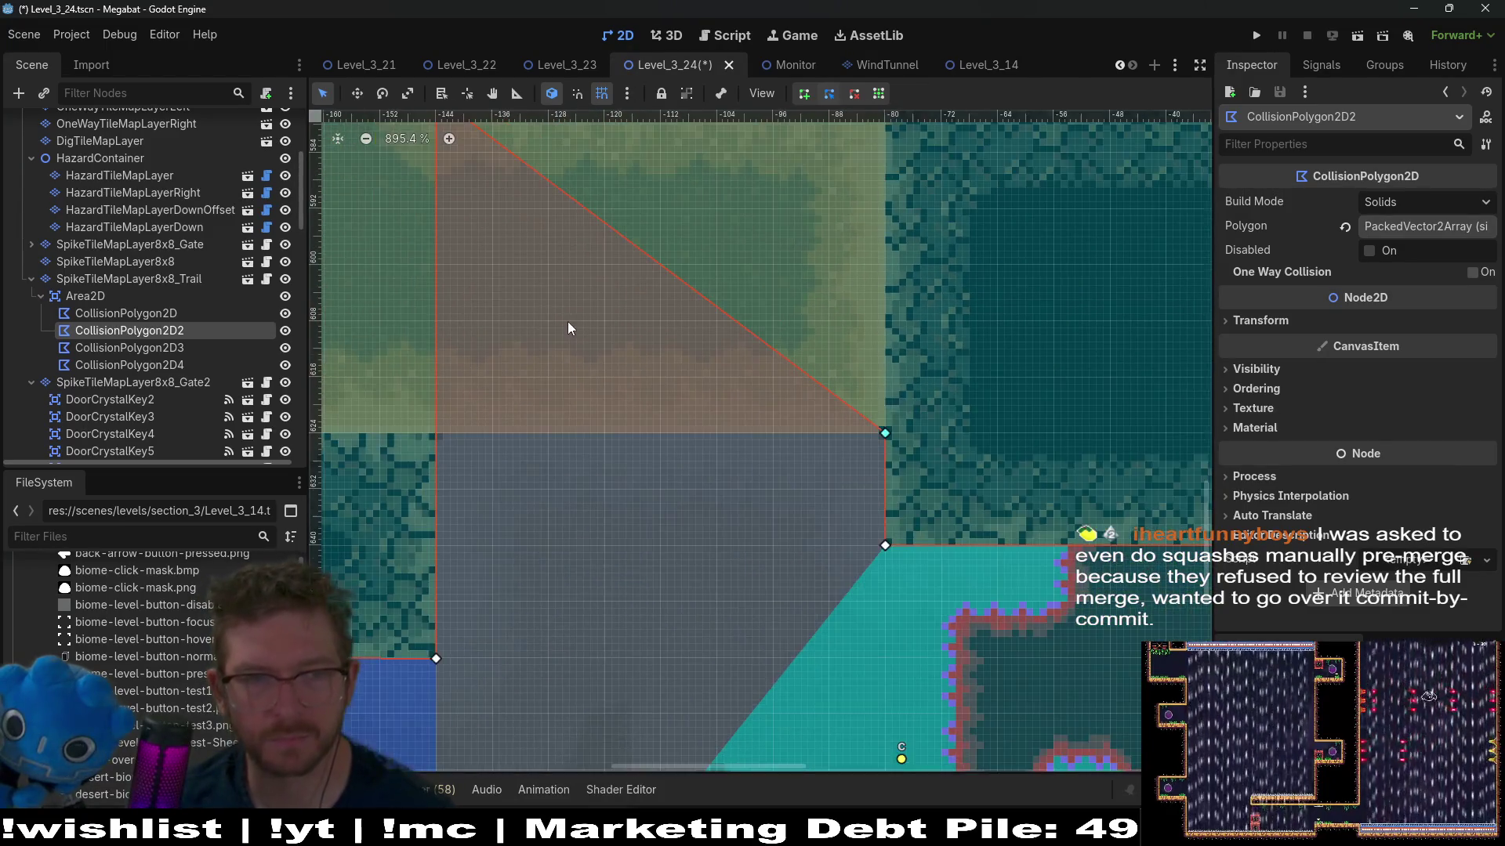
mouse_move(558, 233)
mouse_down()
mouse_move(571, 505)
mouse_move(557, 572)
mouse_up()
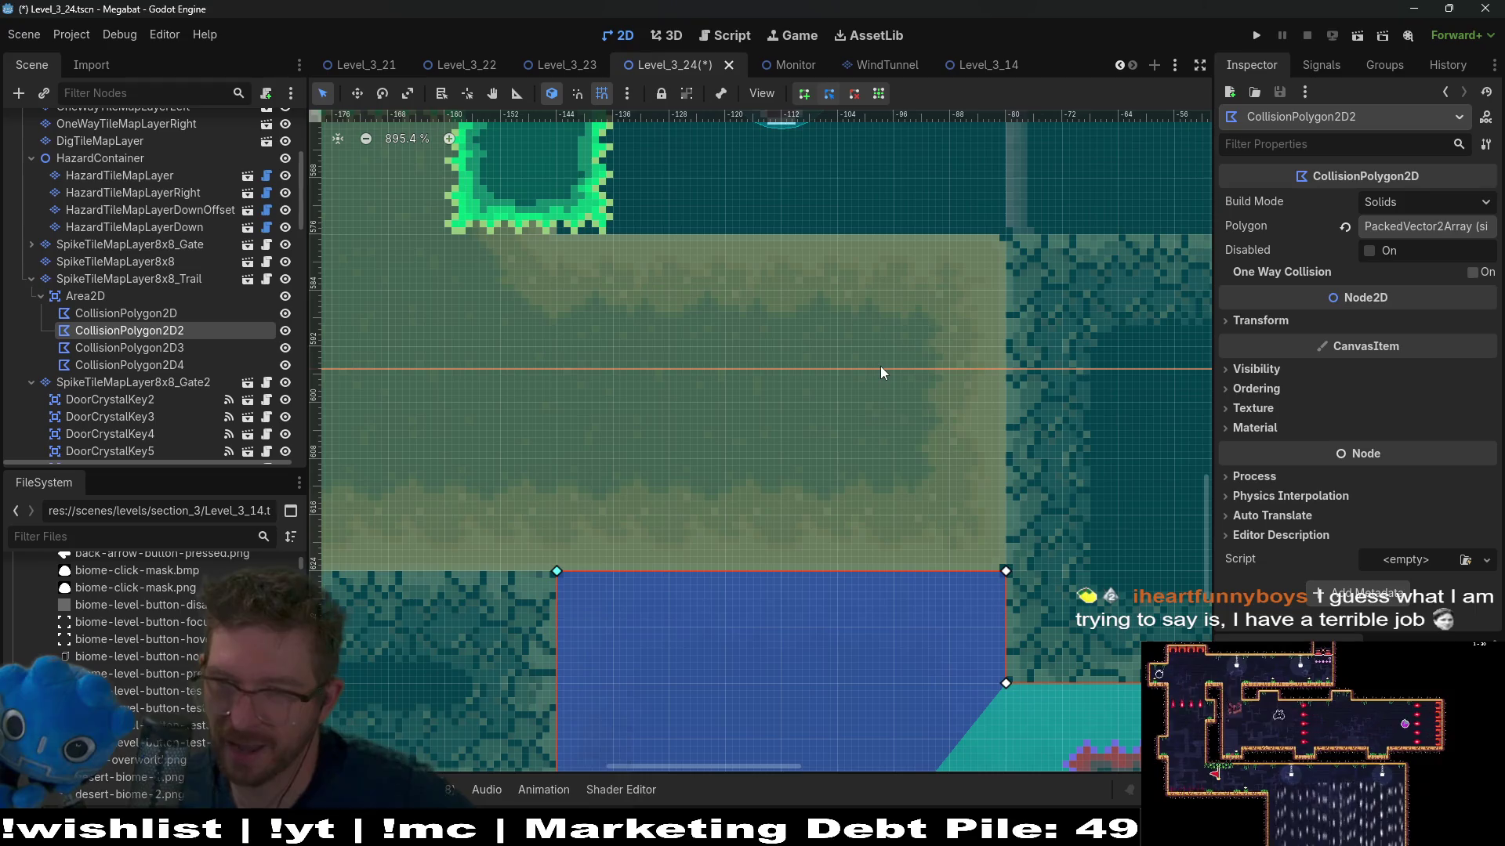
scroll(853, 397, down, 10)
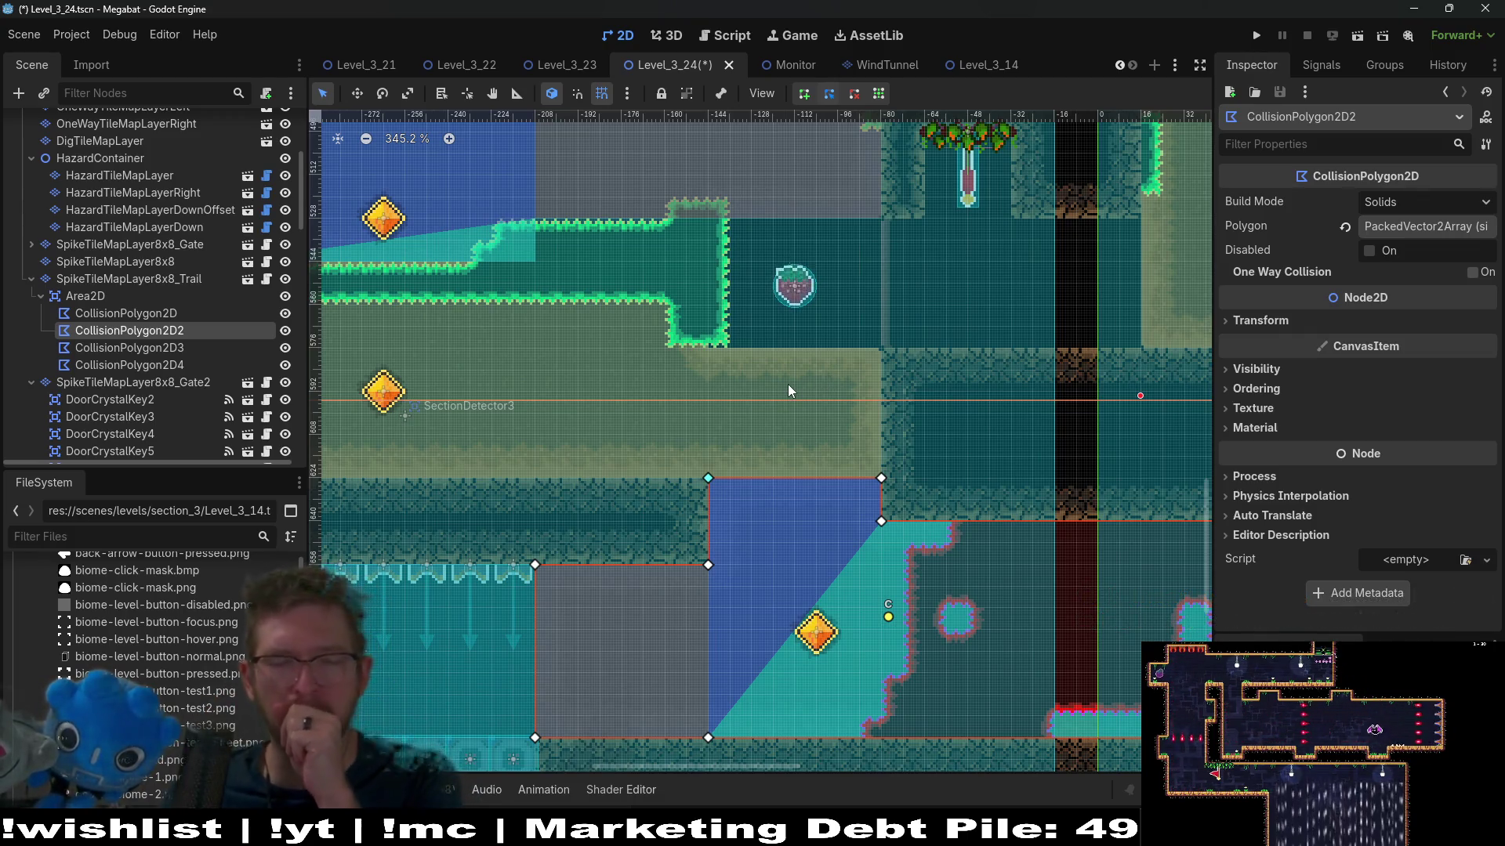
scroll(816, 459, down, 5)
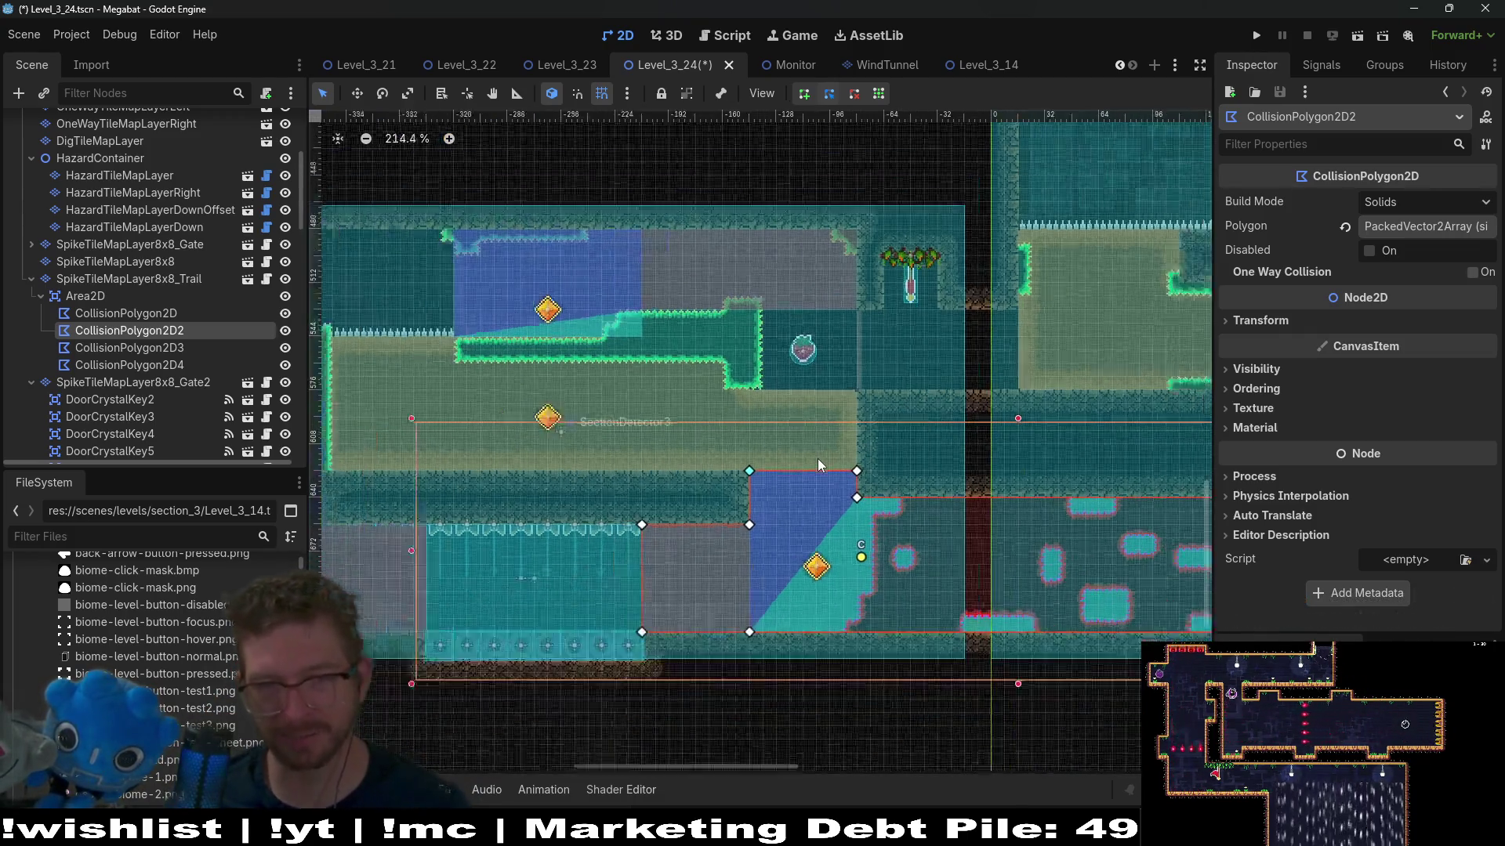
scroll(819, 465, down, 2)
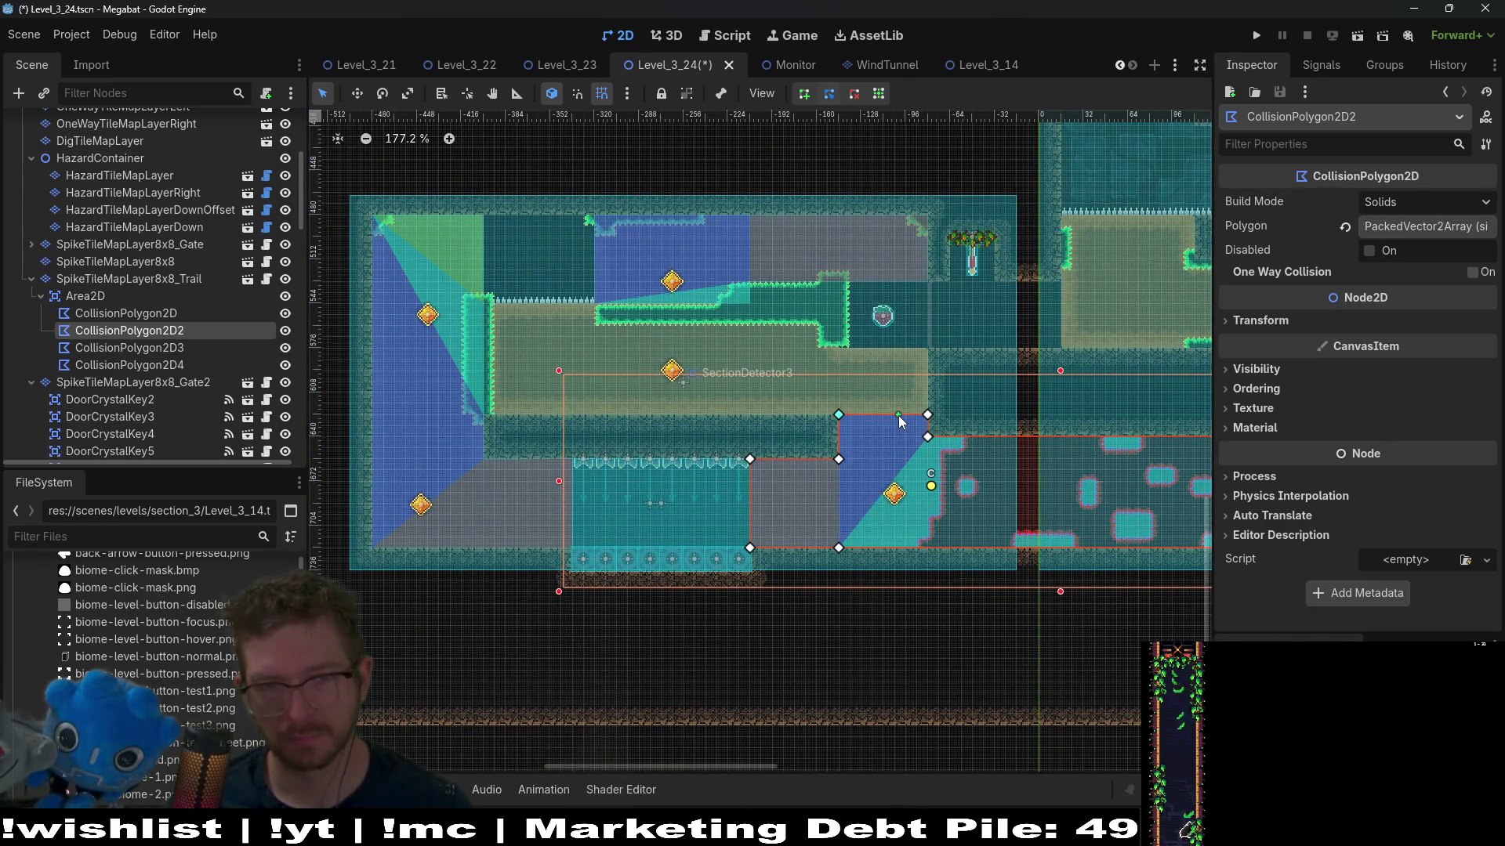
click(1349, 38)
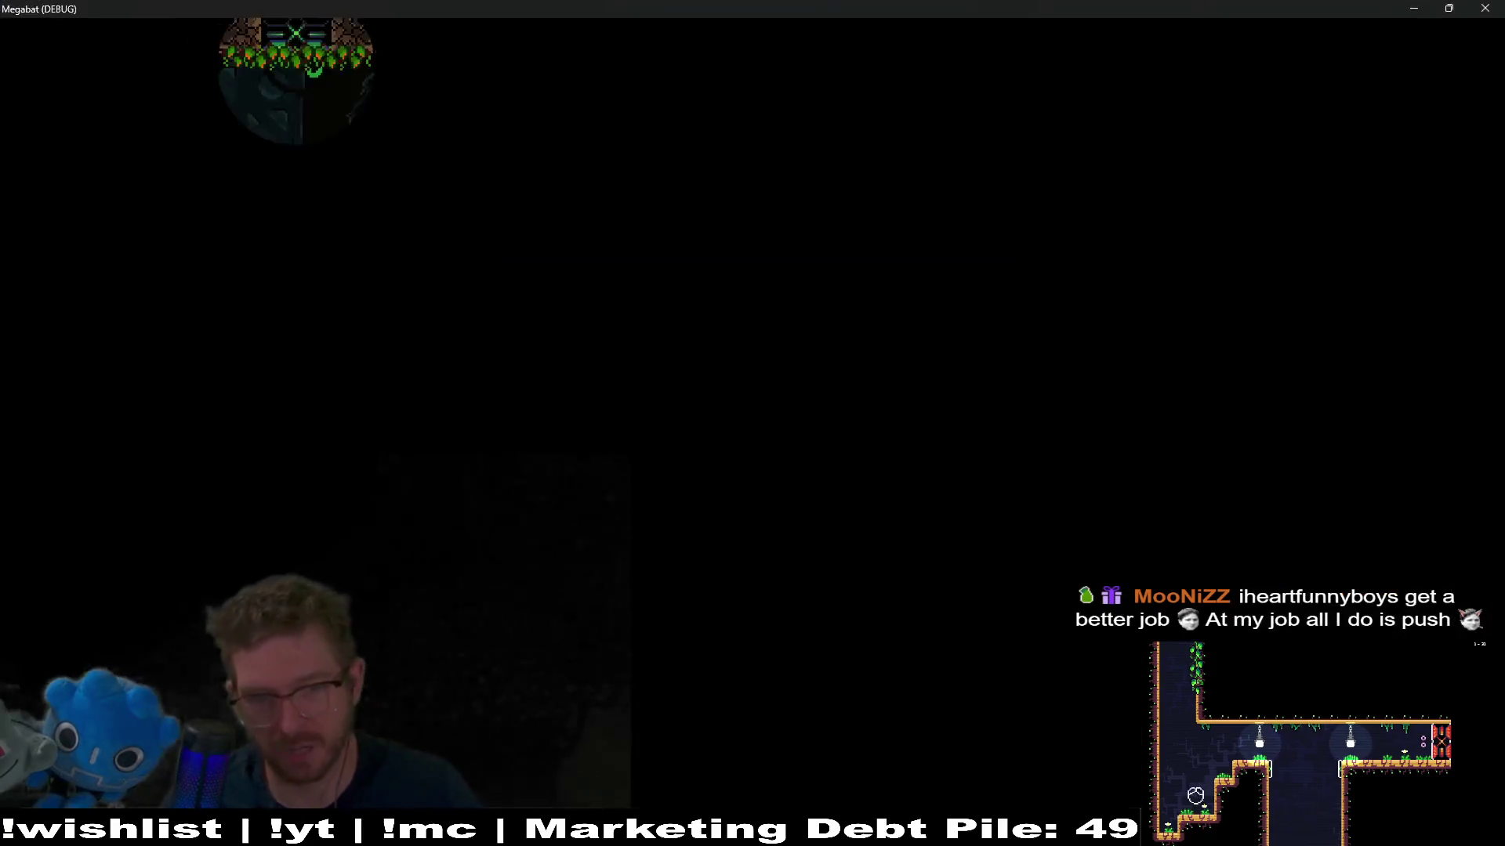
Step: Fly the bat through the first rooms up to the checkpoint flag
key(Down)
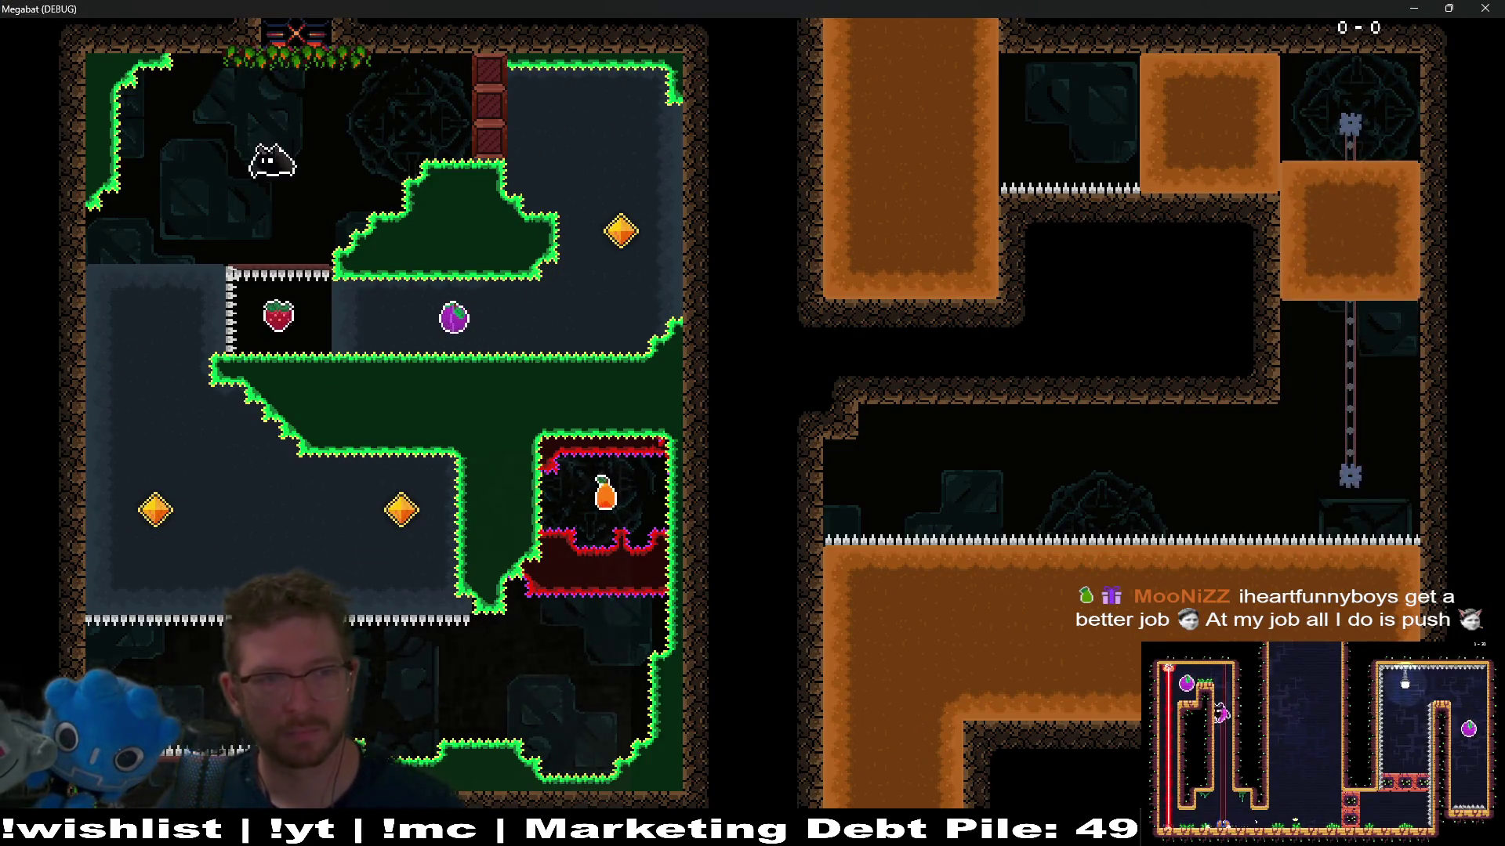
key(Right)
key(Right)
key(Up)
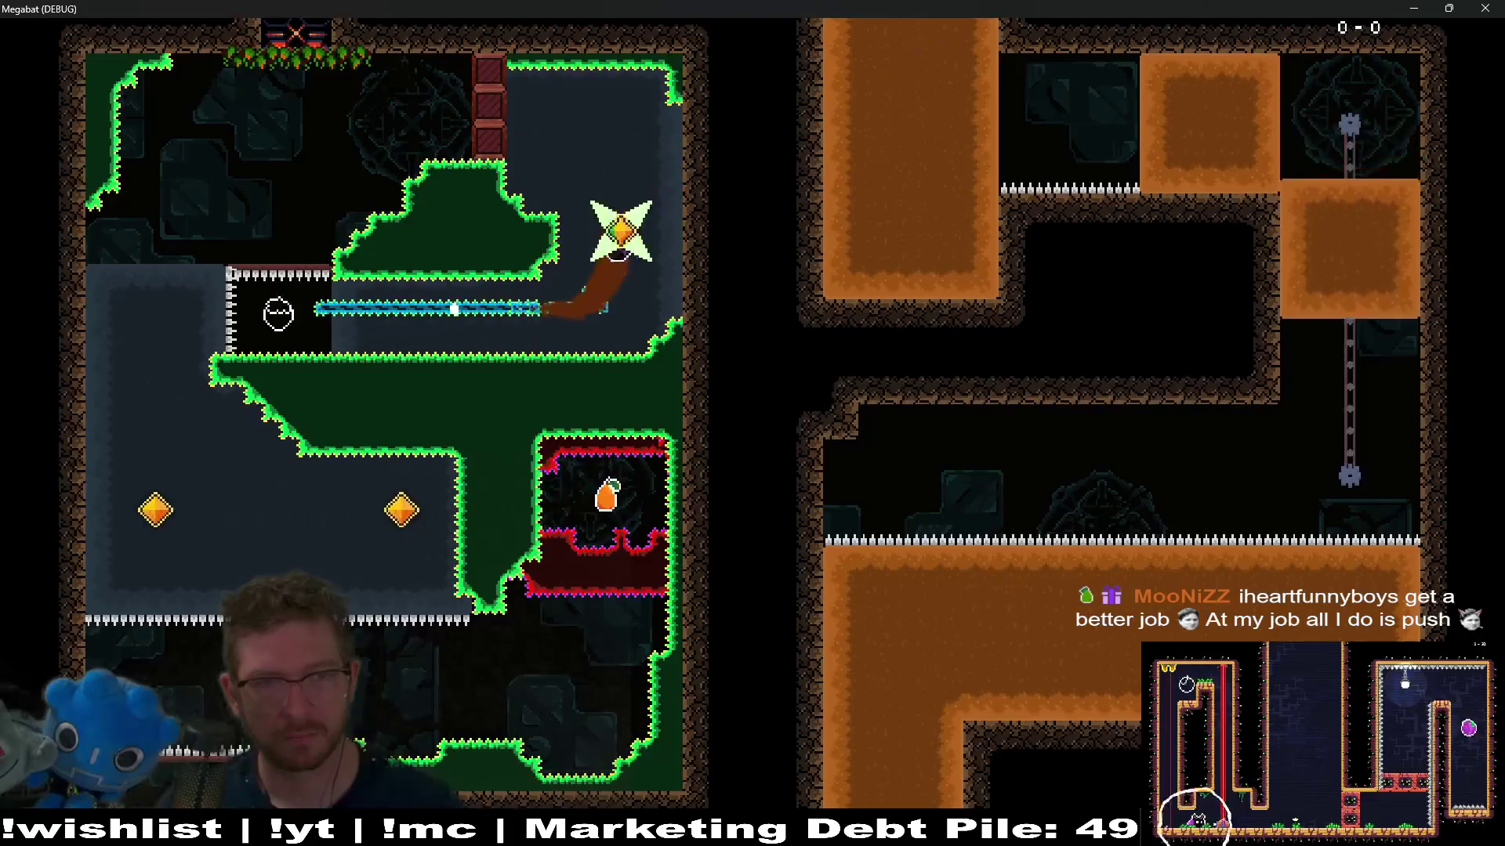
key(Left)
key(Left)
key(Down)
key(Right)
key(Down)
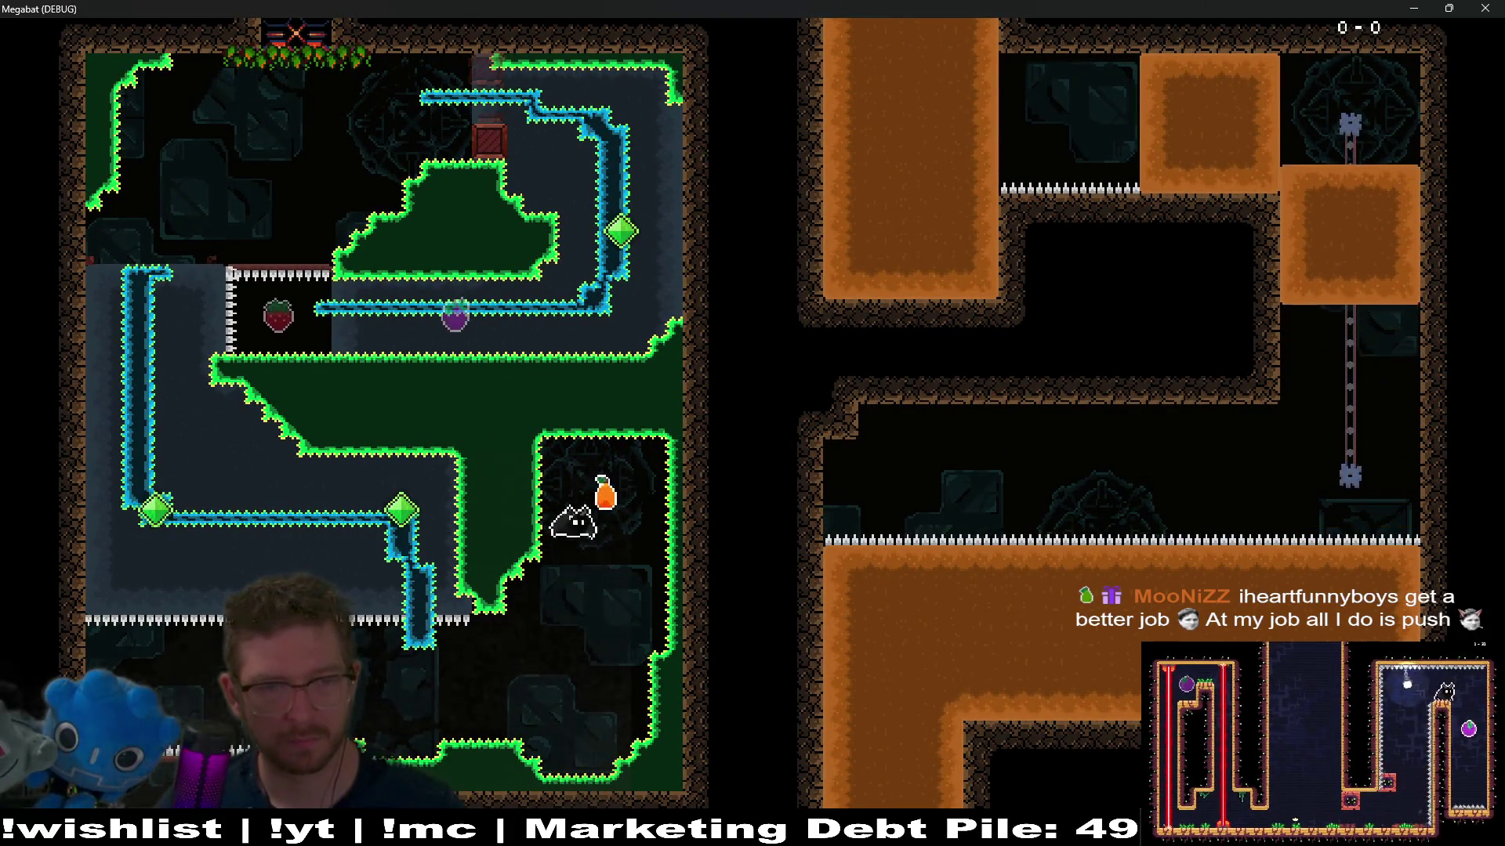
key(Down)
key(Left)
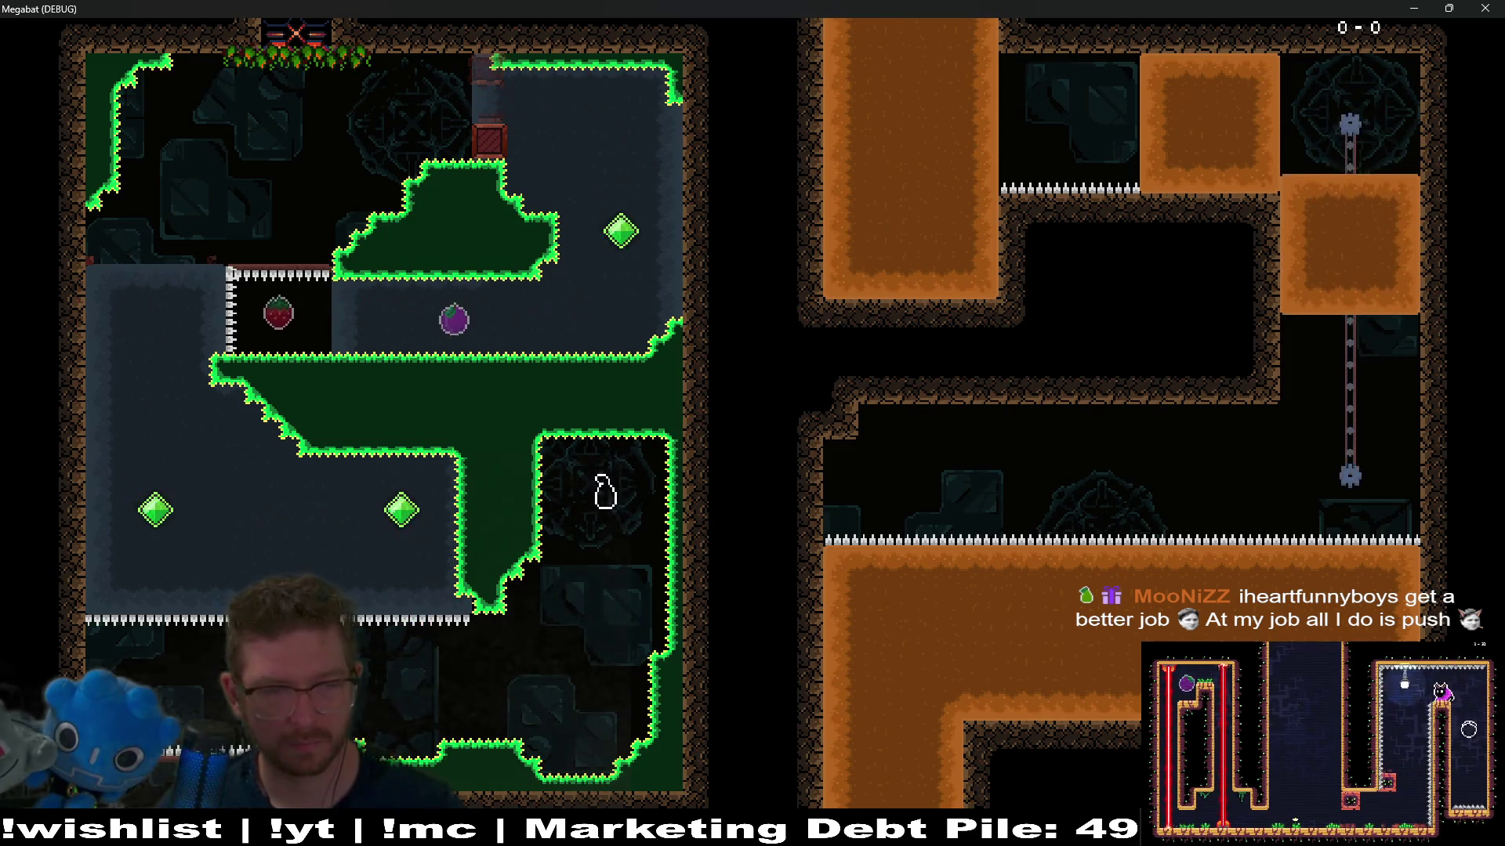
key(Up)
key(Right)
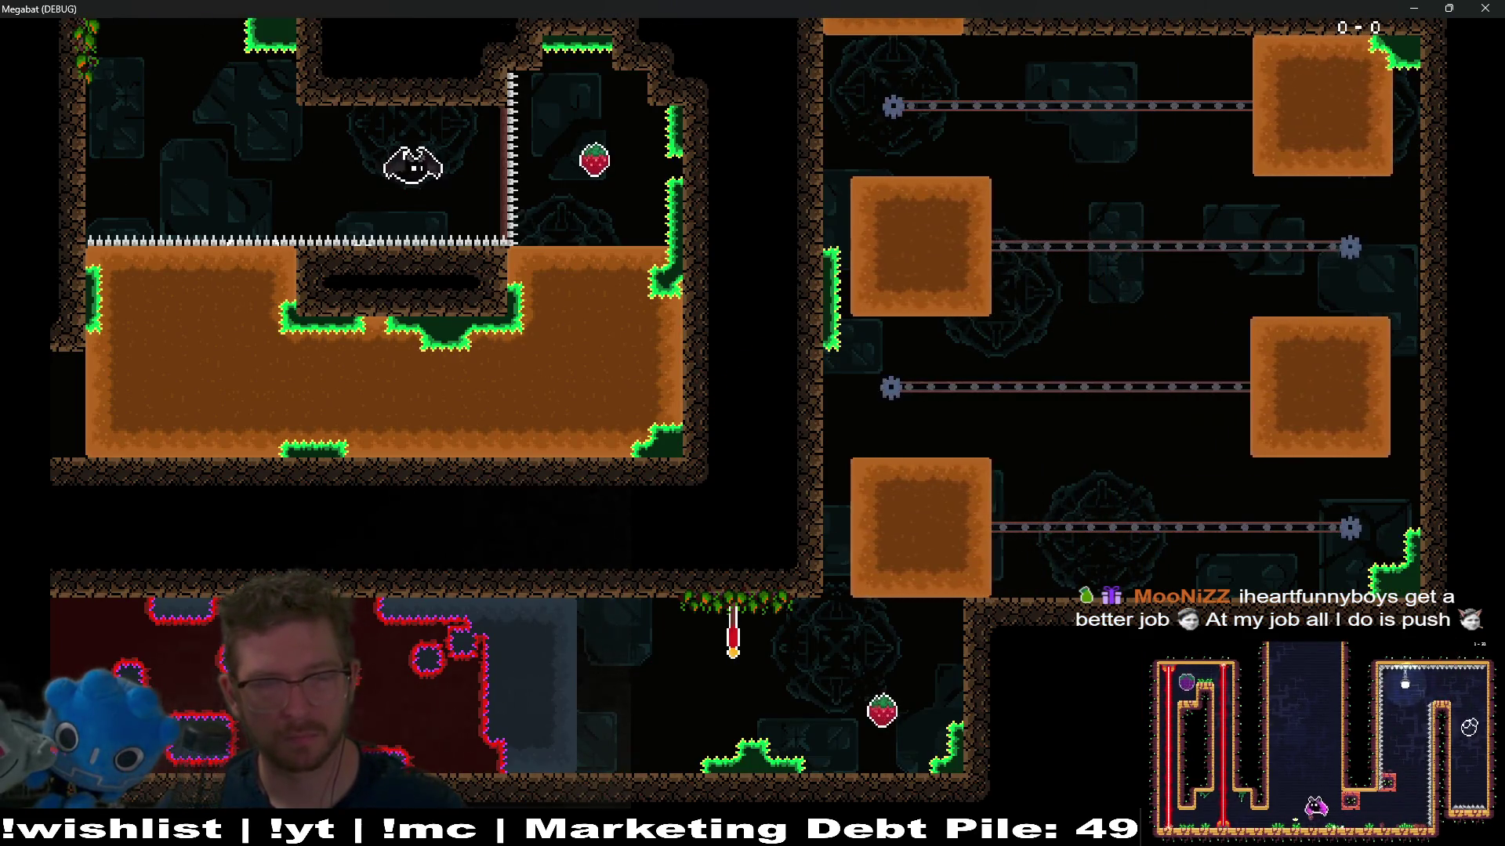
key(Down)
key(Left)
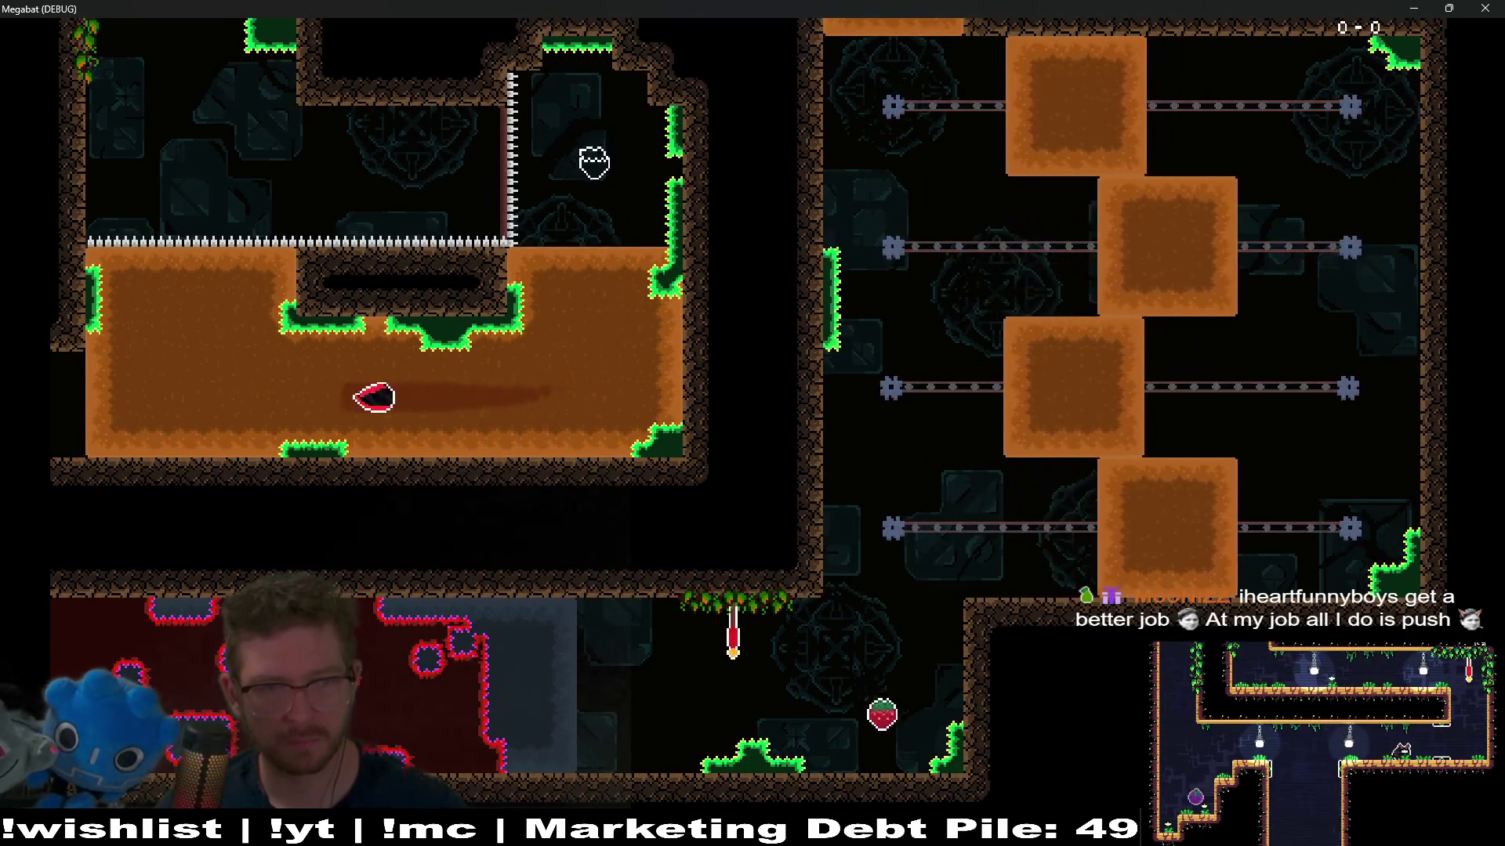
key(space)
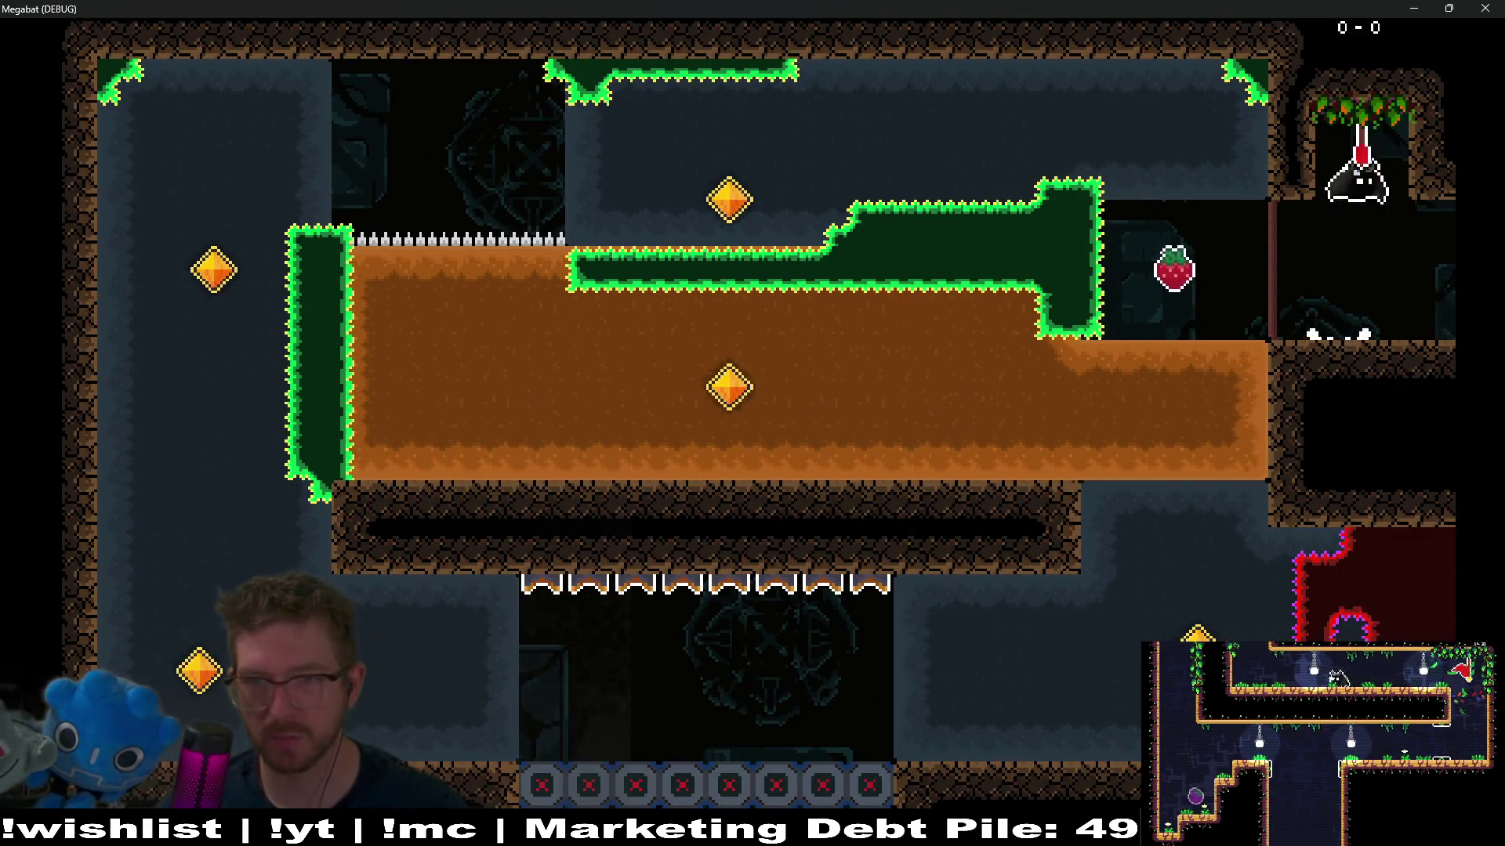
Step: Dive the bat into the dig tunnel and wind through the dirt to the ledge
key(Left)
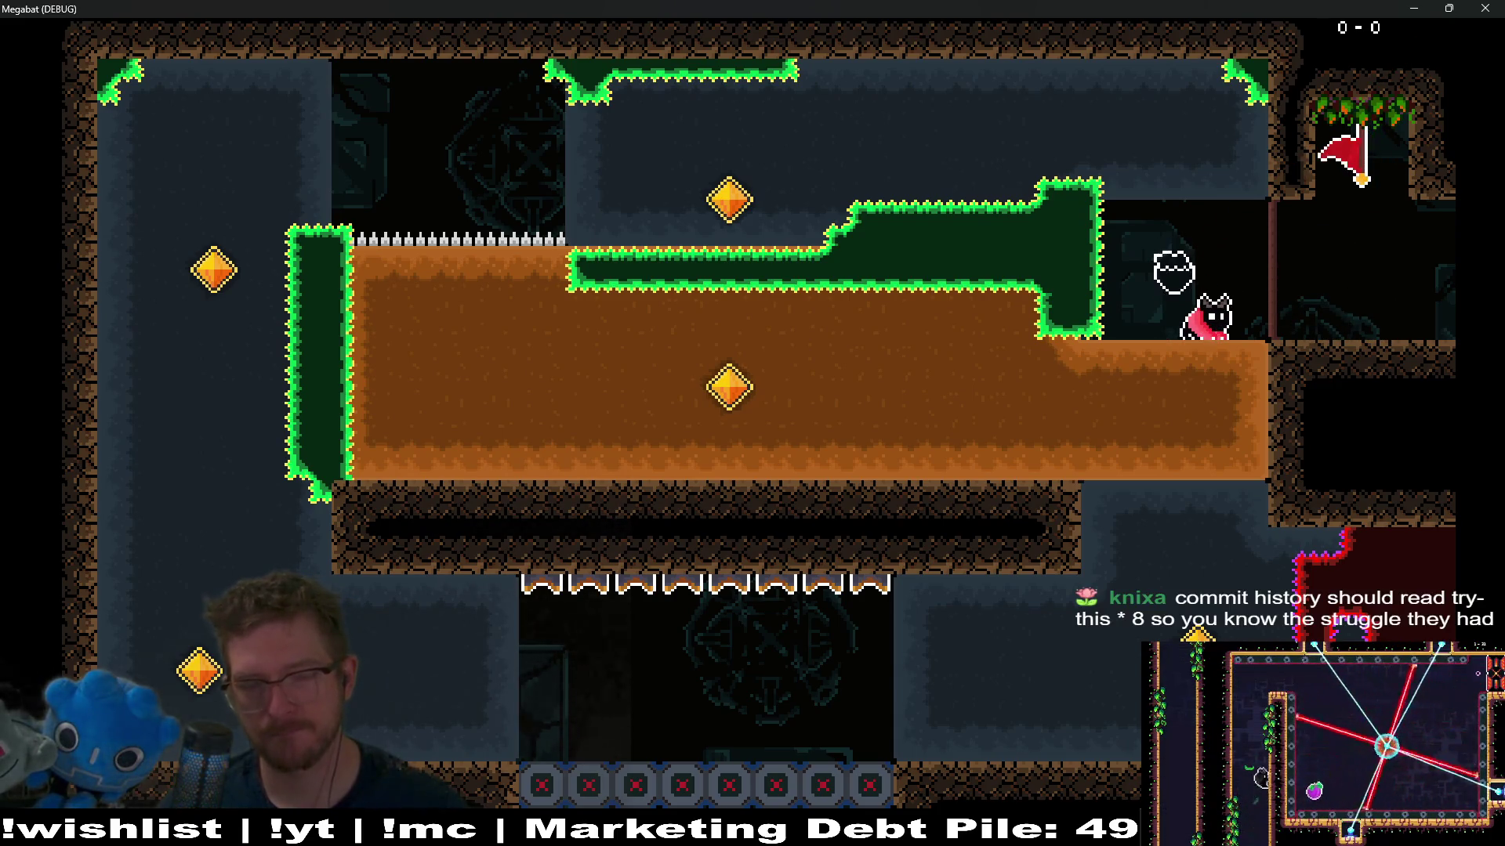
key(Down)
key(Left)
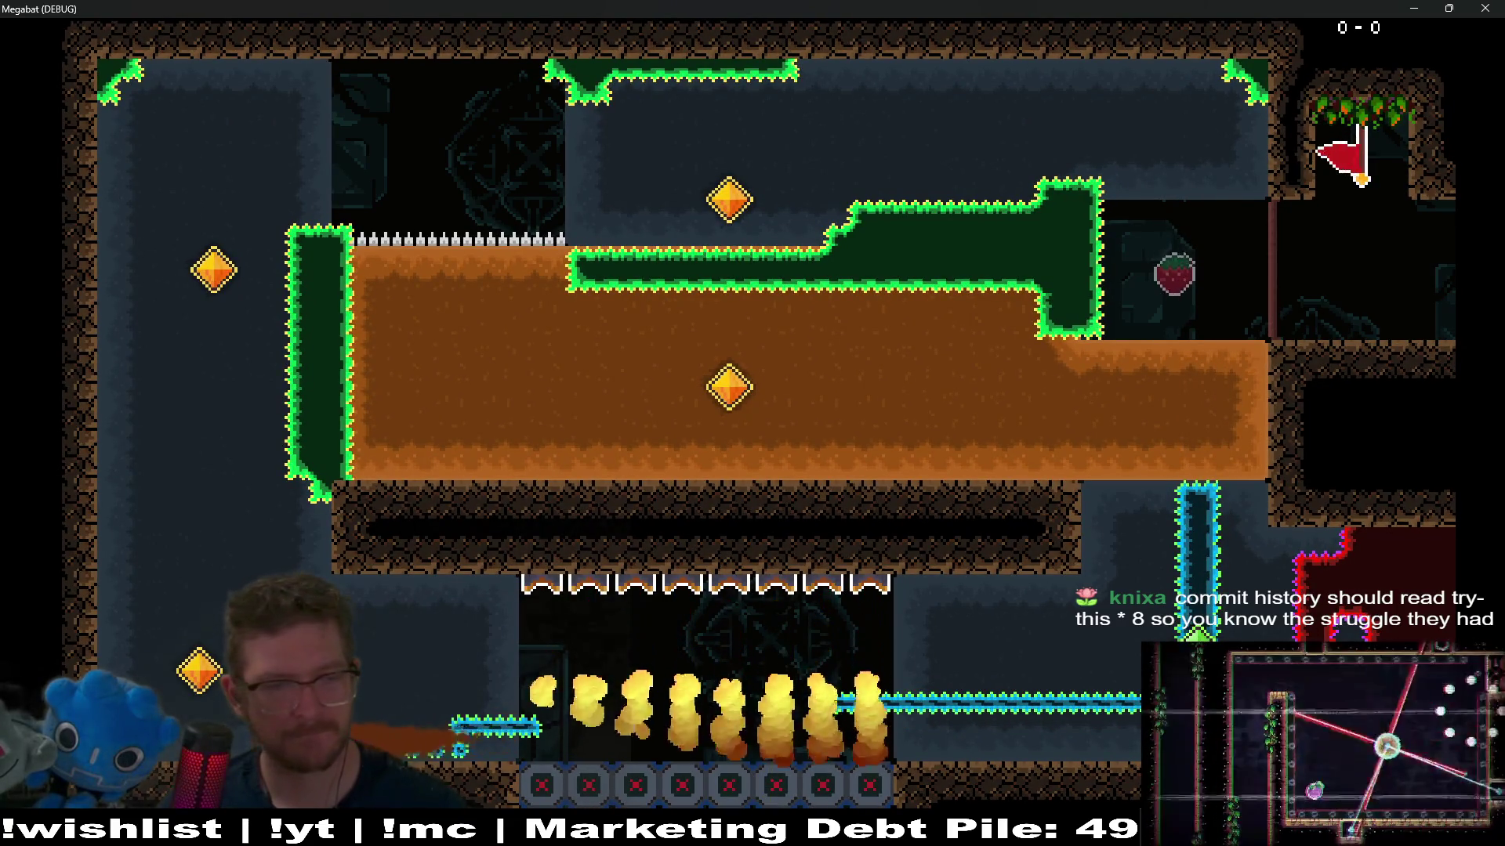
key(Up)
key(Right)
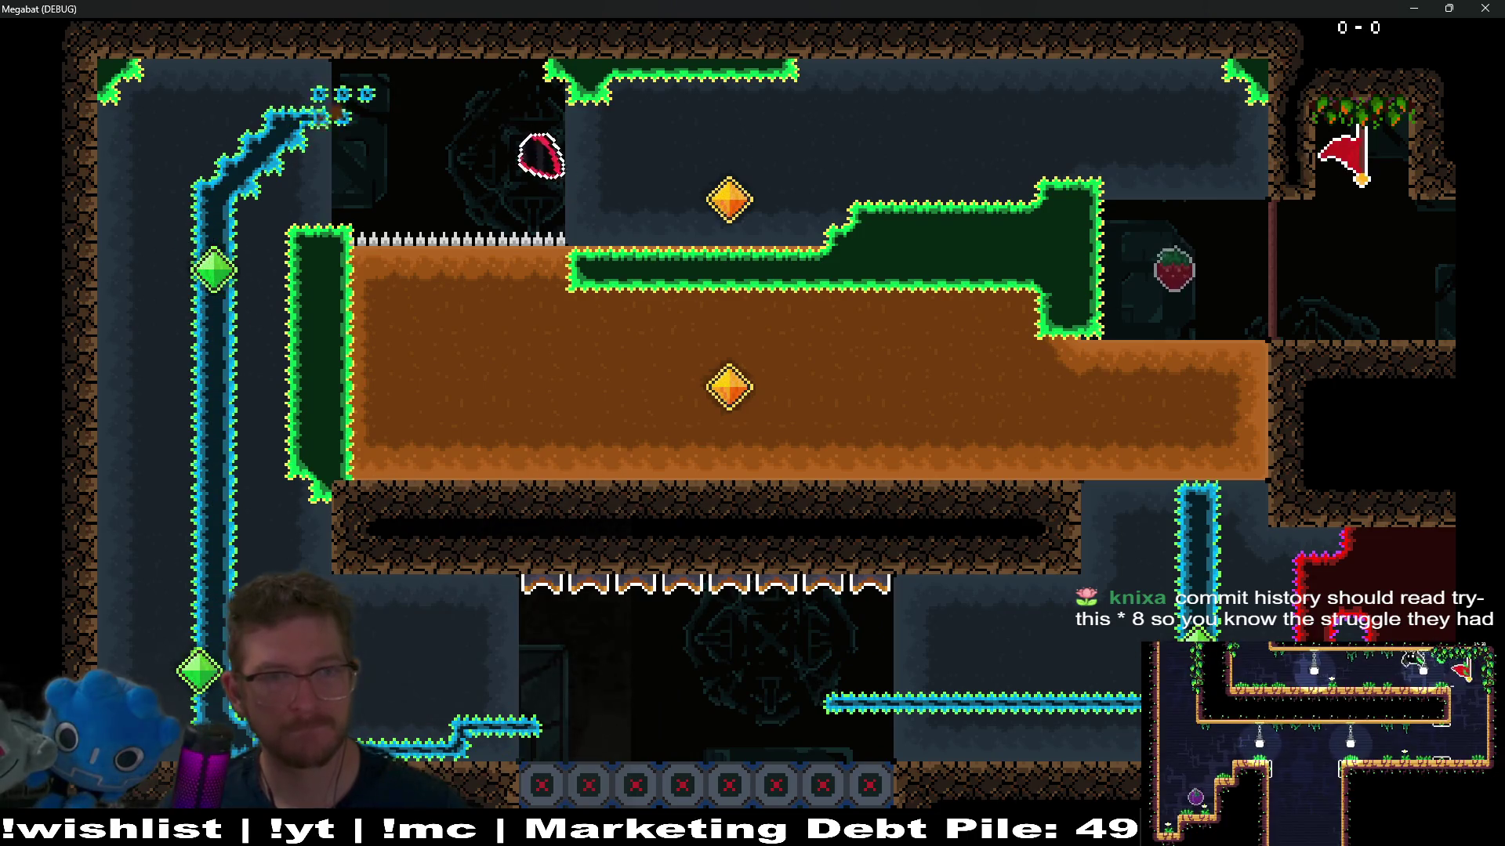
key(Down)
key(Left)
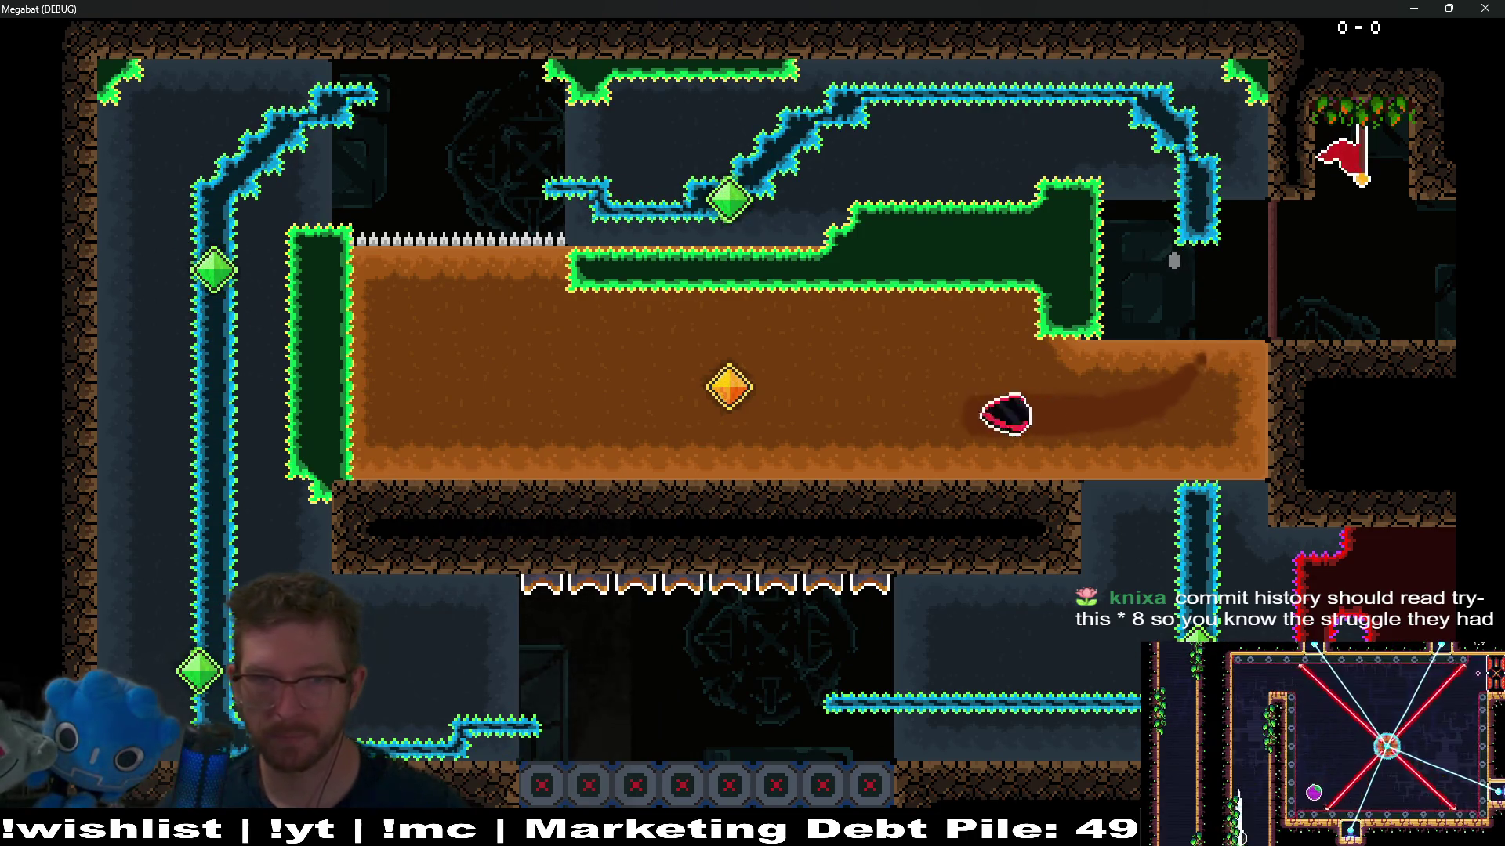
key(Right)
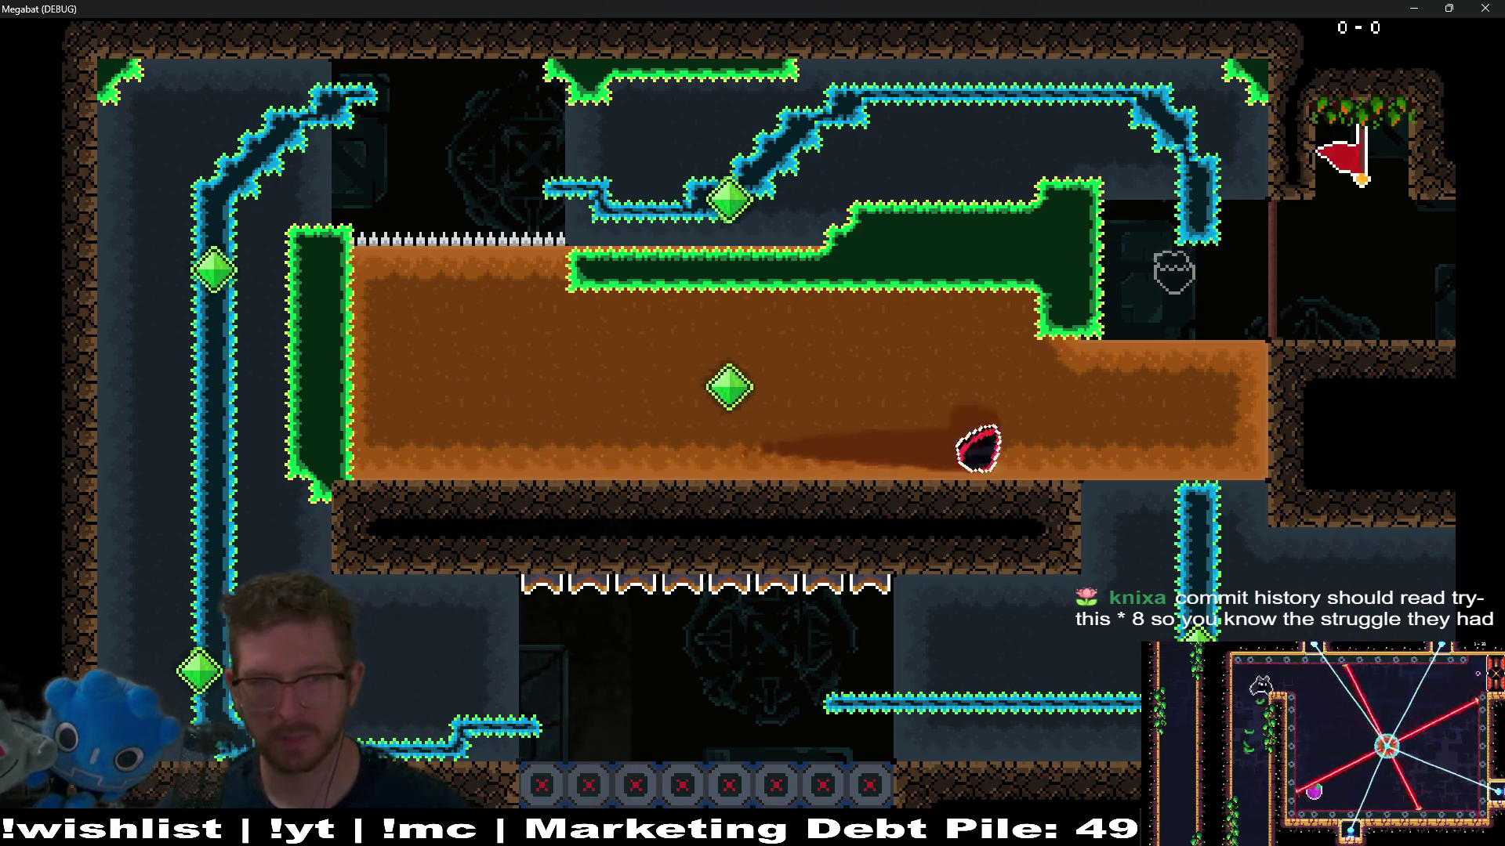
key(Left)
key(Right)
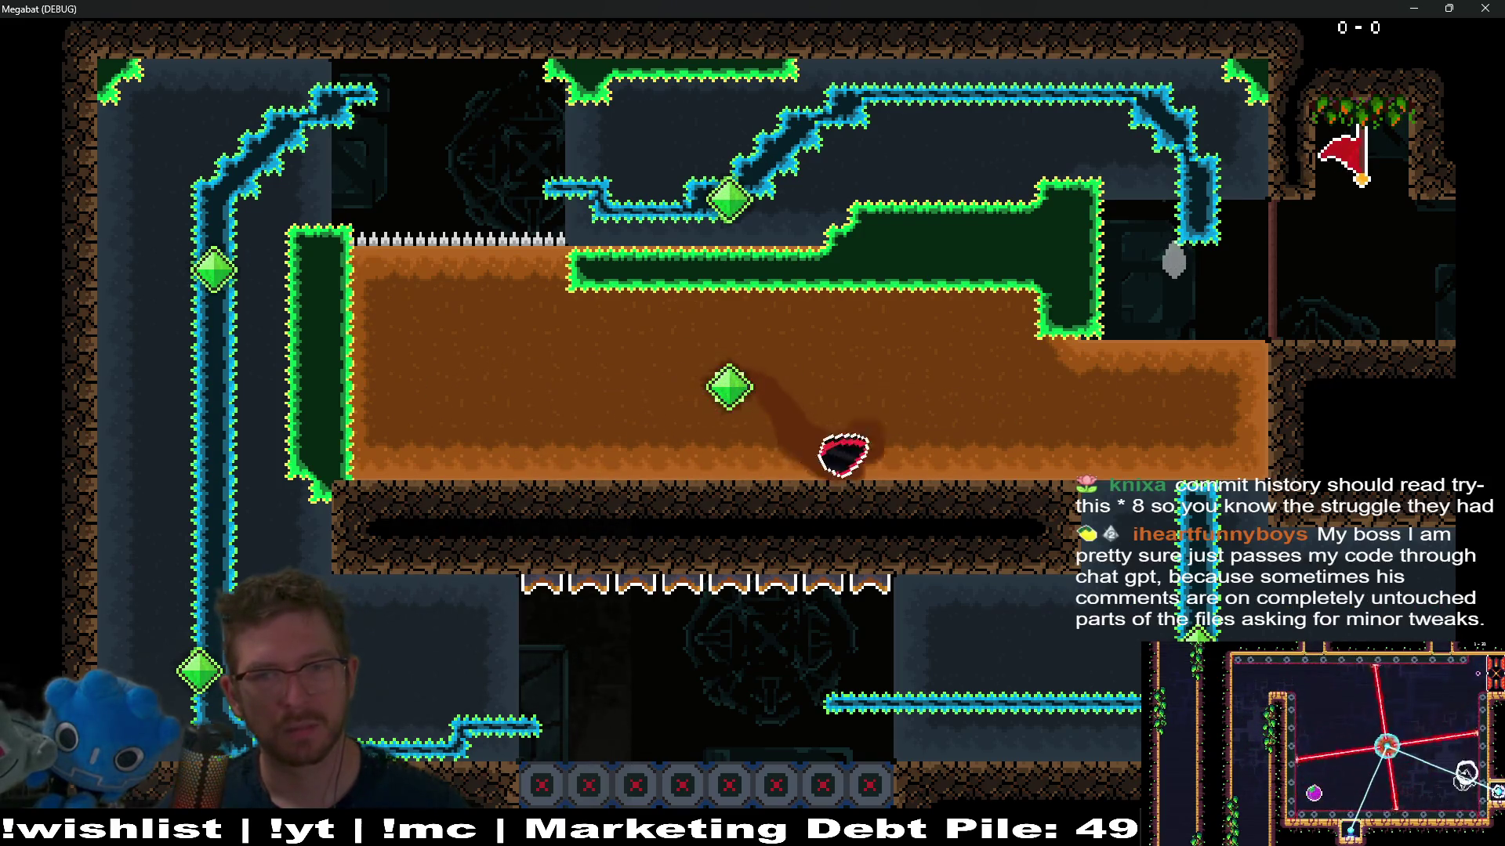
key(Left)
key(Right)
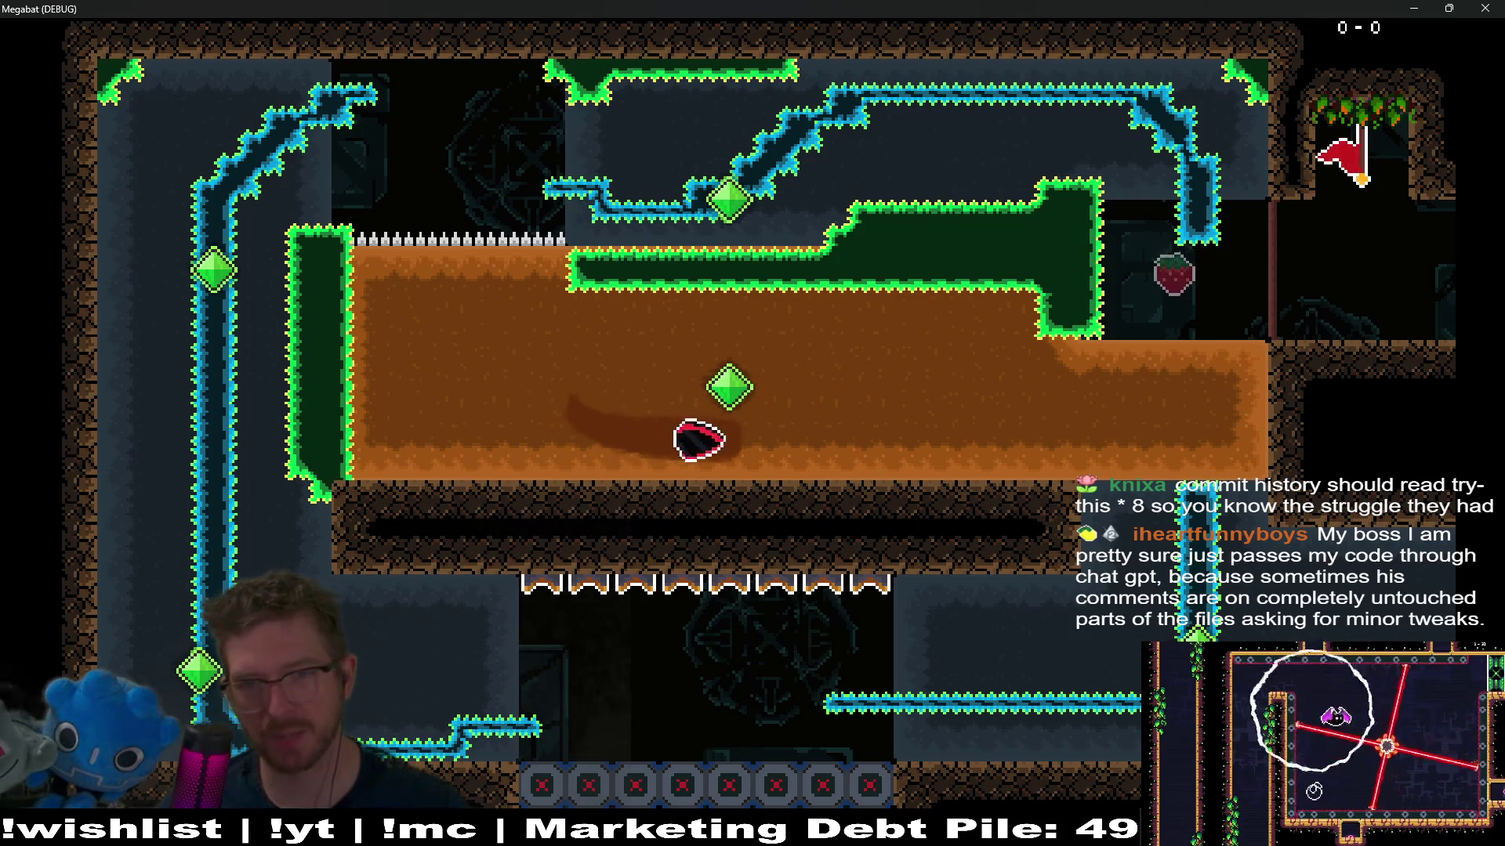
key(Left)
key(Right)
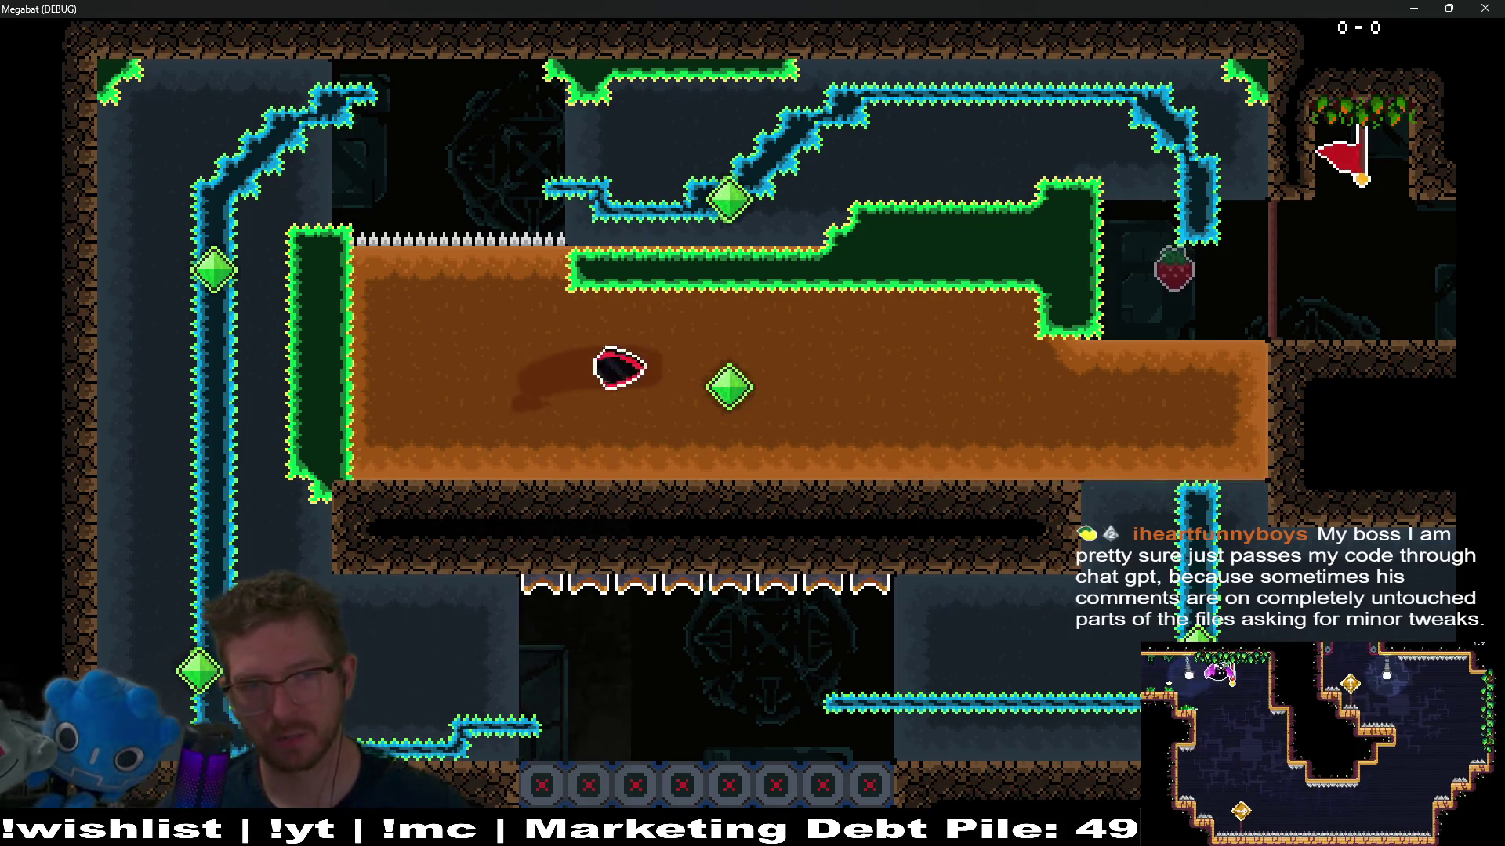
key(Left)
key(Right)
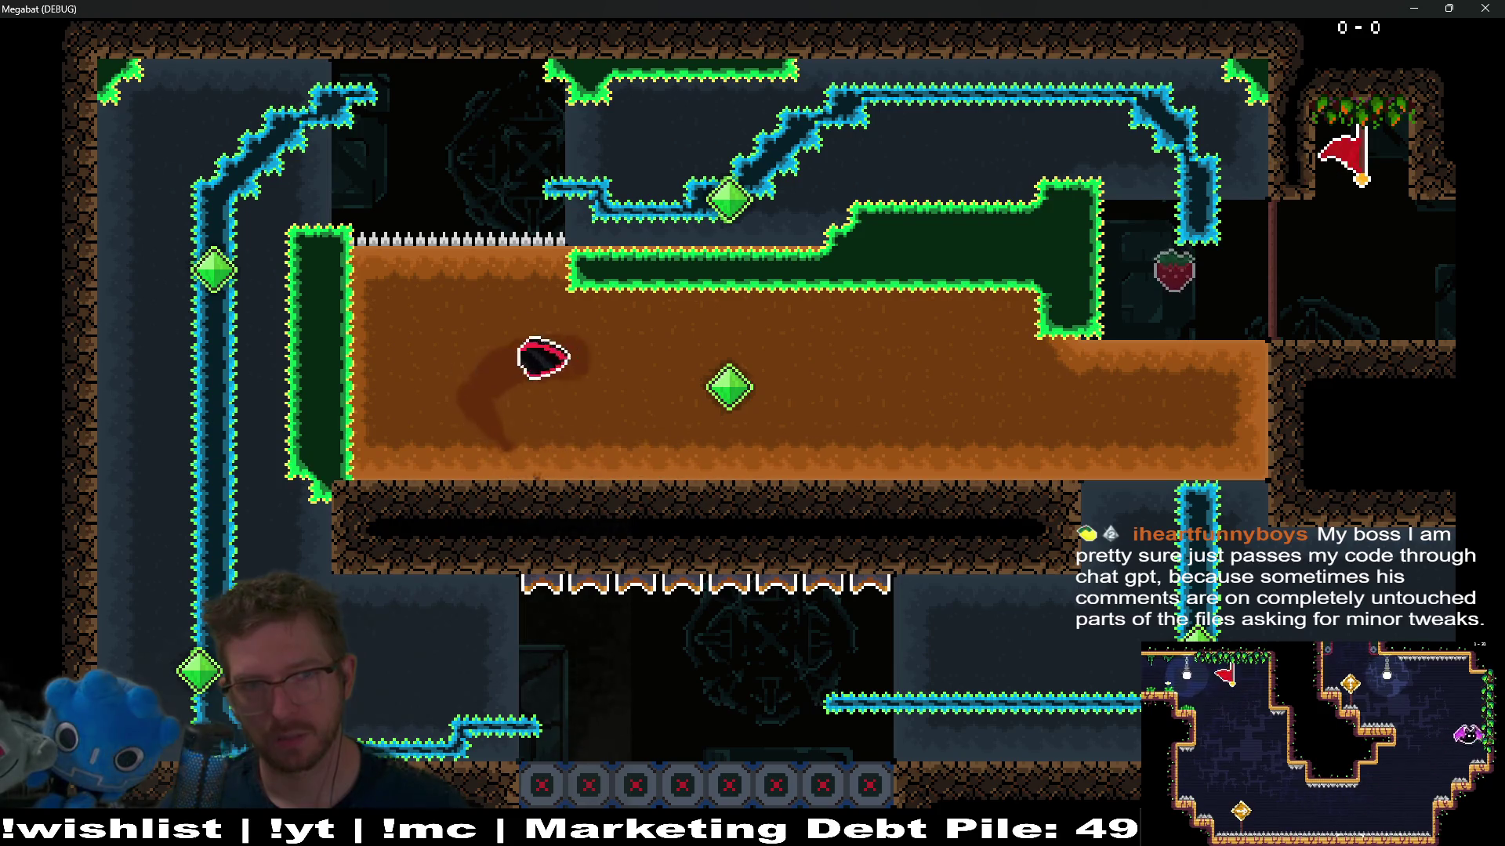
key(Left)
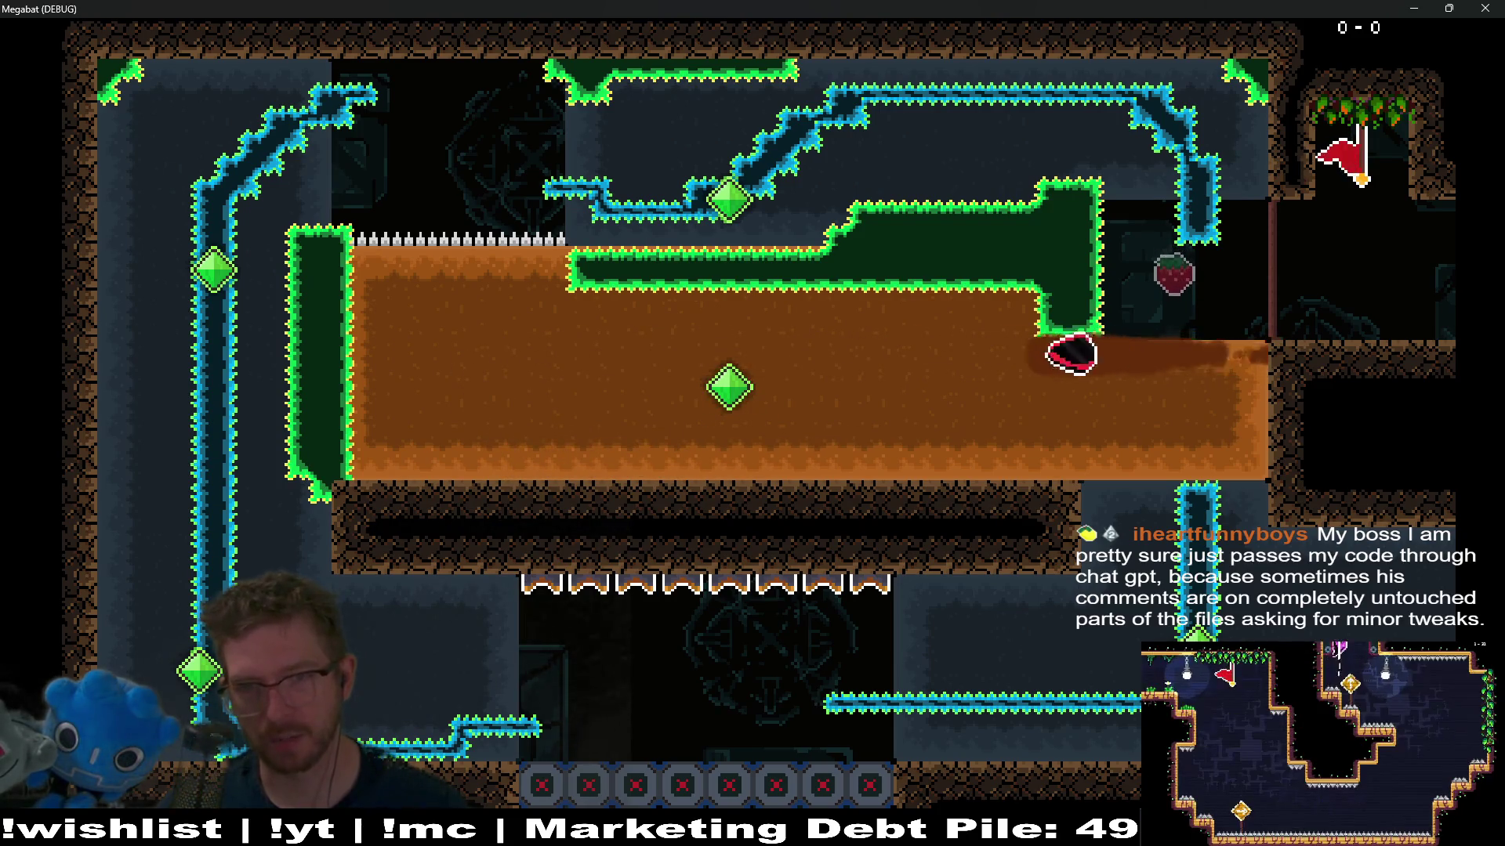
key(Right)
key(Left)
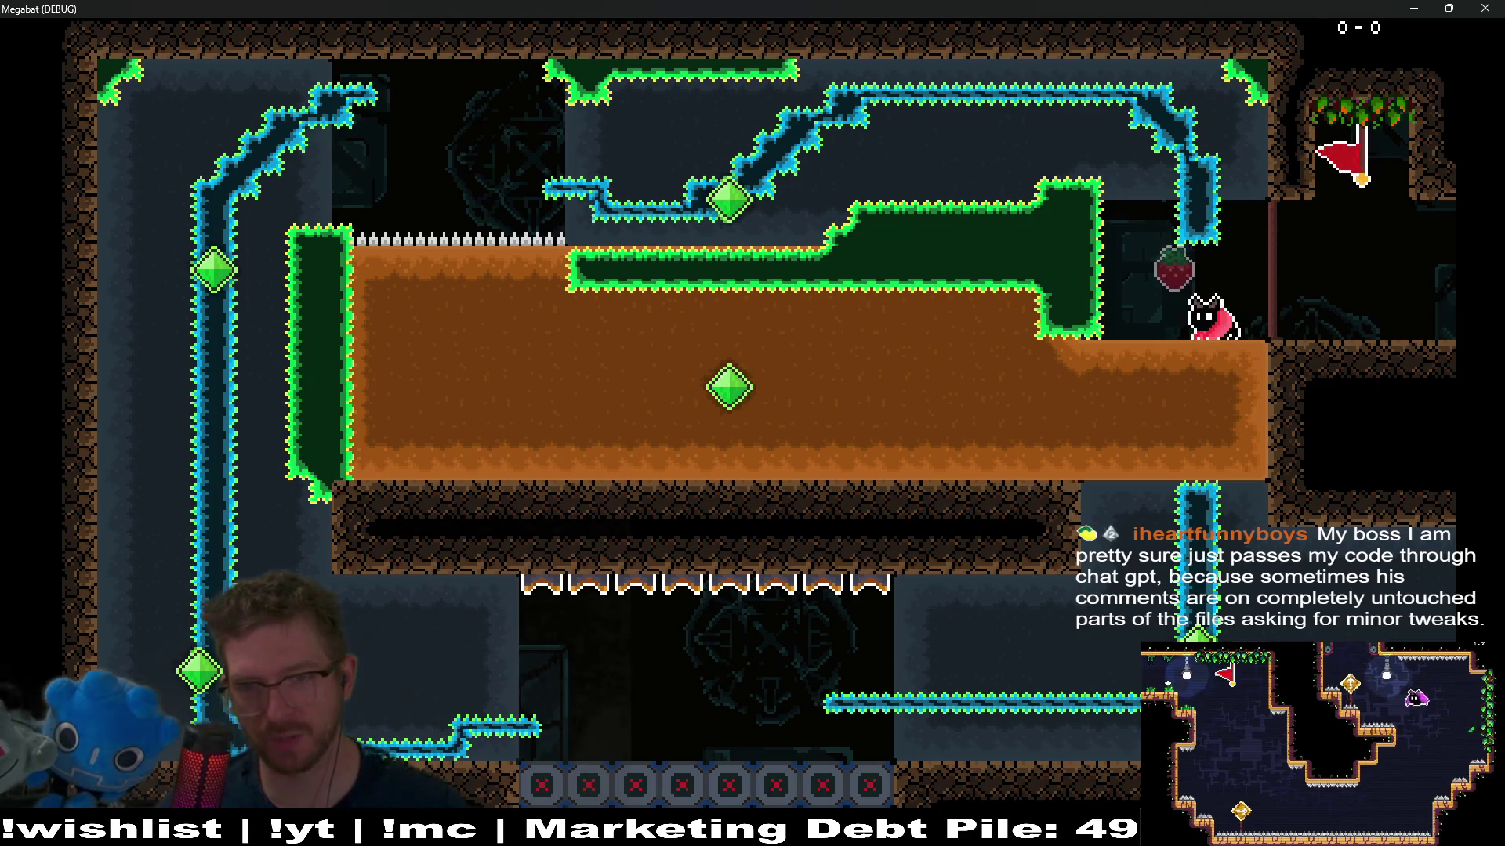
Step: Collect the strawberry on the ledge and close the game window
key(Up)
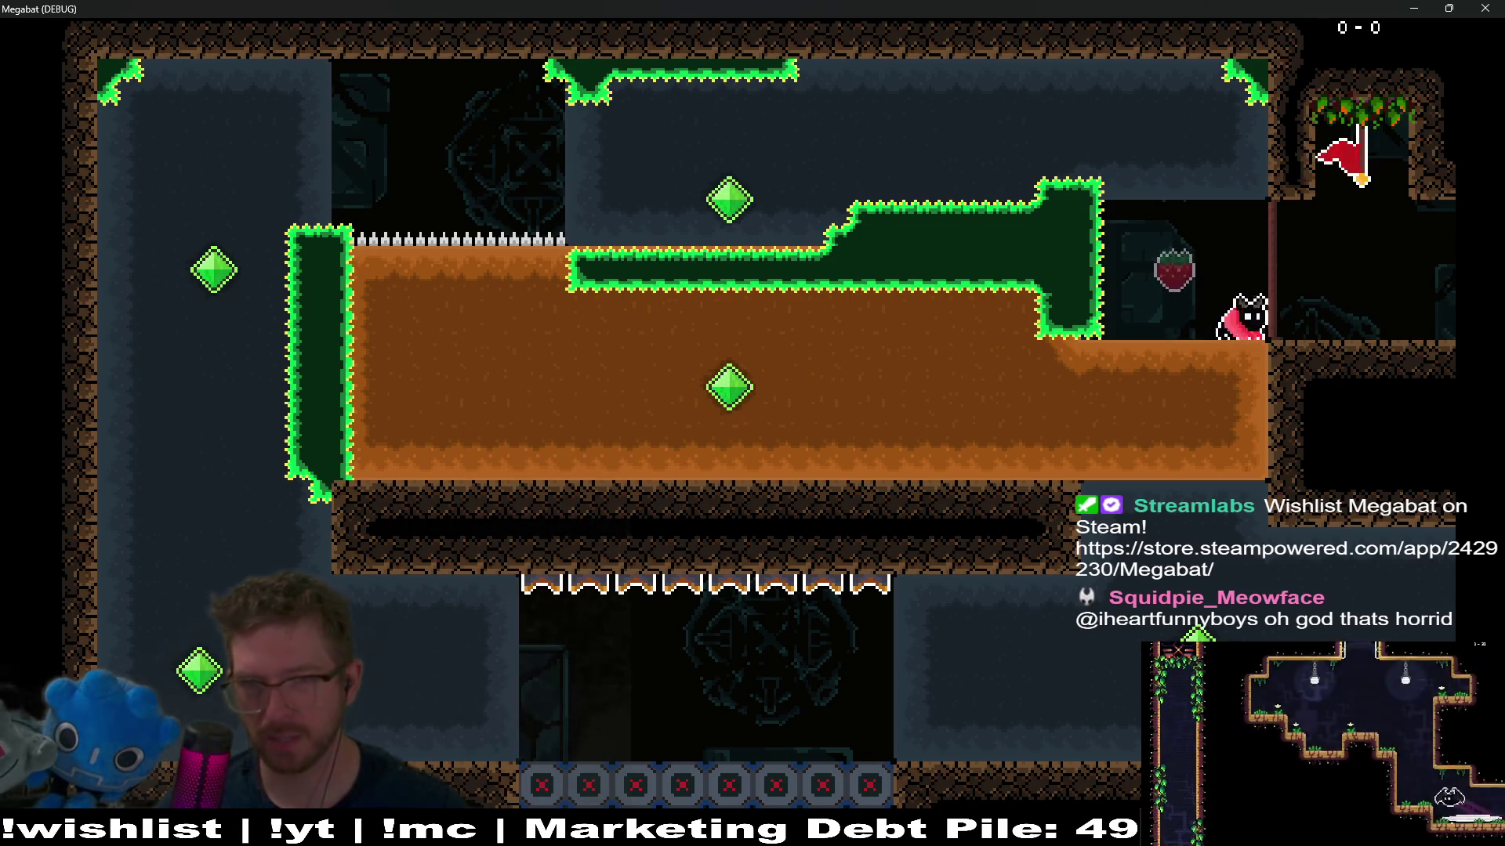
key(space)
key(Right)
key(Left)
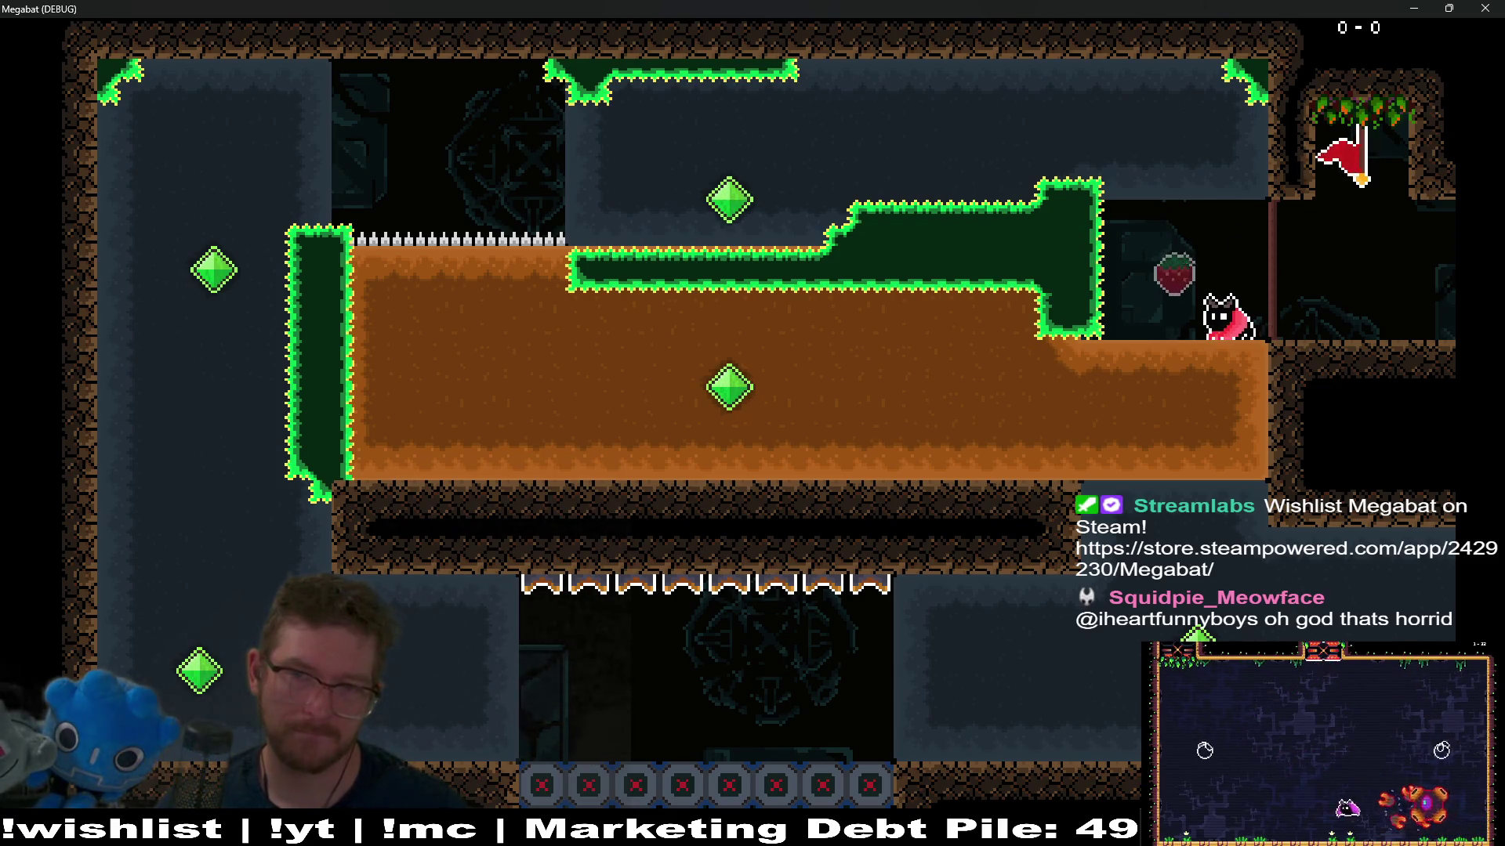
key(Left)
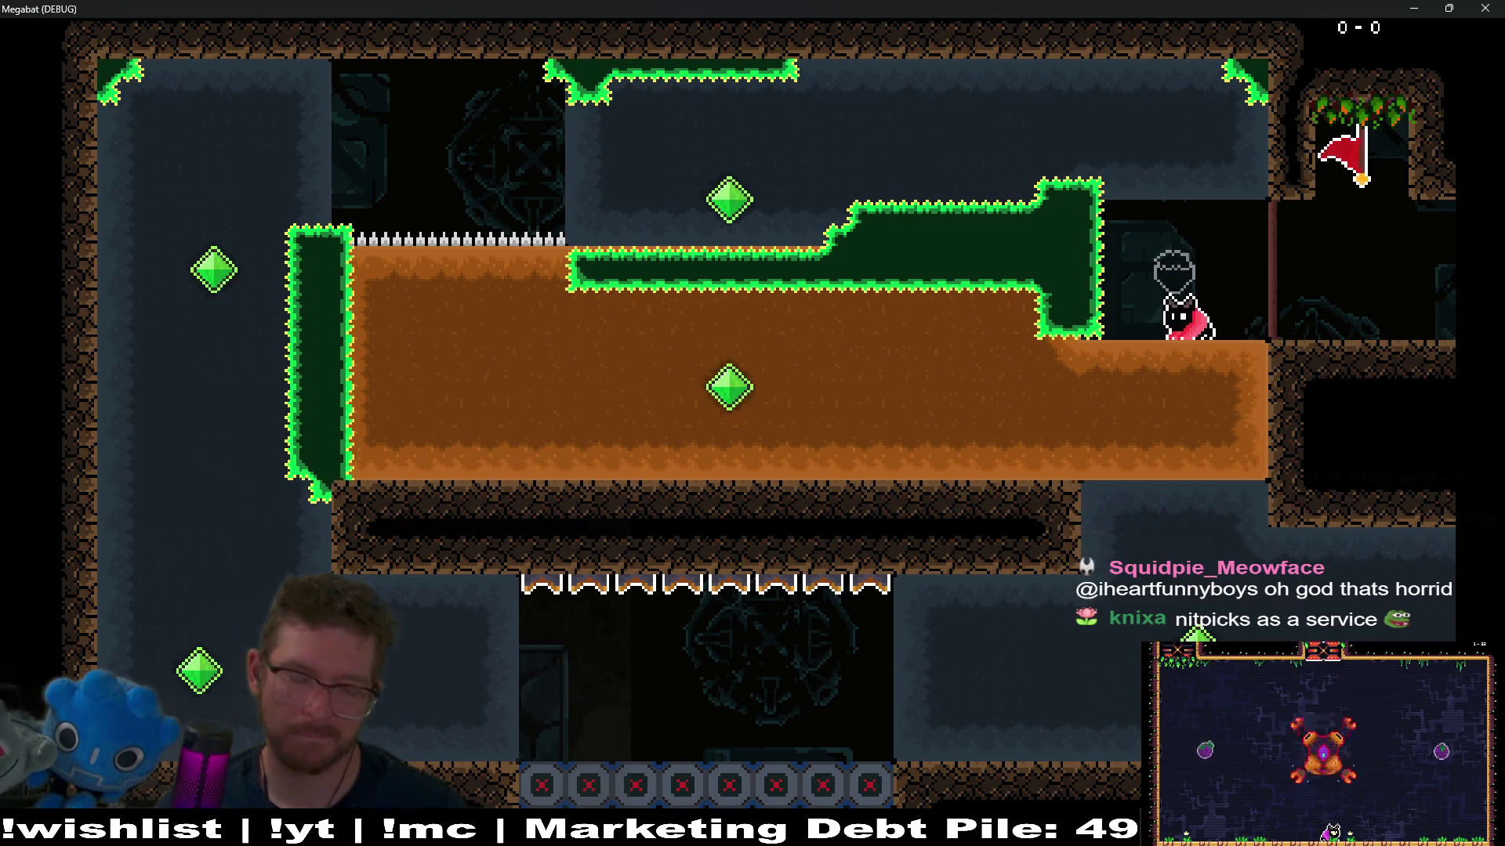
click(1485, 9)
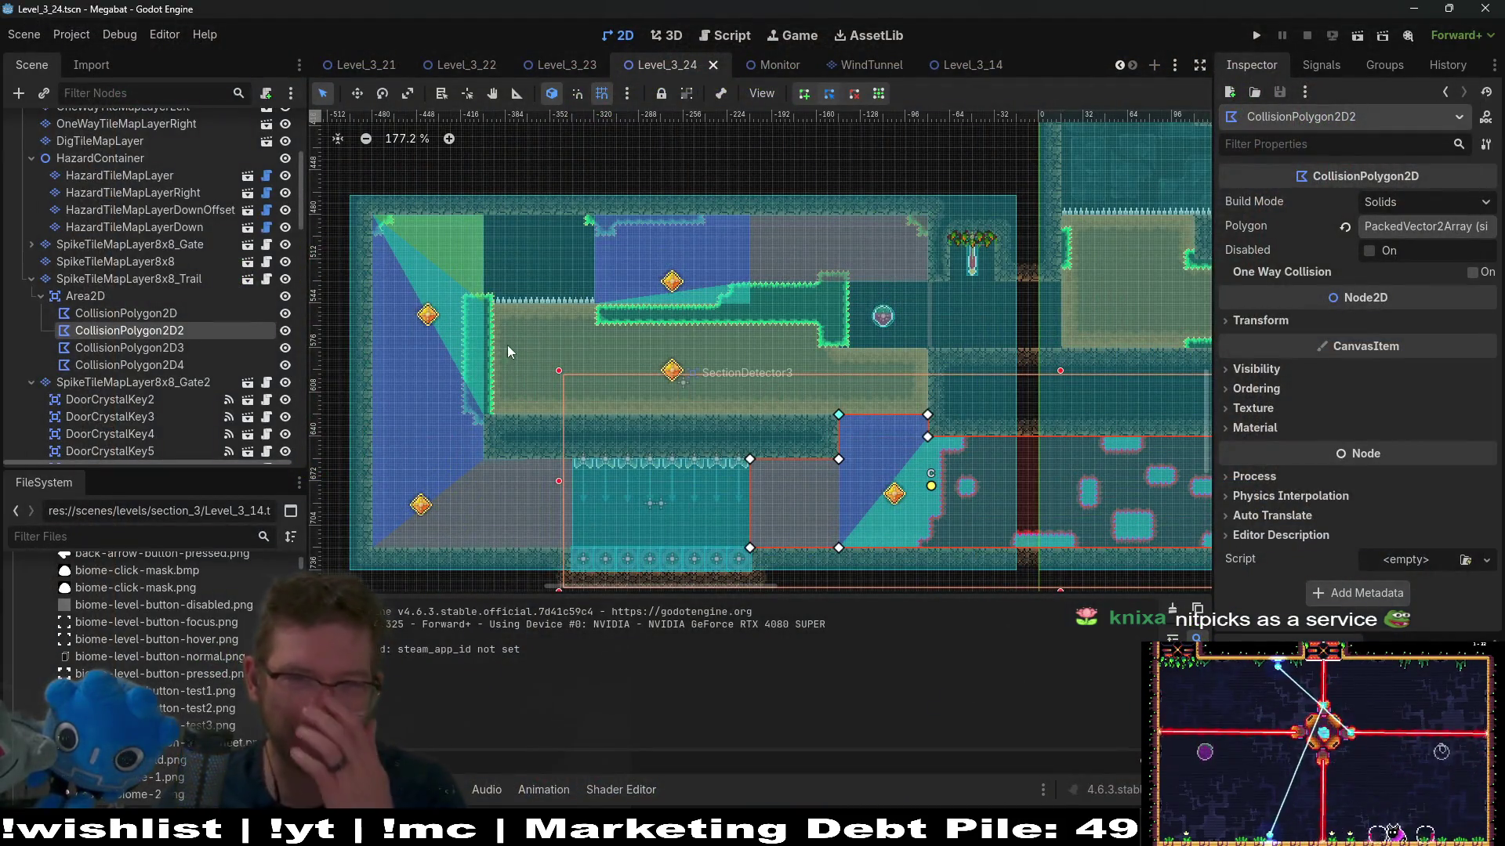
Step: Paint one-way platform tiles into the level on OneWayTileMapLayerLeft
scroll(208, 267, up, 5)
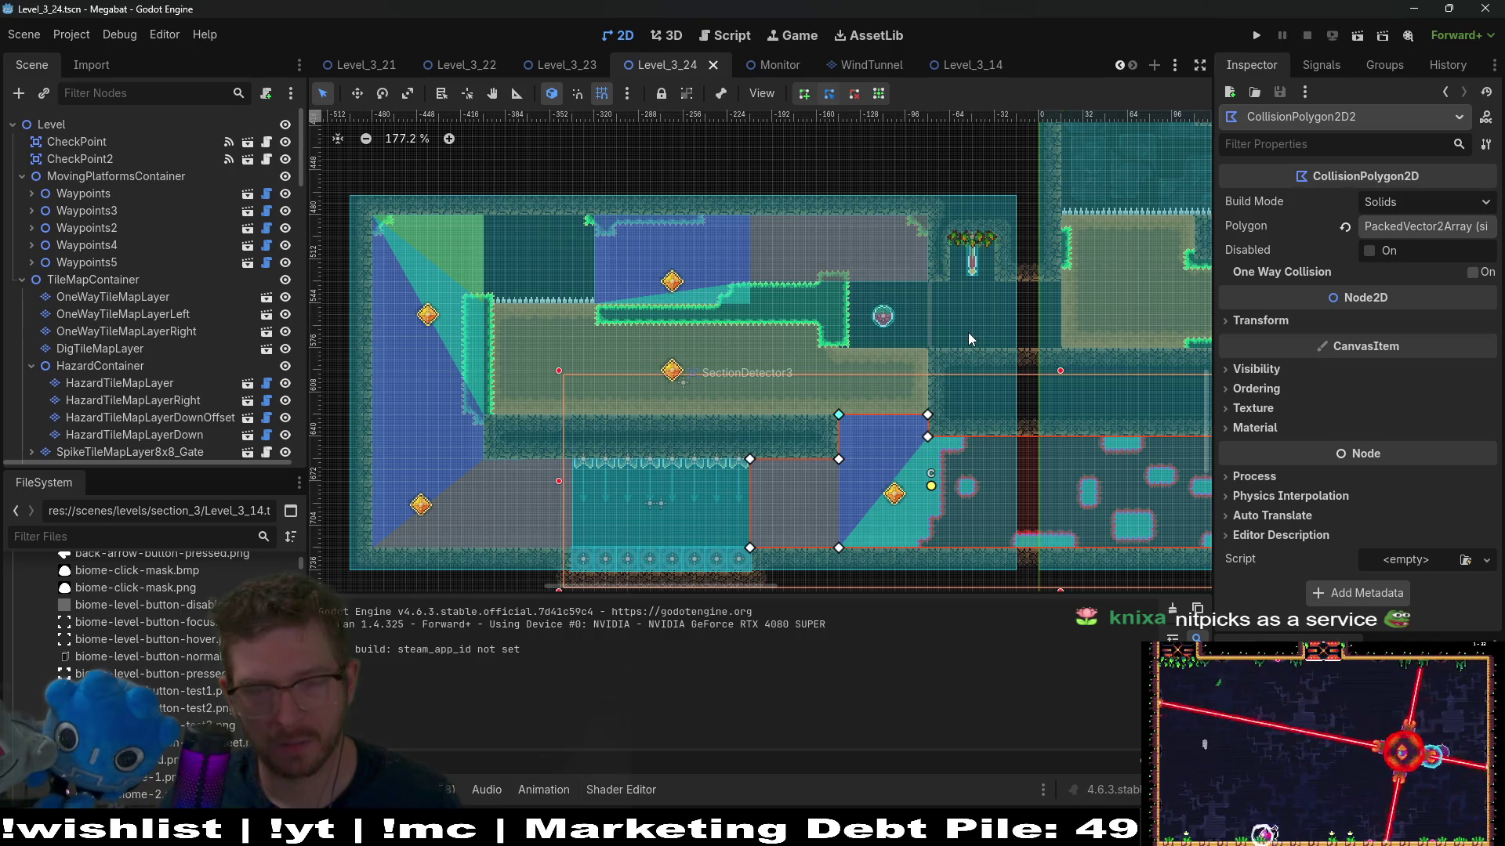
click(153, 336)
click(176, 319)
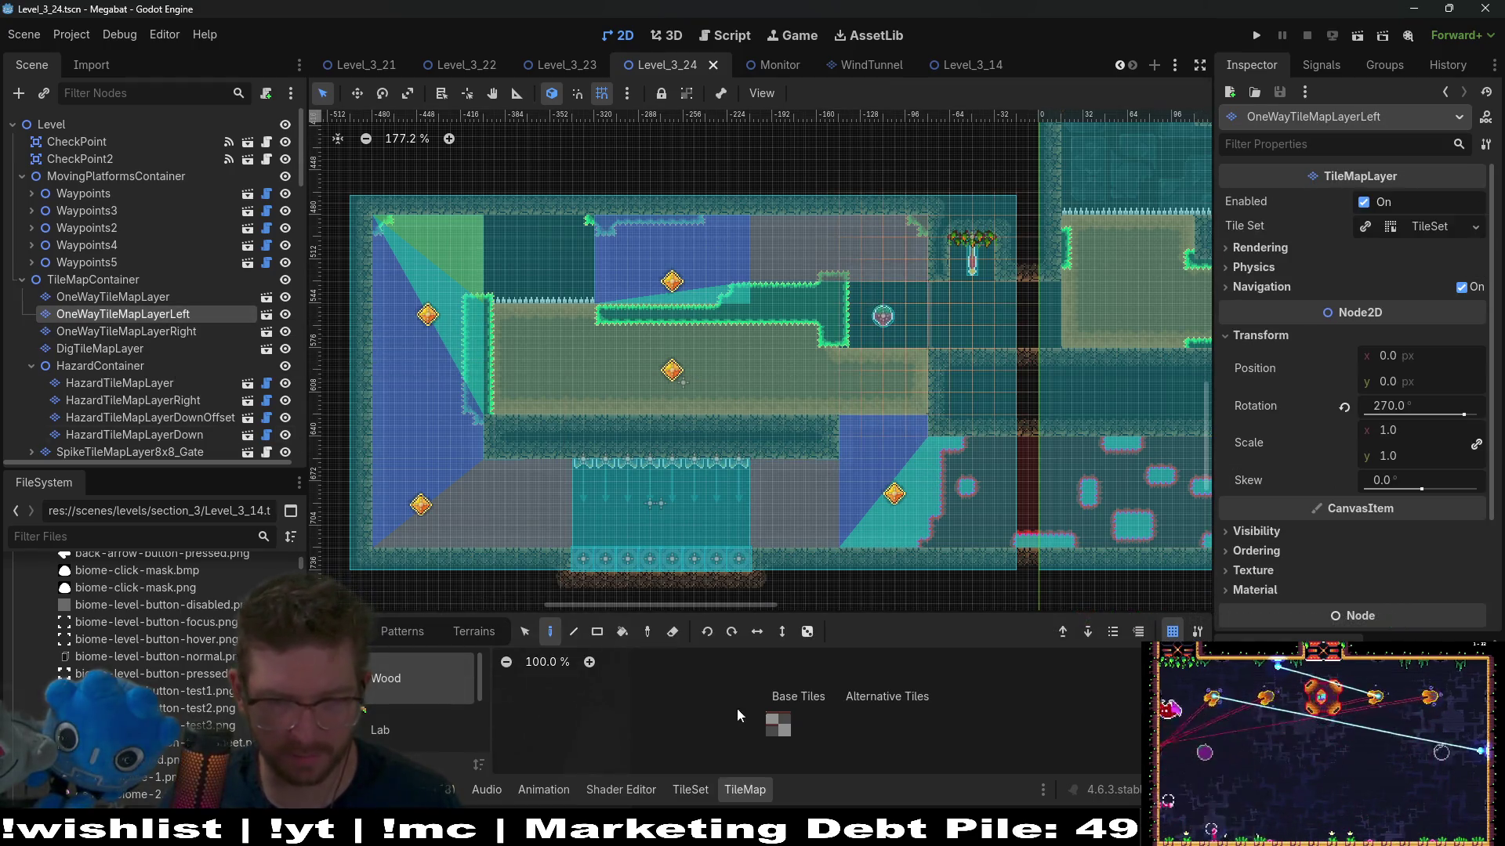
click(774, 719)
click(948, 343)
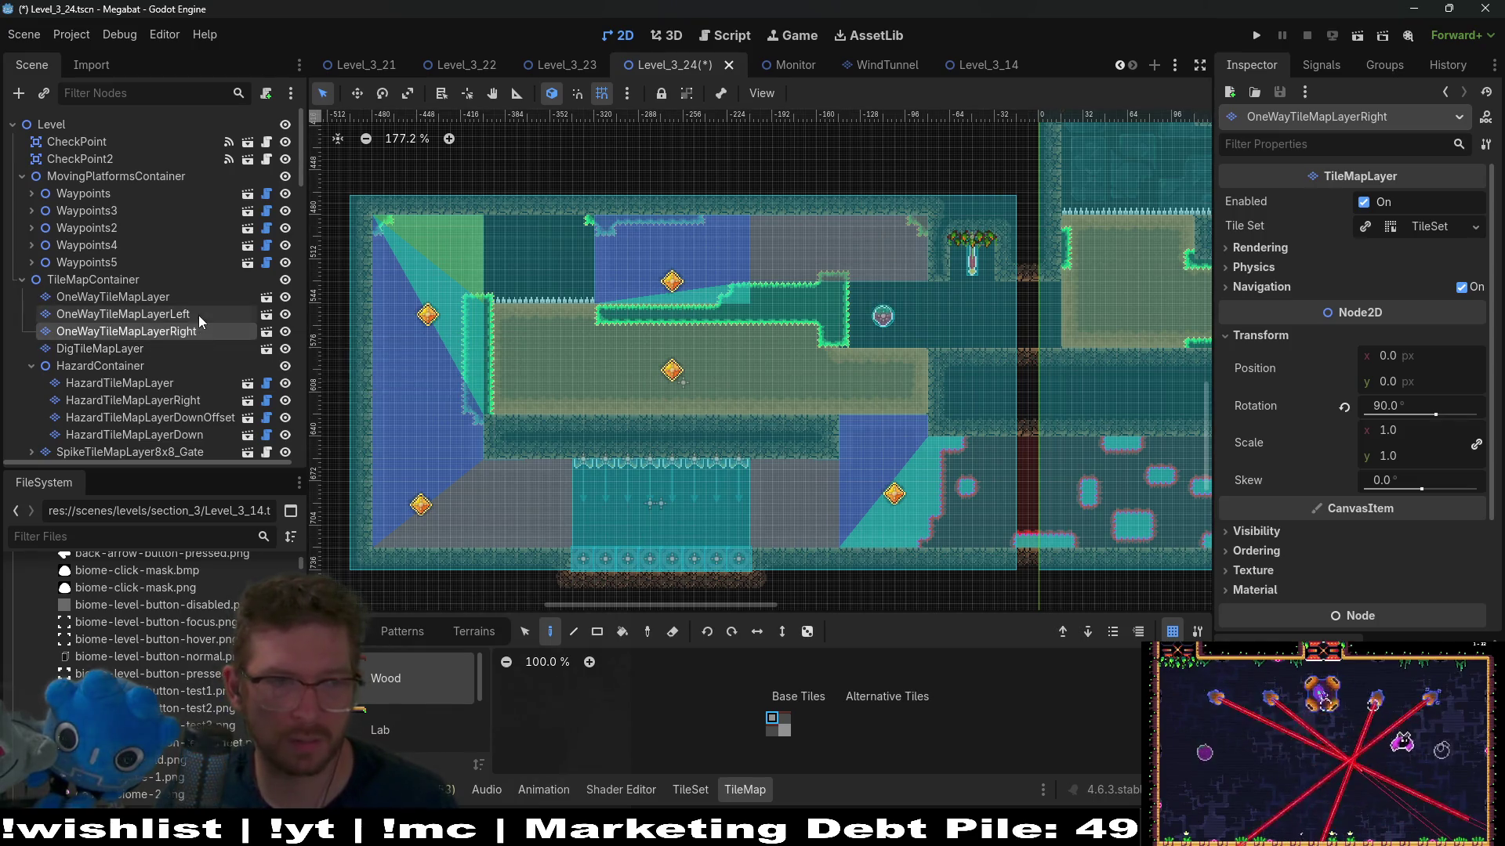
Step: Pan and zoom around the level to review the painted platform tiles
scroll(940, 375, down, 10)
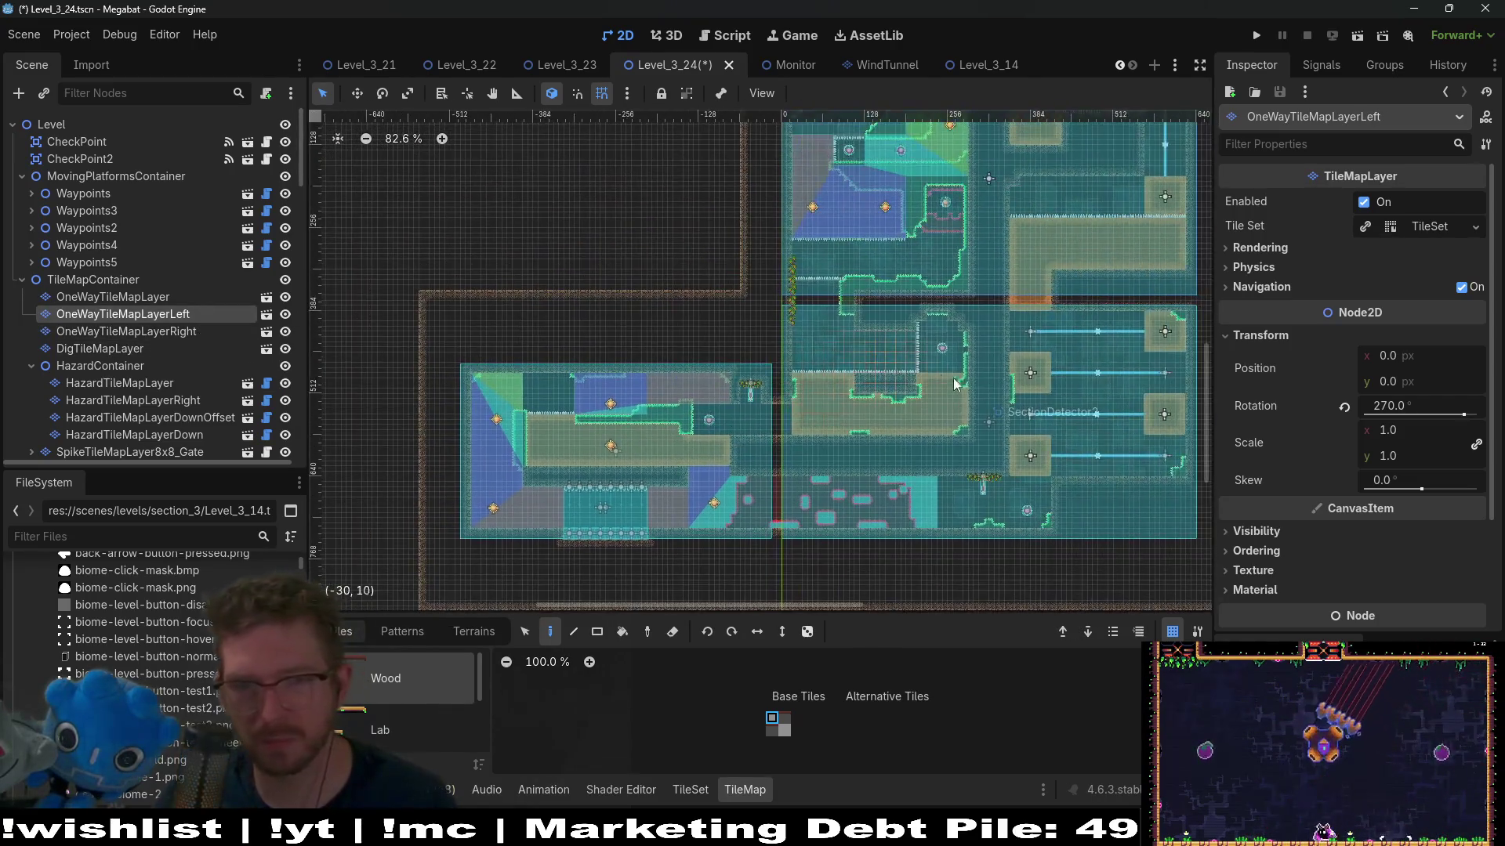
scroll(969, 385, up, 6)
scroll(969, 386, up, 5)
drag(969, 386, 799, 382)
scroll(798, 382, down, 6)
mouse_move(768, 275)
mouse_down()
mouse_move(851, 502)
mouse_move(681, 369)
mouse_up()
scroll(680, 369, up, 8)
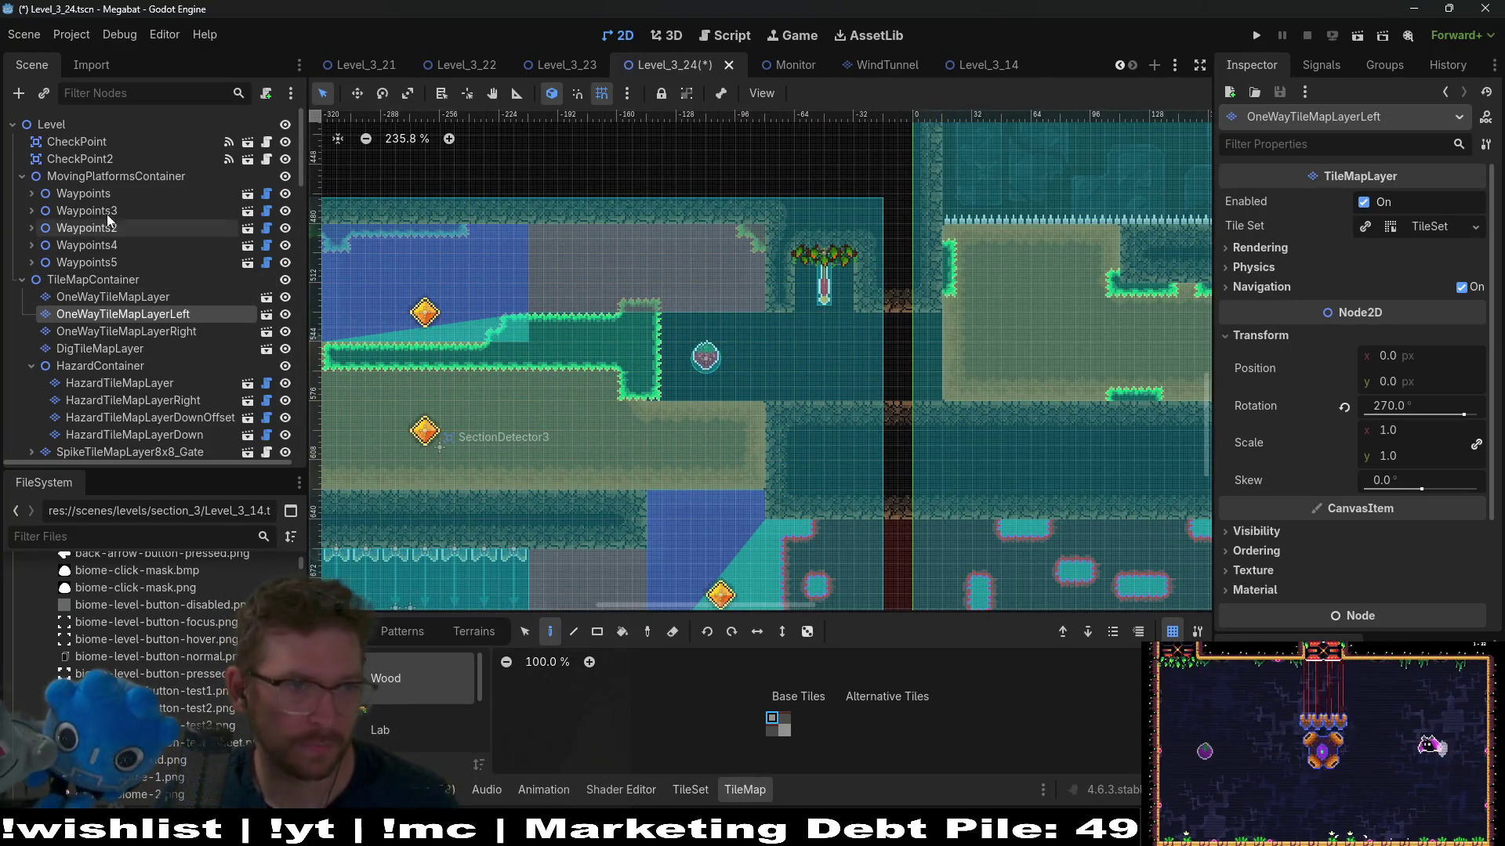
scroll(107, 214, down, 5)
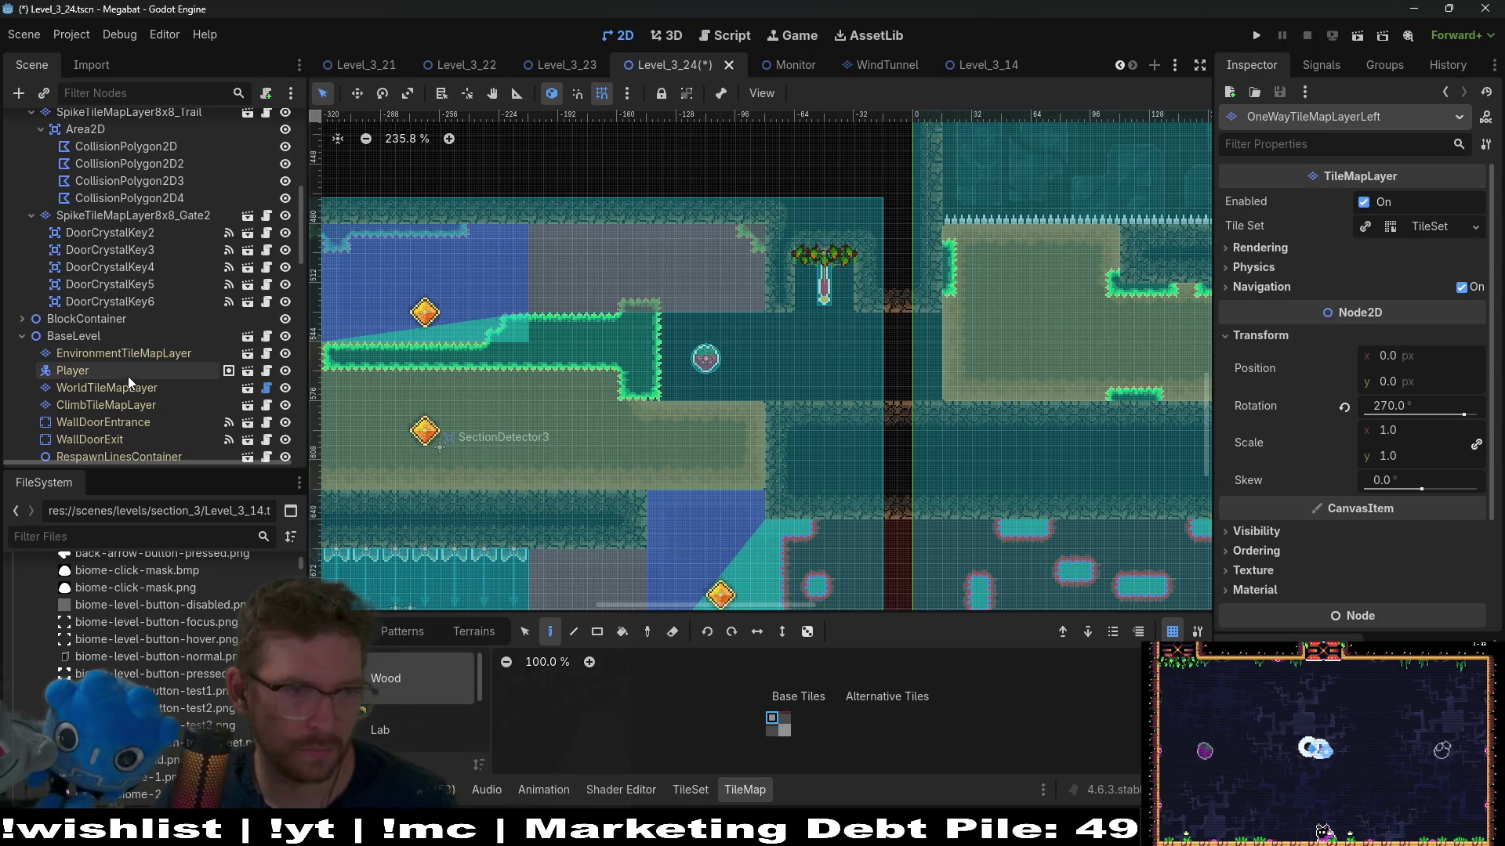
scroll(161, 332, down, 5)
scroll(160, 332, down, 10)
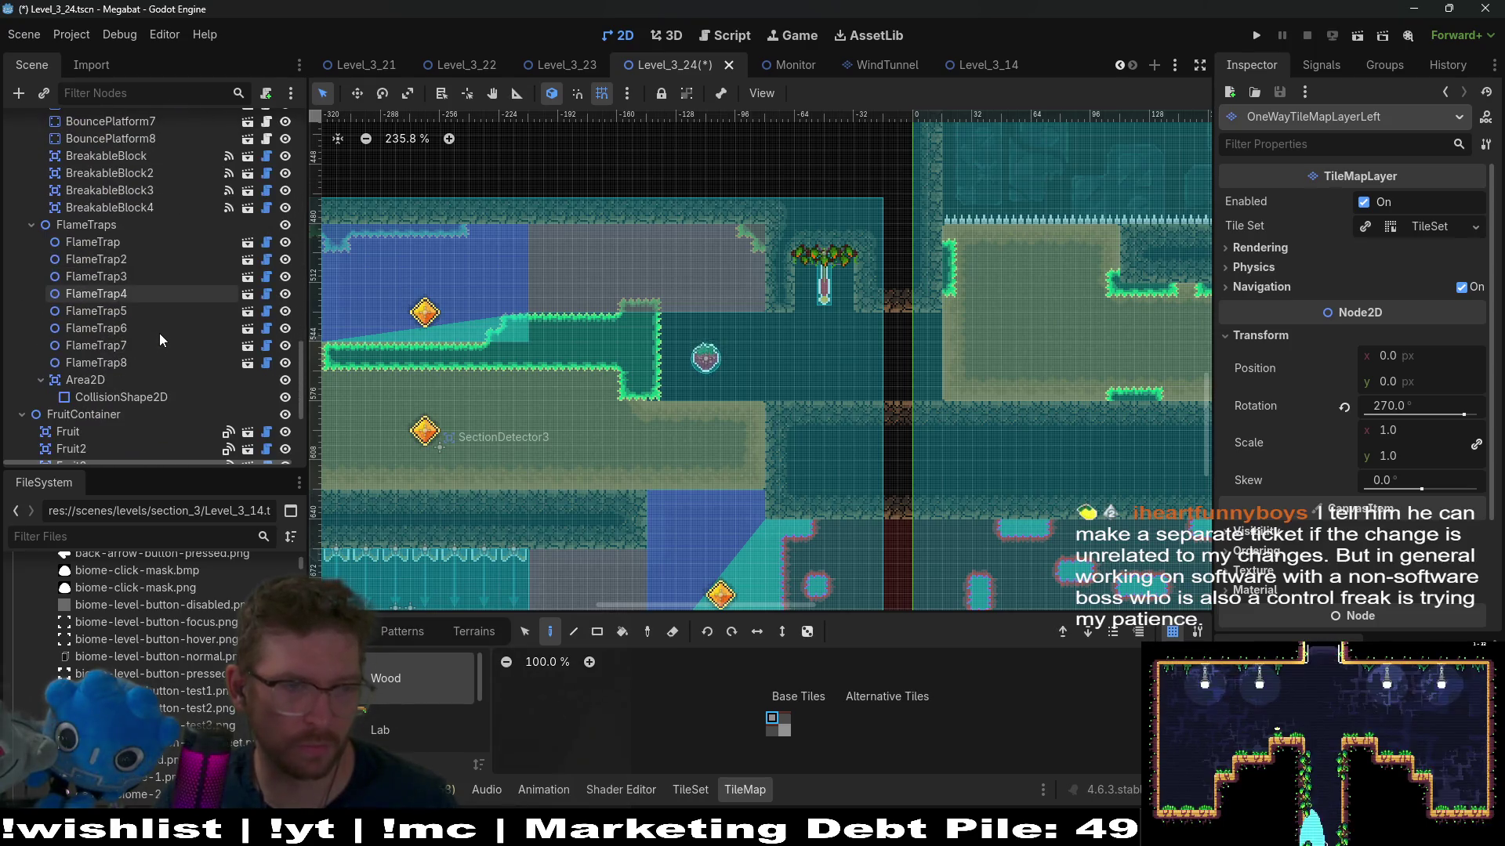
Step: Select Fruit5 under FruitContainer and move it right into the tunnel
click(86, 307)
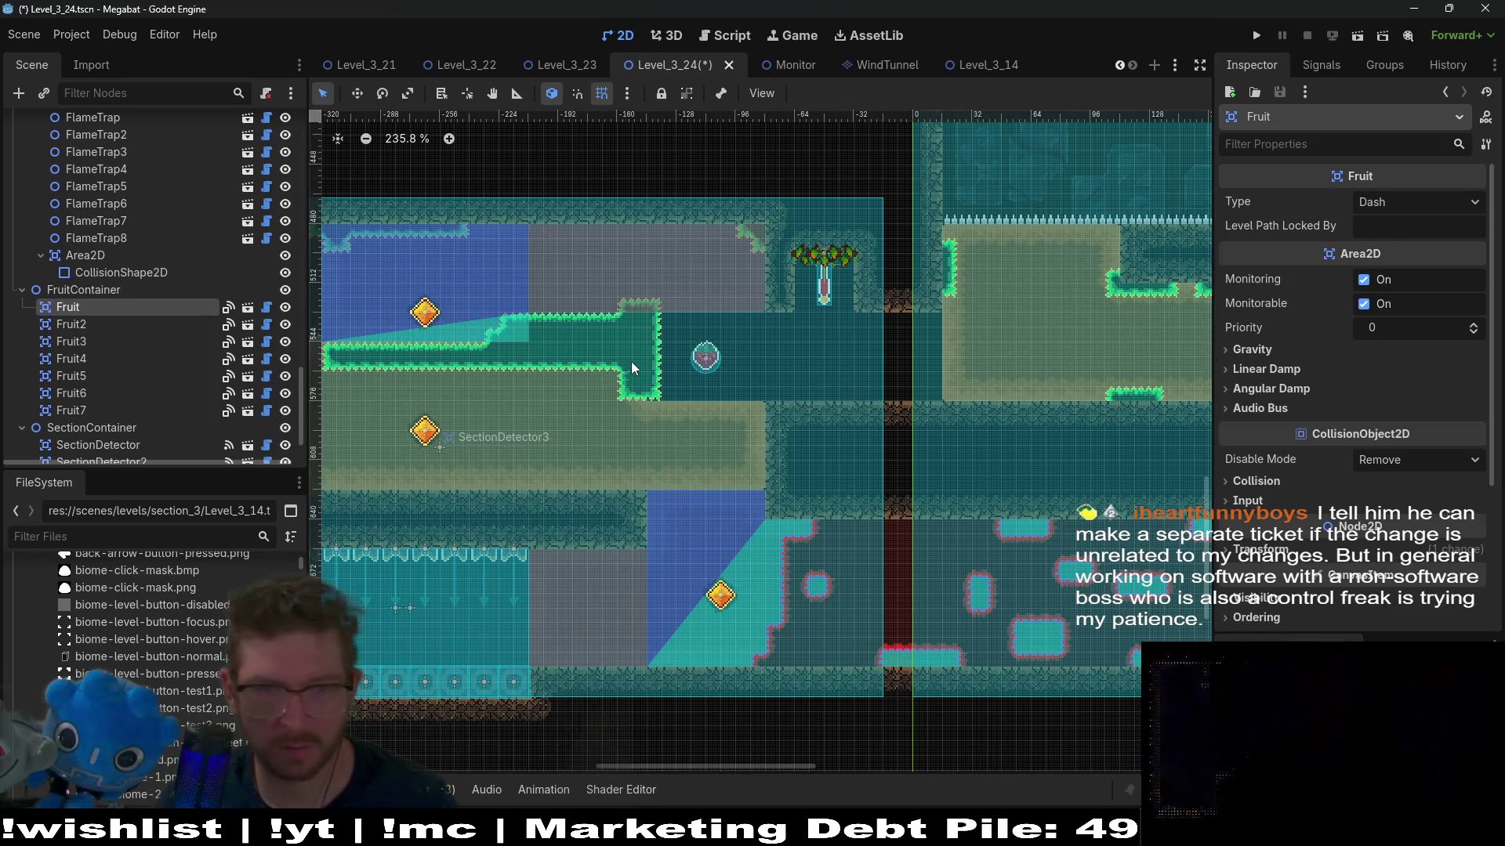
click(71, 376)
key(w)
drag(706, 358, 837, 351)
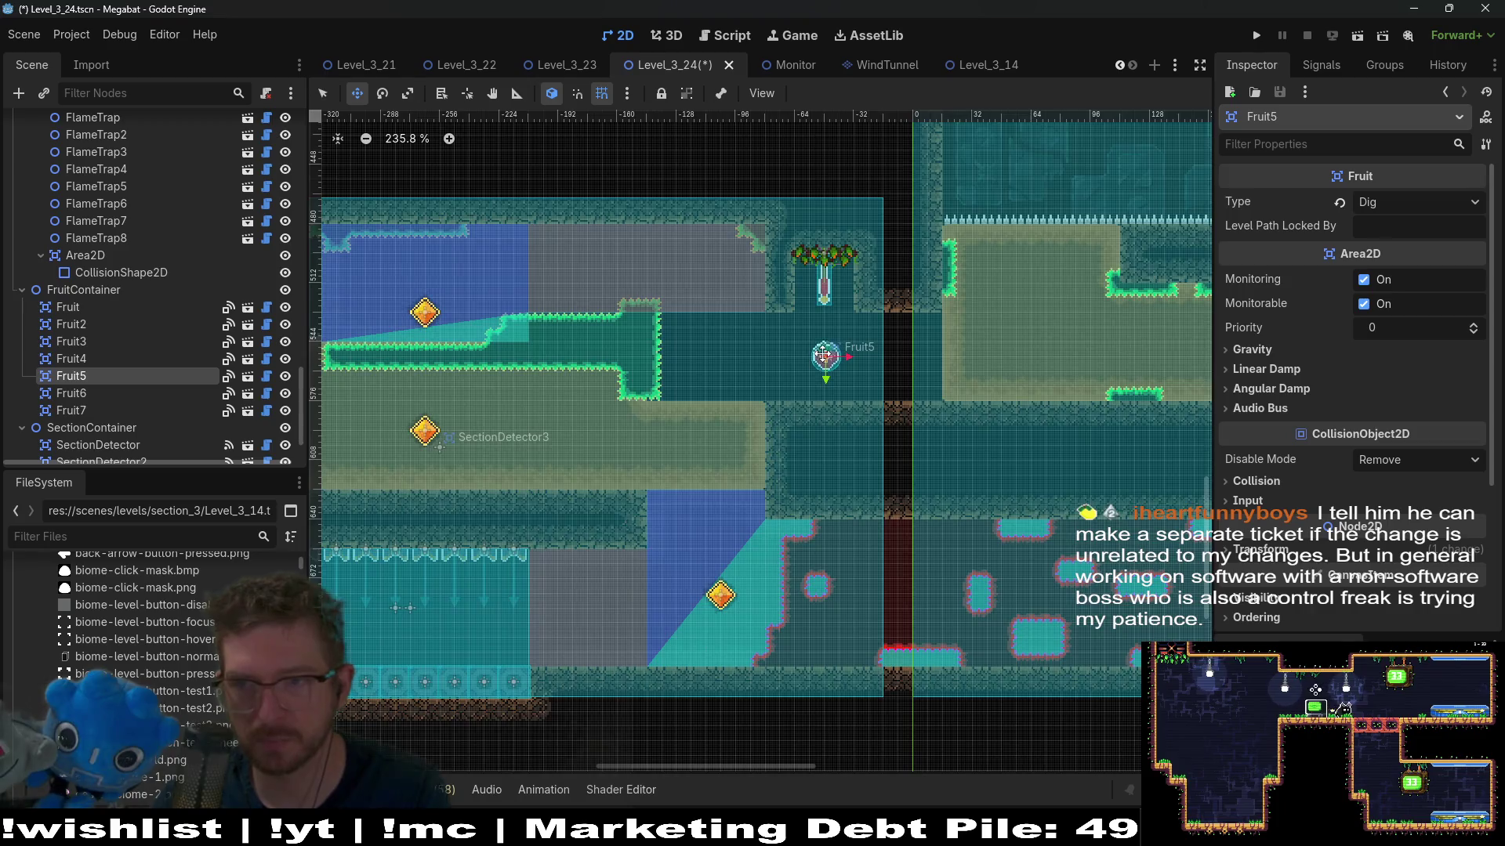
scroll(823, 355, up, 6)
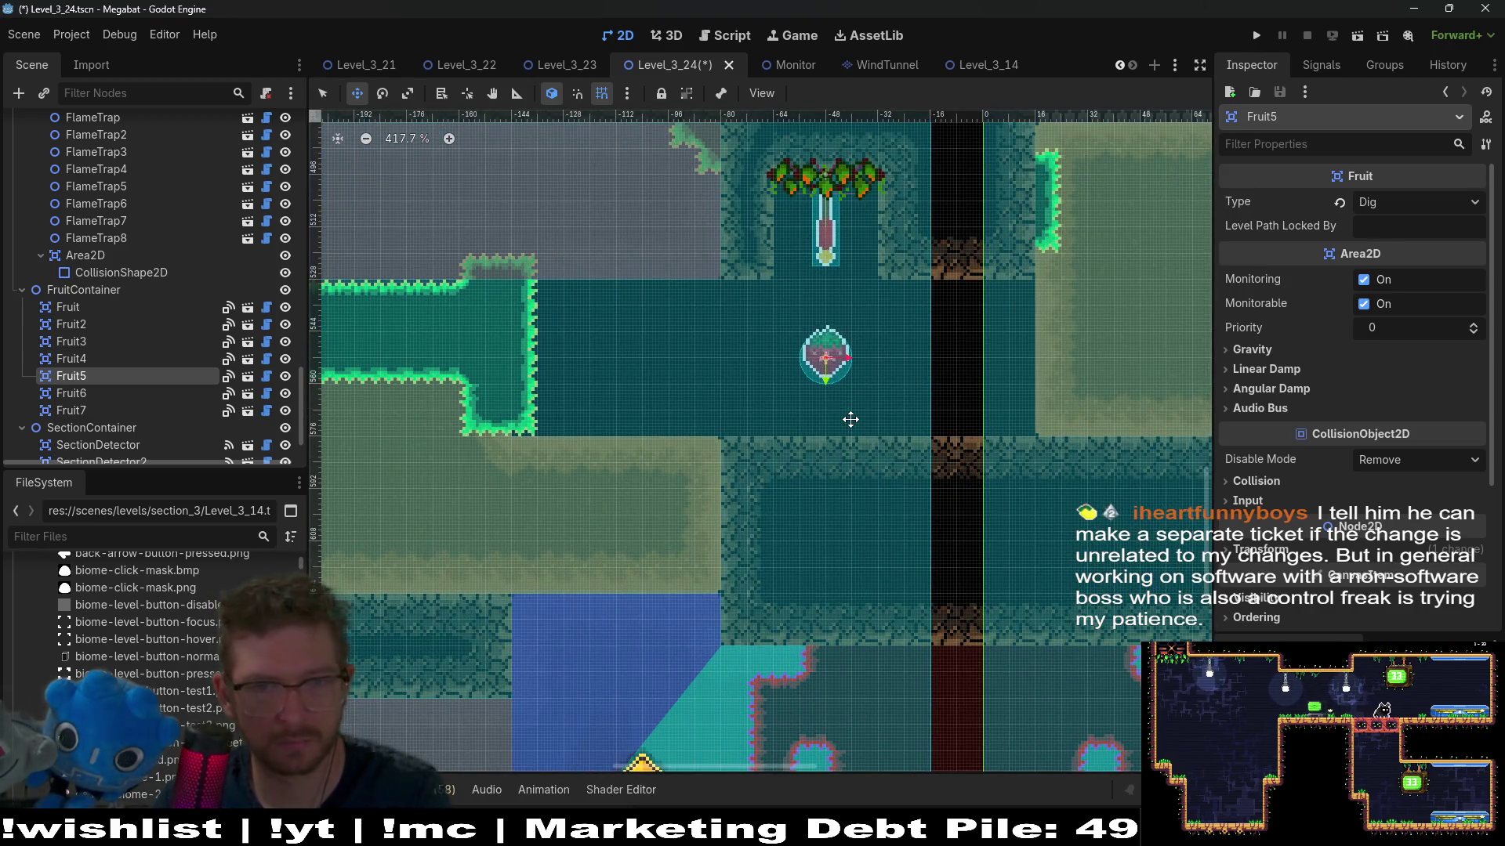
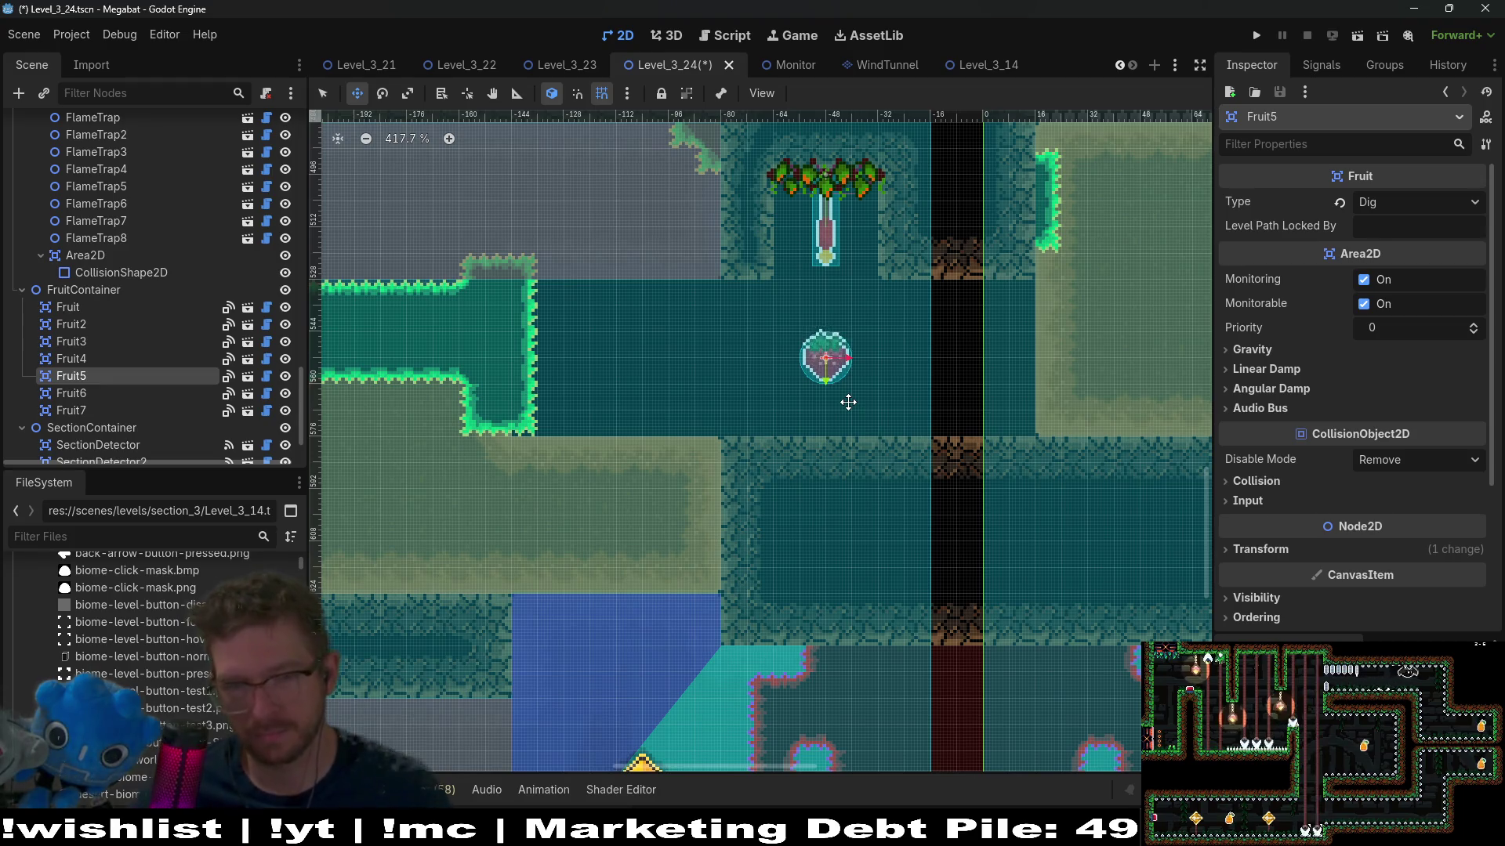
Step: Select DigTileMapLayer in the Scene tree and pick Sand from its Terrains list
scroll(157, 315, up, 15)
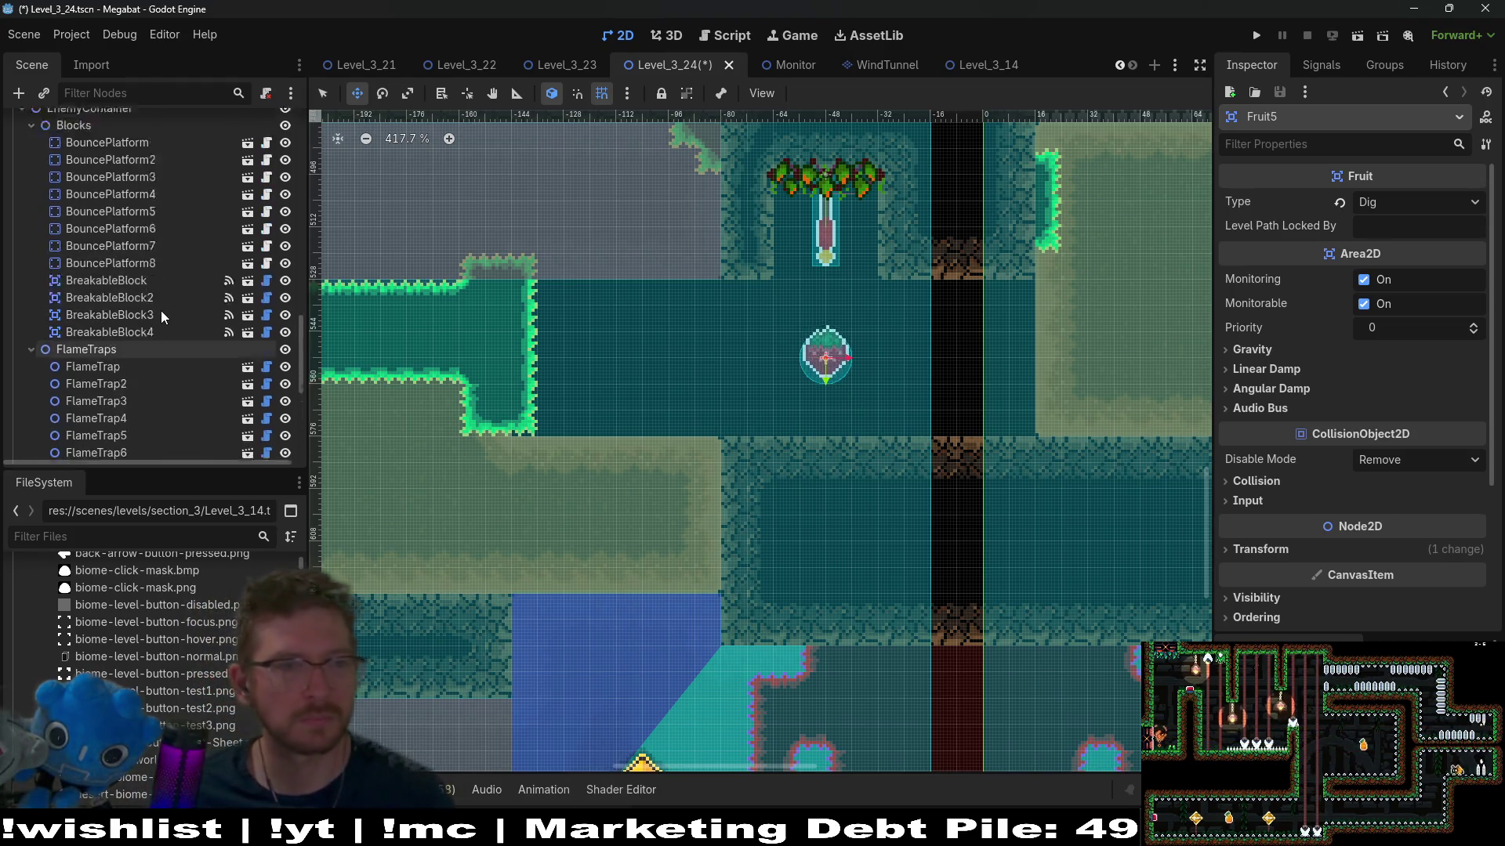
scroll(156, 316, up, 10)
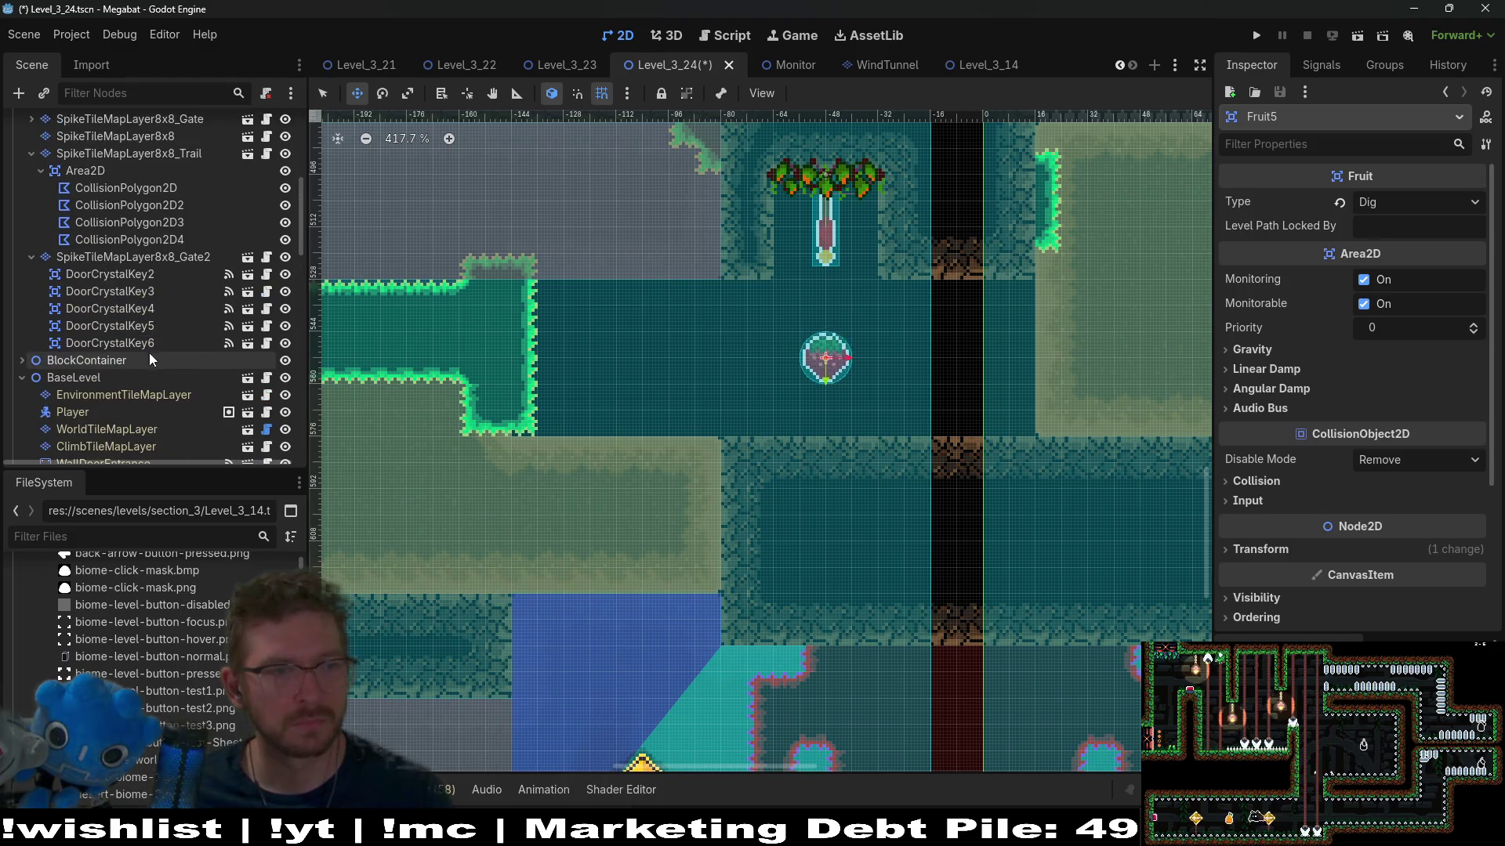
scroll(129, 212, up, 8)
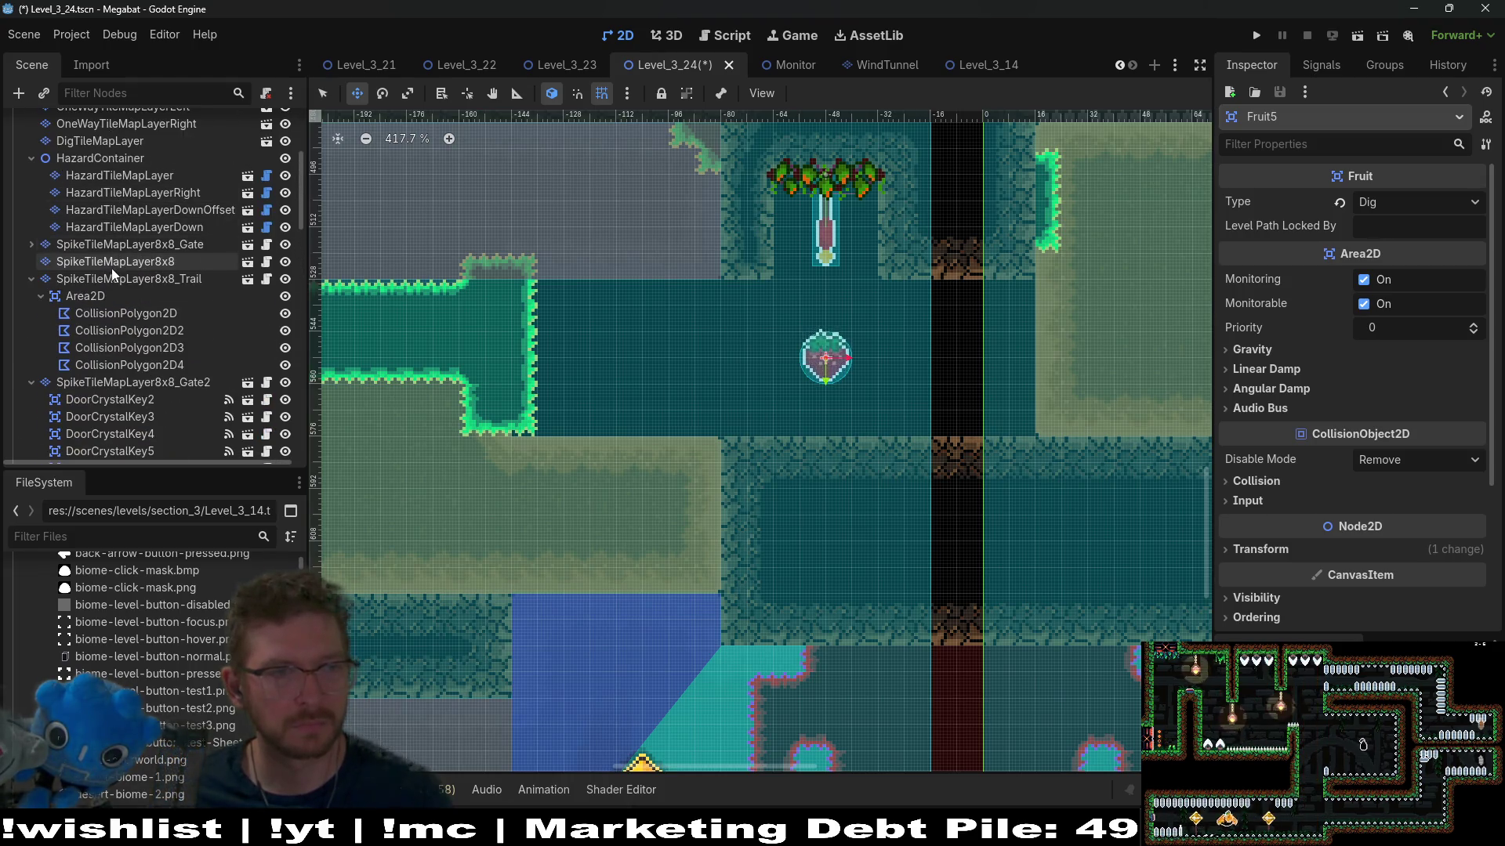
click(101, 306)
click(473, 632)
click(382, 678)
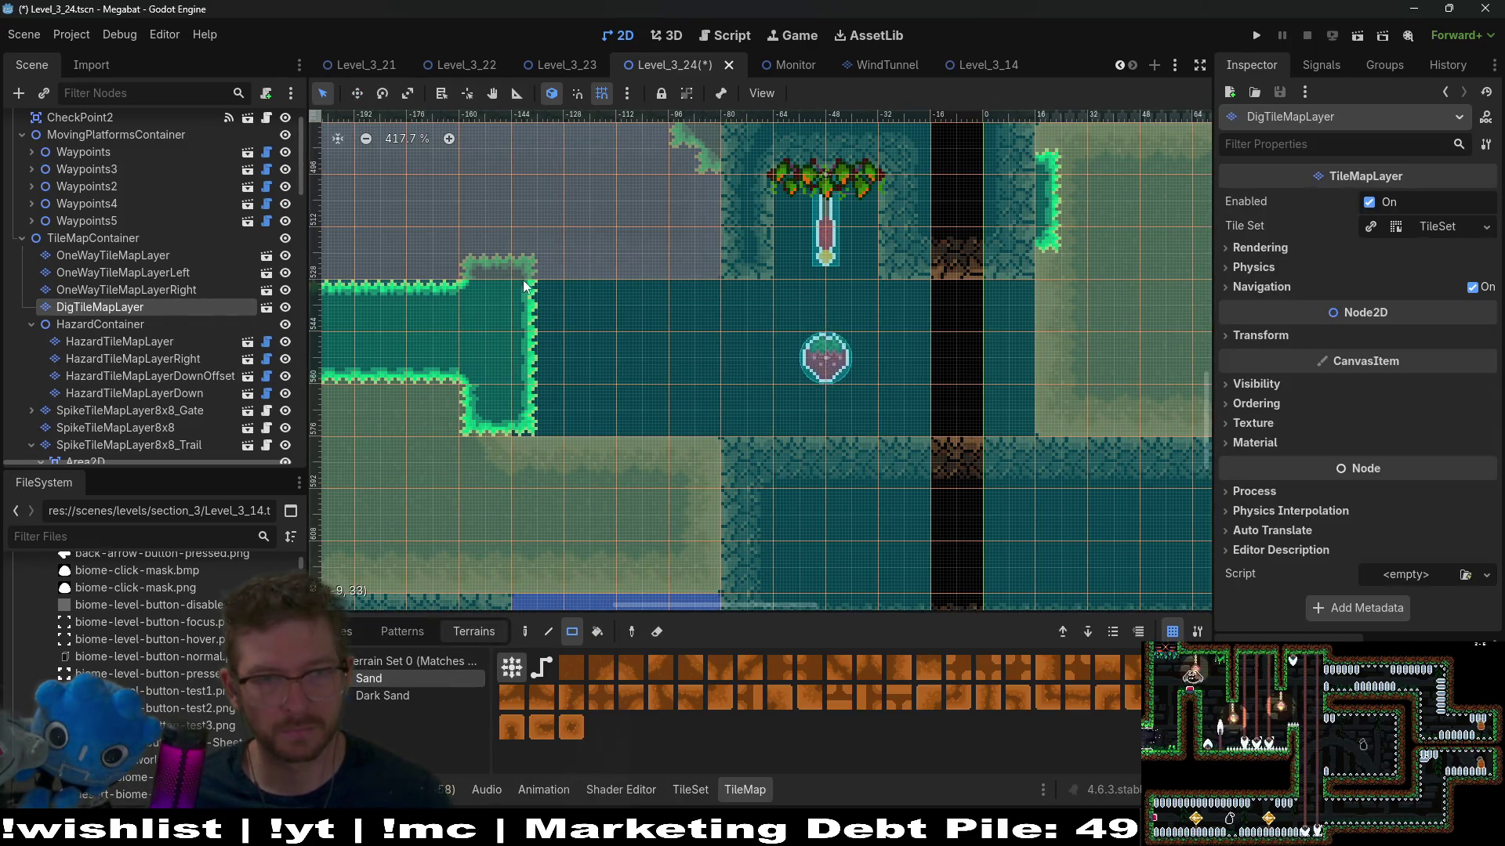
Step: Fill a rectangle of the teal room with Sand terrain and inspect it
mouse_move(481, 284)
mouse_down()
mouse_move(511, 332)
mouse_move(705, 426)
mouse_up()
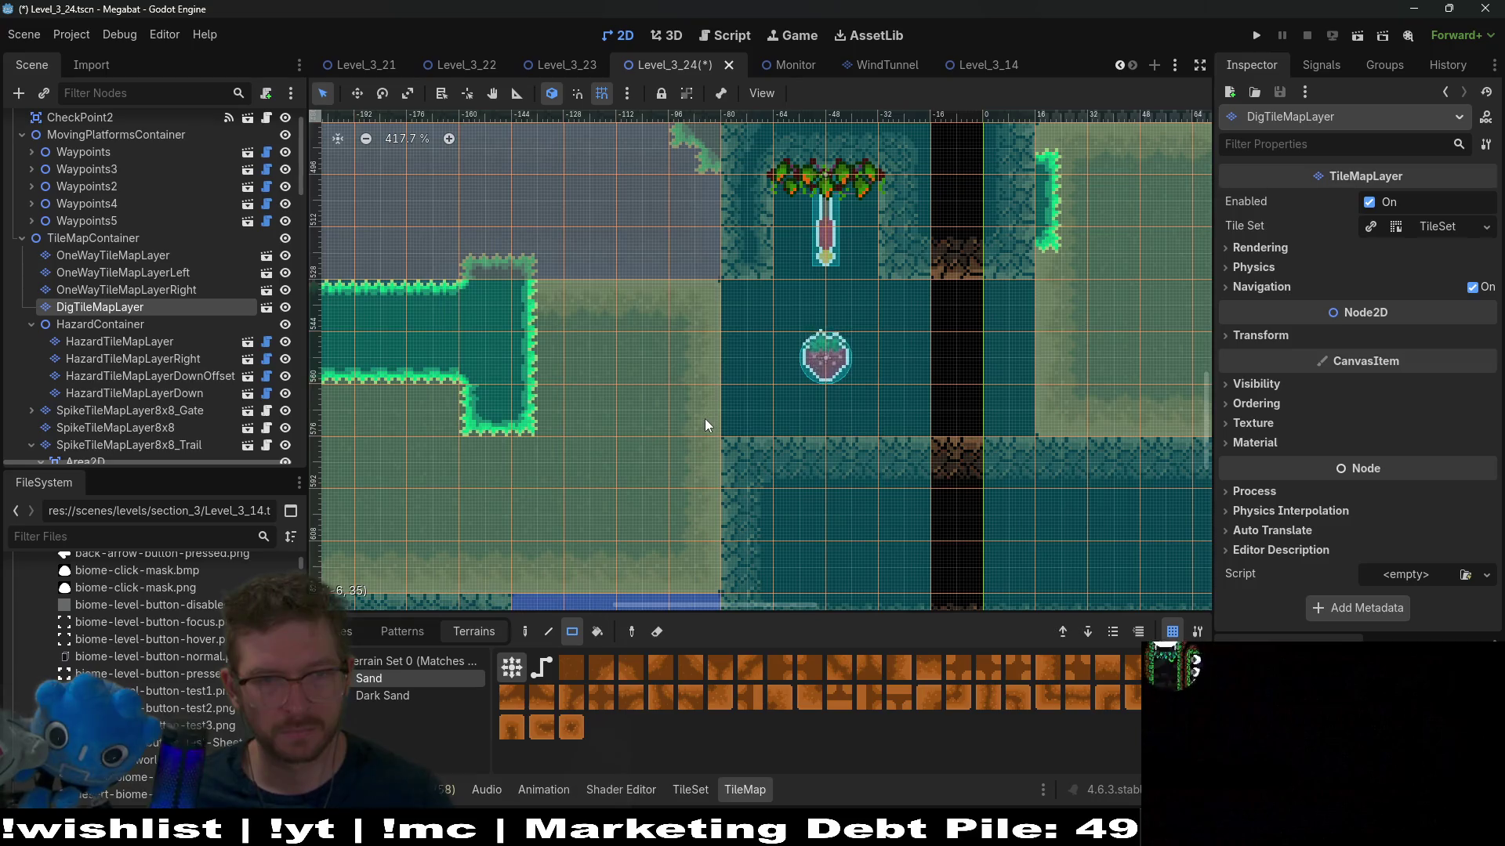
scroll(705, 426, down, 1)
scroll(706, 426, down, 7)
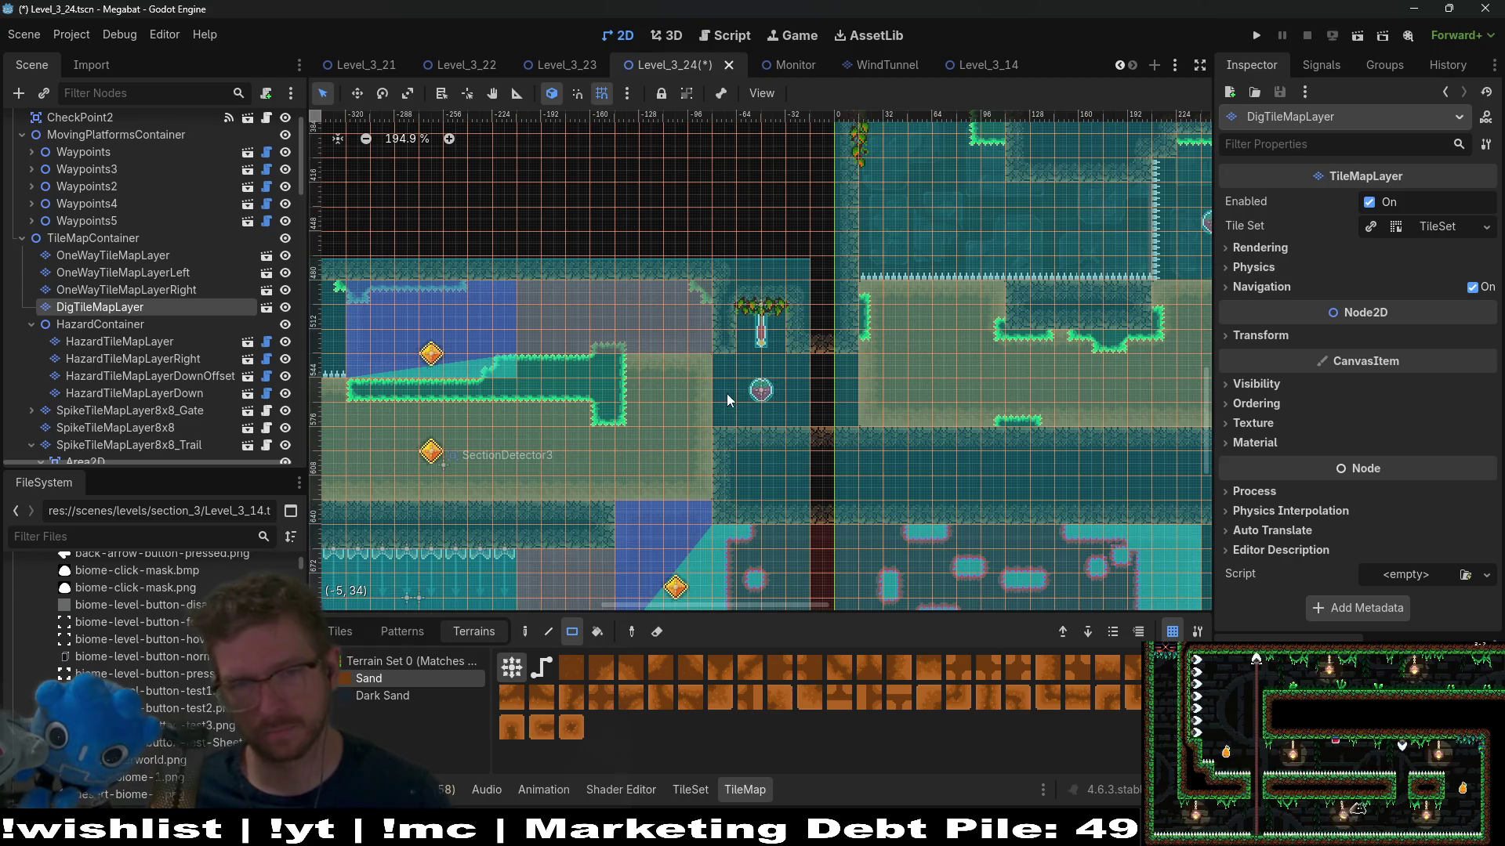
scroll(720, 396, up, 7)
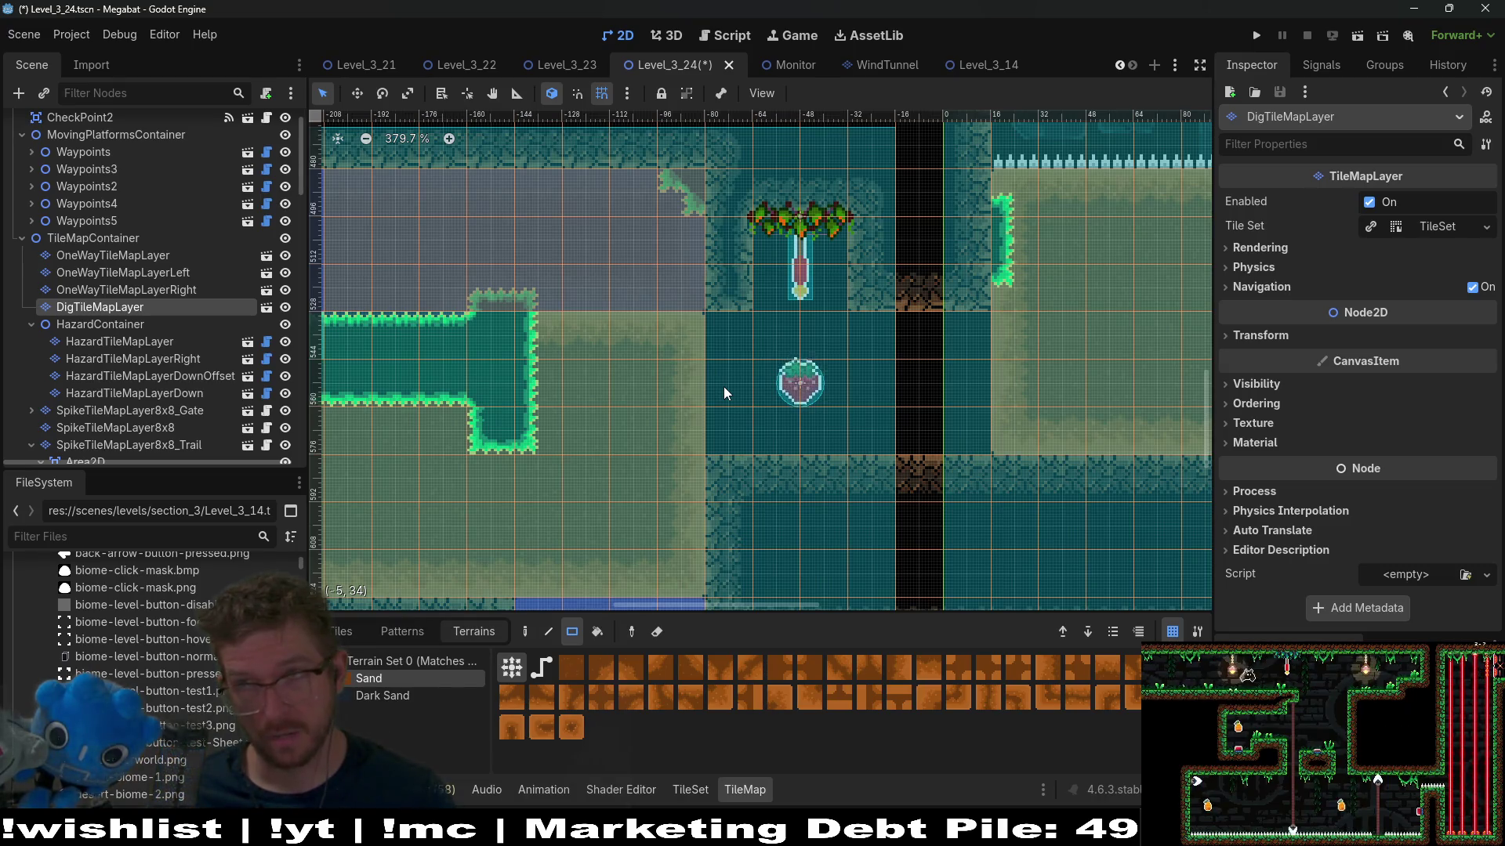
scroll(724, 392, down, 6)
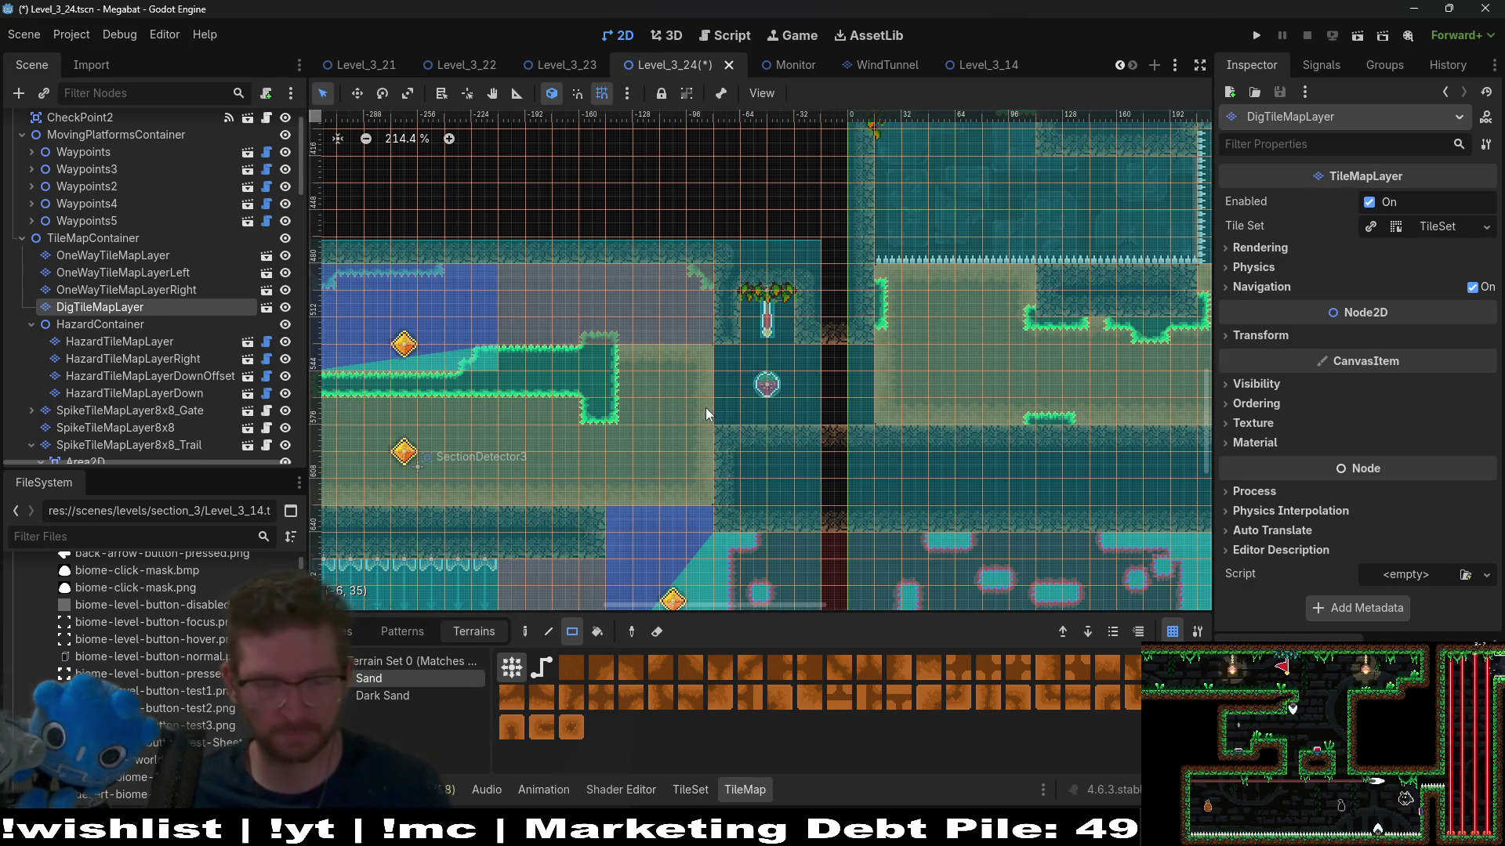
scroll(733, 380, up, 2)
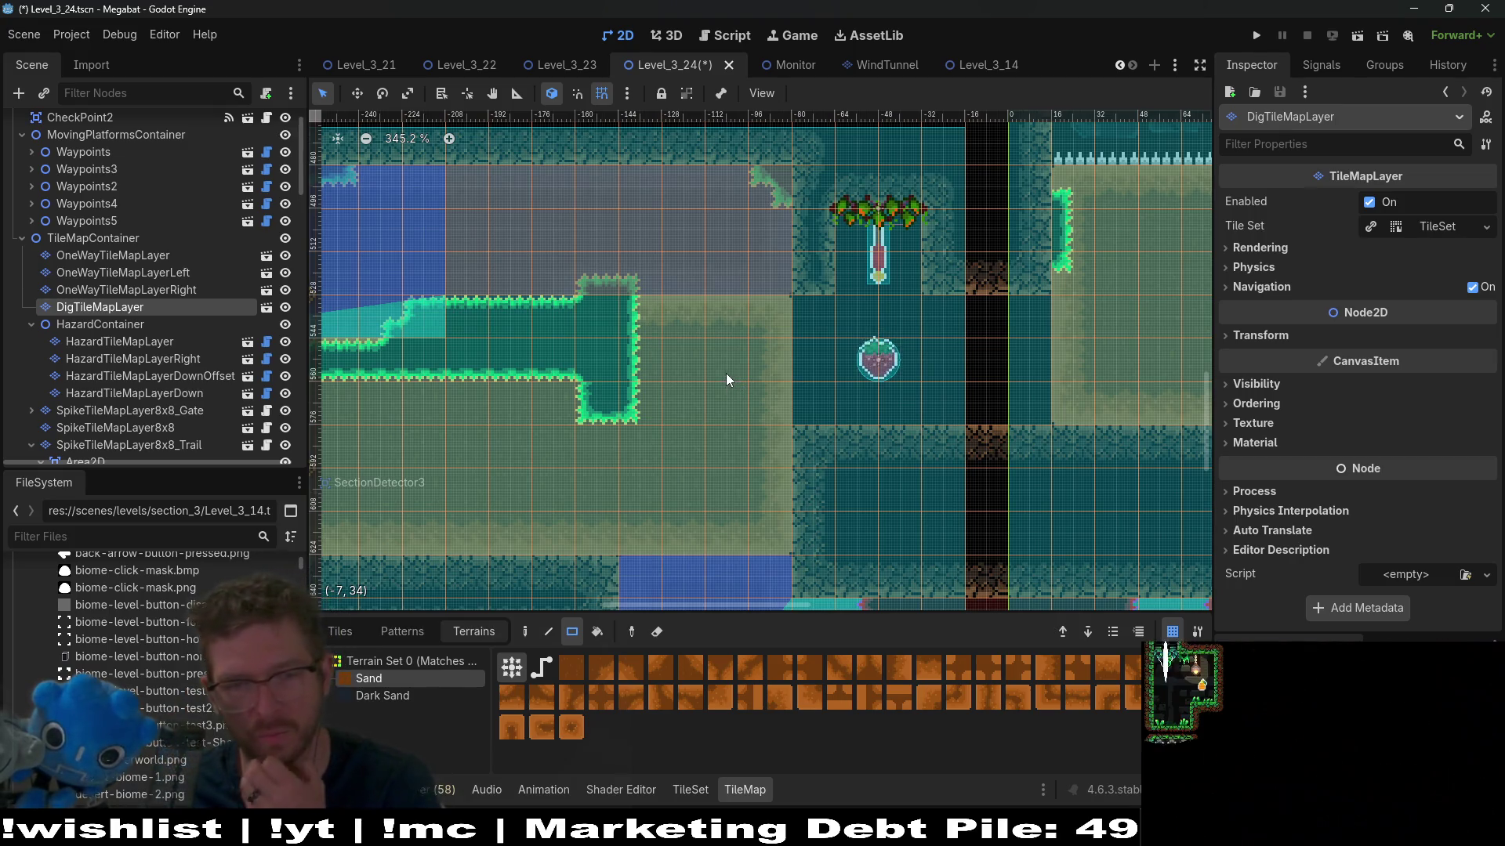
drag(663, 411, 798, 344)
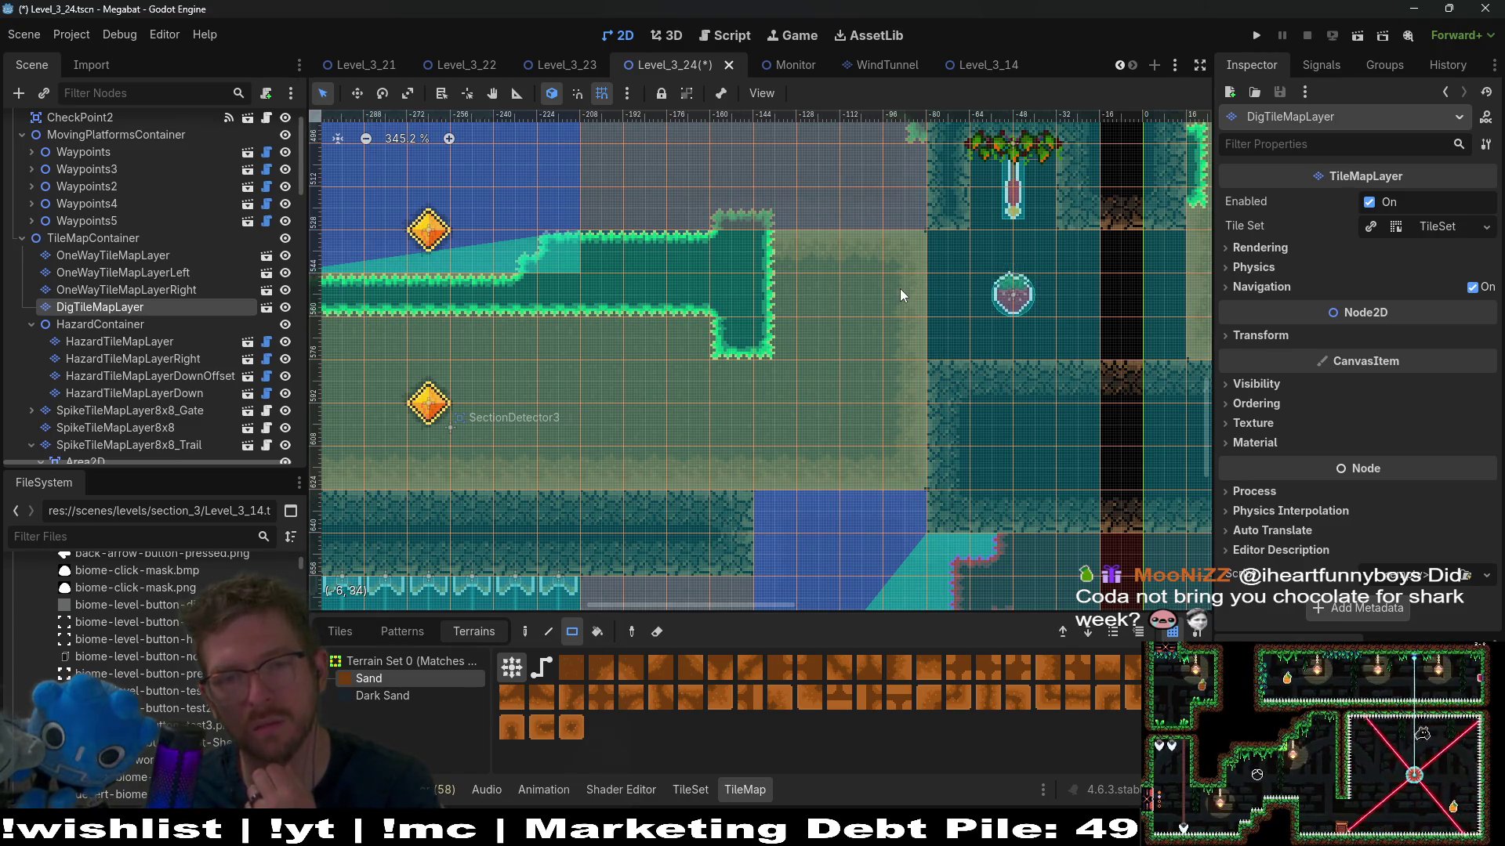
Step: Undo the Sand fill and the fruit's last move, then save Level_3_24
key(ctrl+z)
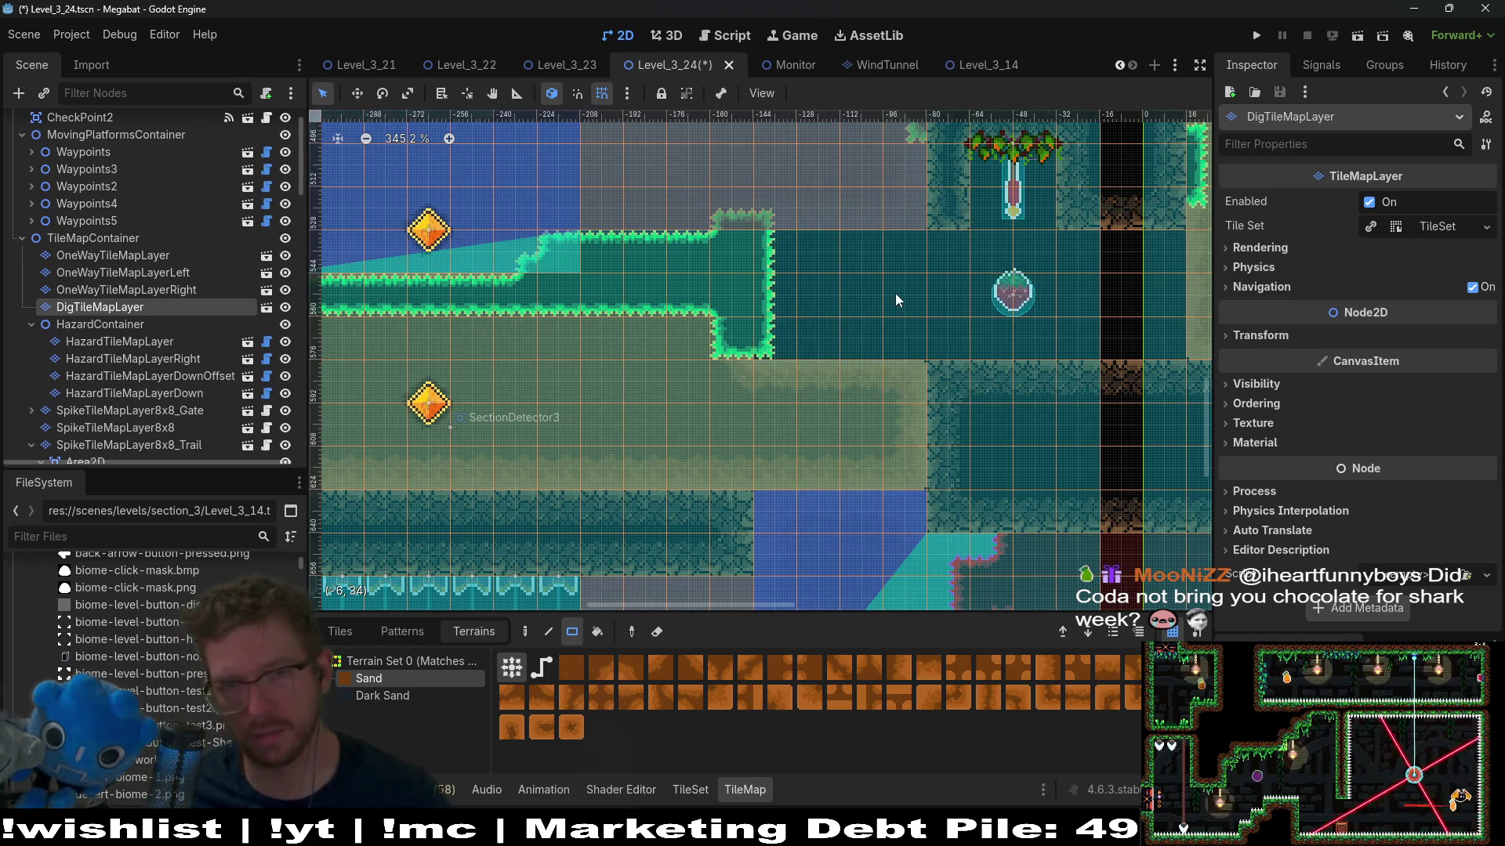
key(ctrl+z)
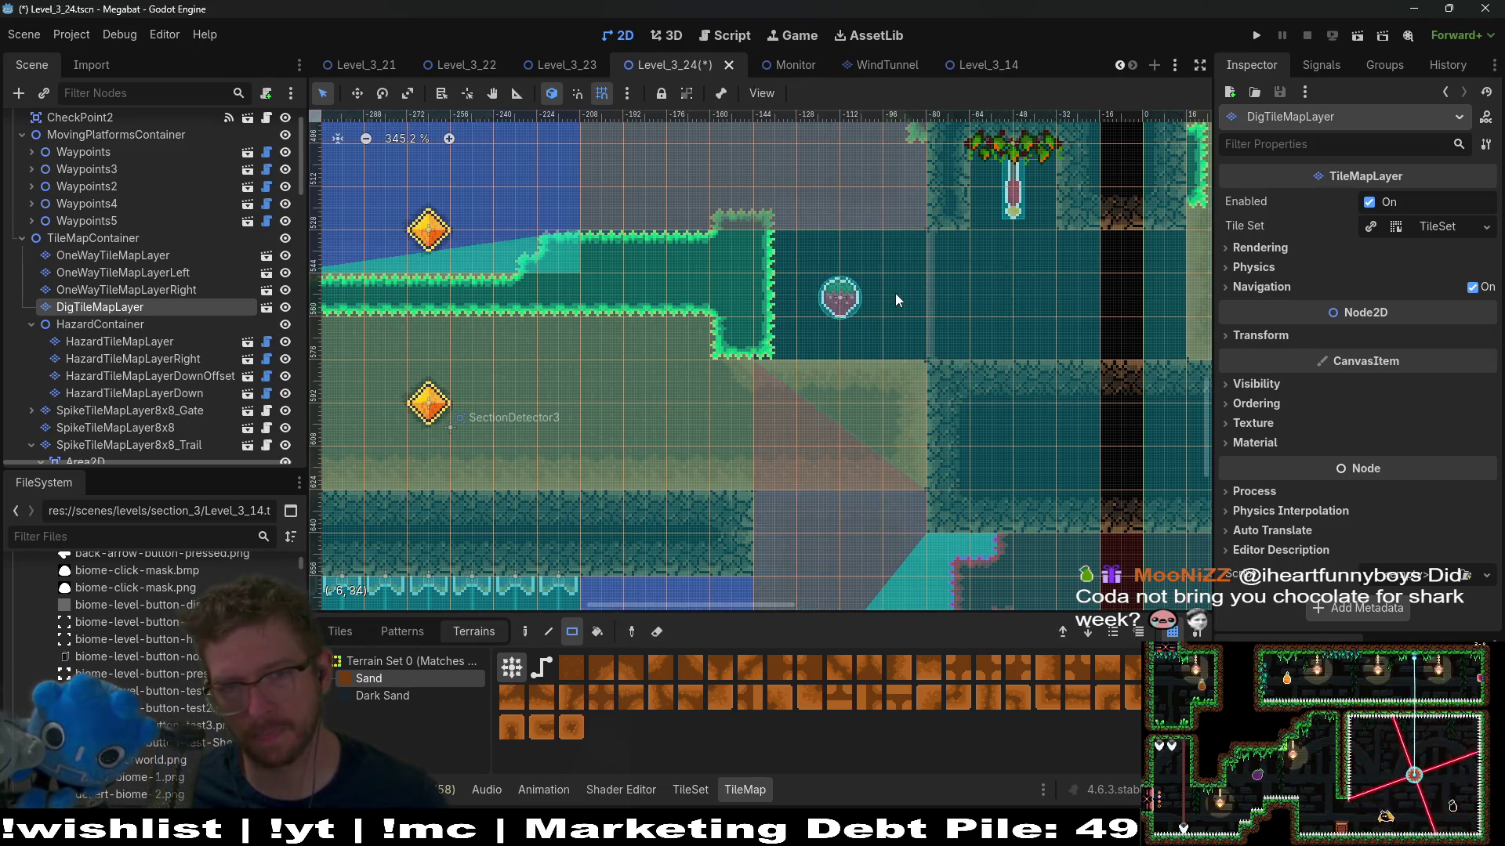
key(ctrl+s)
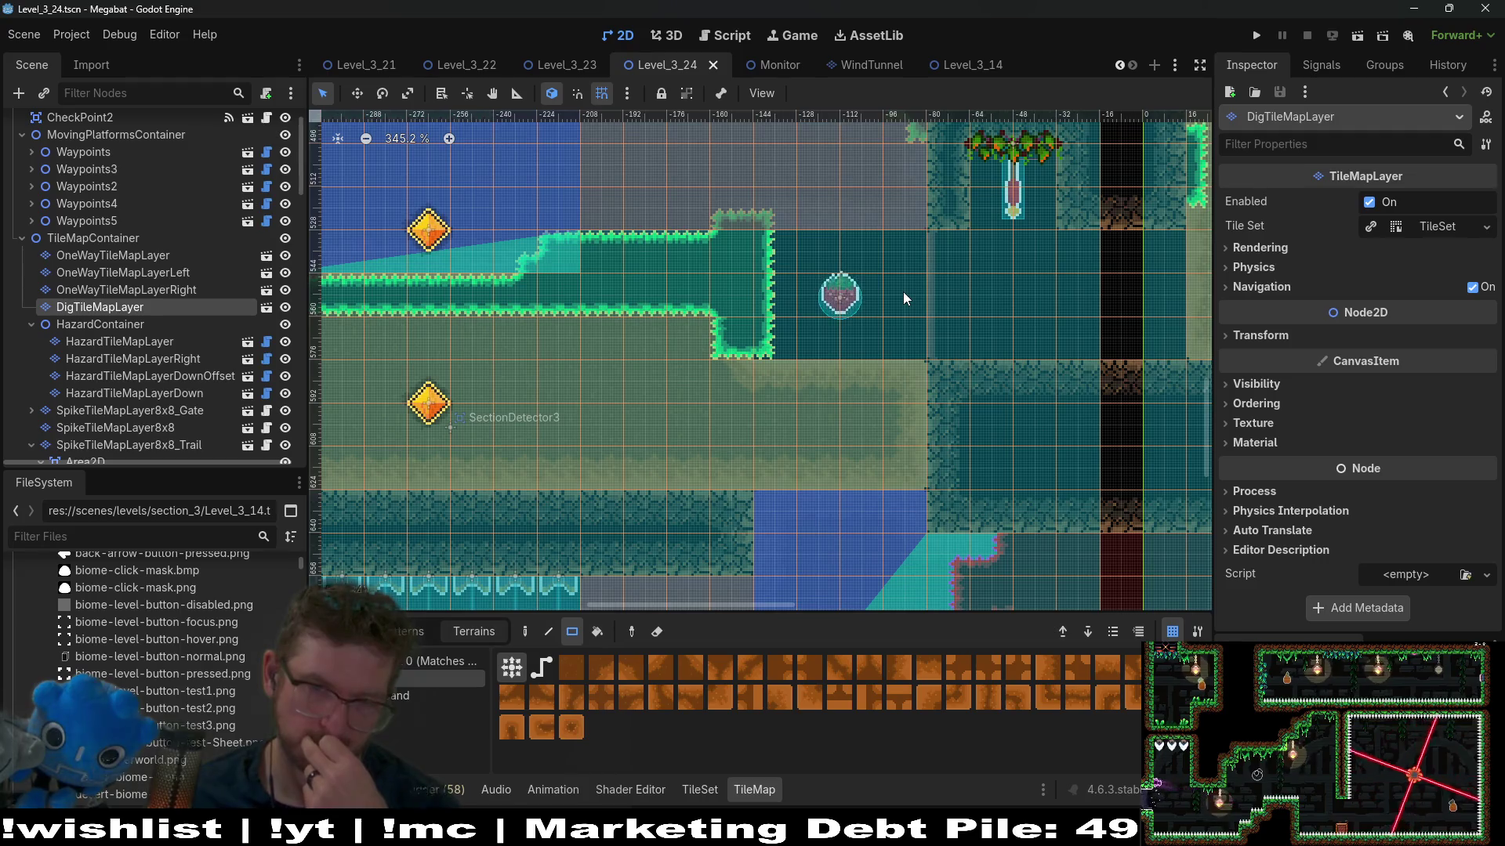
Step: Zoom out over the level and playtest it with Run Current Scene (F6)
drag(803, 267, 871, 338)
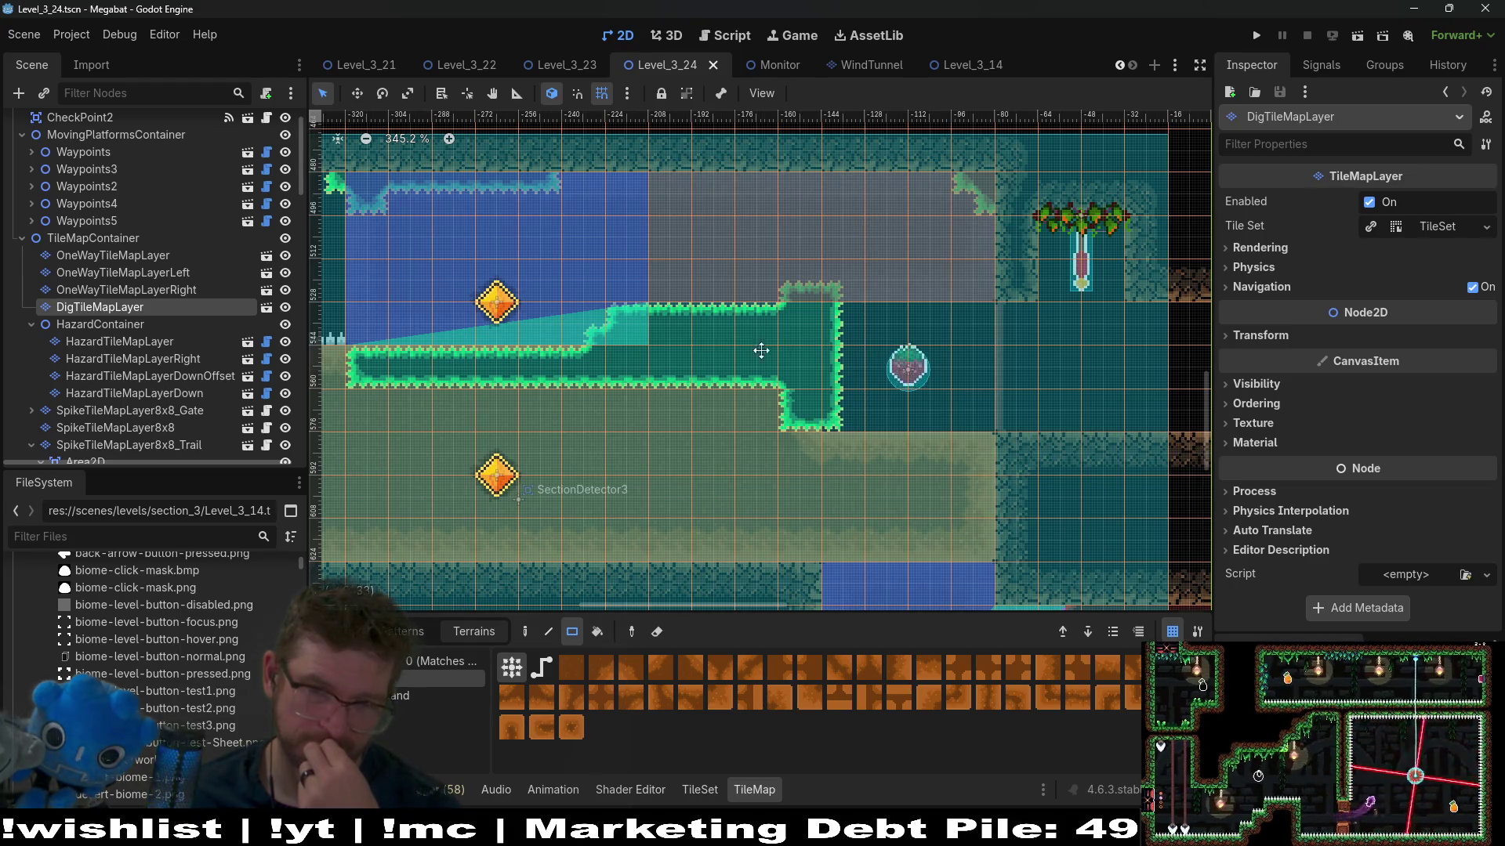
scroll(913, 366, down, 5)
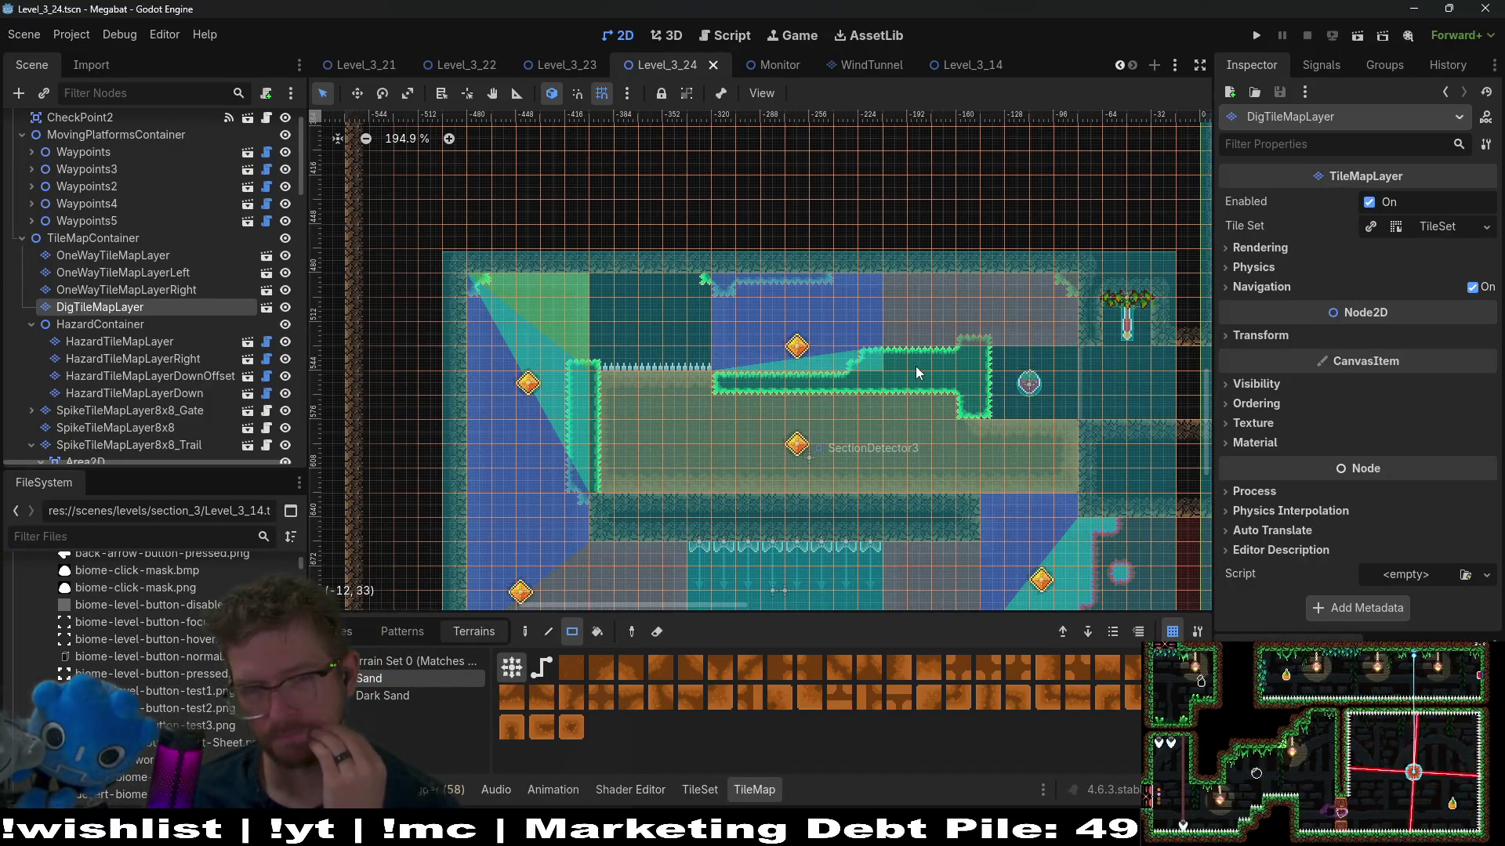
drag(1057, 423, 1027, 424)
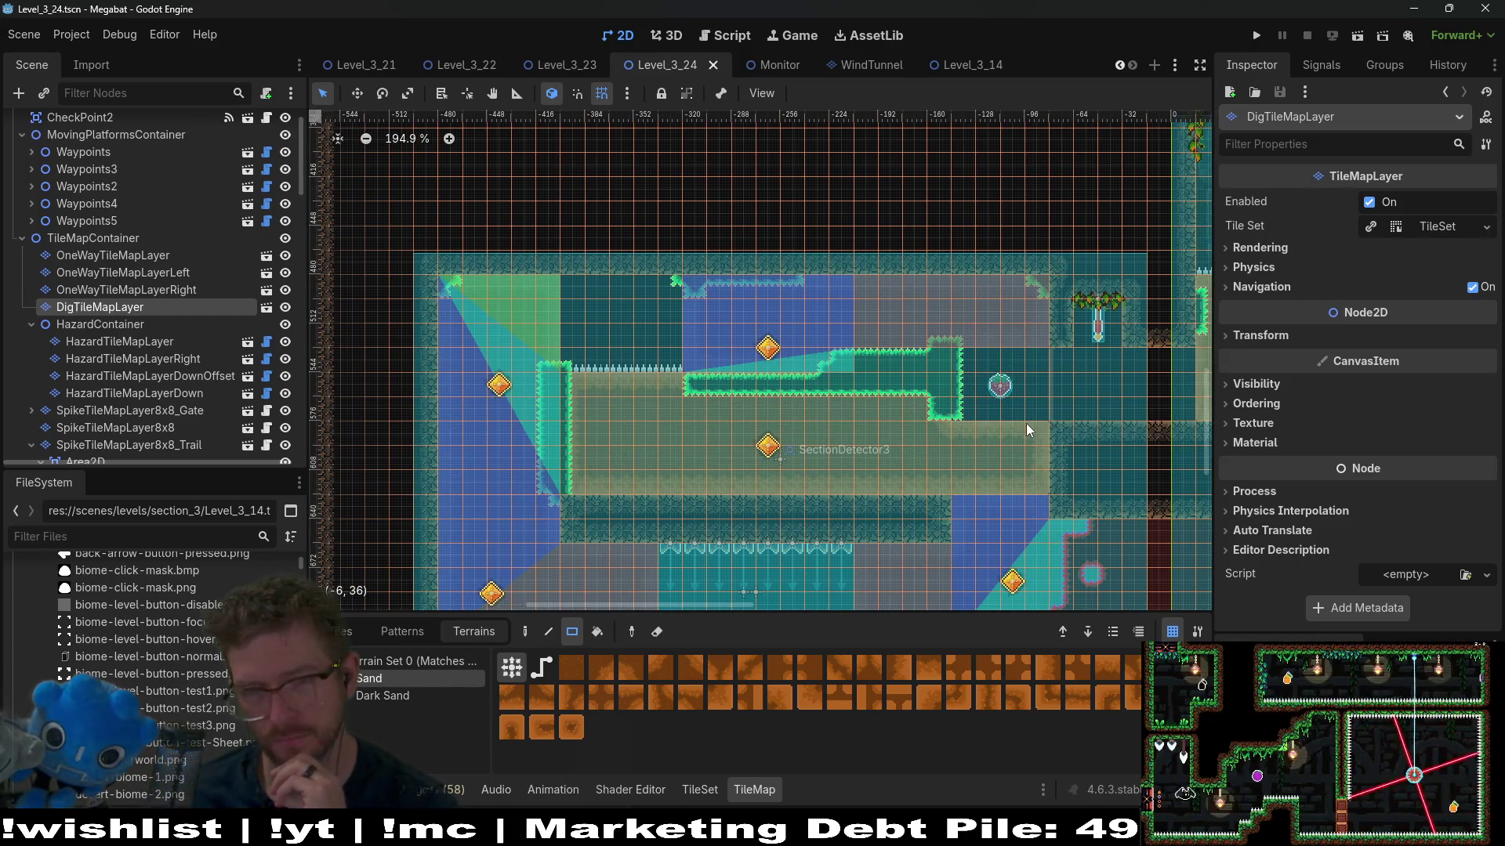
click(1356, 36)
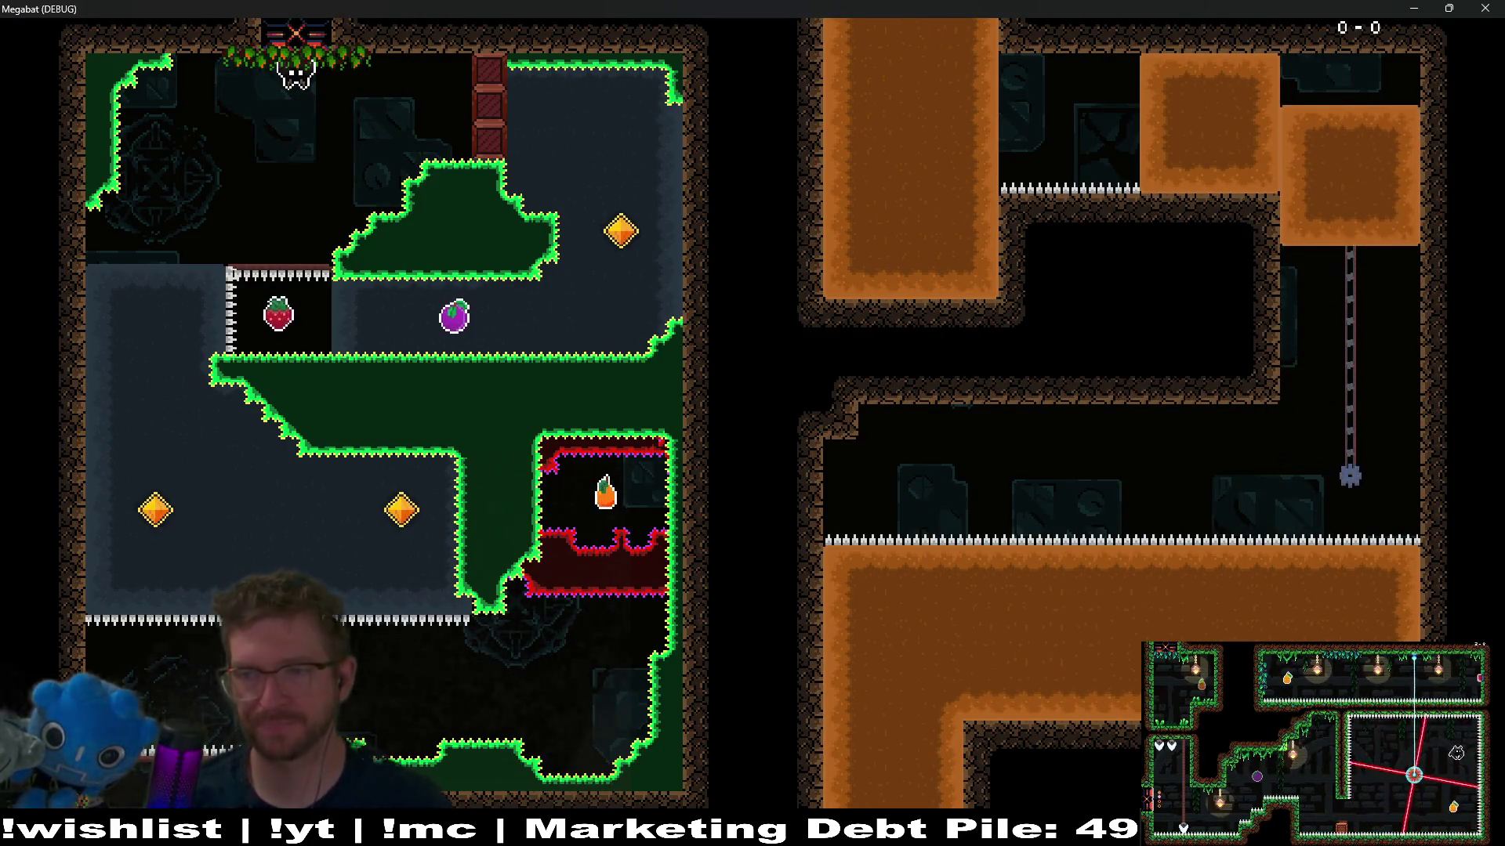
Step: Drop onto the strawberry, dash to the purple fruit and loop around the first room
key(Down)
key(Right)
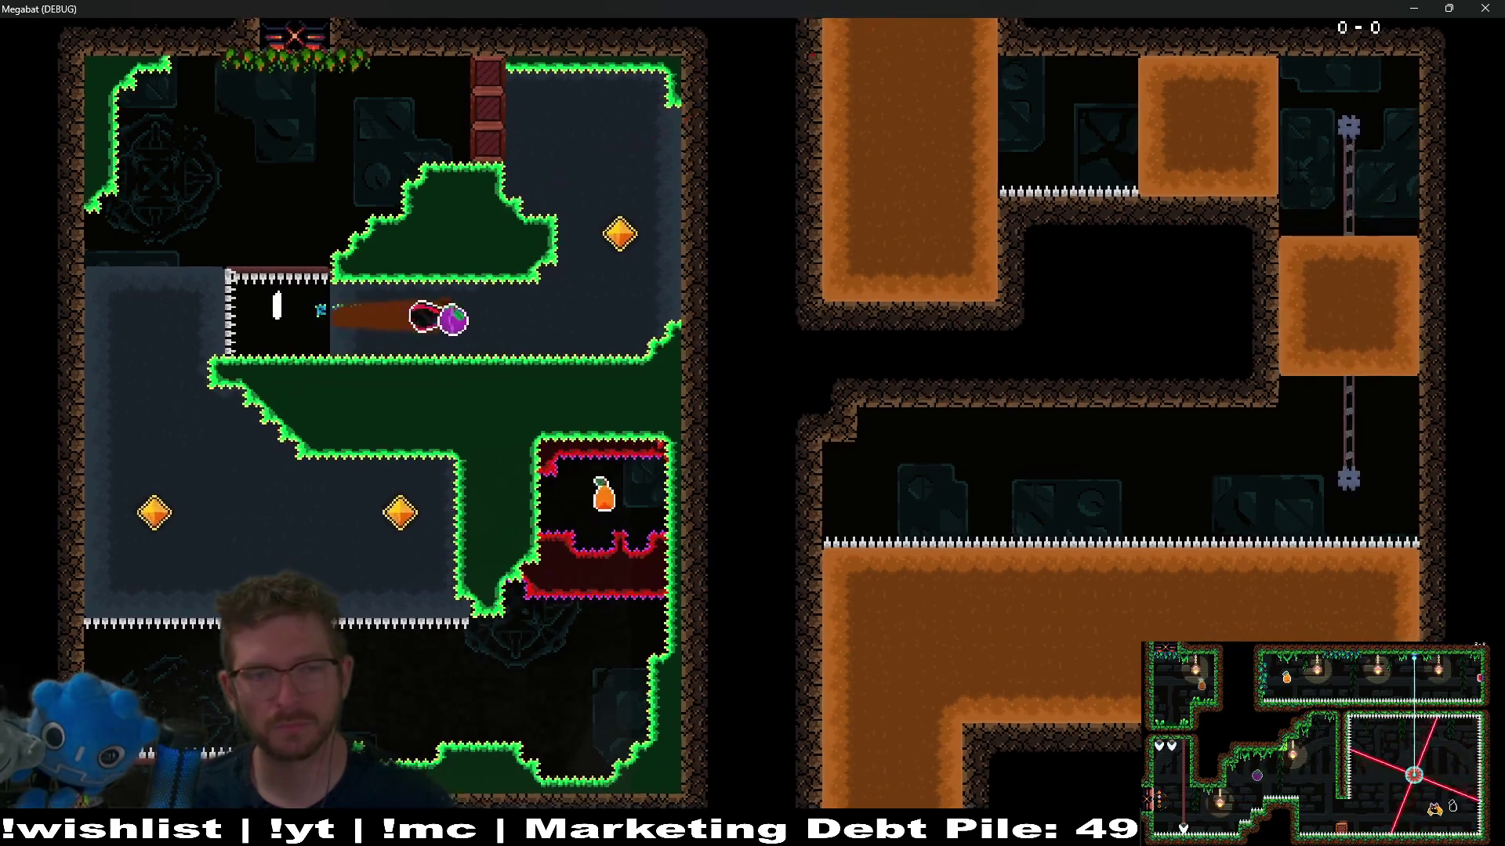
key(Up)
key(Left)
key(Down)
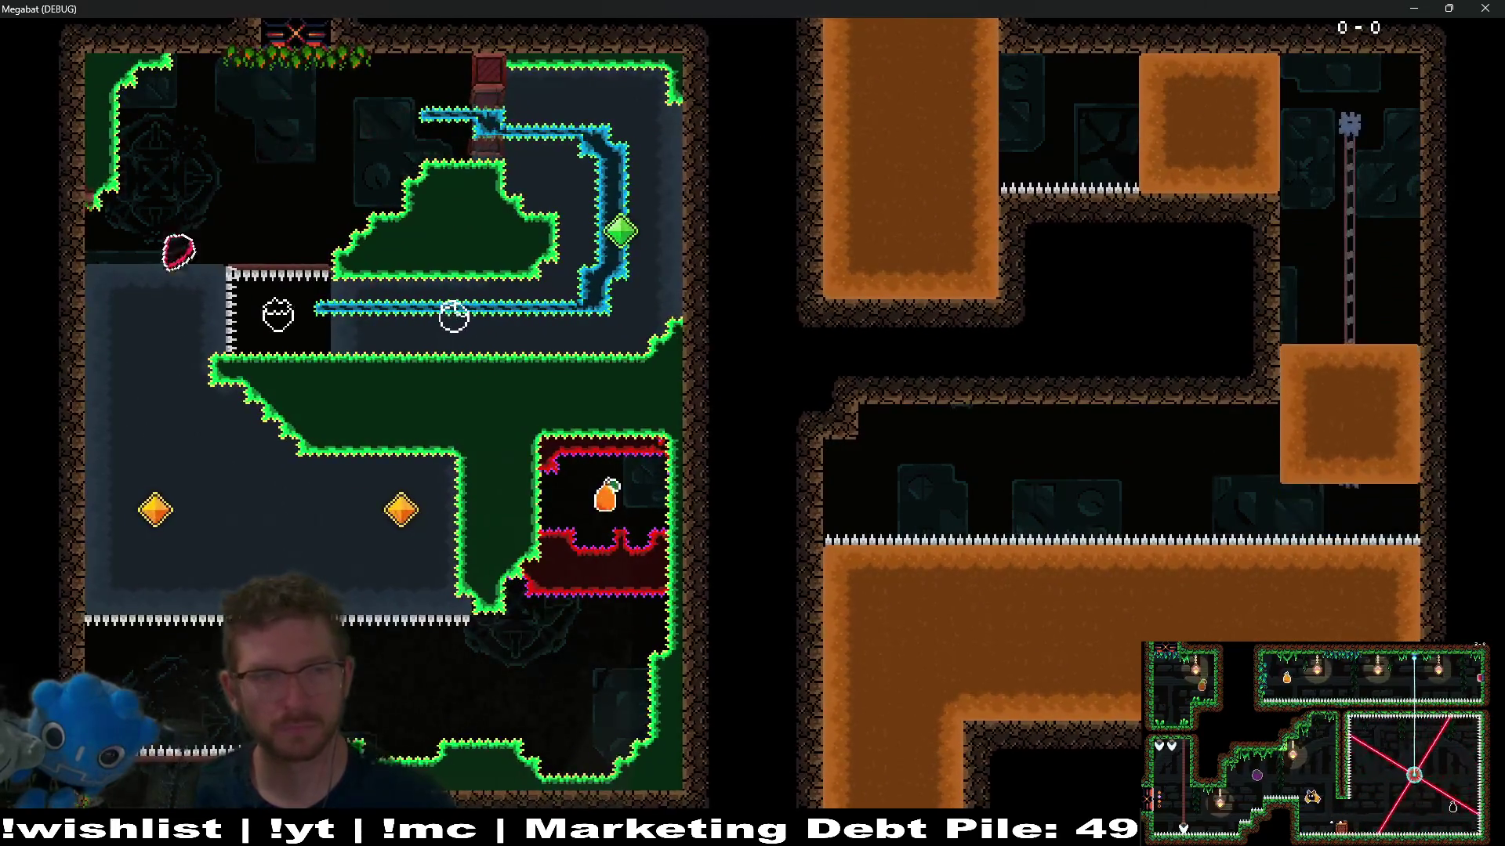
key(Right)
key(Up)
key(Right)
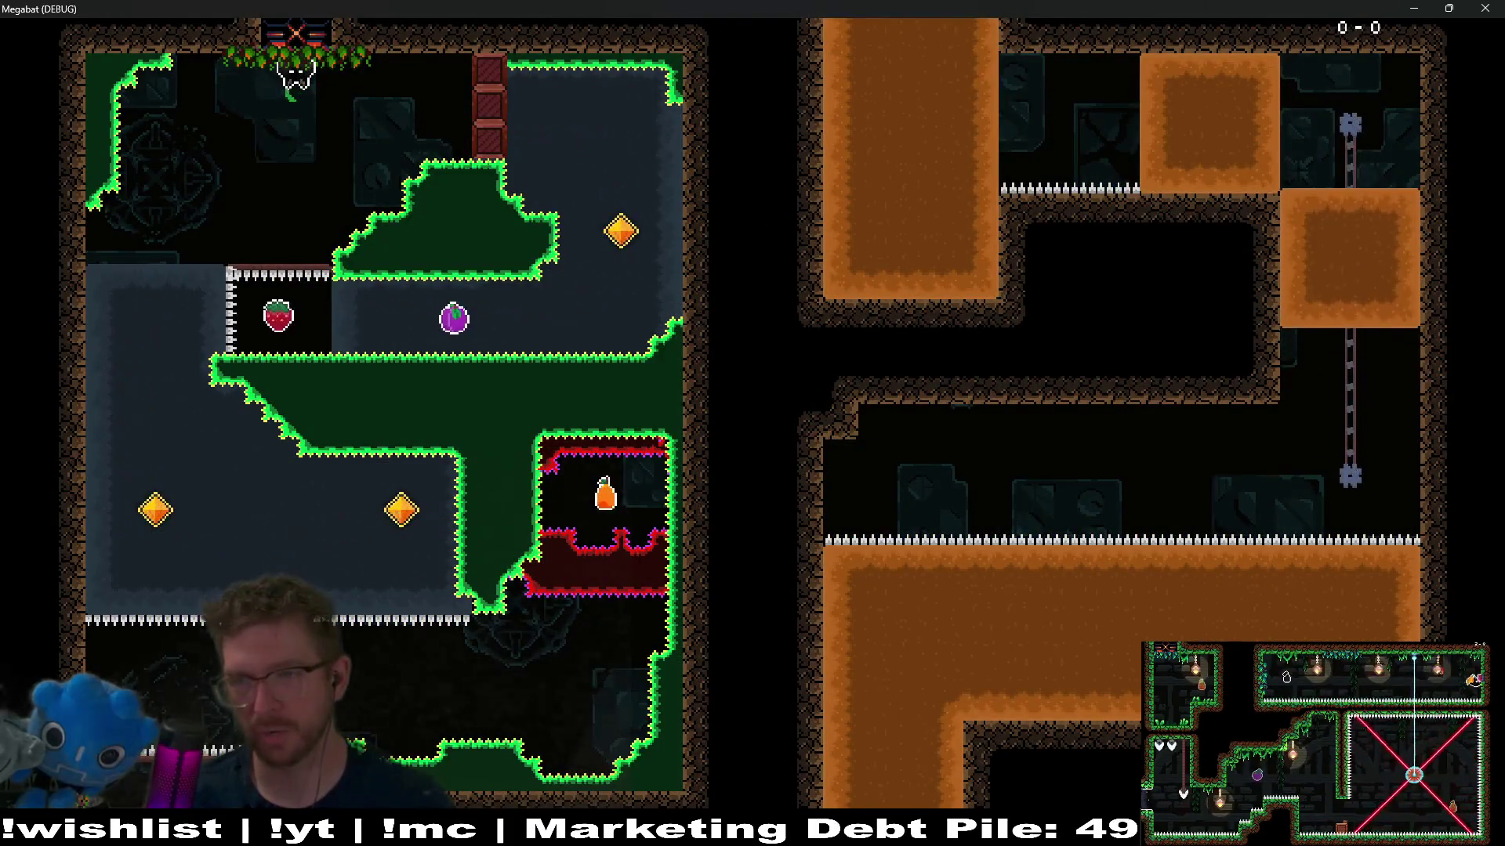
Step: Loop the room again, collecting the strawberry, purple fruit, diamond and orange fruit
key(Down)
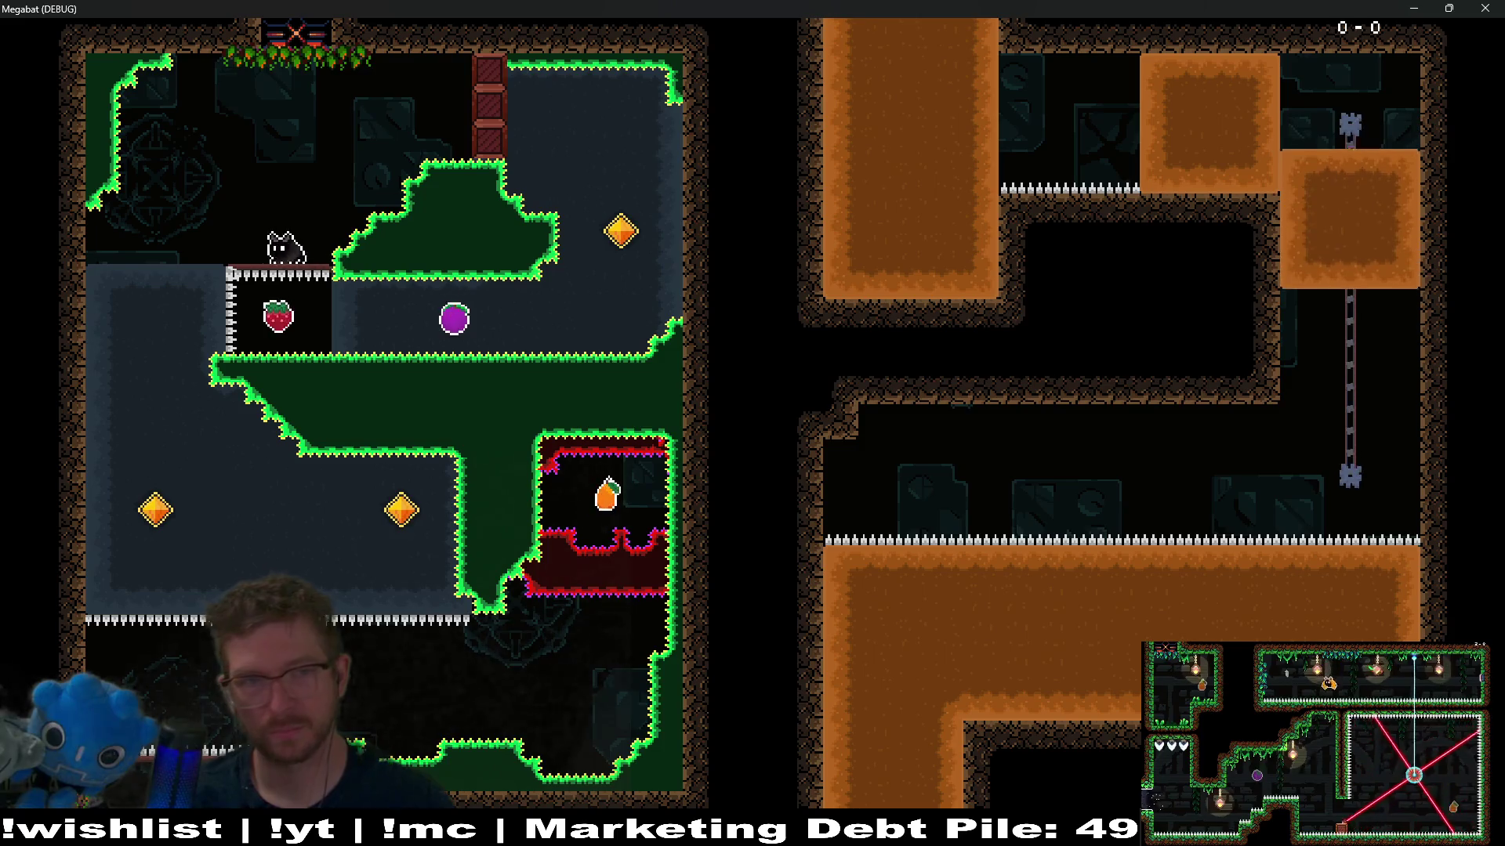
key(Down)
key(Right)
key(Up)
key(Left)
key(Down)
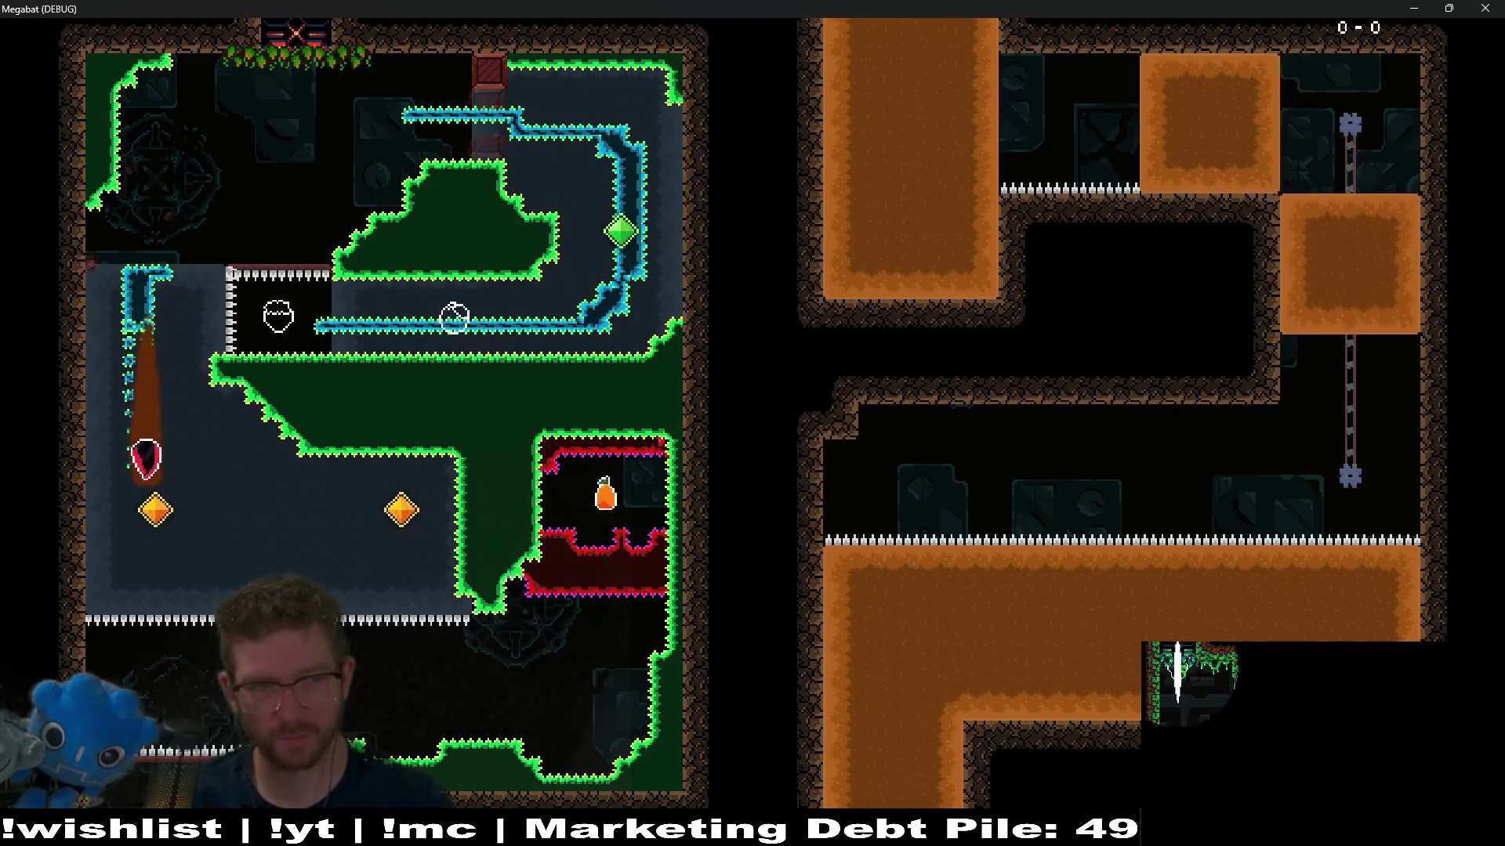
key(Right)
key(Down)
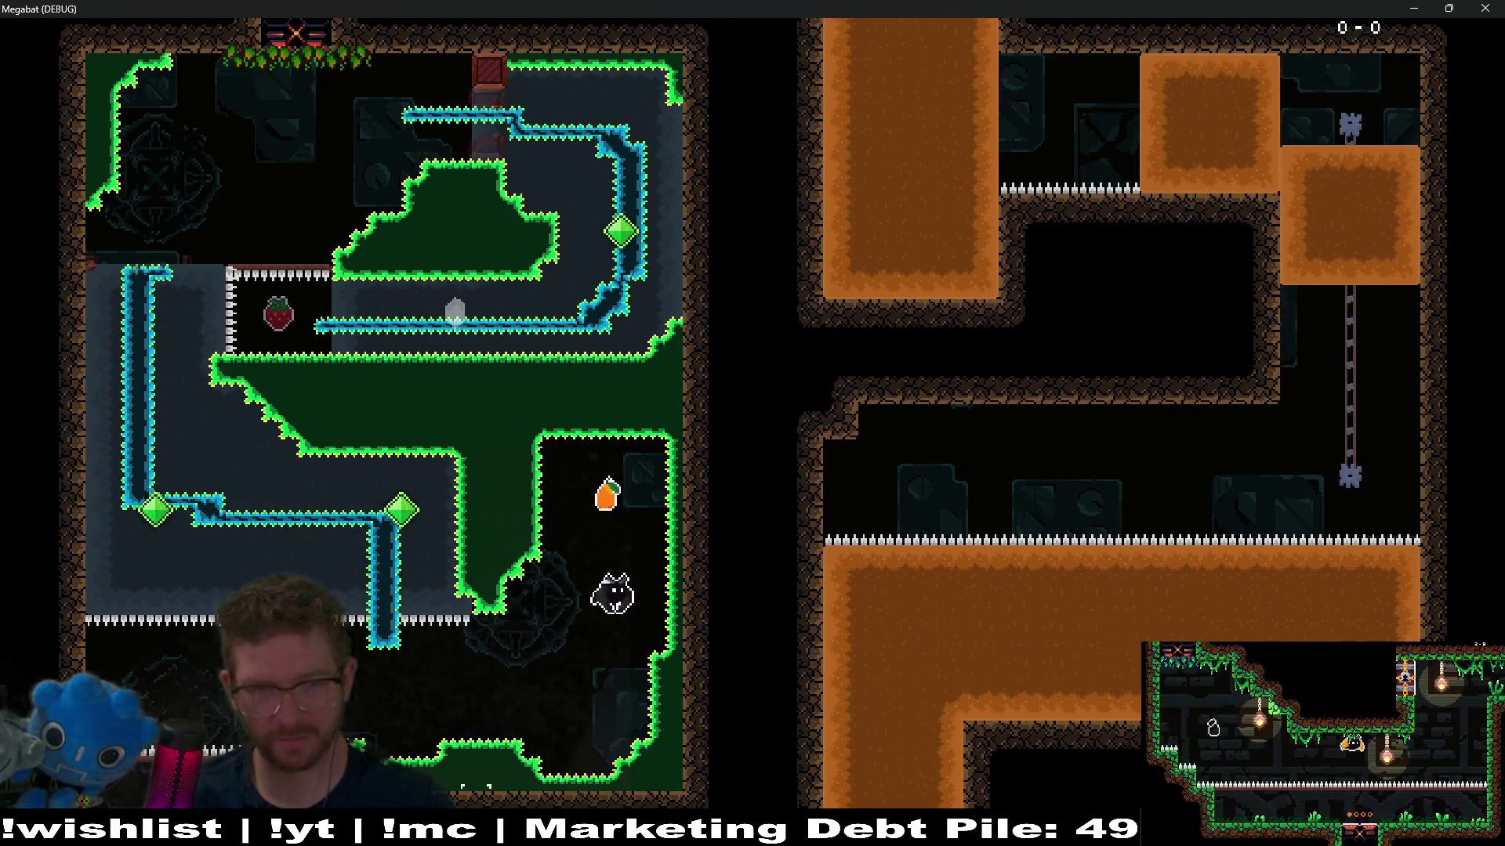
key(Up)
key(Left)
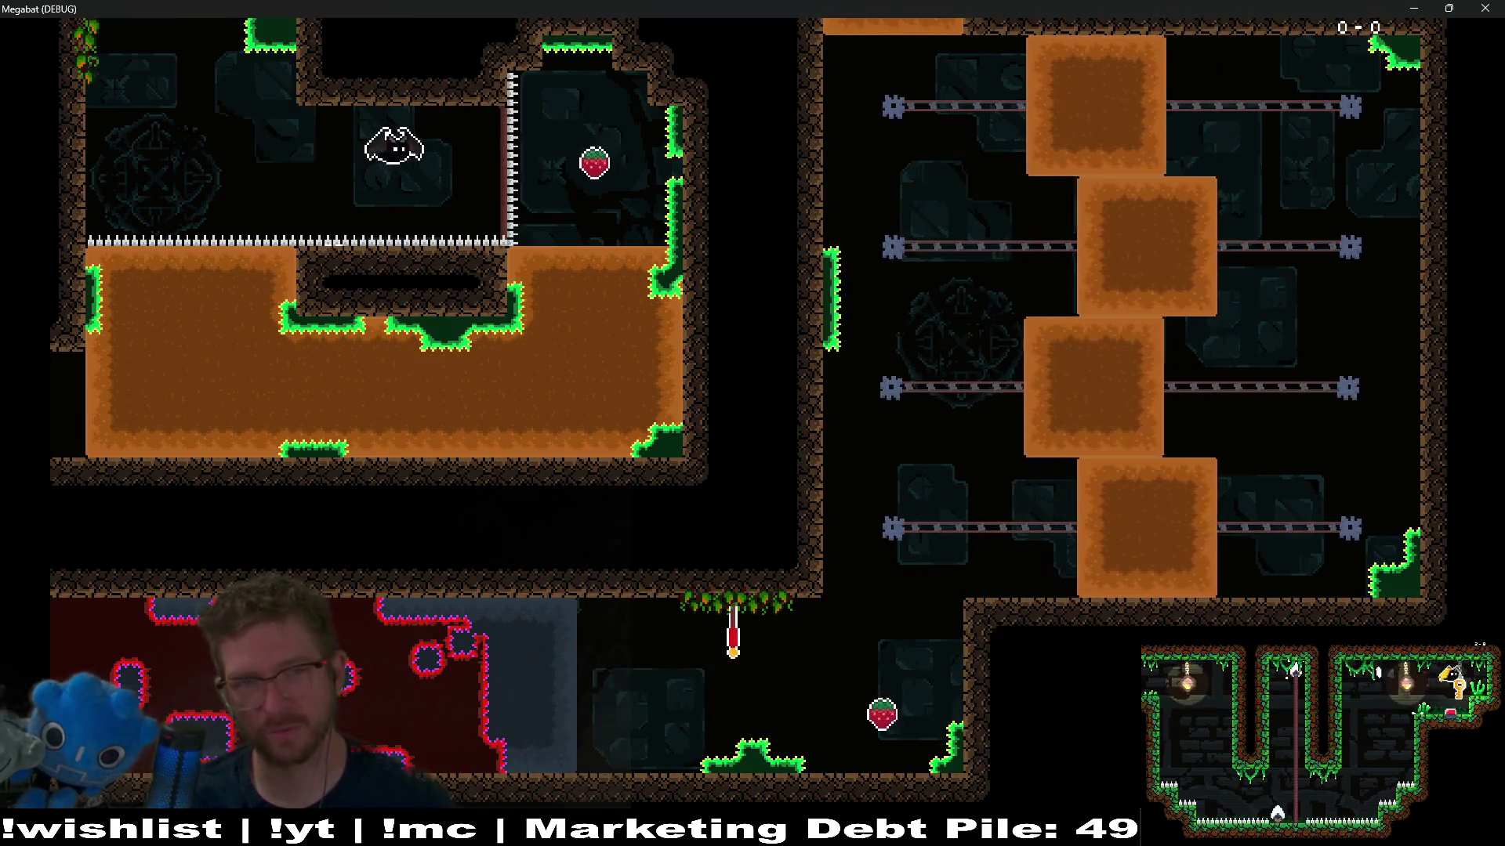
key(Right)
key(Down)
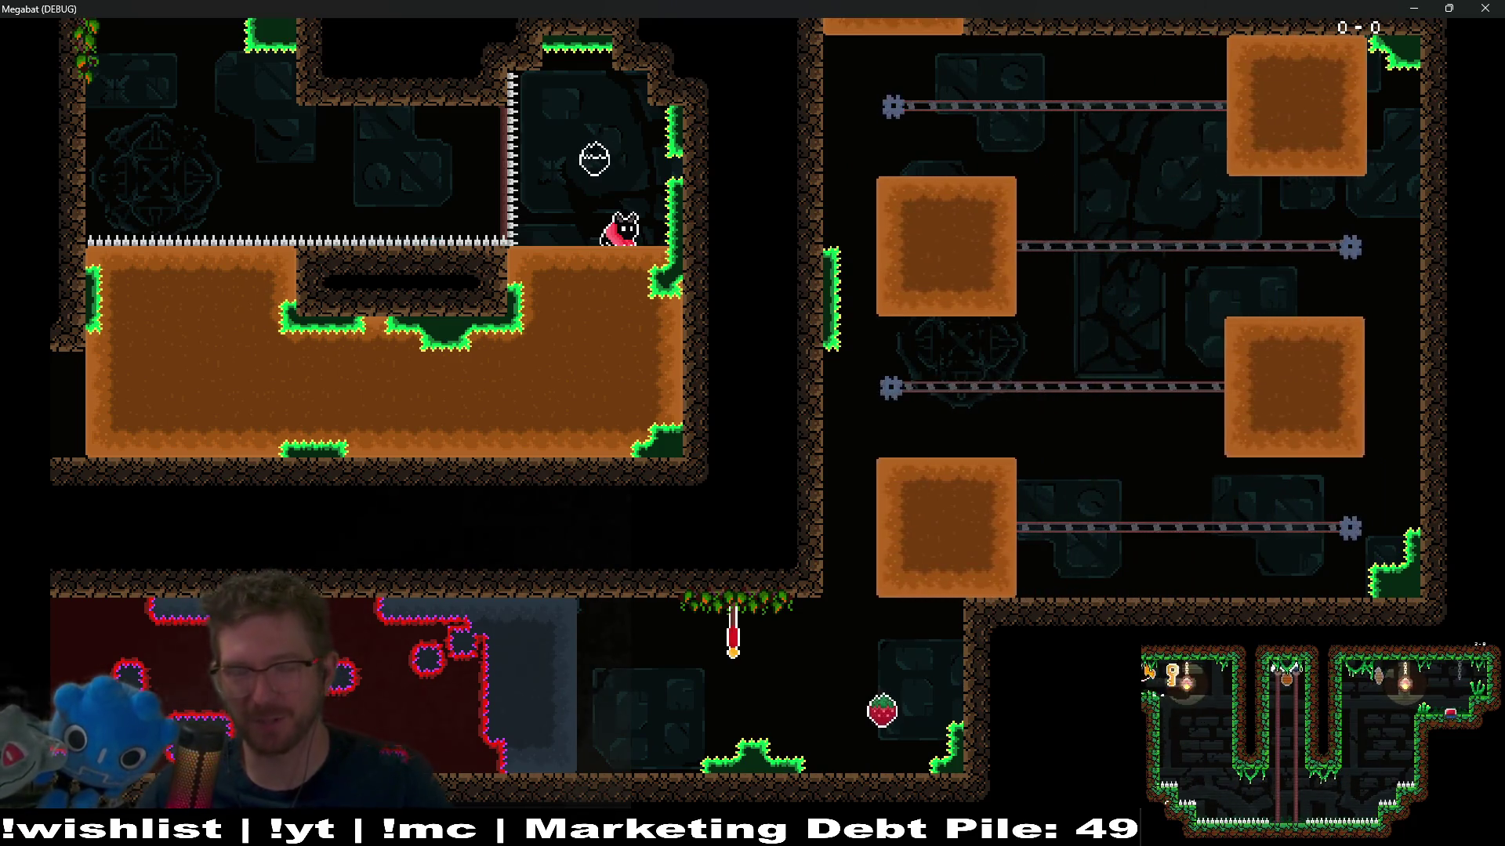
Step: Burrow down and left through the orange dirt into the next room
key(Left)
key(Down)
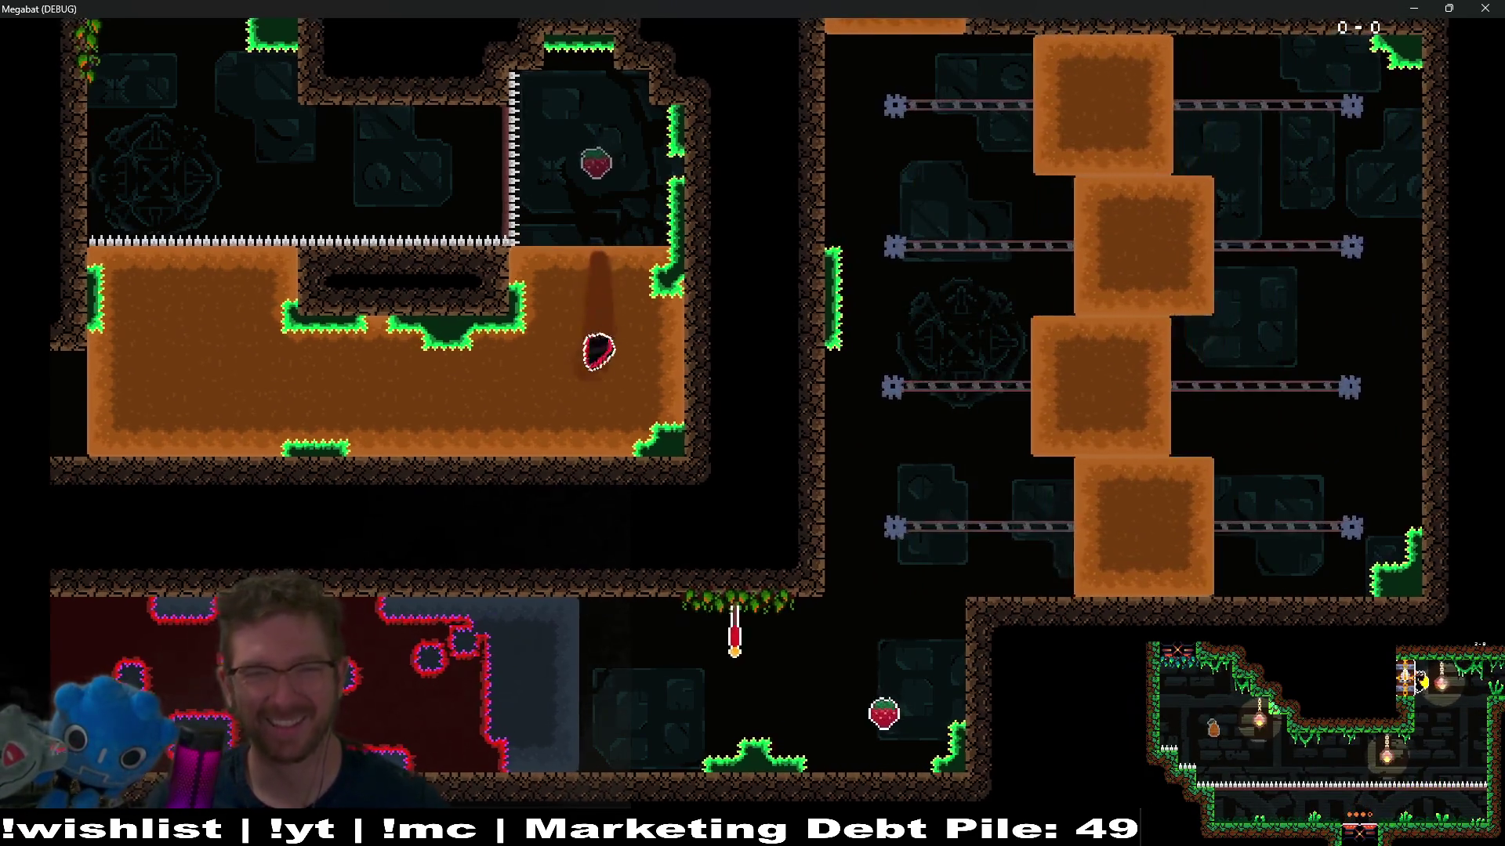
key(Left)
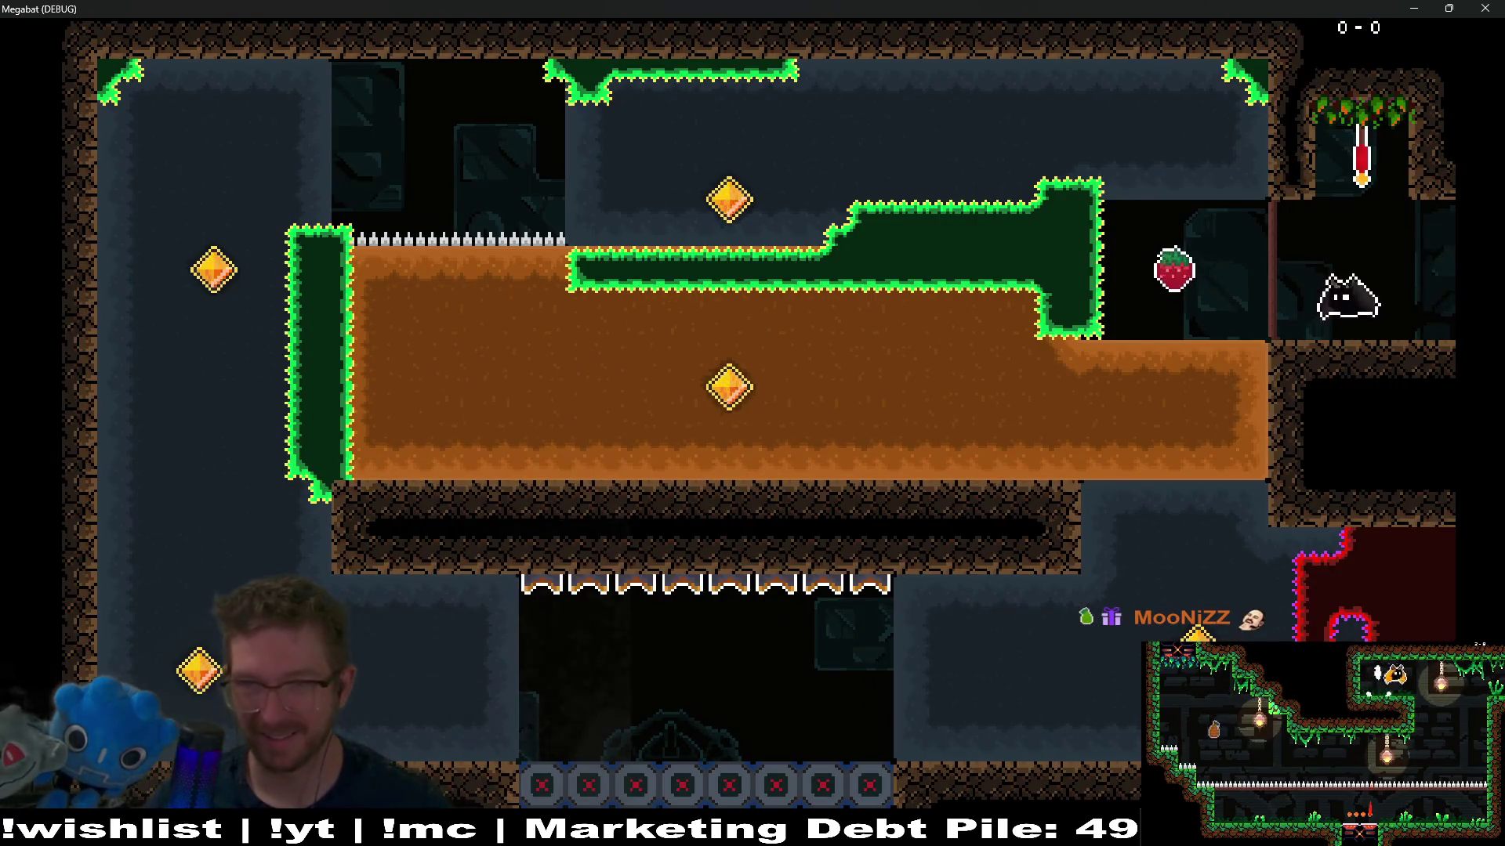
Step: Fly up to touch the checkpoint flag, then left to take the strawberry
key(Up)
key(Left)
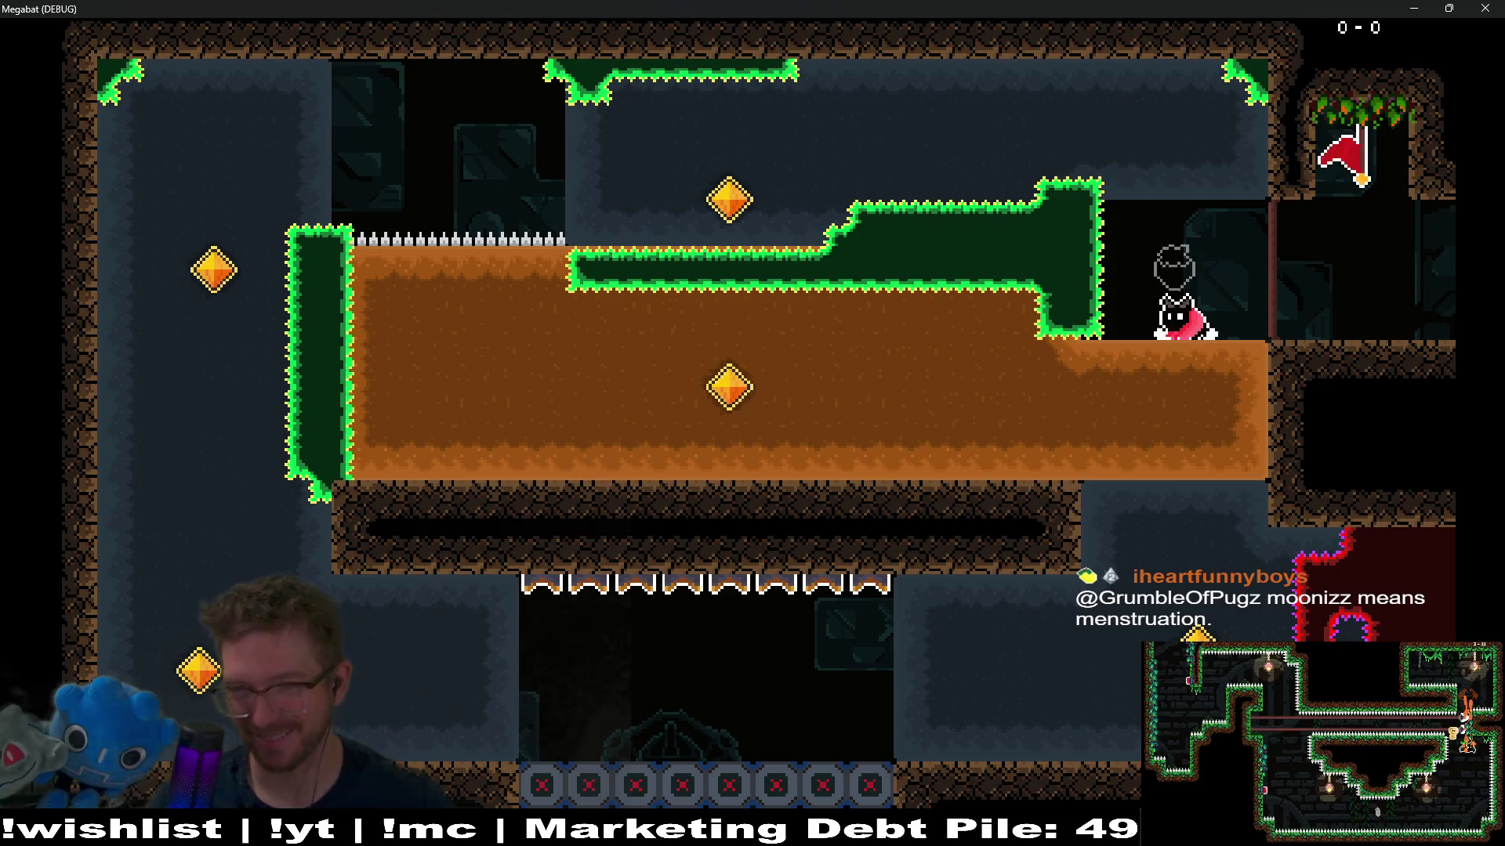
key(Down)
key(Left)
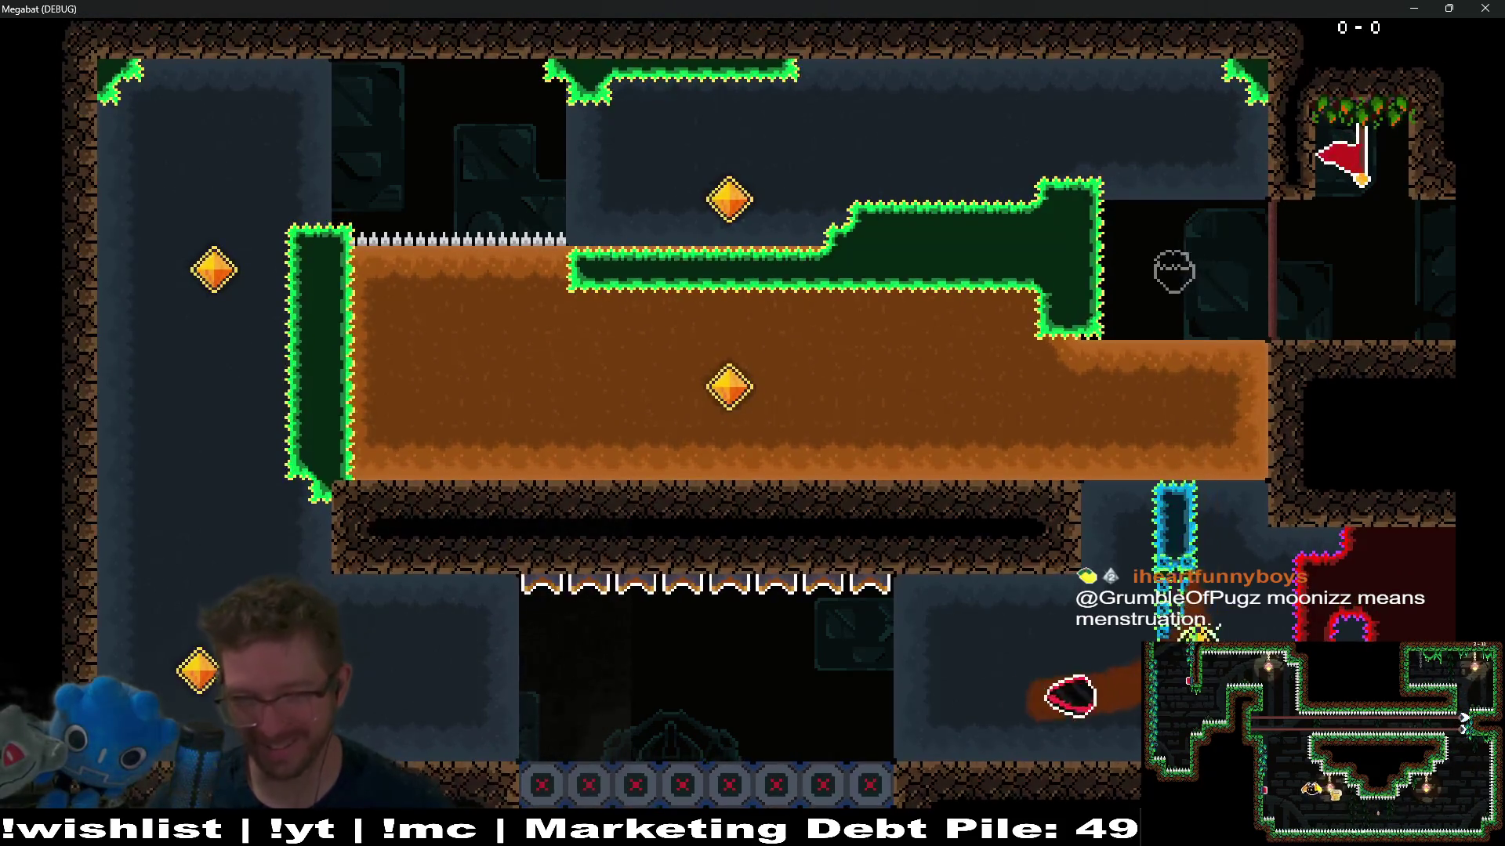
key(Left)
key(Up)
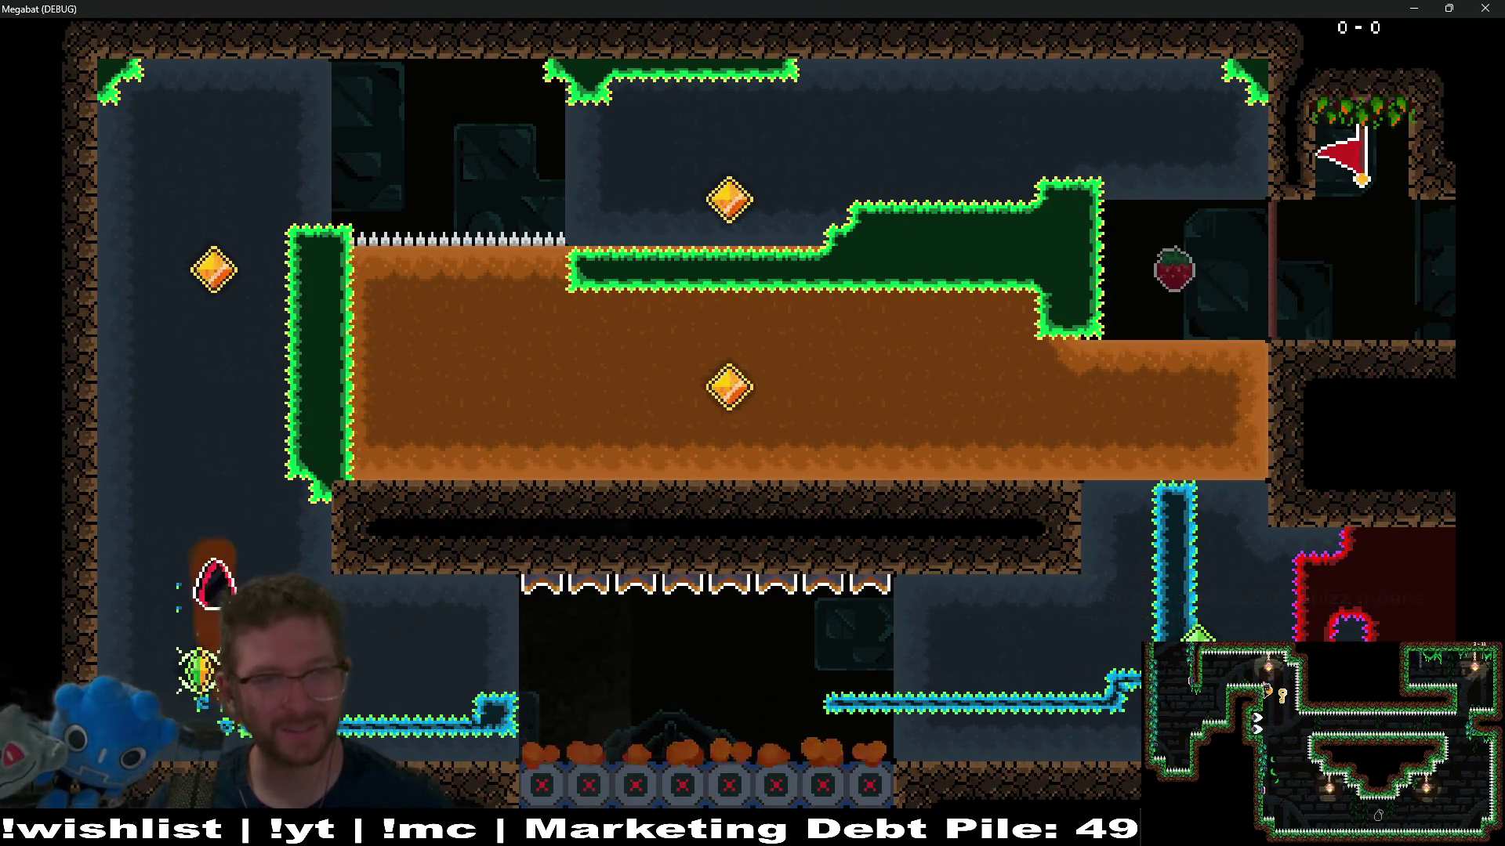
key(Right)
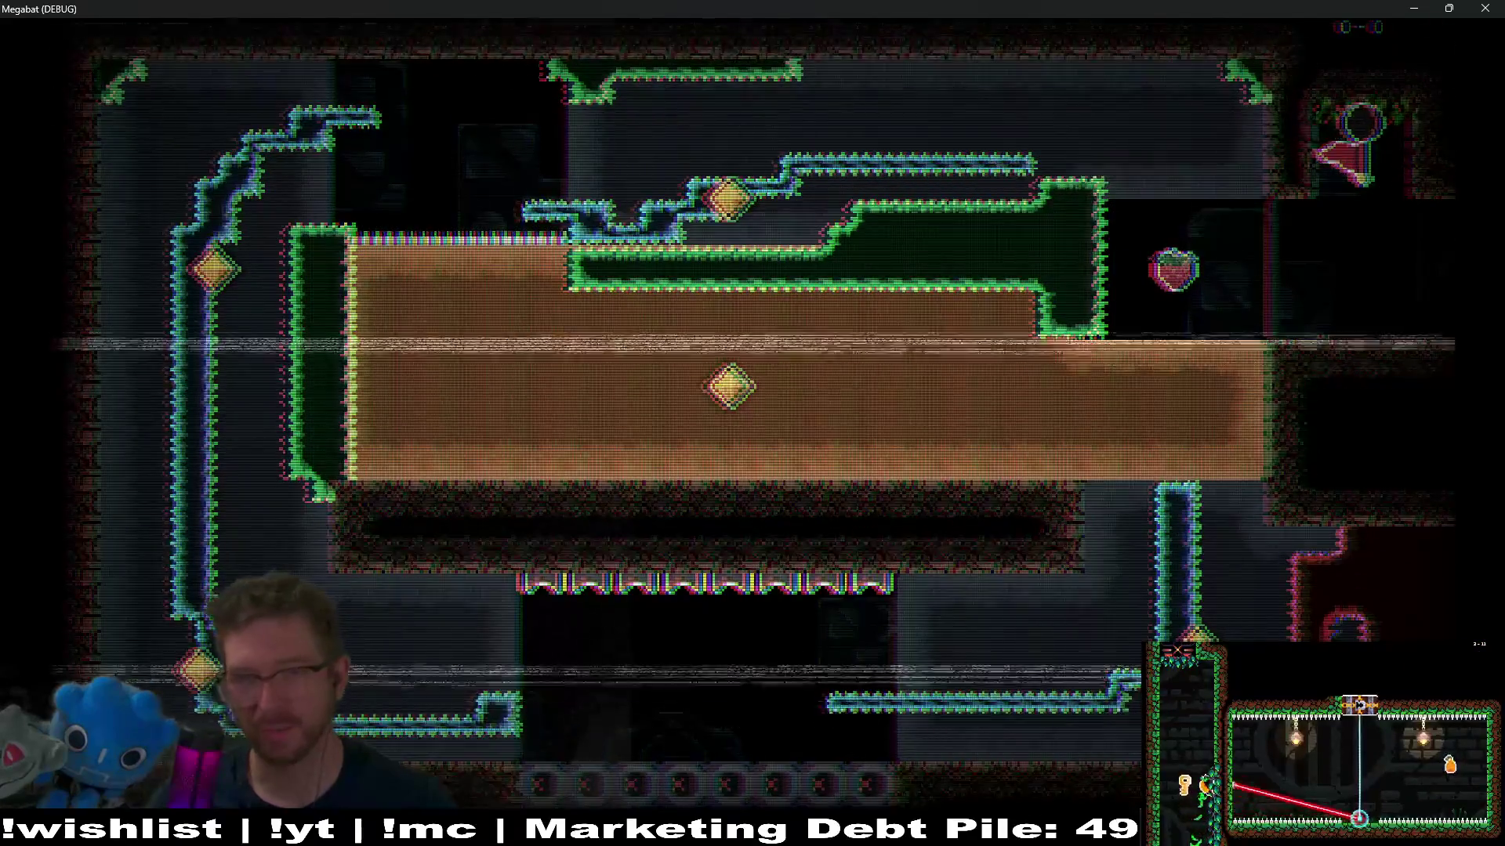
key(Left)
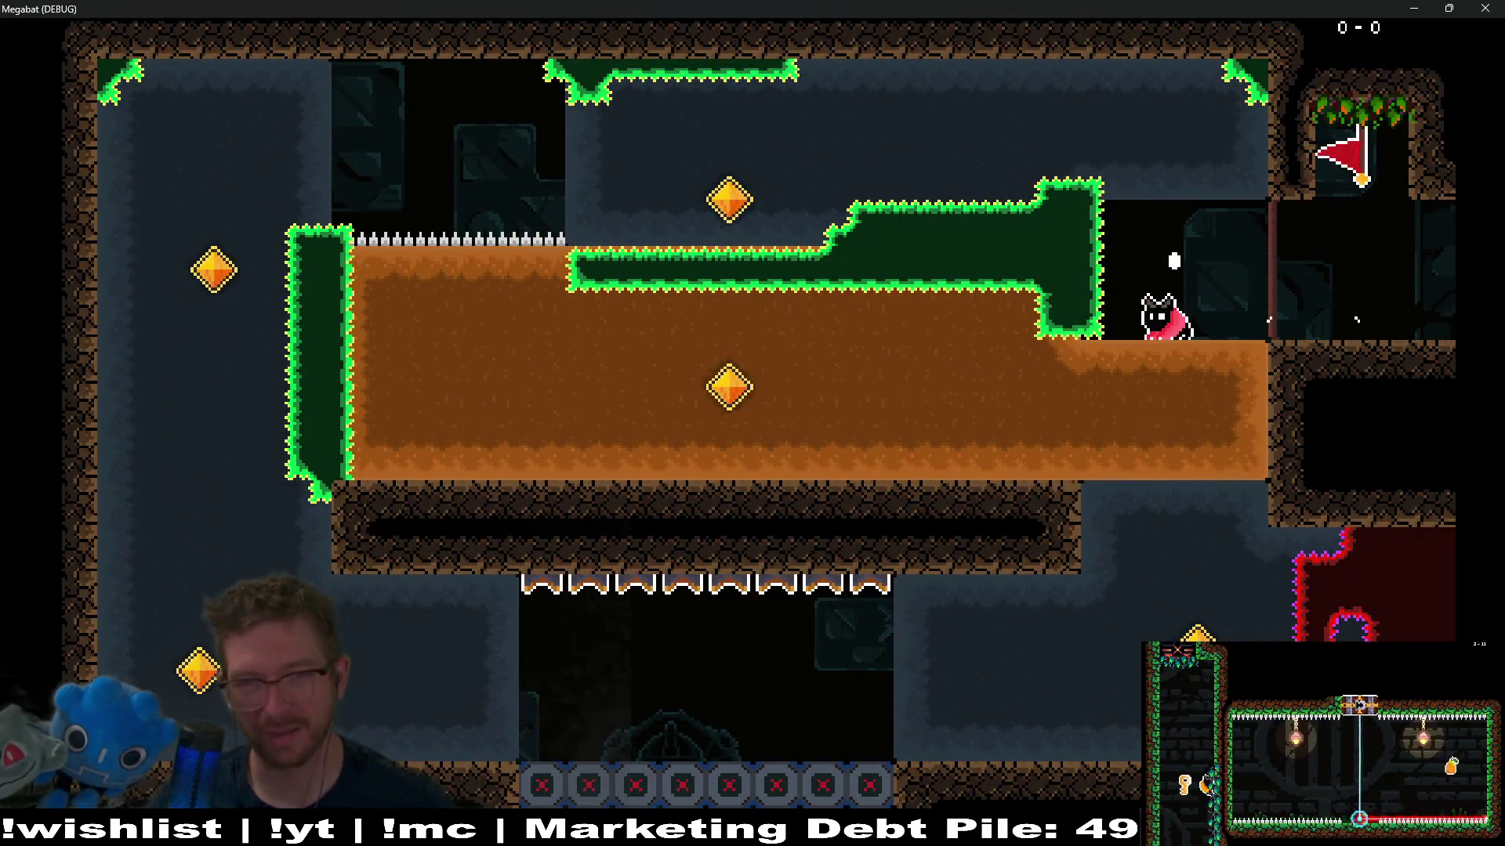
key(Down)
key(Left)
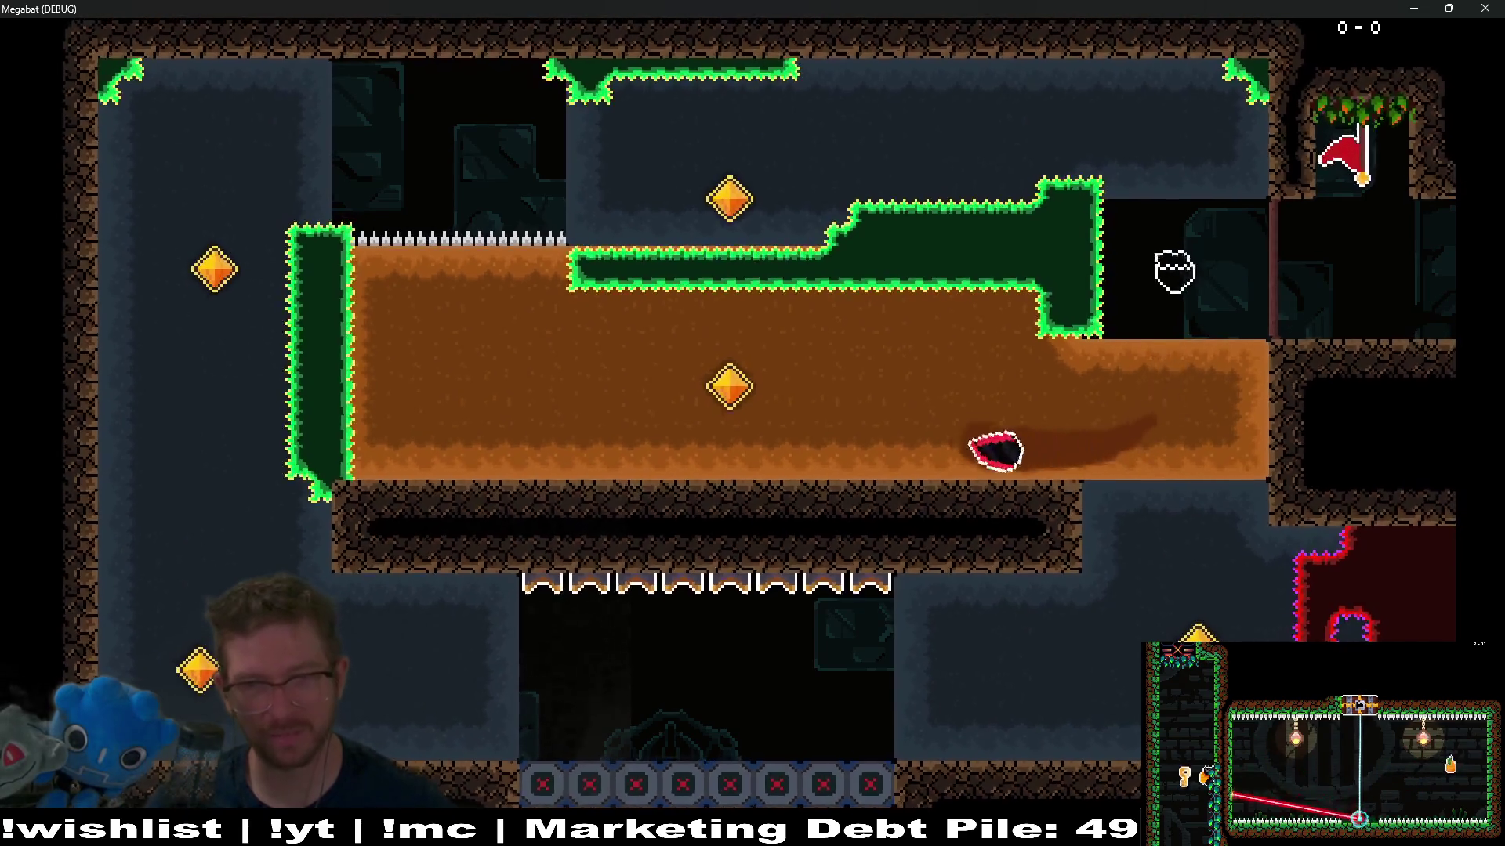
key(Up)
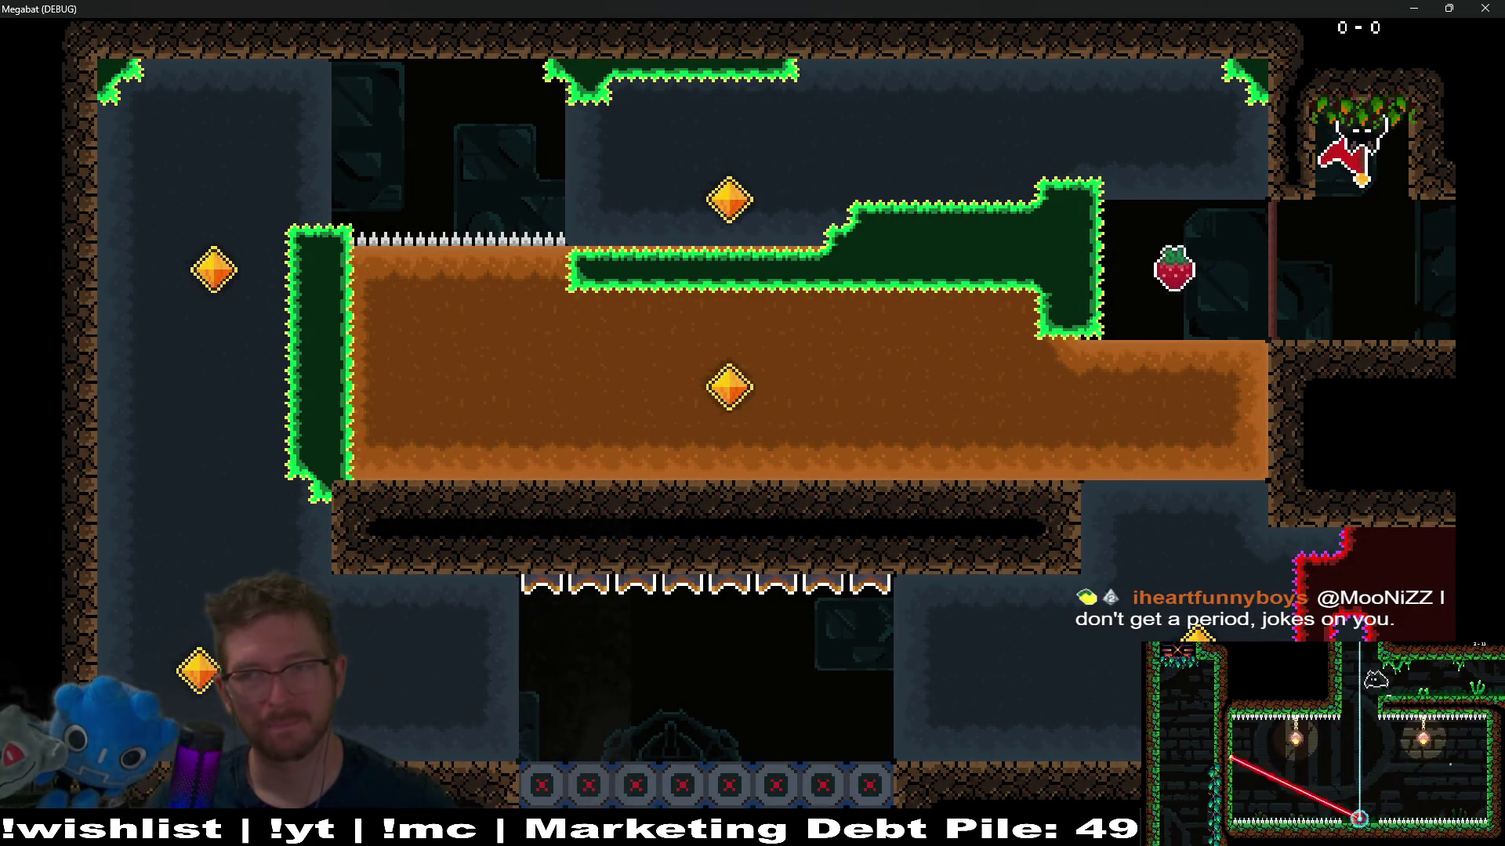
key(Left)
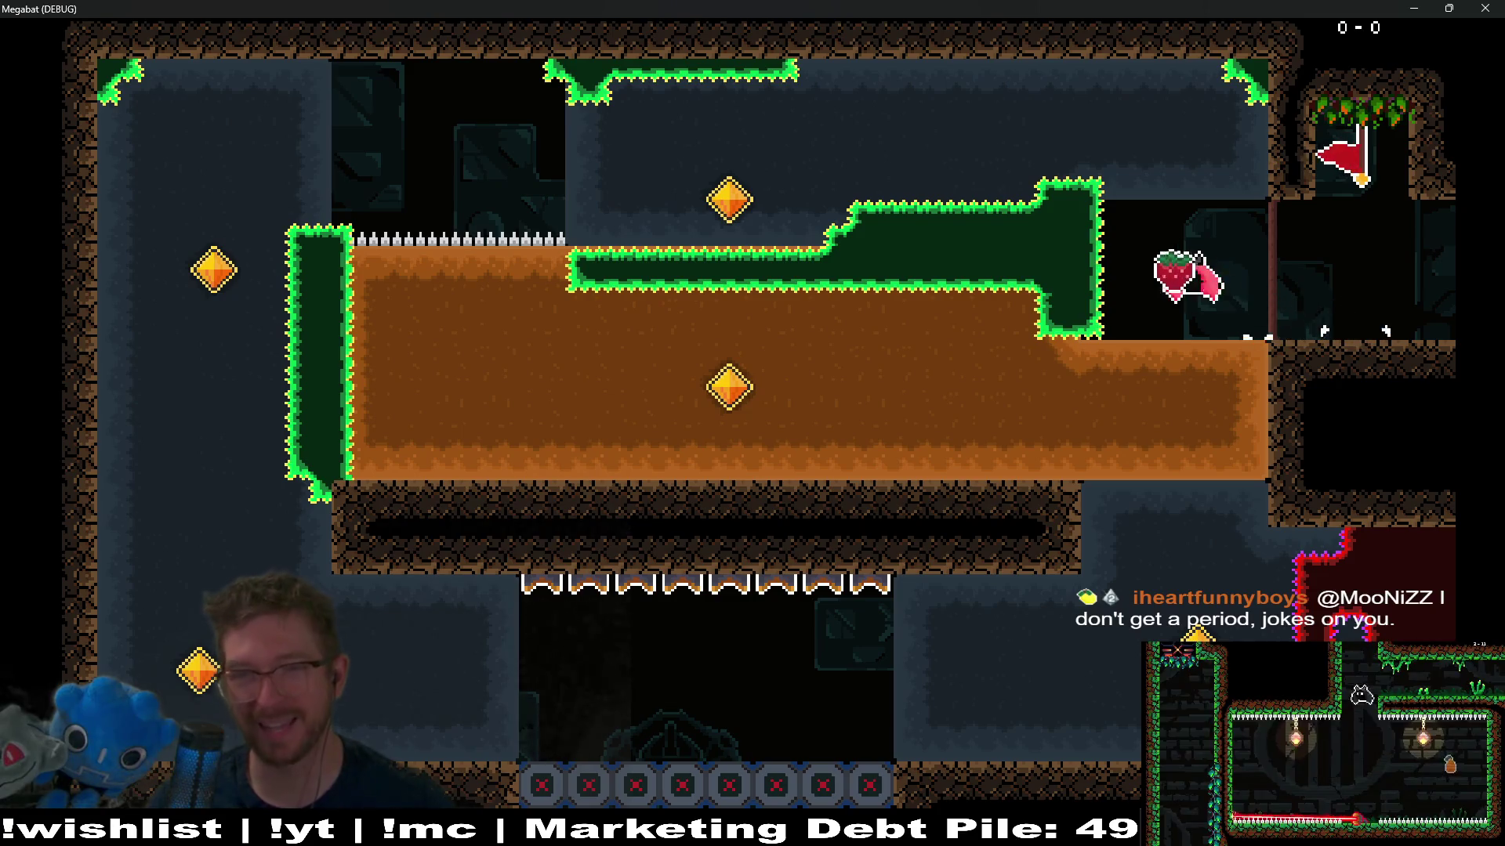
key(Down)
key(Left)
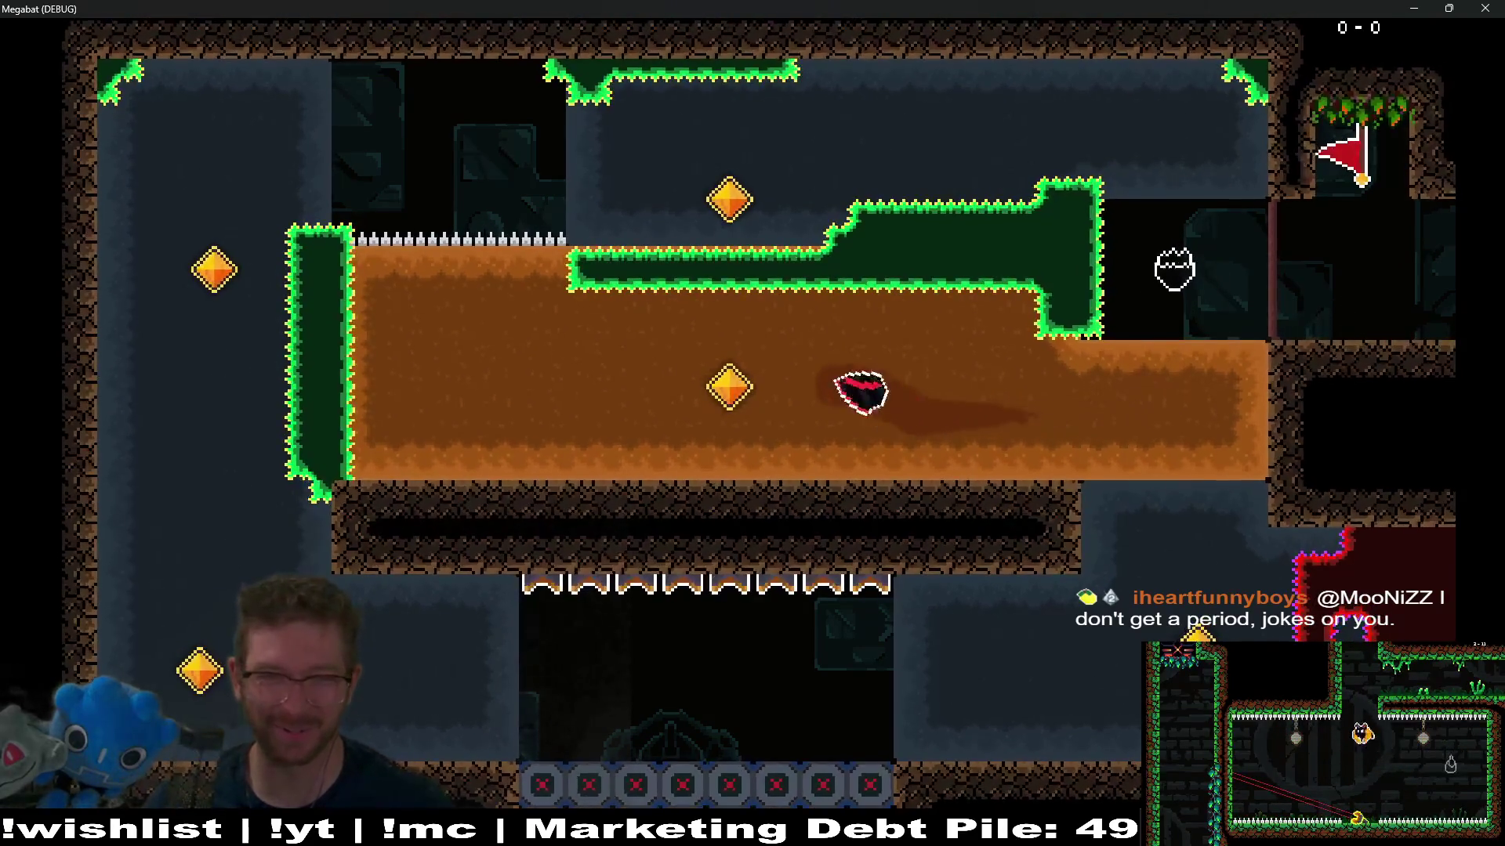
key(Up)
key(Right)
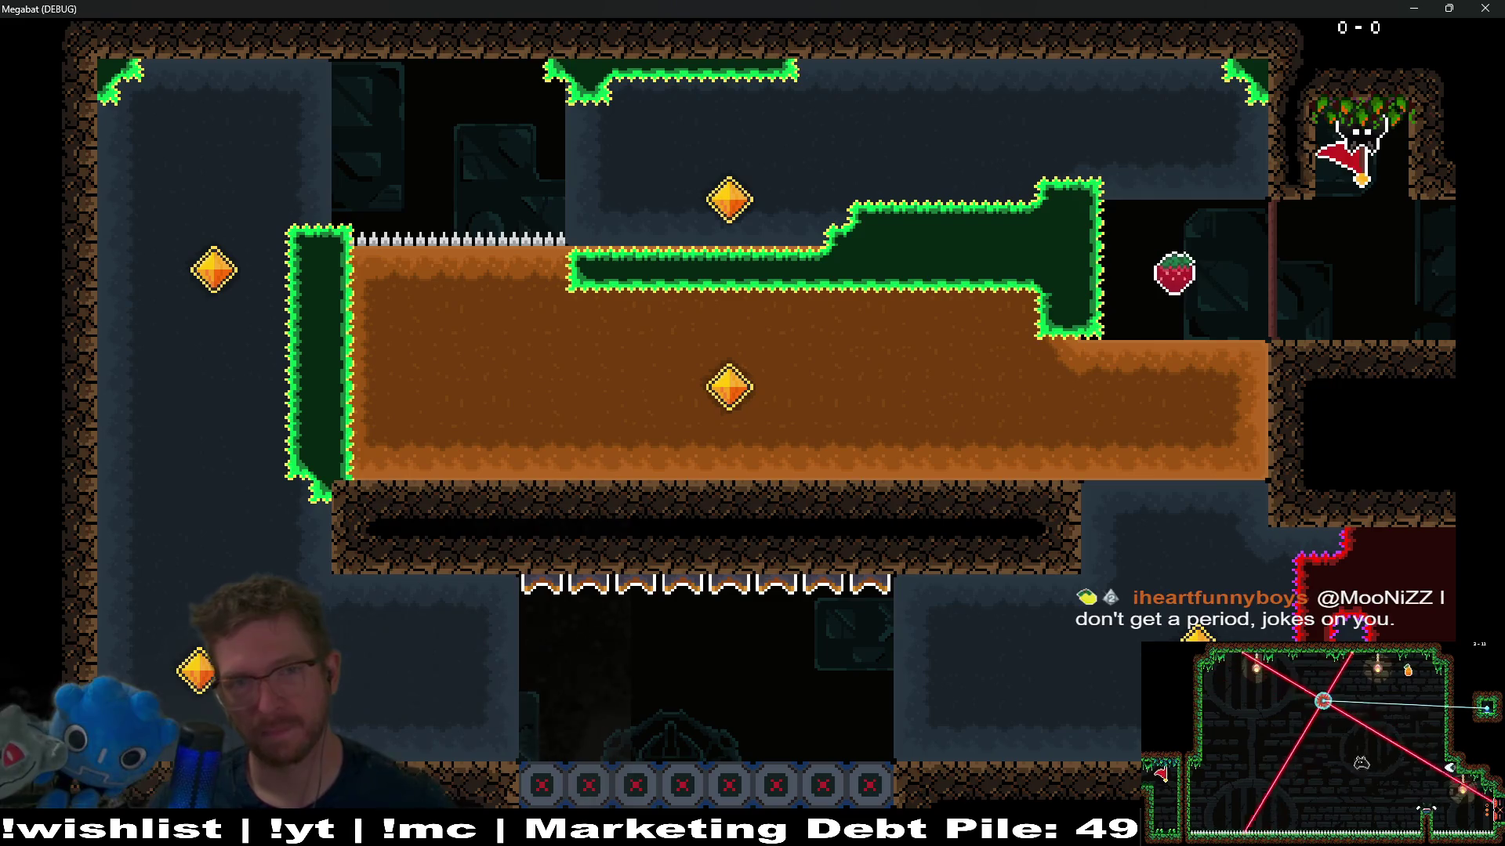
key(Left)
key(Down)
key(Left)
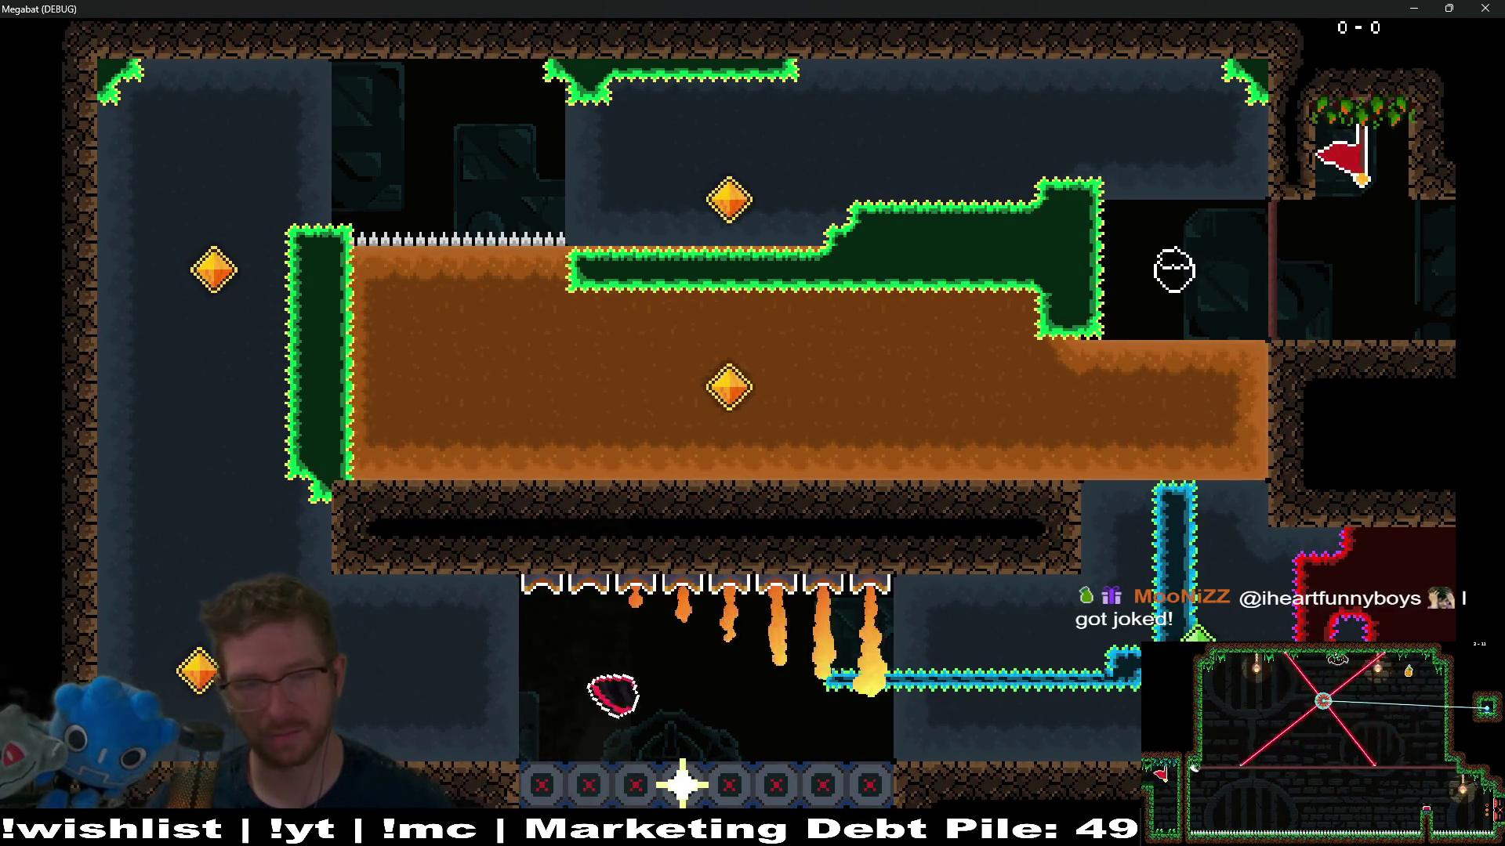
key(Up)
key(Right)
key(Down)
key(Up)
key(Down)
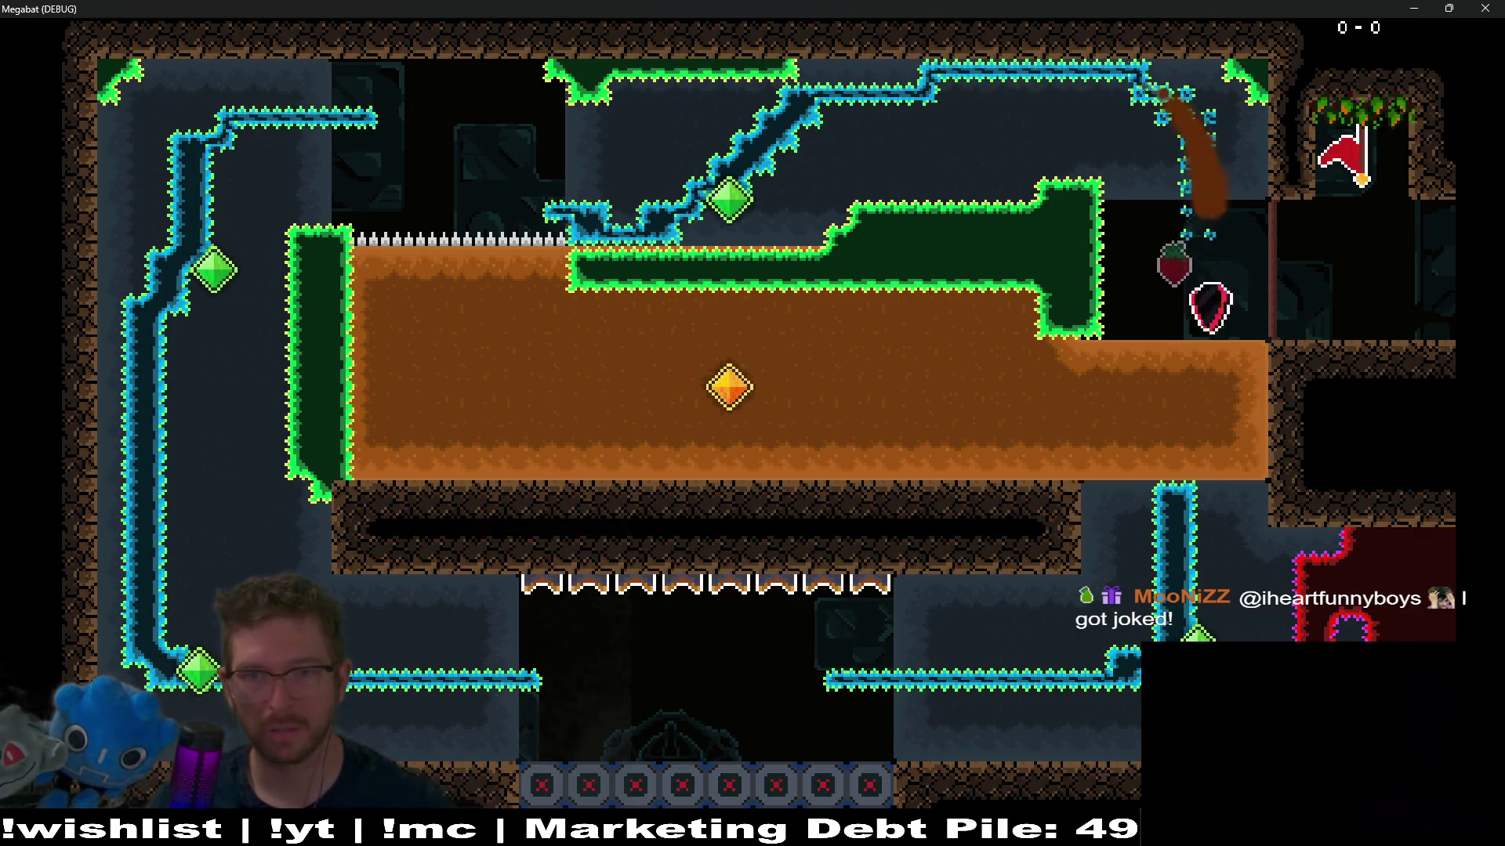
key(Left)
key(Right)
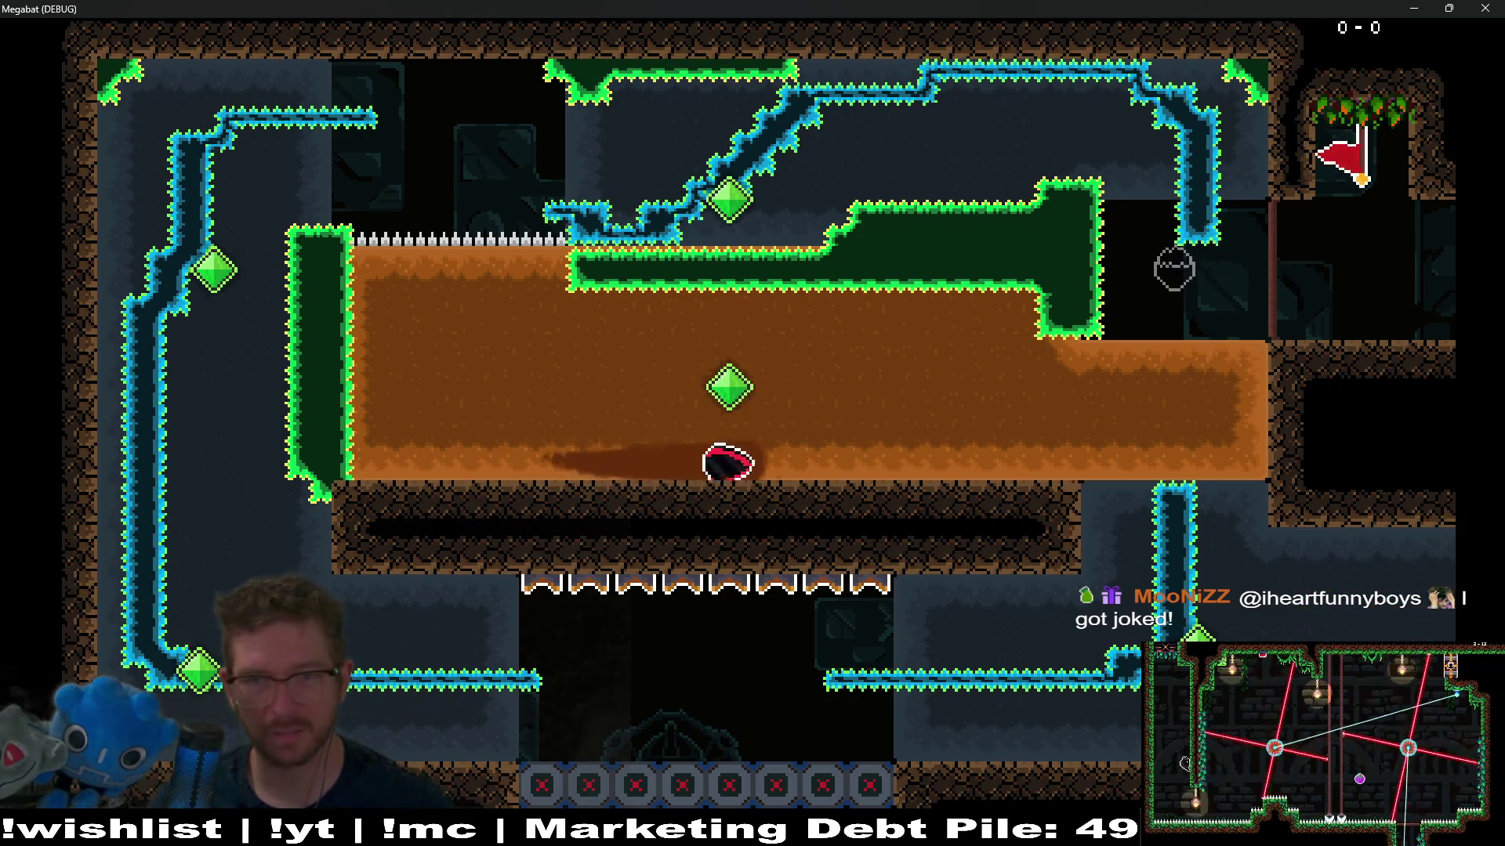
key(Up)
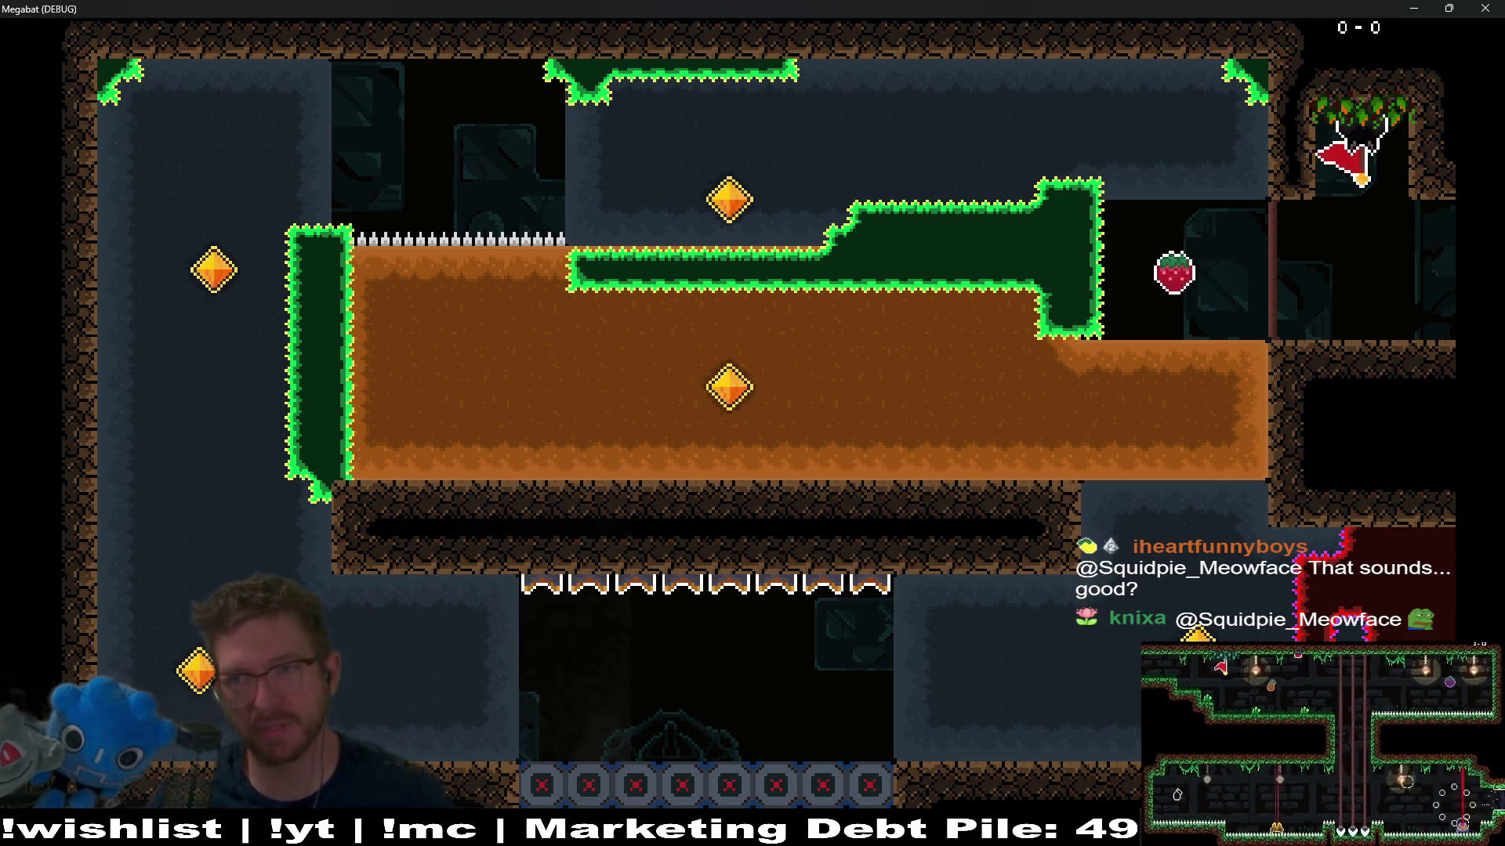
key(Left)
key(Left)
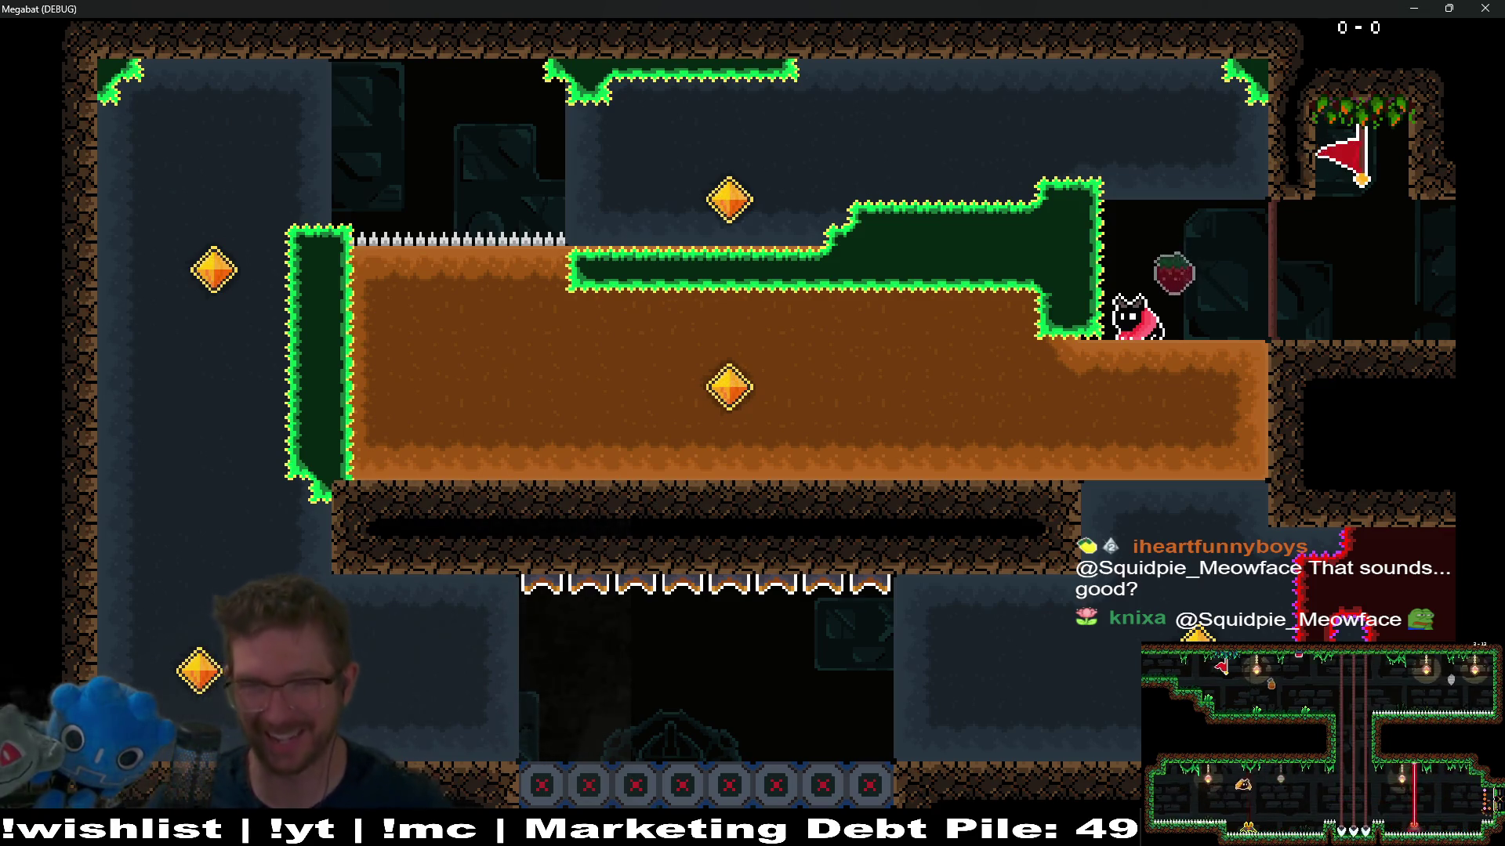
key(Right)
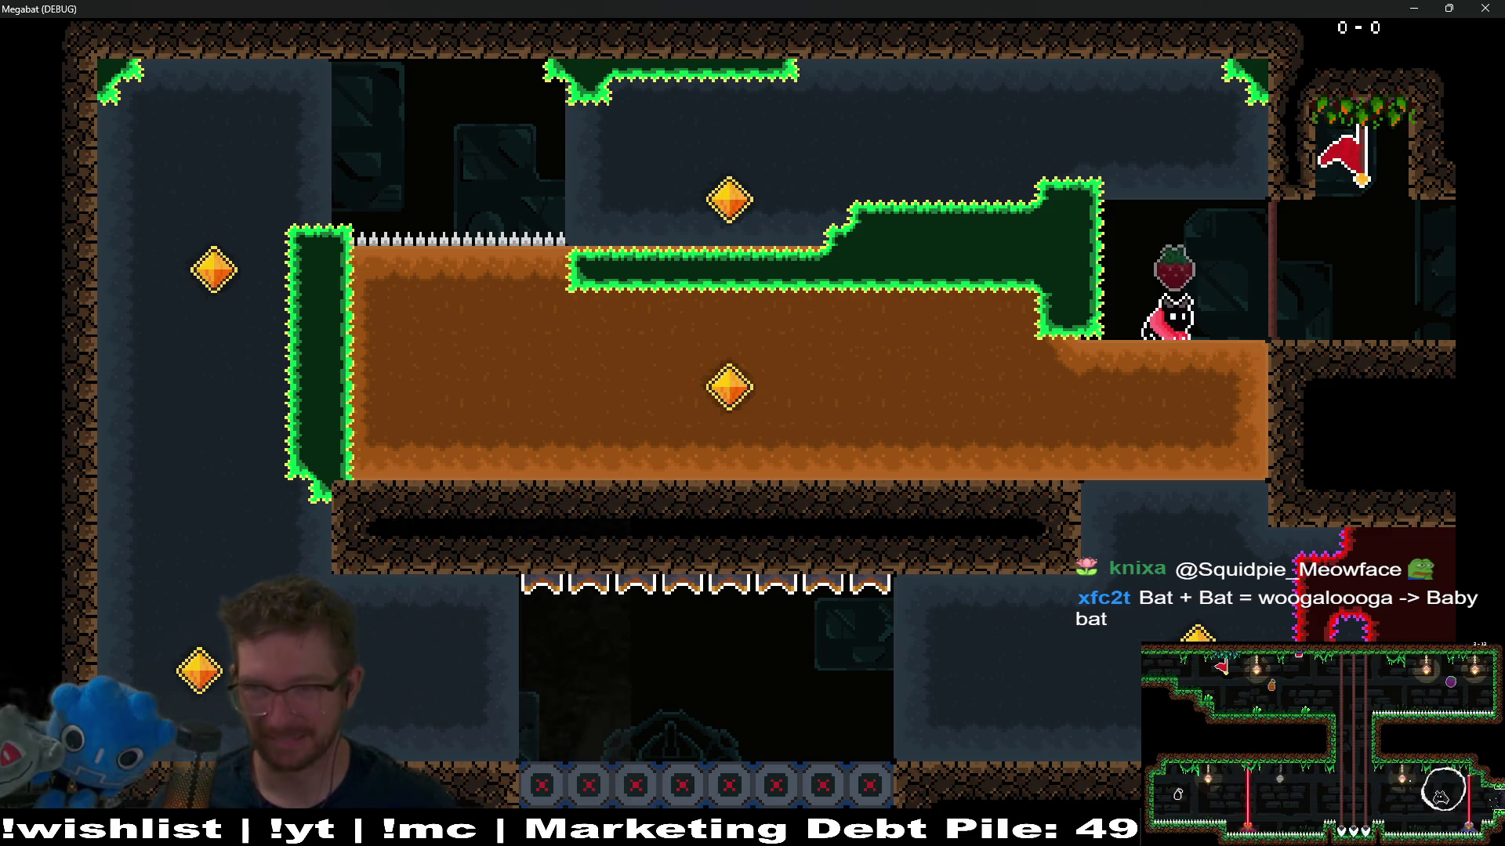
key(Down)
key(Left)
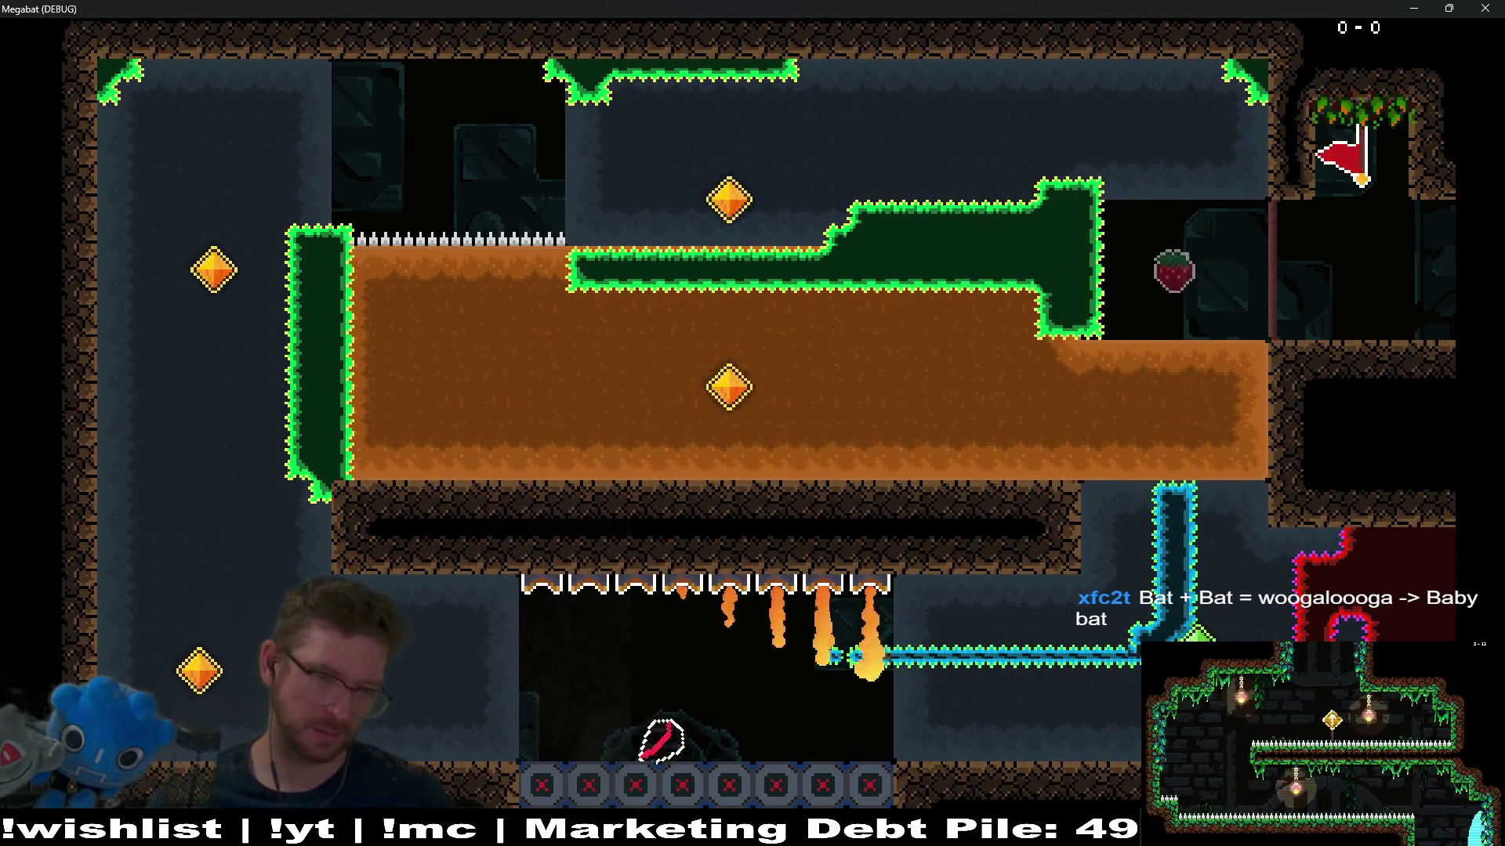
key(Up)
key(Right)
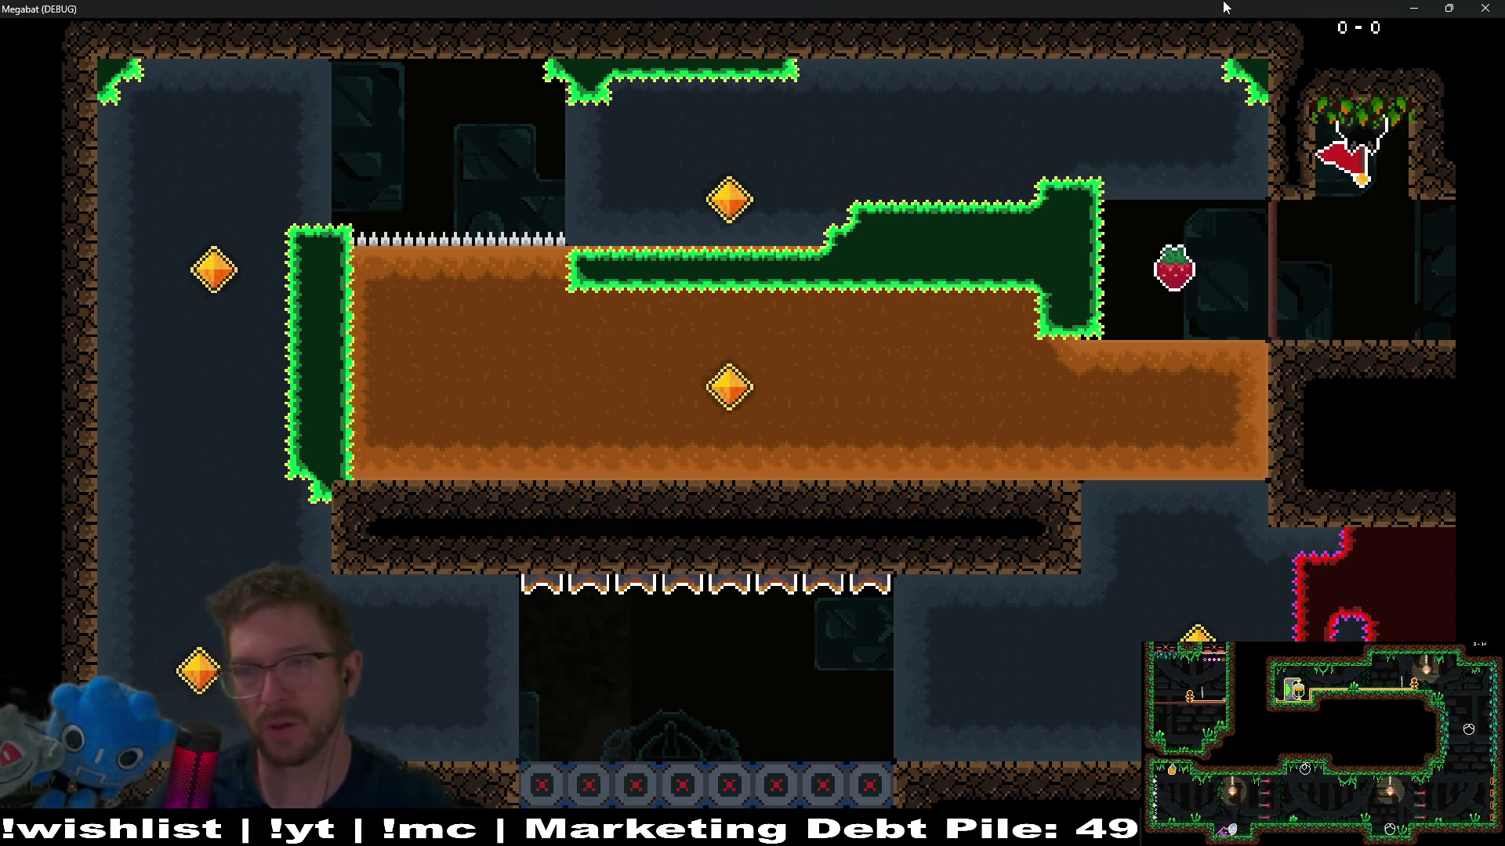
click(1486, 8)
Step: Paint a 5x1 spike strip on HazardTileMapLayer, then save and run the scene
scroll(950, 421, up, 3)
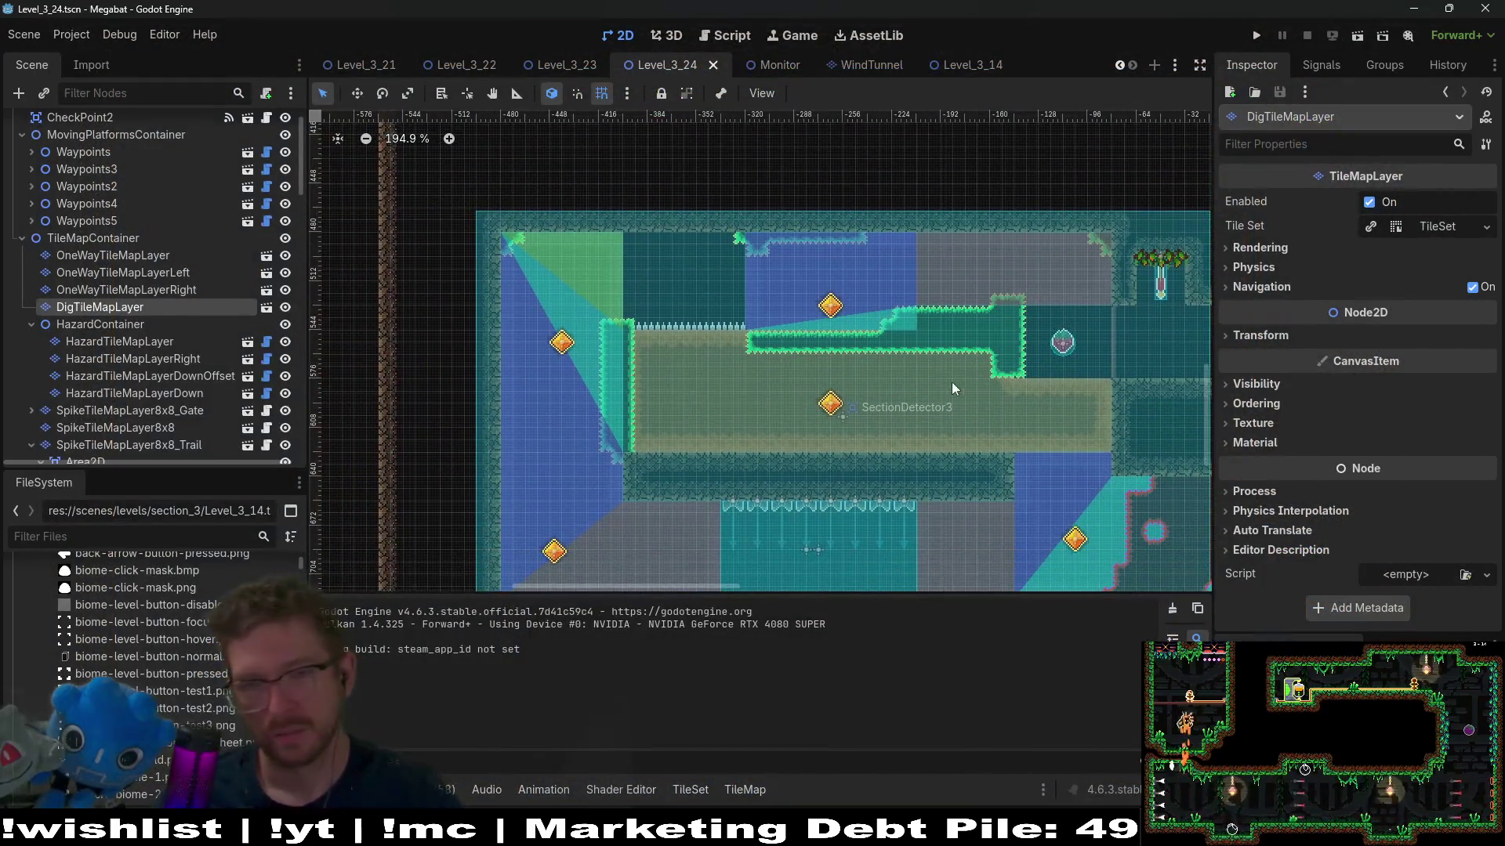
scroll(957, 344, up, 4)
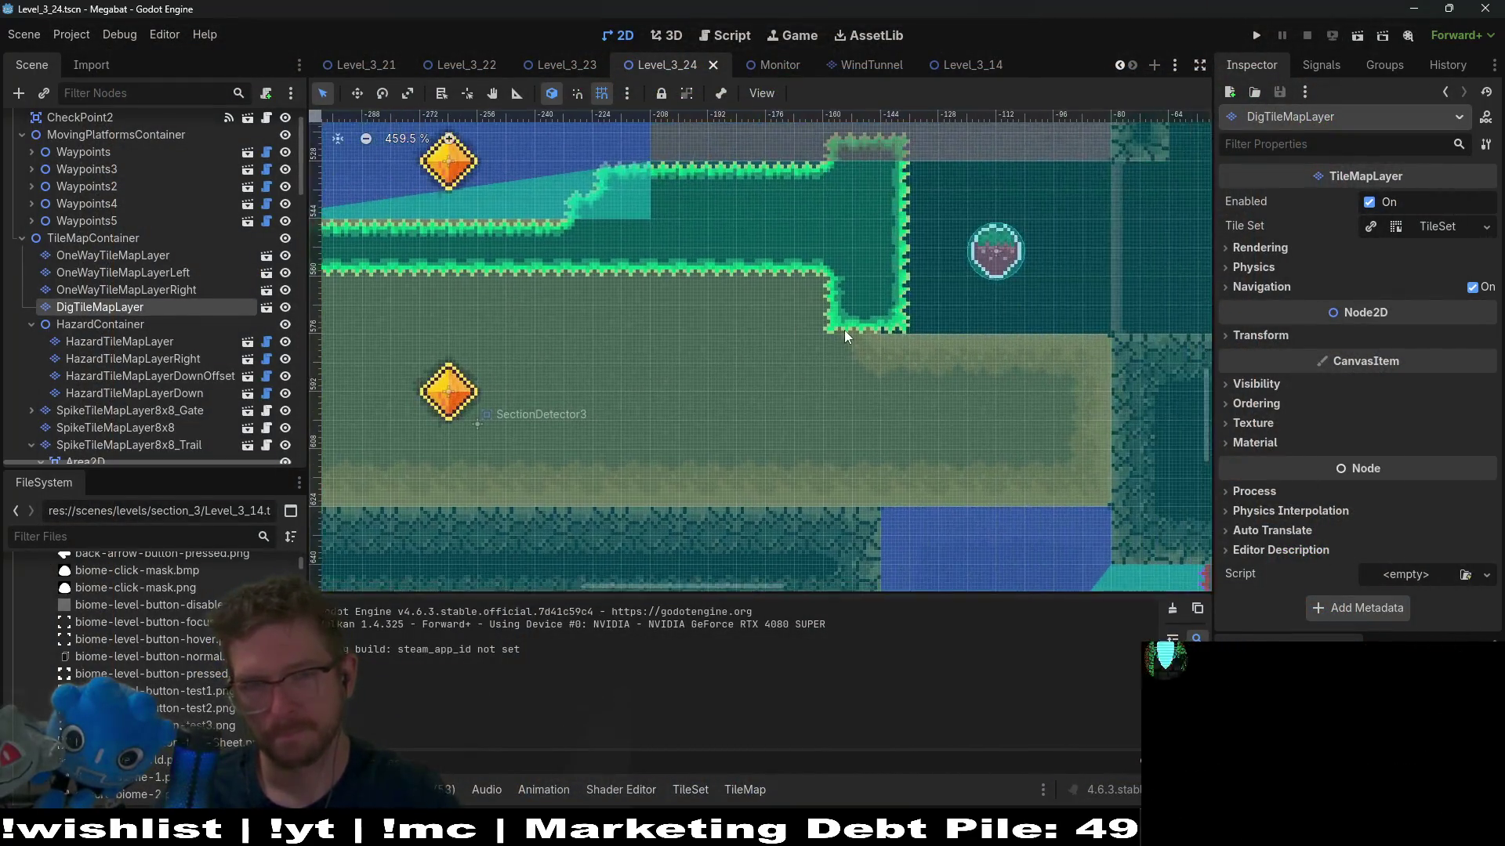
scroll(843, 331, down, 5)
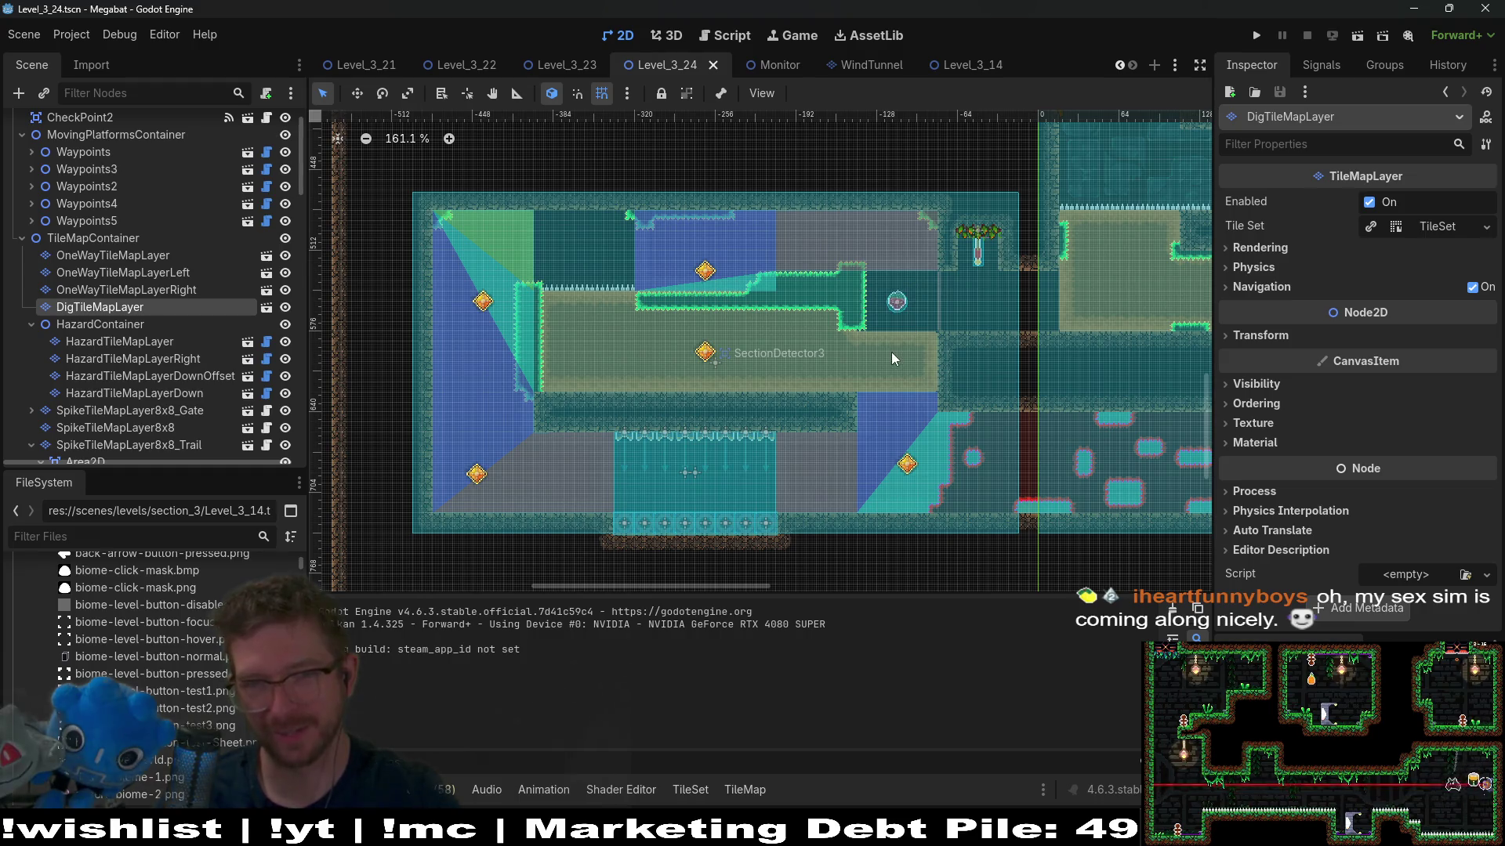
scroll(909, 314, up, 4)
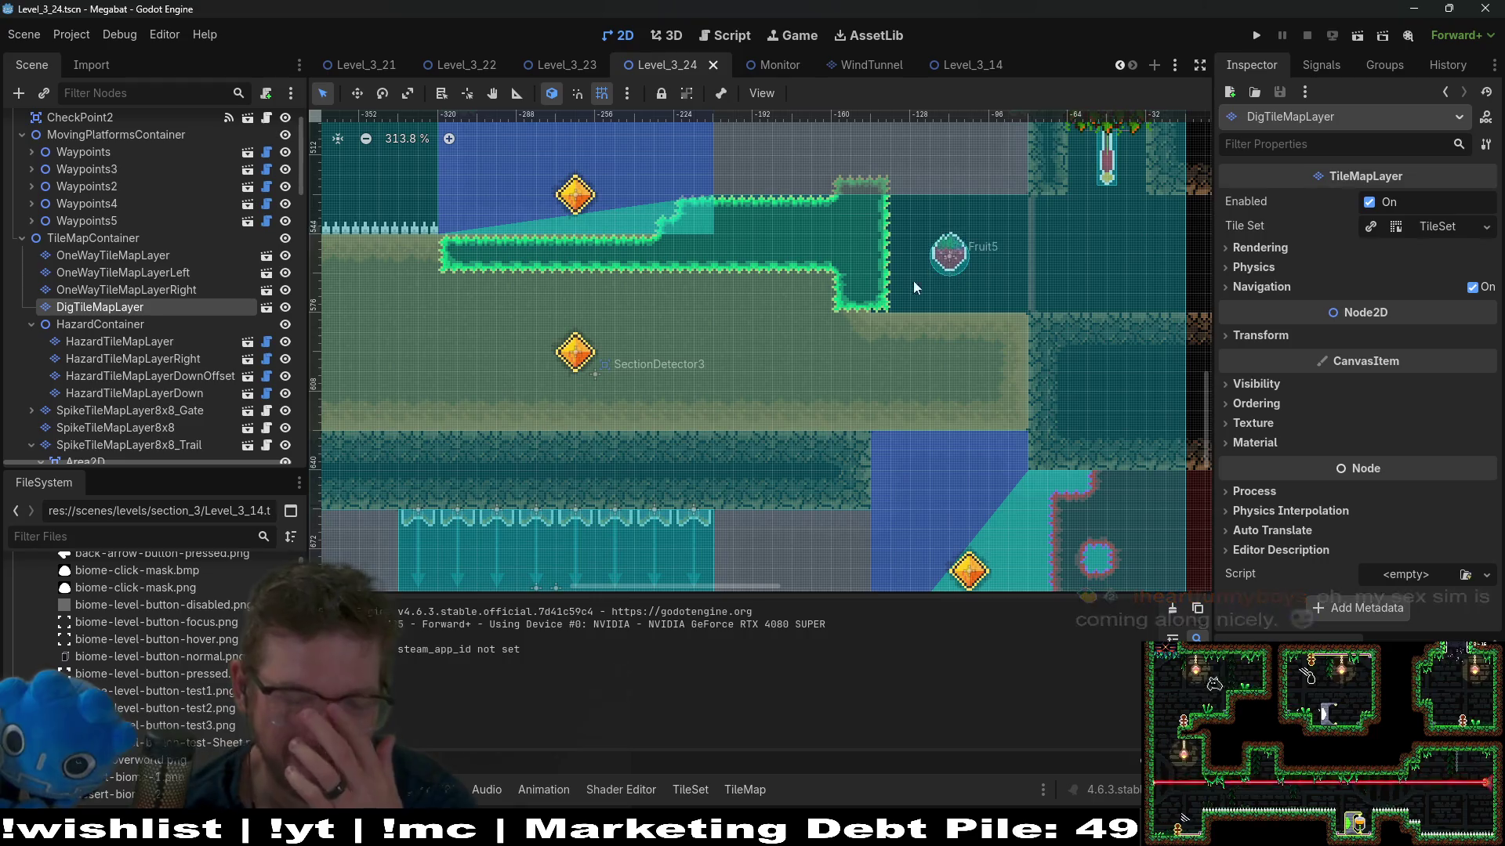
scroll(915, 283, down, 5)
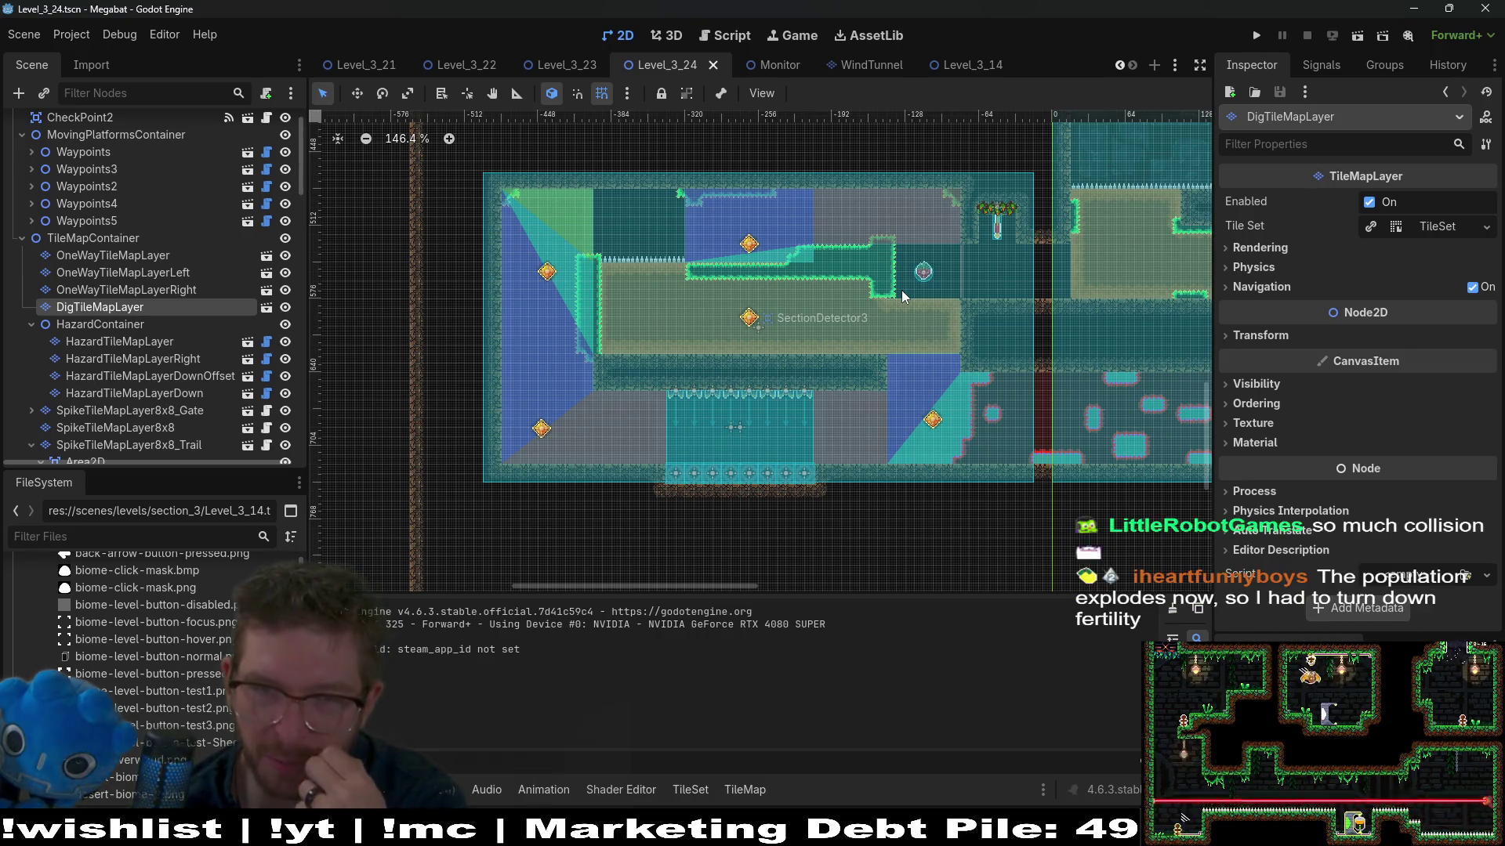
scroll(902, 294, down, 1)
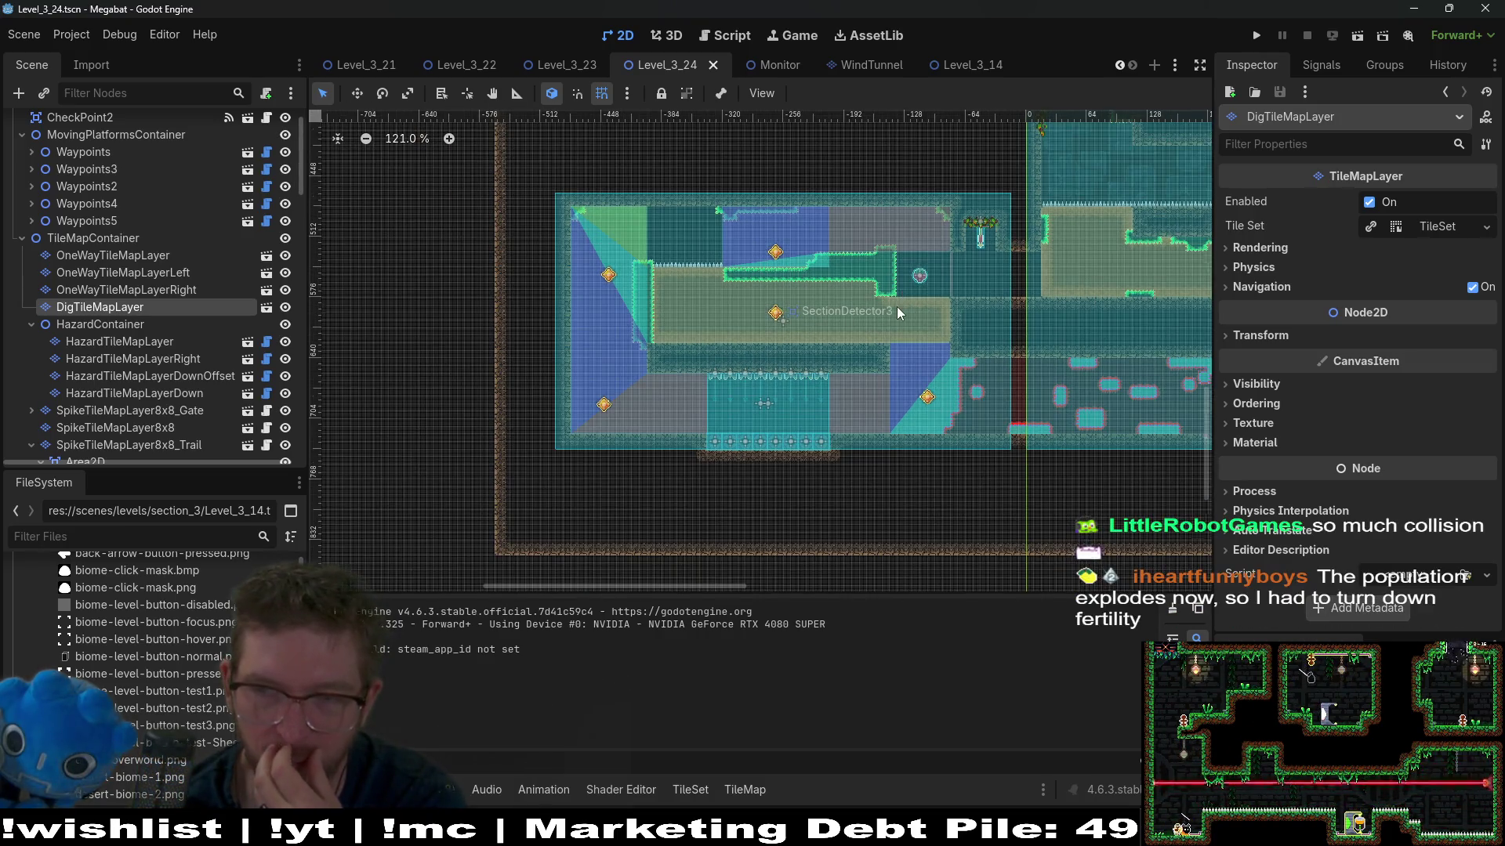
scroll(898, 309, up, 2)
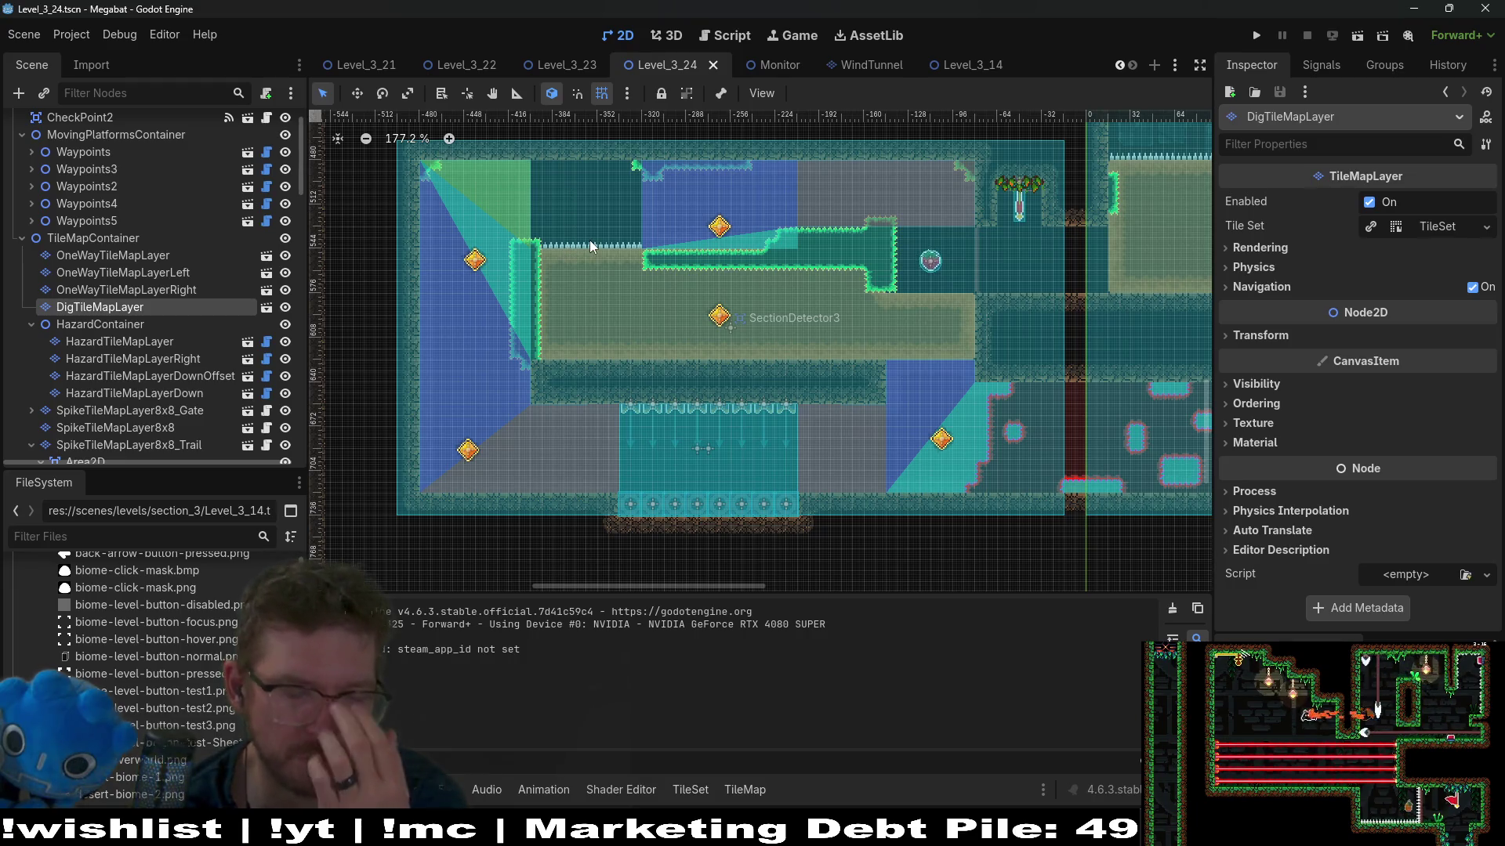
scroll(233, 304, up, 2)
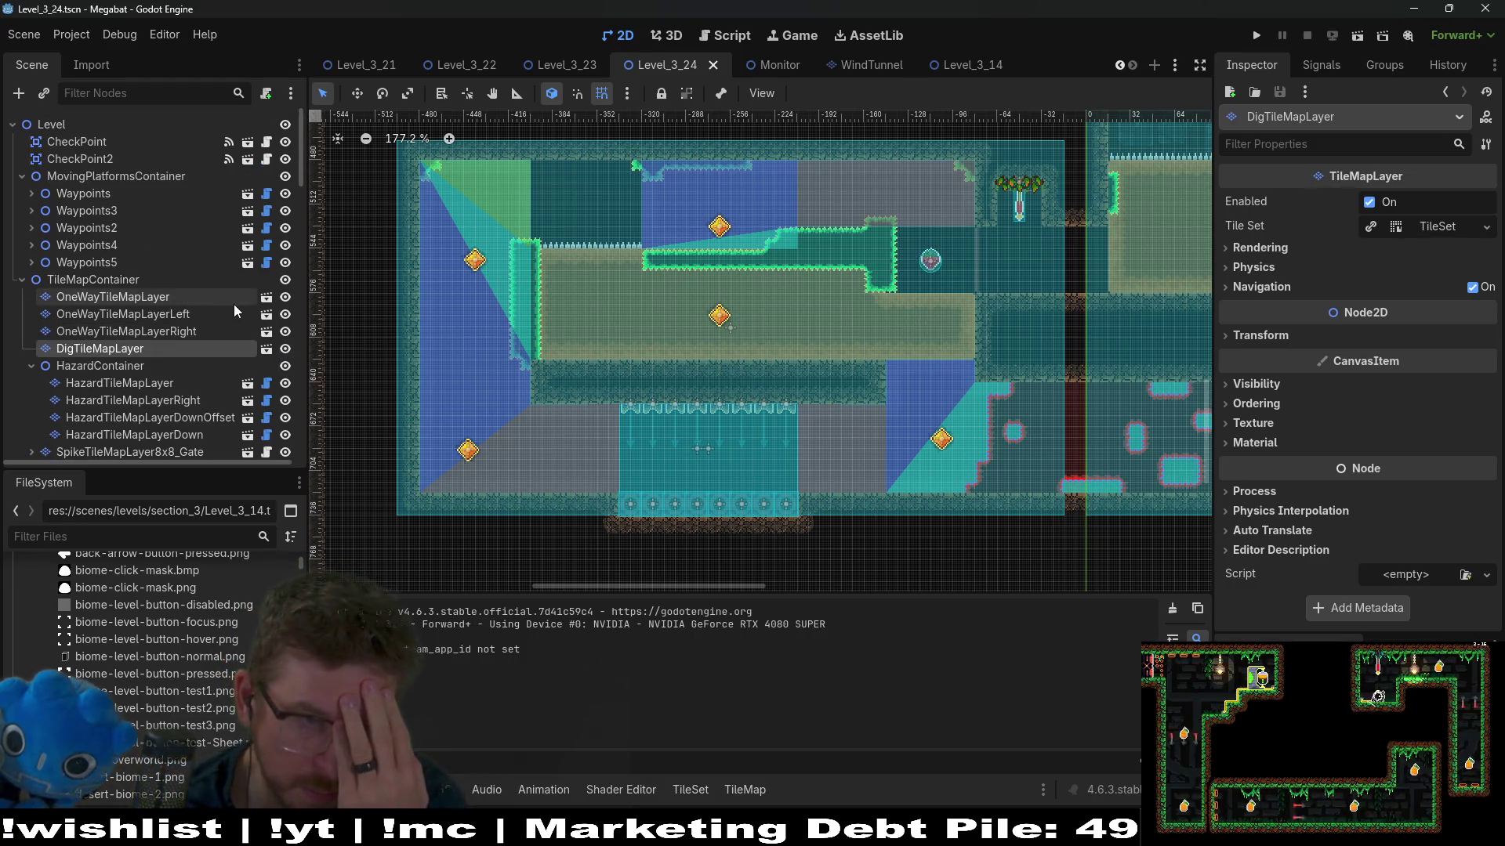
click(141, 281)
click(143, 298)
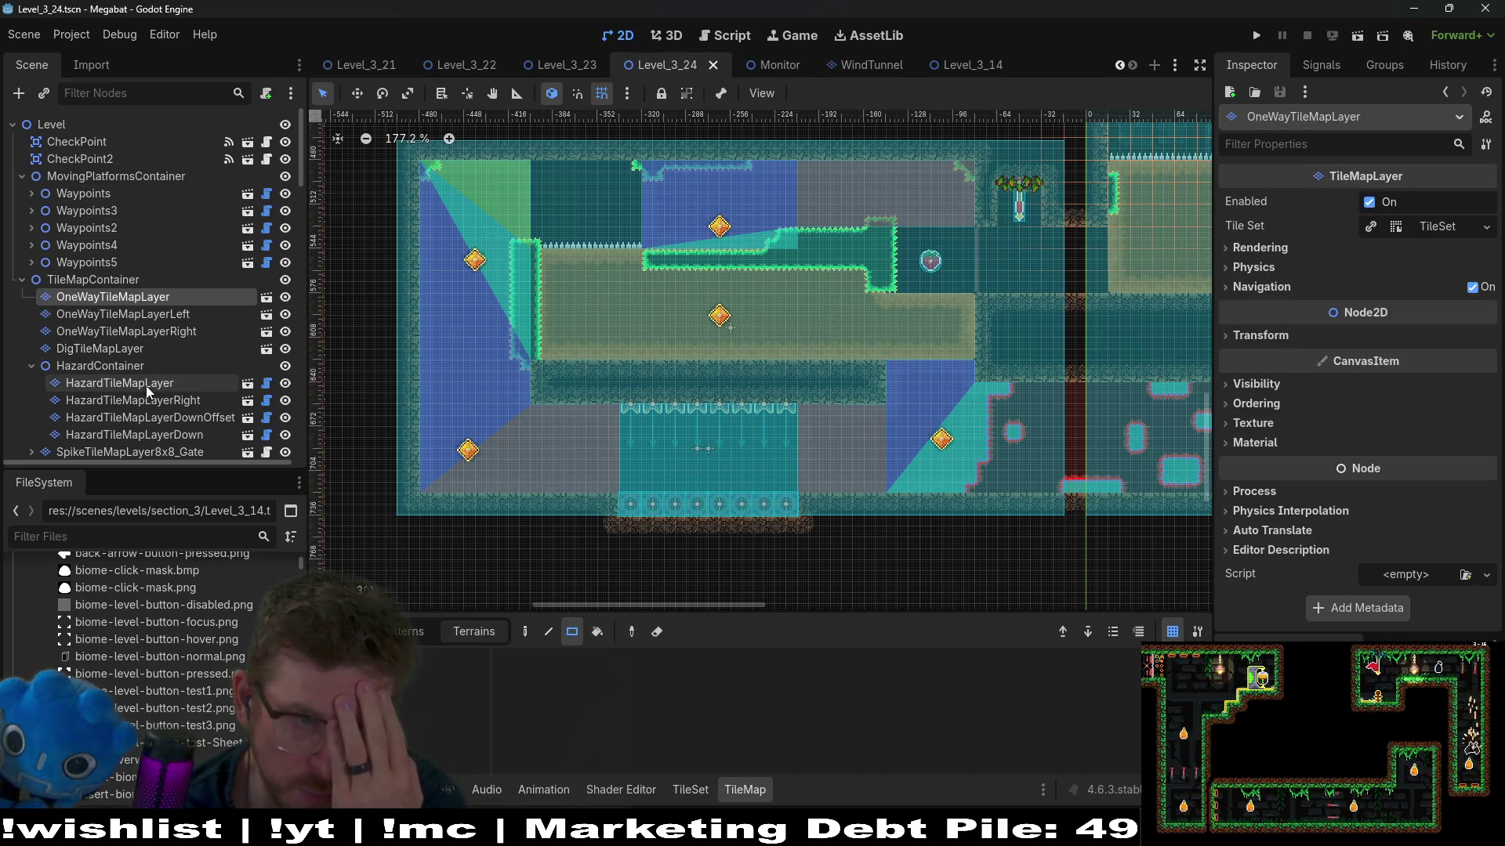
click(144, 384)
drag(635, 240, 559, 241)
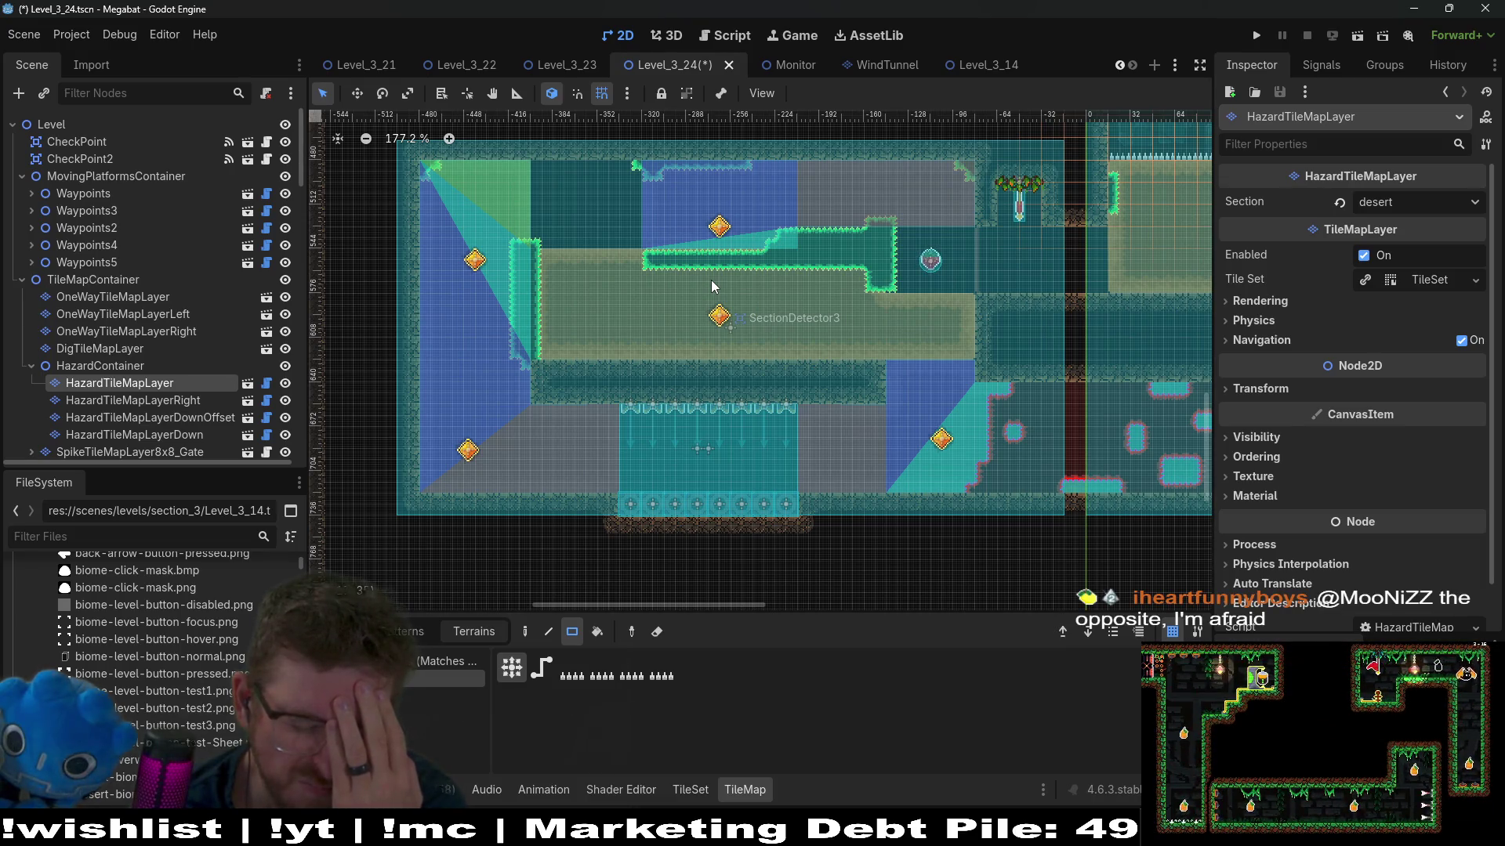
click(1358, 34)
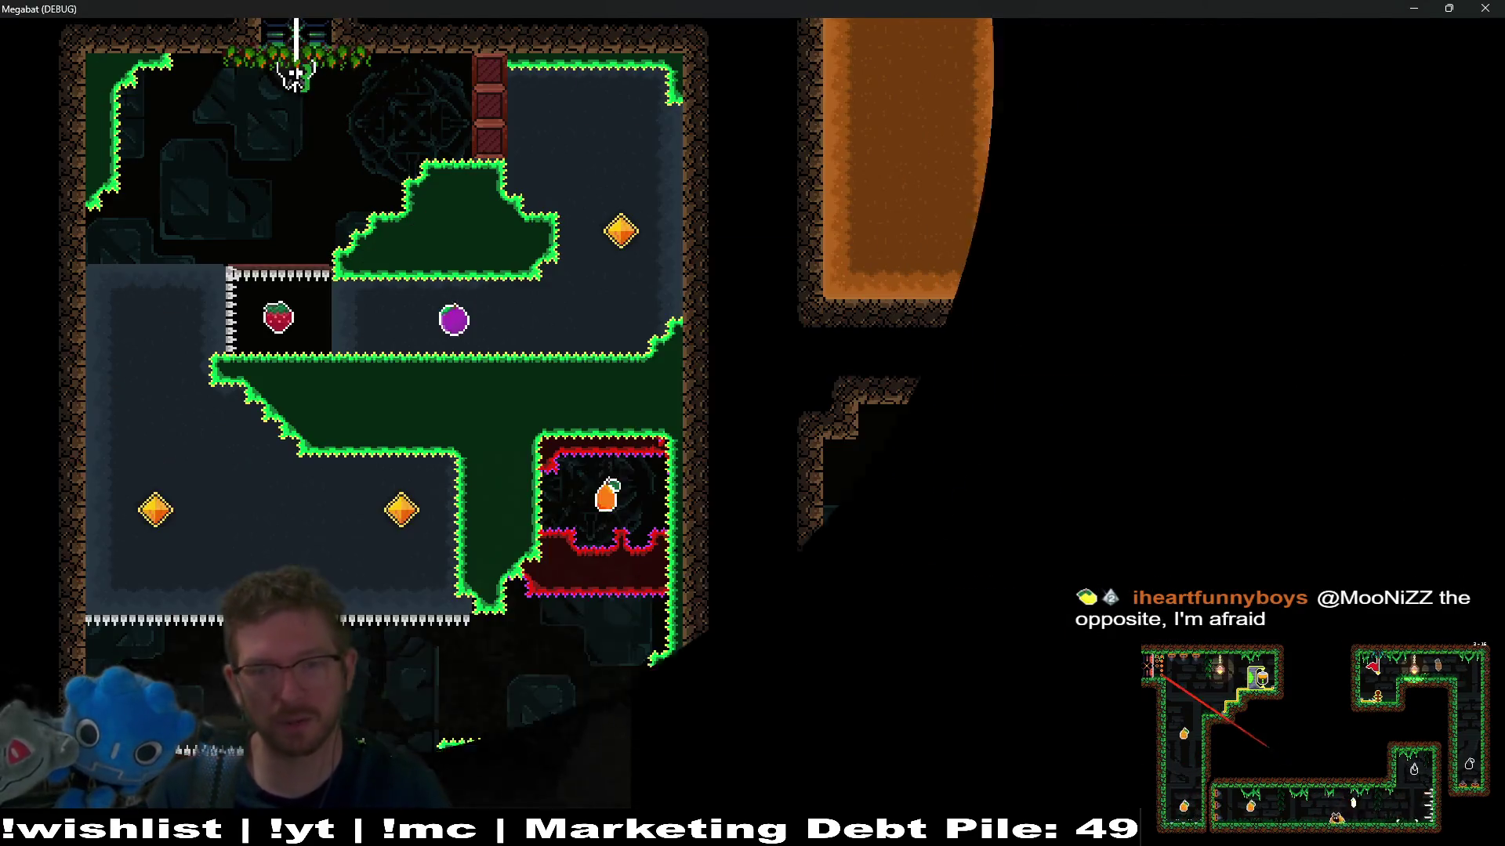
Step: Collect the plum and loop the bat around the top and left side of the room
key(Right)
key(Up)
key(Left)
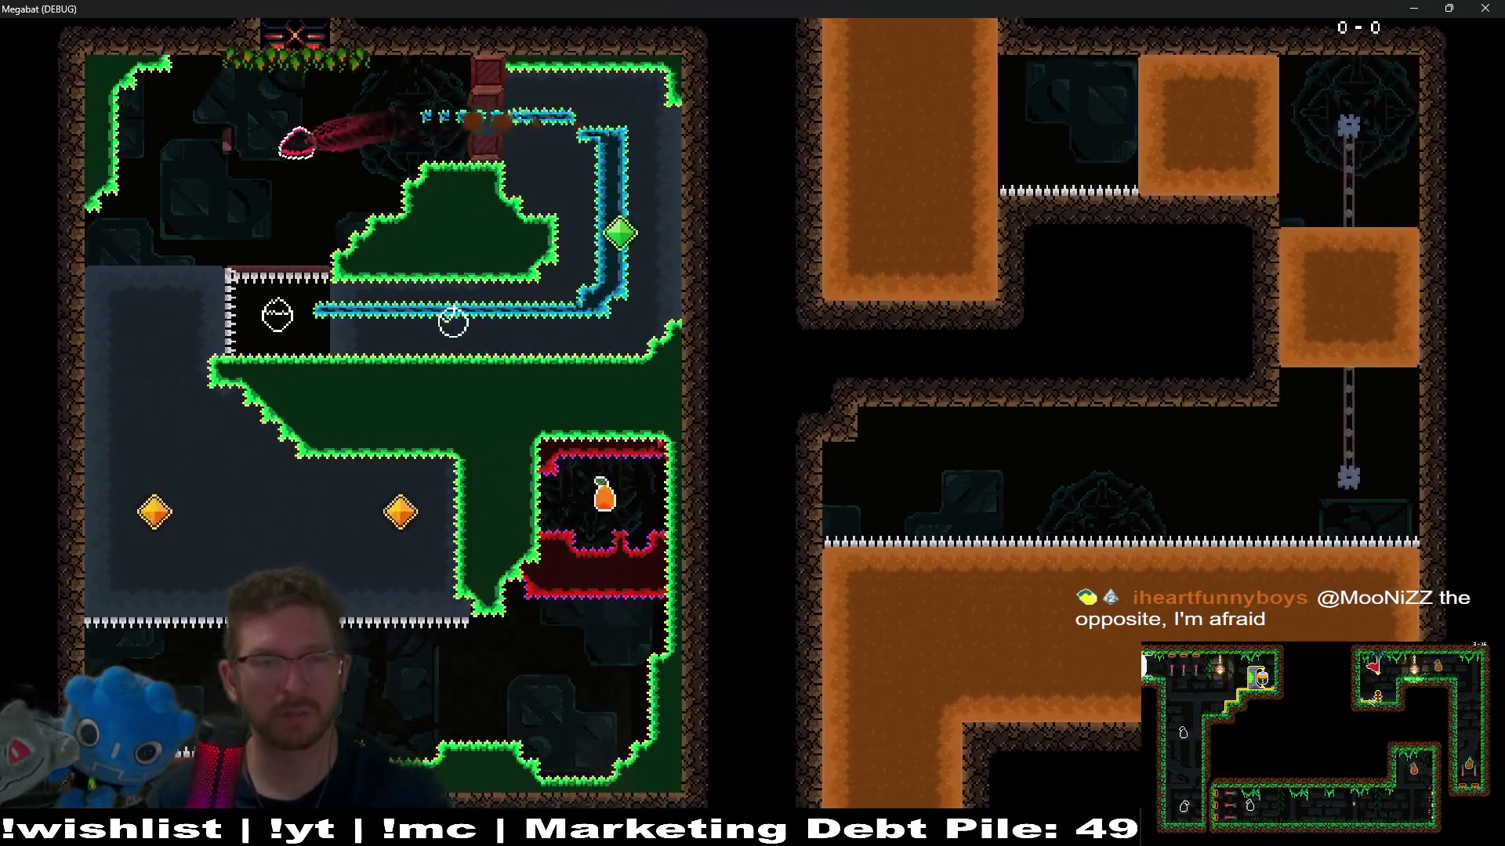
key(Down)
key(Right)
key(Down)
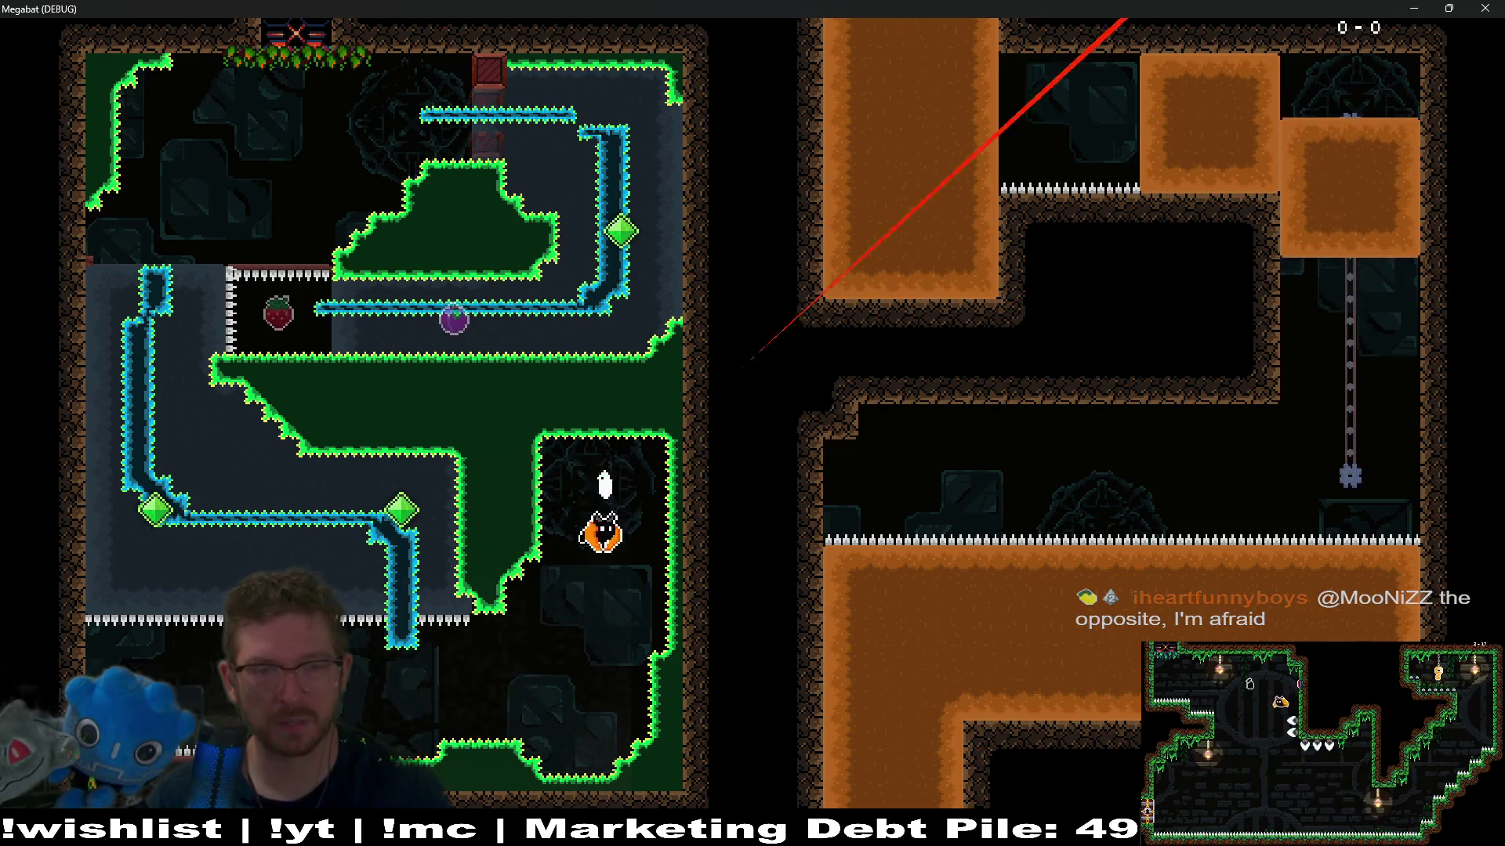
Step: After respawning, dive into the orange dirt, burrow left and grab the strawberry by the flag
key(Down)
key(Left)
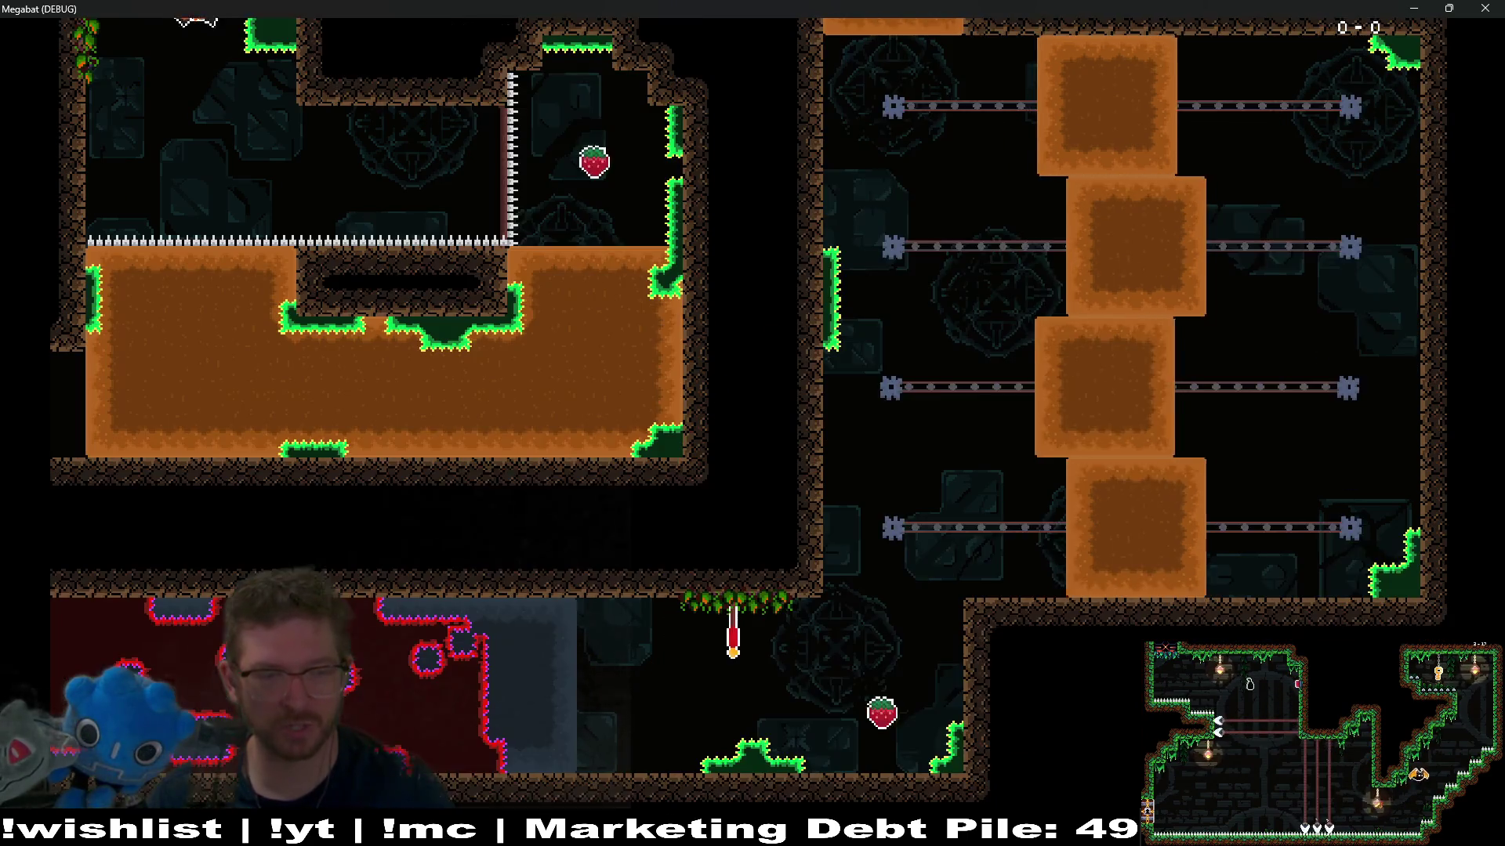
key(Right)
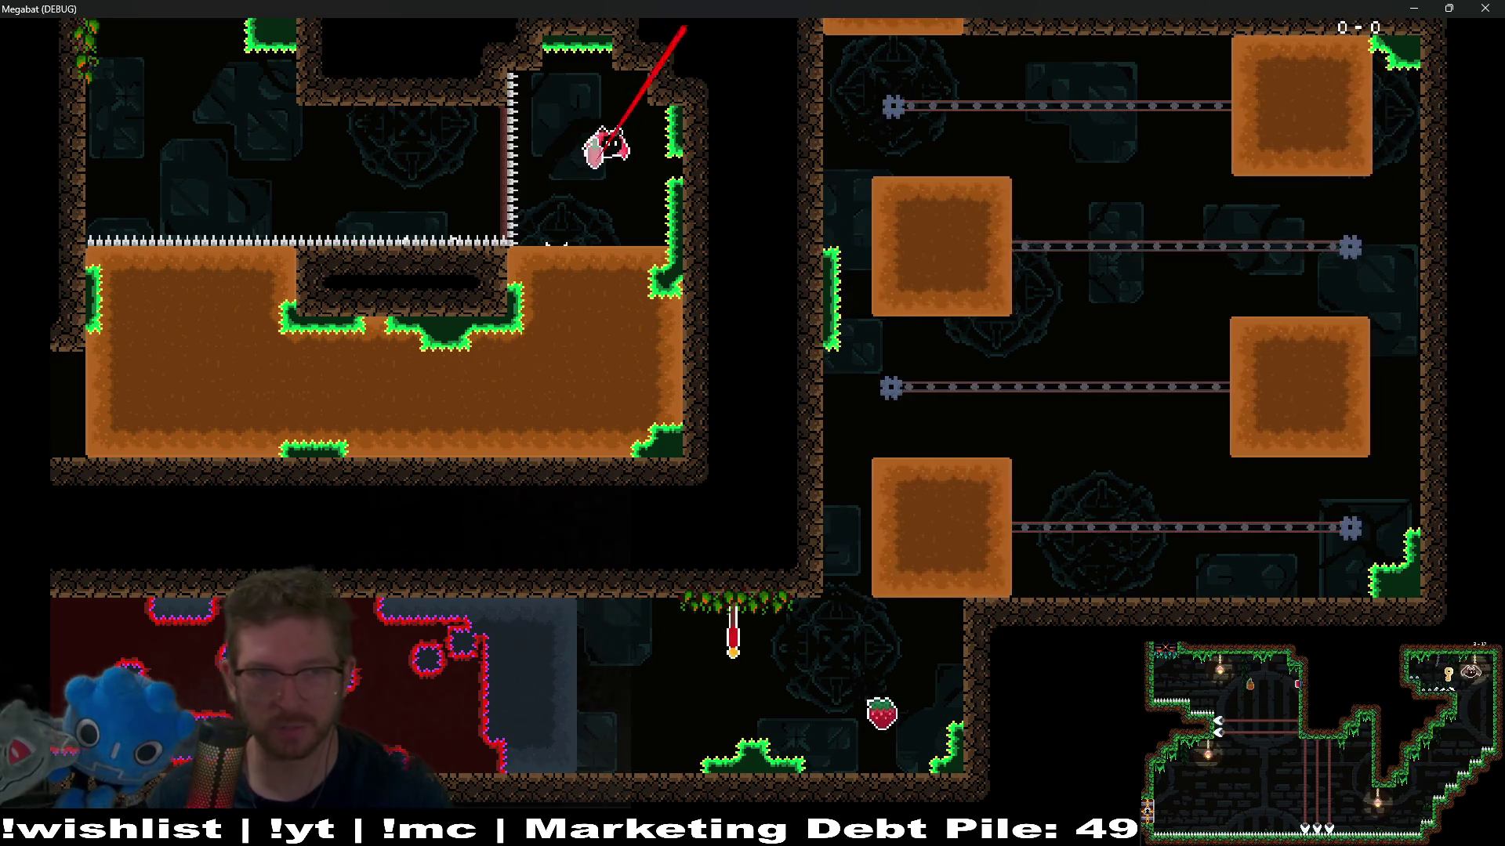
key(Down)
key(Left)
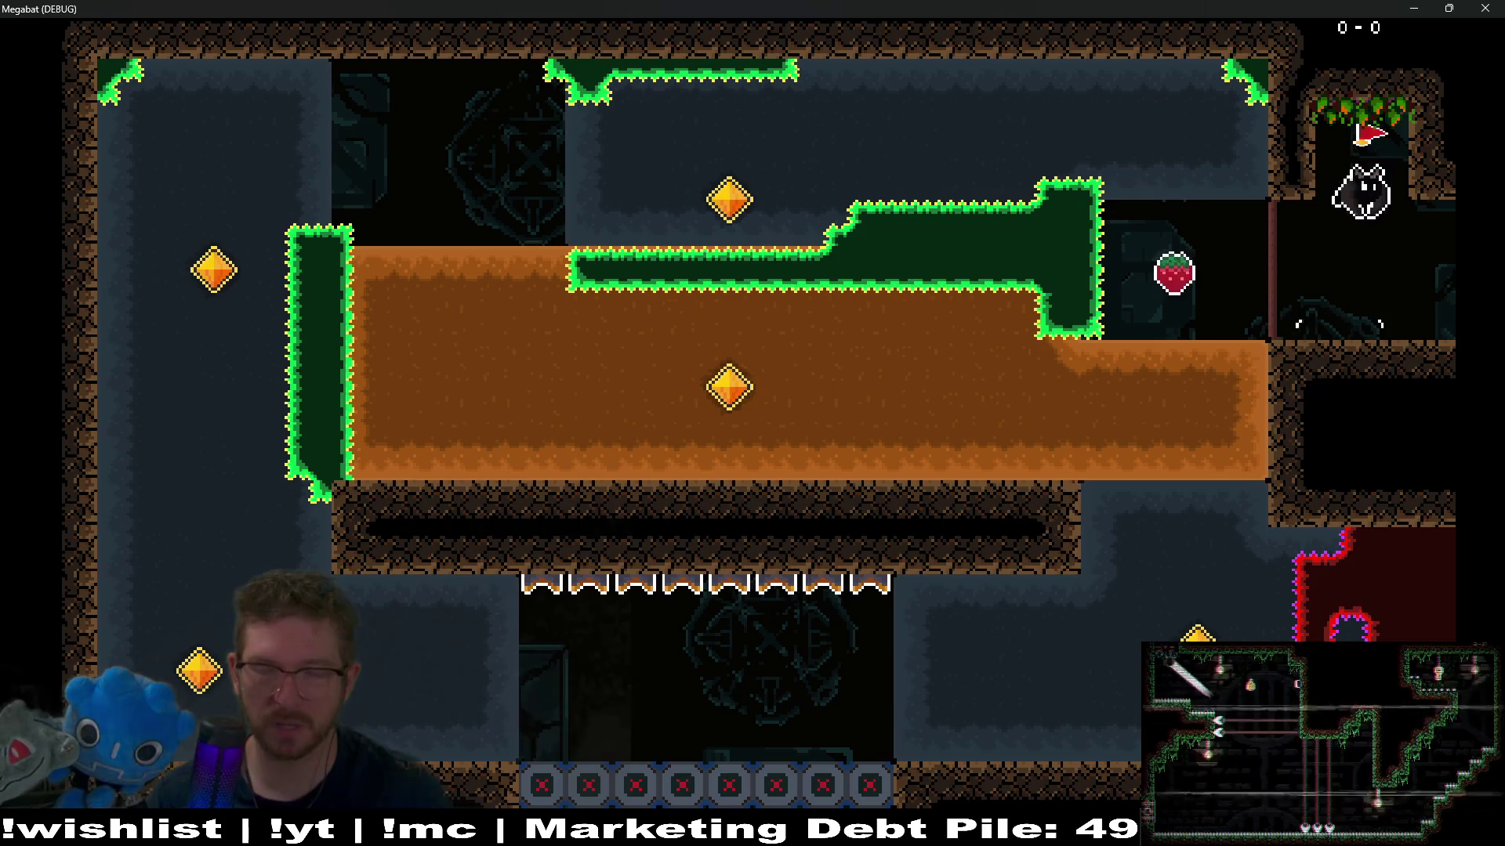
key(Left)
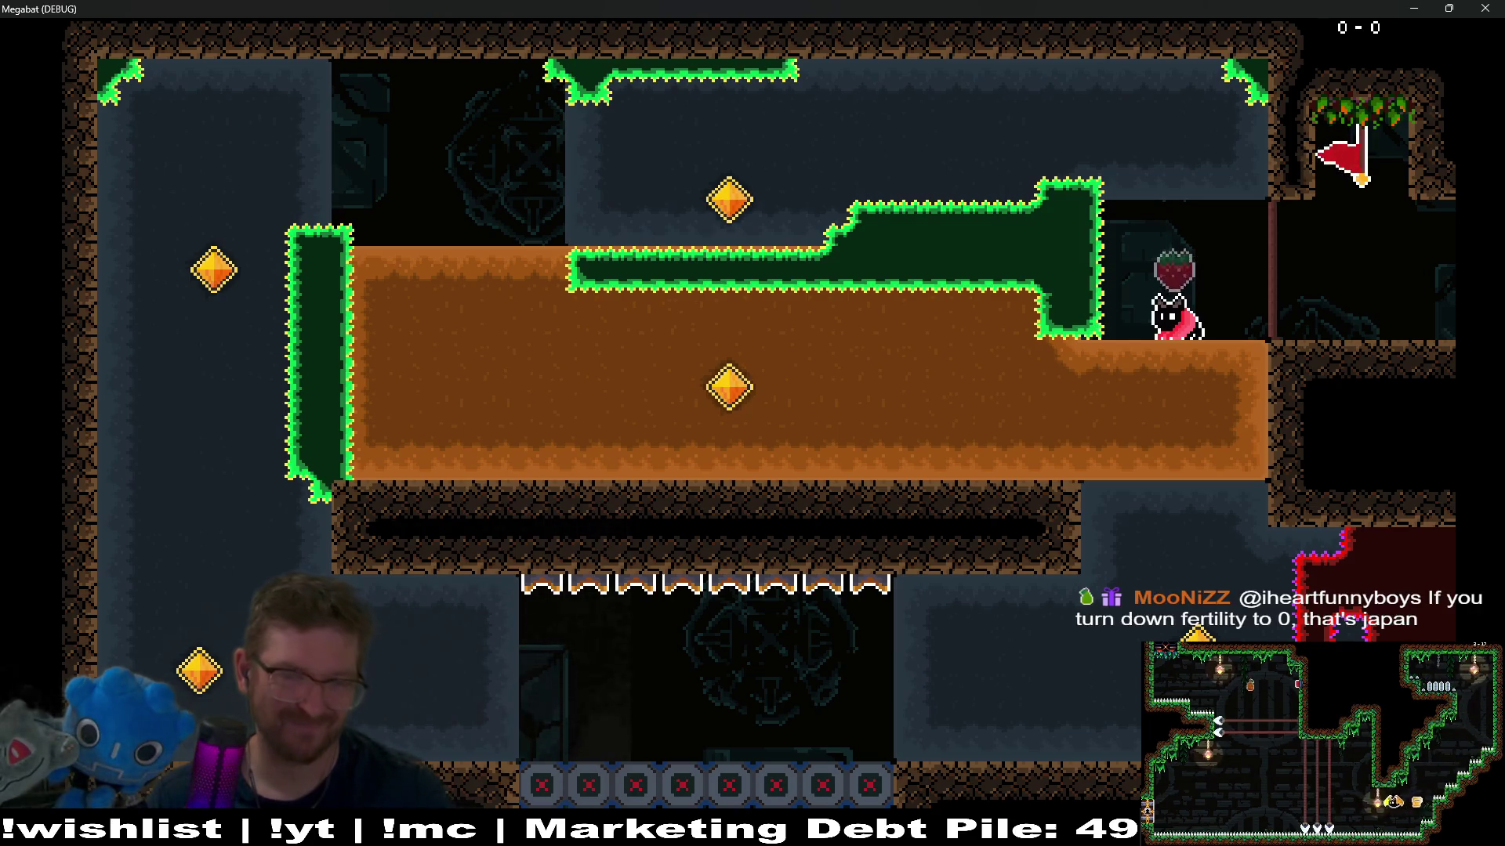
Step: Steer the bat through the dirt and corridors, climbing the left column and diving toward the strawberry
key(Down)
key(Left)
key(Up)
key(Right)
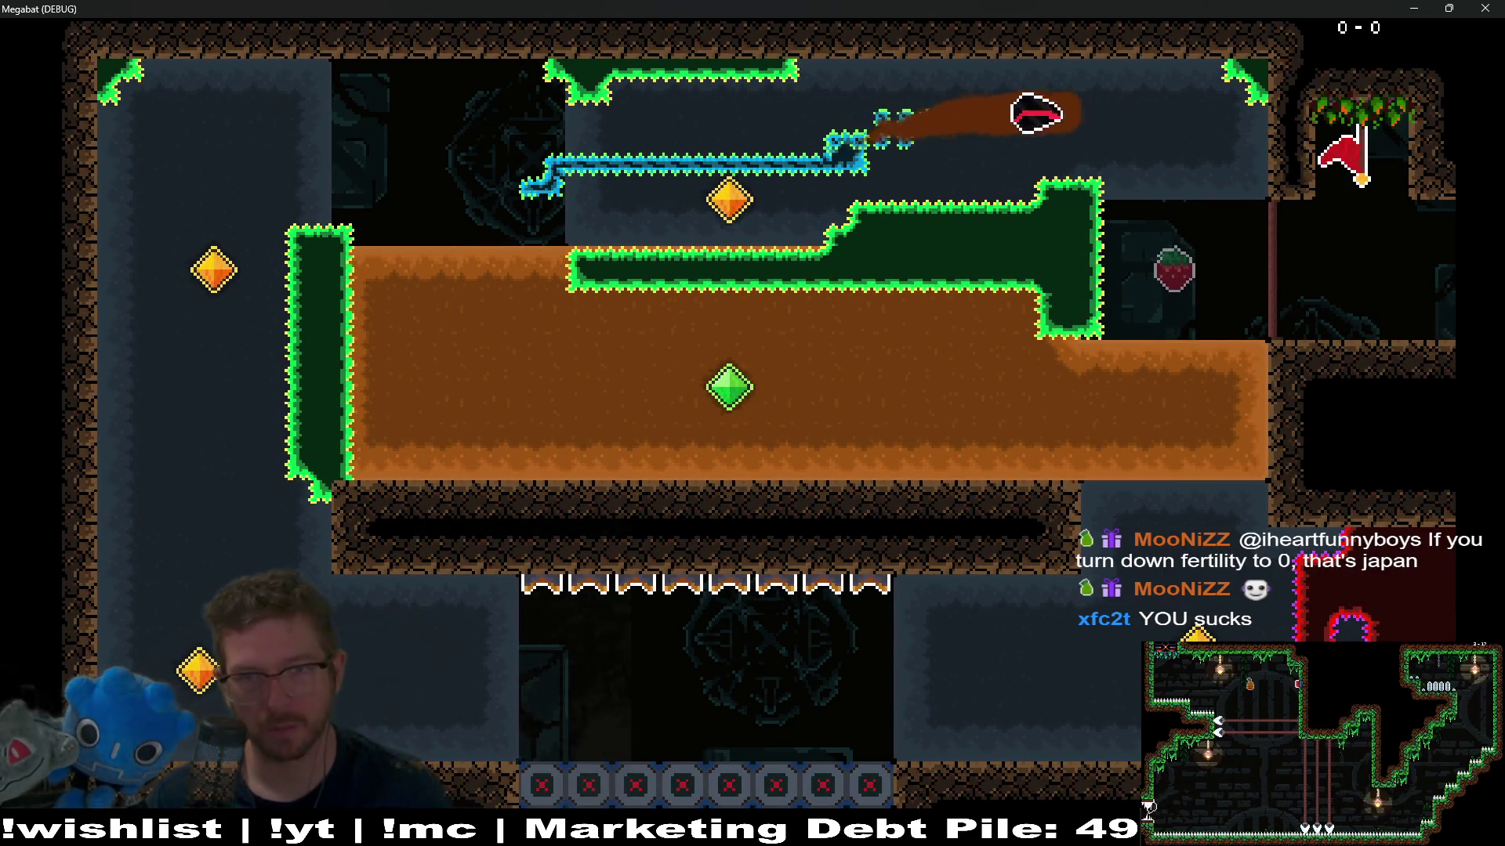
key(Down)
key(Left)
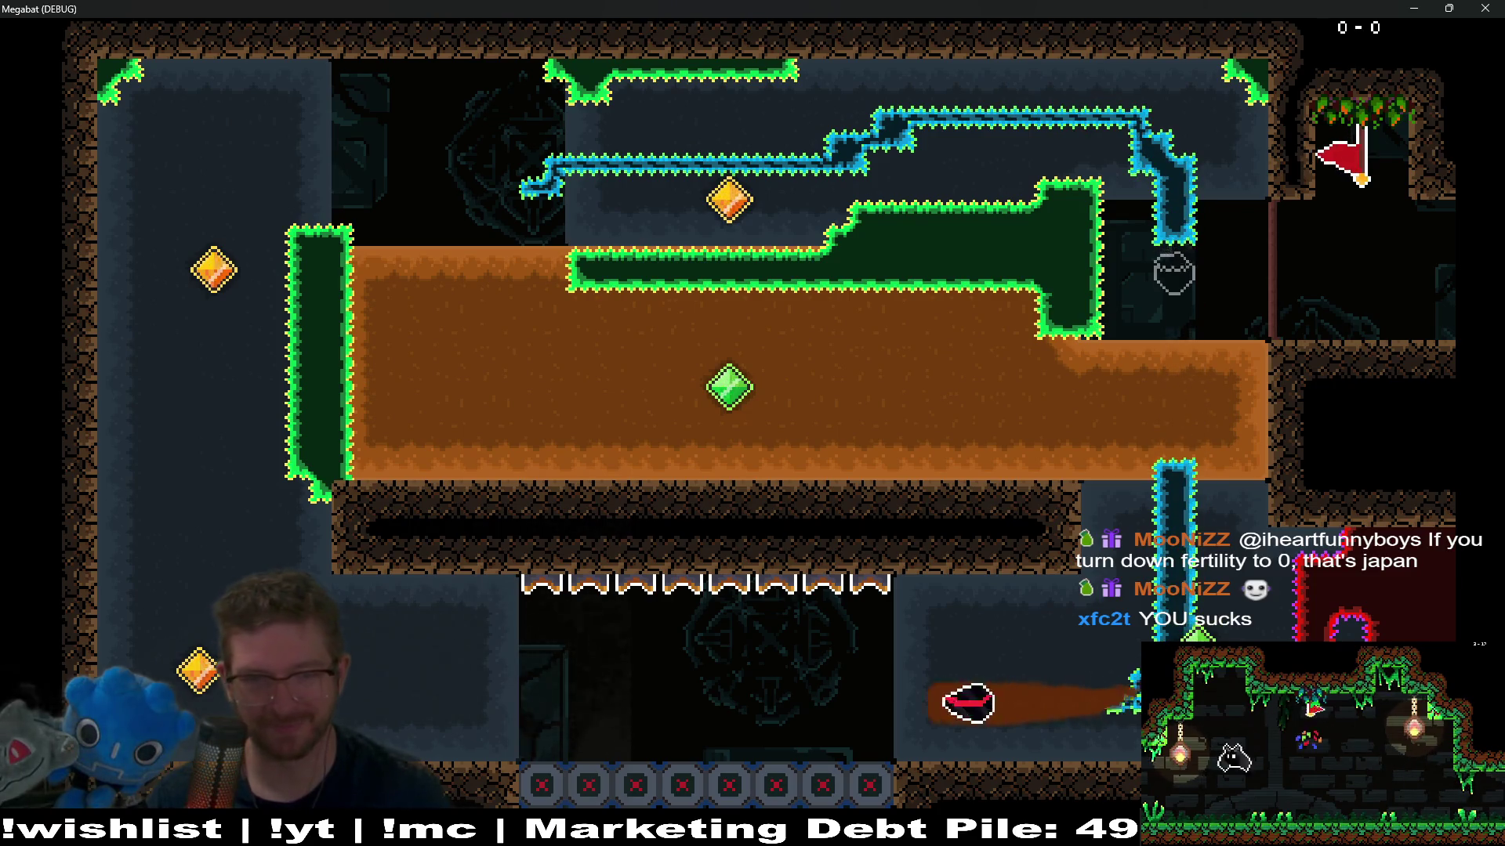
key(Up)
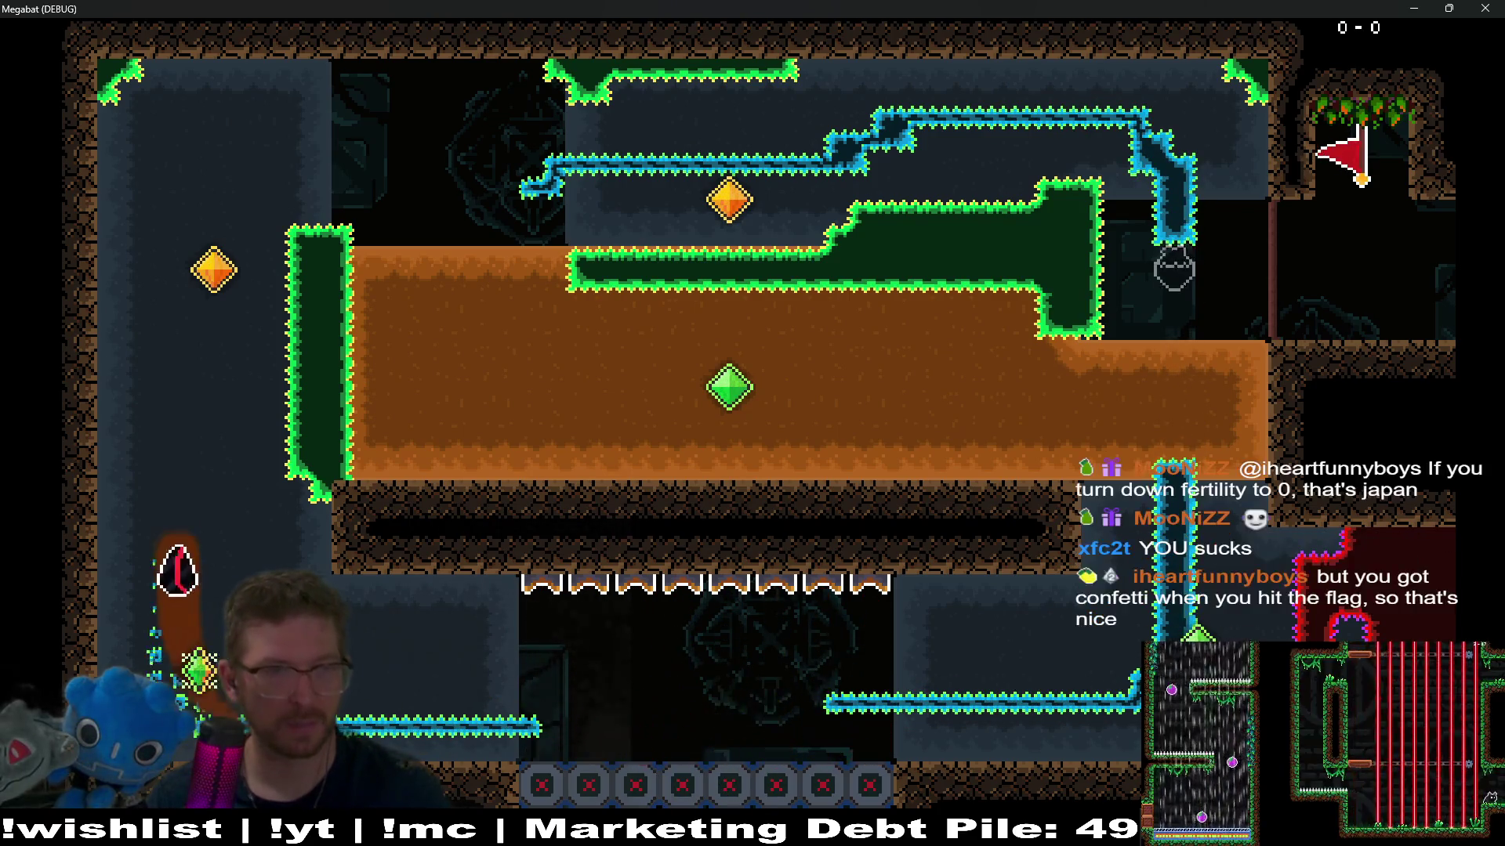
key(Right)
key(Down)
key(Right)
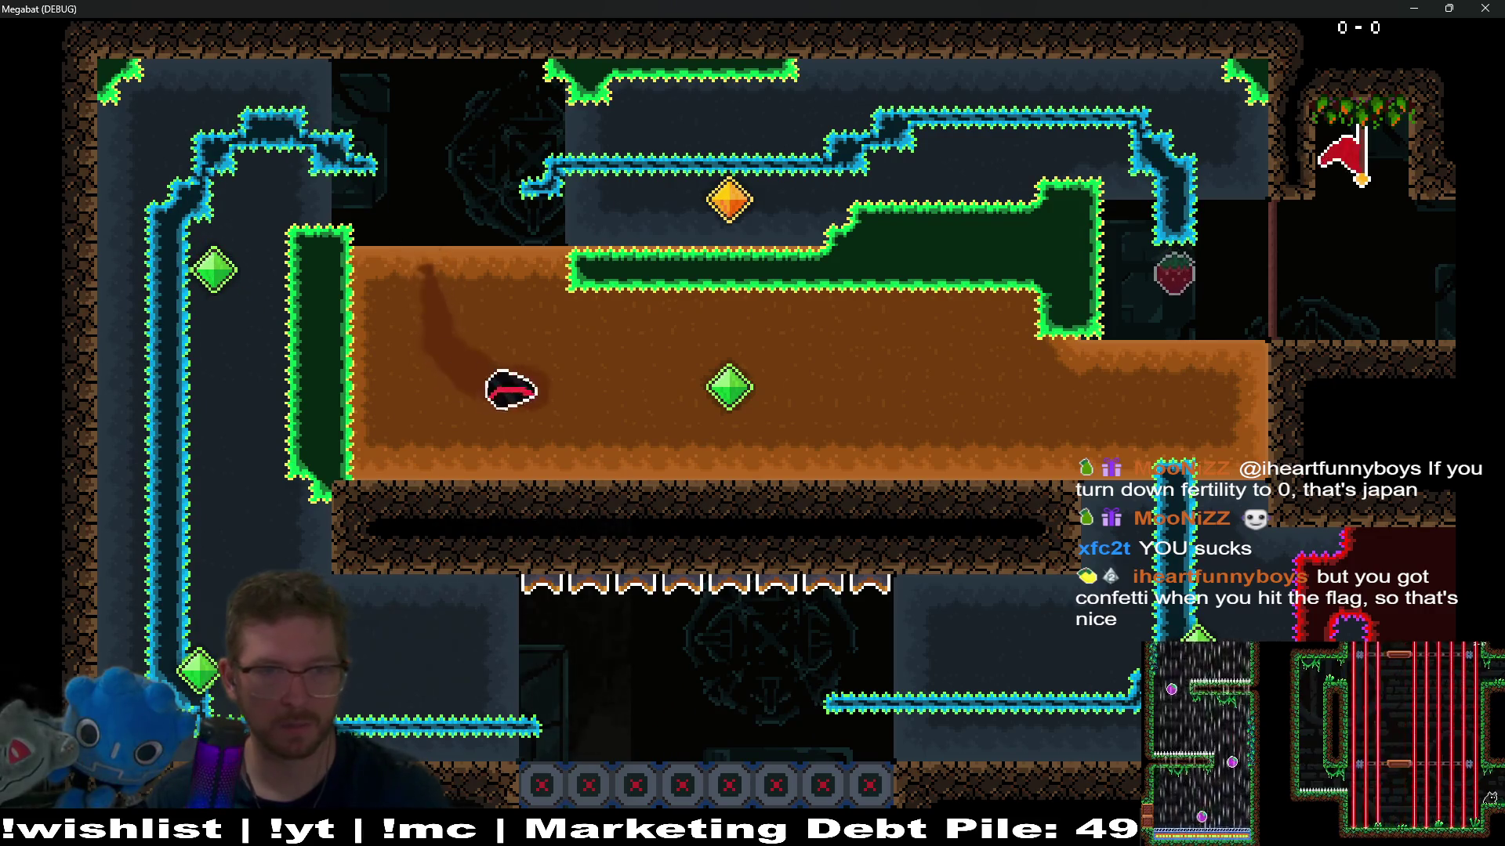
key(Up)
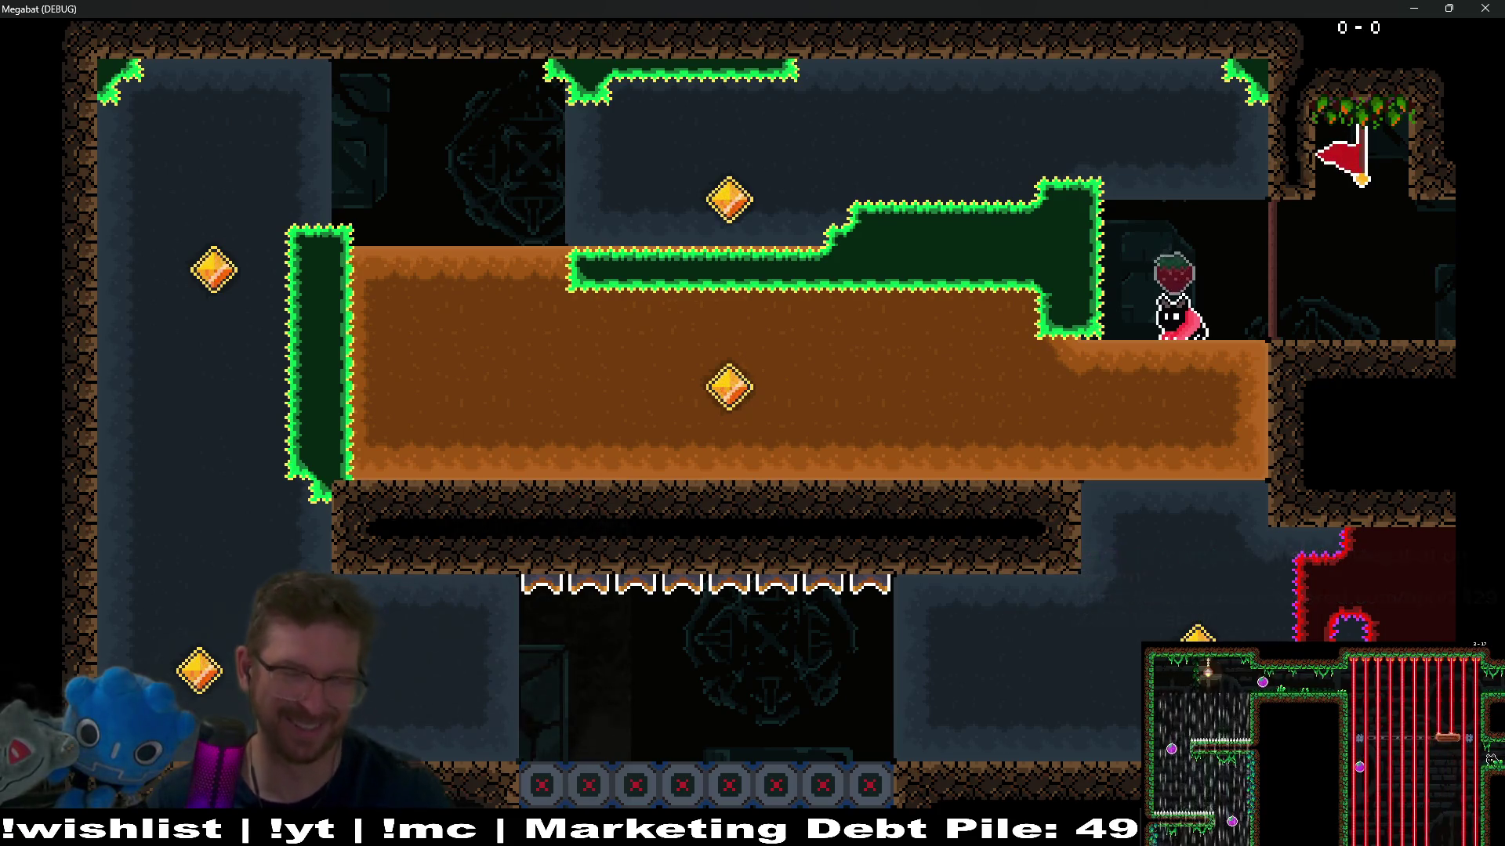
Step: Fly along the ceiling, dig through the dirt for the centre gem and loop back right
key(Up)
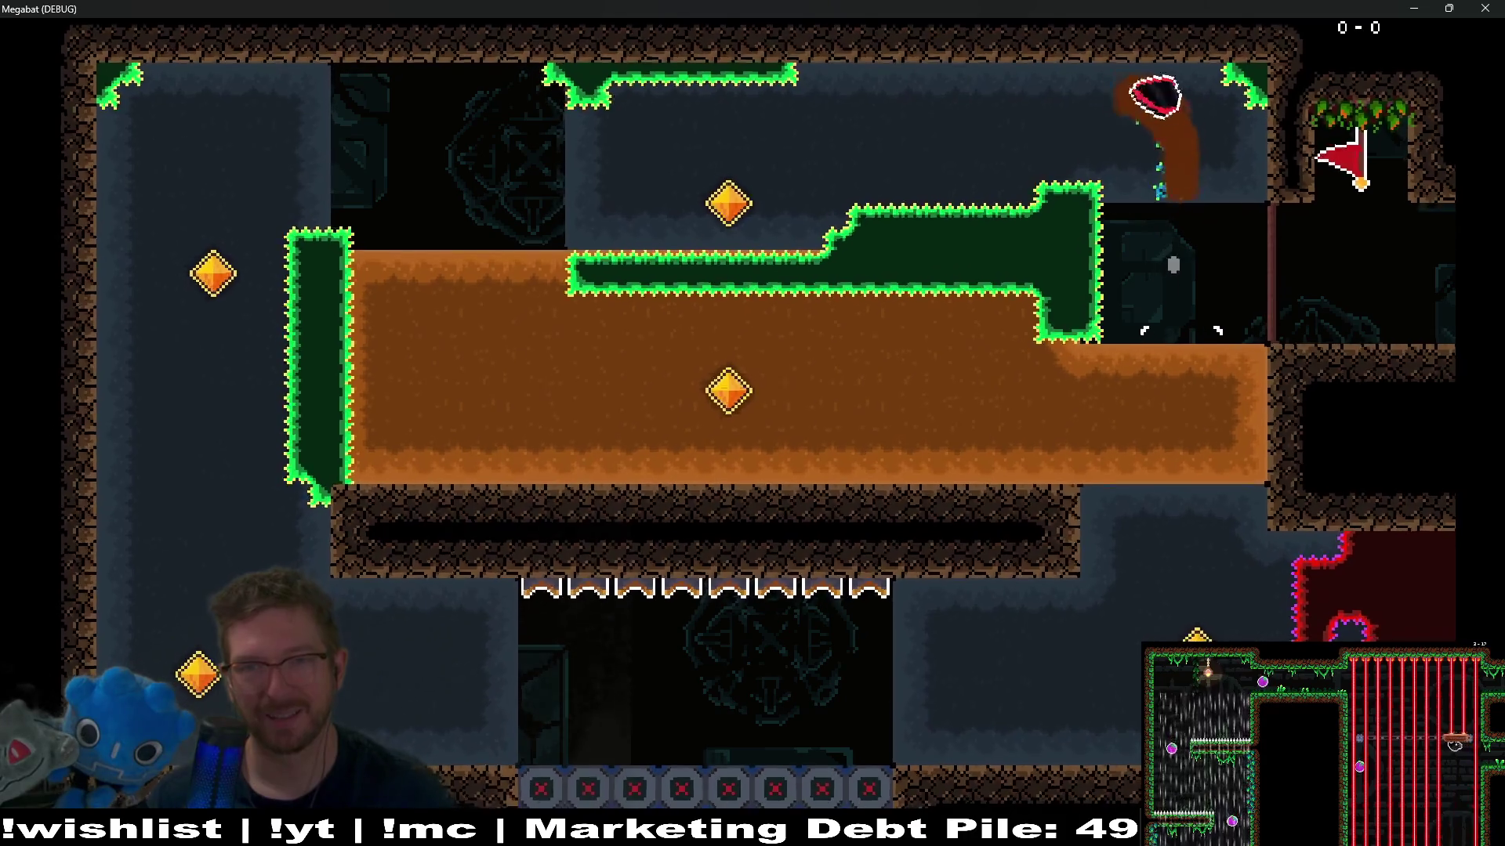
key(Left)
key(Down)
key(Right)
key(Left)
key(Up)
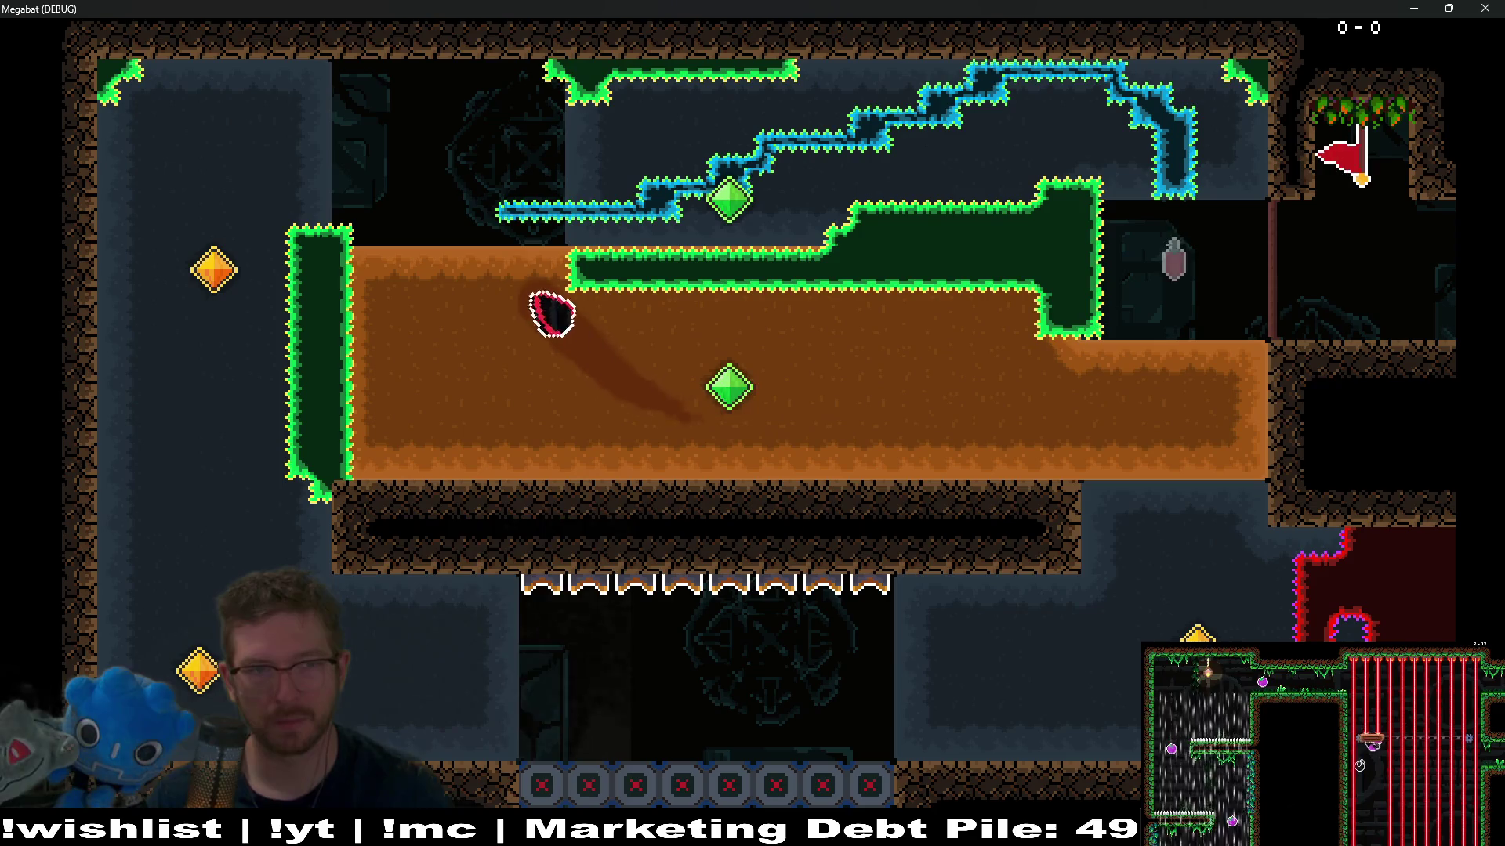
key(Down)
key(Right)
key(Up)
key(Right)
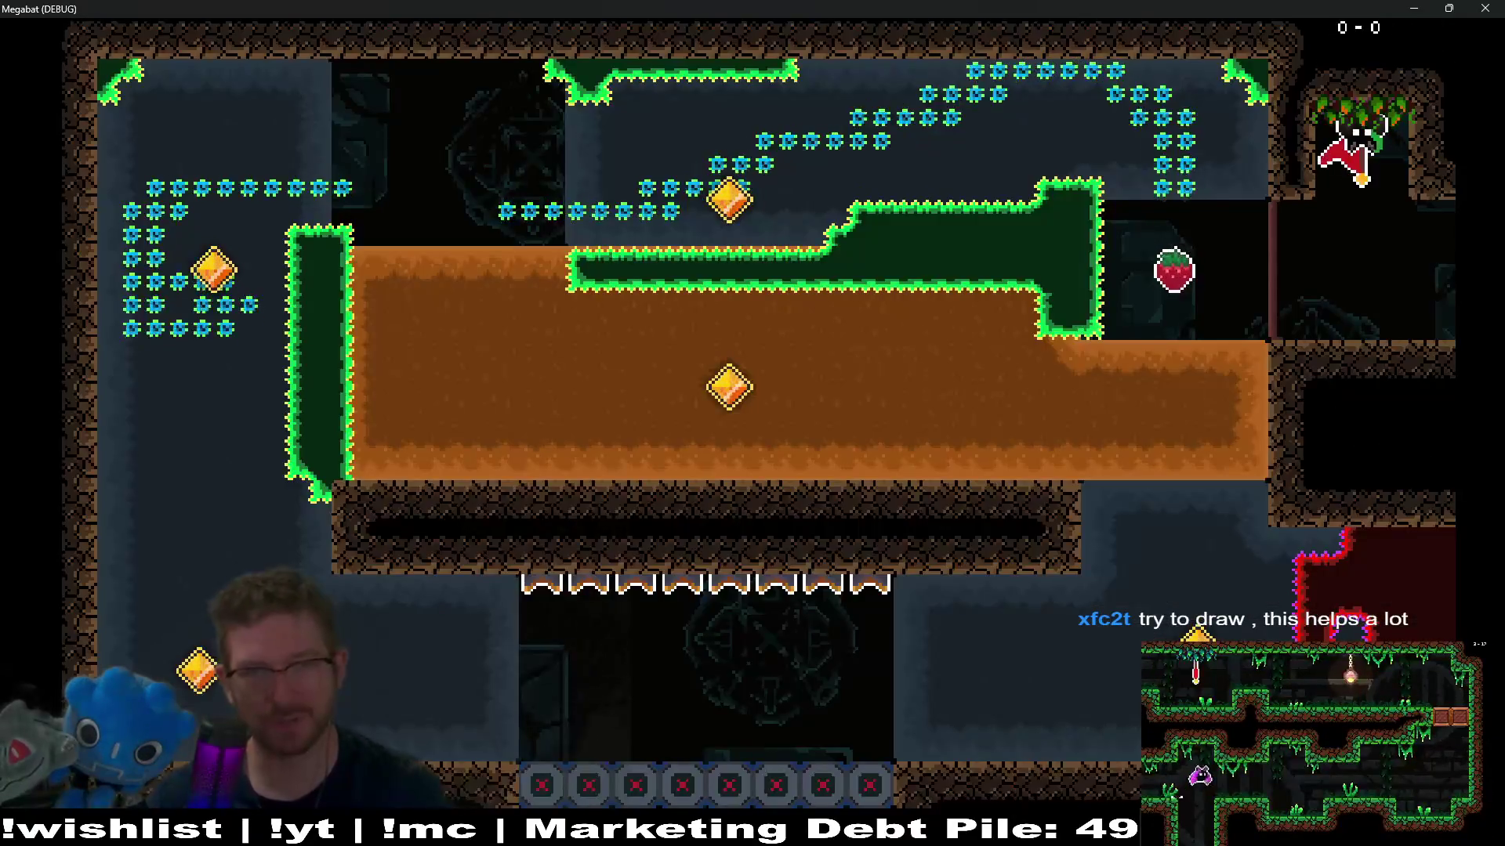
Step: Retry twice, tunneling for the centre gem and diving through the upper gem
key(Down)
key(Left)
key(Up)
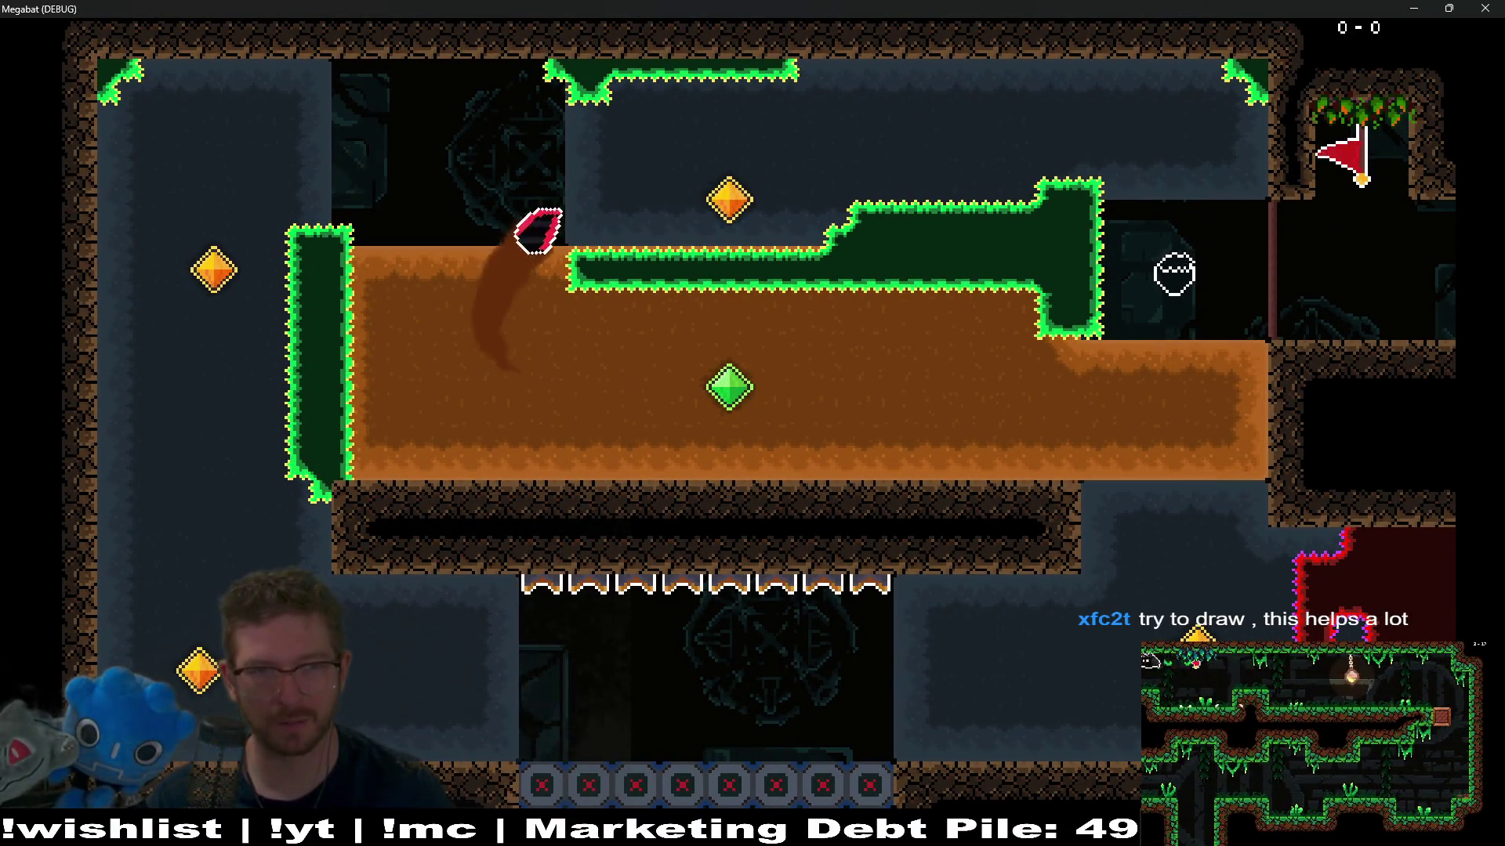
key(Right)
key(Up)
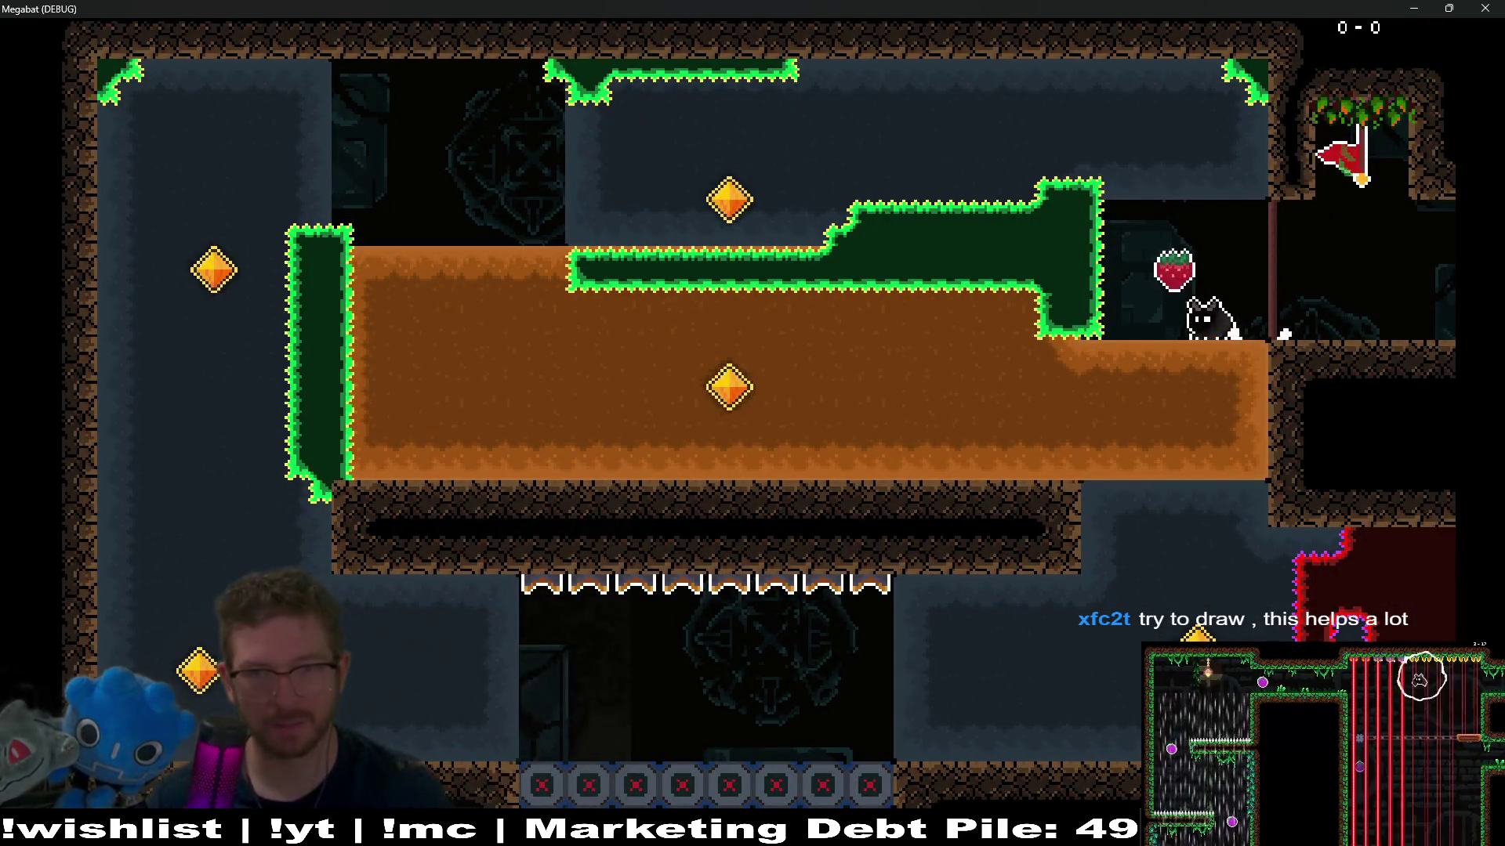
key(Up)
key(Left)
key(Down)
key(Up)
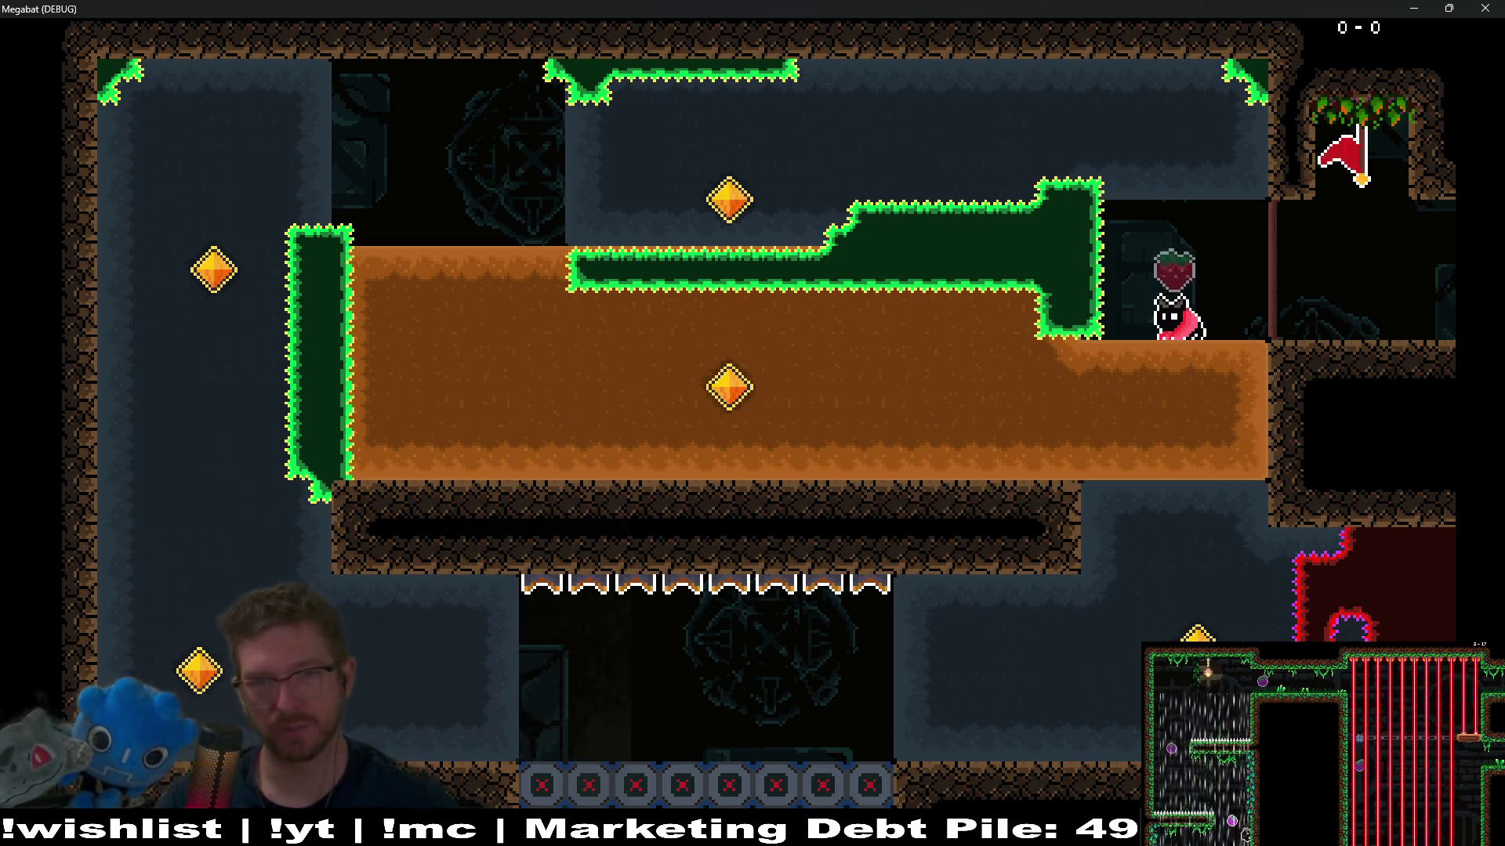
Step: Burrow left past the middle gem, grab the strawberry and fly right along the bottom
key(Down)
key(Left)
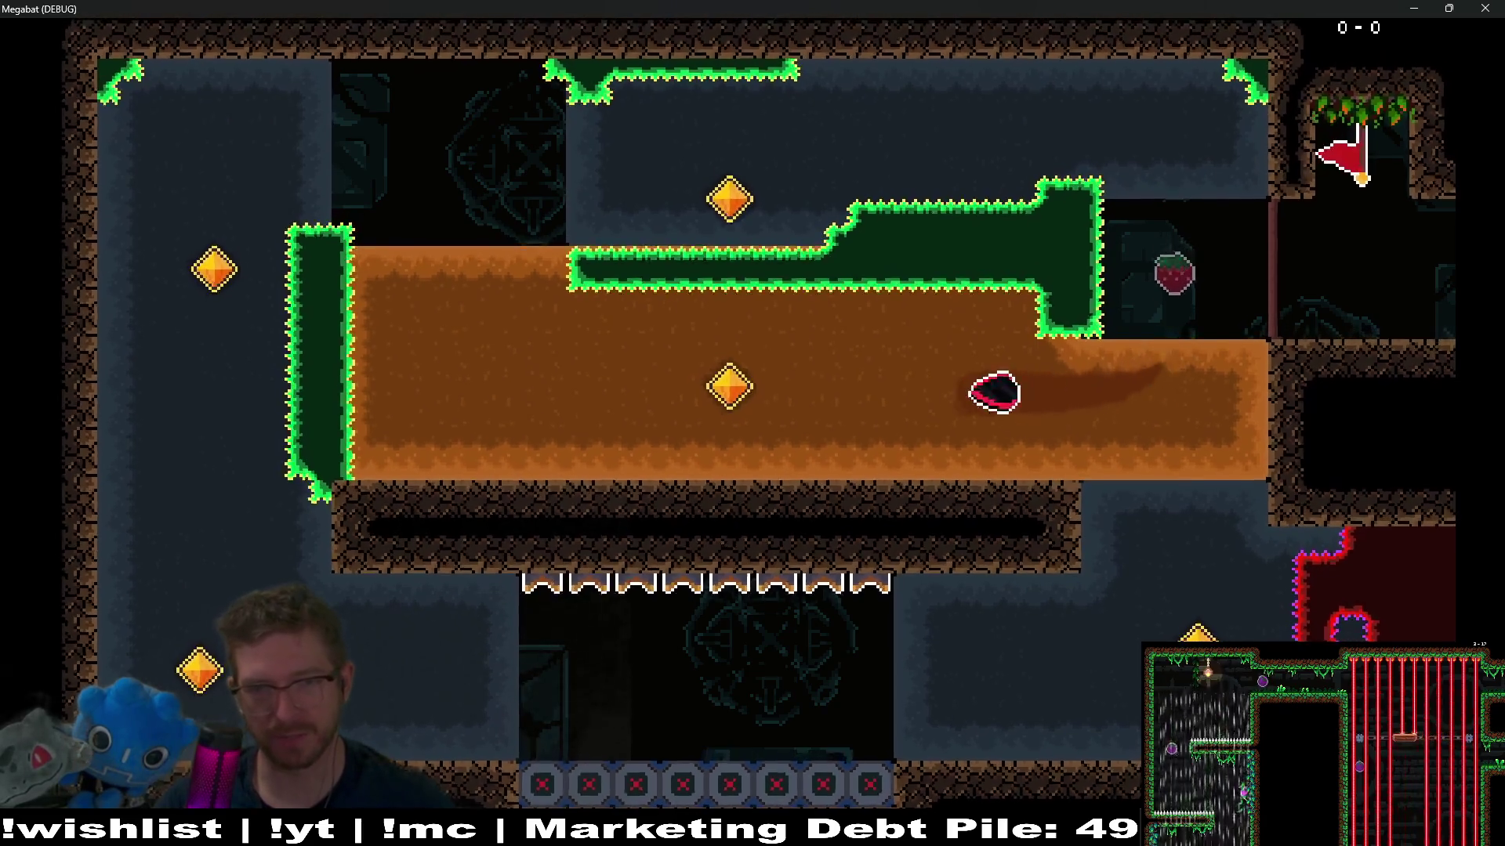
key(Up)
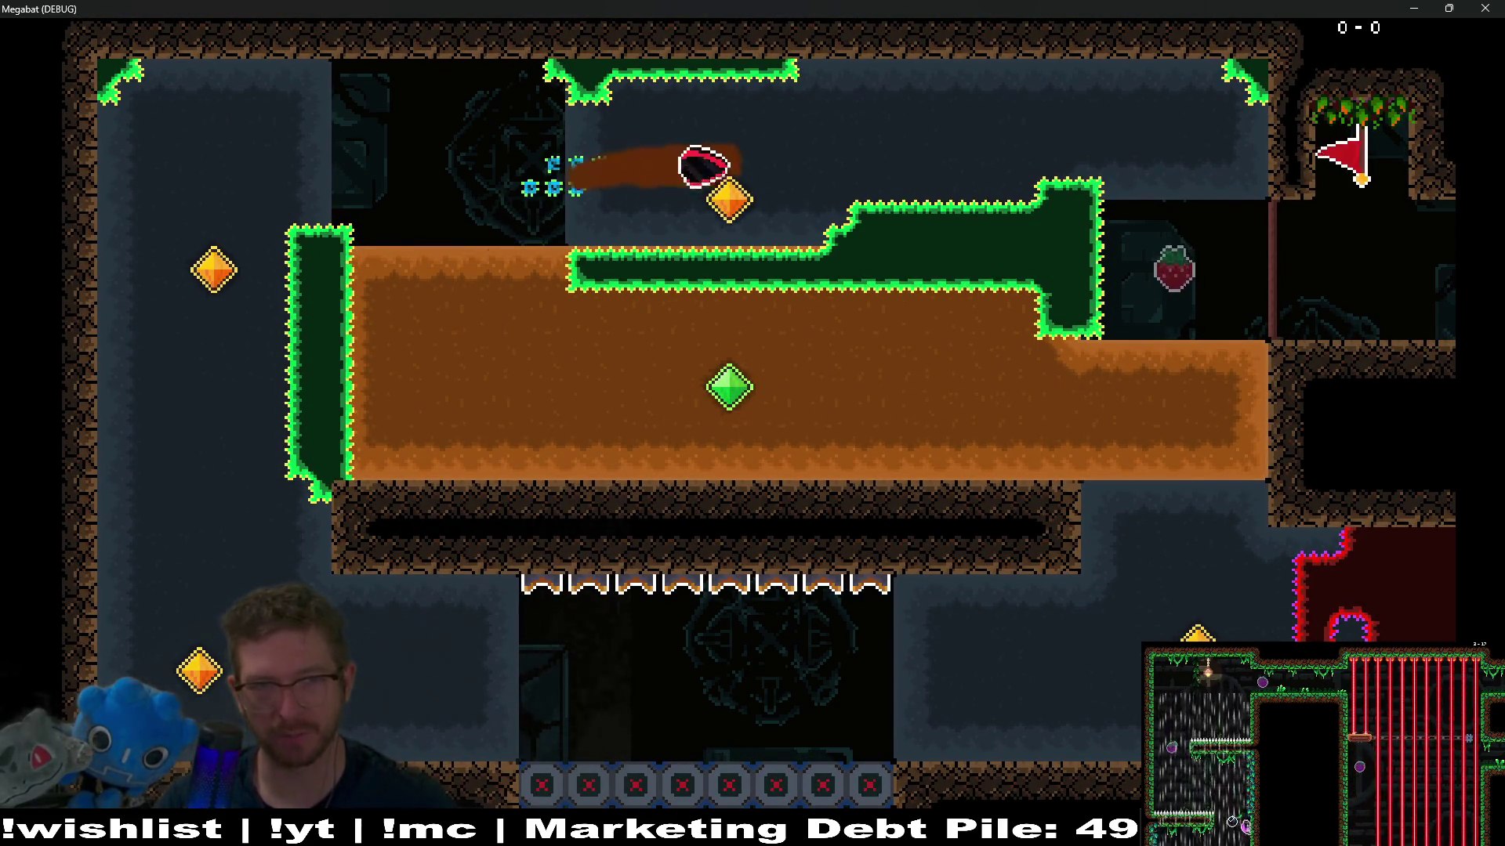
key(Down)
key(Left)
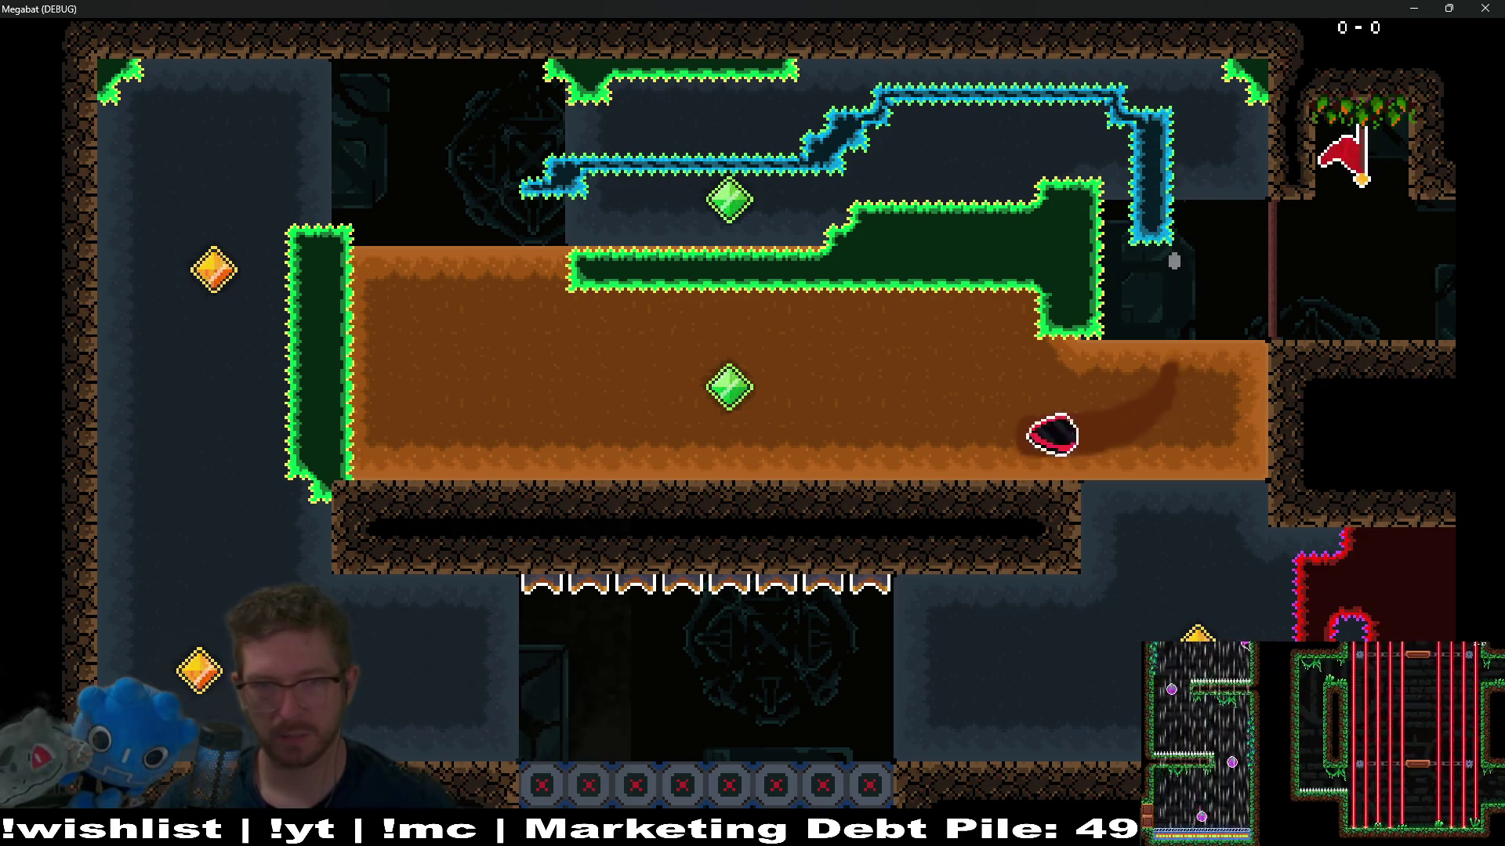
key(Up)
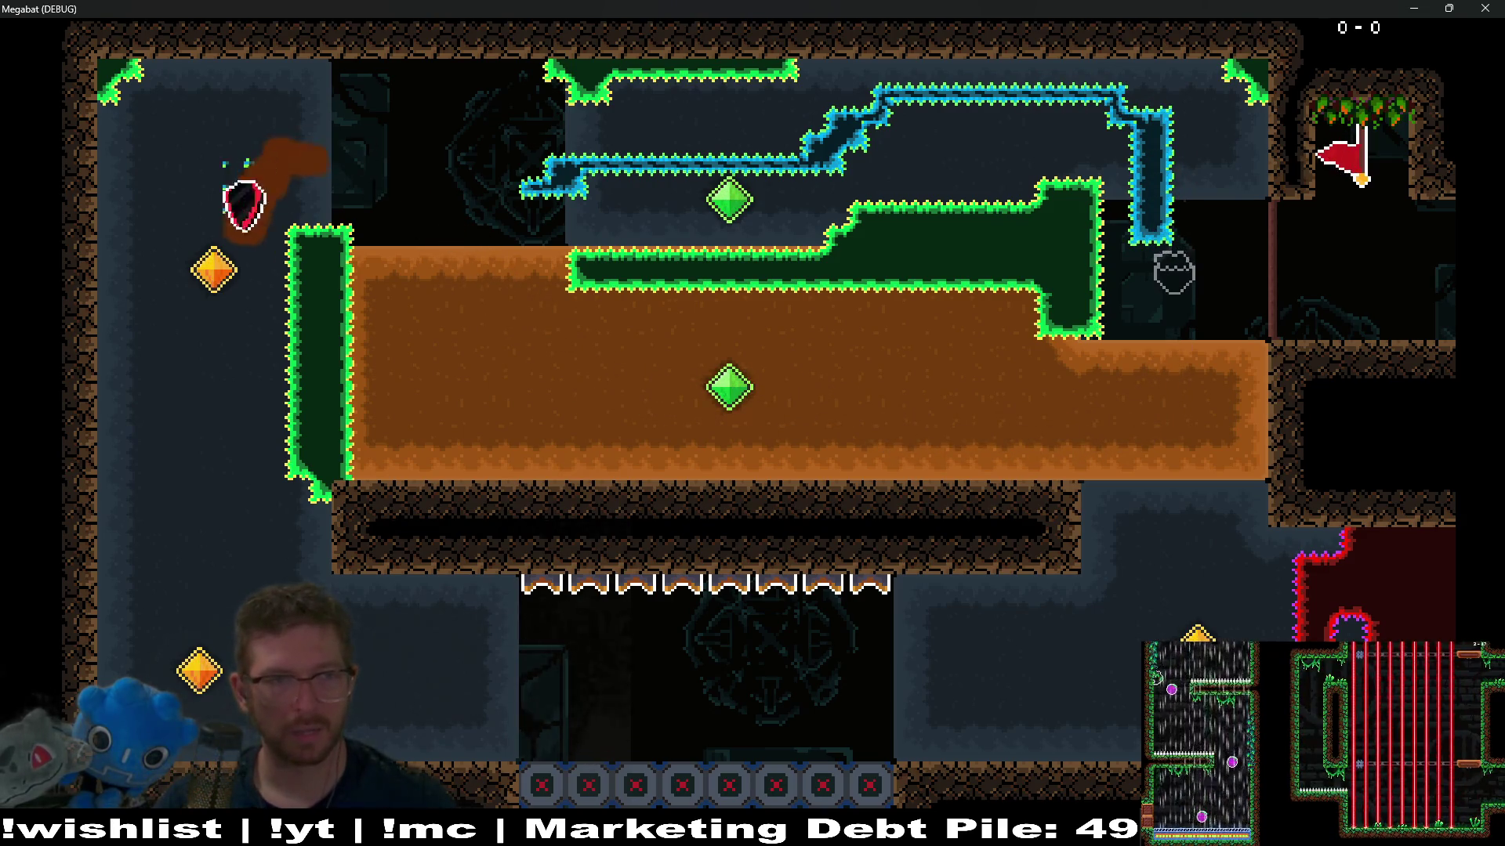
key(Down)
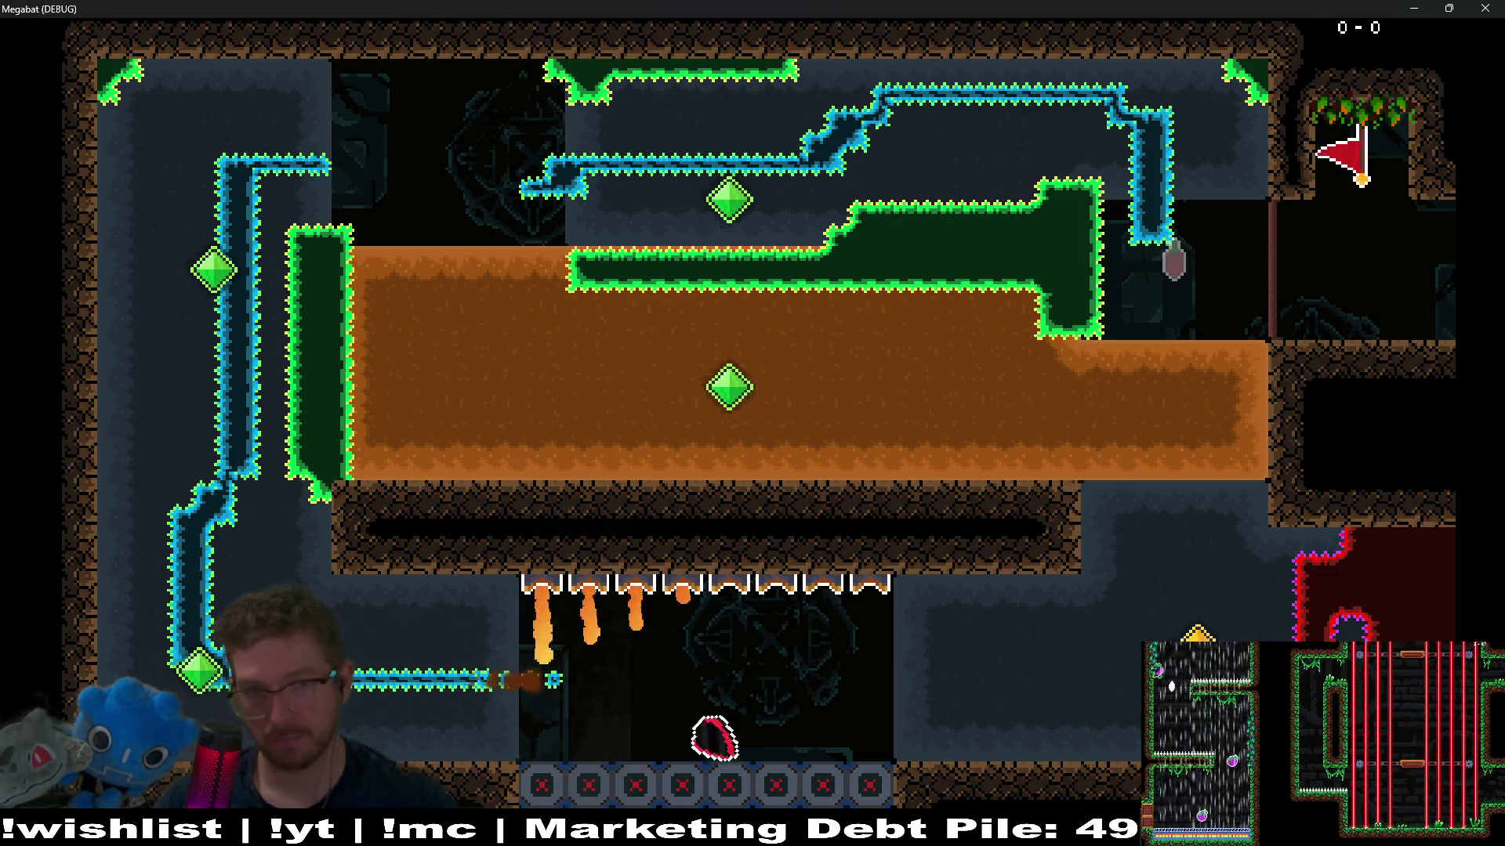
key(Down)
key(Right)
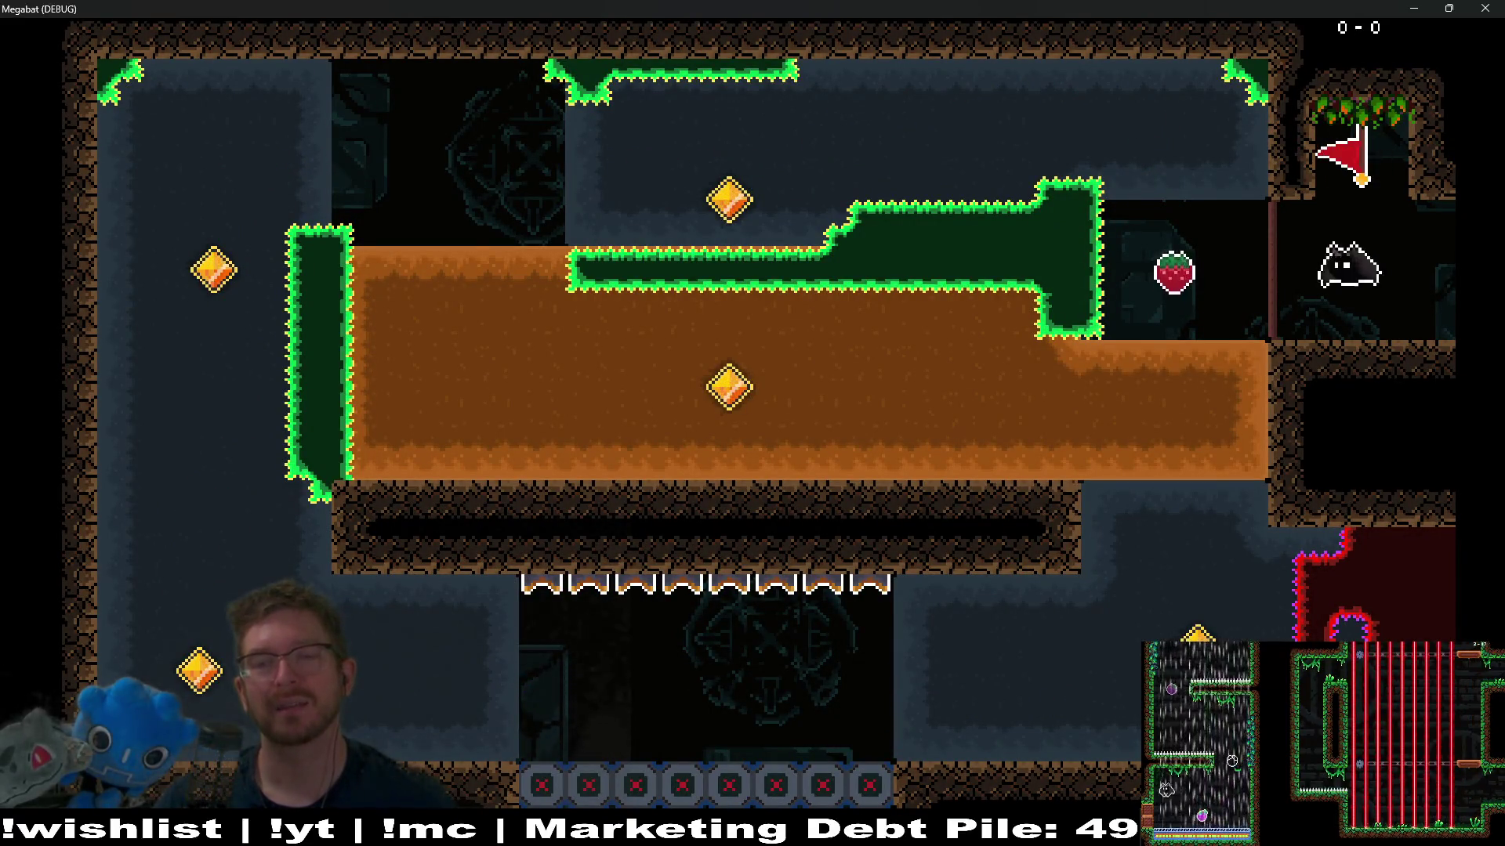
Step: Tunnel twice through the dirt for the middle gem and burst out to collect the top gem
key(Left)
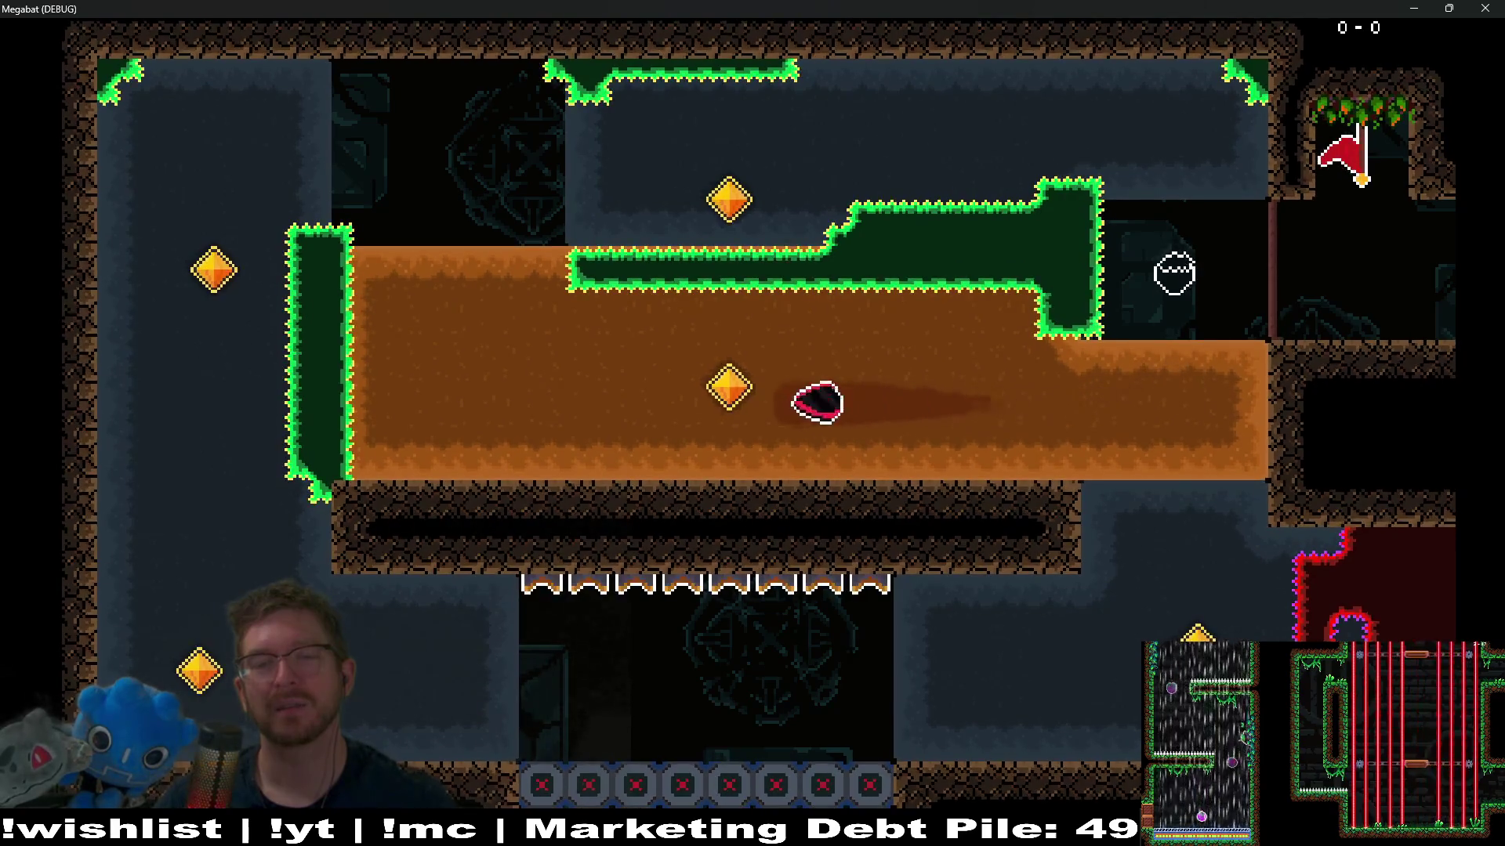
key(Up)
key(Right)
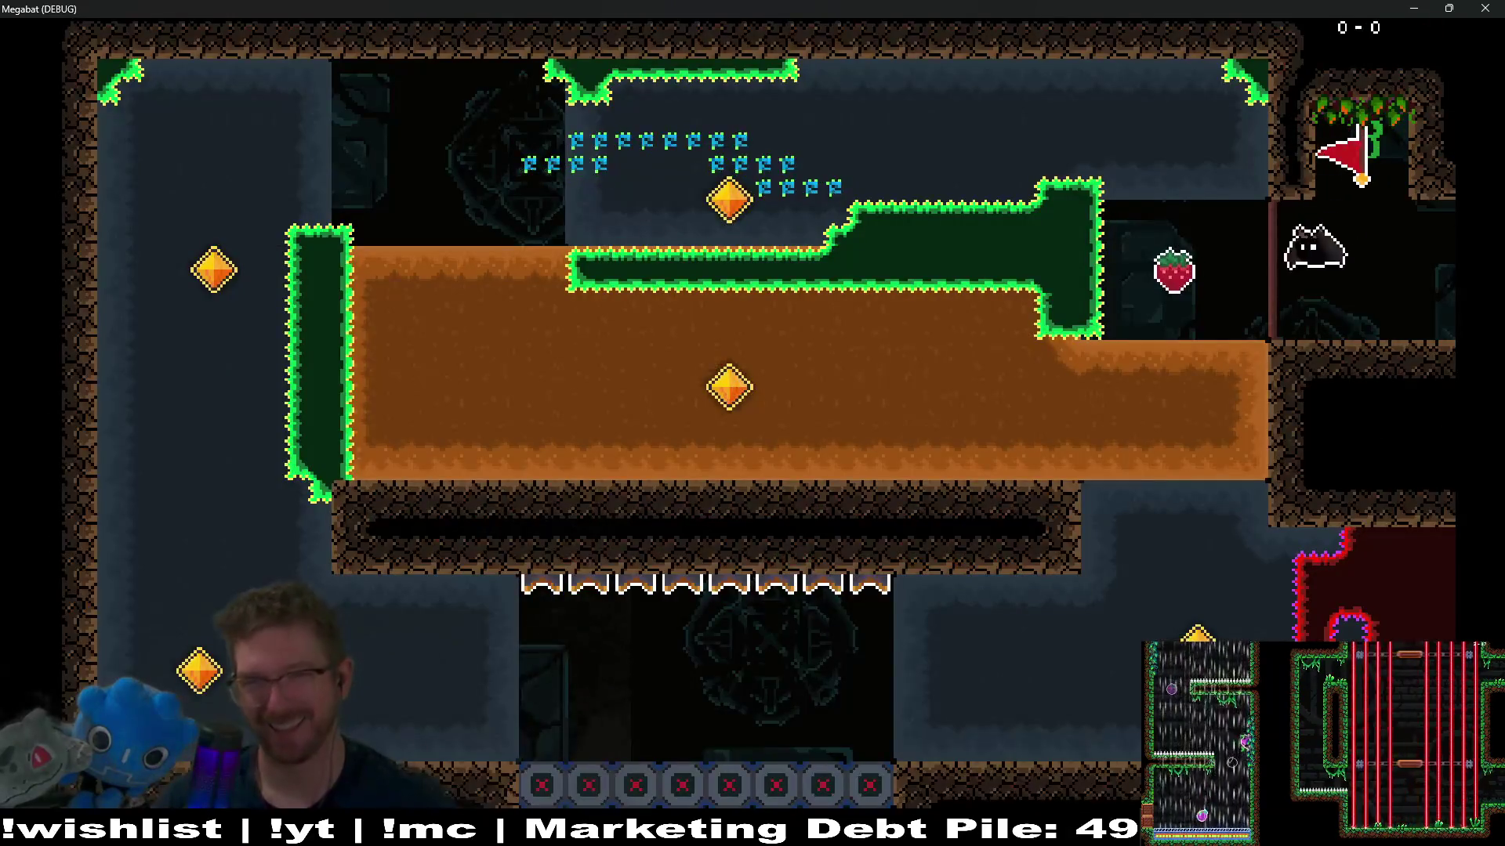
key(Down)
key(Left)
key(Up)
key(Right)
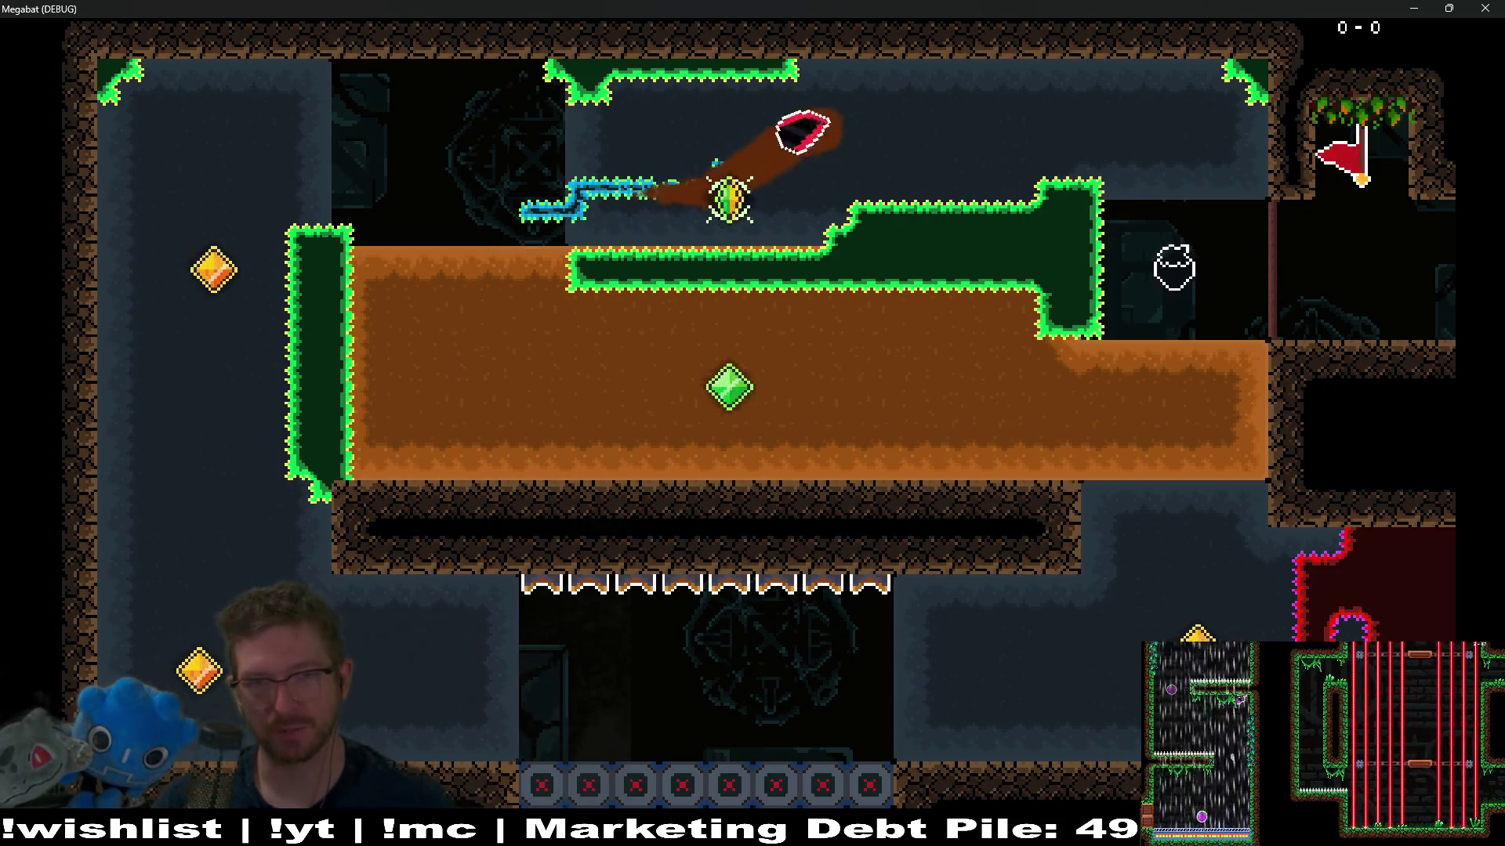
key(Down)
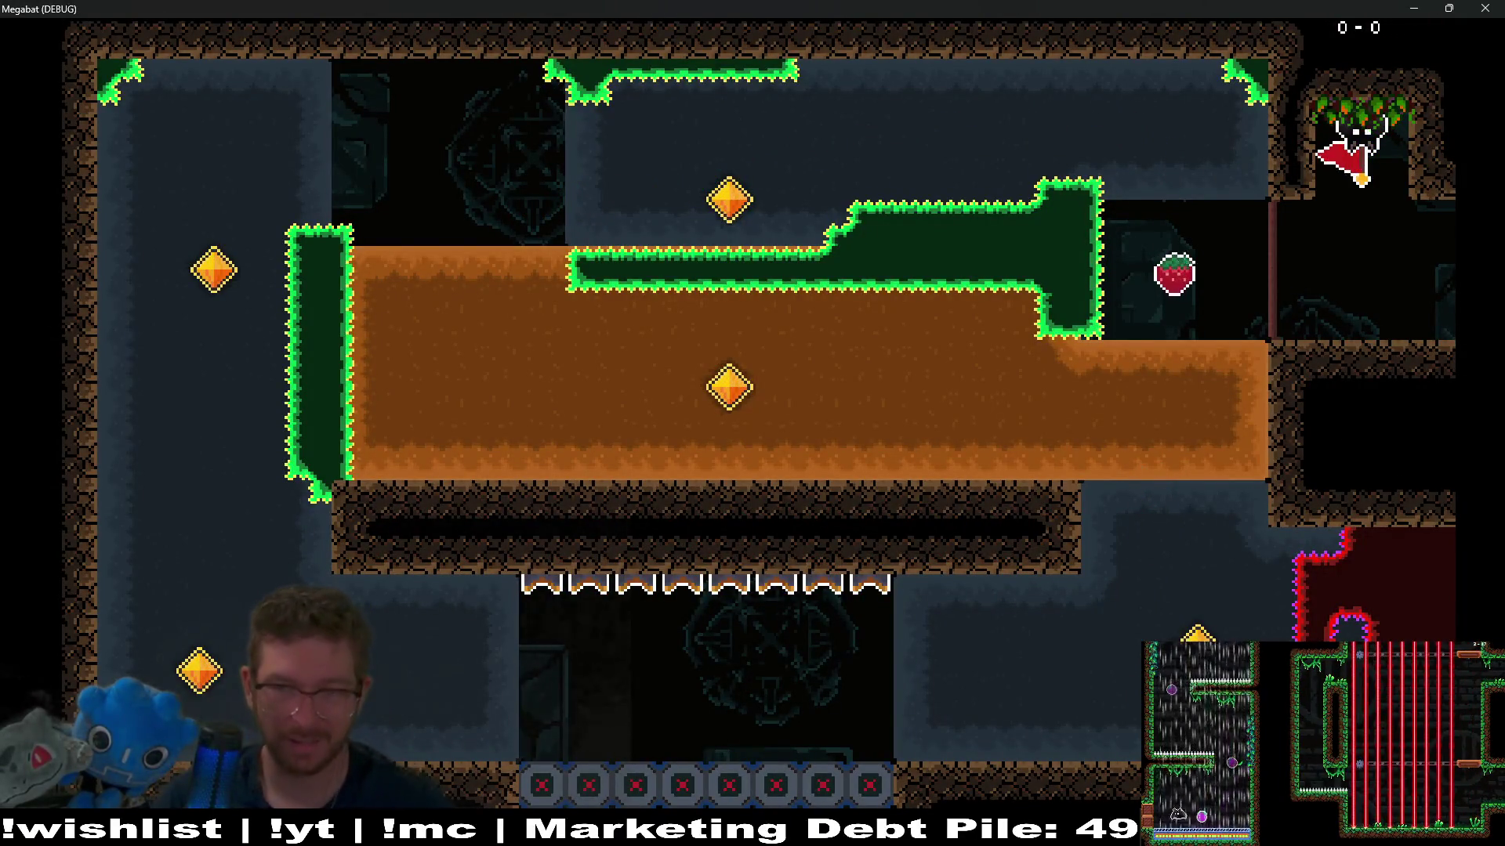
Step: Run from the start ledge through the middle, top and bottom-left gems to the flag's strawberry ledge
key(Left)
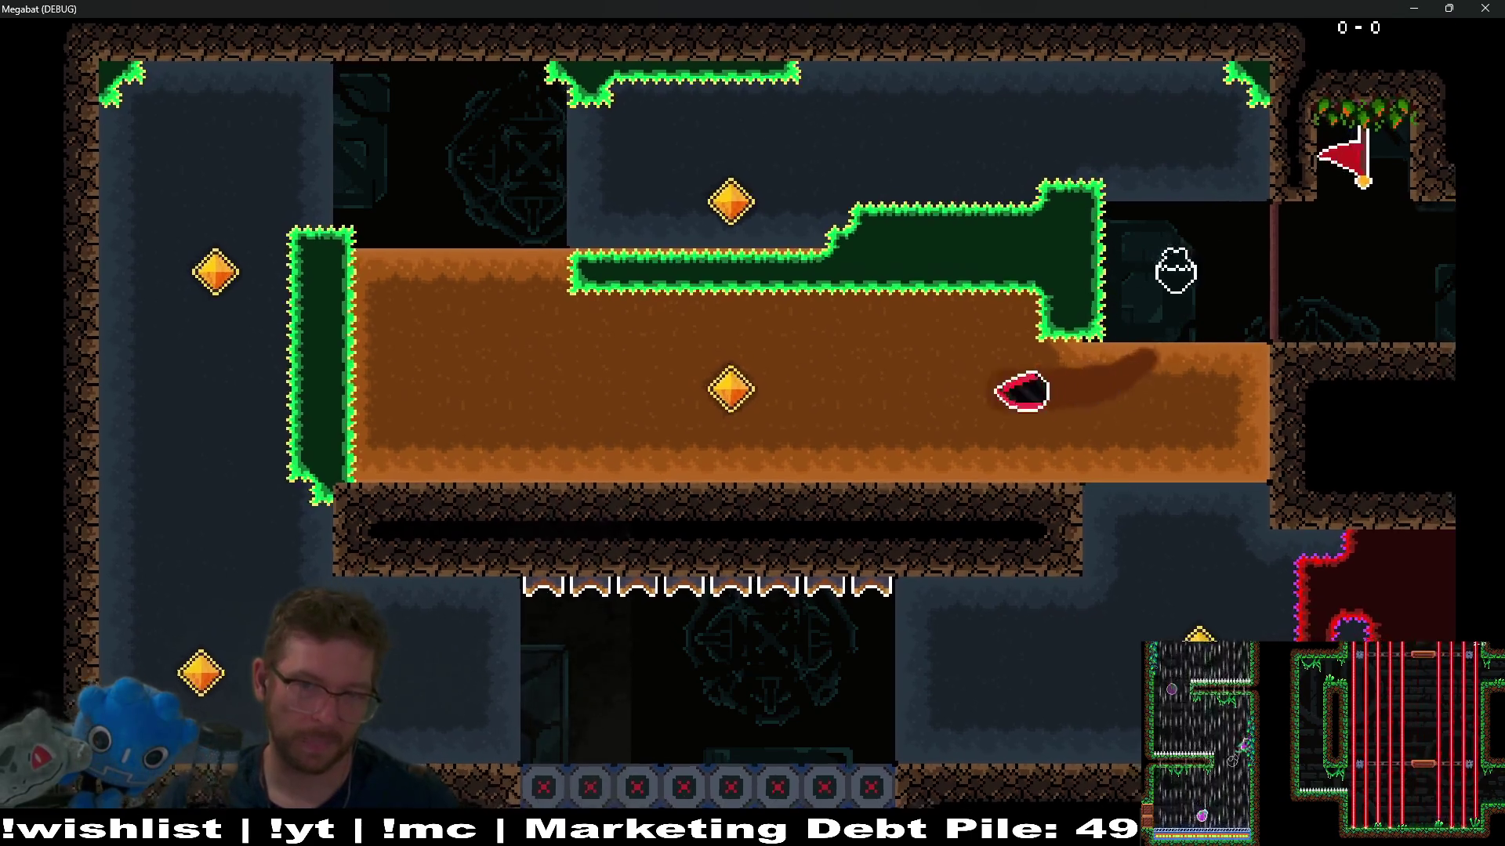
key(Up)
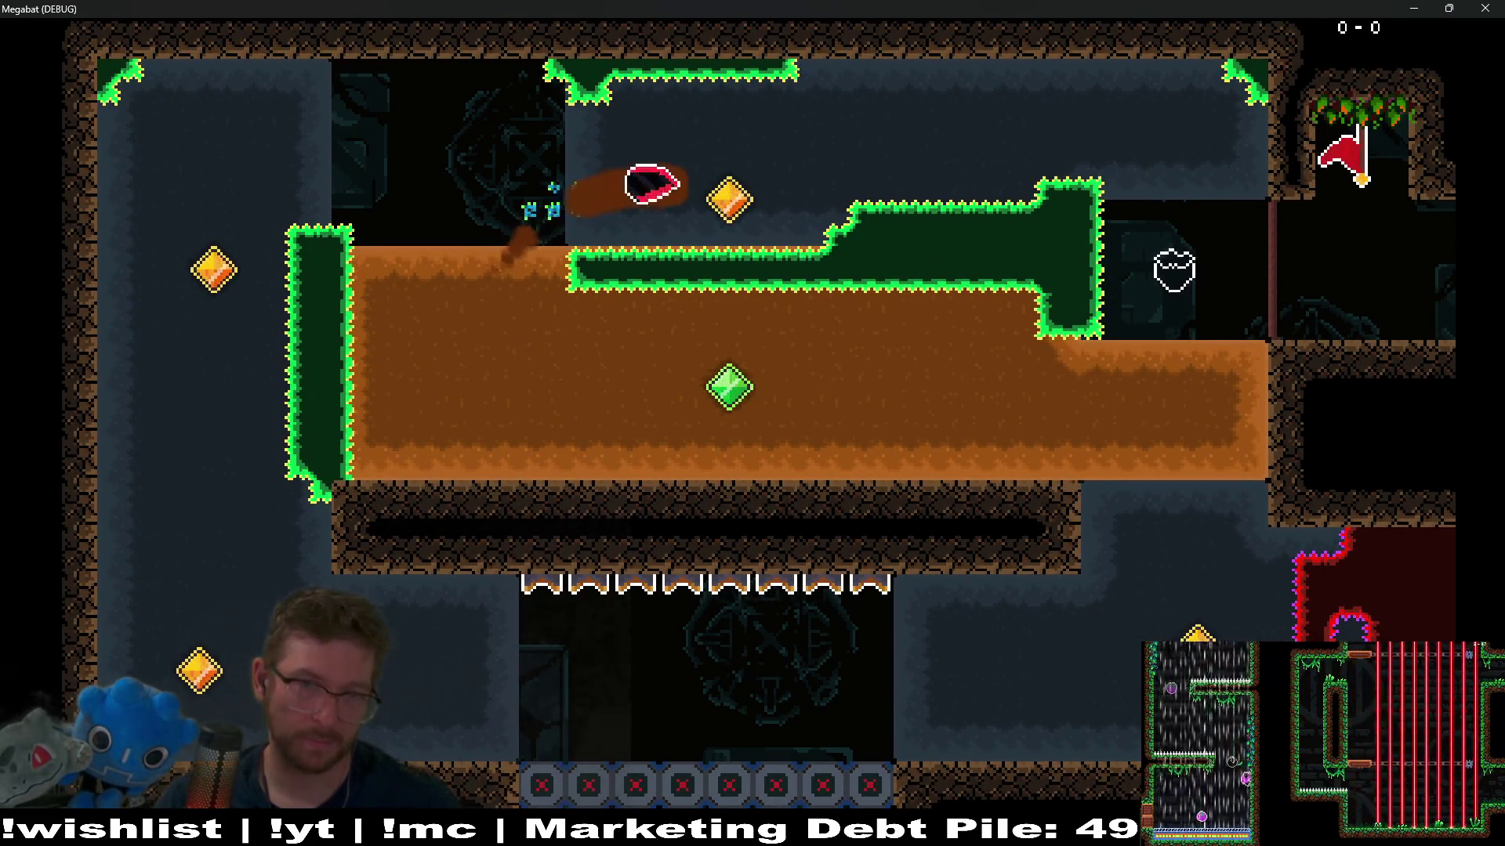
key(Down)
key(Left)
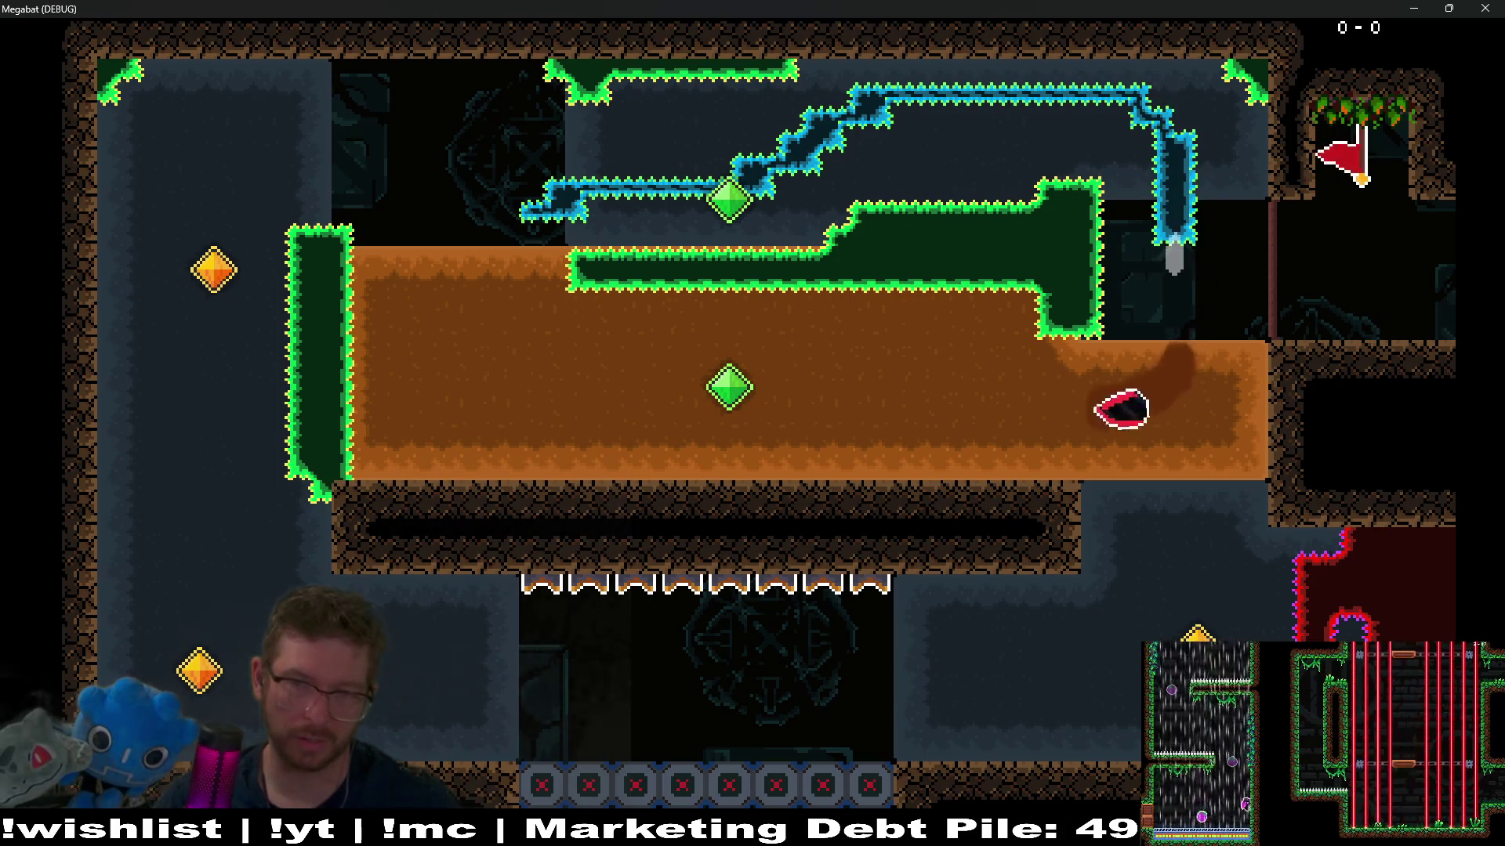
key(Up)
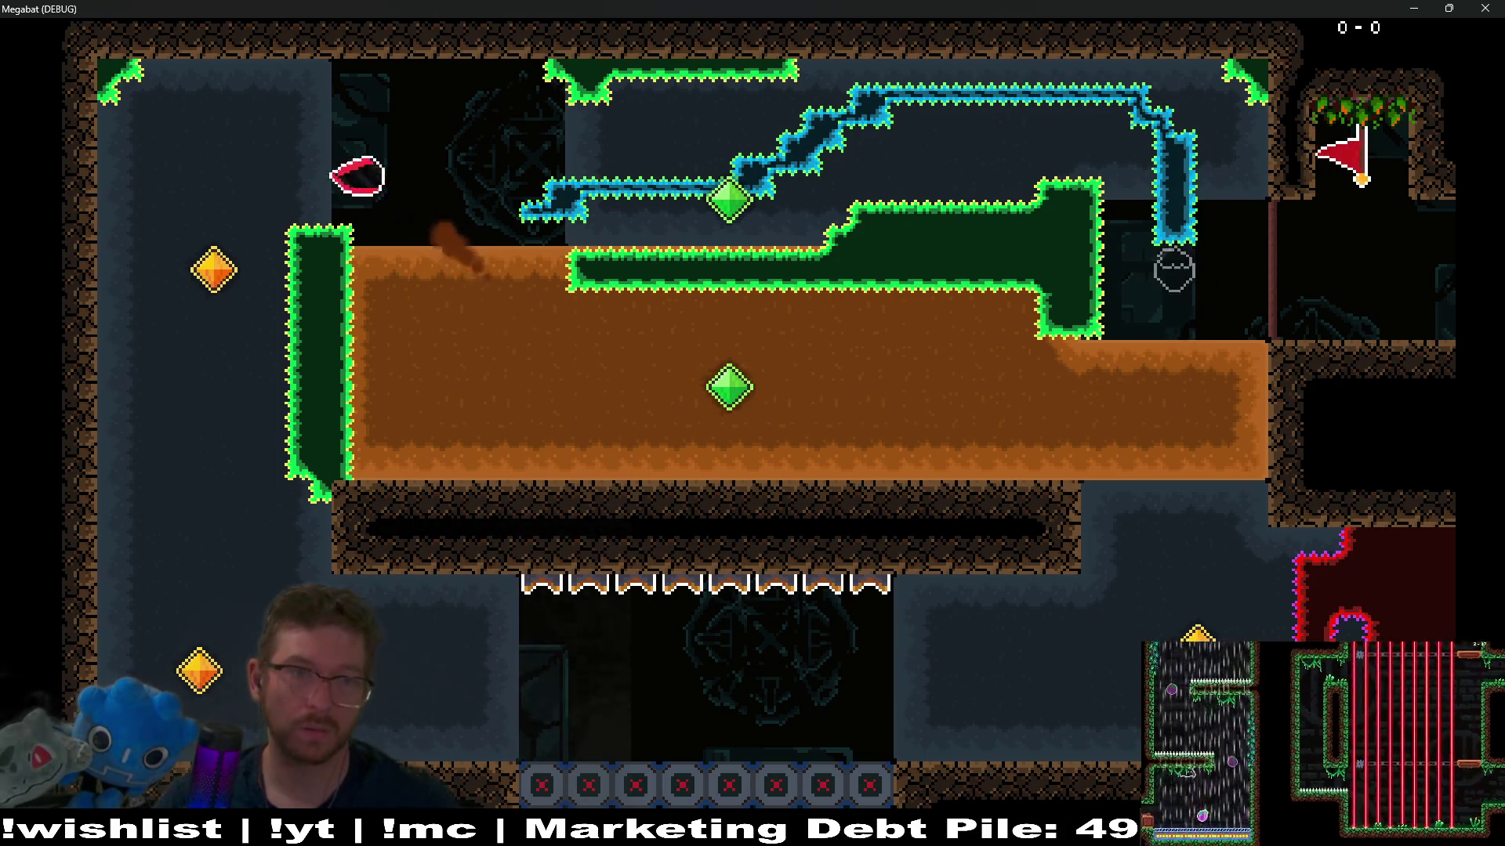
key(Right)
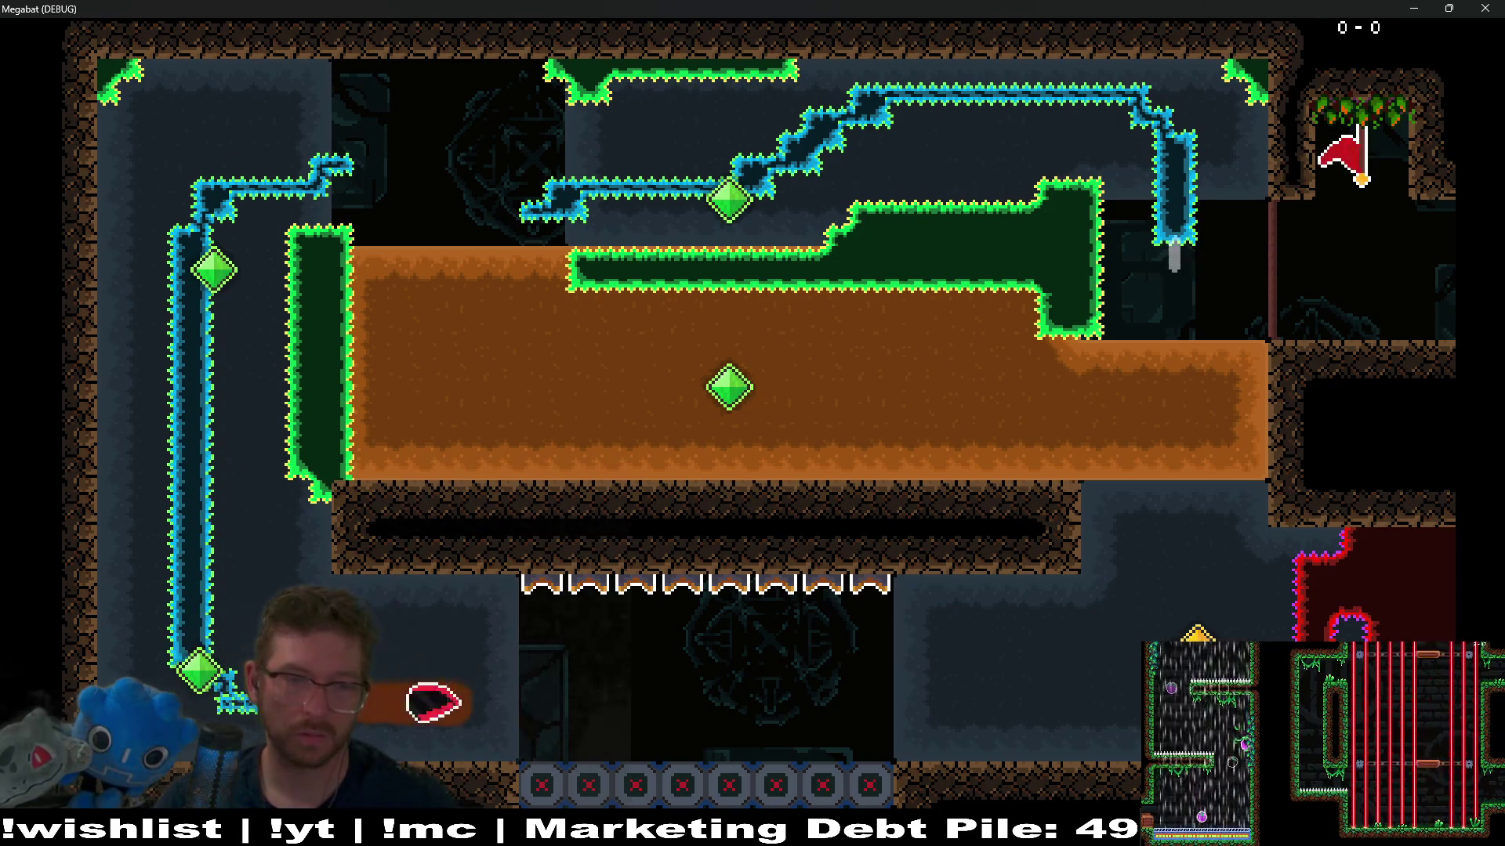
key(Up)
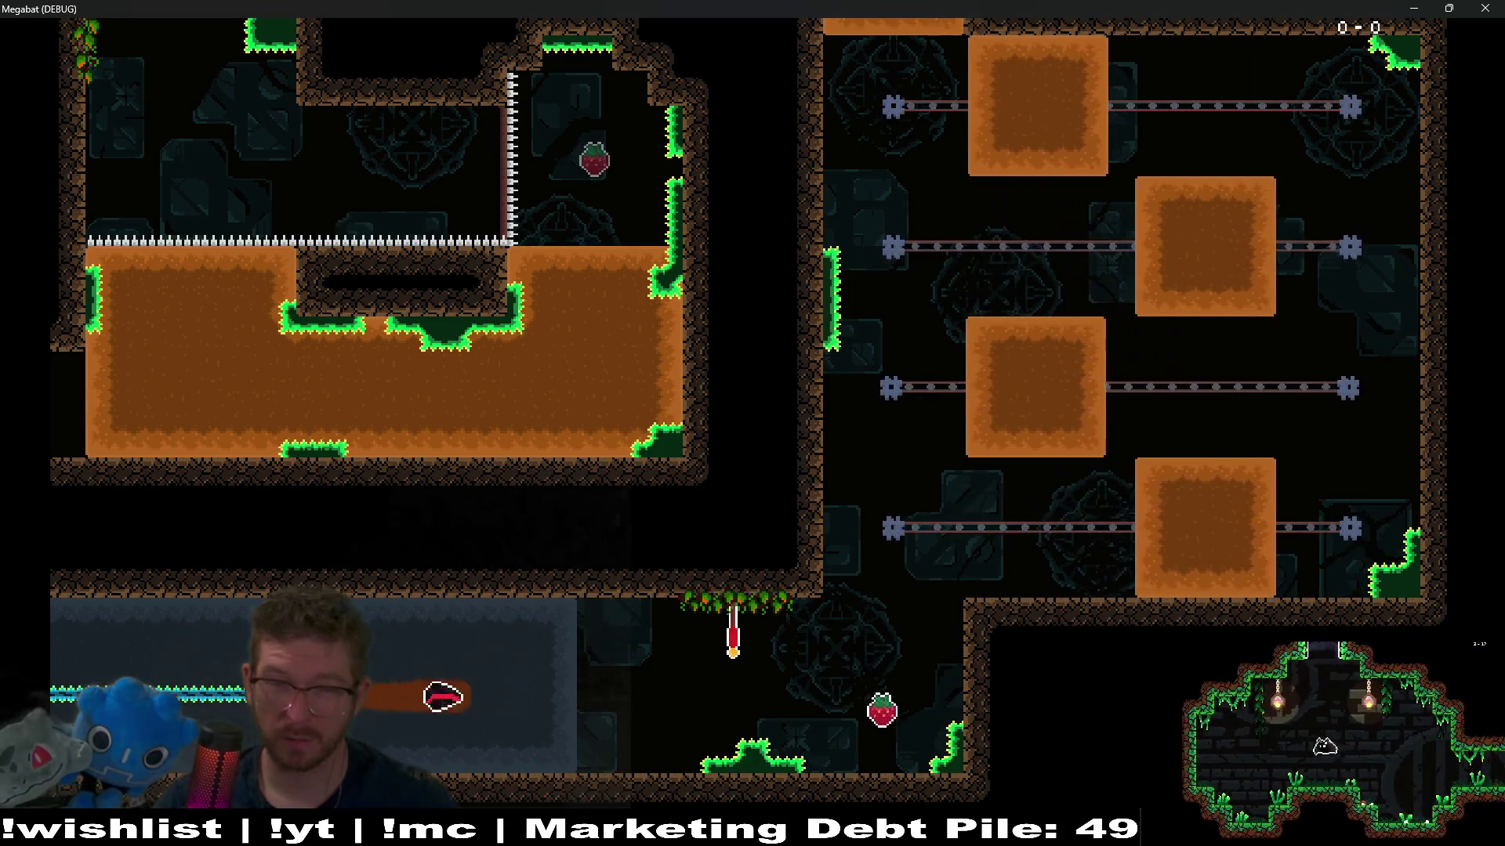
key(Down)
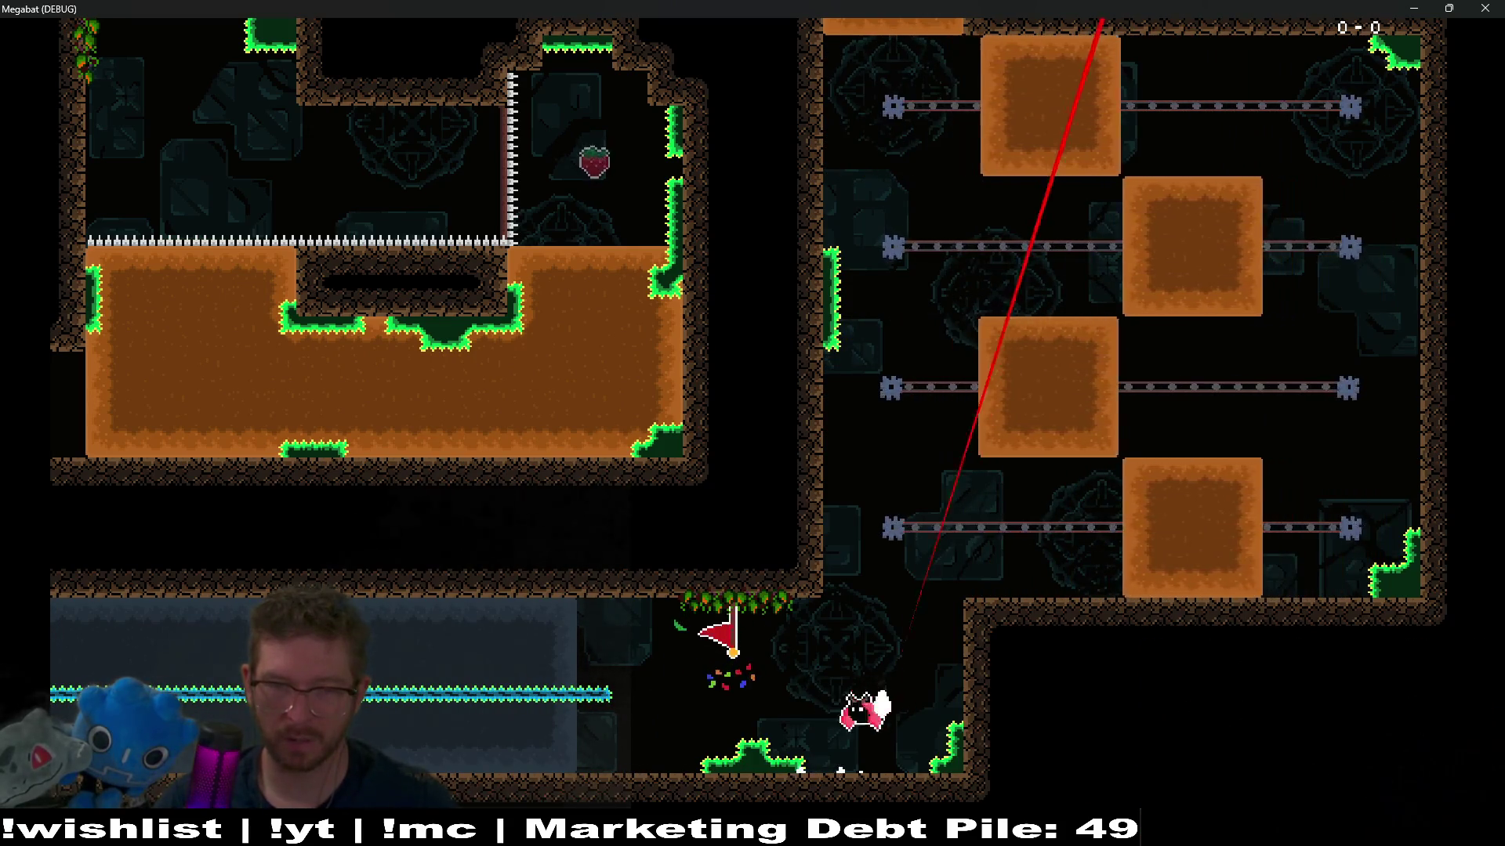
key(Left)
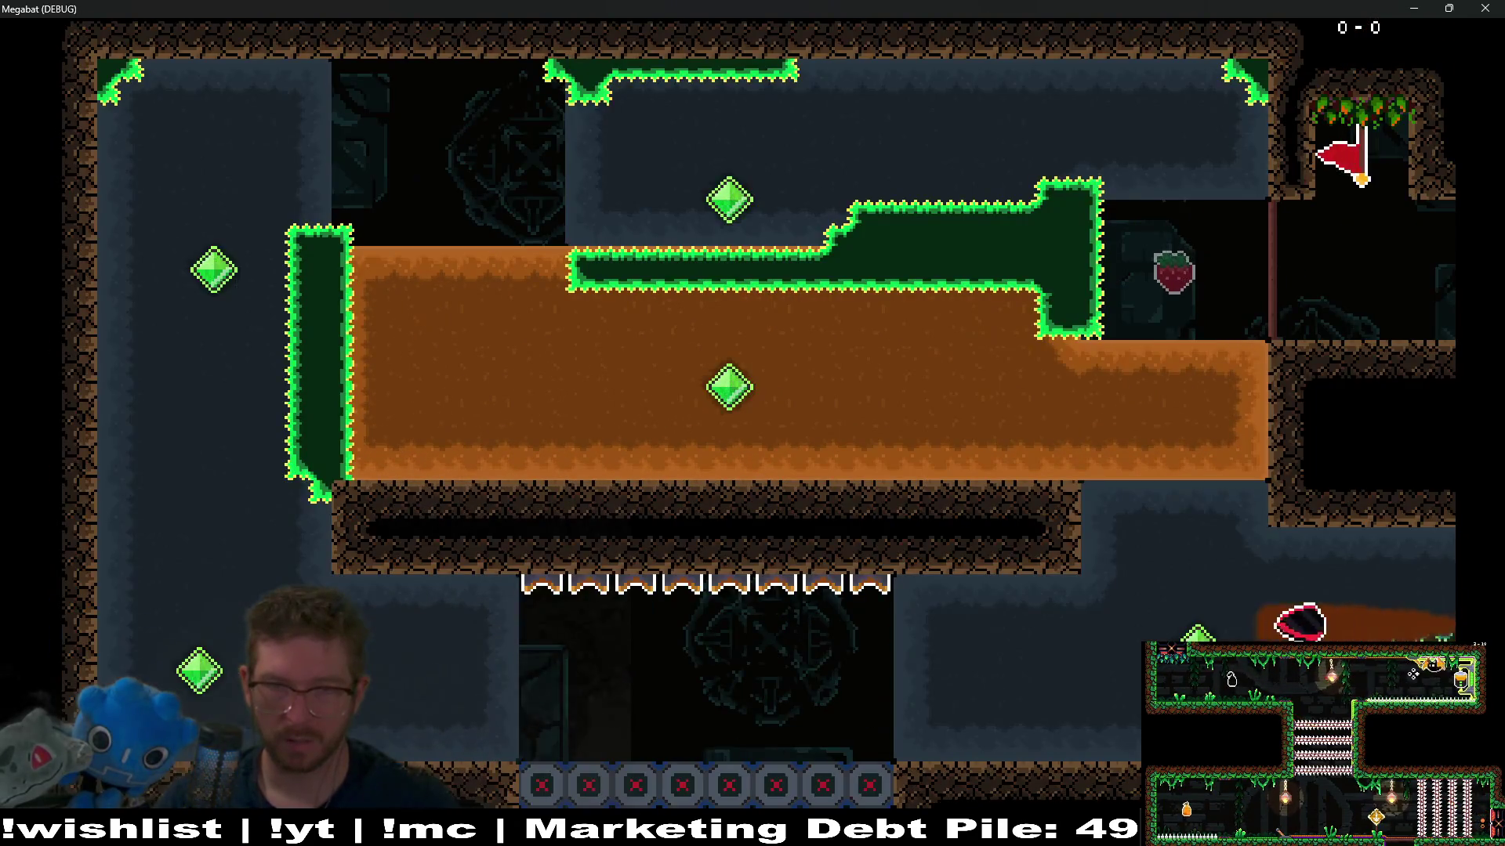
key(Up)
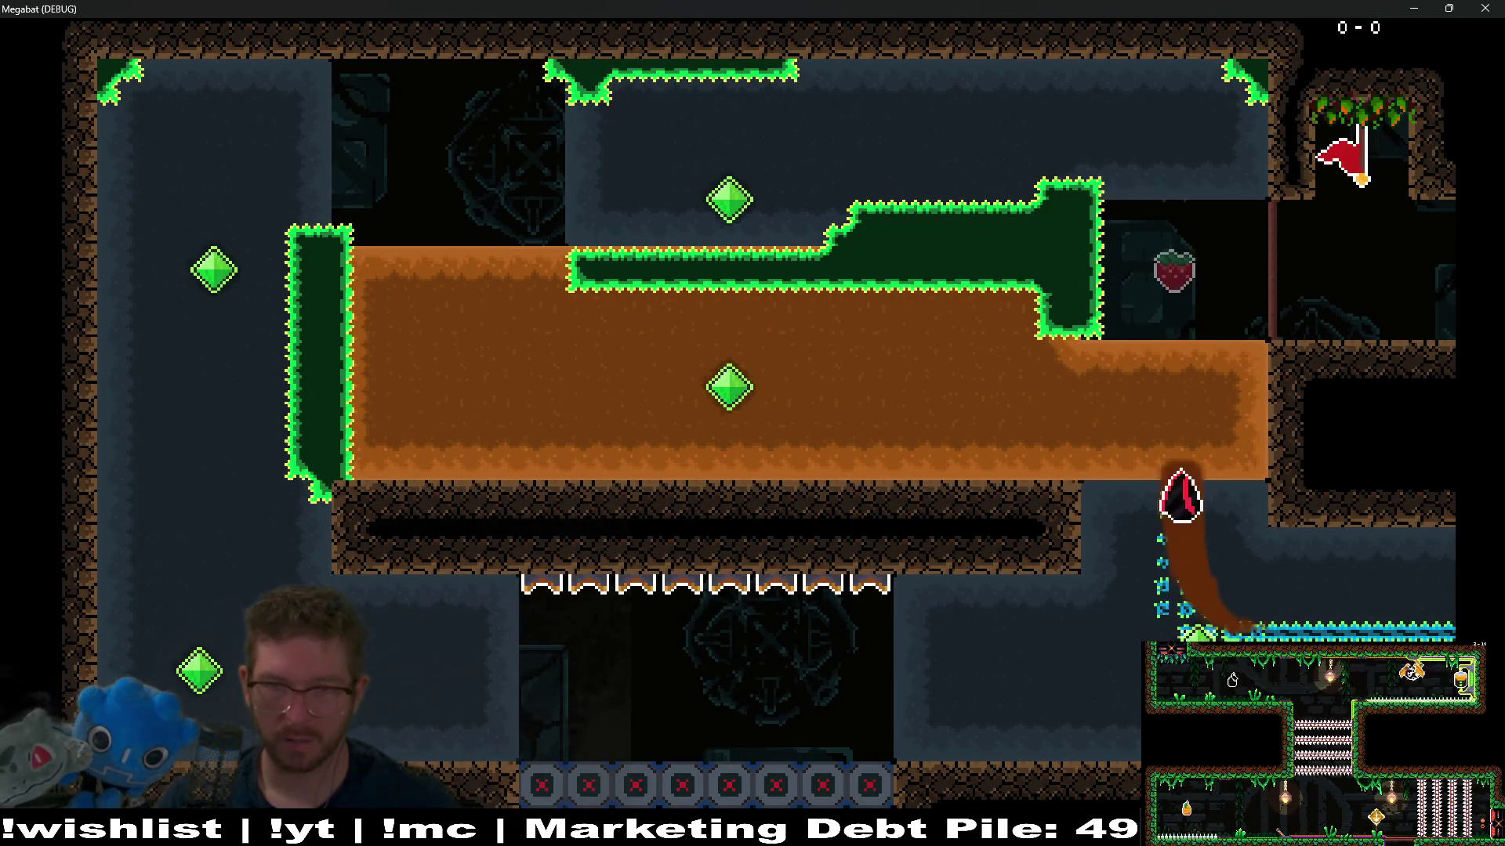
key(Right)
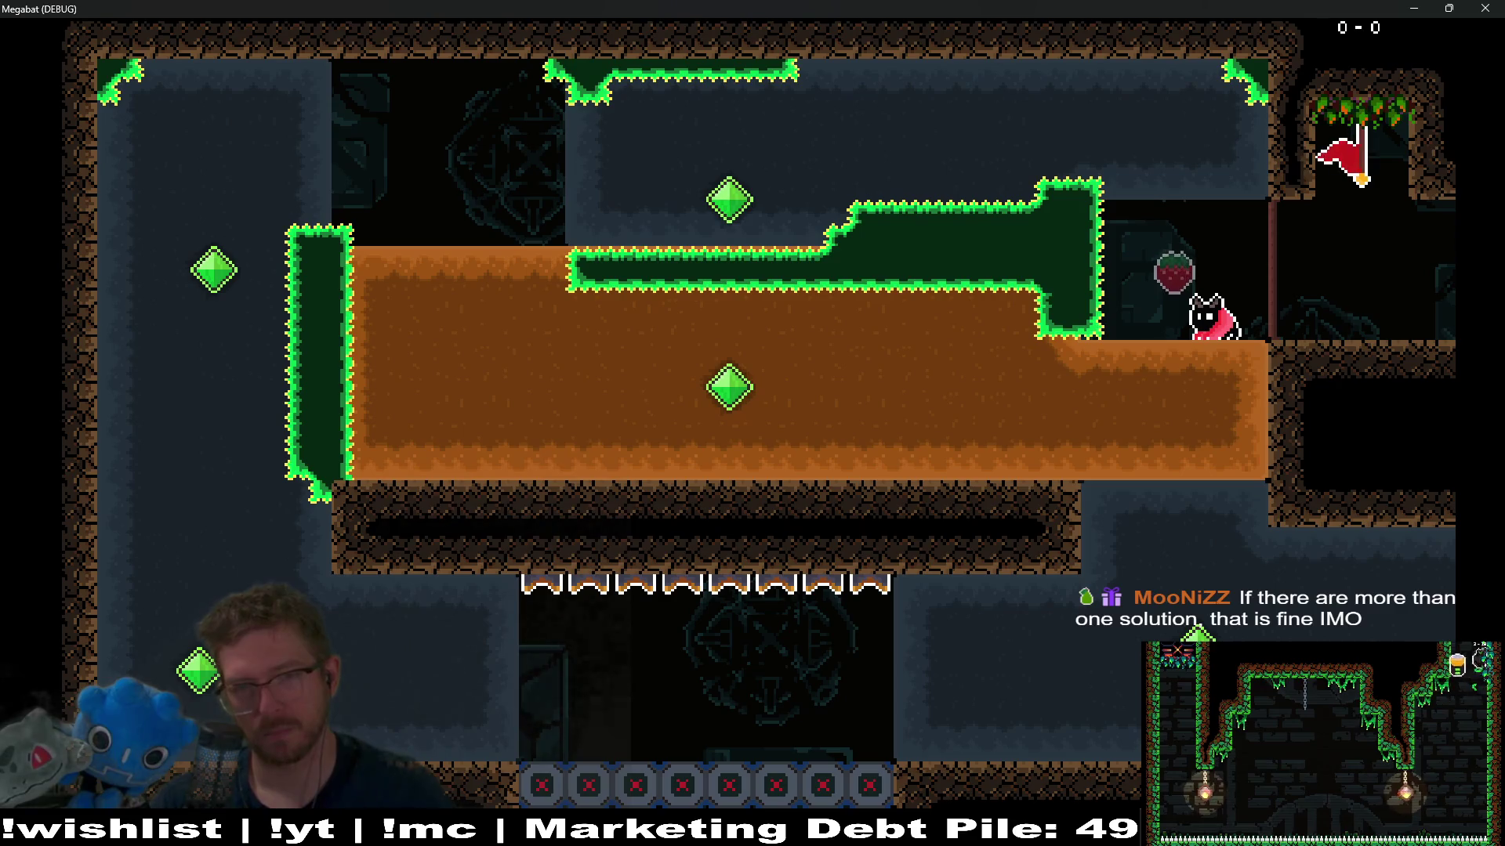
key(Left)
Step: Burrow left through the dirt, fly up and right, then dive along the right passage past the strawberry
key(Down)
key(Left)
key(Up)
key(Right)
key(Down)
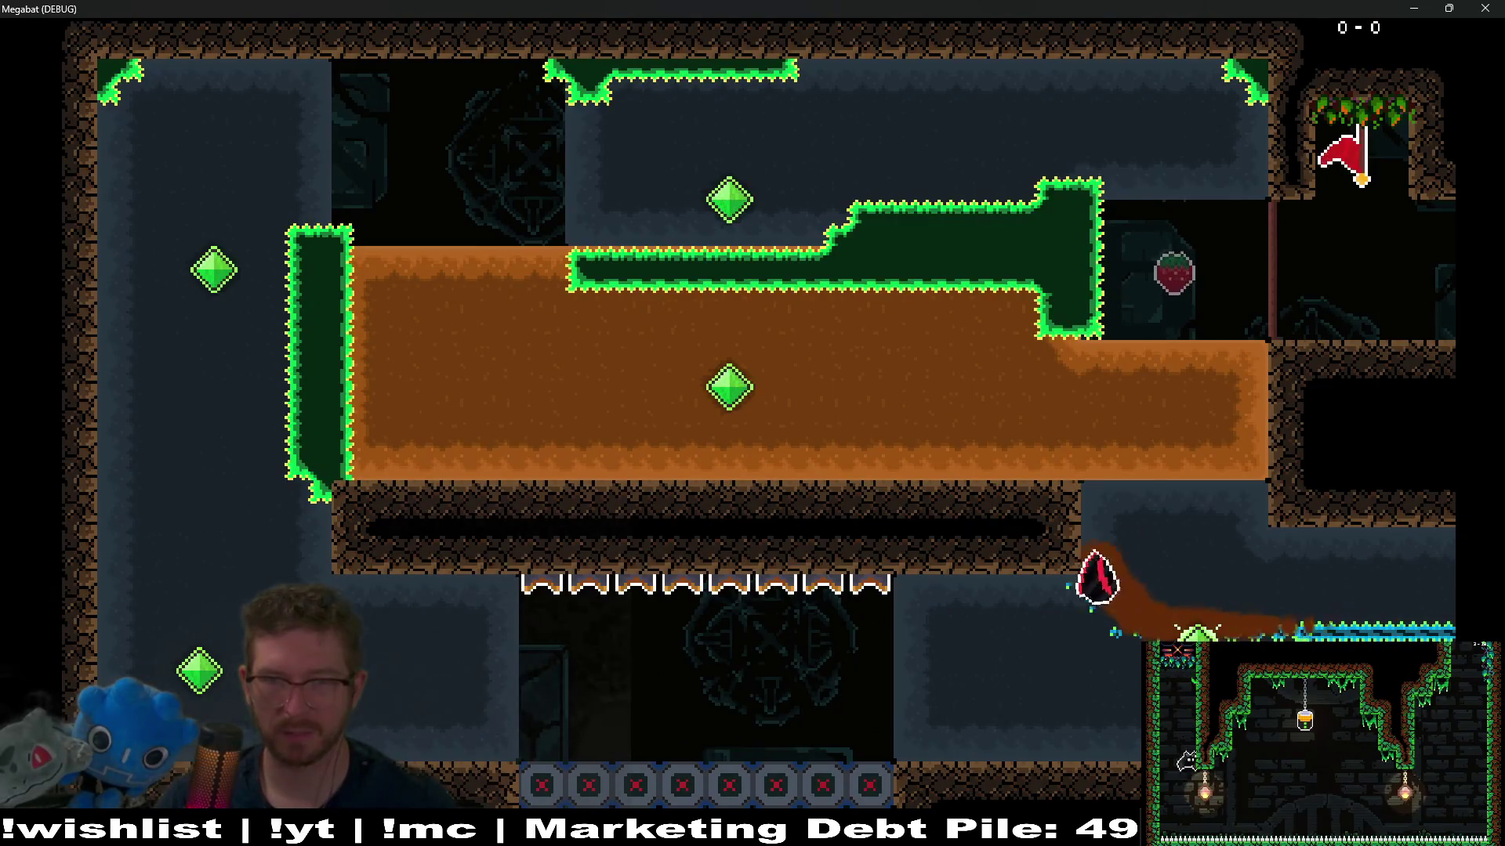
key(Right)
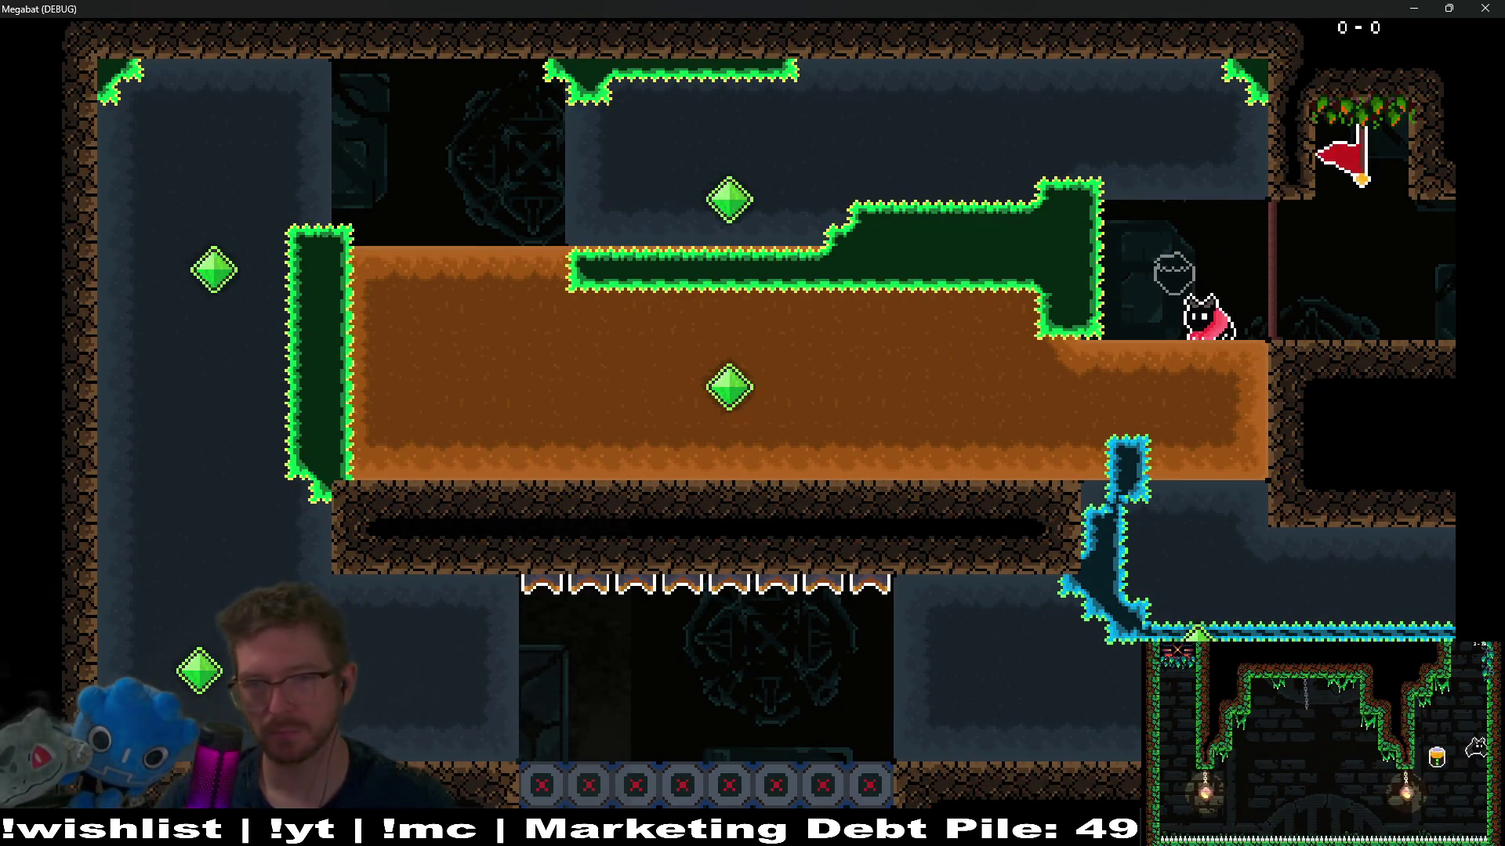
Step: Loop again through the dirt and along the top, then fly from the checkpoint to the flag ledge
key(Down)
key(Left)
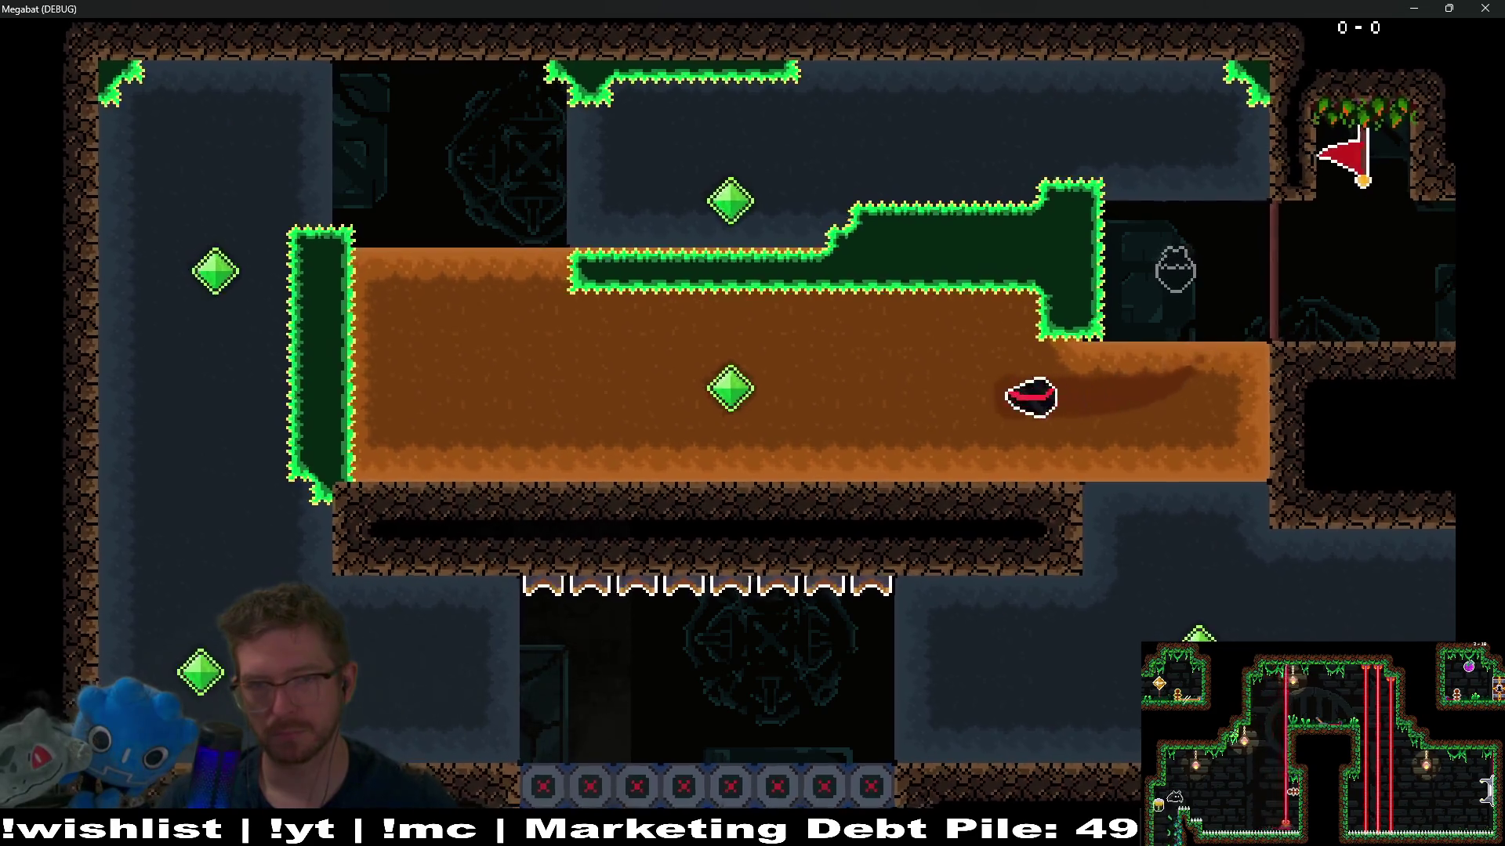
key(Up)
key(Right)
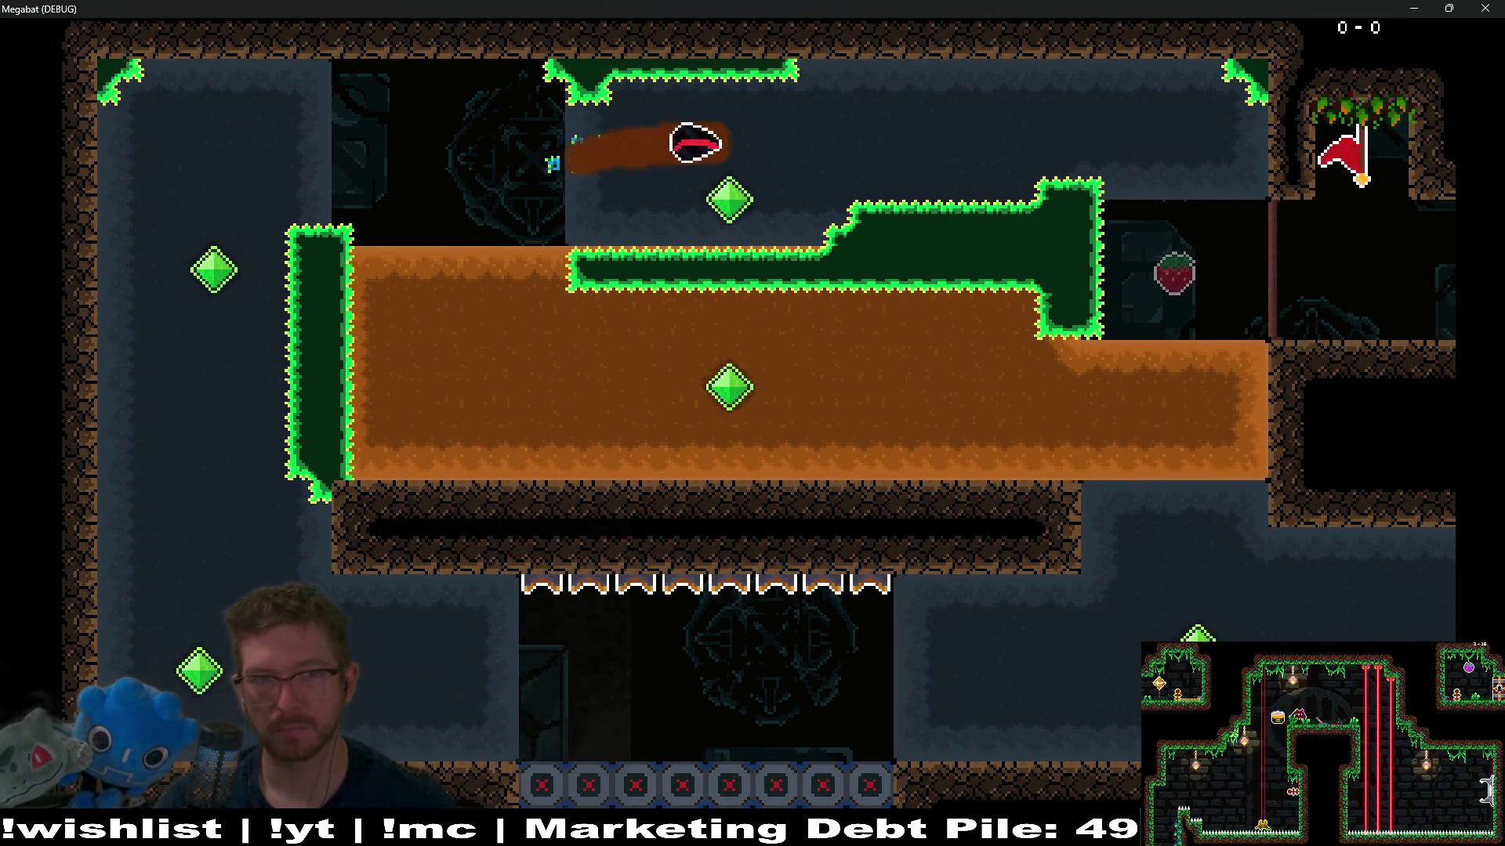
key(Down)
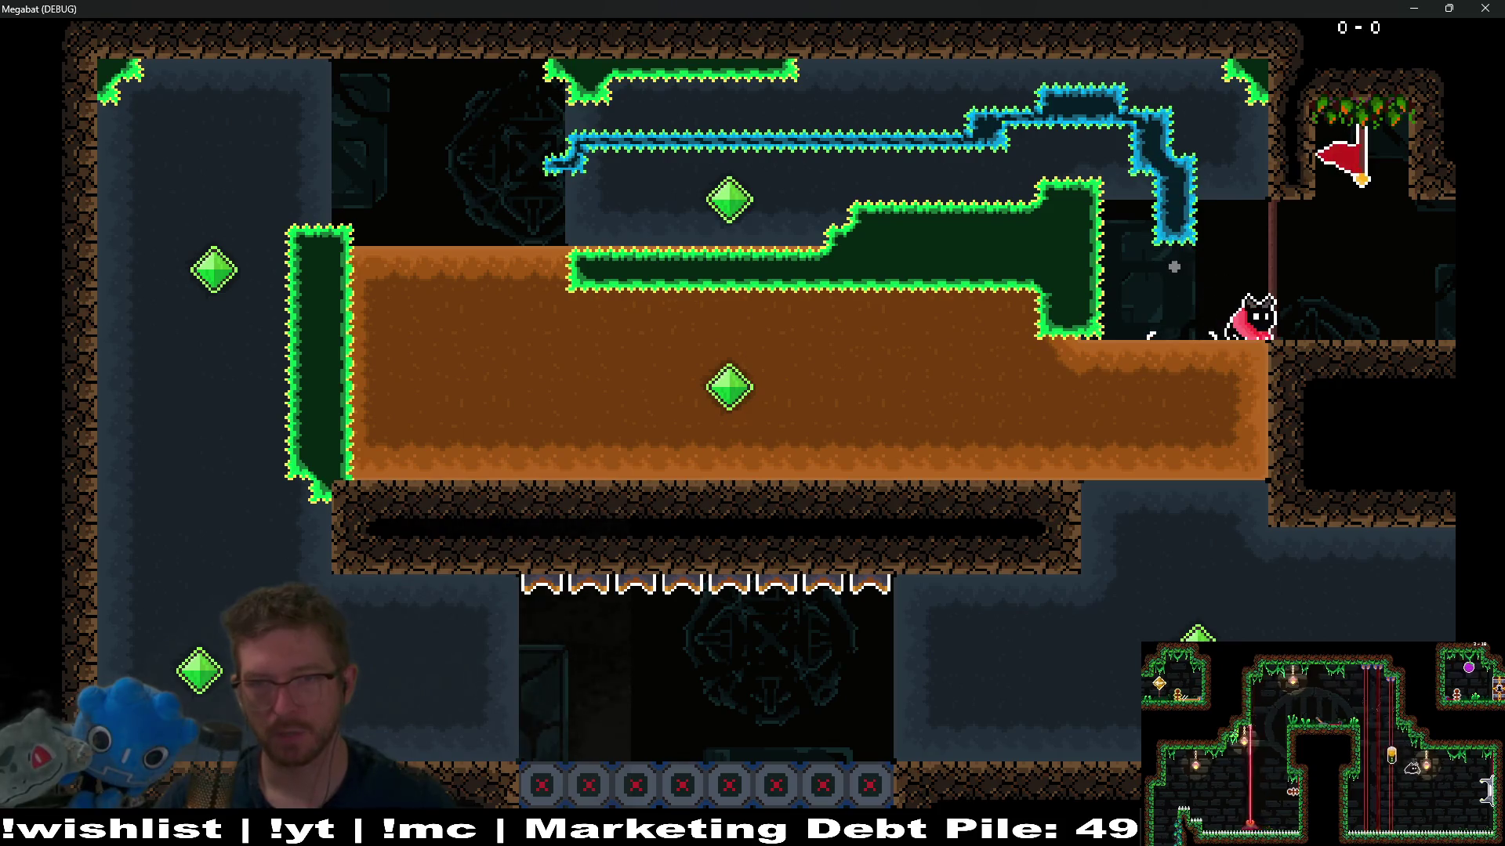
key(Left)
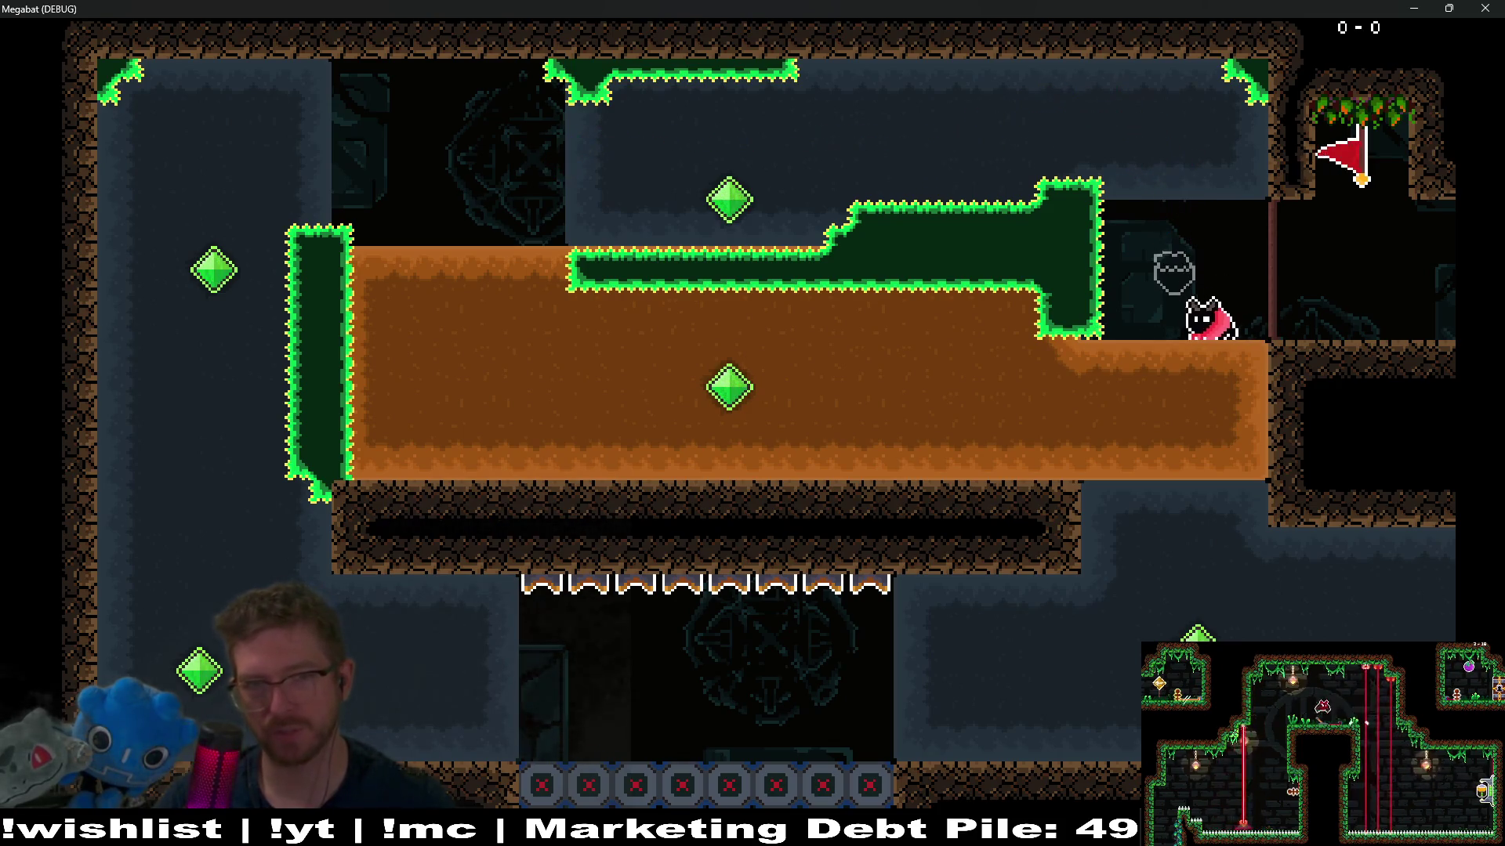
key(Up)
key(Left)
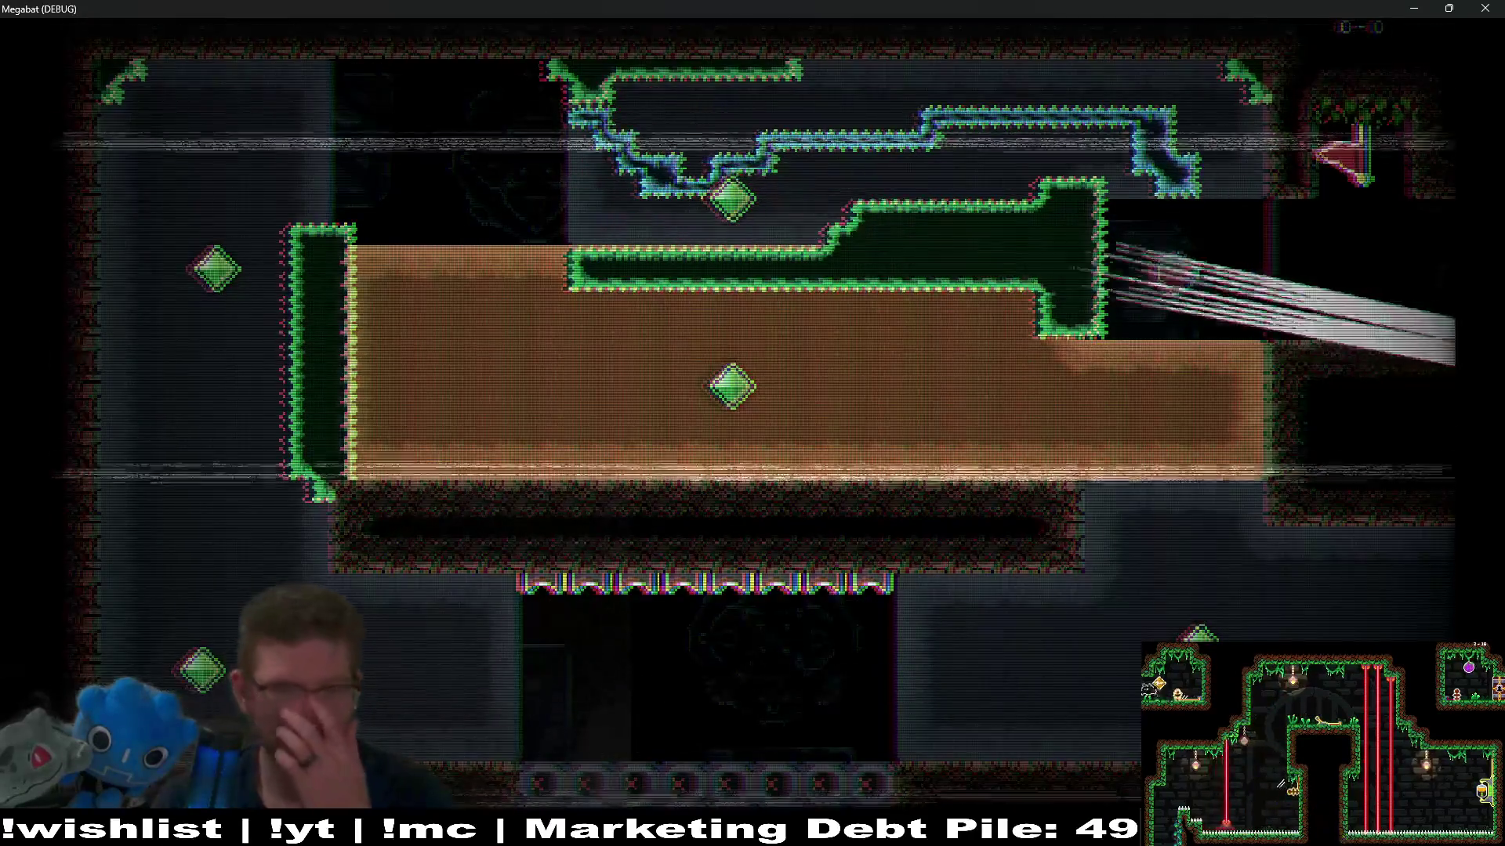
key(Left)
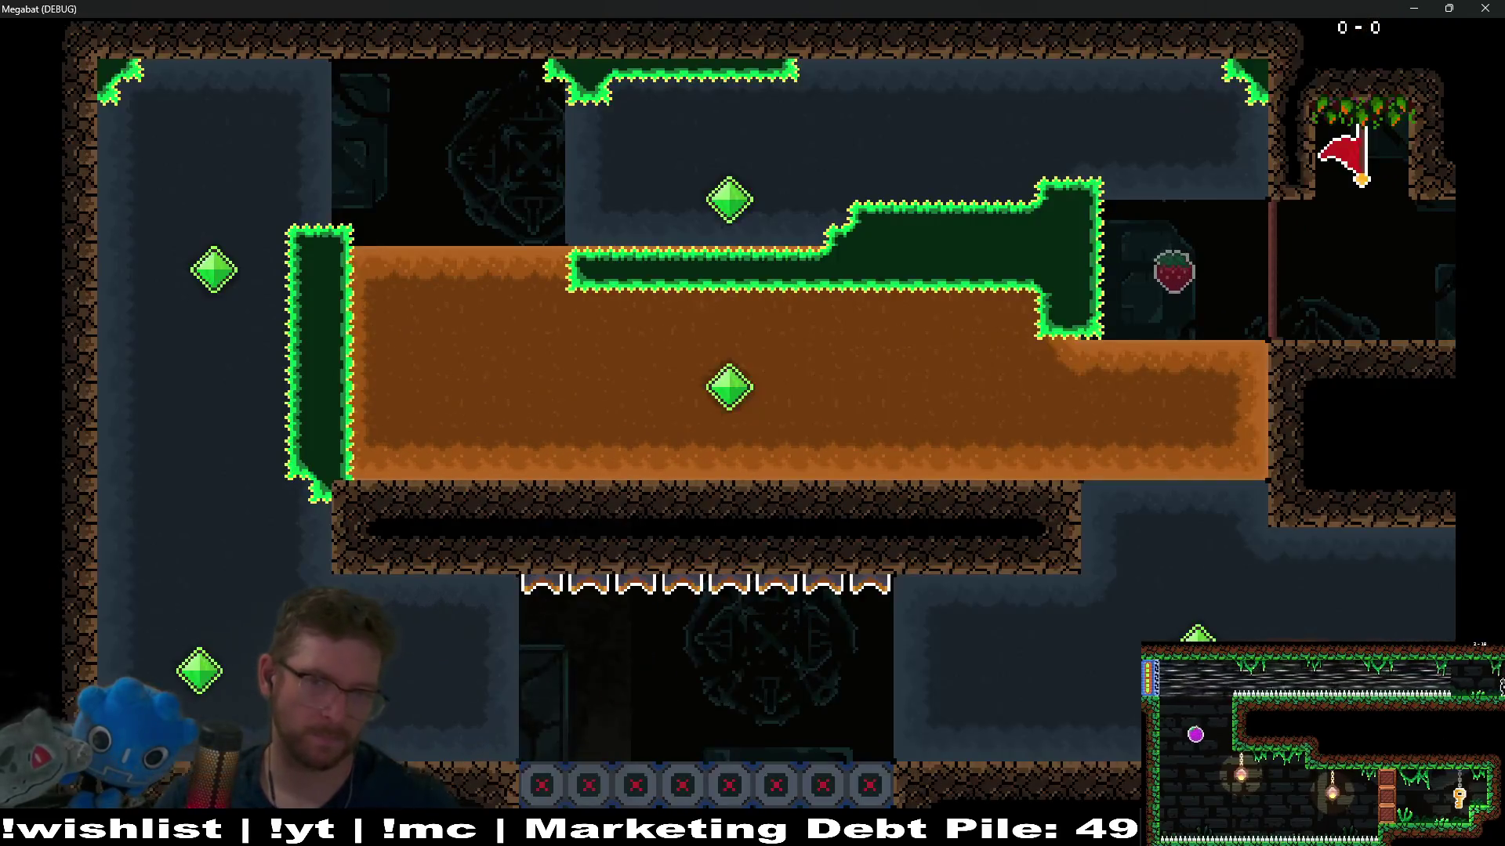
key(Right)
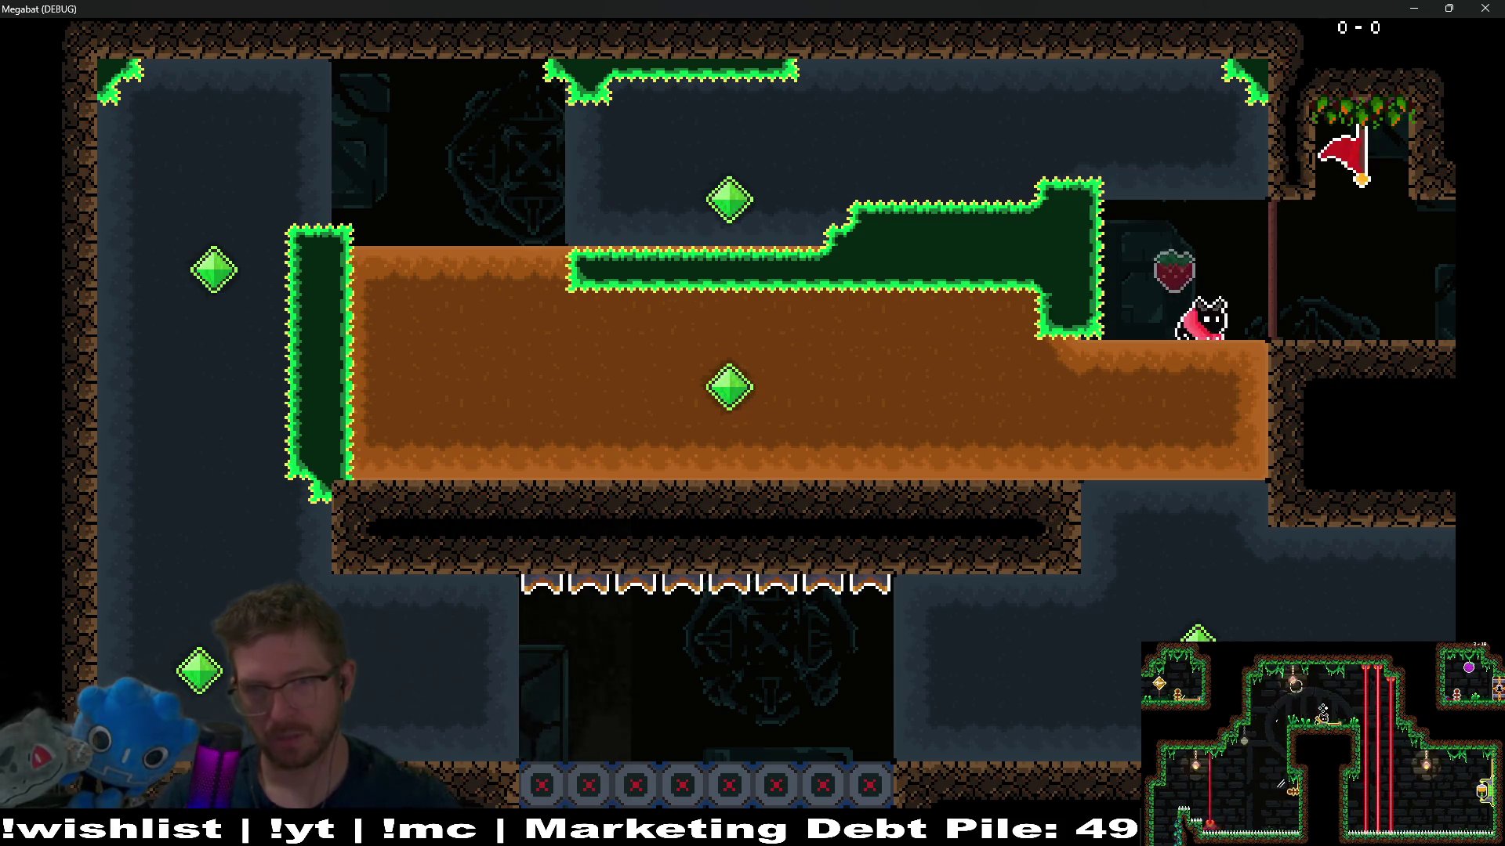
Step: Fly left along the bottom past the flame traps, loop up the left wall, and pause the game
key(Down)
key(Left)
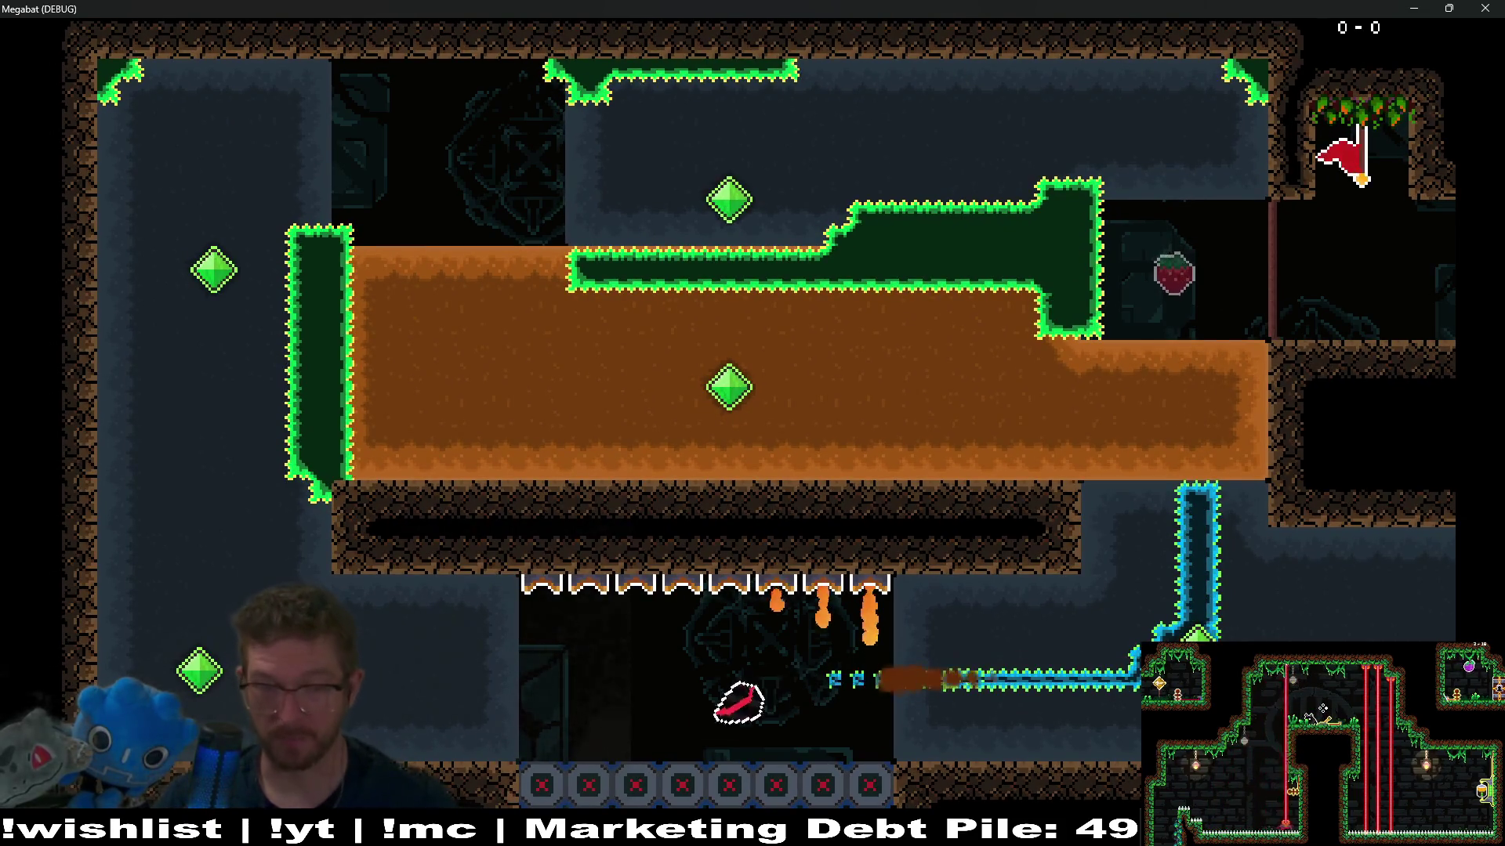
key(Up)
key(Right)
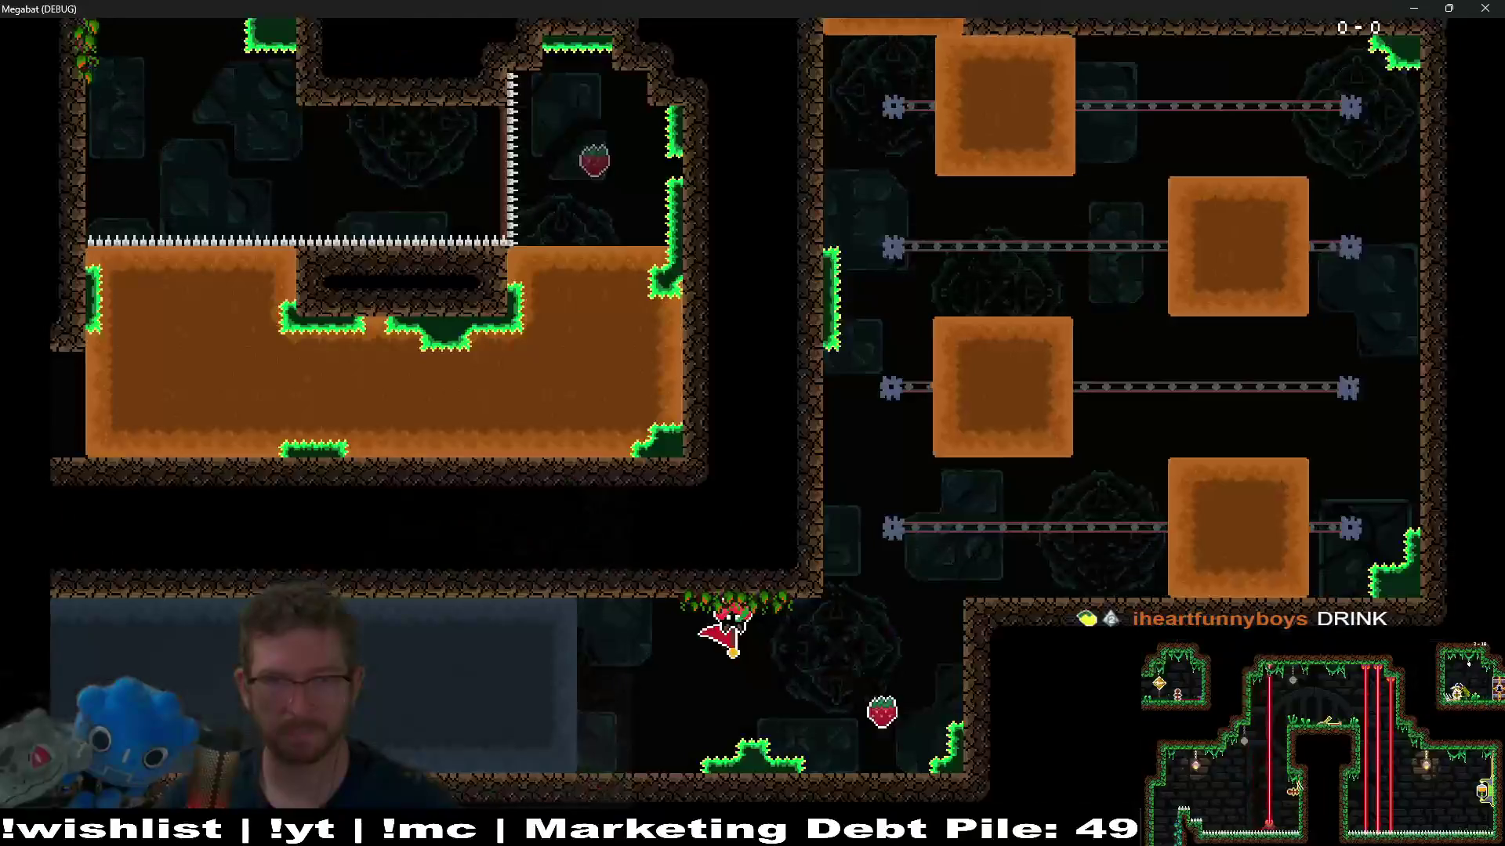
key(Left)
key(Escape)
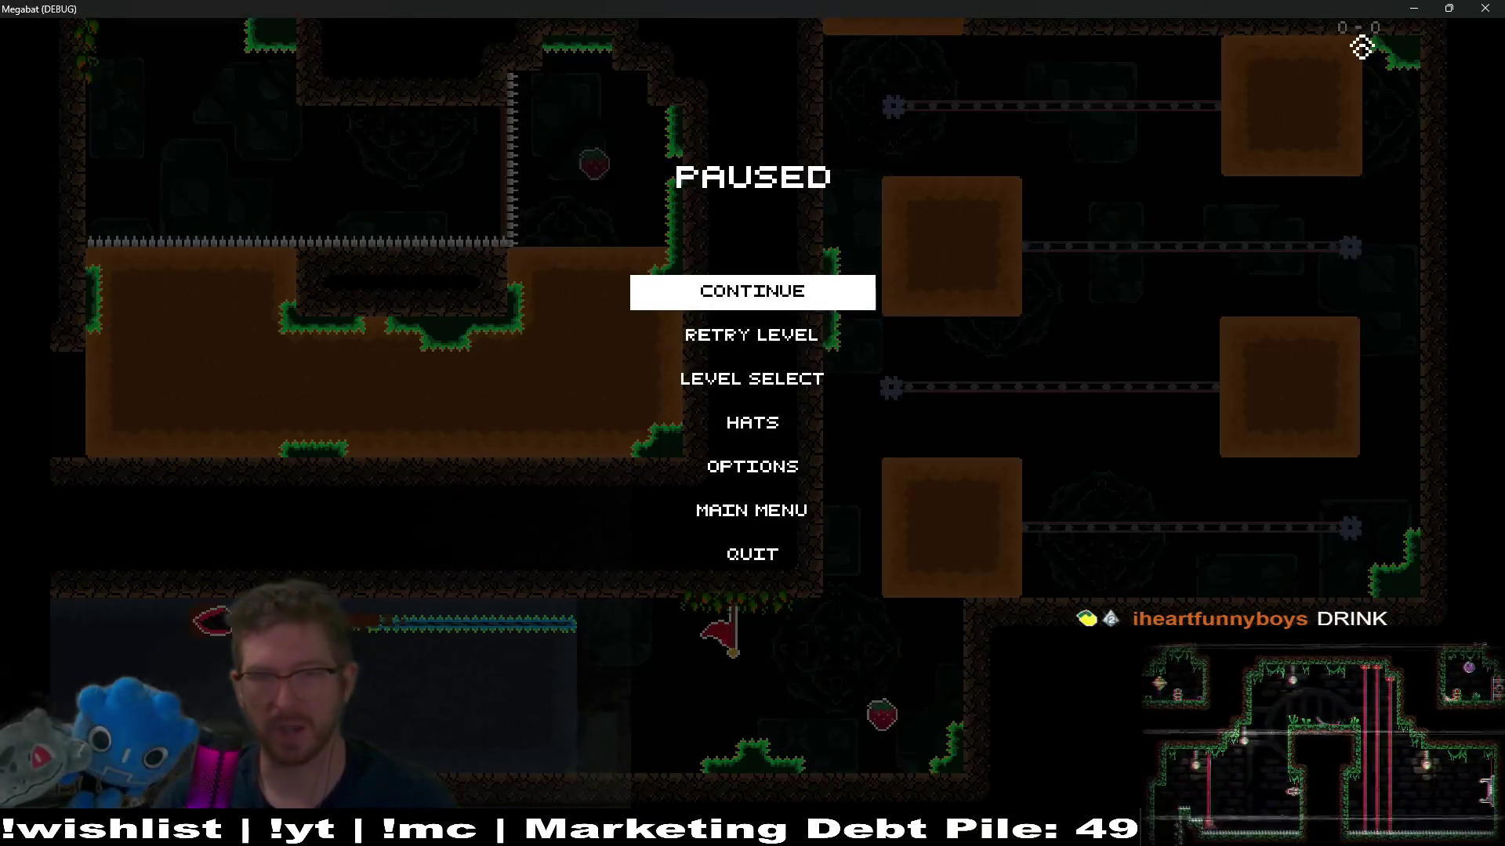
Step: Close the paused Megabat window and relaunch the game in a fresh debug run with F5
key(Down)
key(Down)
click(1472, 7)
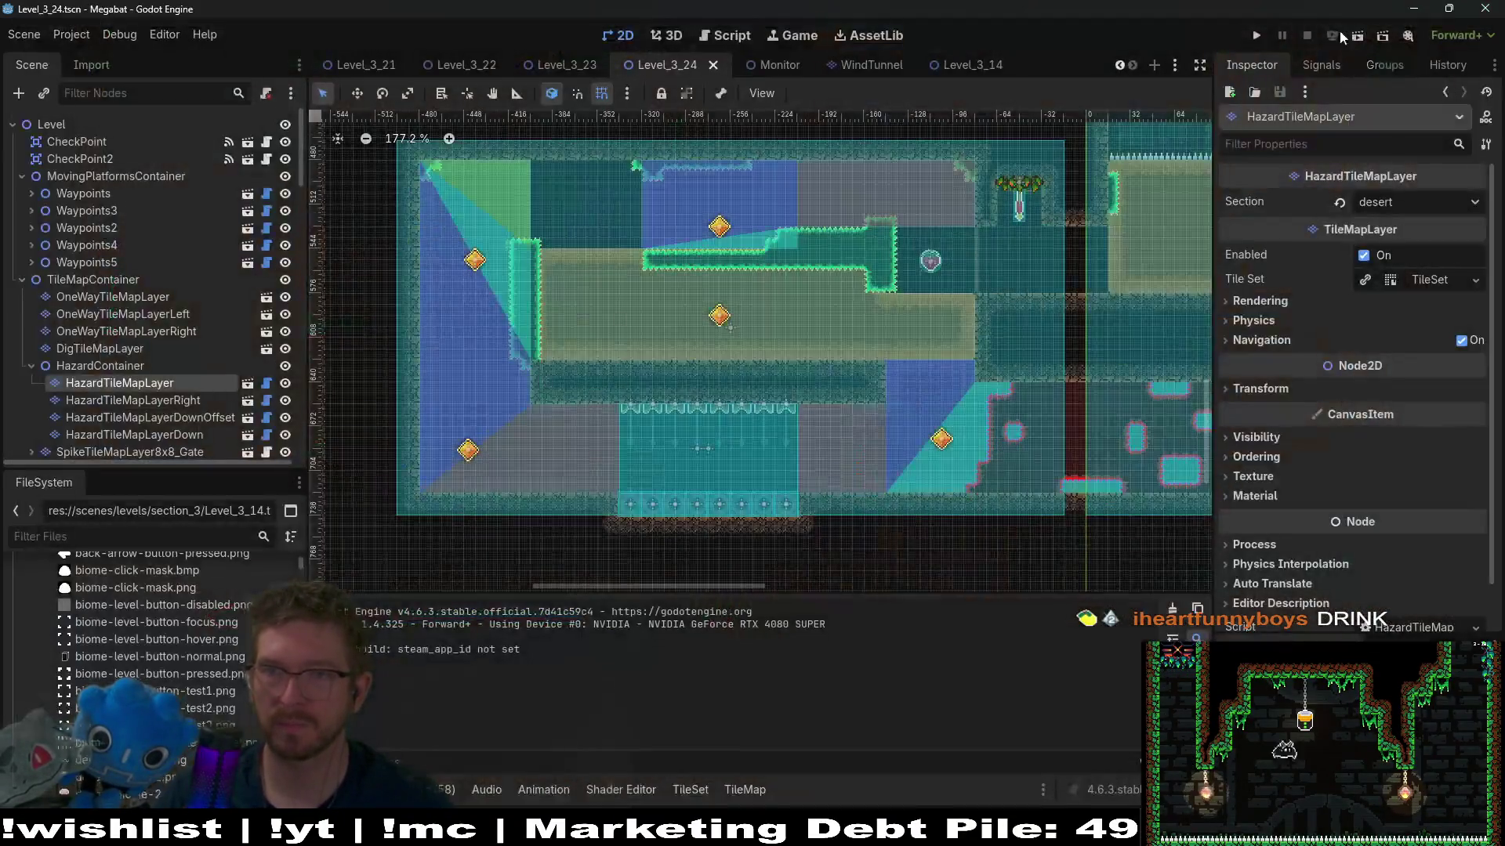
click(1360, 38)
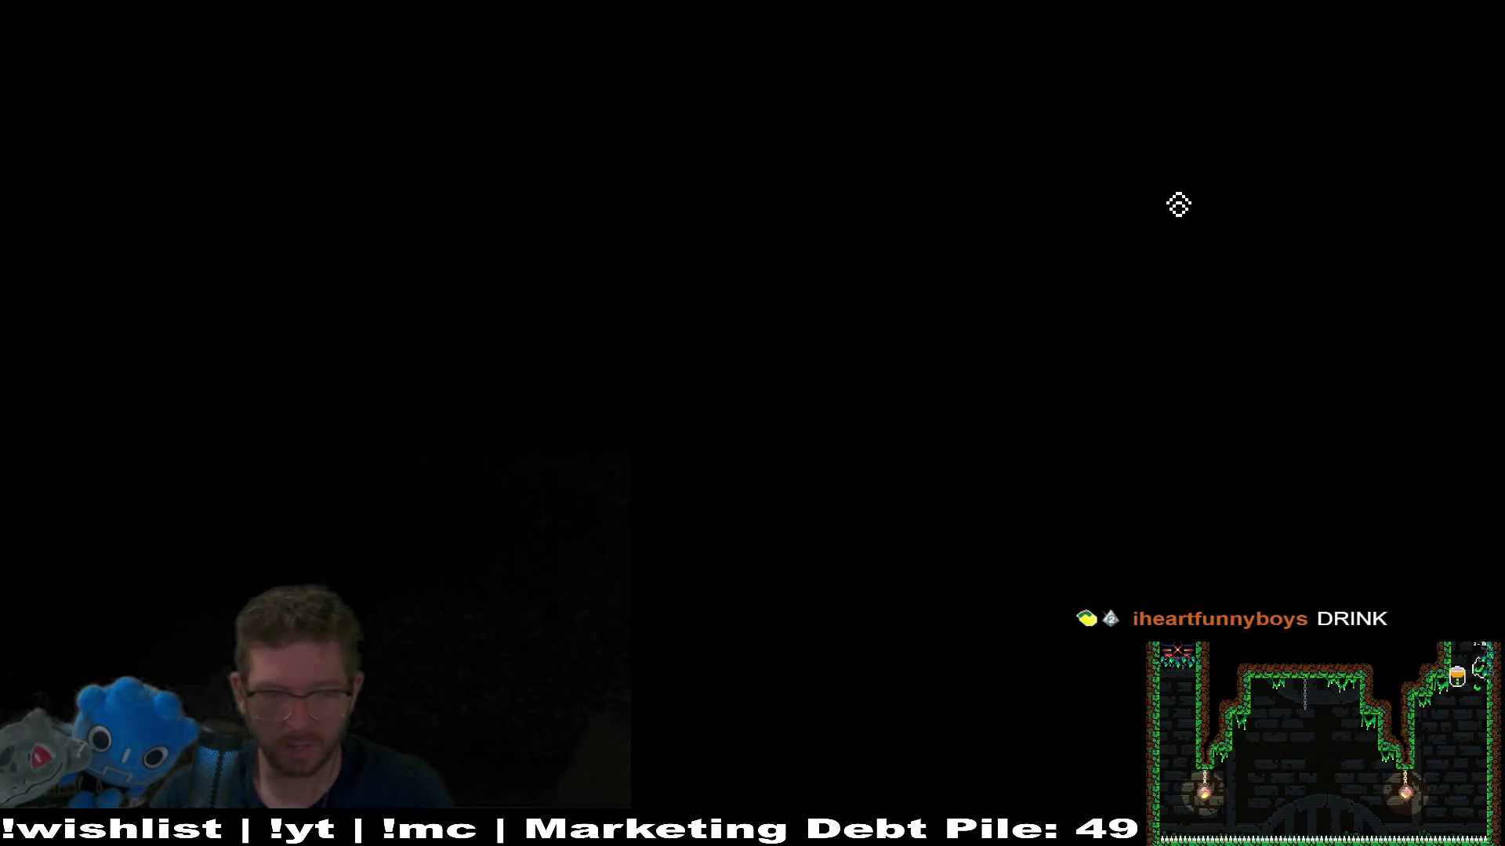
key(F5)
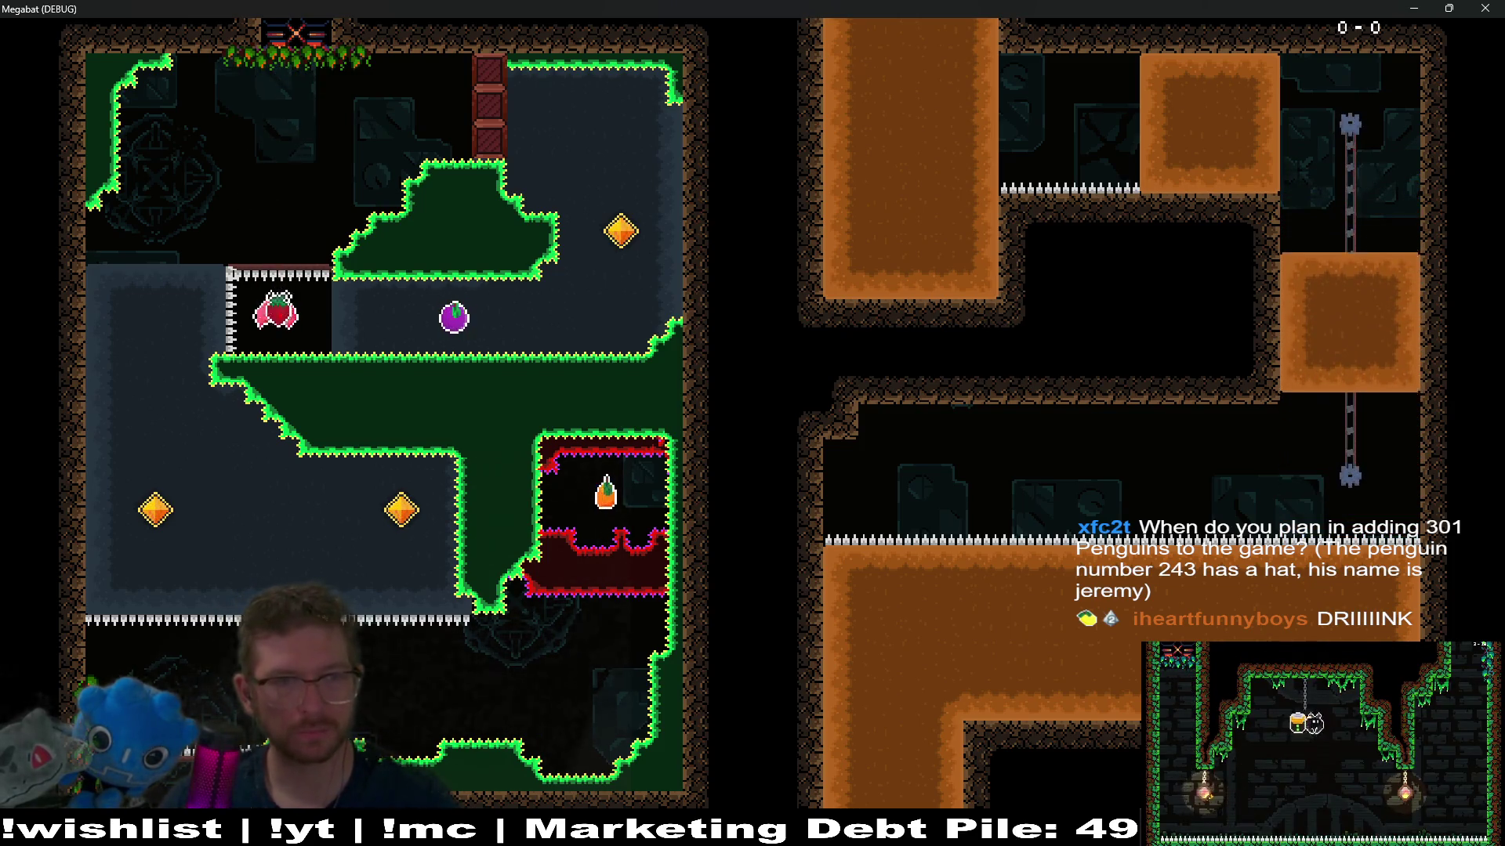
Step: Fly around the first room collecting the berry, plum and diamond, then head down the lower corridor
key(Right)
key(Up)
key(Left)
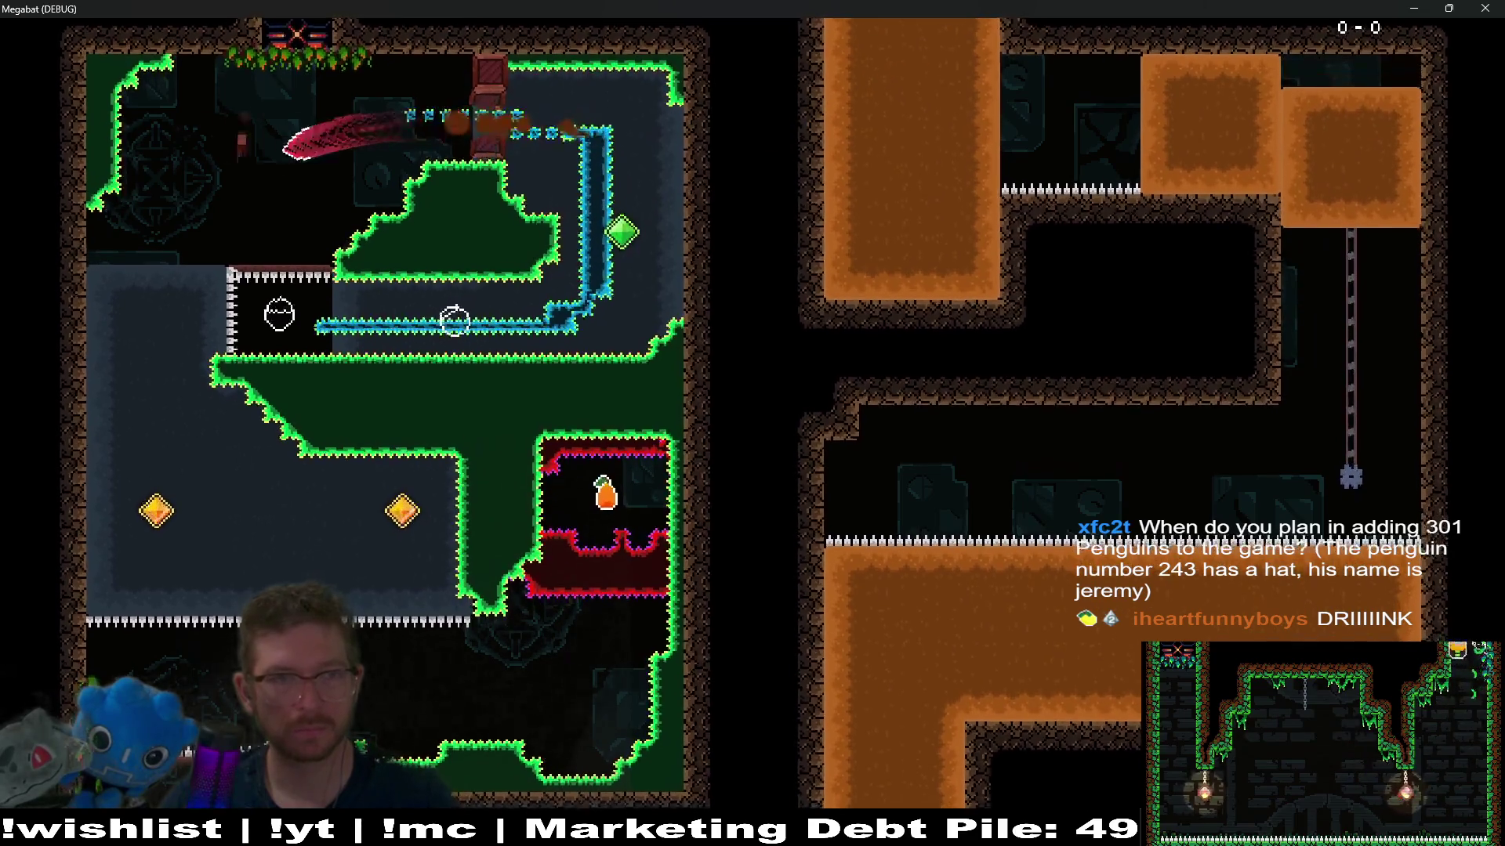
key(Down)
key(Right)
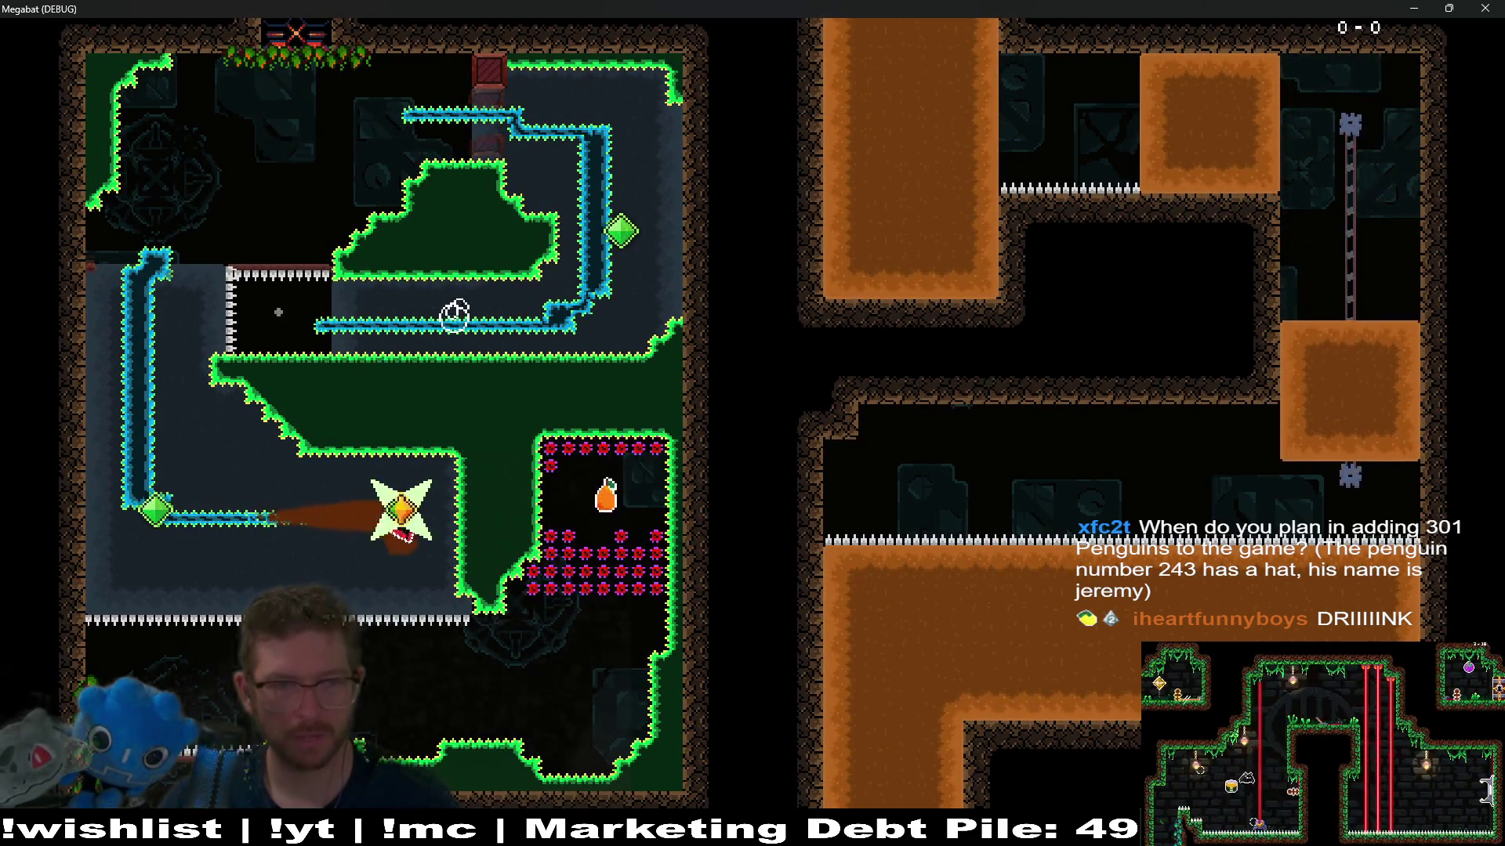
key(Down)
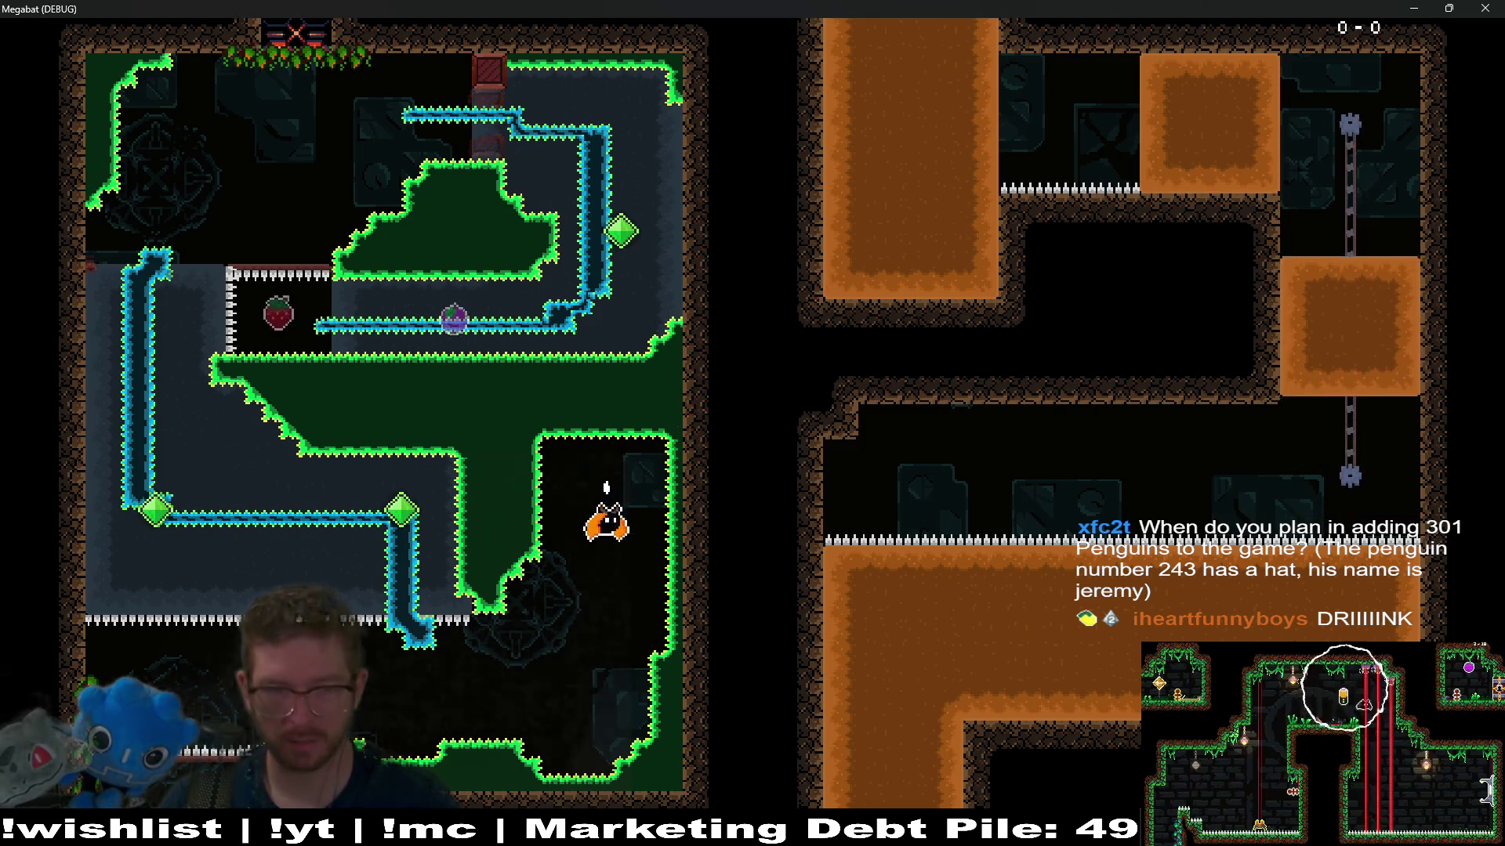
key(Left)
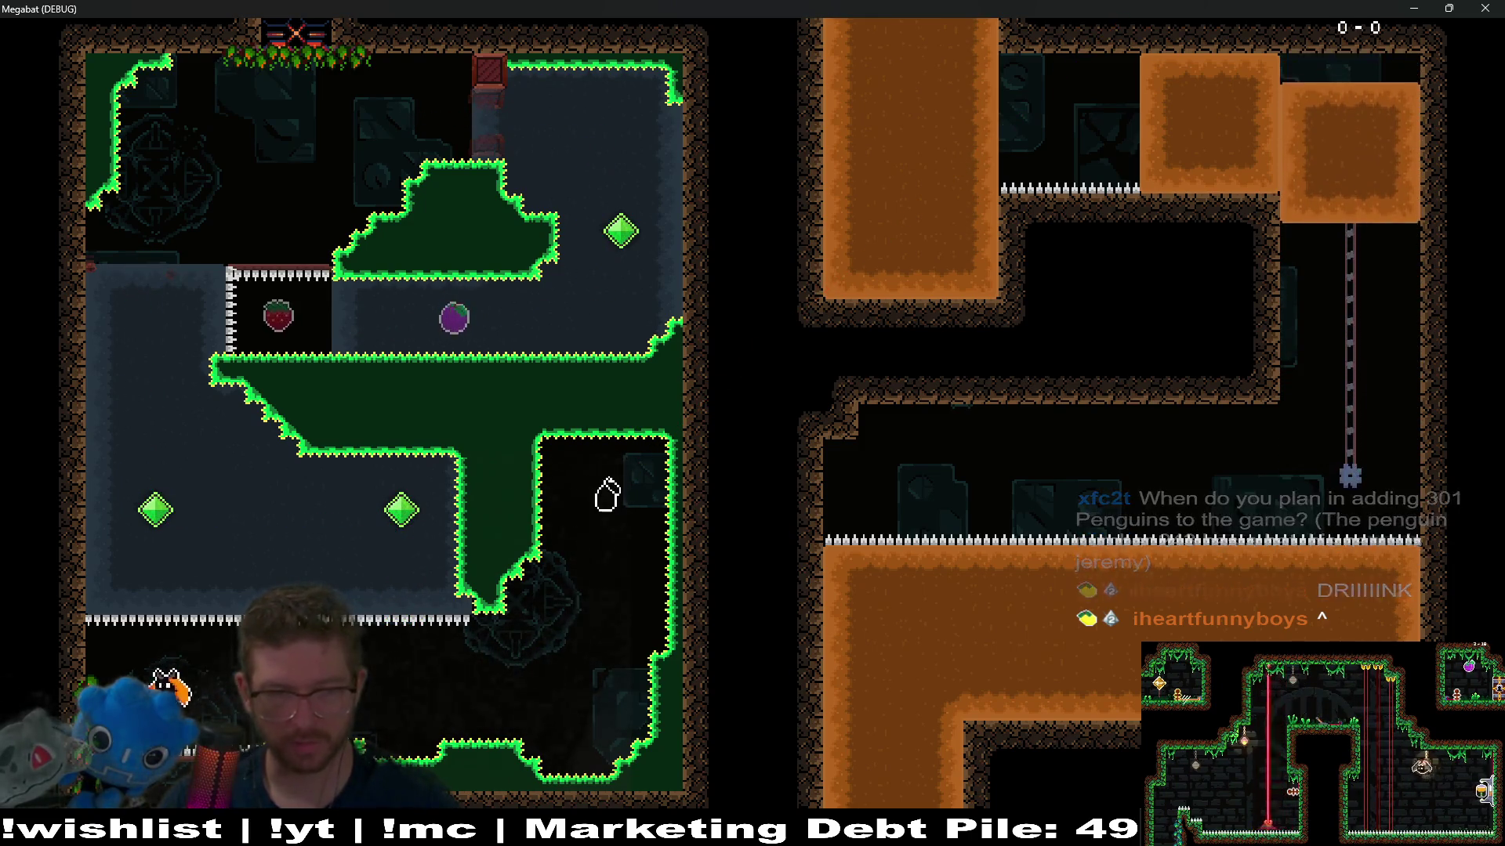
Step: Enter the next room, burrow left through the orange block from the strawberry, and drop into the chamber
key(Right)
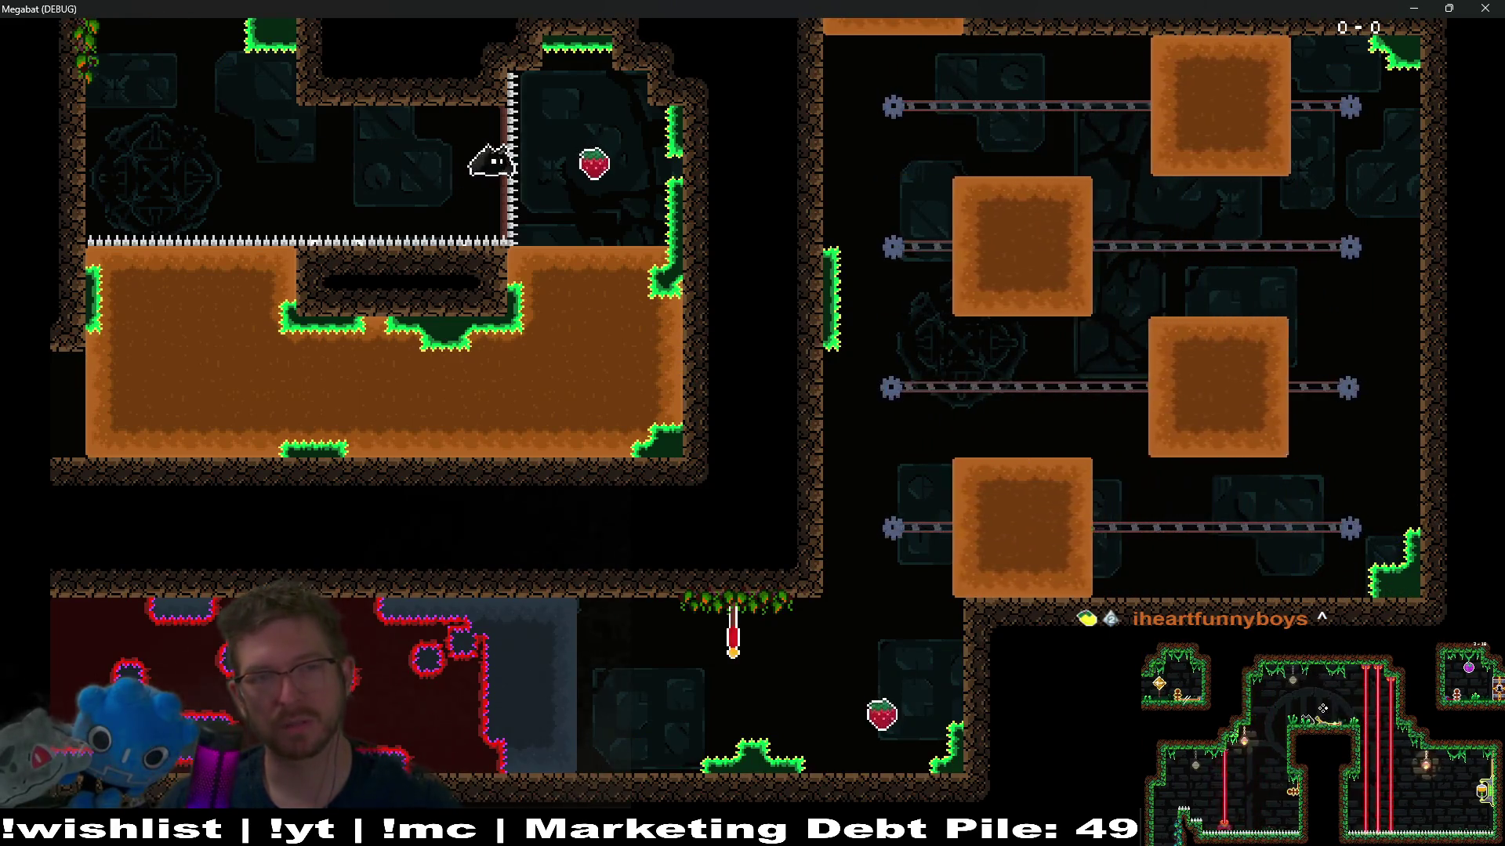
key(Down)
key(Left)
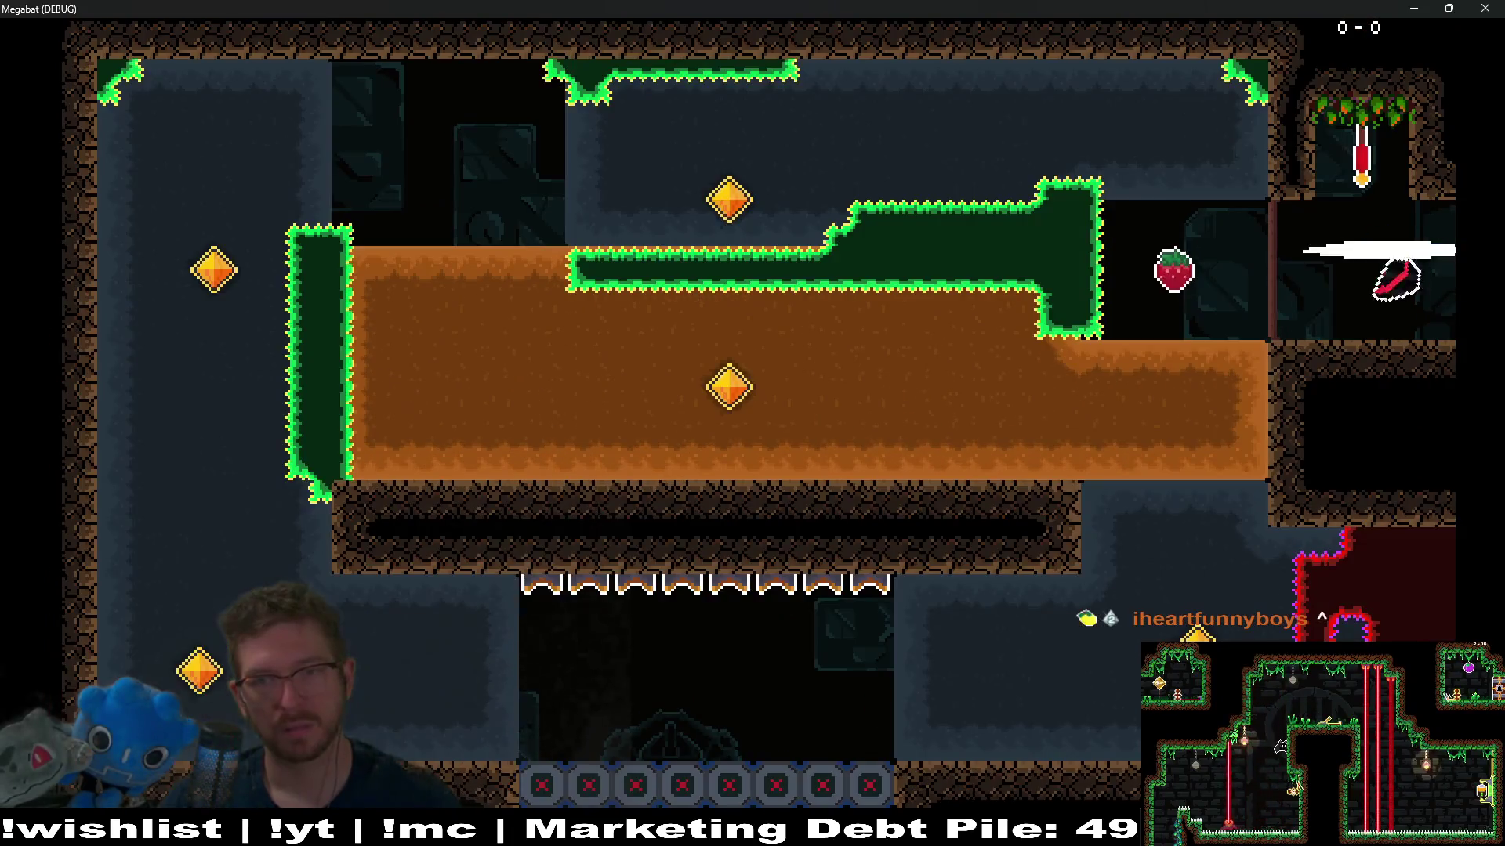
key(Up)
key(Down)
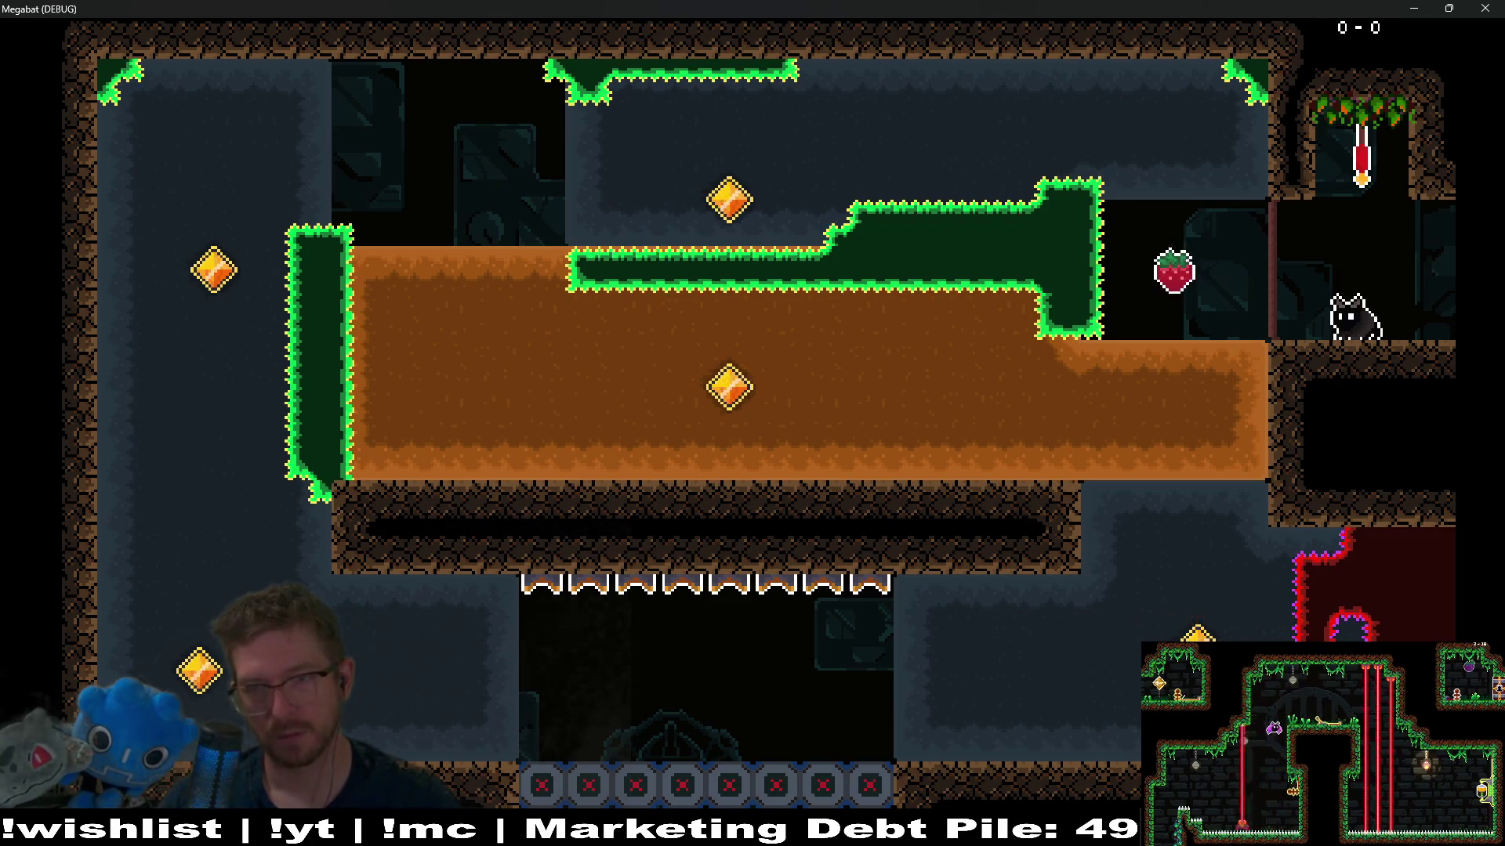
Step: Touch the checkpoint flag, fly through the flame-trap corridor, and tunnel to the middle gem and strawberry
key(space)
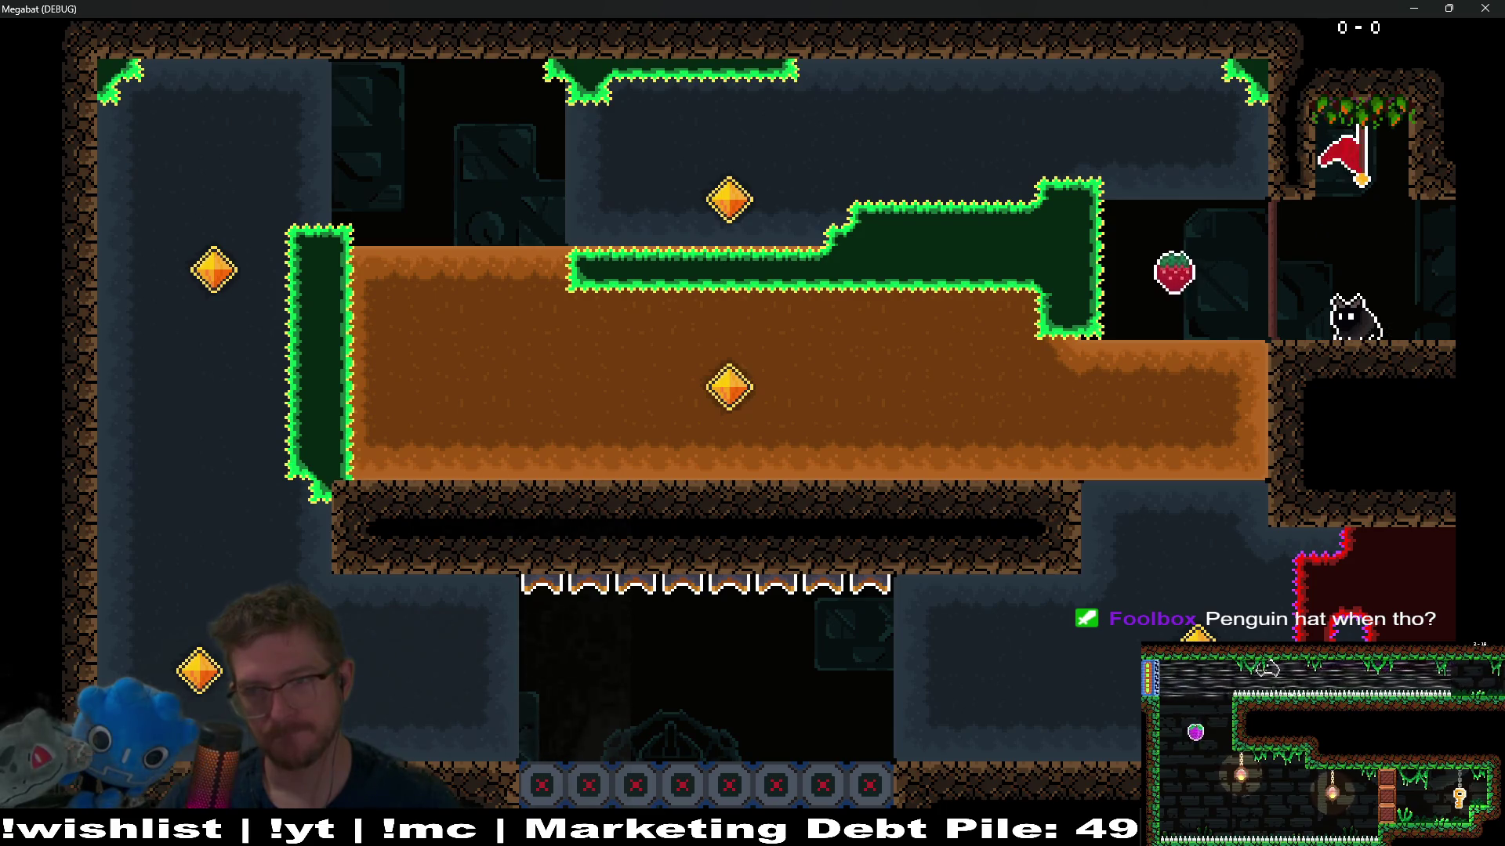
key(Left)
key(space)
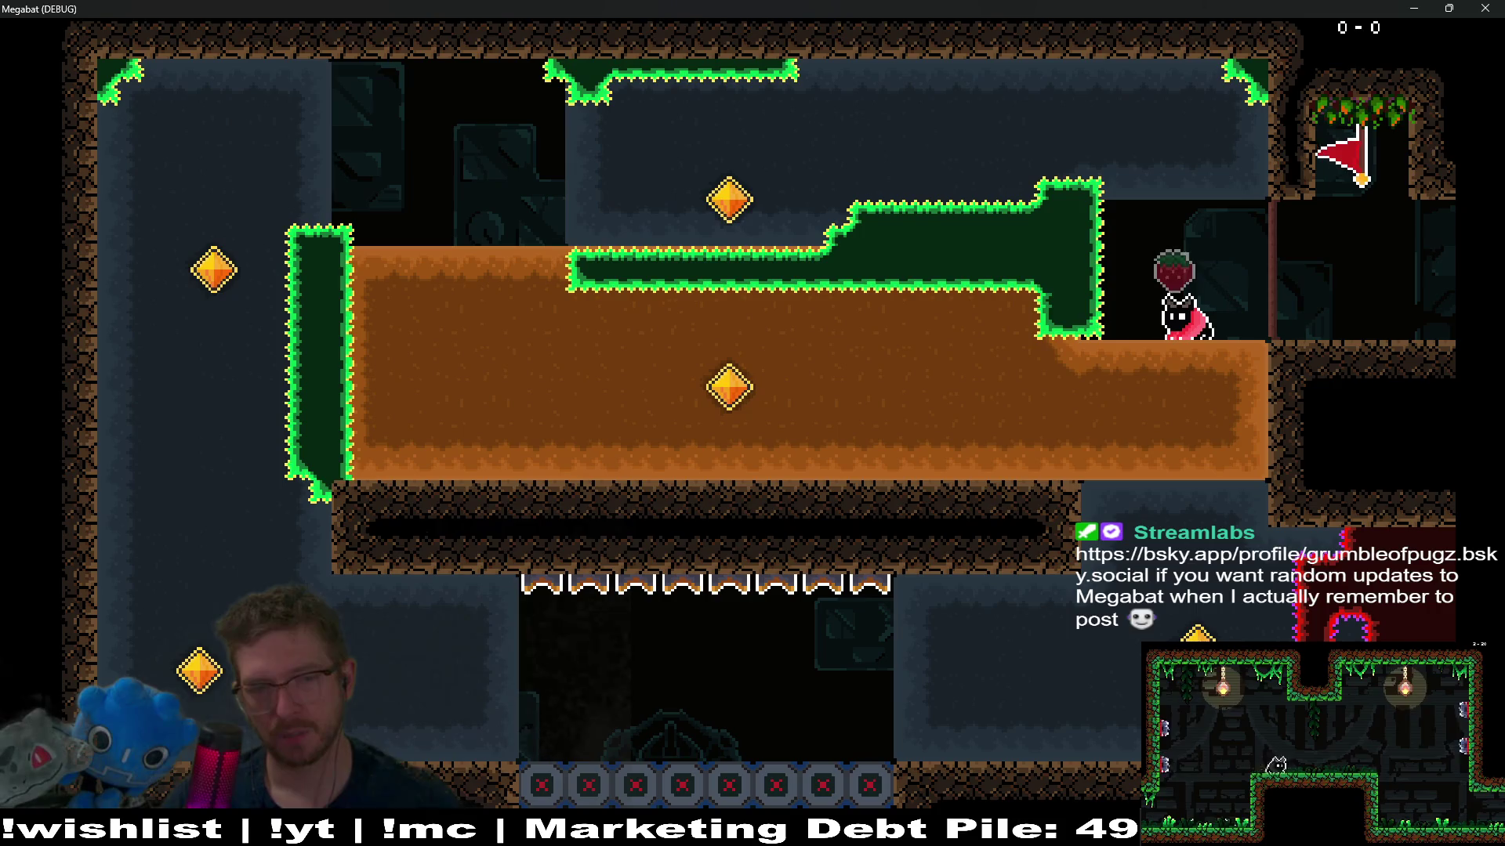
key(Down)
key(Left)
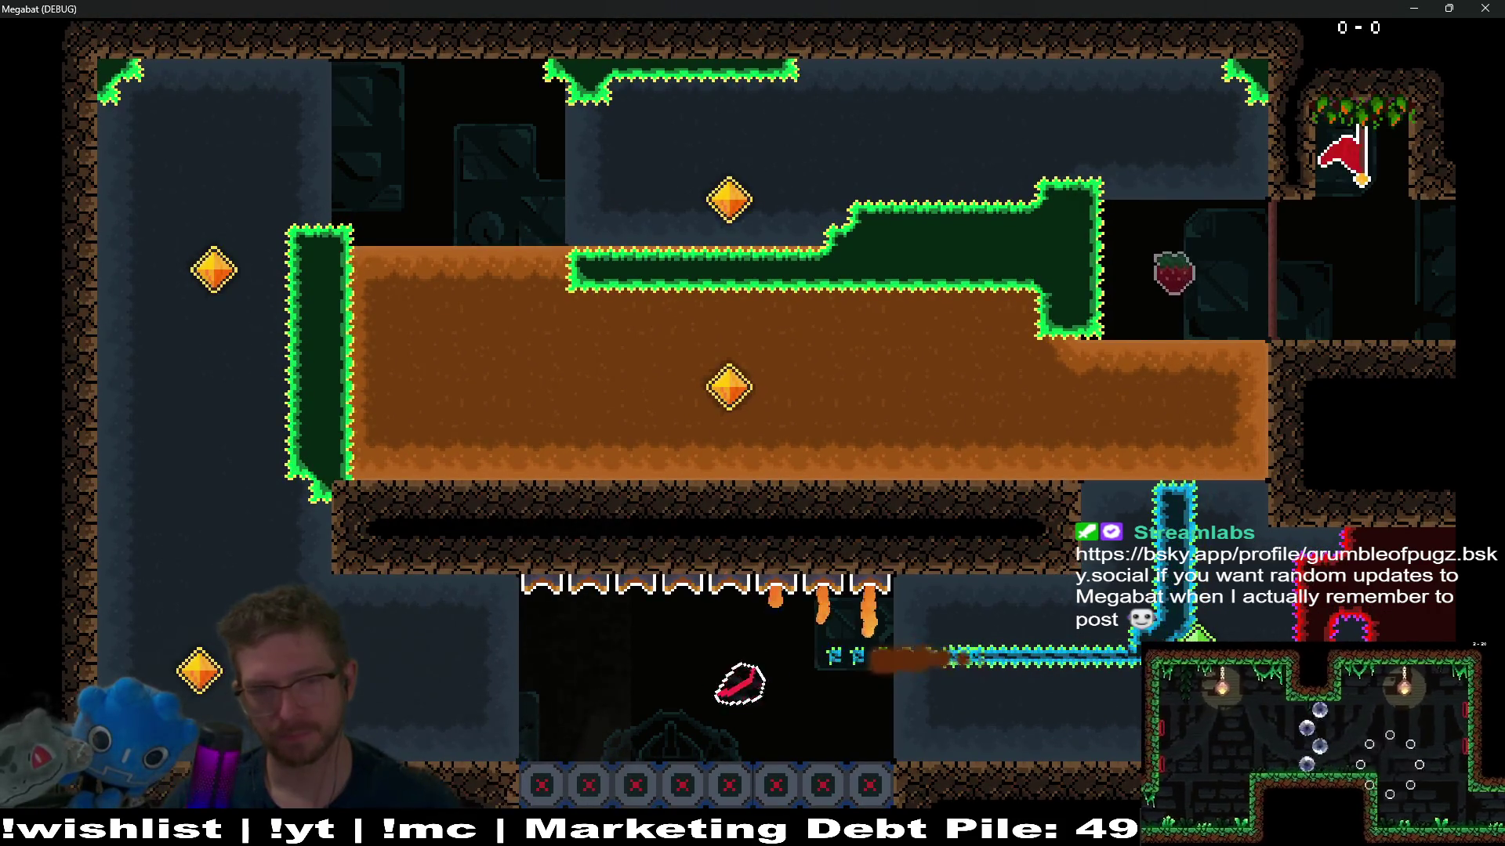
key(Up)
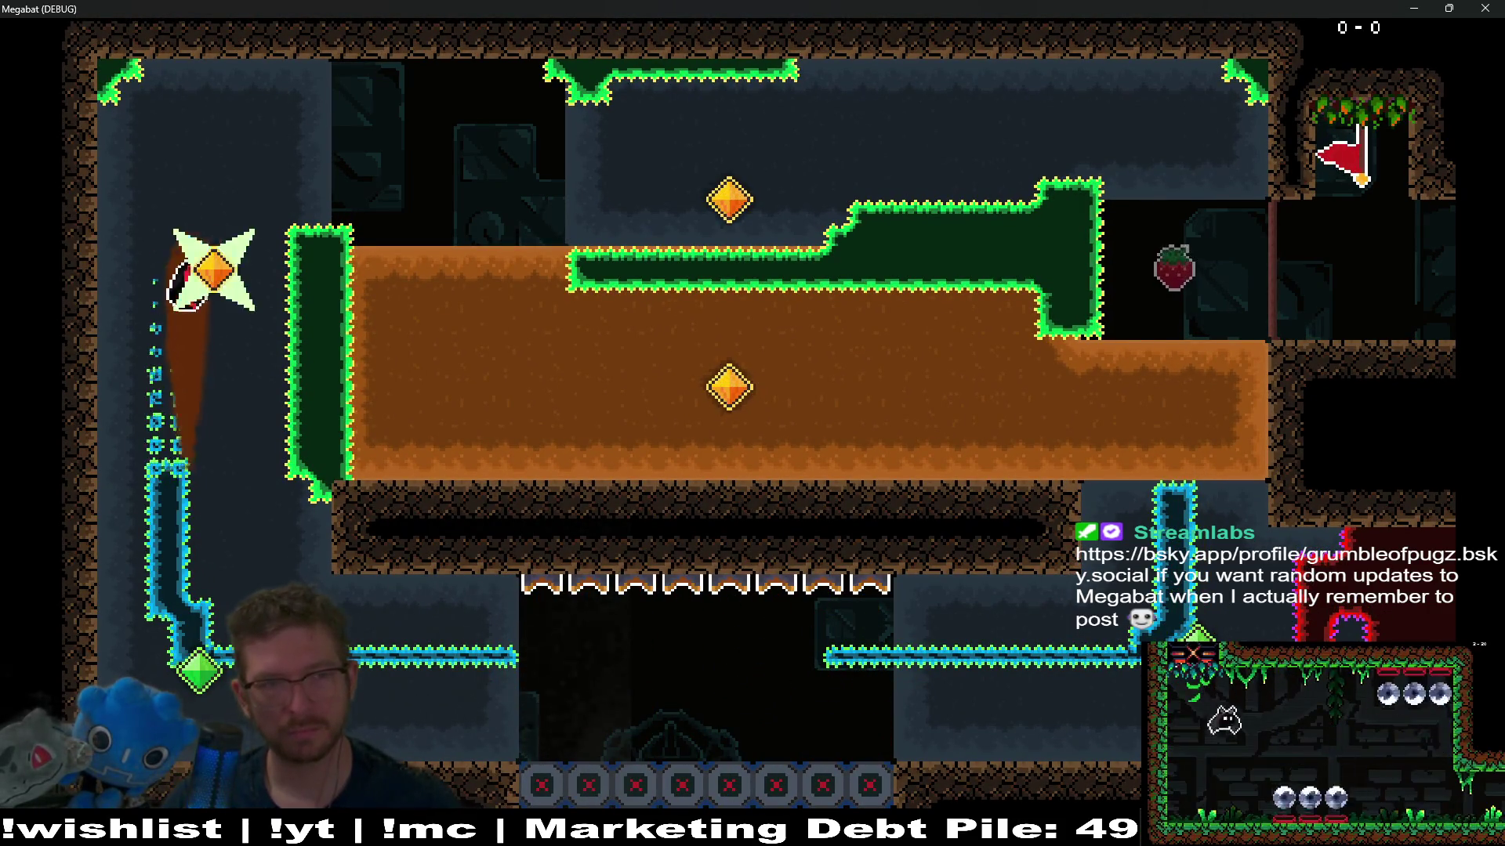
key(Right)
key(Down)
key(Right)
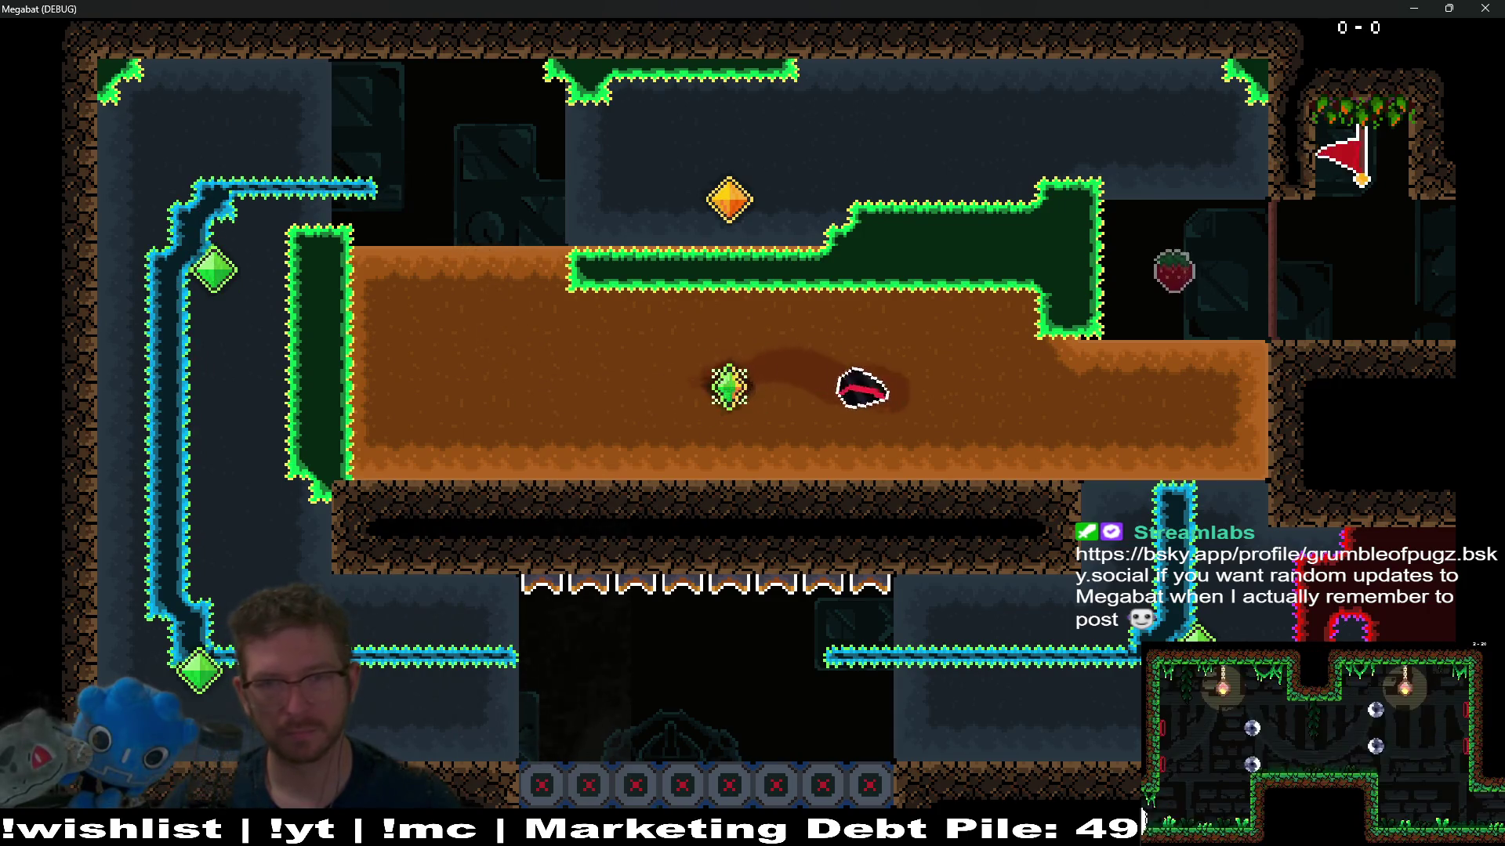
key(Up)
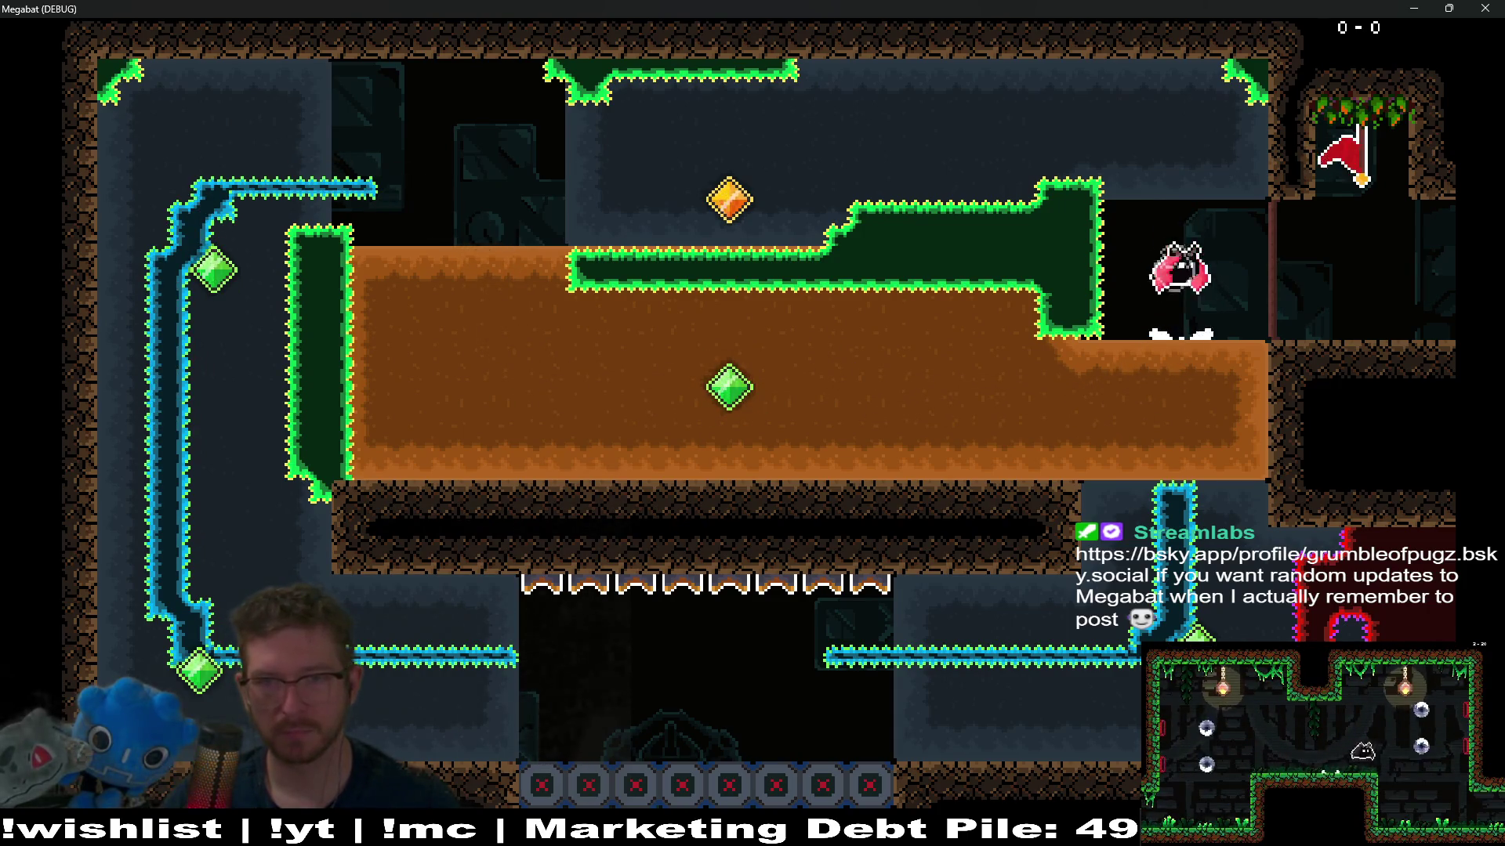
key(Left)
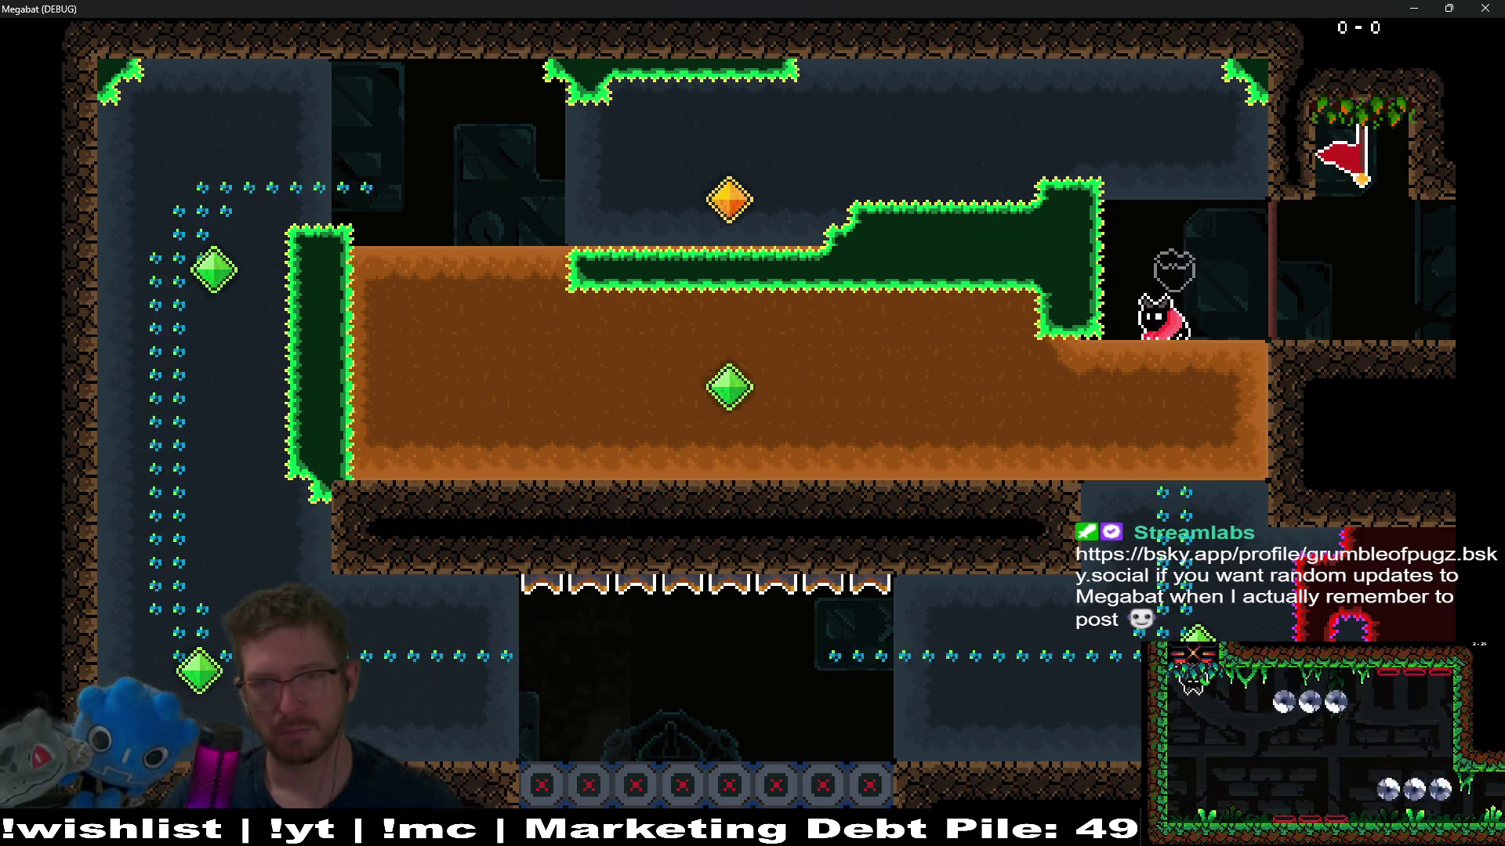
key(Right)
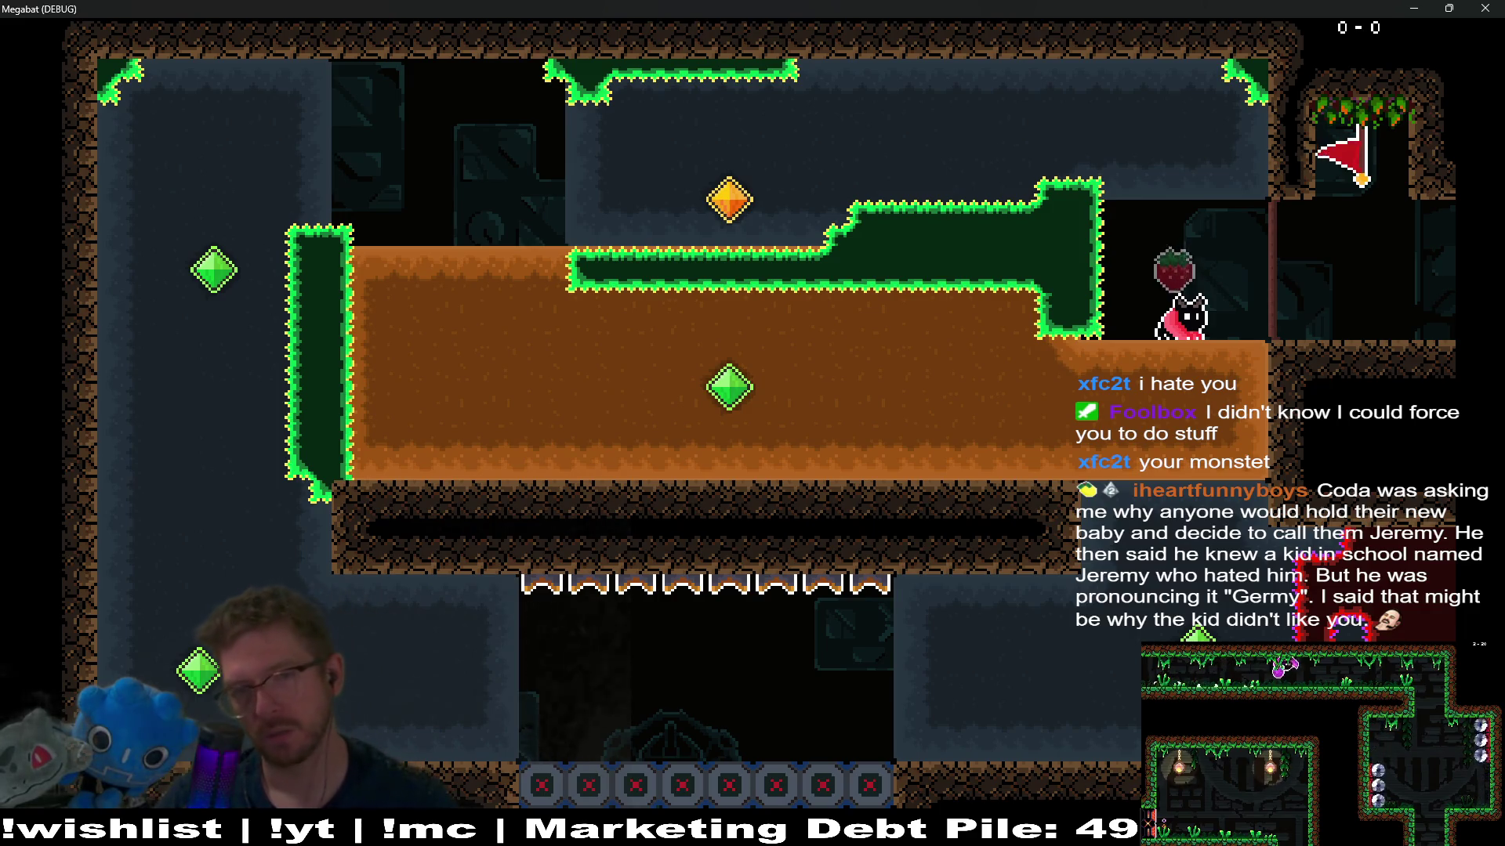
Step: Tunnel through the orange dirt, surface along the ceiling to the strawberry, and land on the ledge
key(Down)
key(Up)
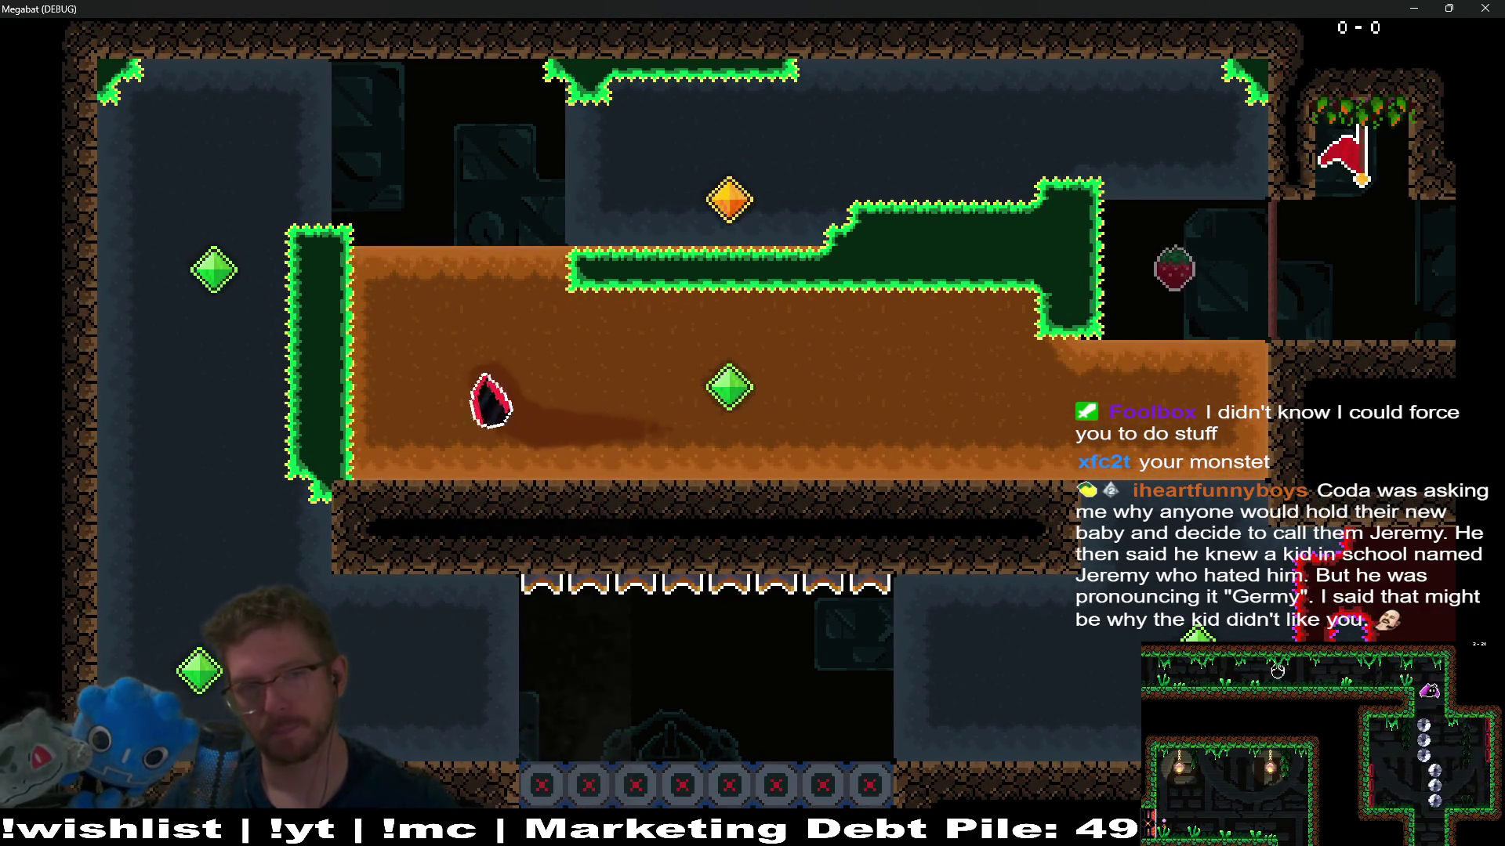
key(Right)
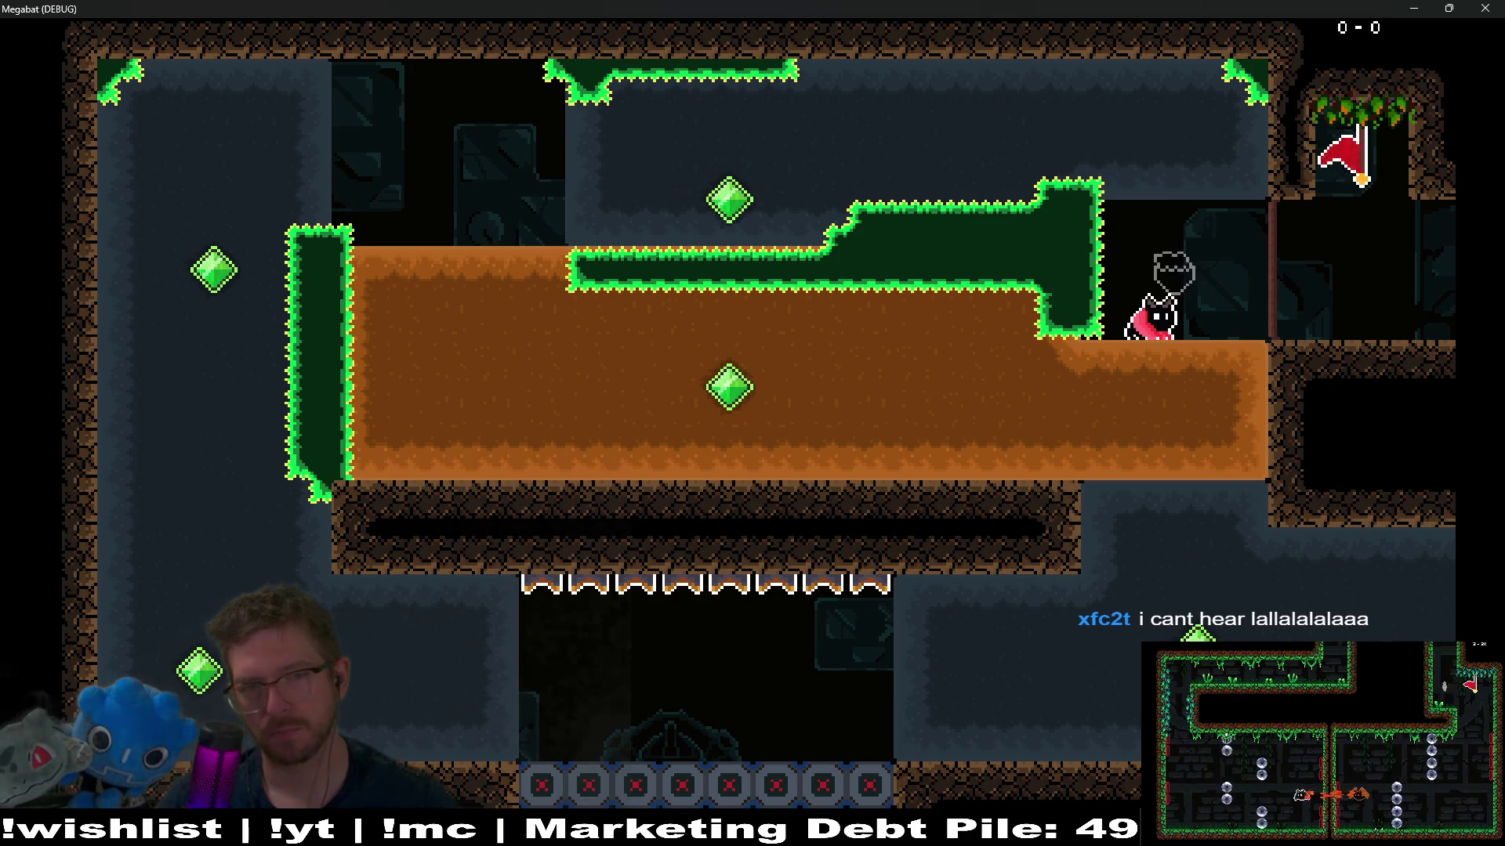
key(Right)
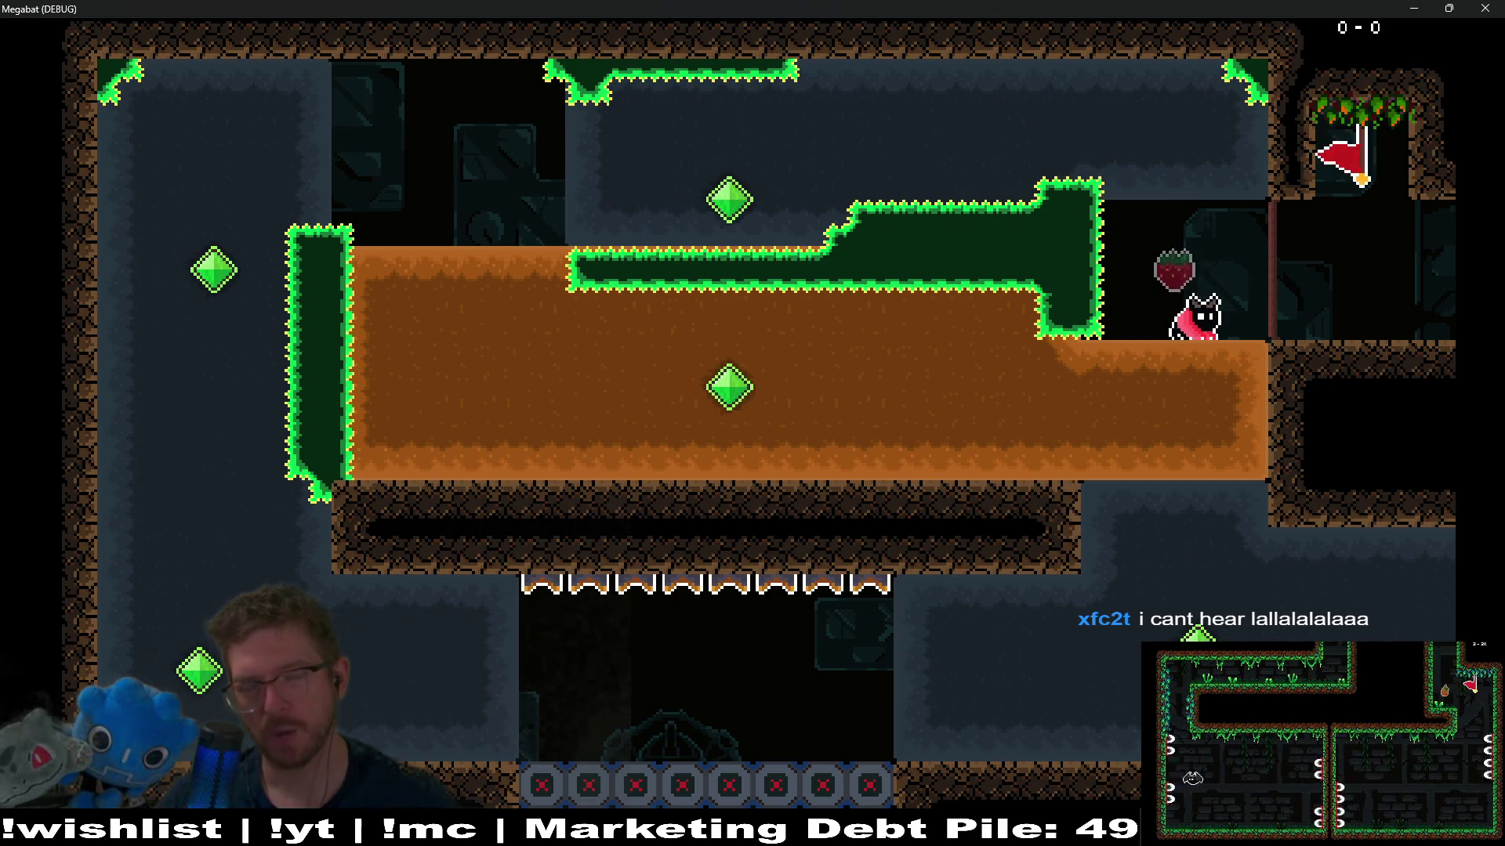
key(Left)
key(Right)
Step: Tunnel around the cave, trigger the flames along the bottom, die in the dirt and respawn at the flag
key(Down)
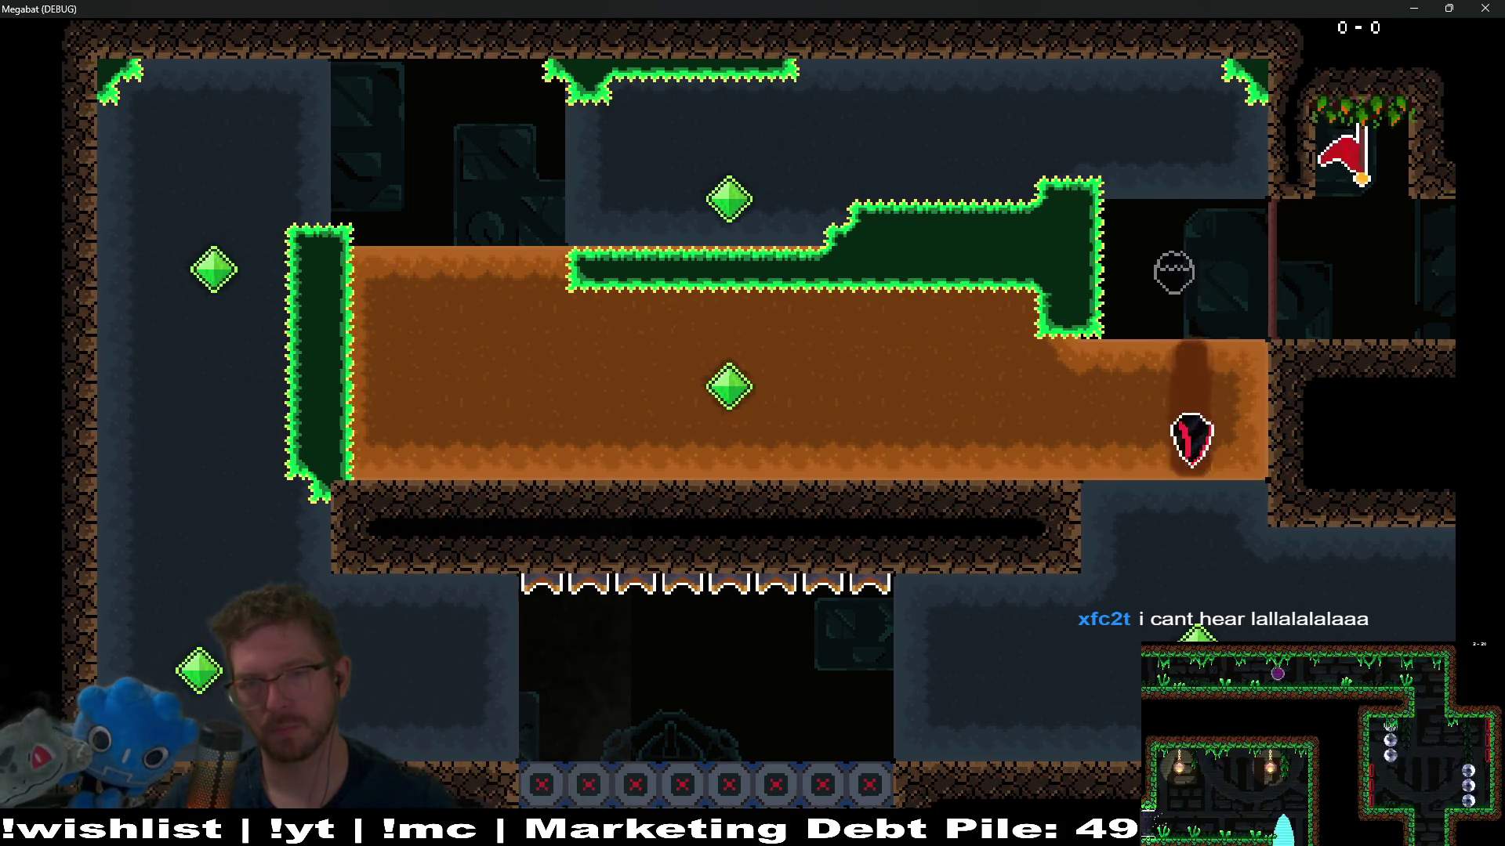
key(Left)
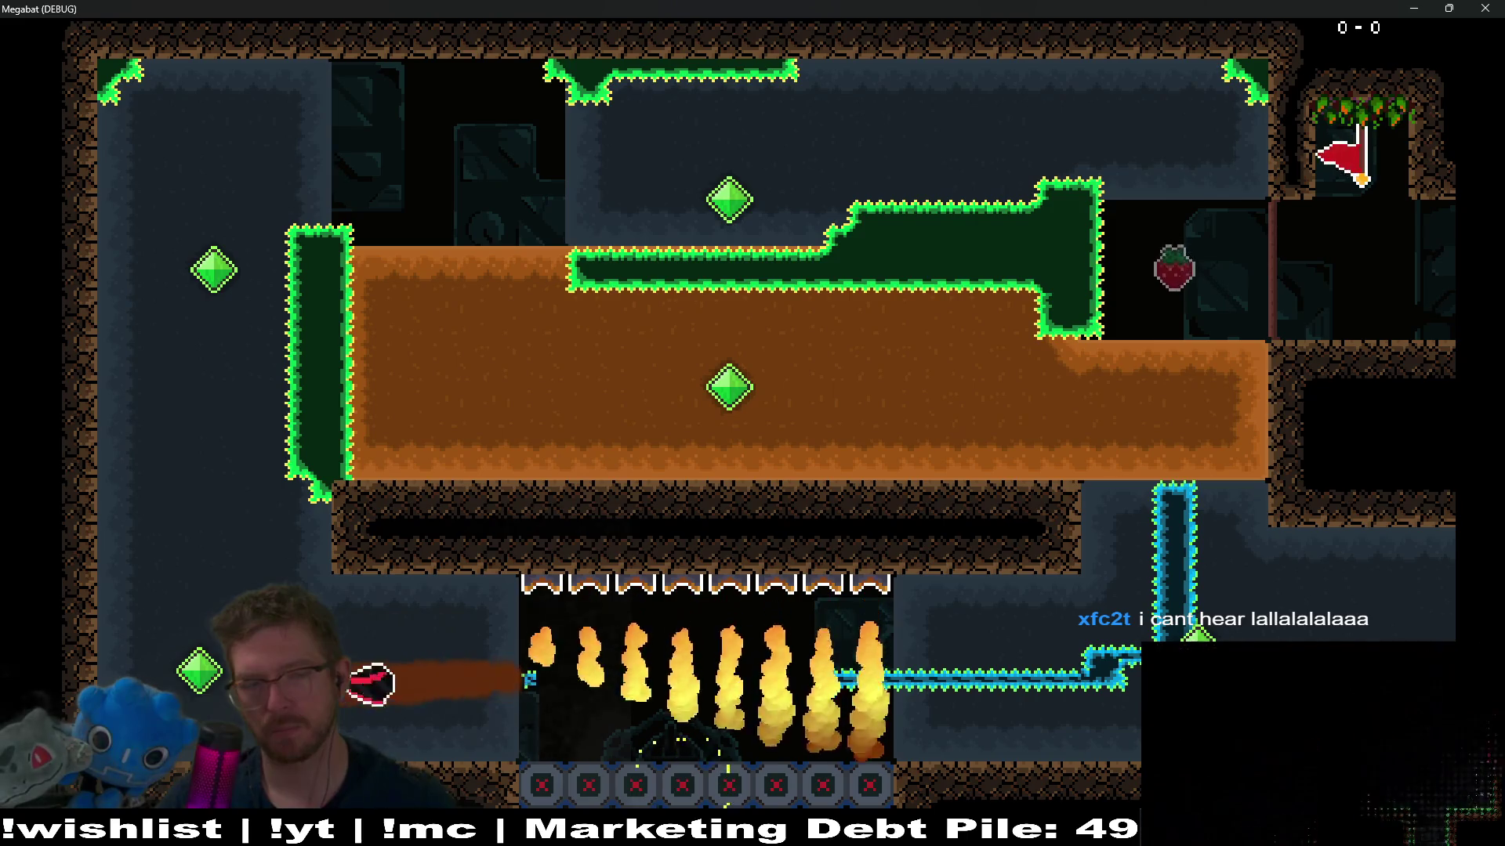
key(Up)
key(Right)
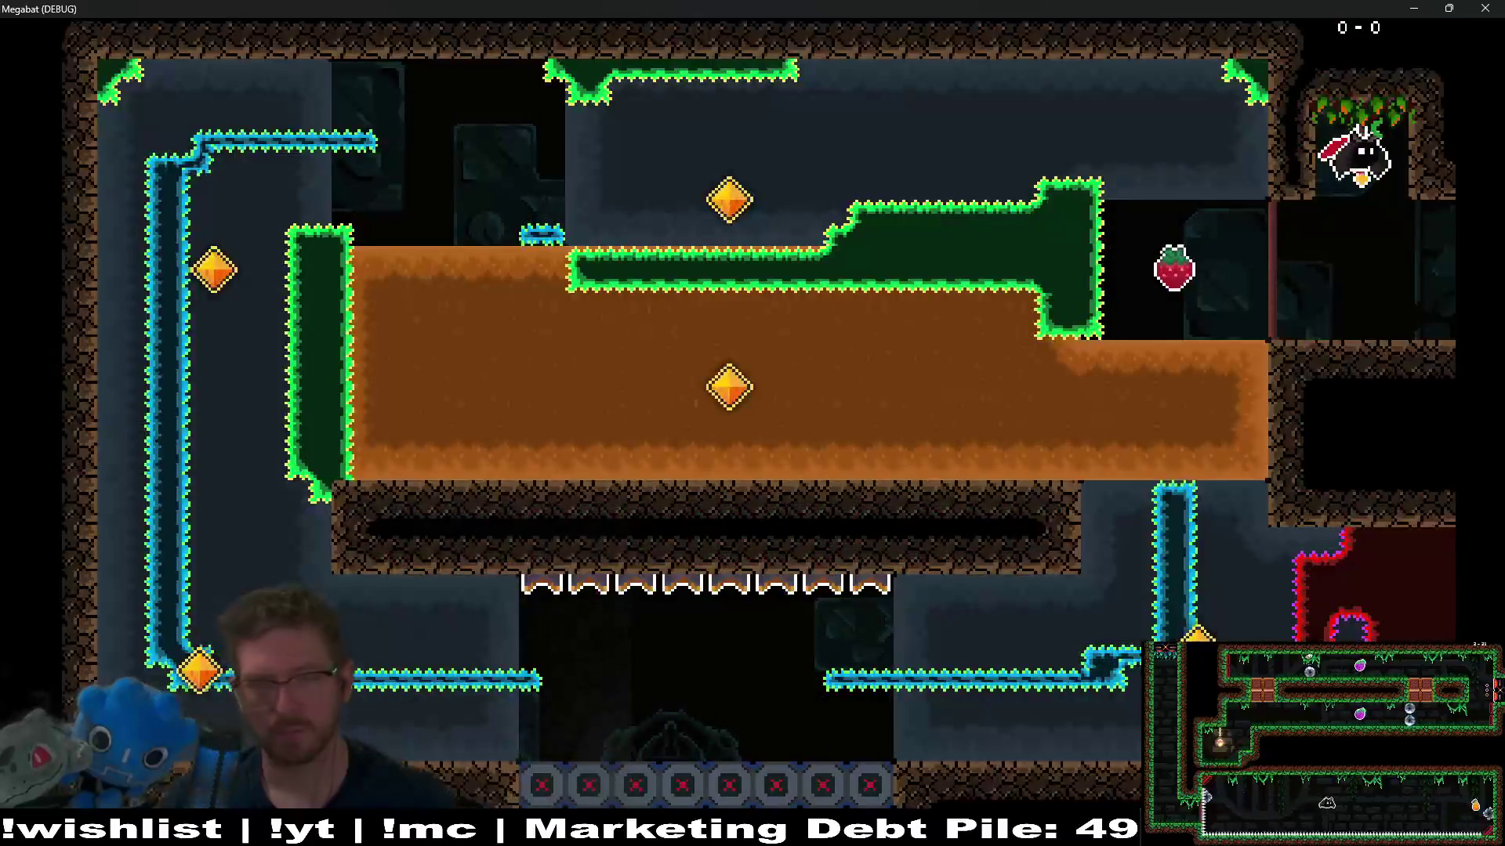
key(Down)
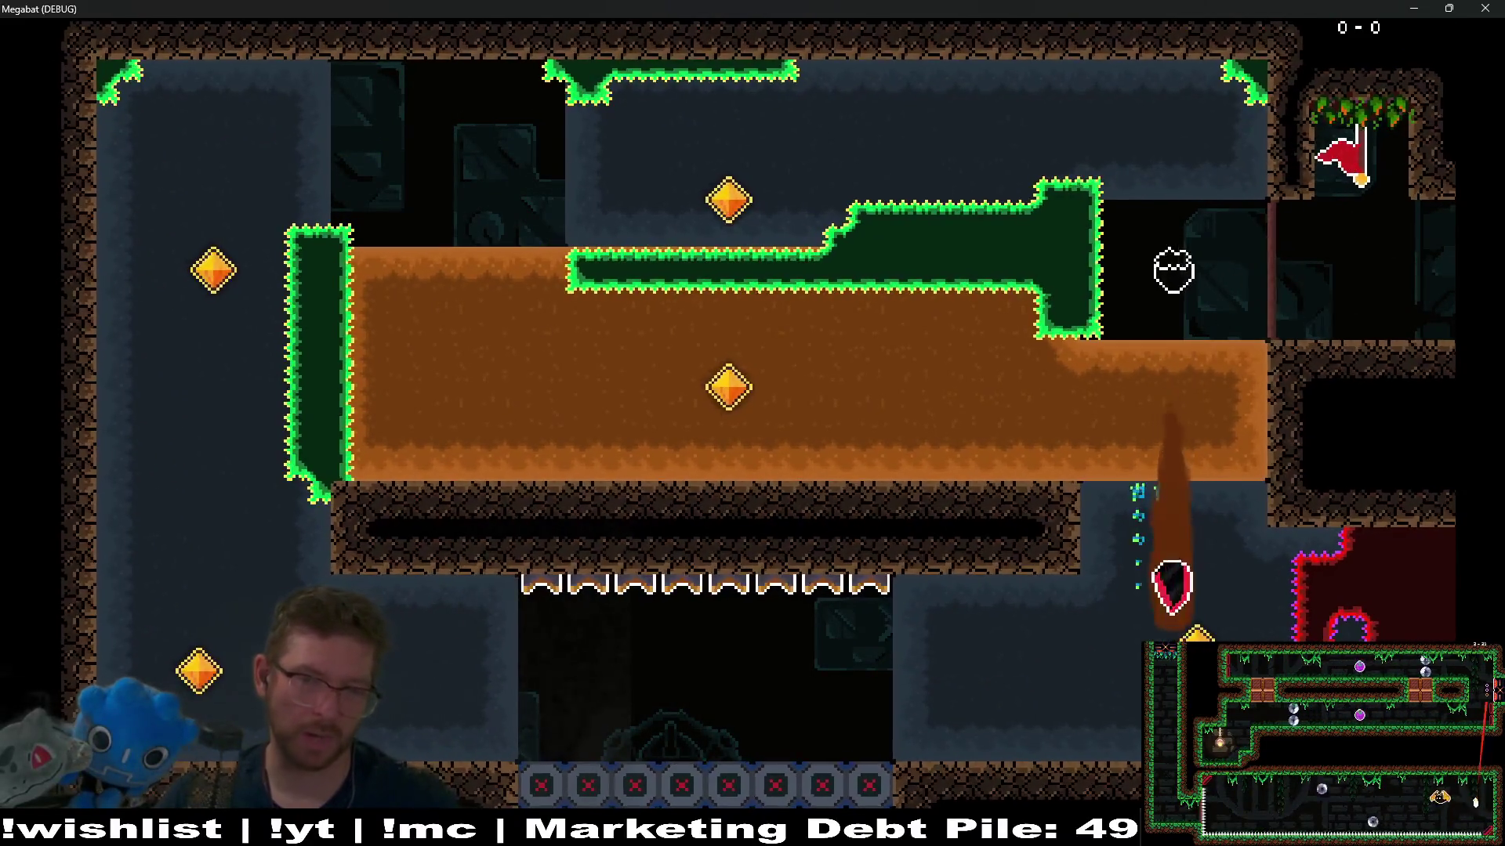
key(Left)
key(Up)
key(Right)
key(Down)
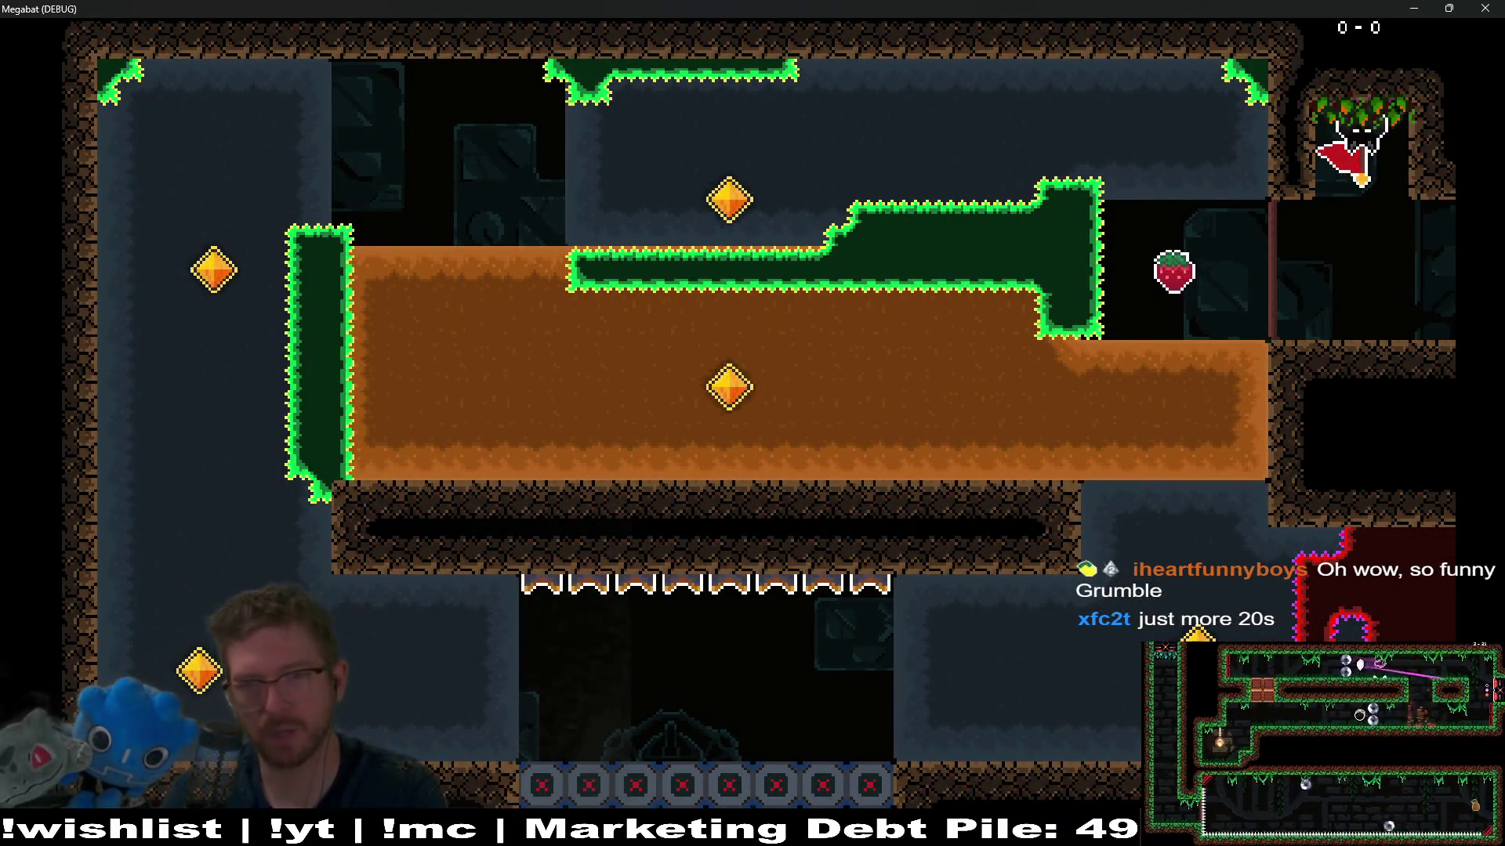
key(Left)
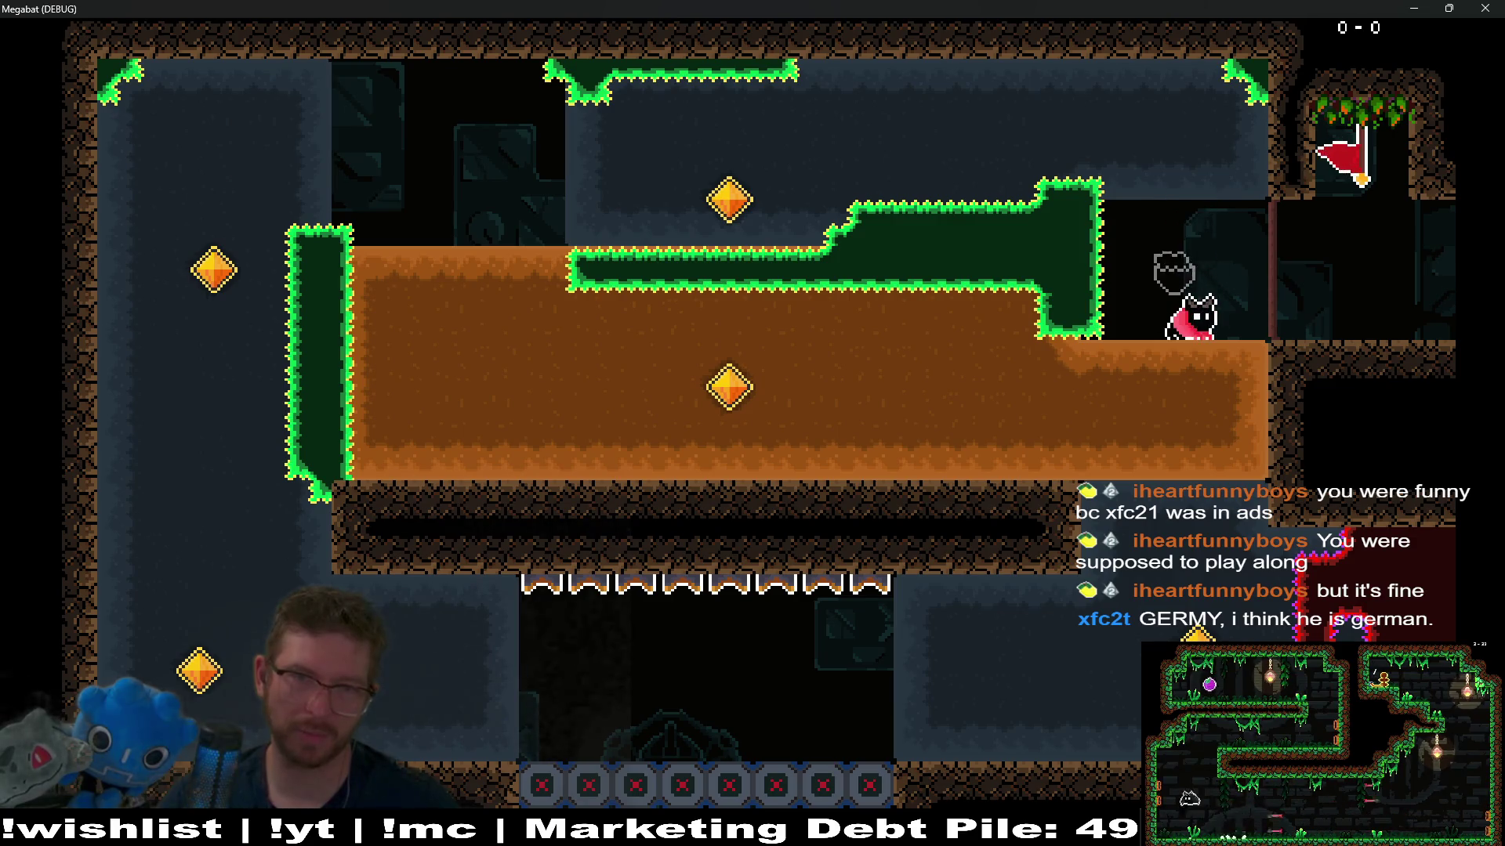
Step: Loop through the lower corridor and up the left shaft, then grab the strawberry from the checkpoint
key(Down)
key(Left)
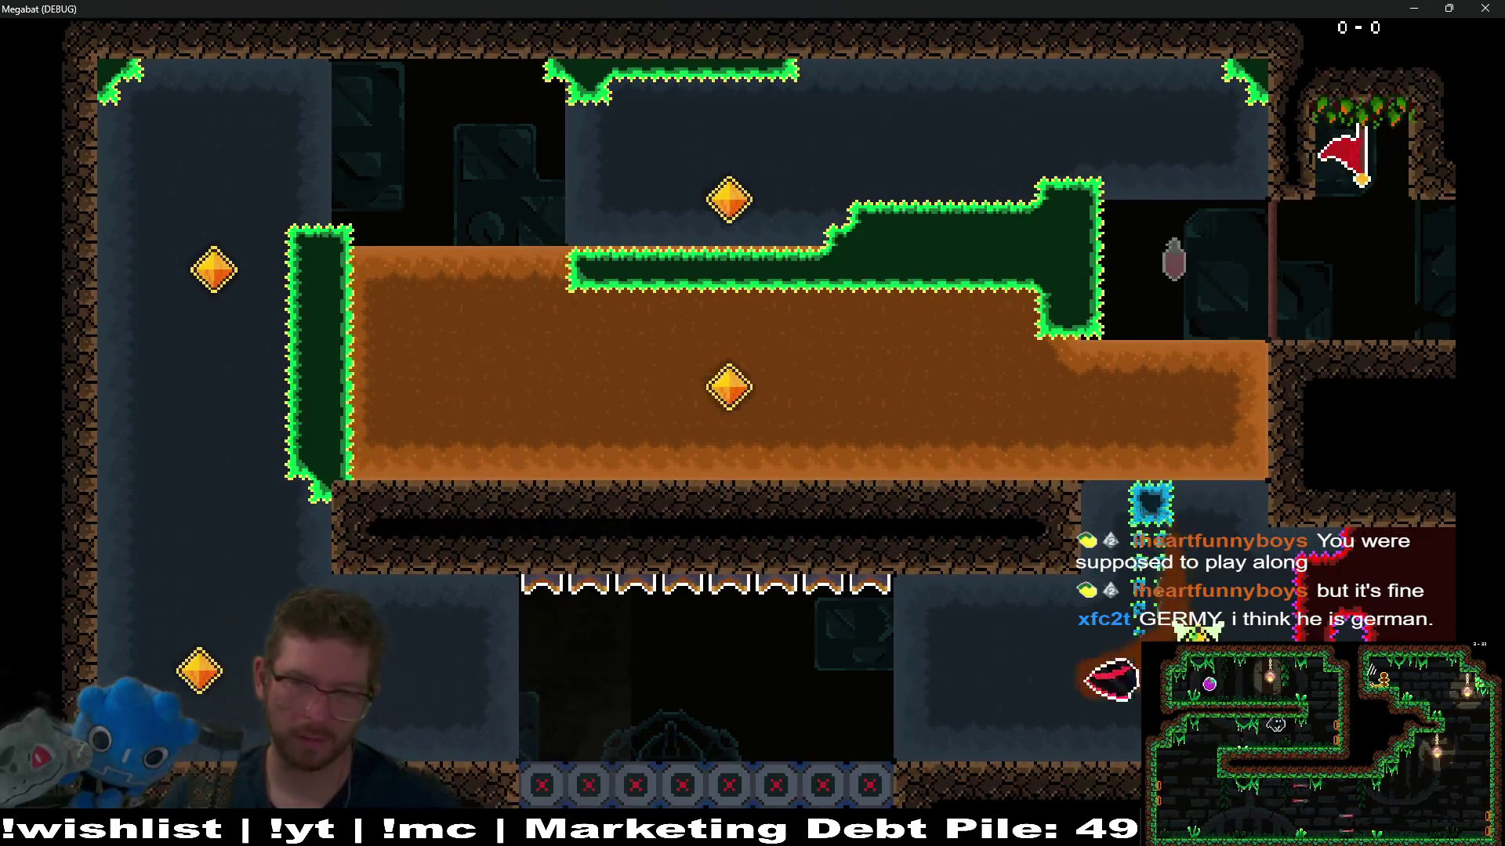
key(Up)
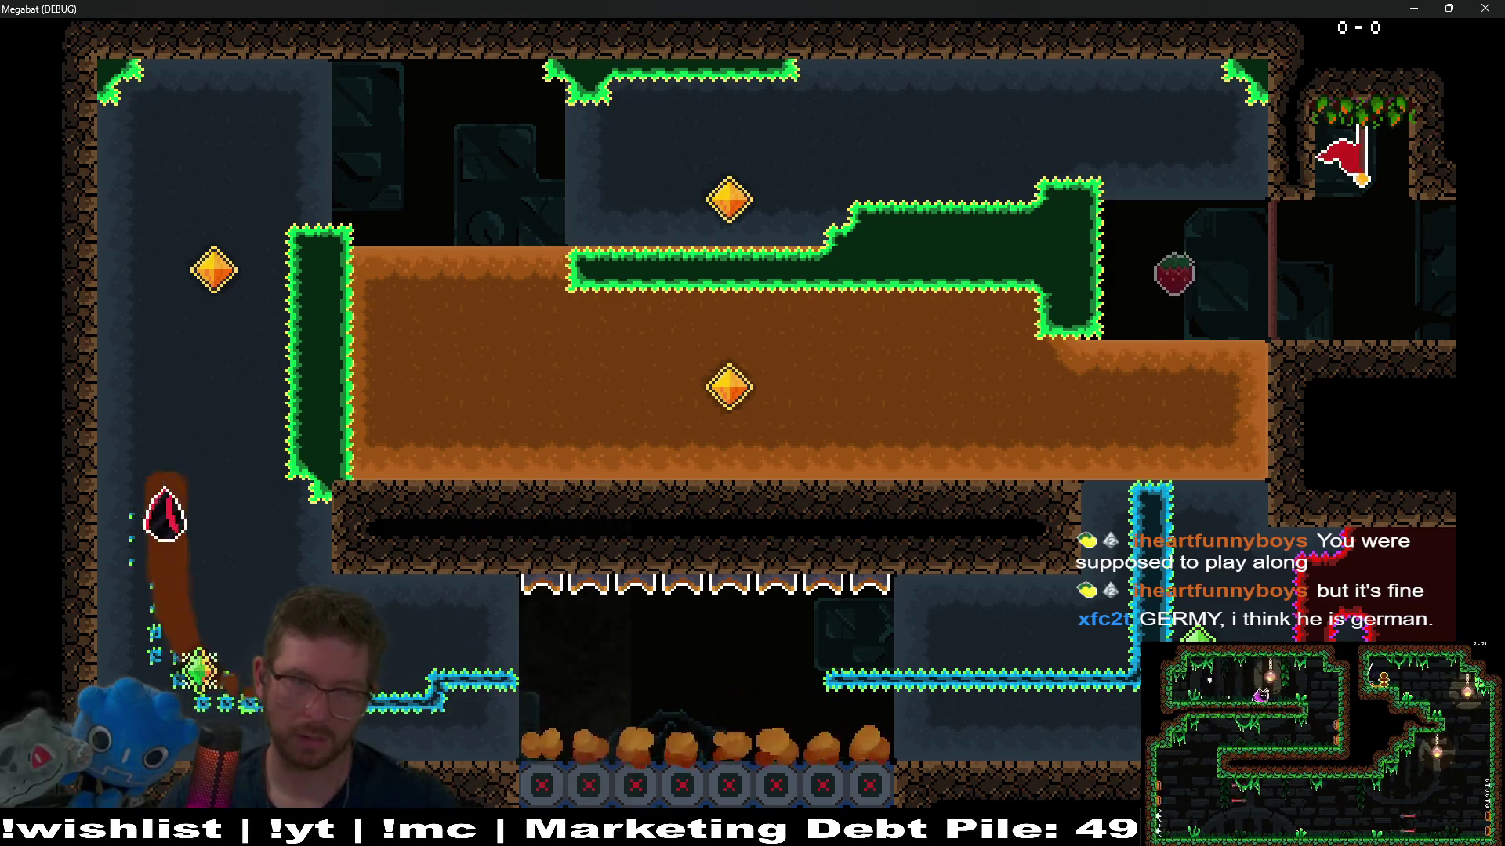
key(Right)
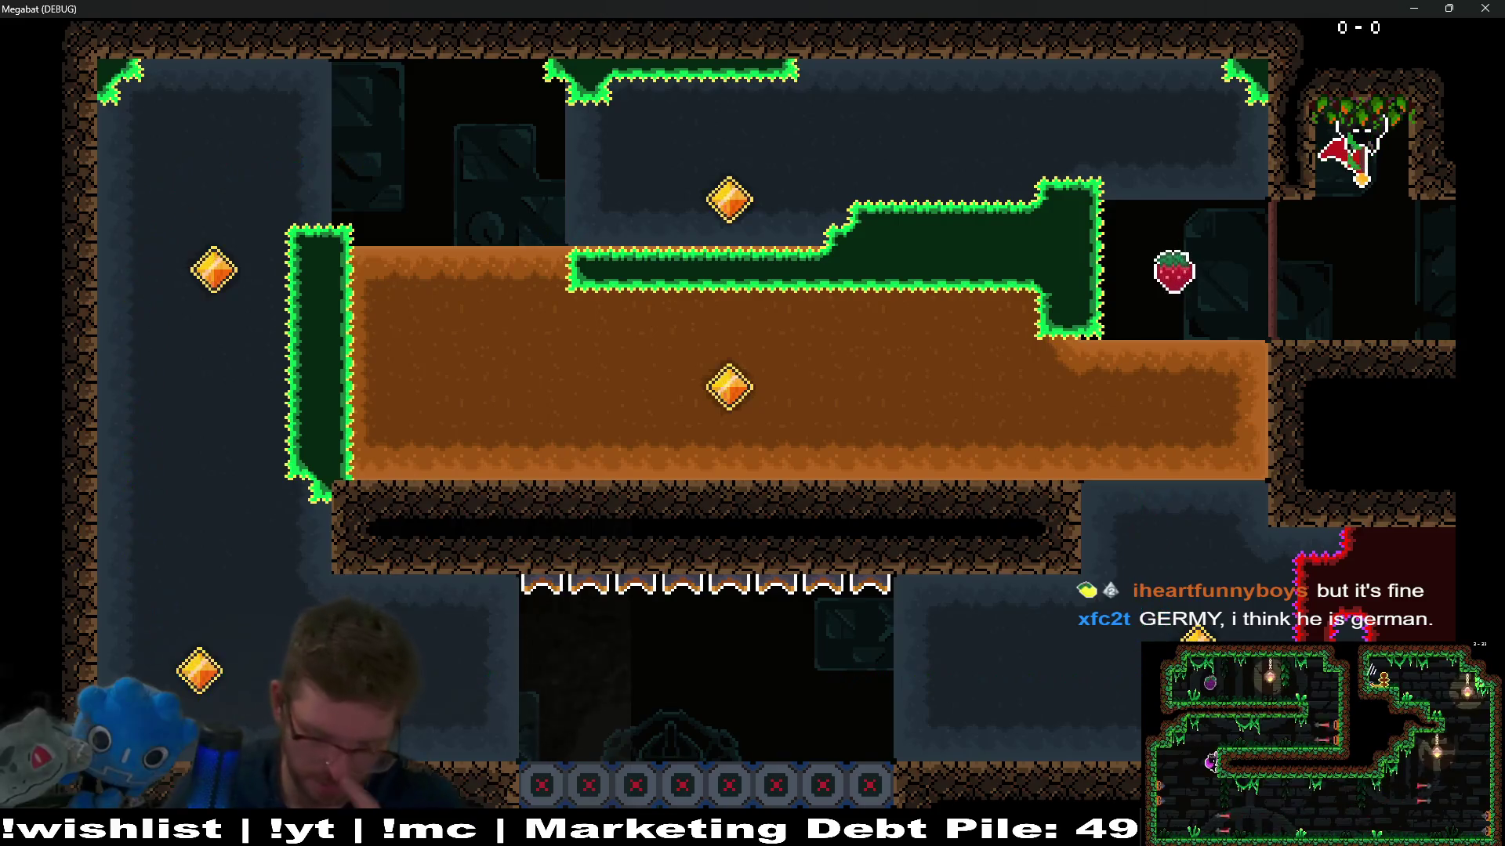
key(Down)
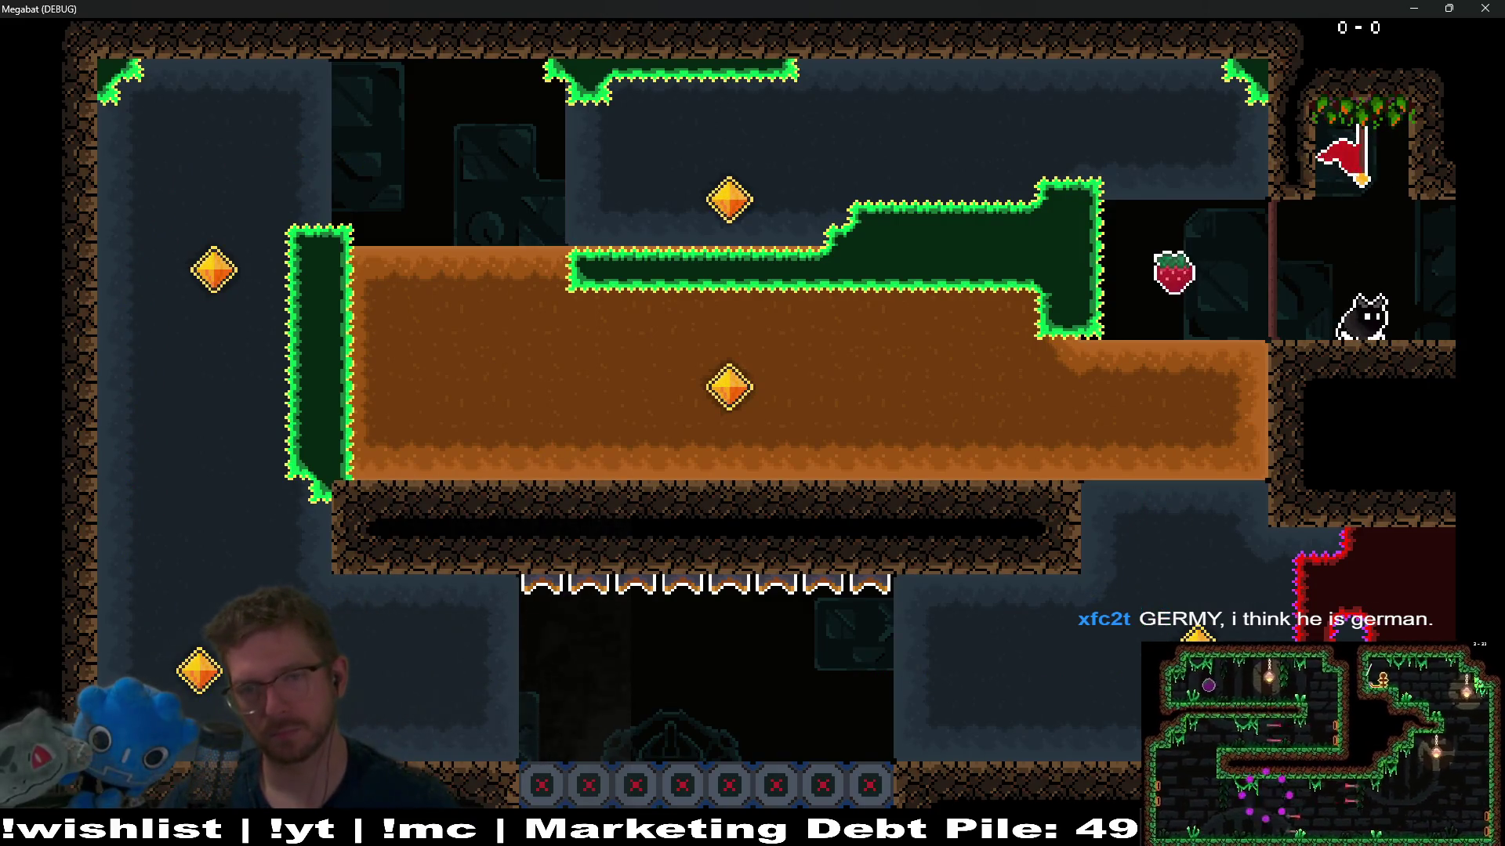
key(Left)
Step: Tunnel past the gem, fly the upper cave, and dive back into the dirt near the strawberry
key(Left)
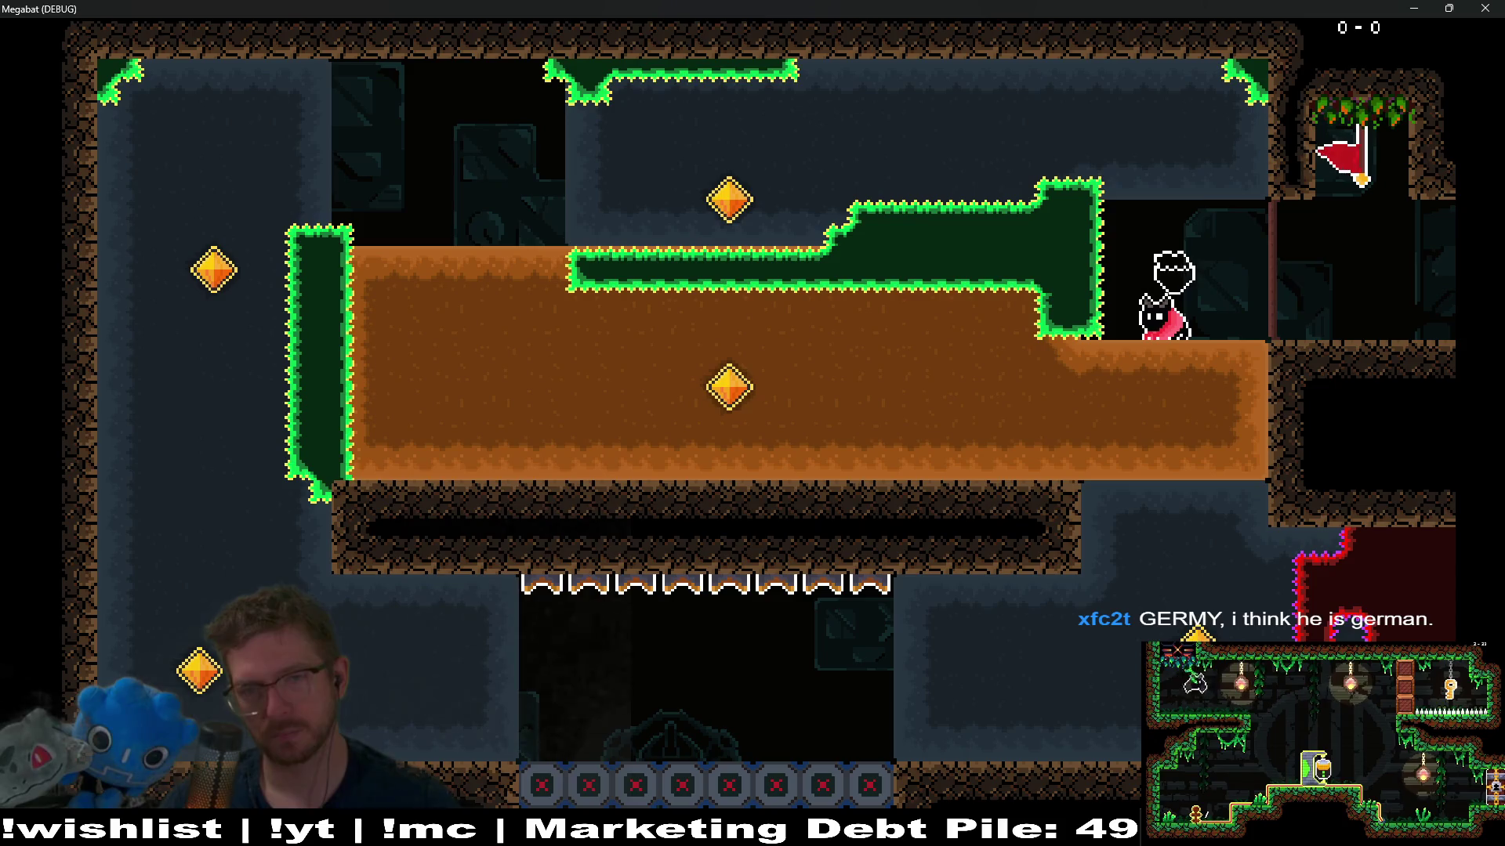
key(Down)
key(Left)
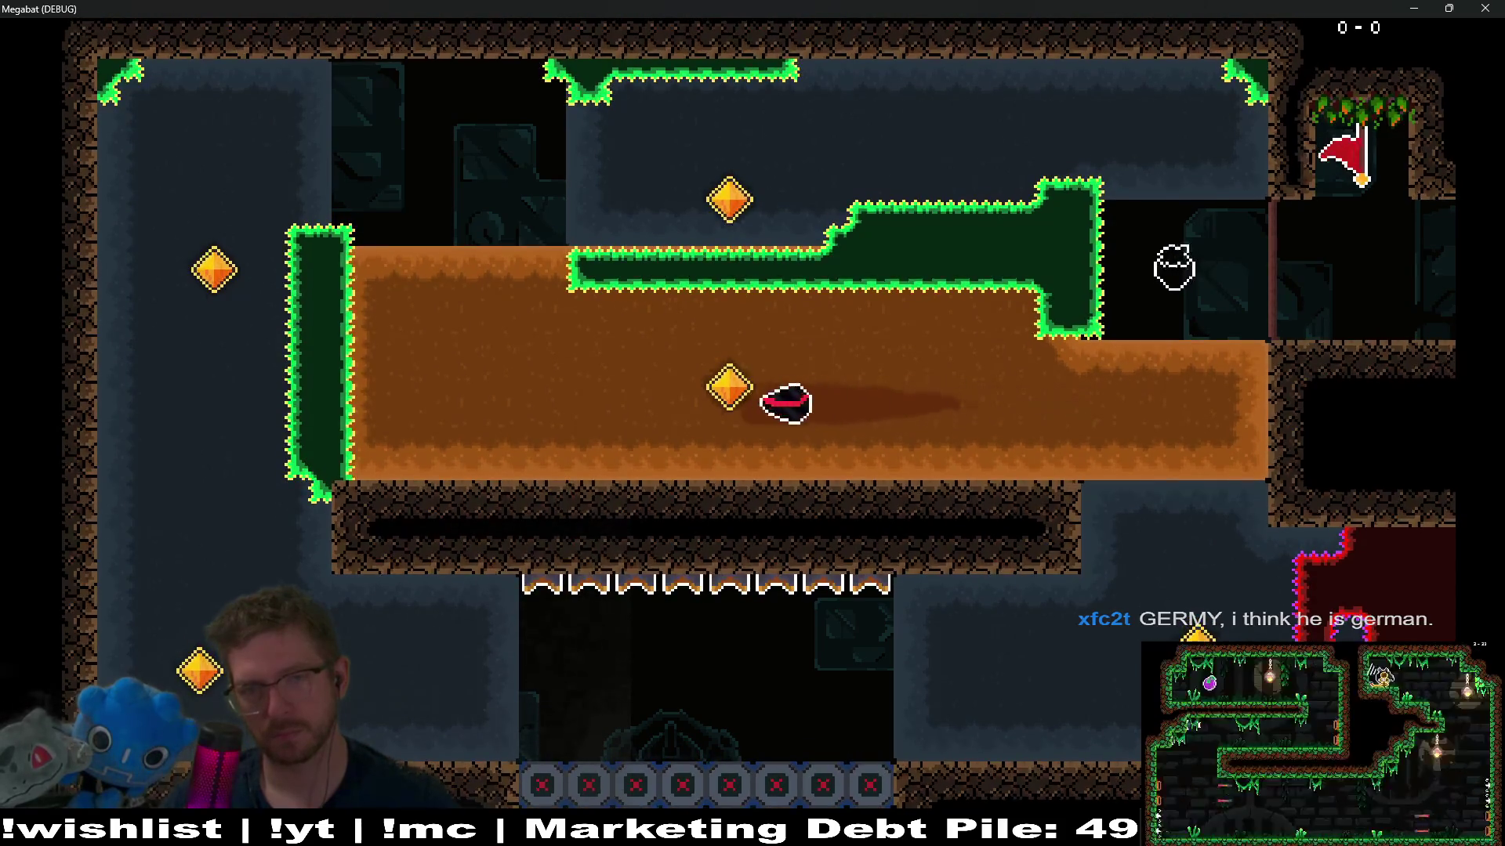
key(Up)
key(Right)
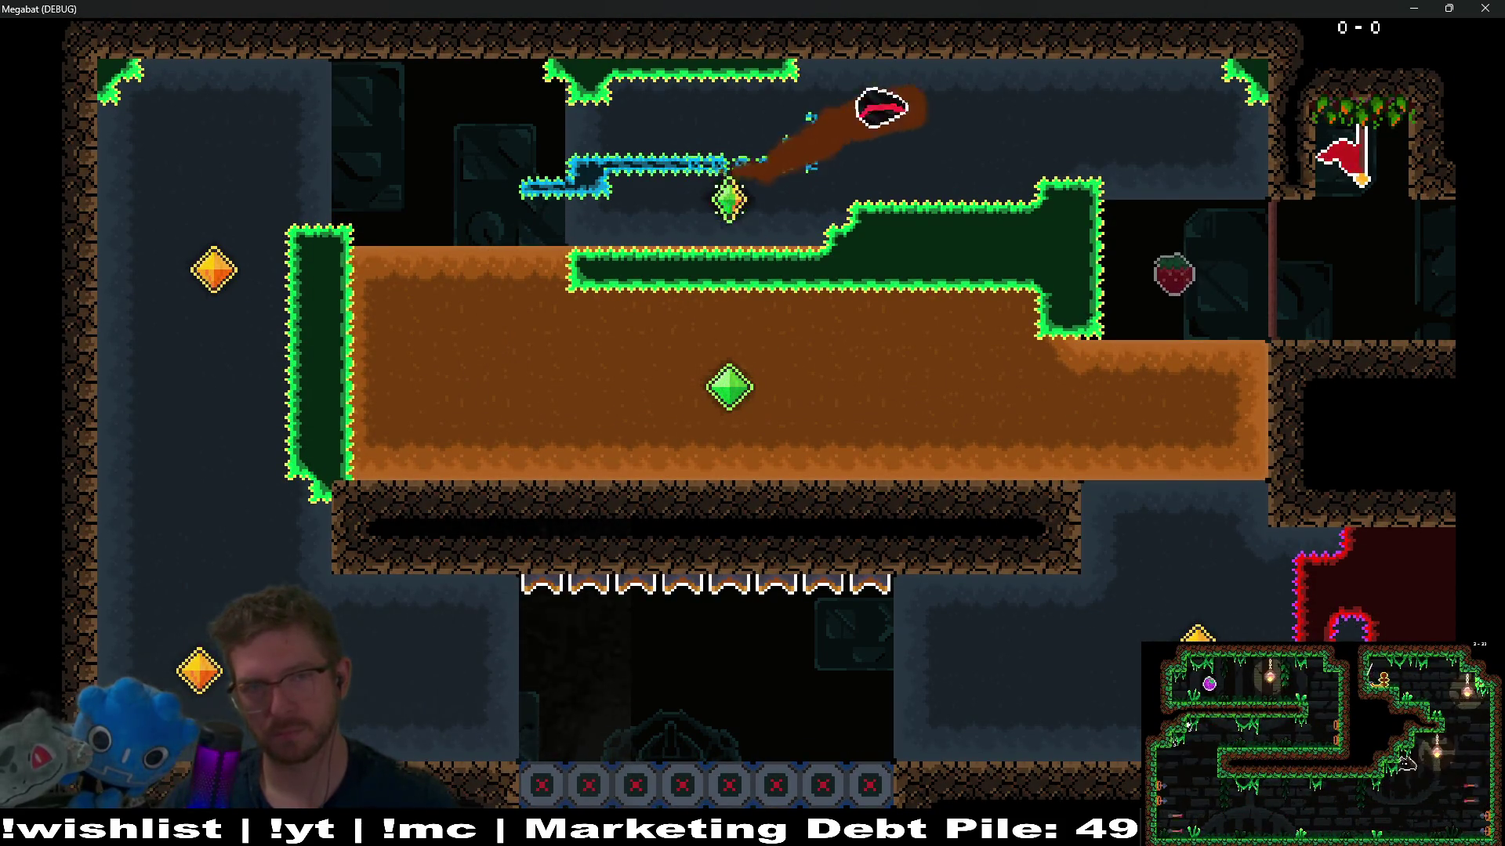
key(Down)
key(Left)
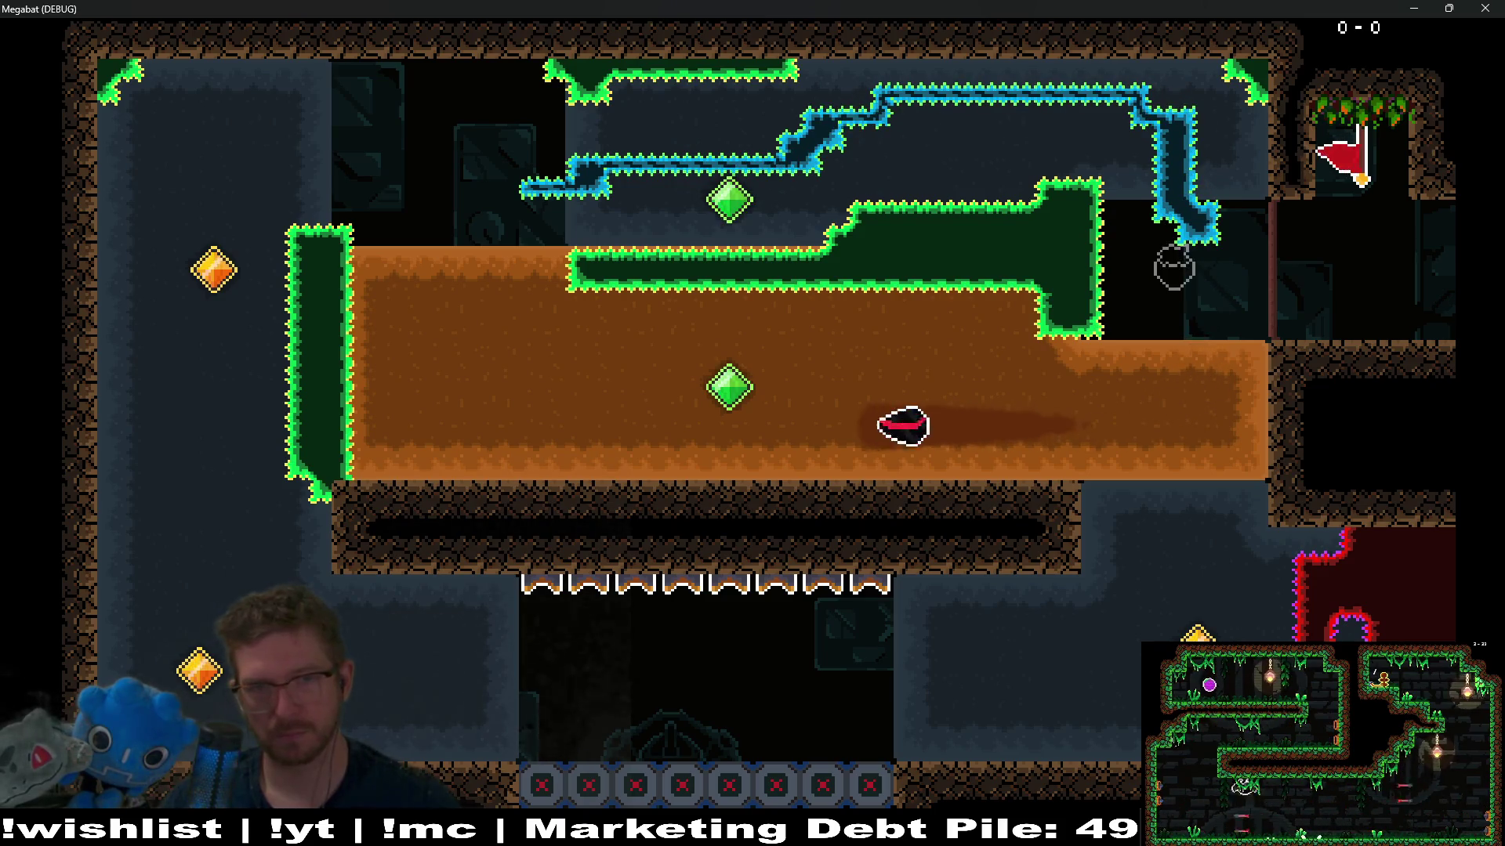
key(Up)
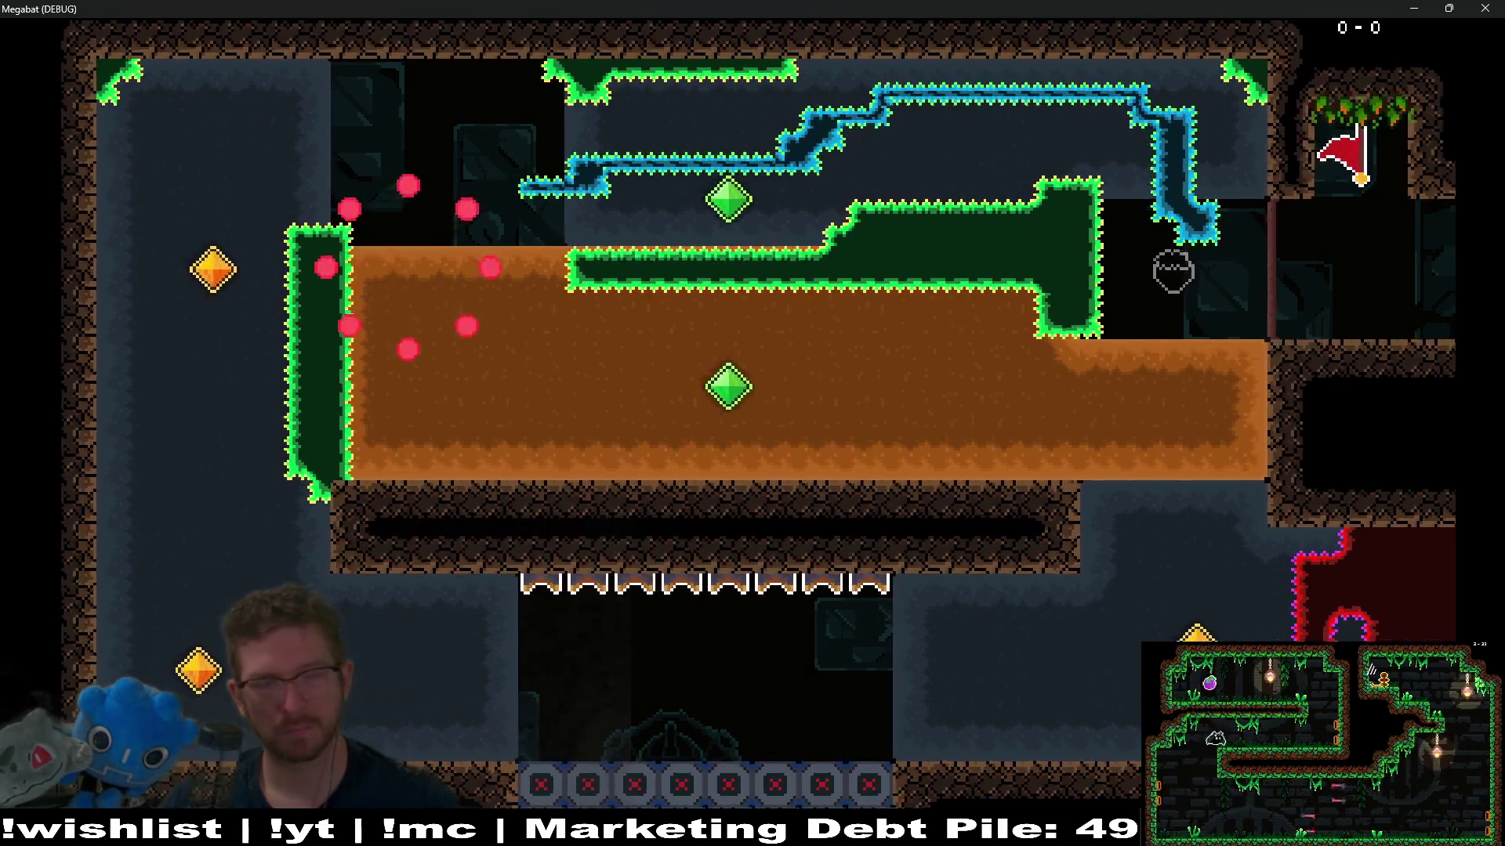
Step: From the respawn flag, collect the middle and upper gems, then tunnel left until the bat dies
key(Left)
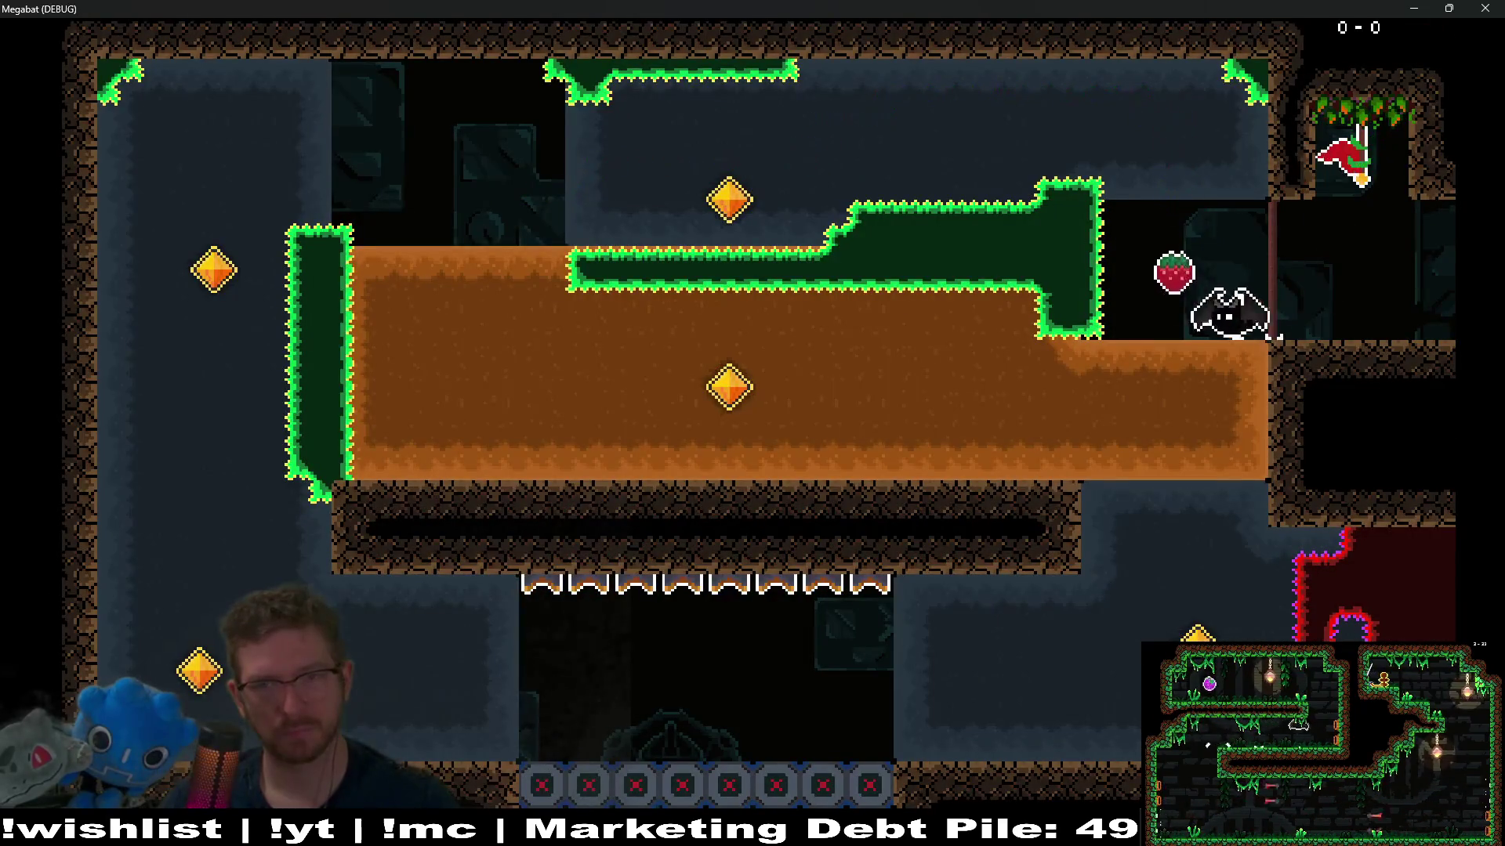
key(Down)
key(Left)
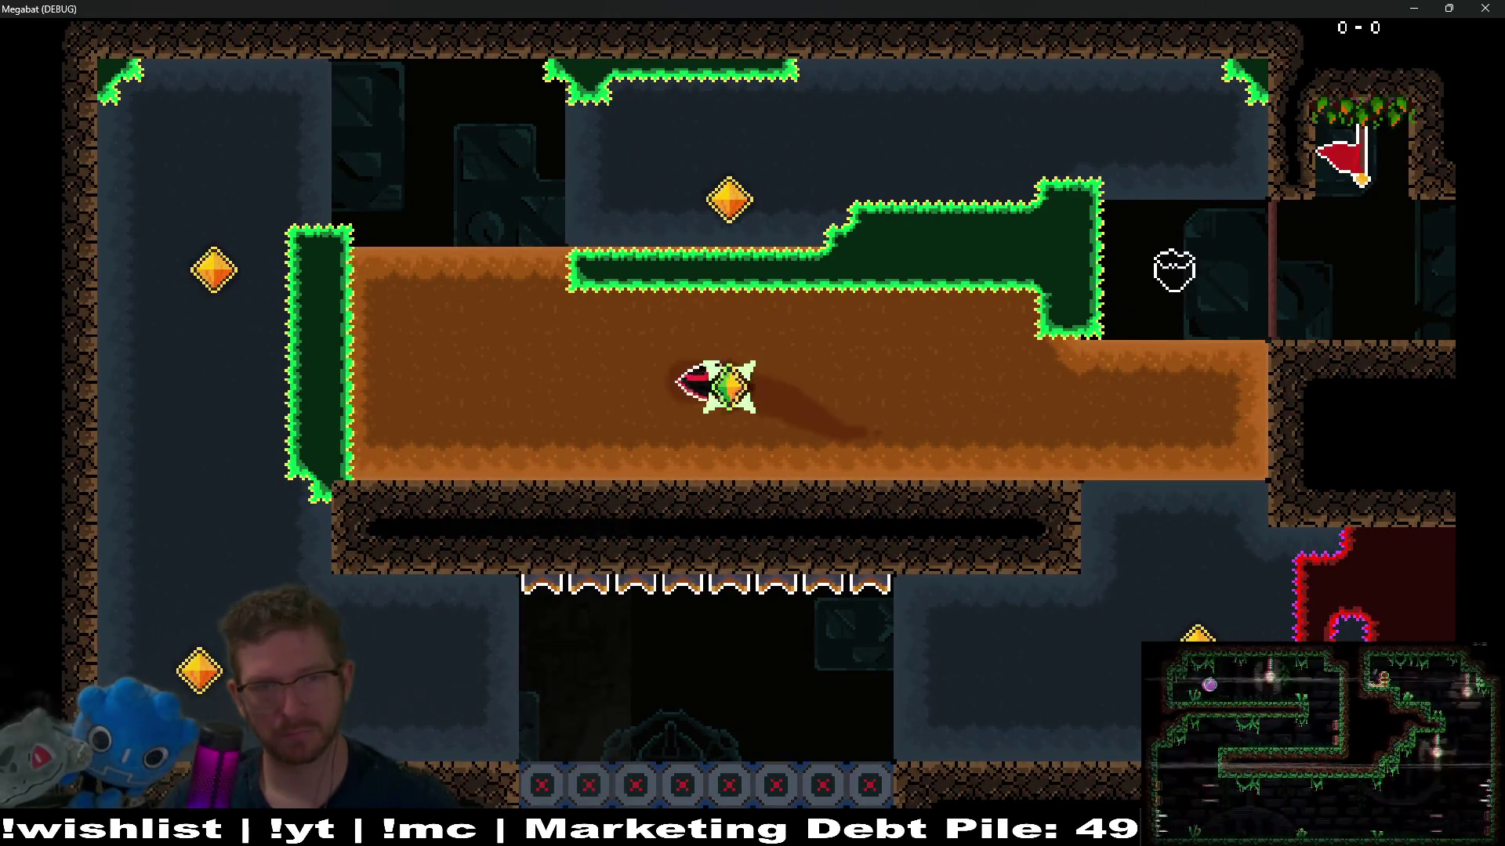
key(Up)
key(Down)
key(Left)
key(Up)
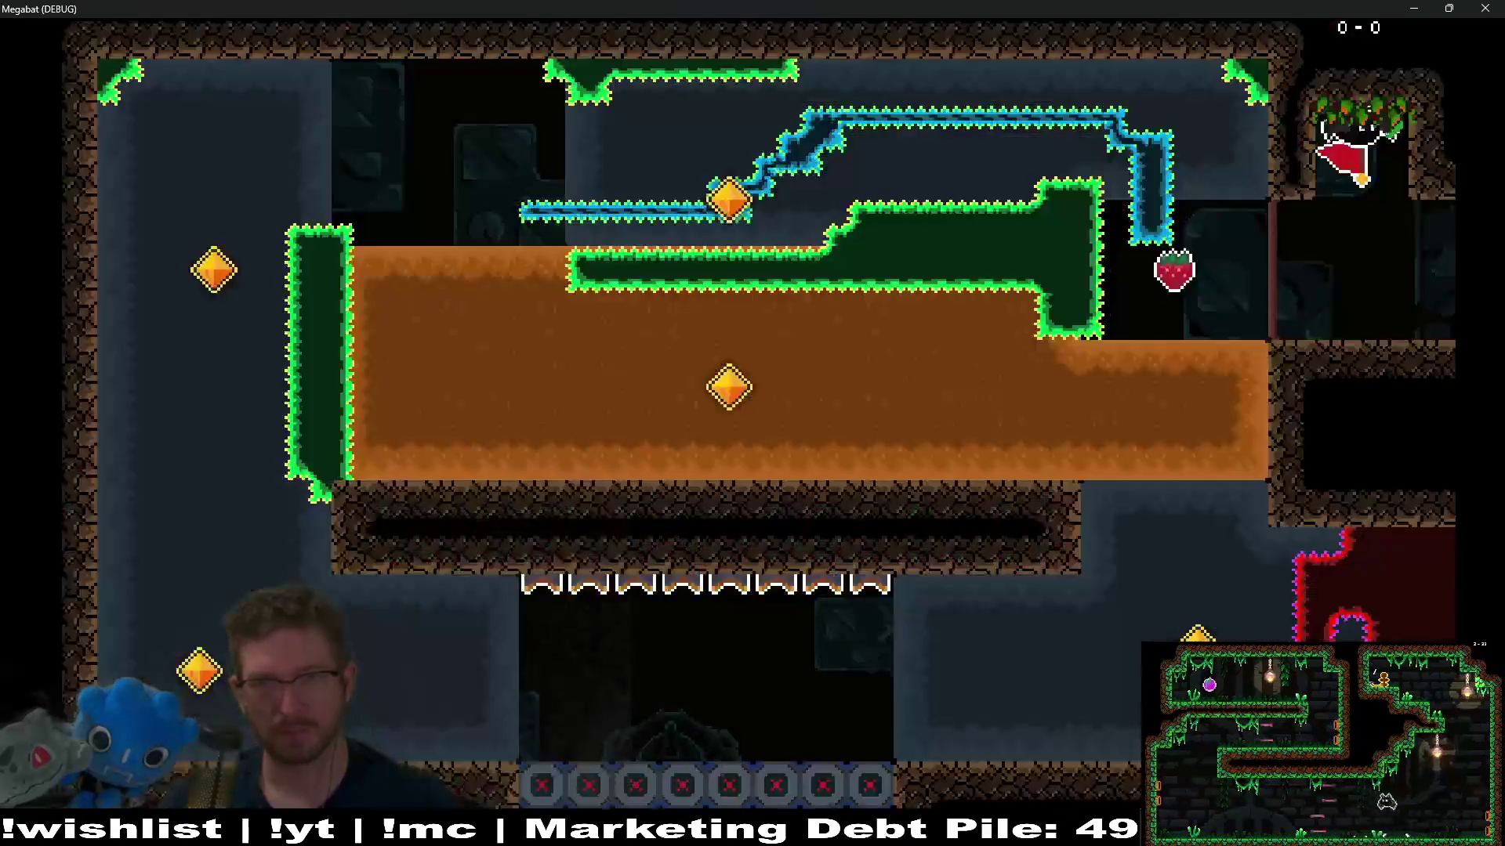
Step: Take the upper route after the middle gem, then grab the bottom gem past the flames and re-enter
key(Left)
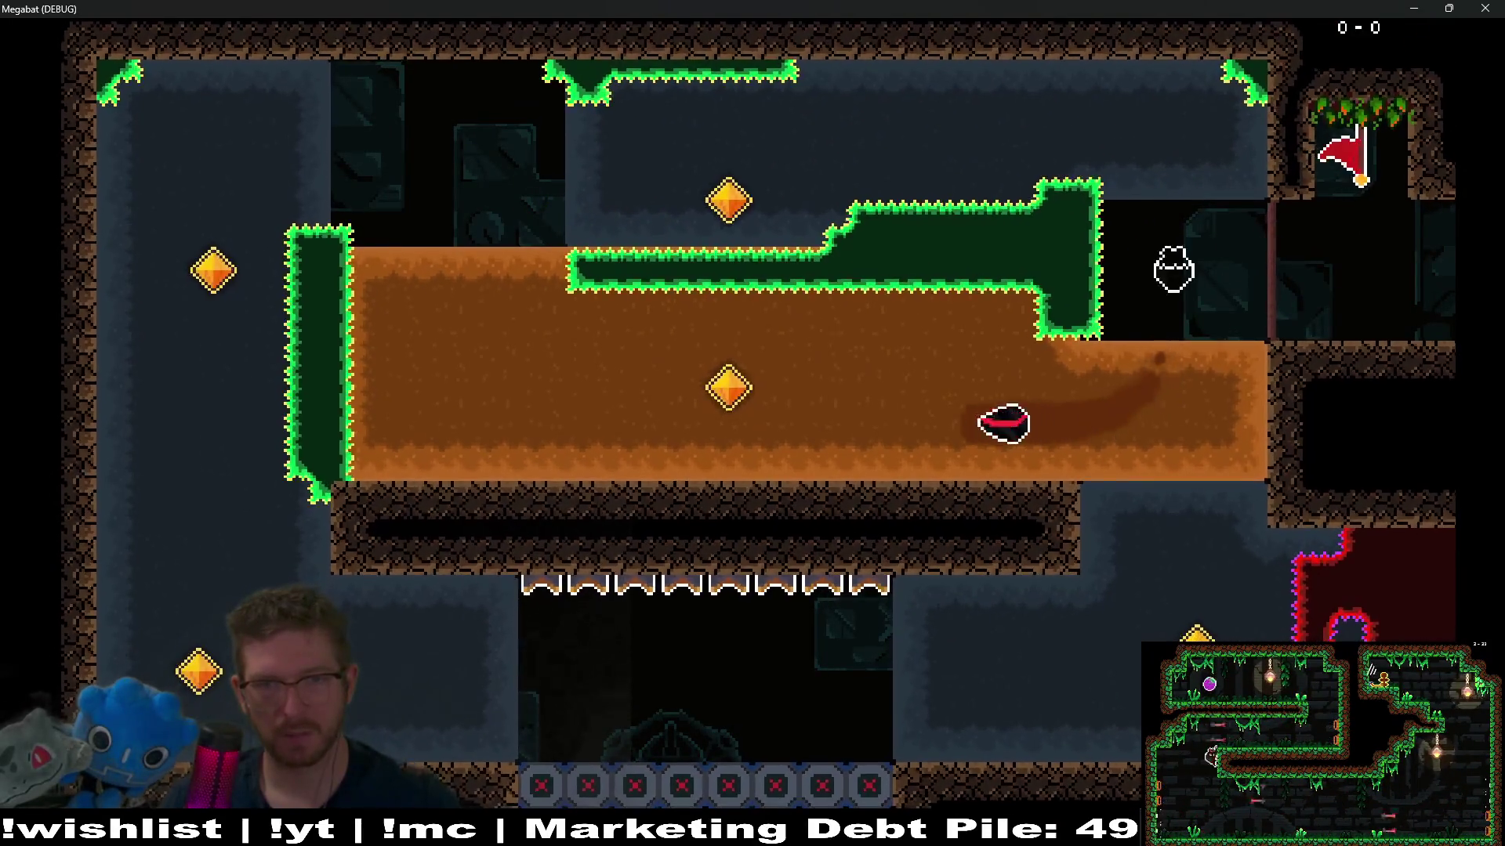
key(Up)
key(Right)
key(Up)
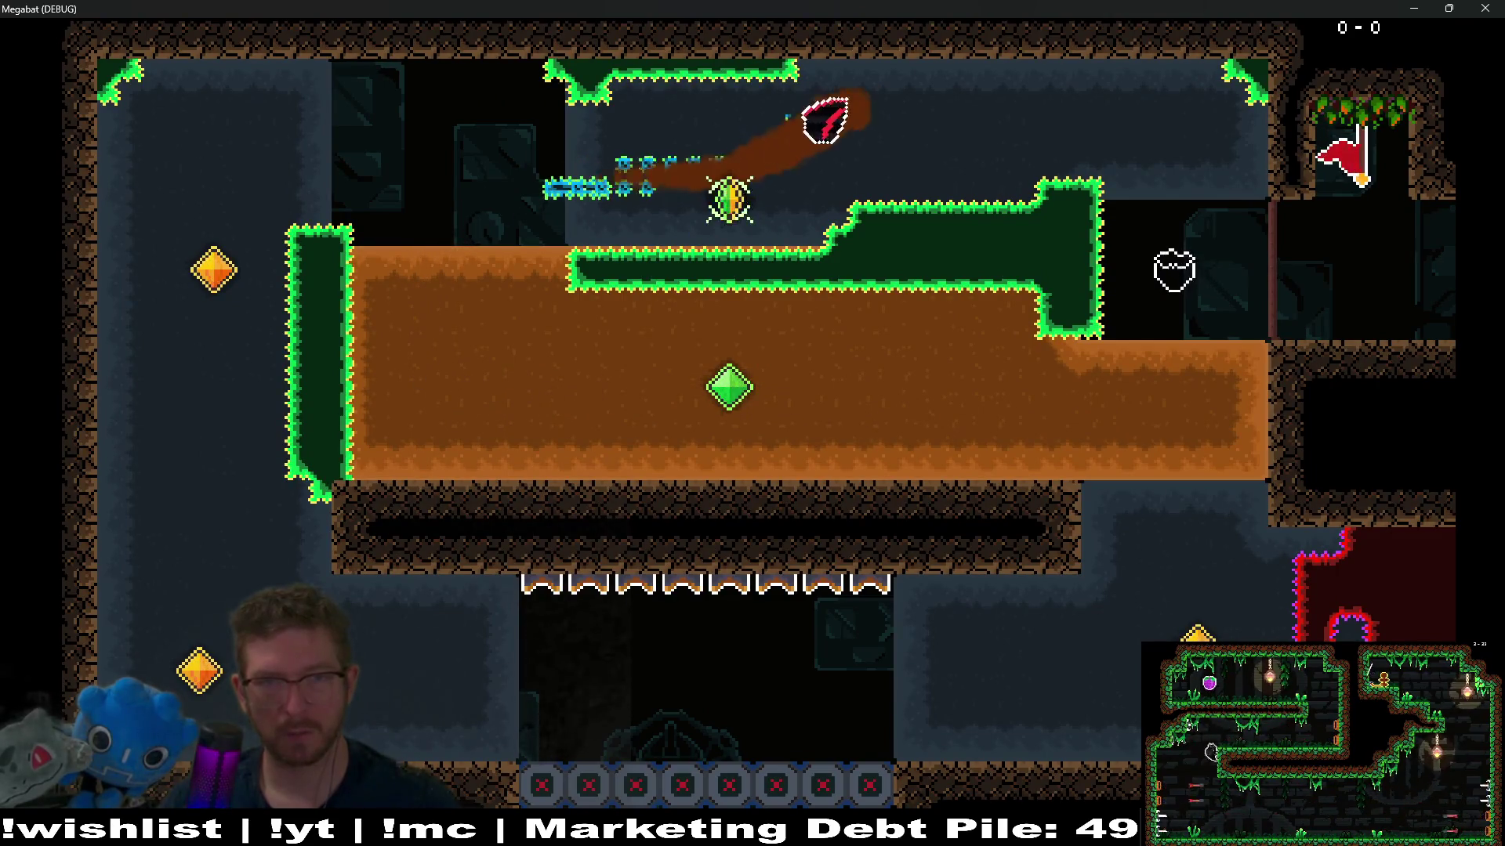
key(Down)
key(Left)
key(Up)
key(Down)
key(Right)
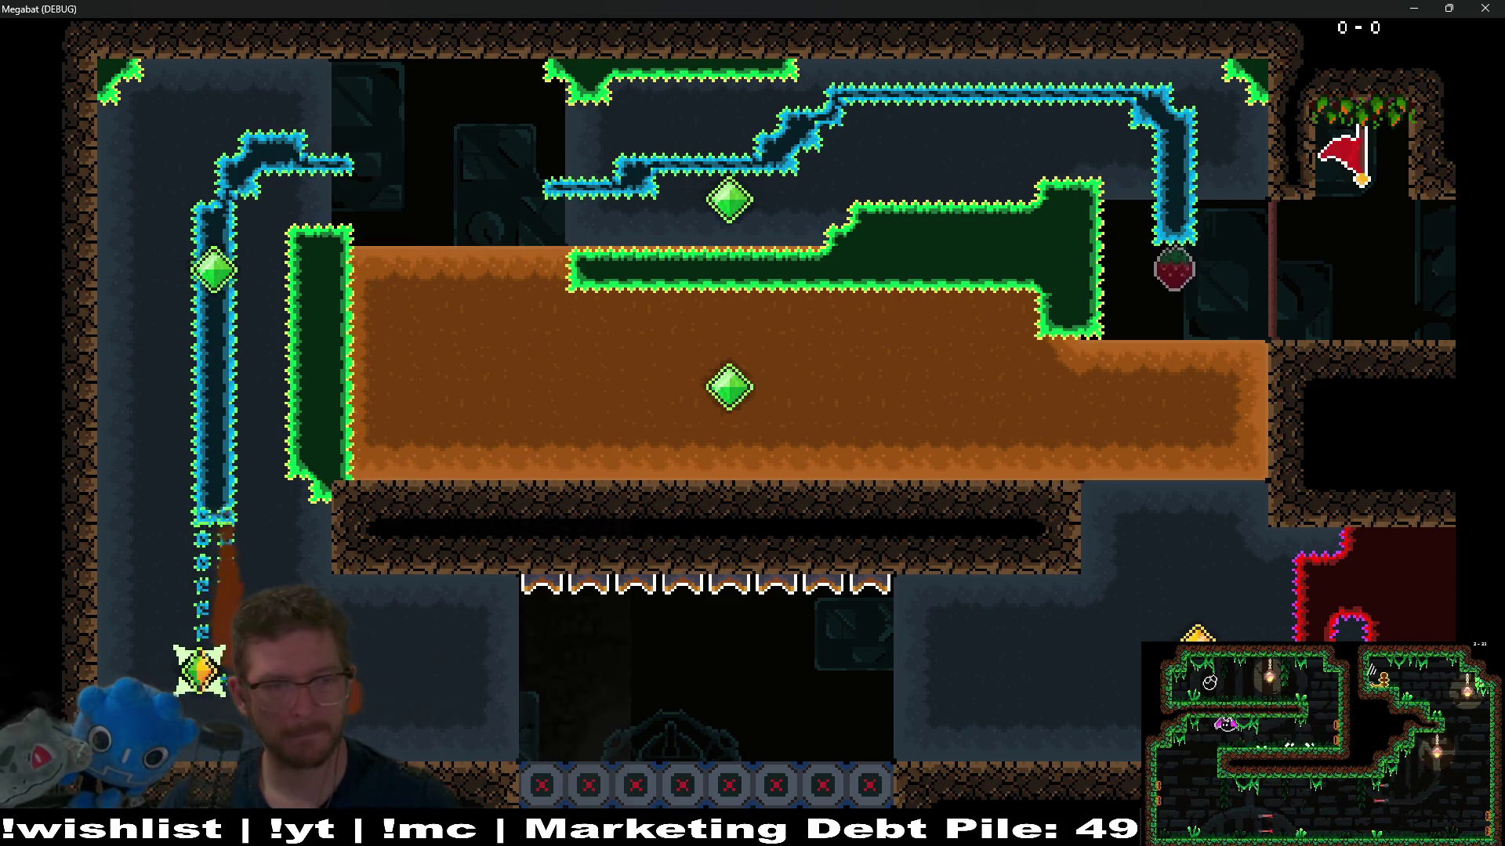
key(Up)
key(Left)
key(Up)
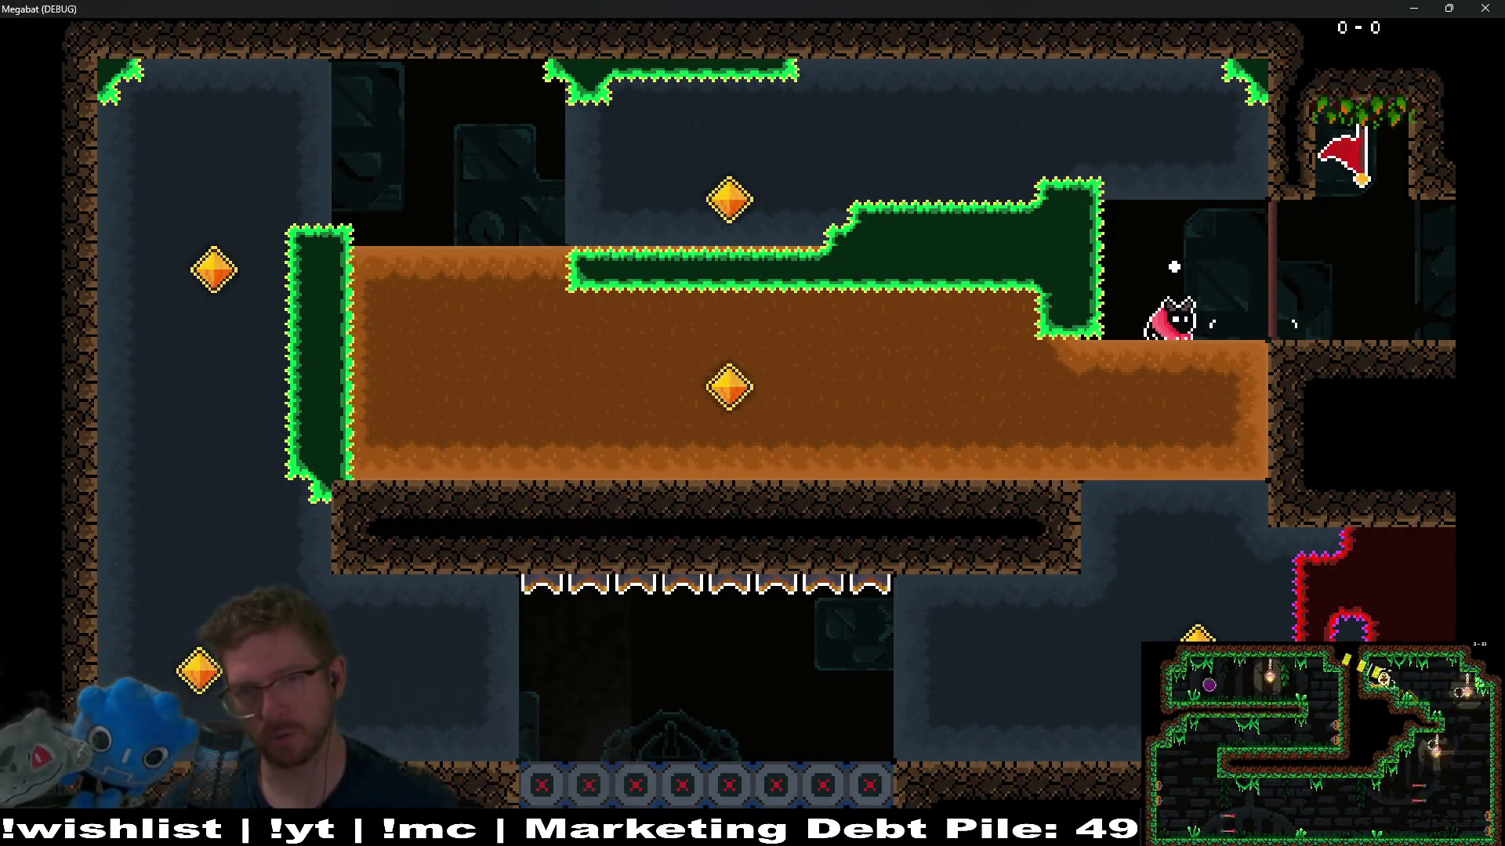
Step: Loop through the upper gem and right-side dirt, land on the upper-left ledge, and close the game
key(Left)
key(Up)
key(Right)
key(Up)
key(Right)
key(Down)
key(Left)
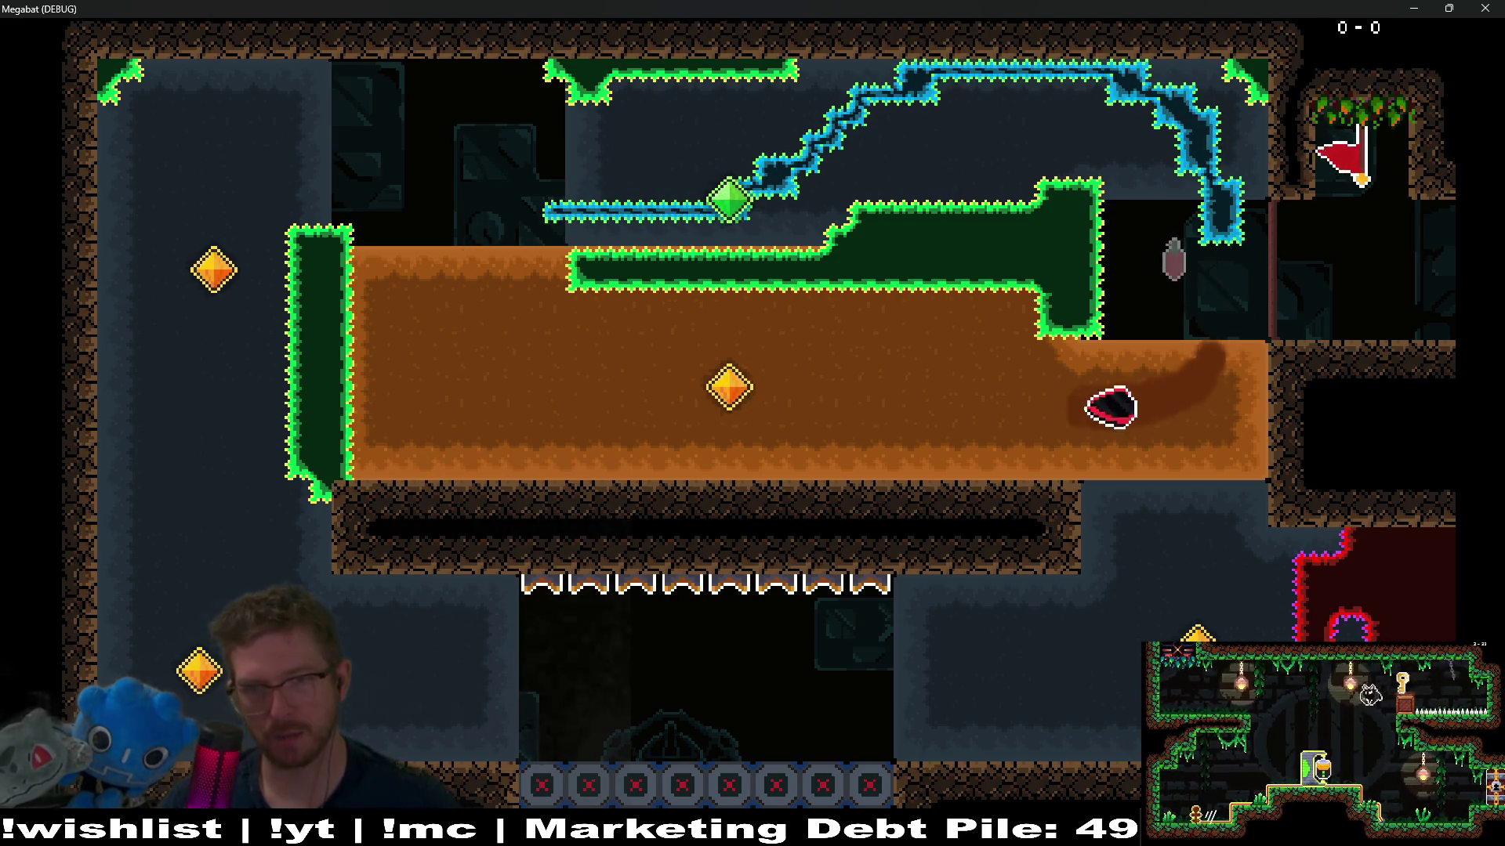
key(Up)
key(Down)
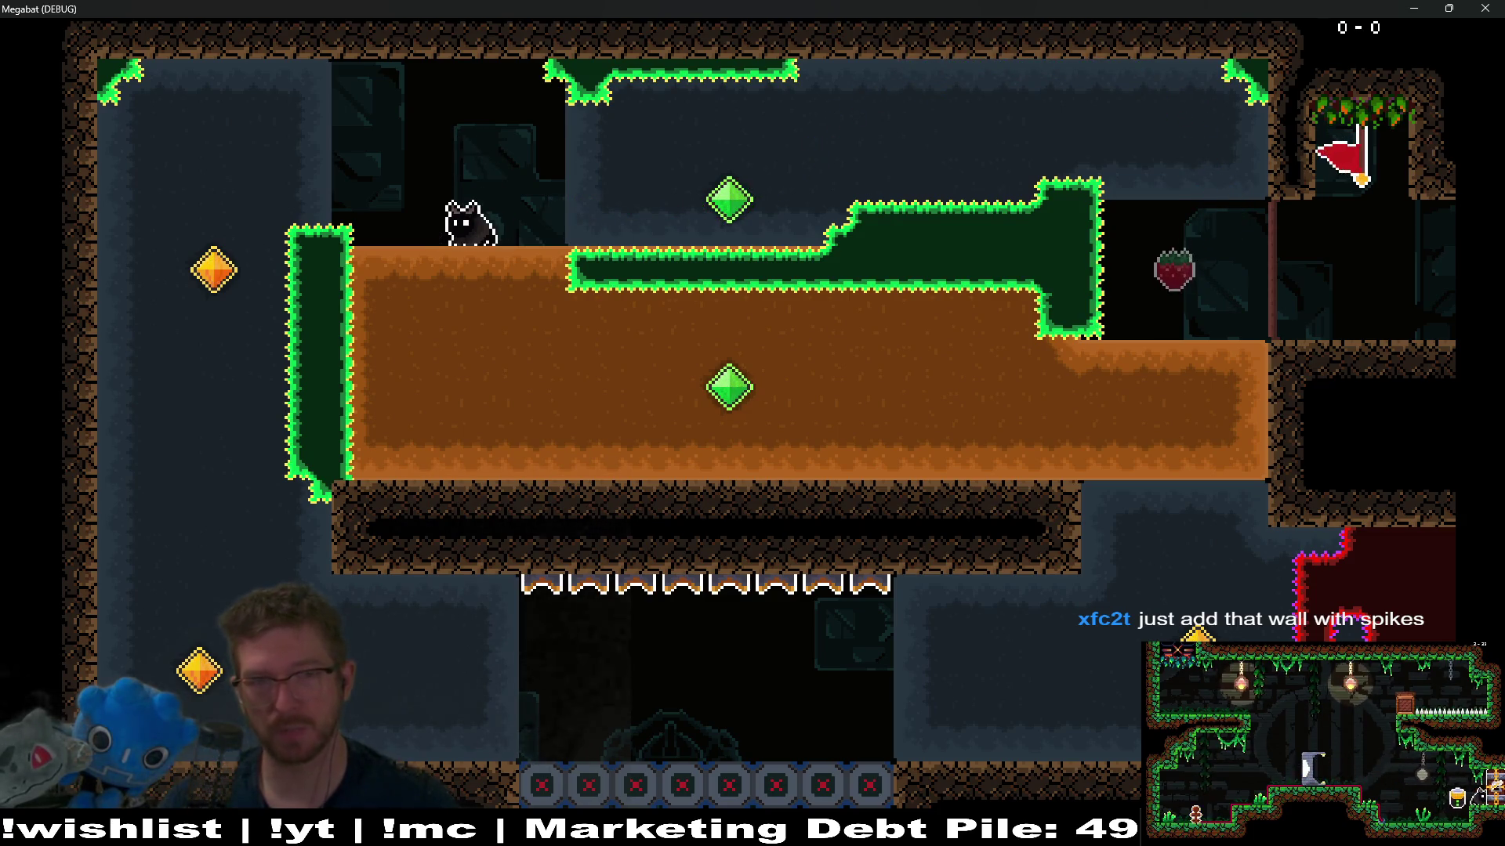
key(Right)
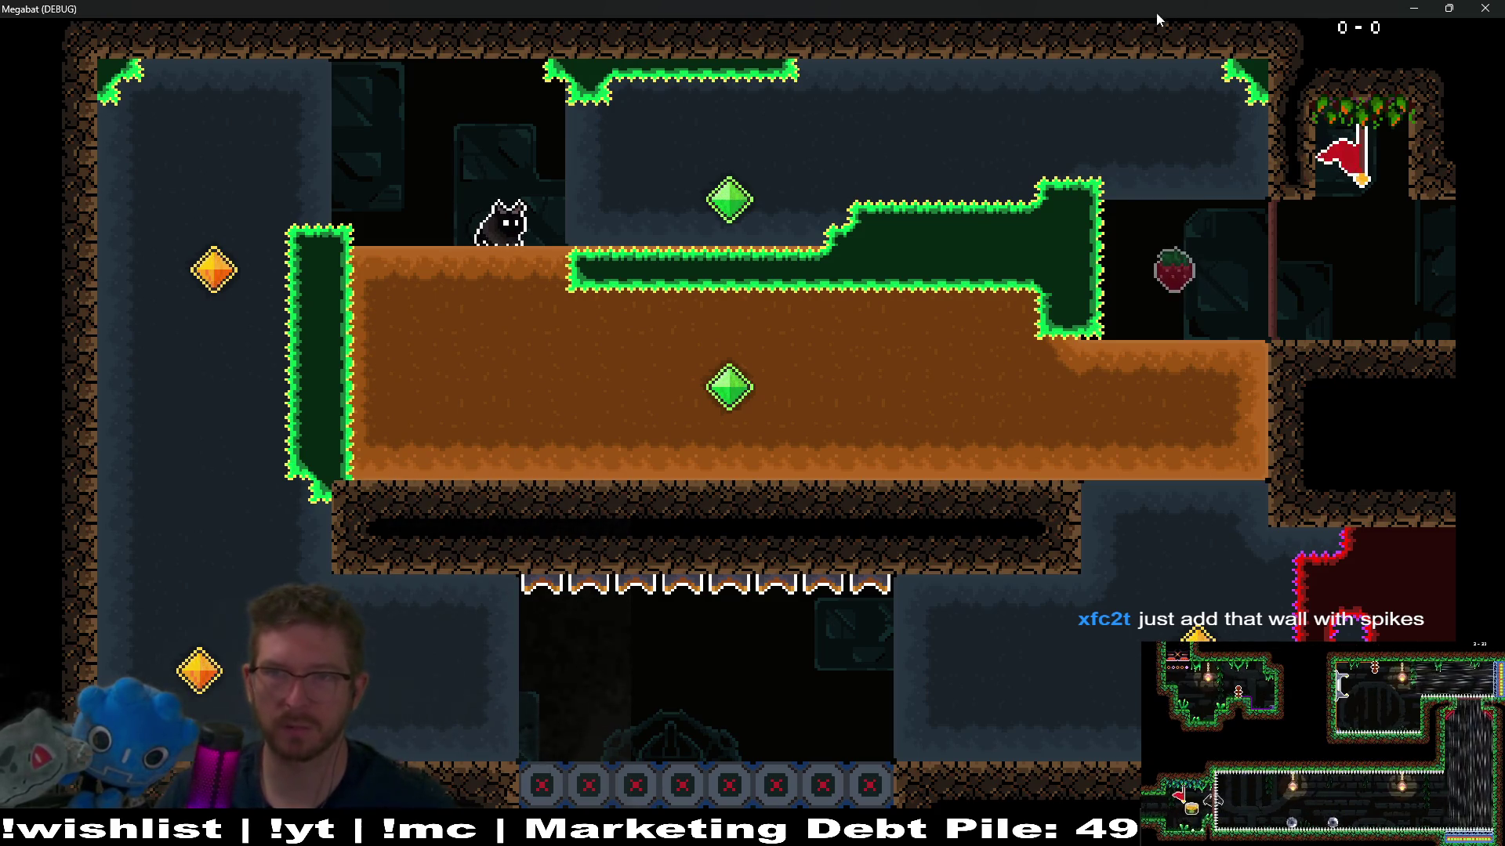
click(1491, 12)
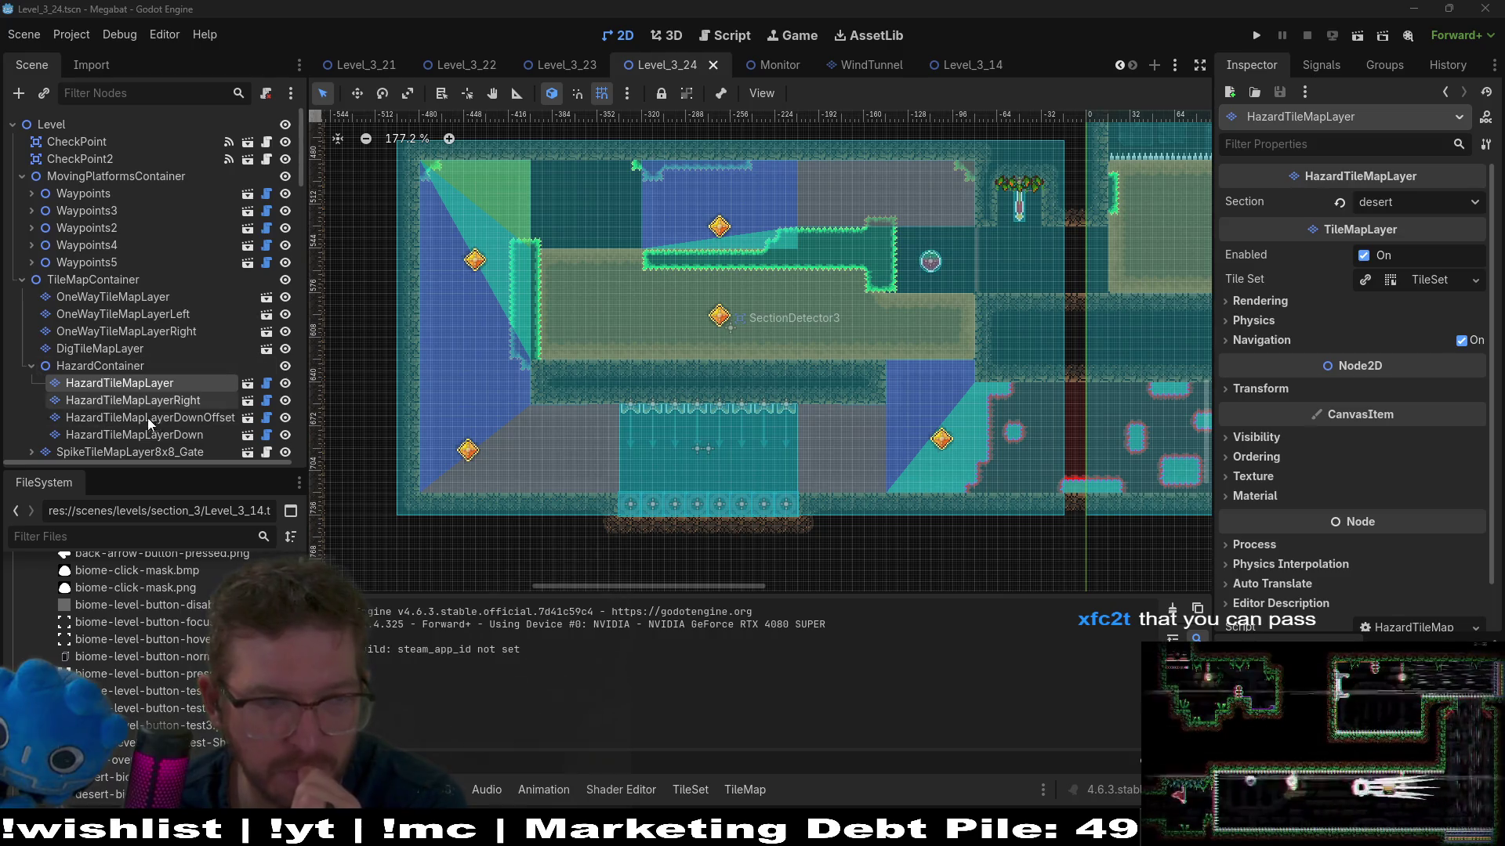
Step: On HazardTileMapLayer, paint a row of spike tiles along the top of the dirt platform
click(174, 399)
click(172, 383)
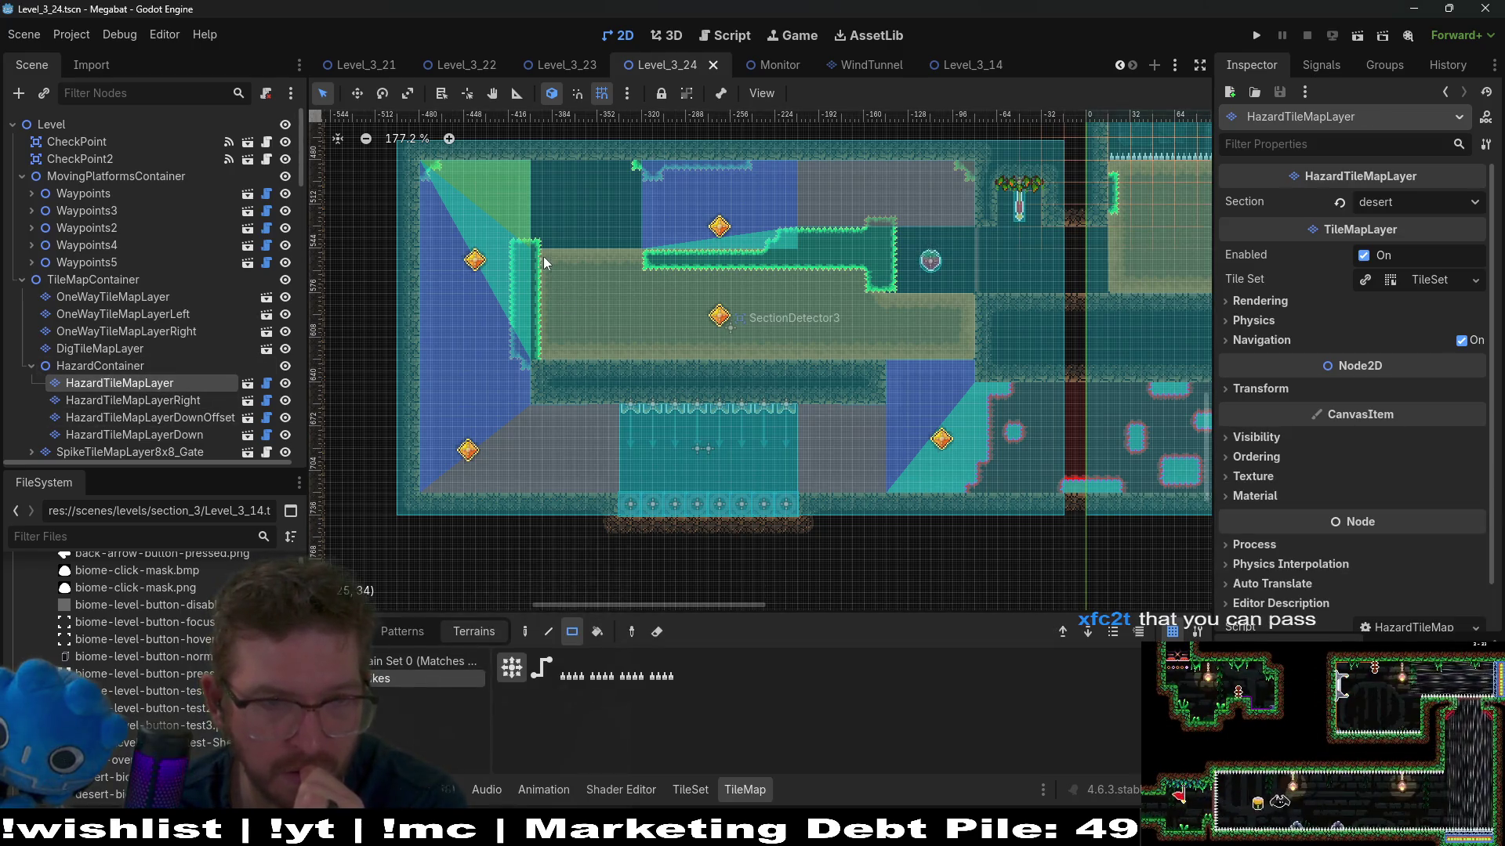
drag(543, 241, 627, 240)
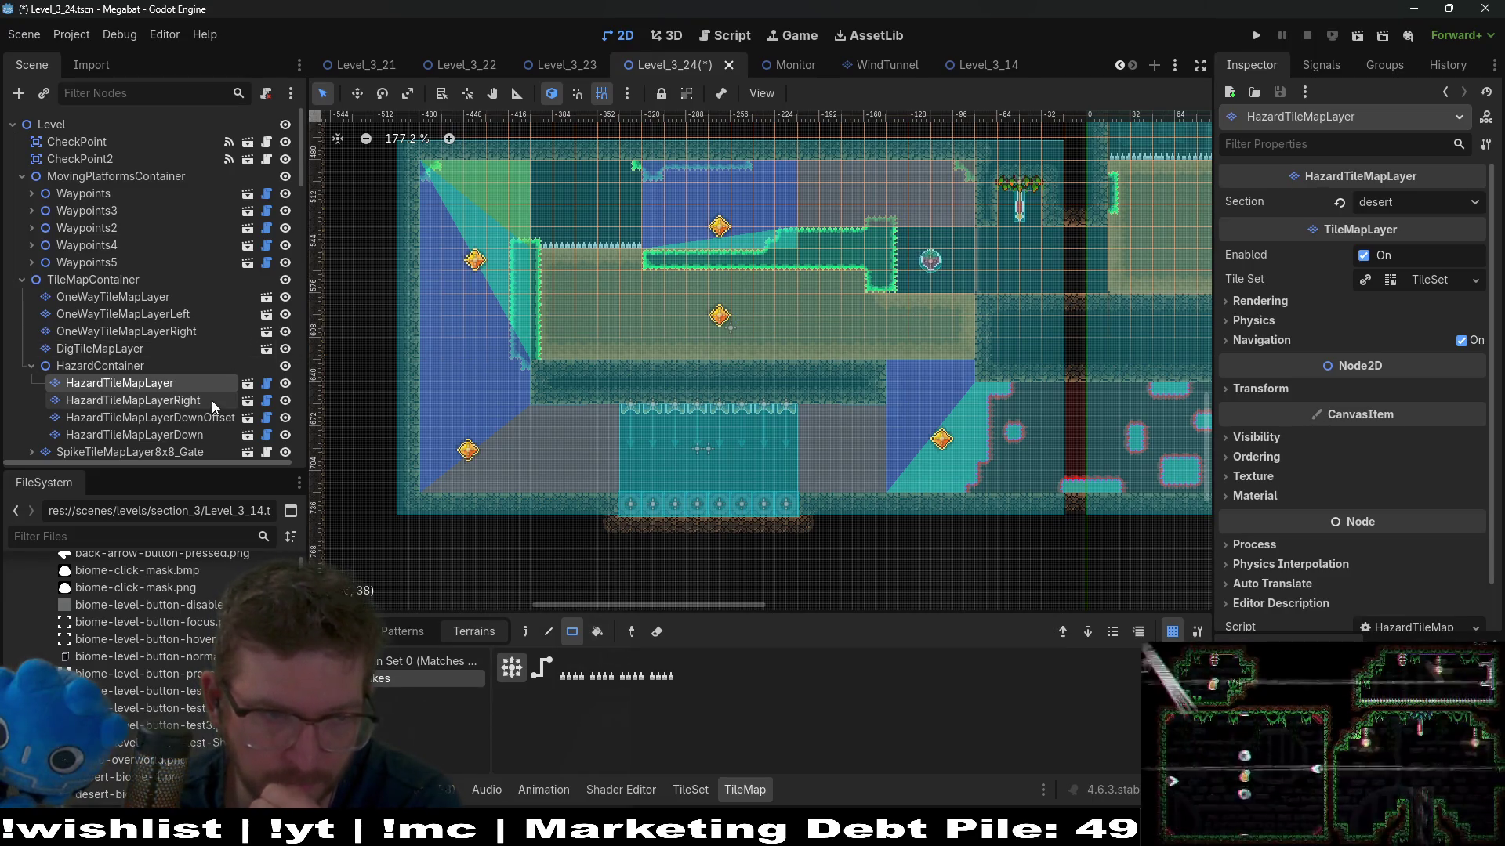
click(199, 434)
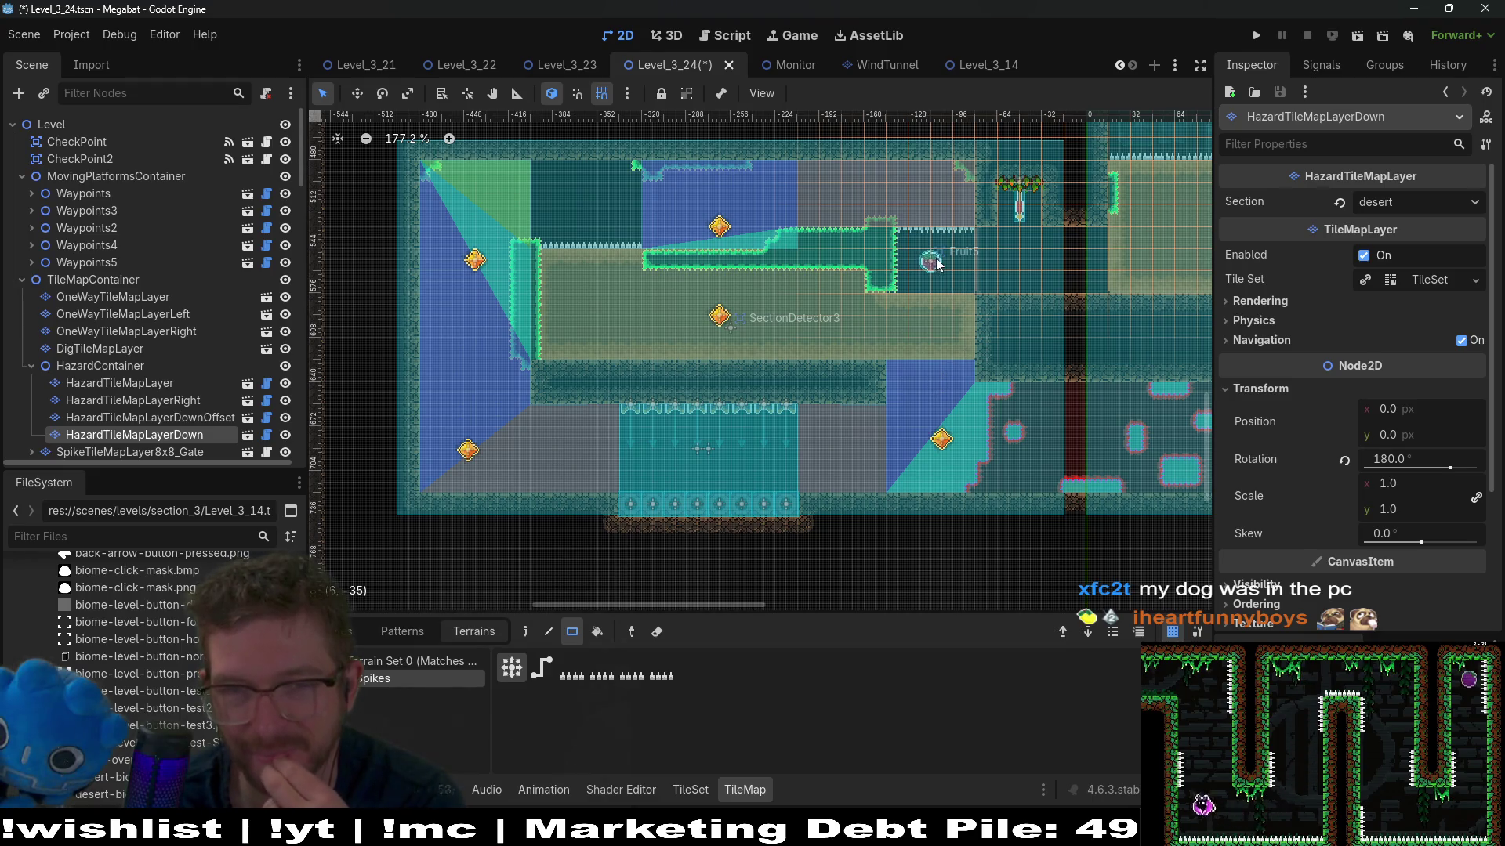
scroll(932, 262, up, 5)
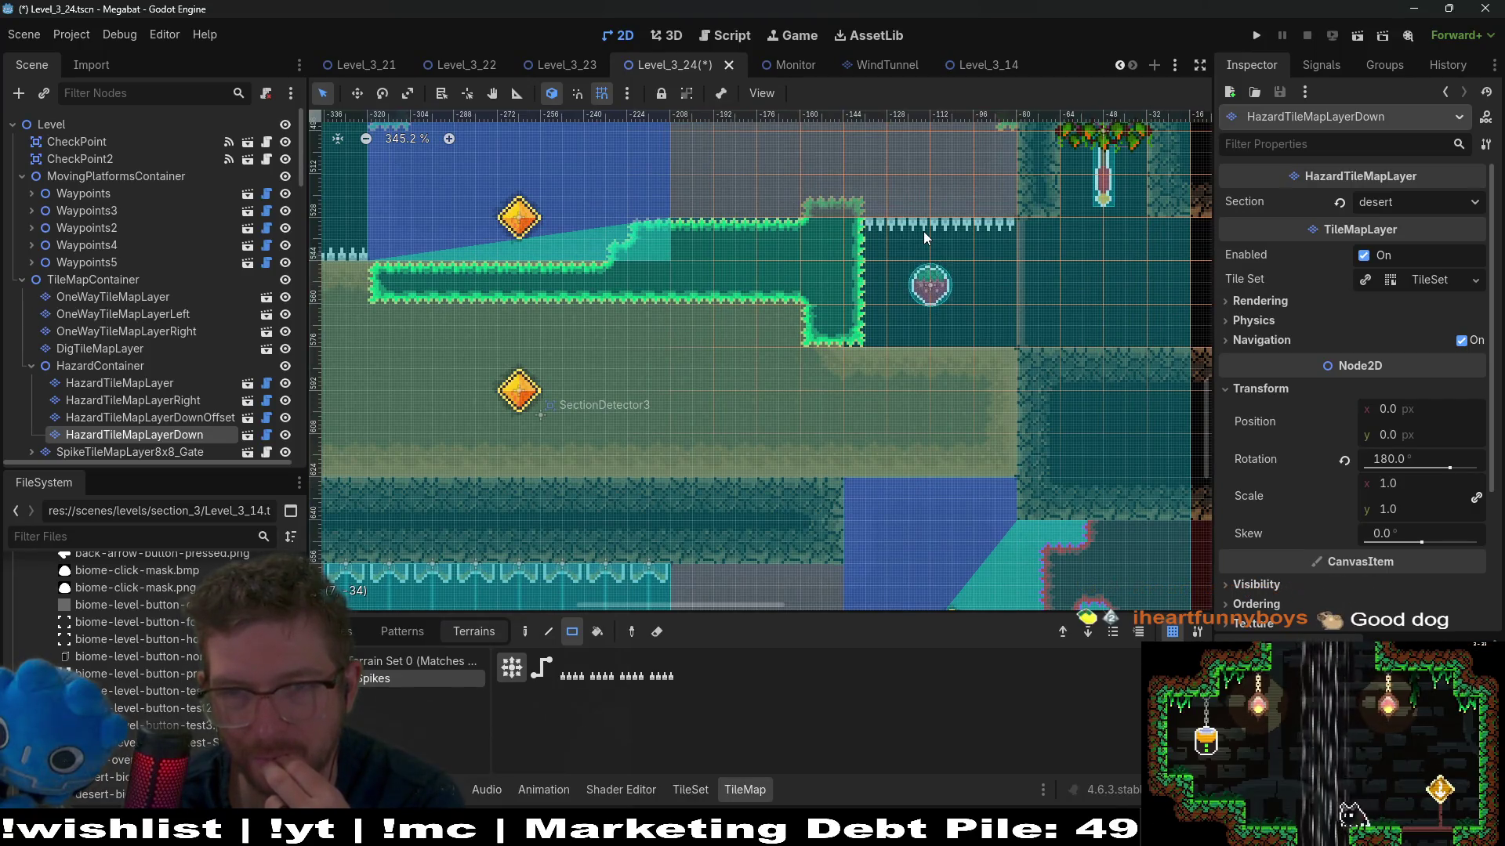
scroll(923, 232, down, 4)
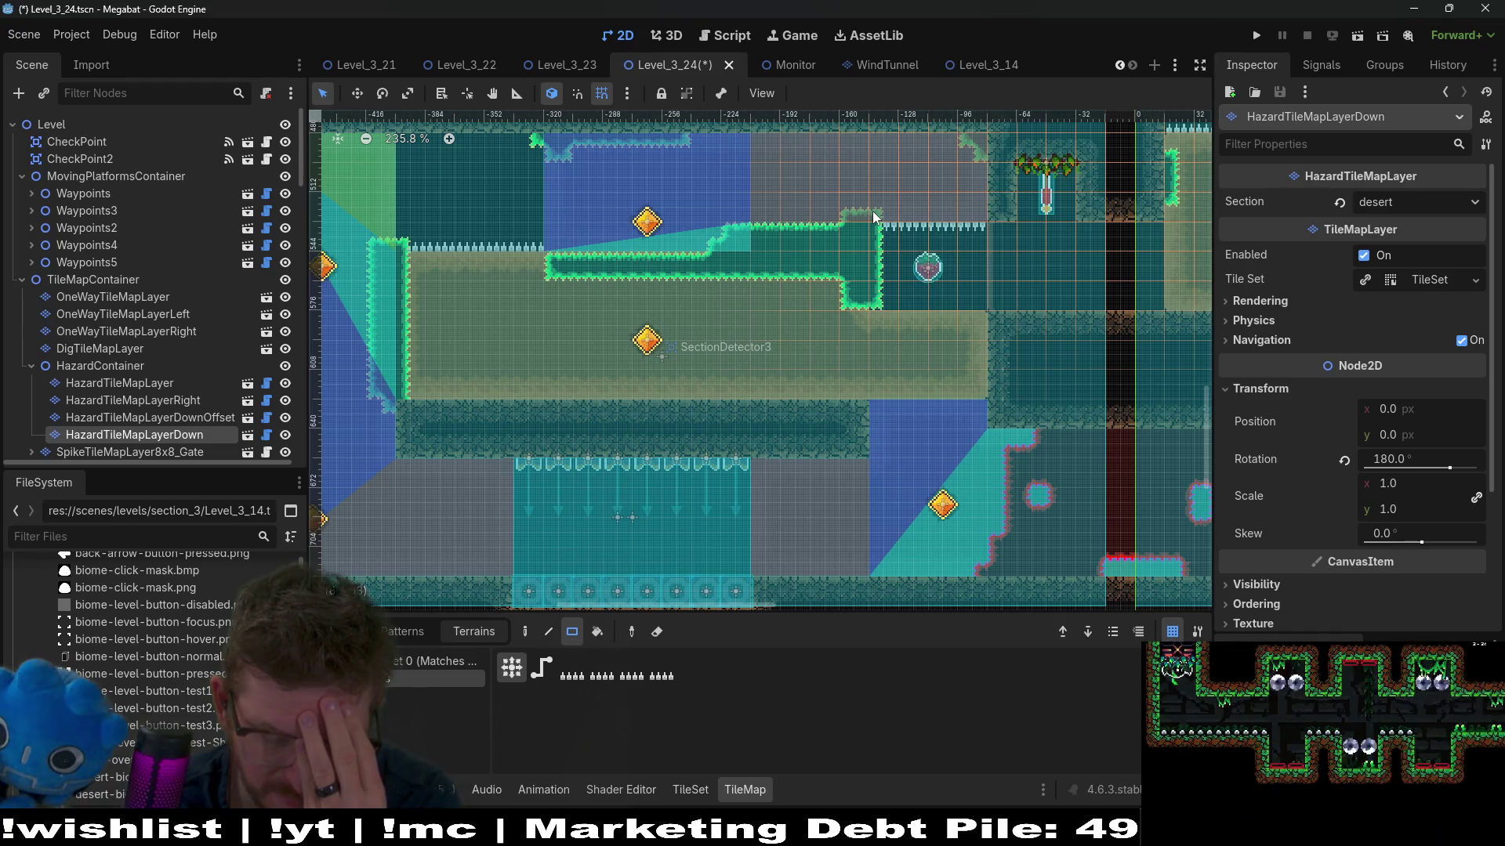
Step: Scroll through the Scene tree to find and select Fruit5
scroll(229, 317, down, 5)
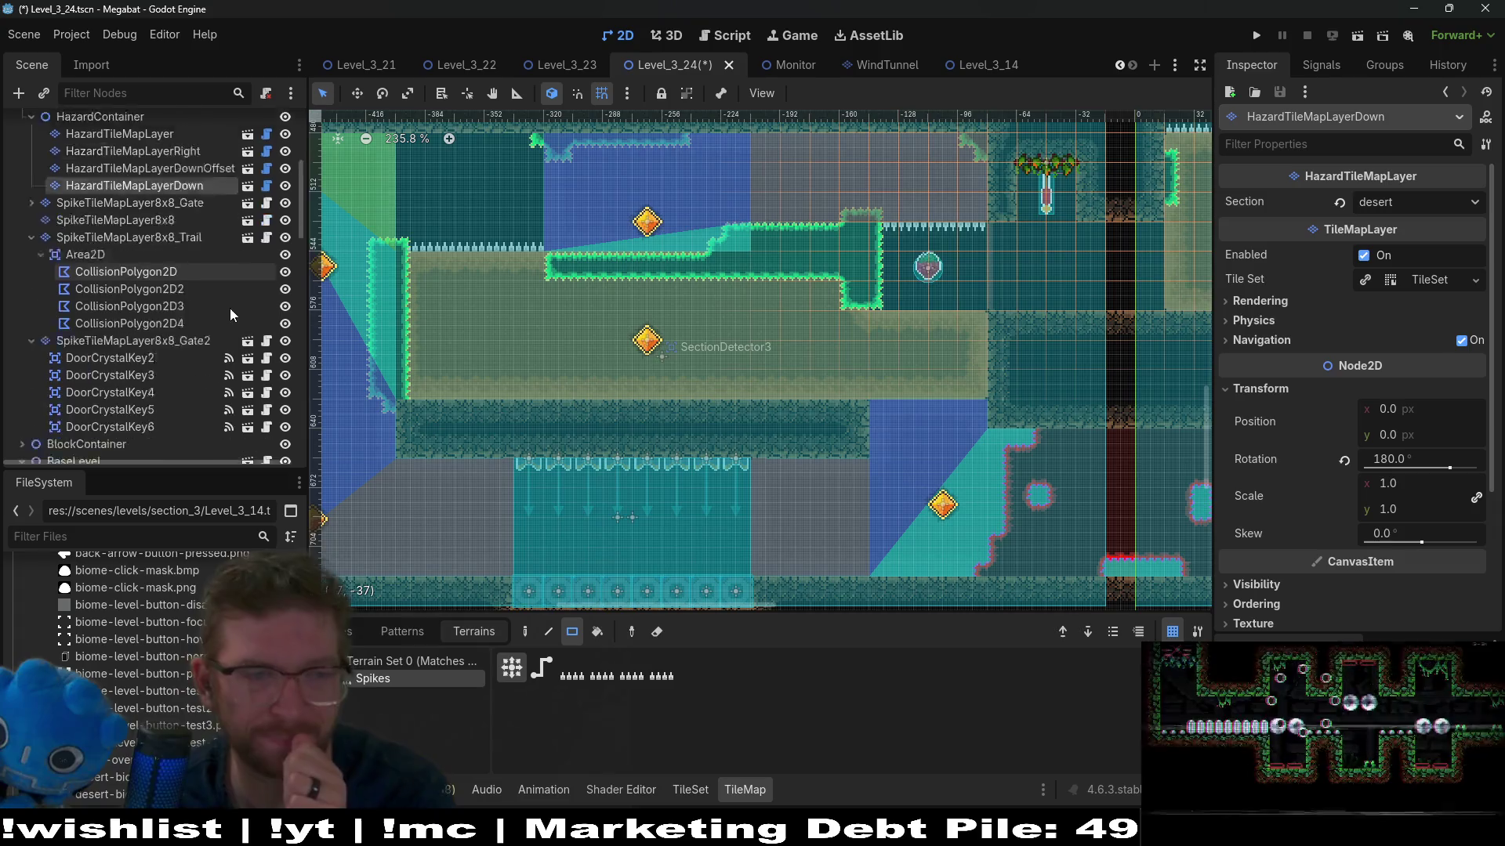
scroll(229, 313, down, 2)
scroll(171, 326, down, 5)
scroll(174, 311, up, 10)
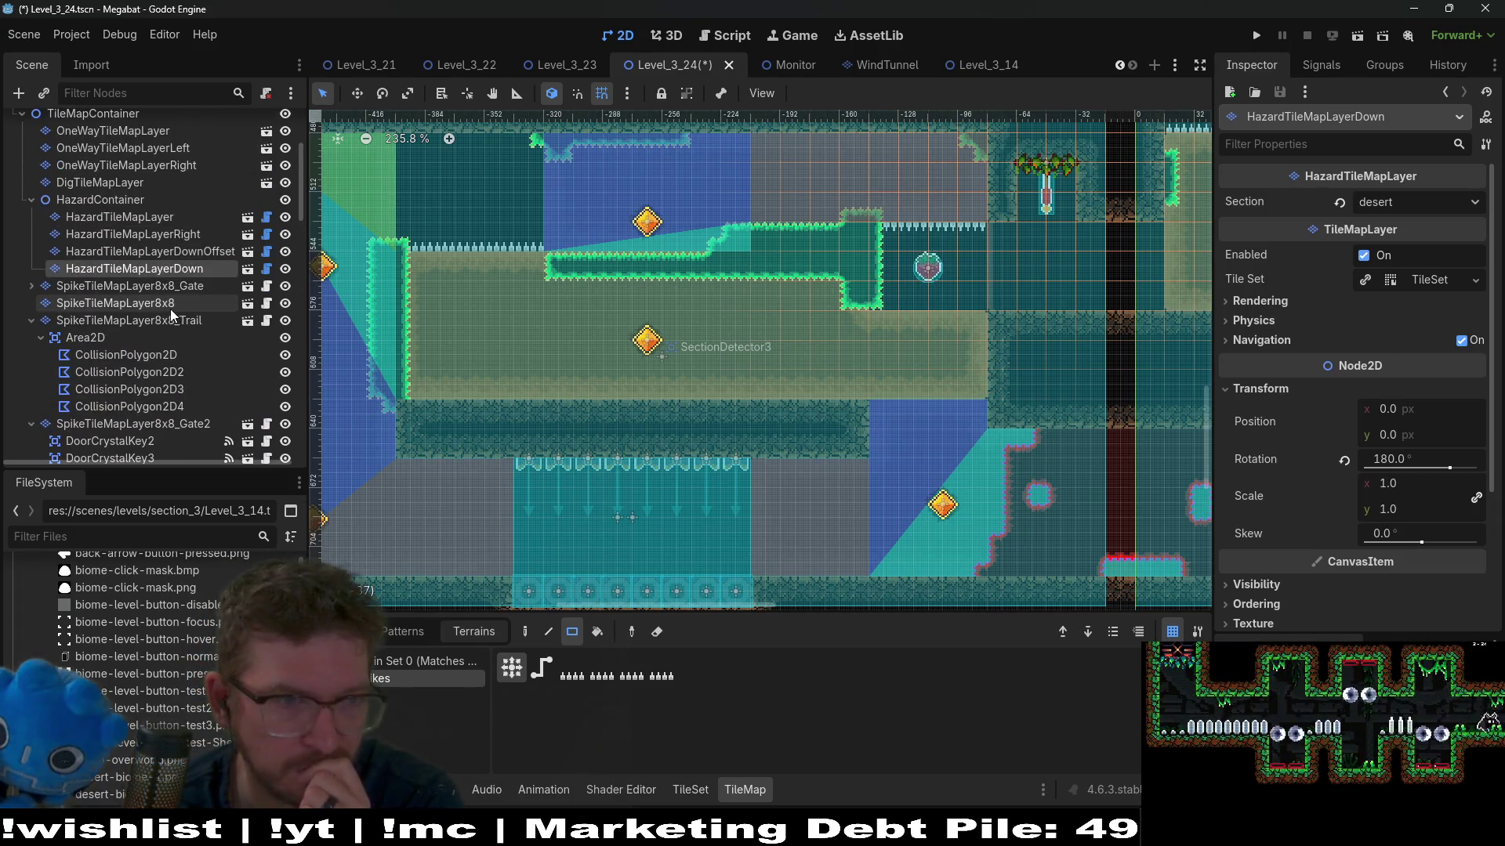
scroll(172, 304, down, 7)
scroll(172, 303, down, 10)
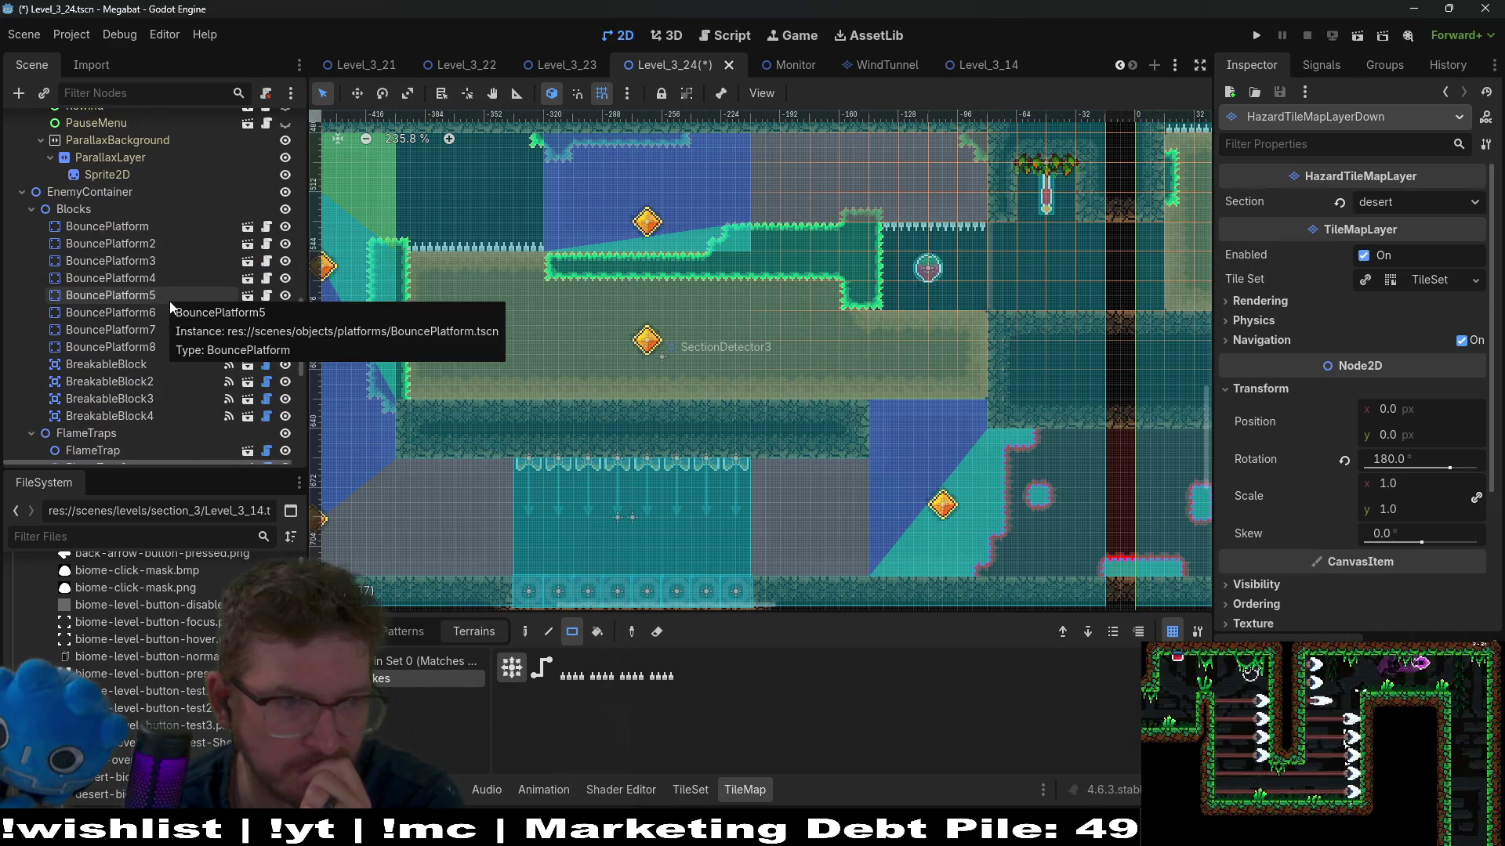
scroll(170, 300, down, 4)
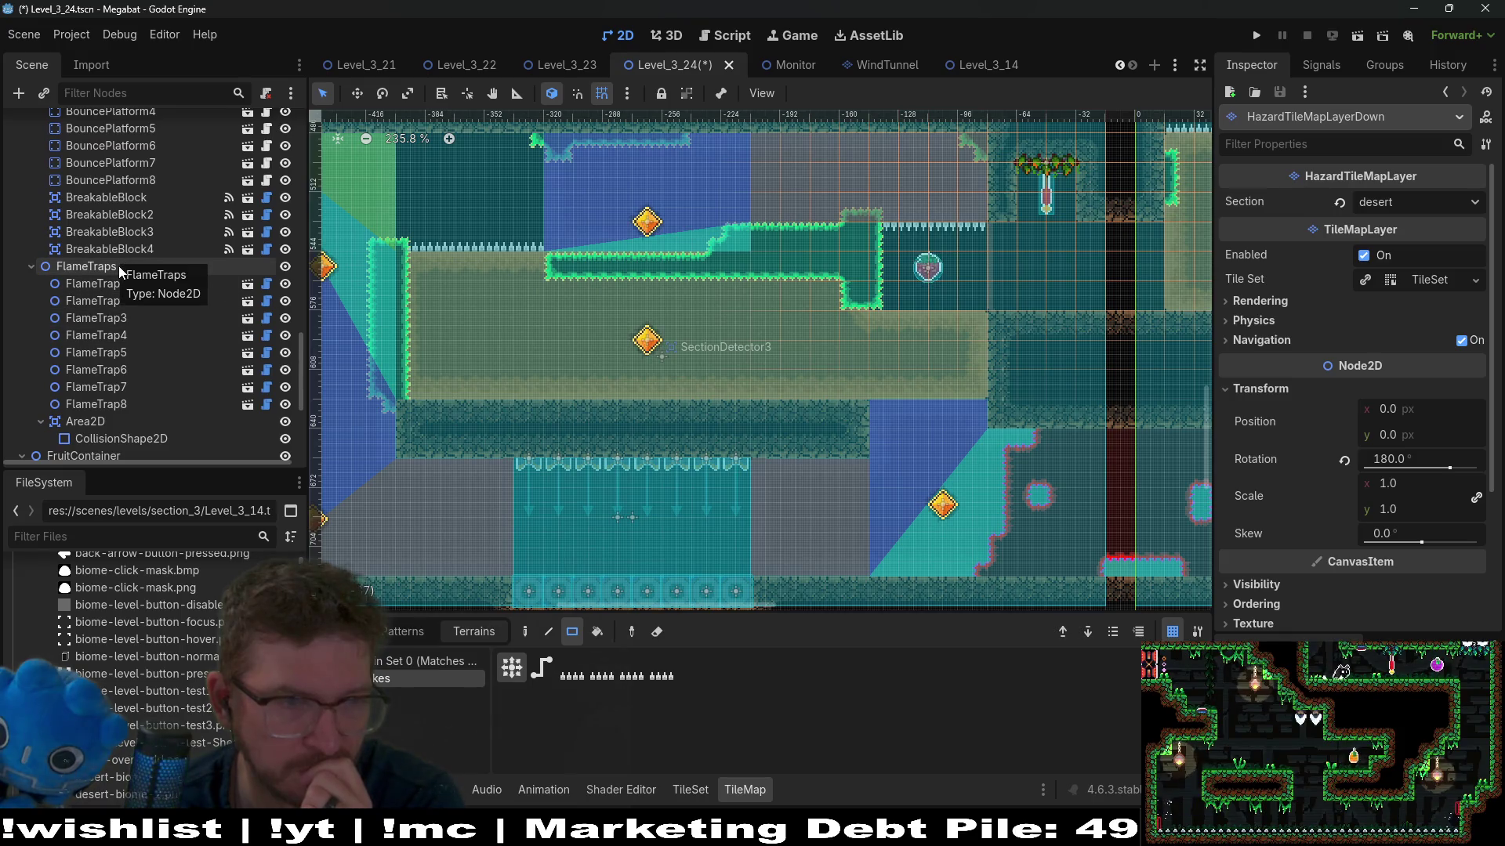
scroll(118, 329, up, 4)
scroll(110, 342, down, 6)
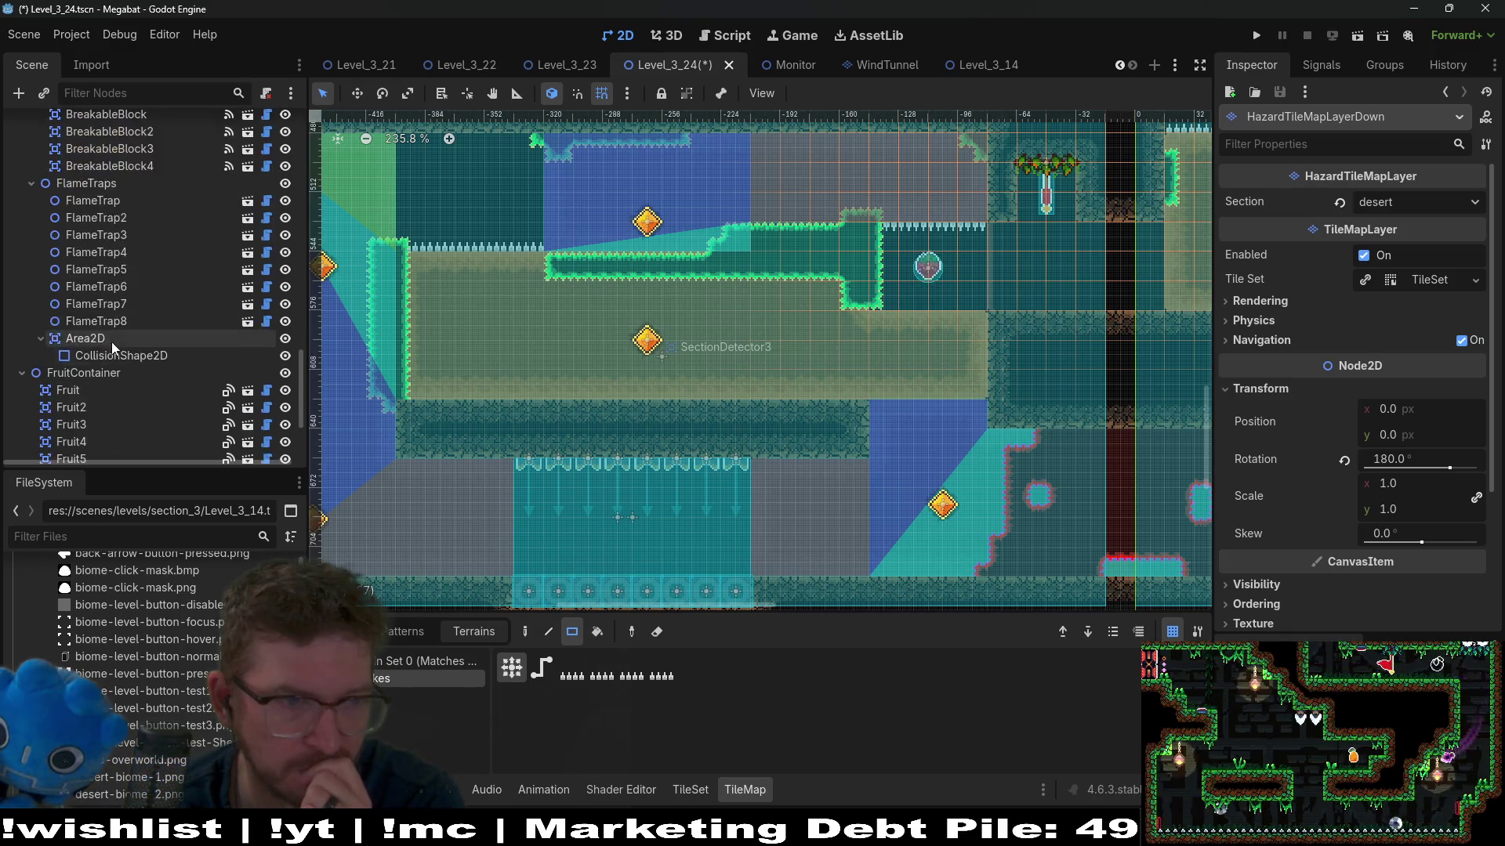
scroll(111, 342, down, 3)
click(93, 320)
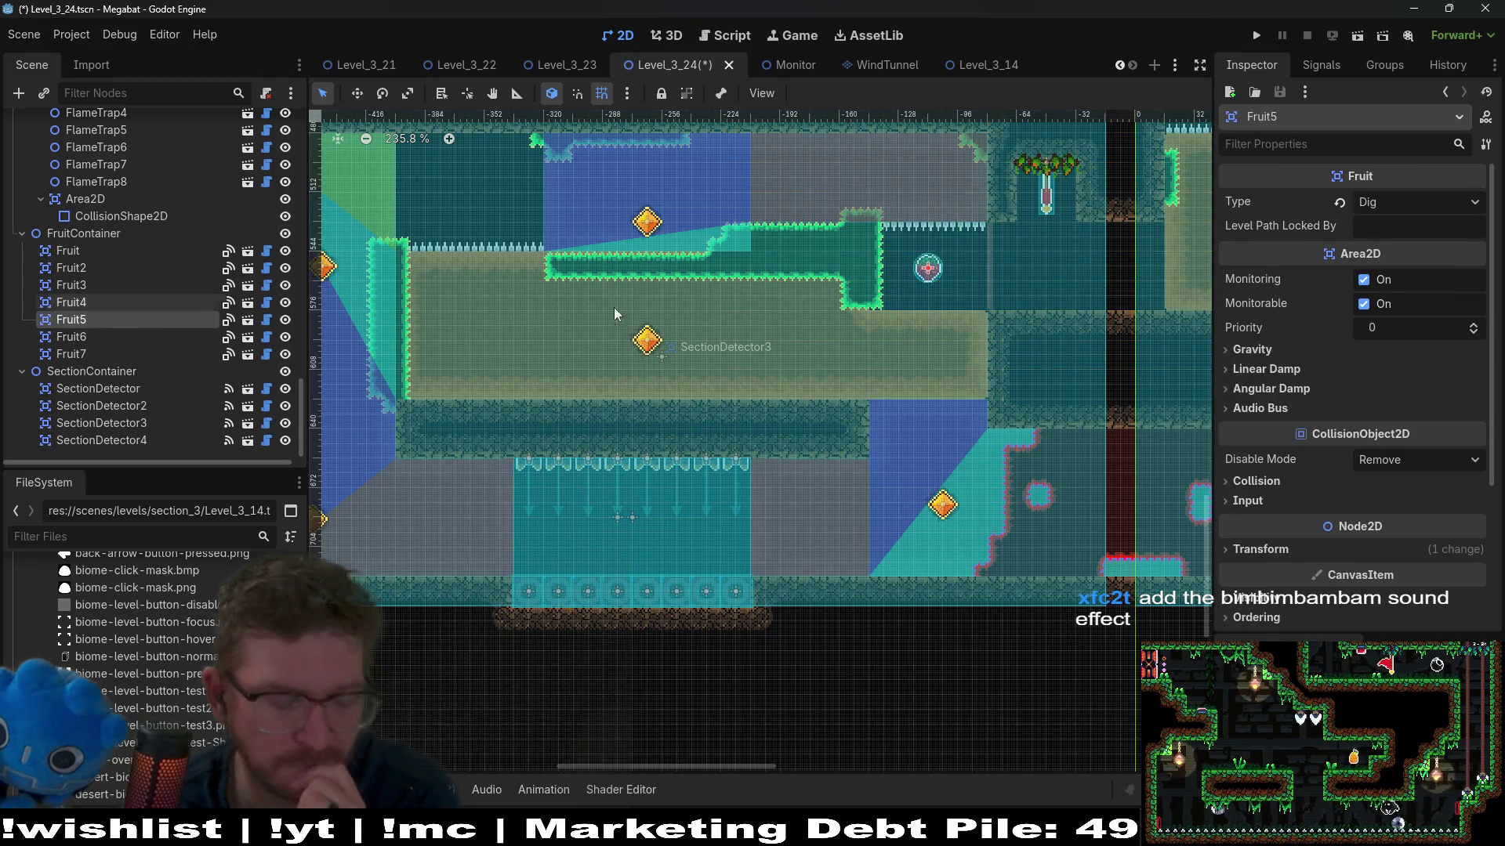
Step: Drag Fruit5 further right beside the raised green ledge and nudge it one pixel right
key(w)
drag(930, 270, 1047, 275)
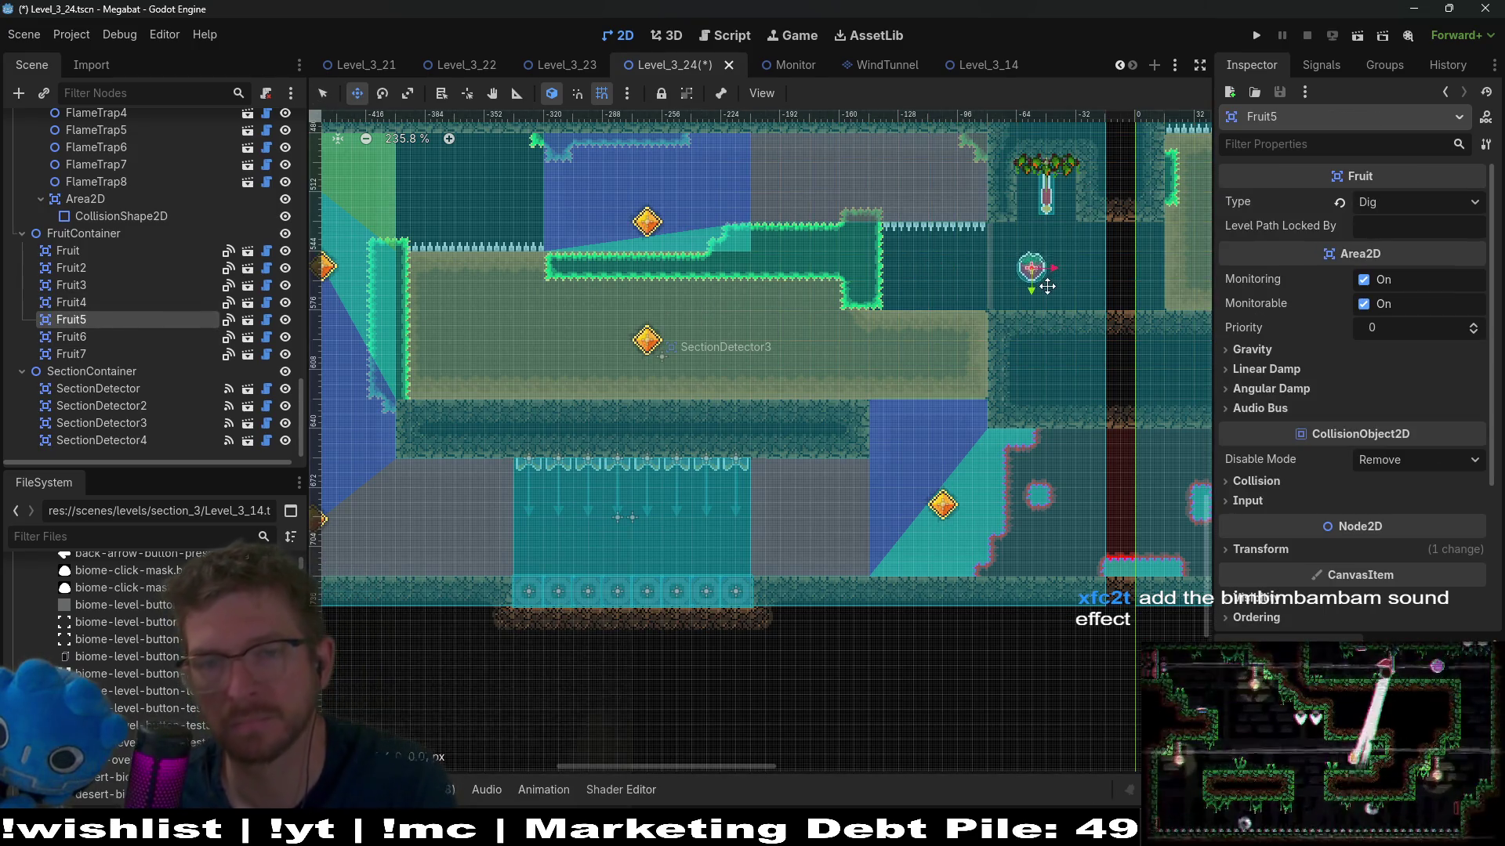
scroll(1047, 287, up, 3)
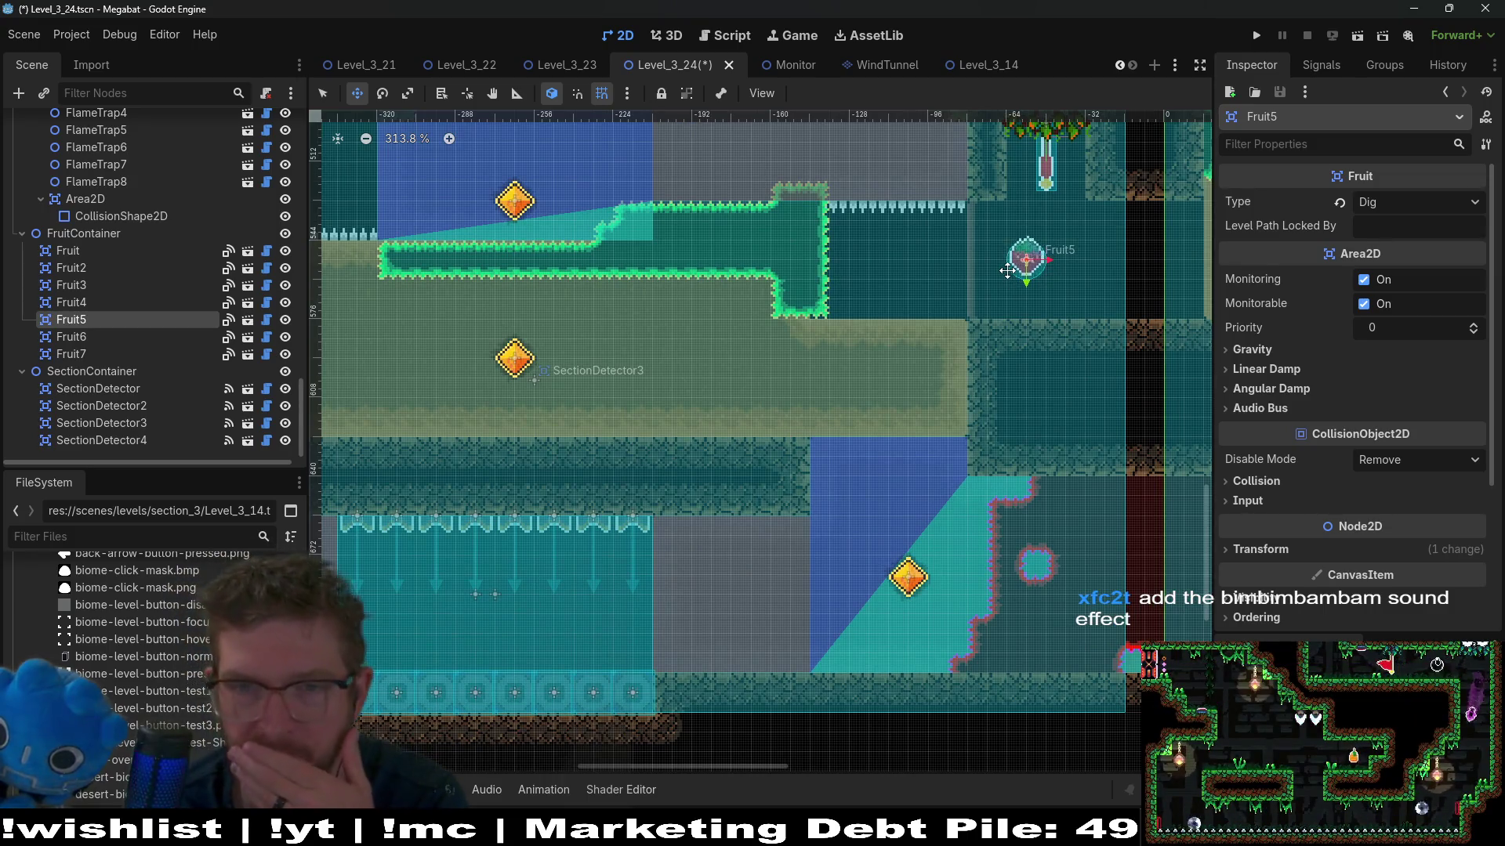
key(Right)
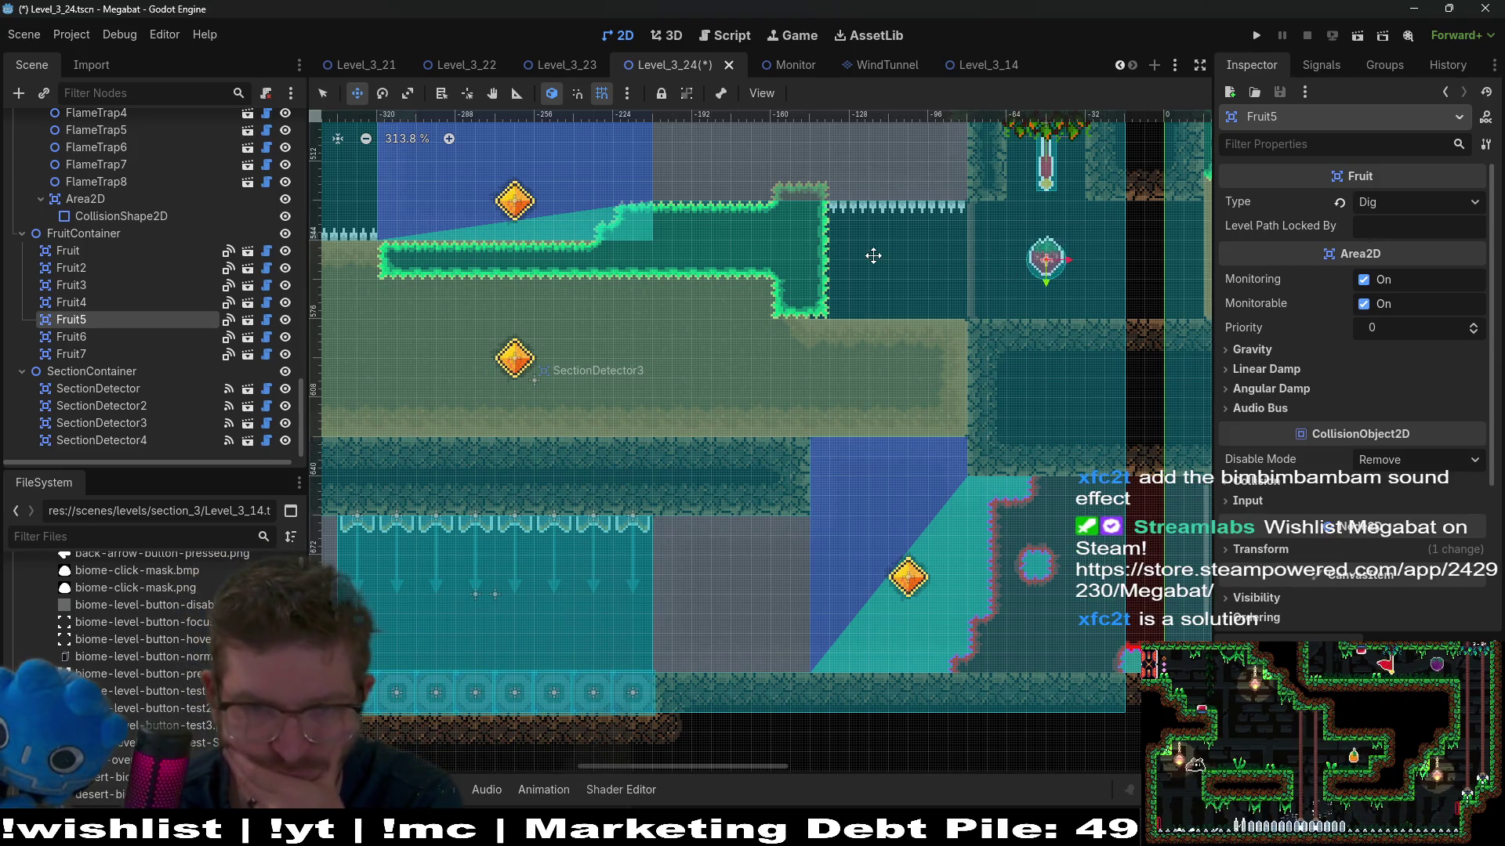
scroll(173, 308, up, 10)
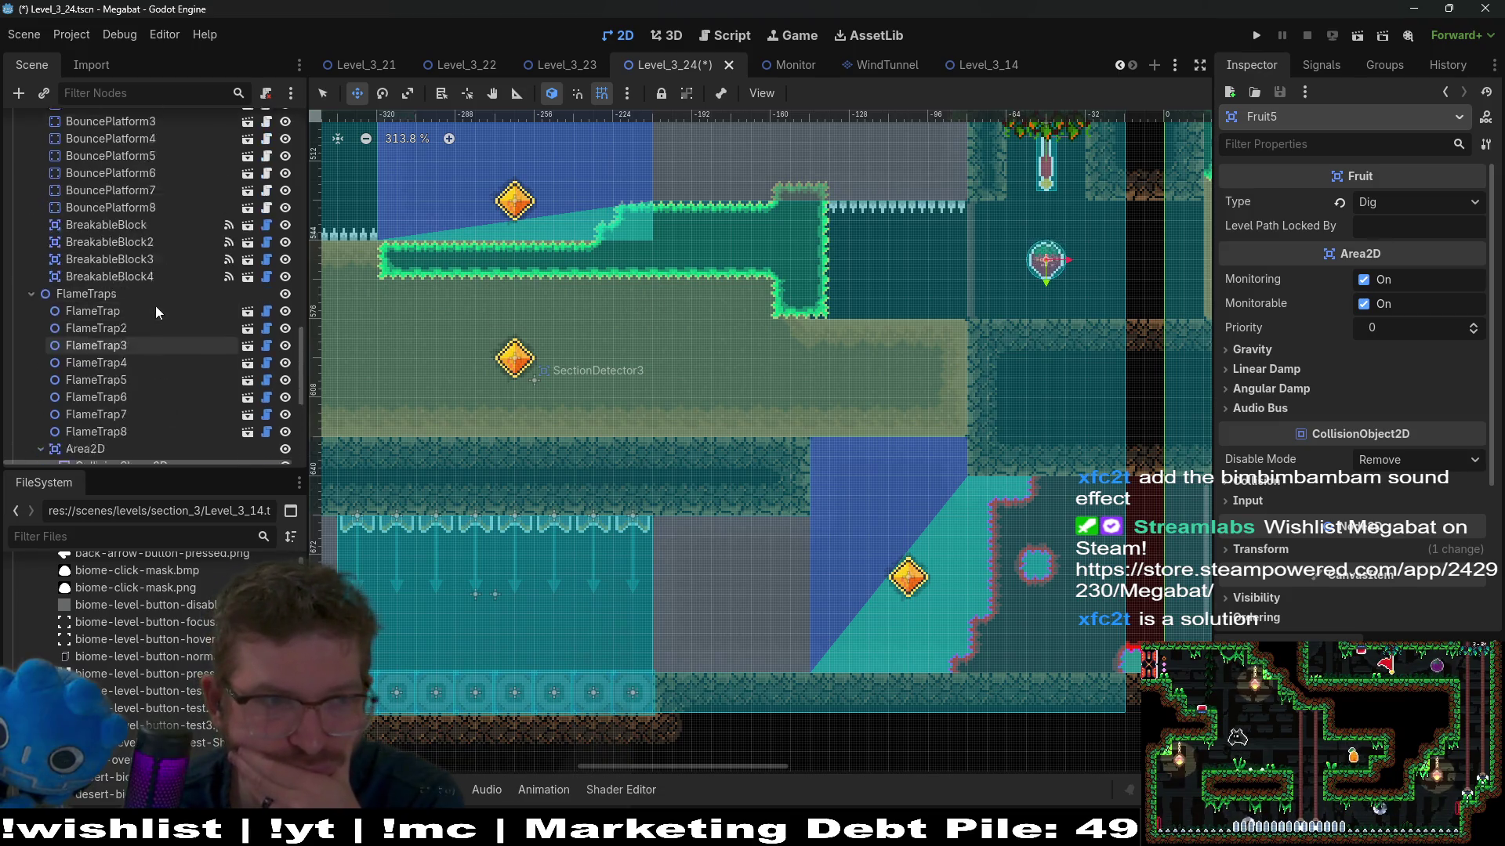
scroll(159, 294, up, 5)
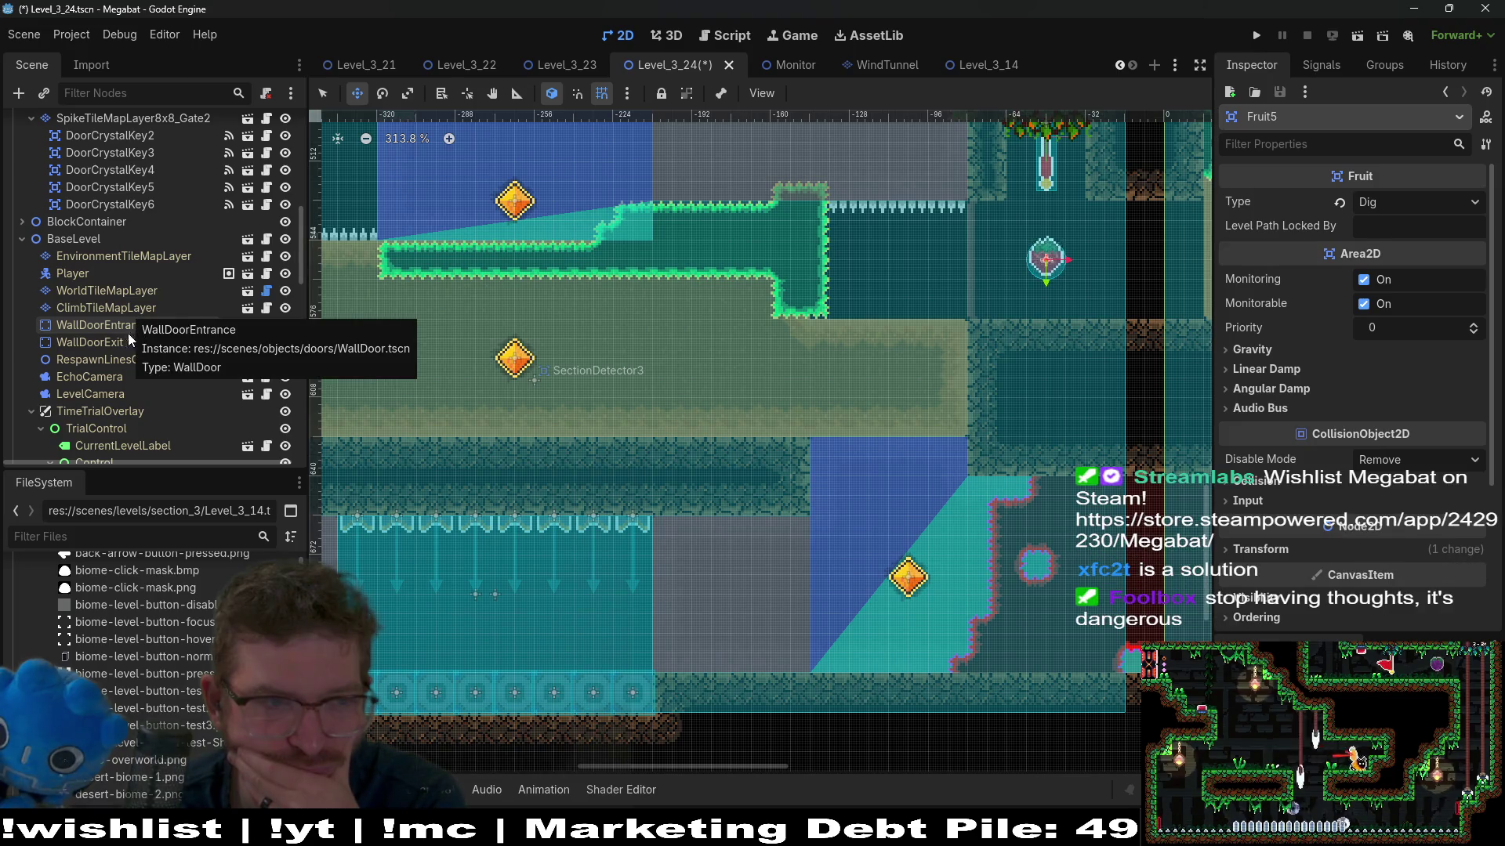
click(129, 309)
Step: On WorldTileMapLayer, paint DESERT terrain wall under the ledge's right end and erase one corner tile
click(129, 290)
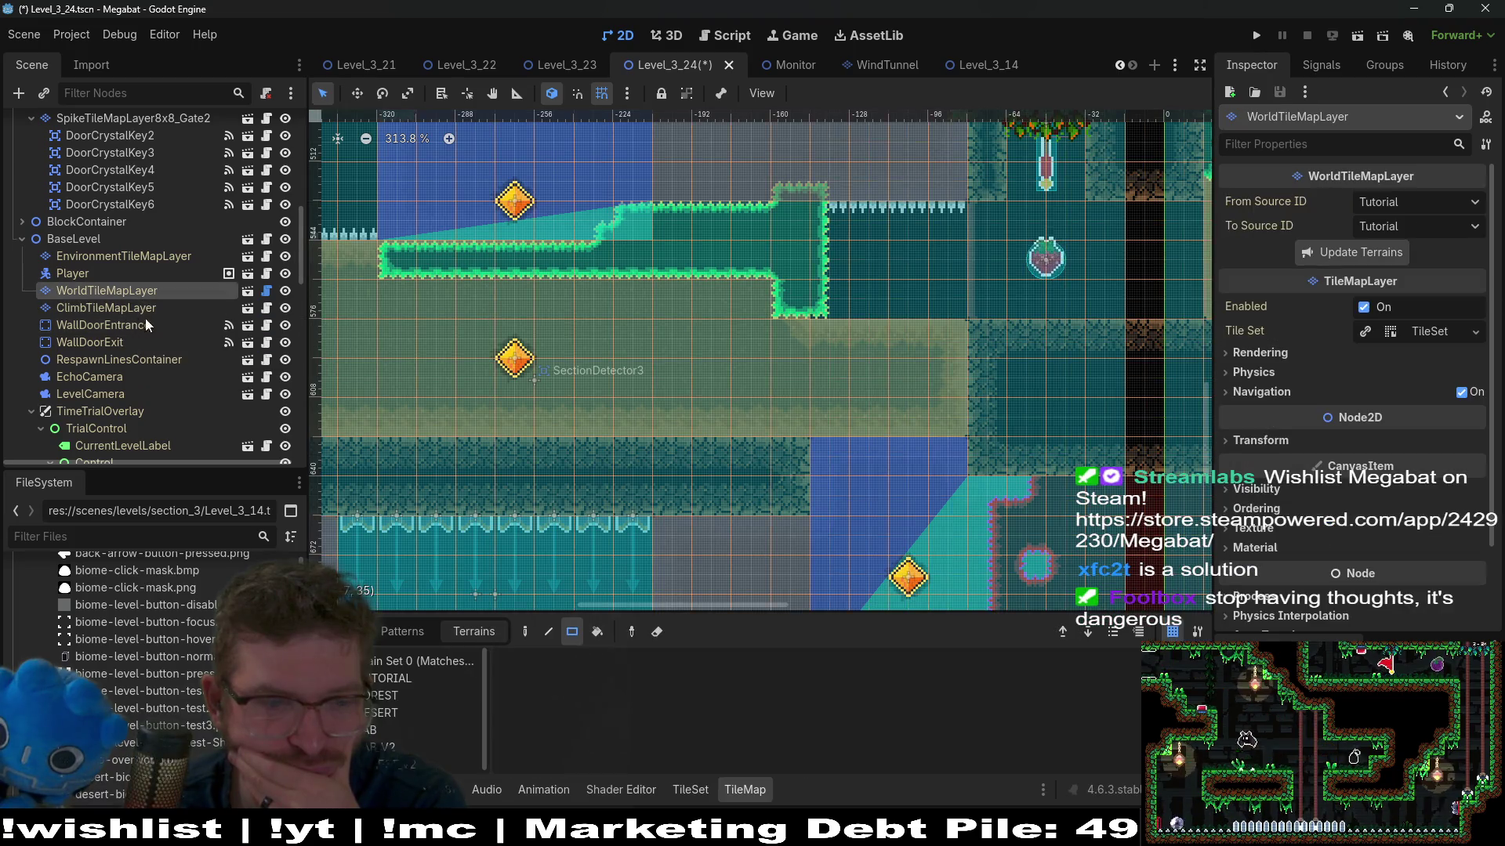
click(394, 695)
click(392, 712)
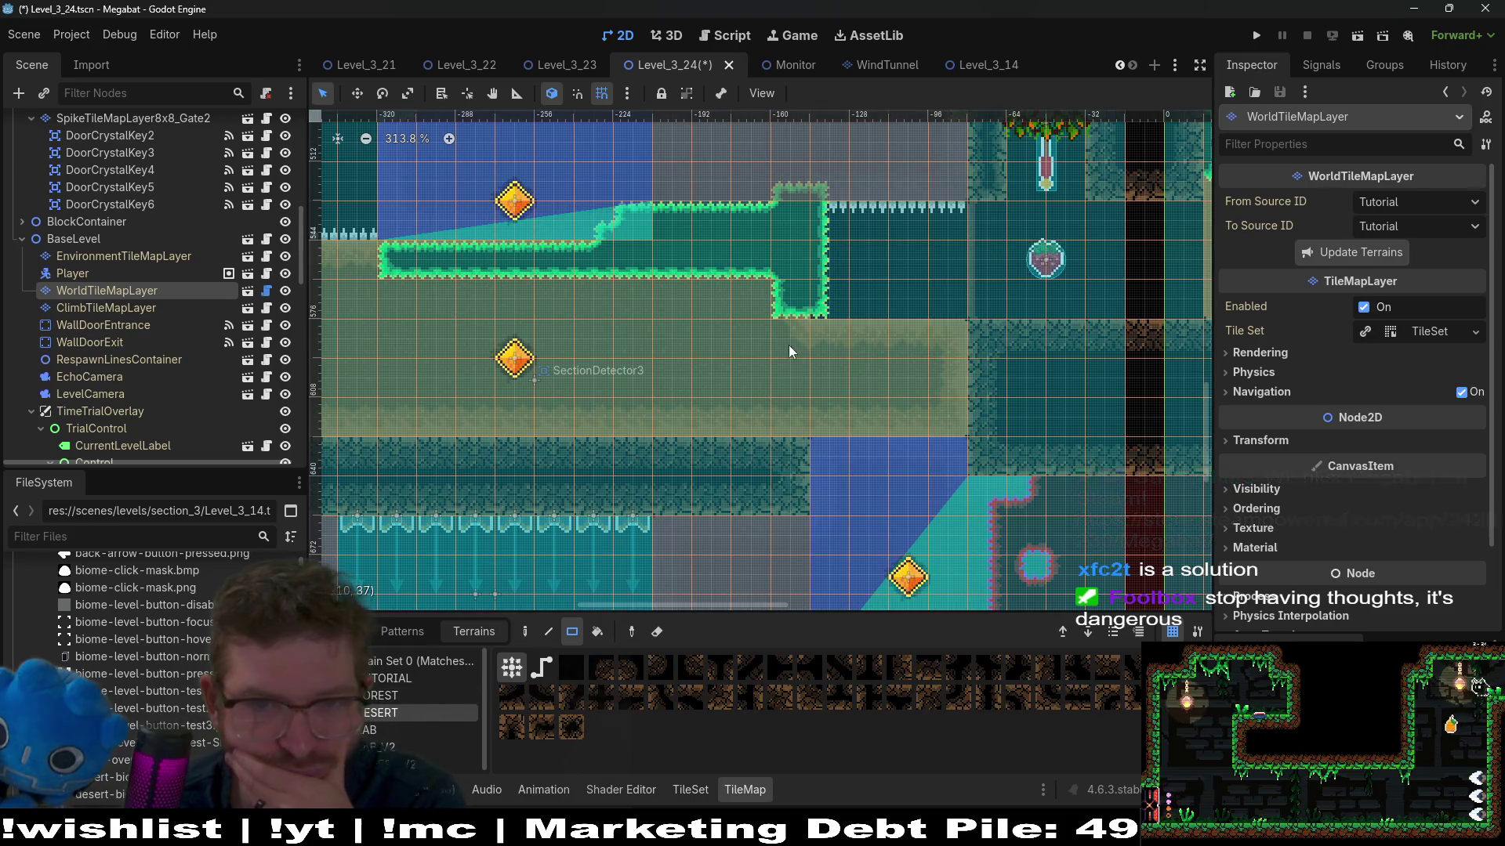
mouse_move(806, 221)
mouse_down()
mouse_move(663, 252)
mouse_move(763, 320)
mouse_up()
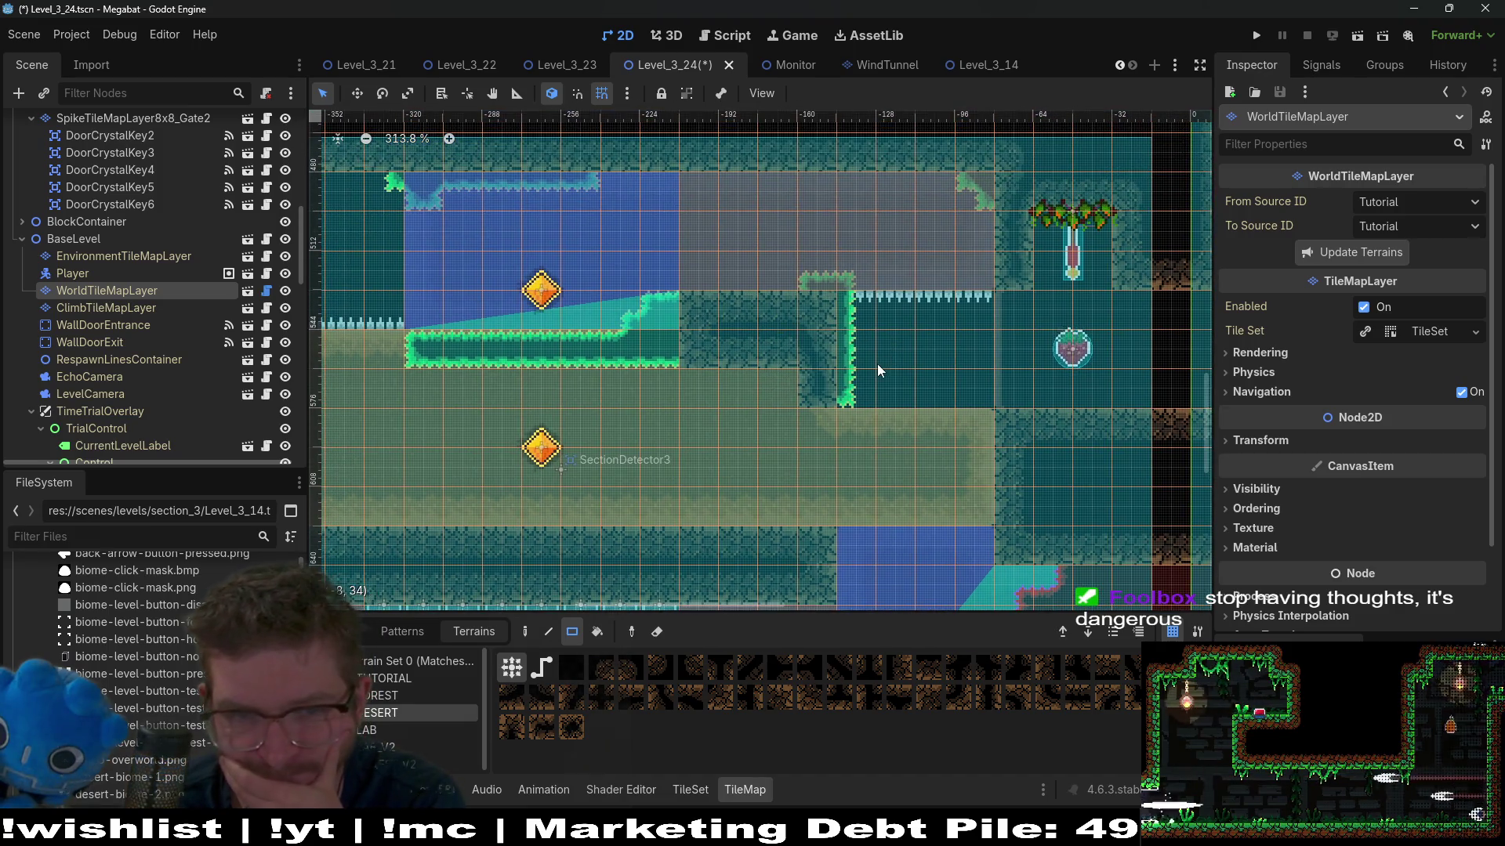
drag(784, 384, 709, 377)
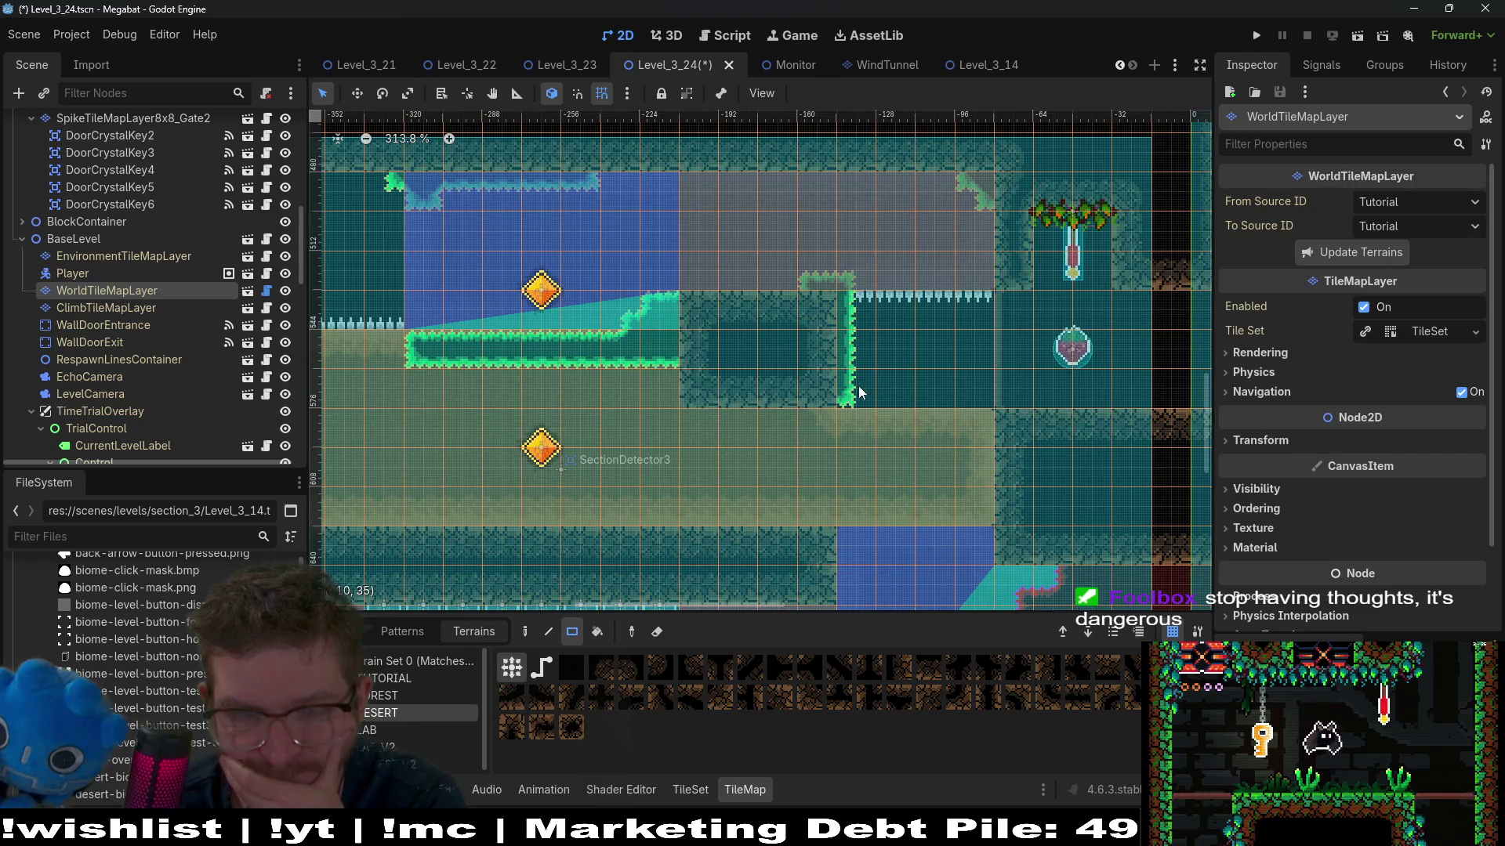
right_click(693, 390)
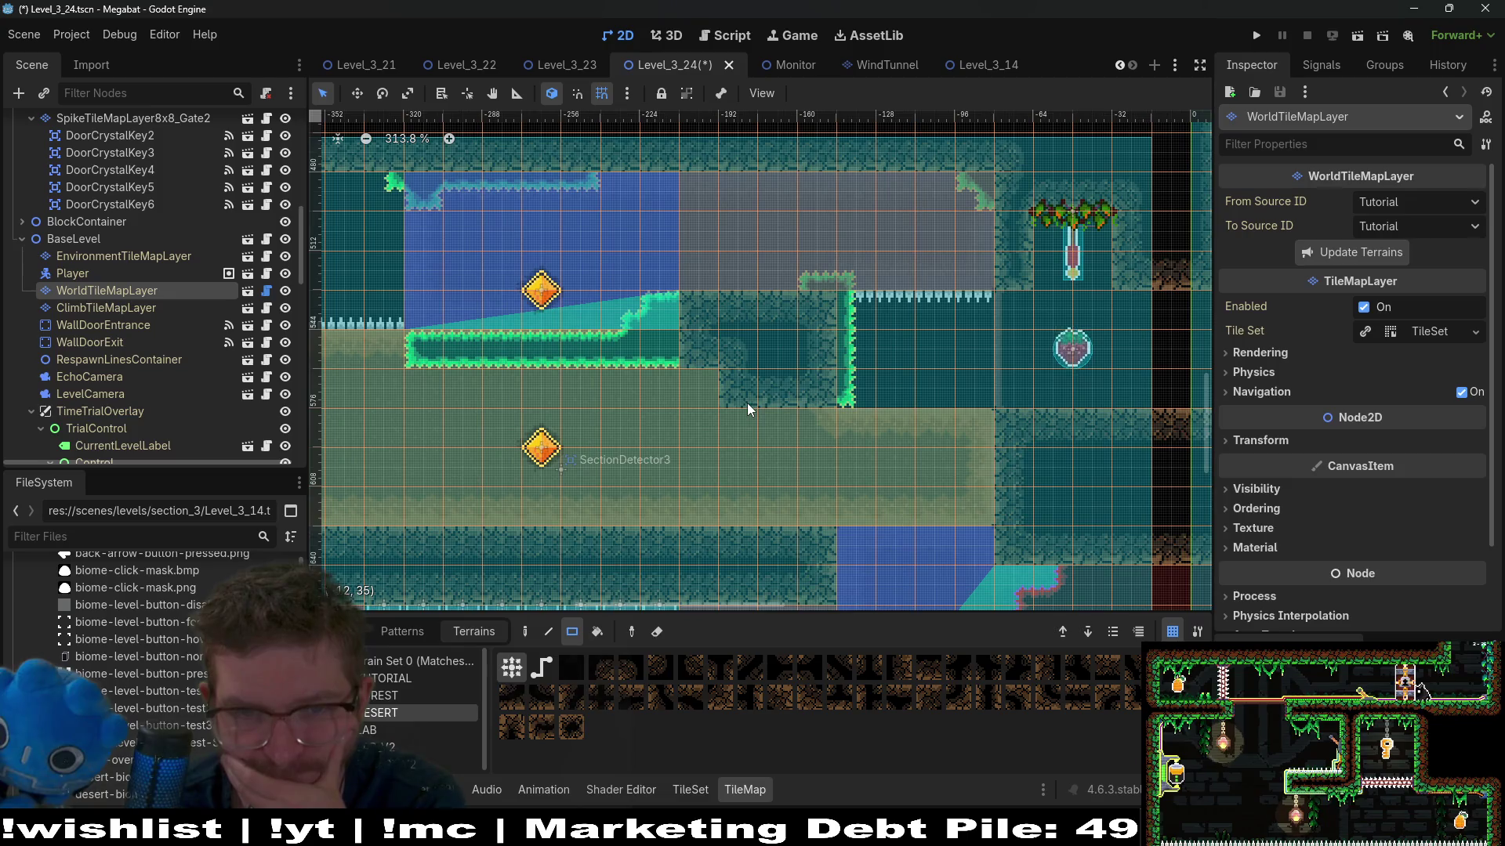
scroll(163, 314, up, 5)
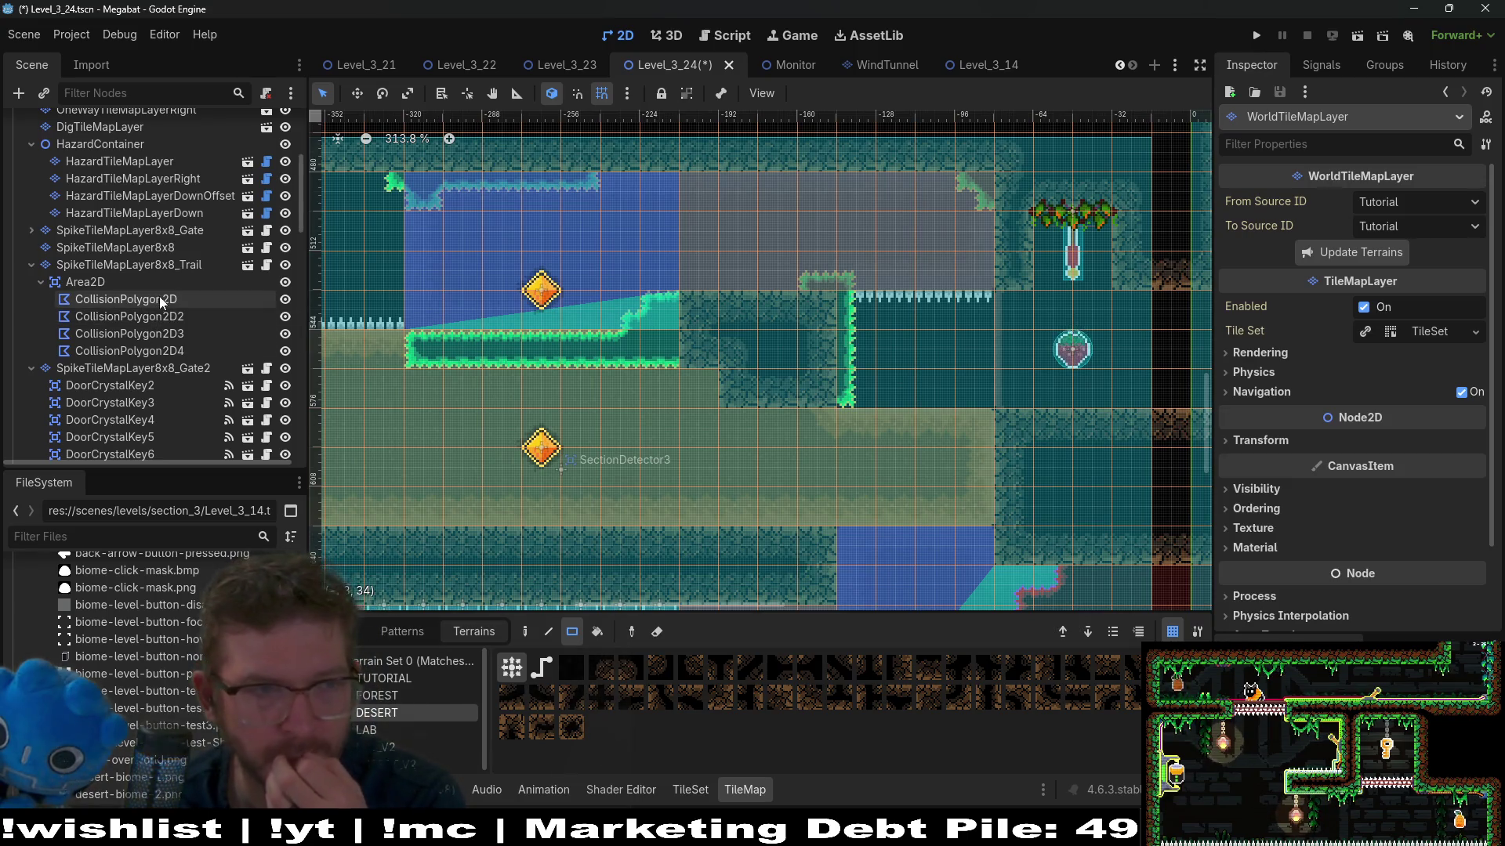
scroll(158, 295, up, 3)
click(156, 370)
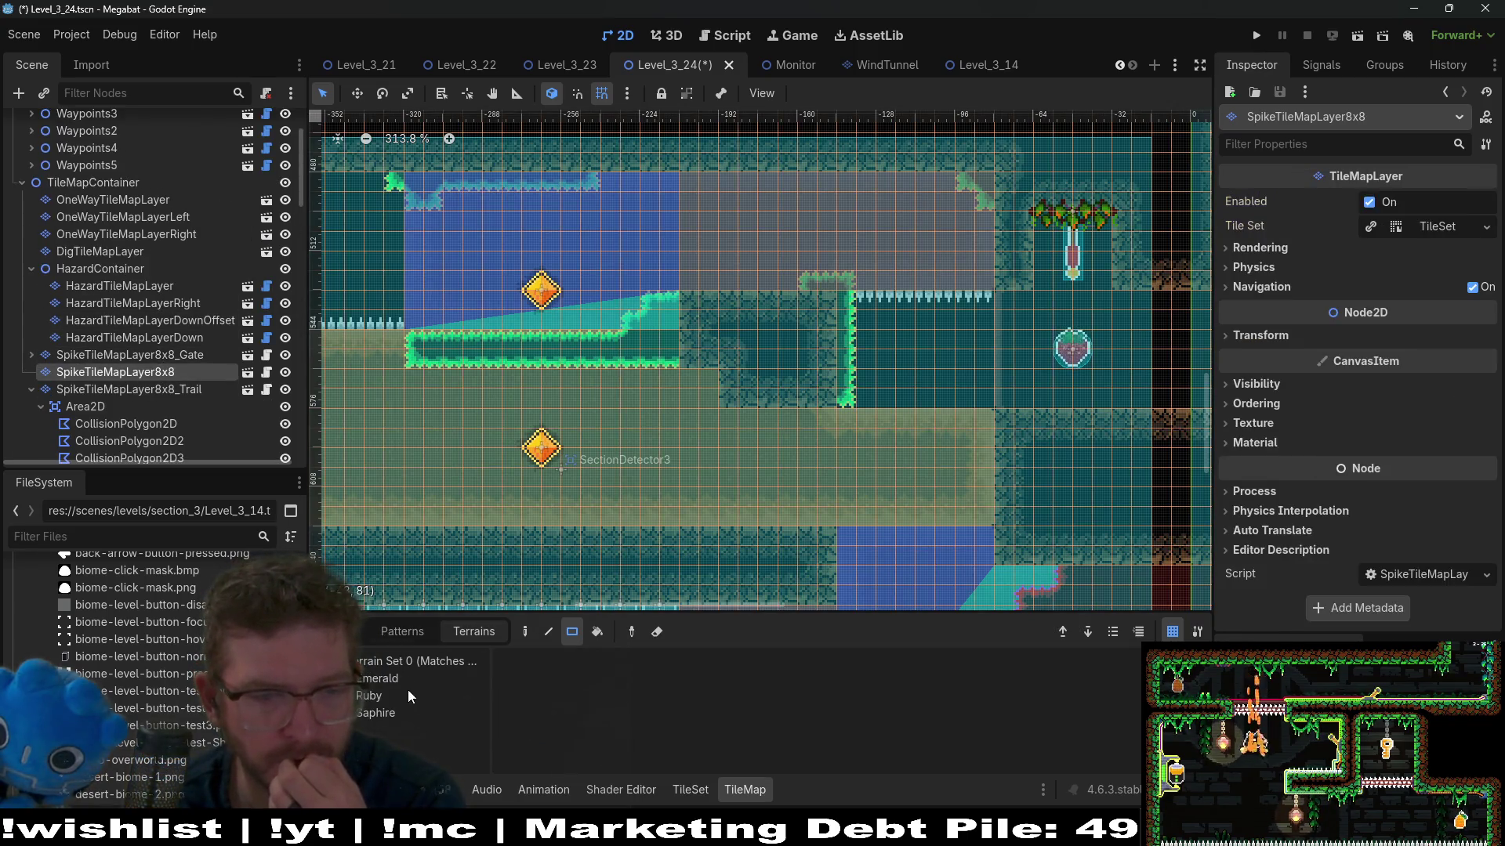
Step: Erase the 4x1 ceiling spike row using HazardTileMapLayerDown's Spikes terrain
click(398, 679)
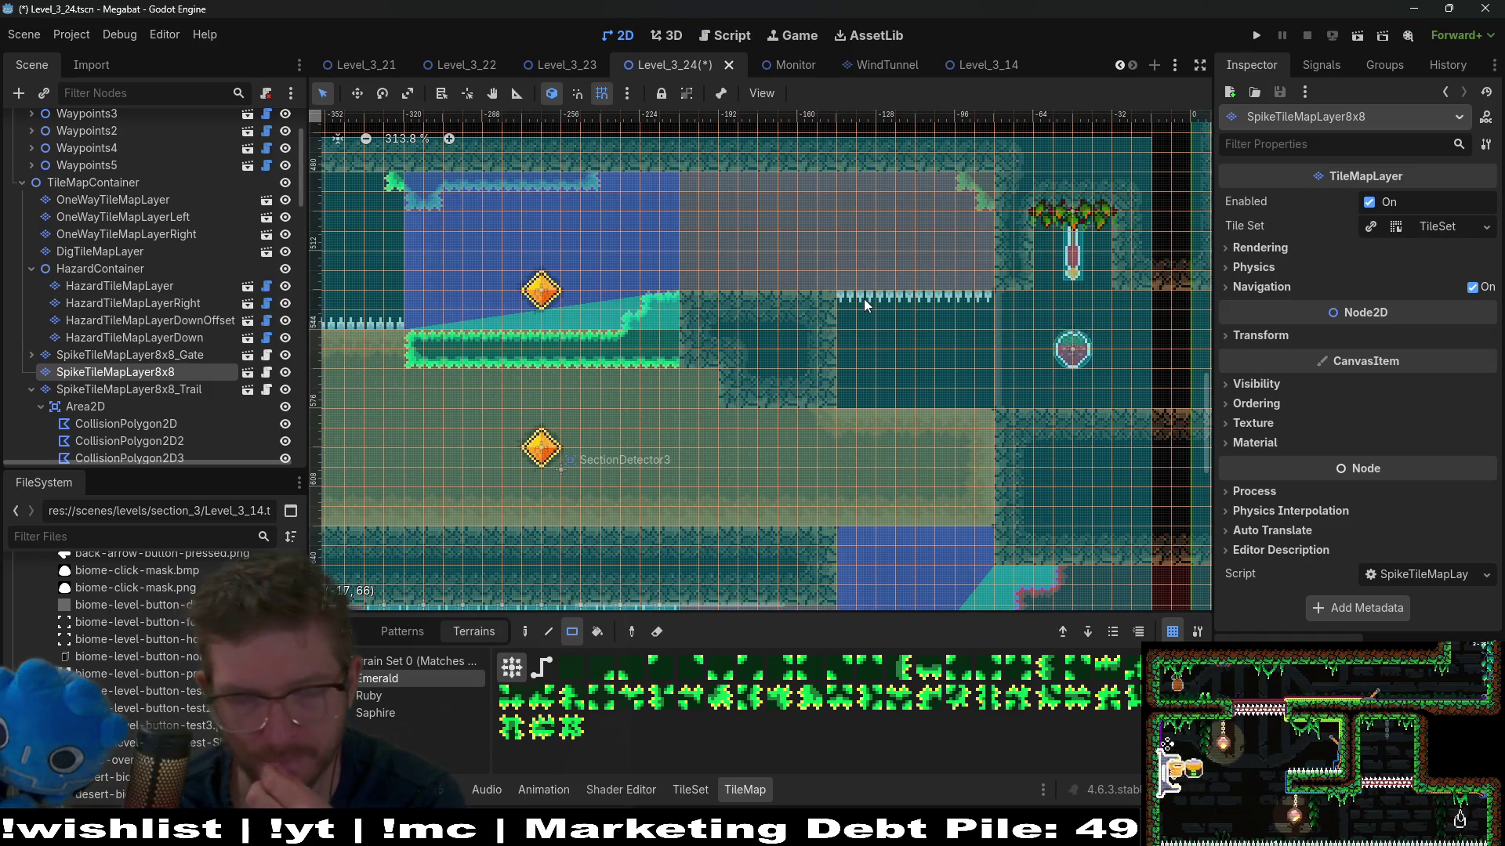
drag(638, 497, 768, 430)
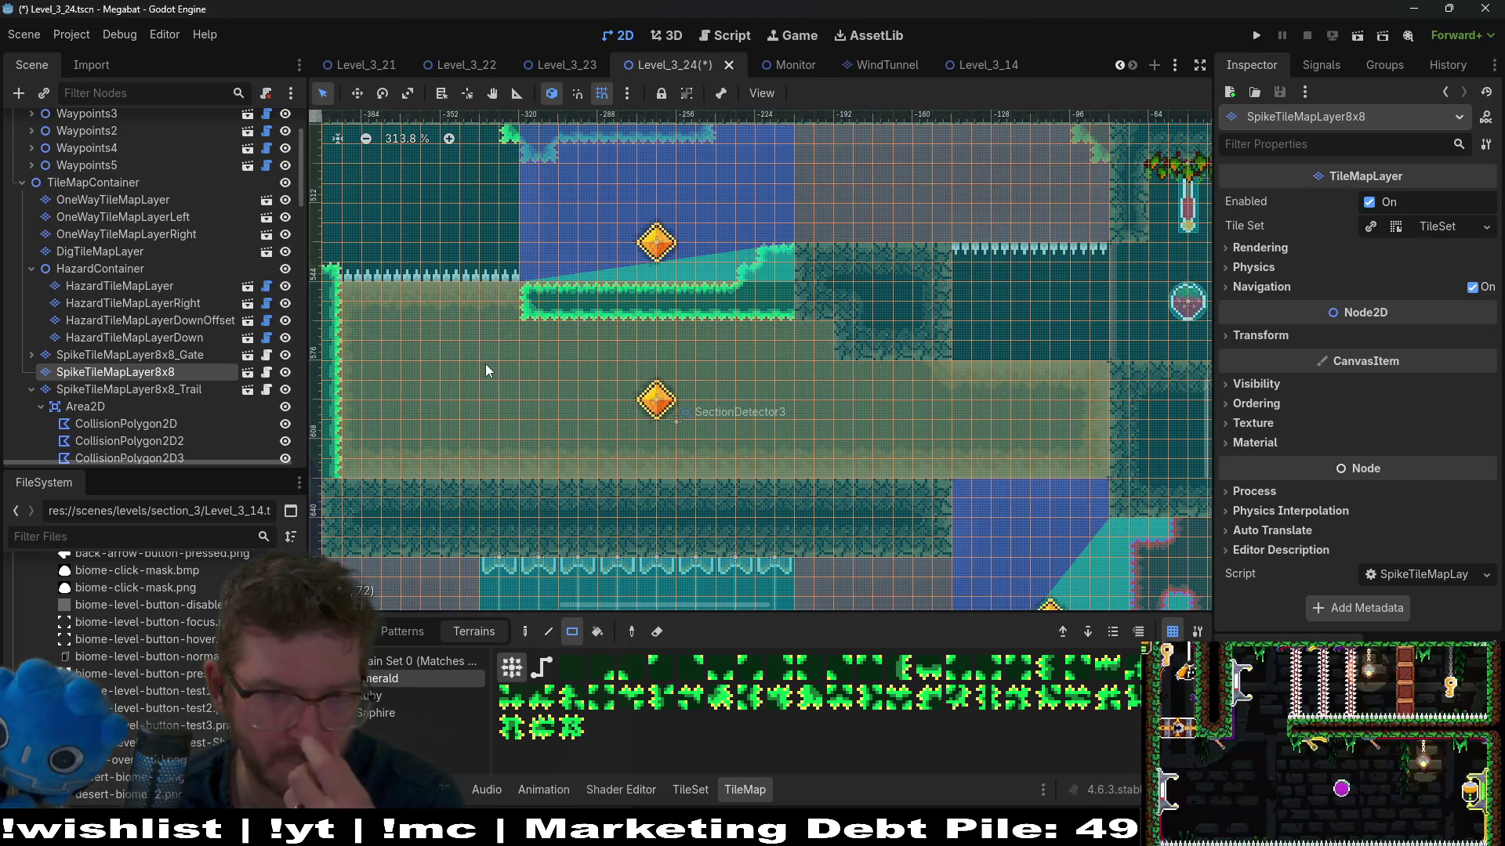
click(156, 311)
click(175, 338)
click(396, 677)
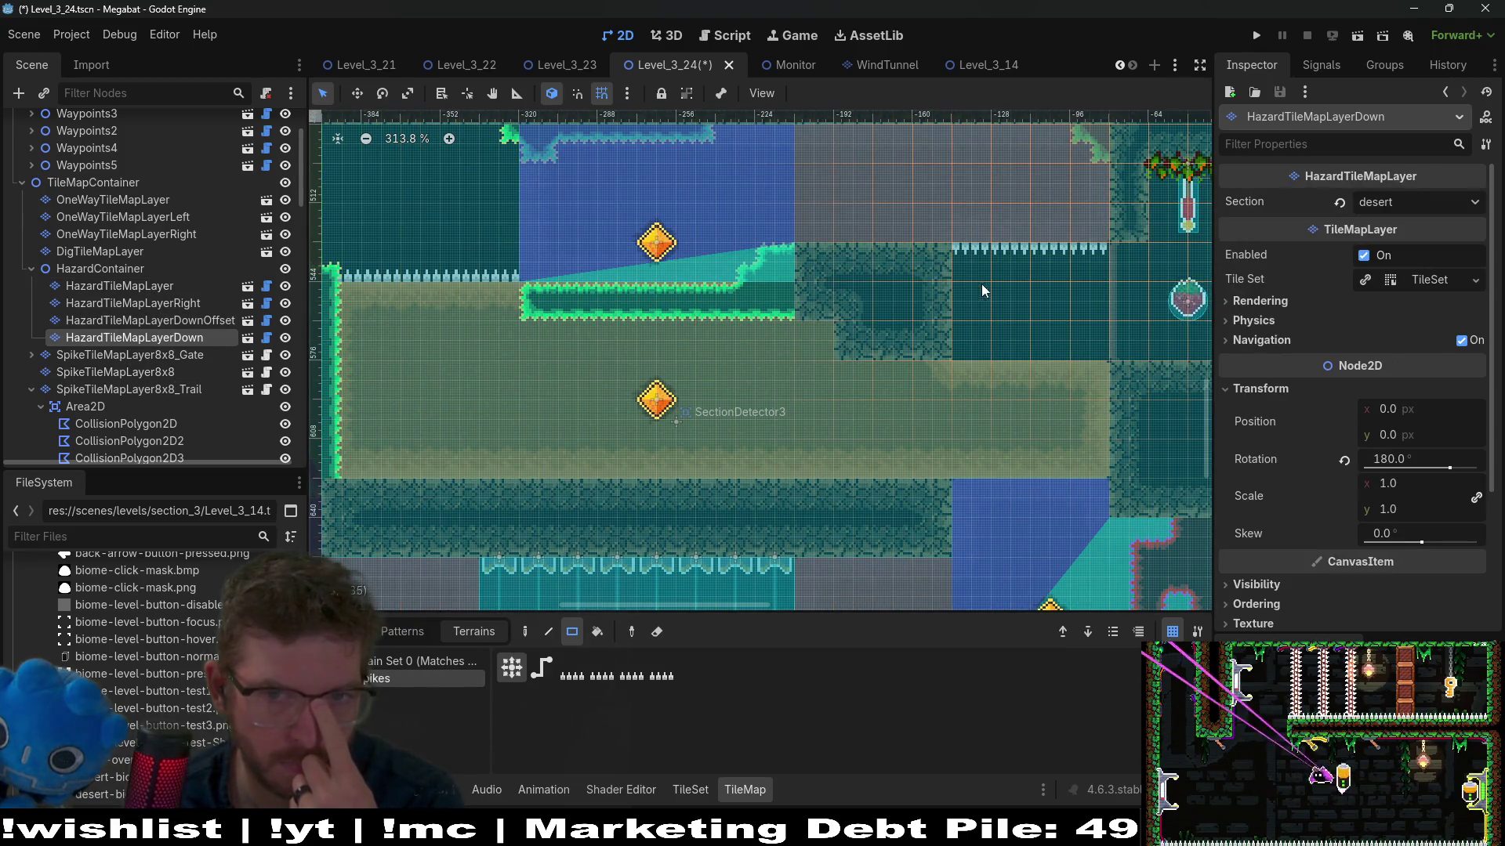
drag(1078, 256, 1079, 259)
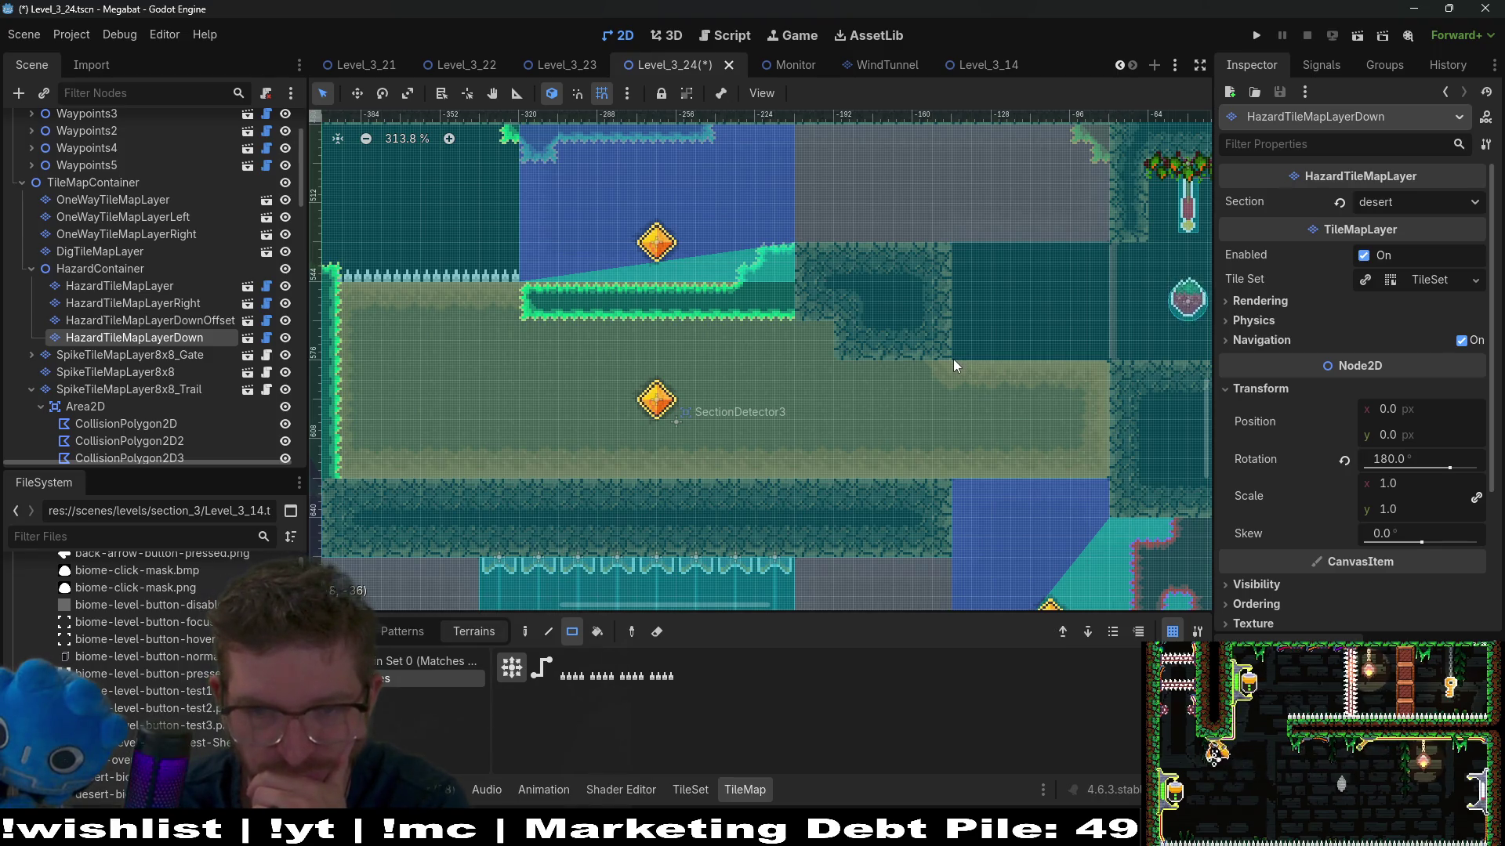
scroll(172, 402, down, 5)
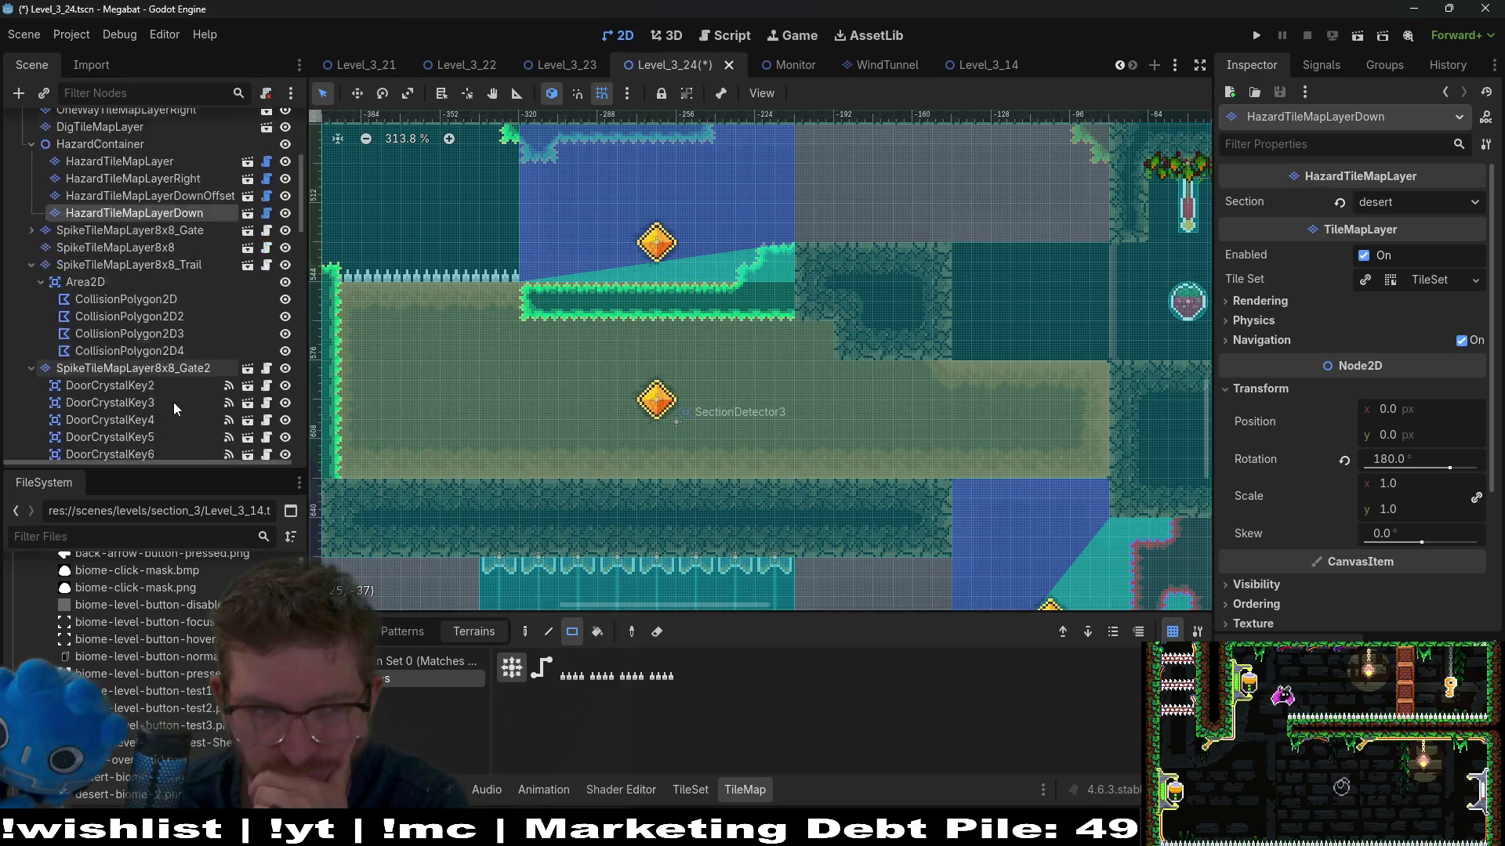
Step: Browse the Scene tree, inspecting BreakableBlock4 and BouncePlatform8
scroll(170, 402, down, 3)
scroll(168, 402, down, 4)
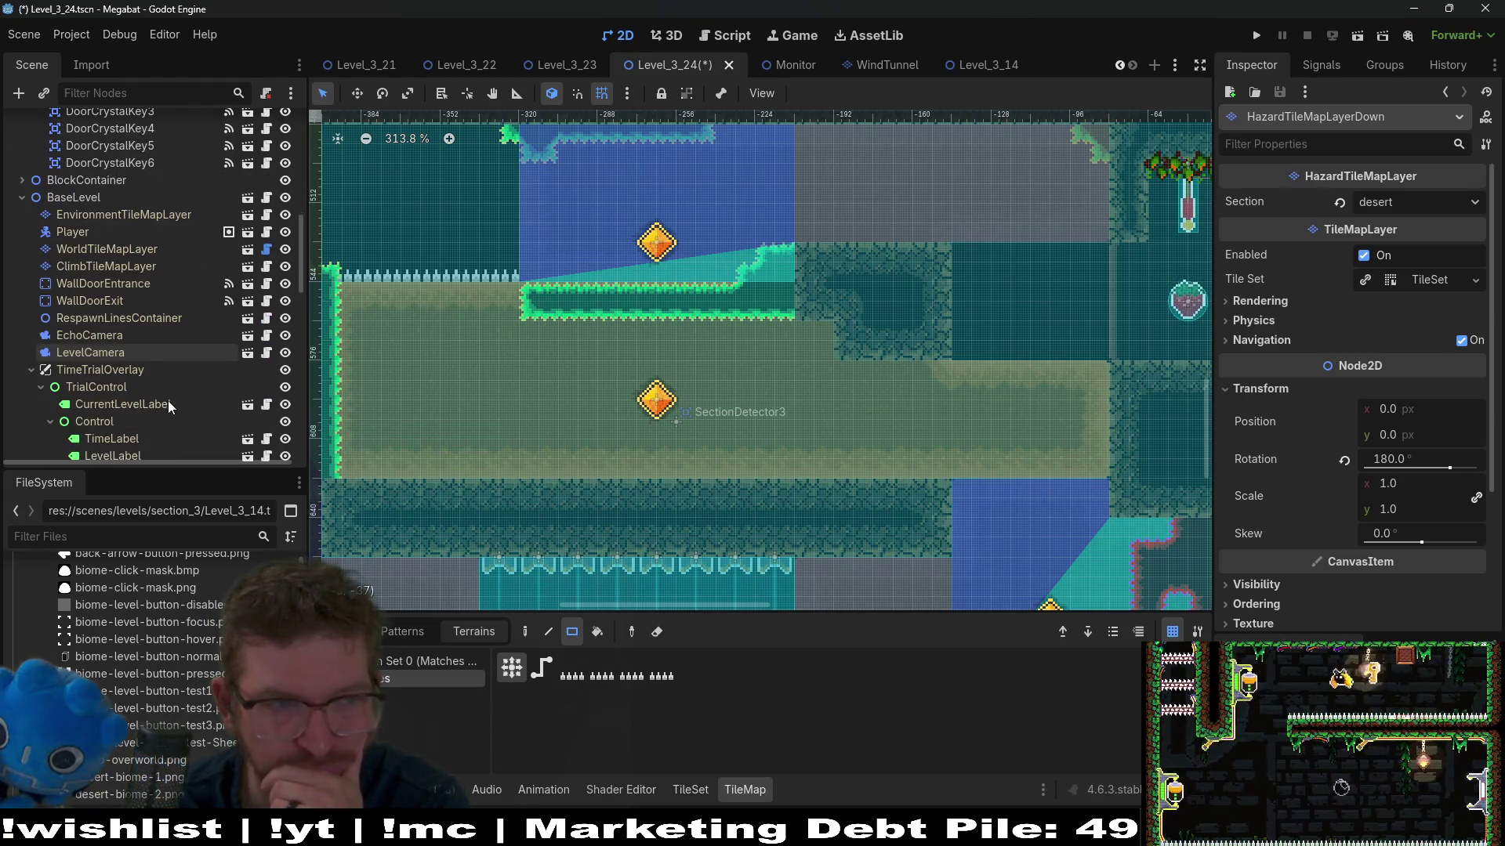
scroll(170, 401, up, 6)
scroll(168, 388, down, 6)
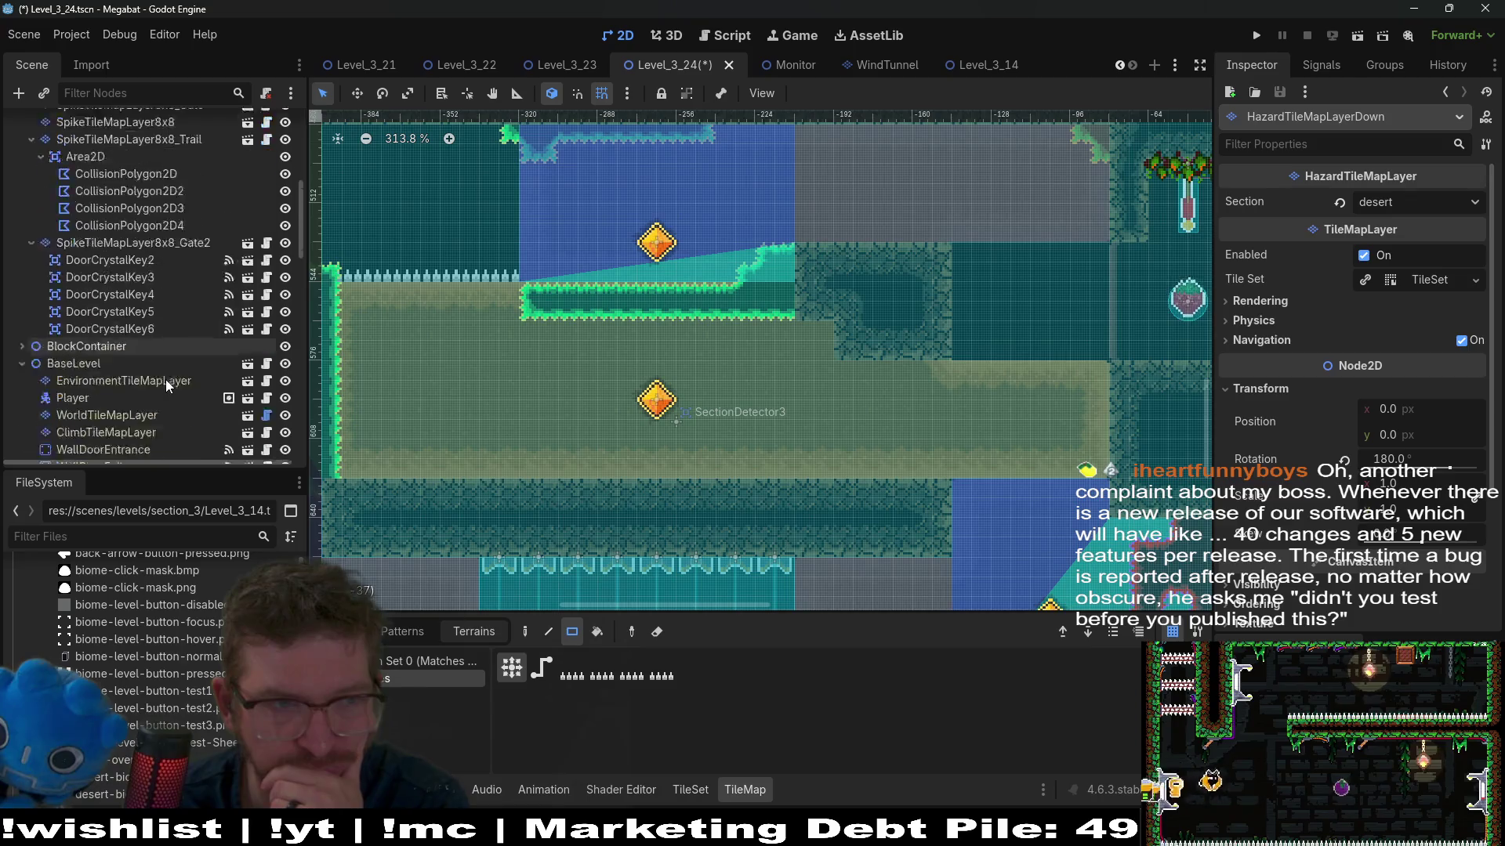
scroll(165, 365, down, 5)
click(158, 319)
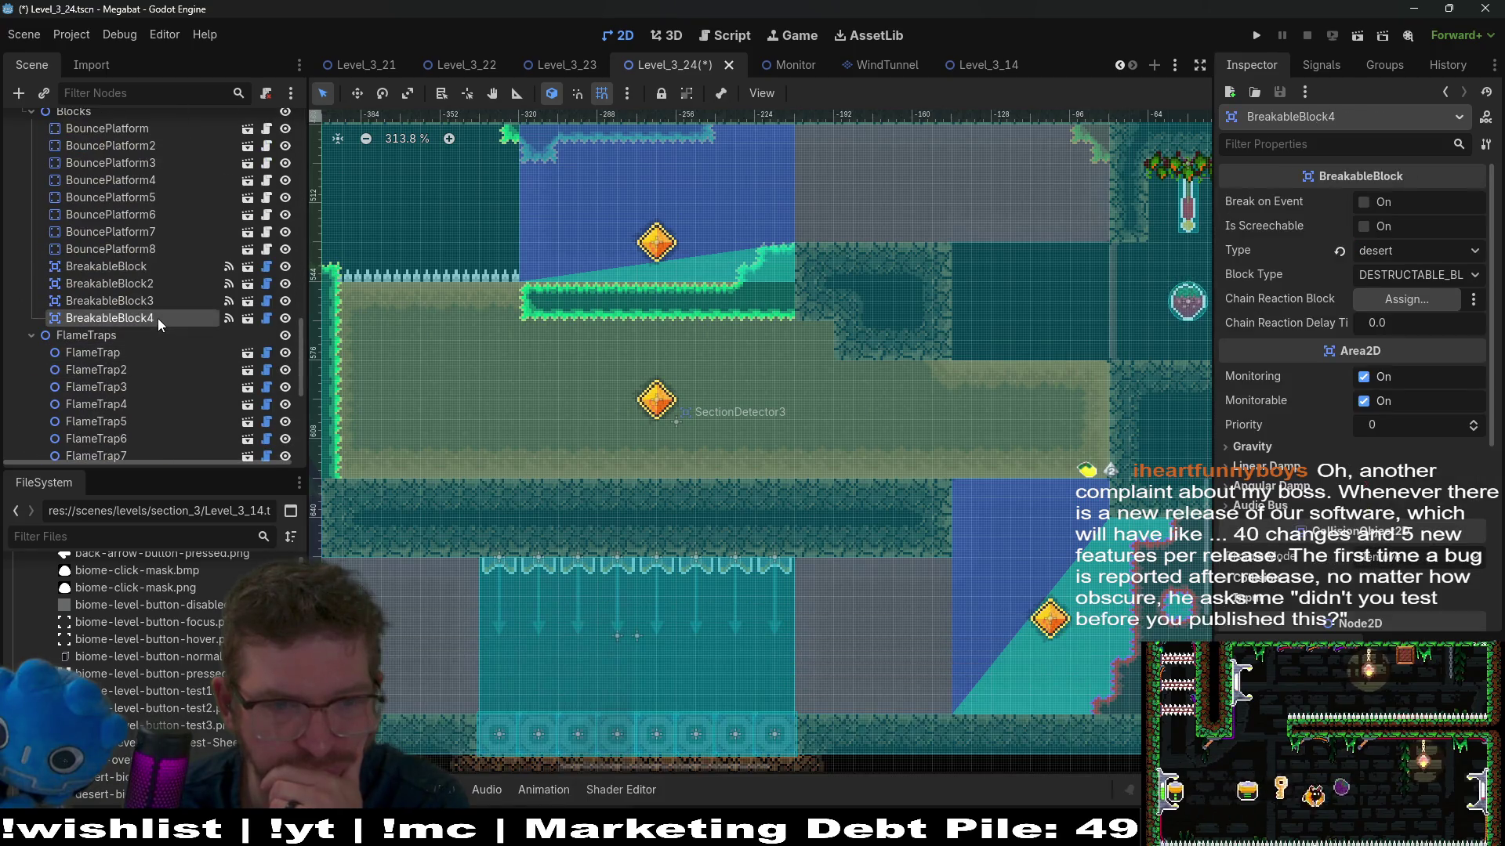
click(129, 249)
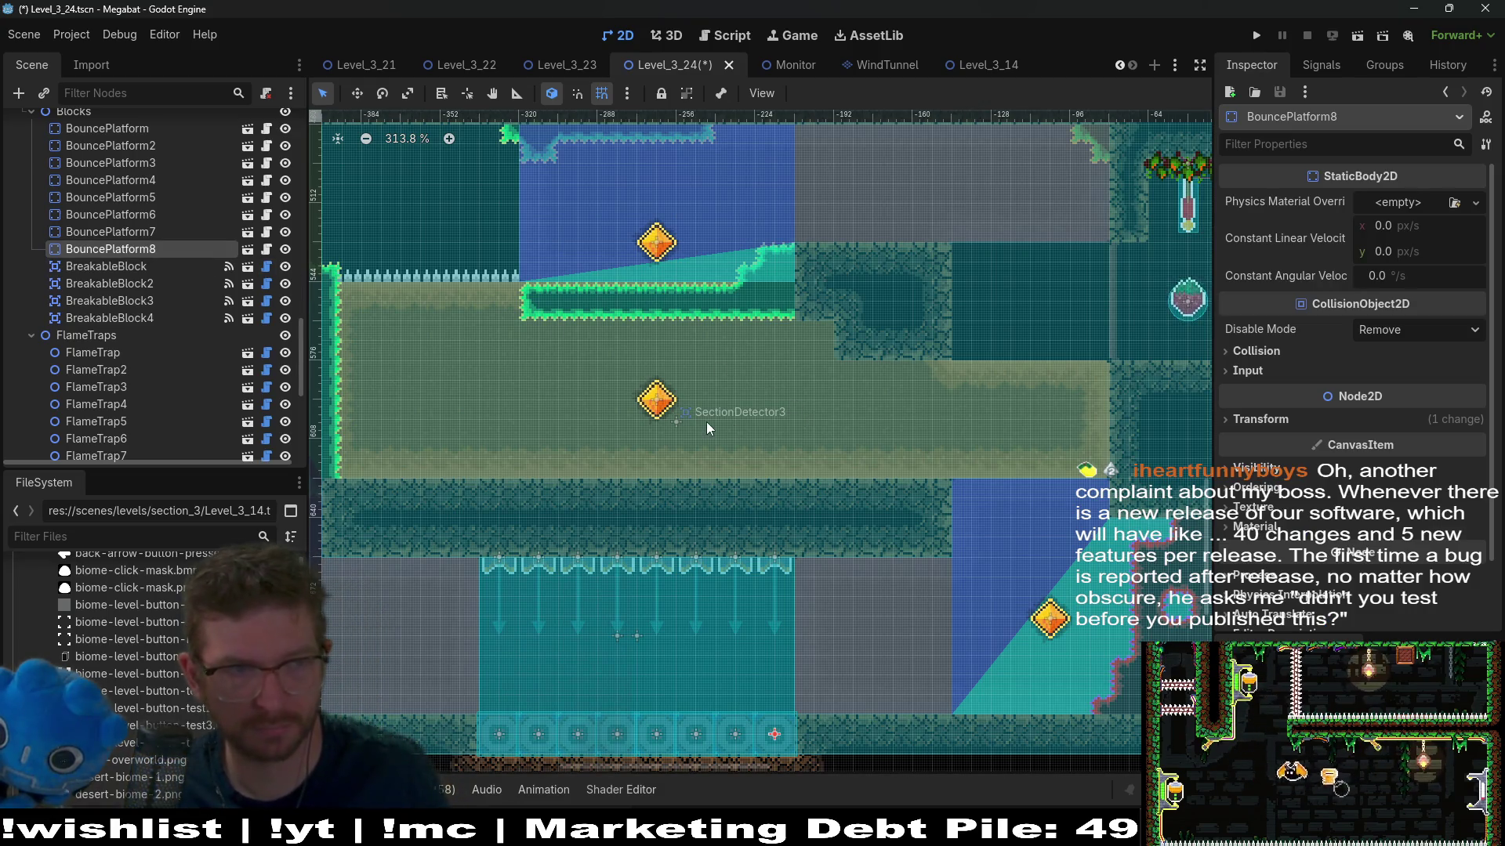
scroll(148, 351, down, 4)
Step: Duplicate FlameTrap8 into the corridor and set the copy's rotation to 90 so it faces right
click(130, 266)
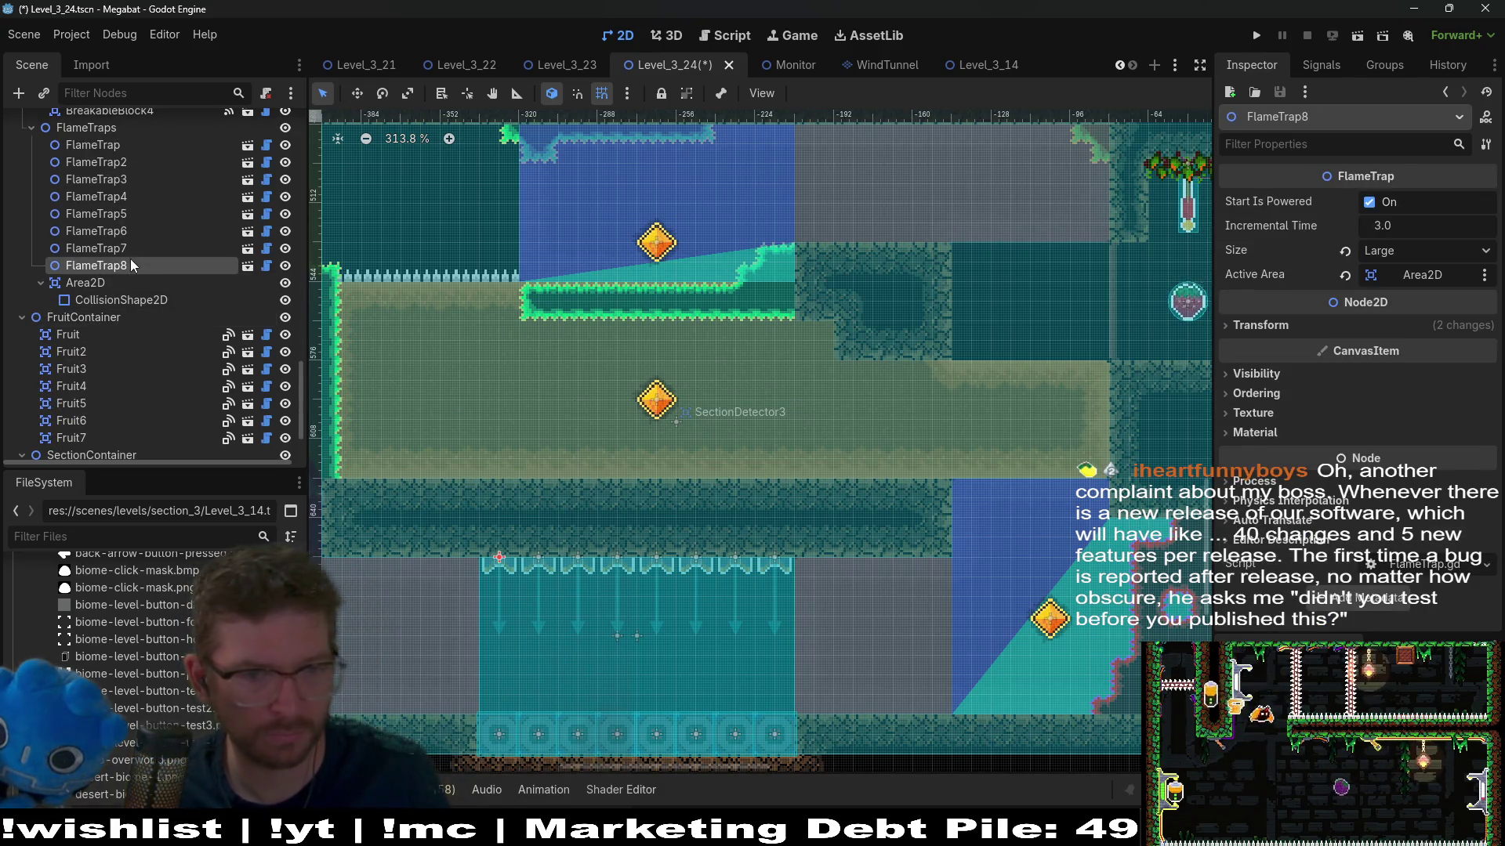
key(ctrl+d)
key(w)
drag(716, 552, 991, 302)
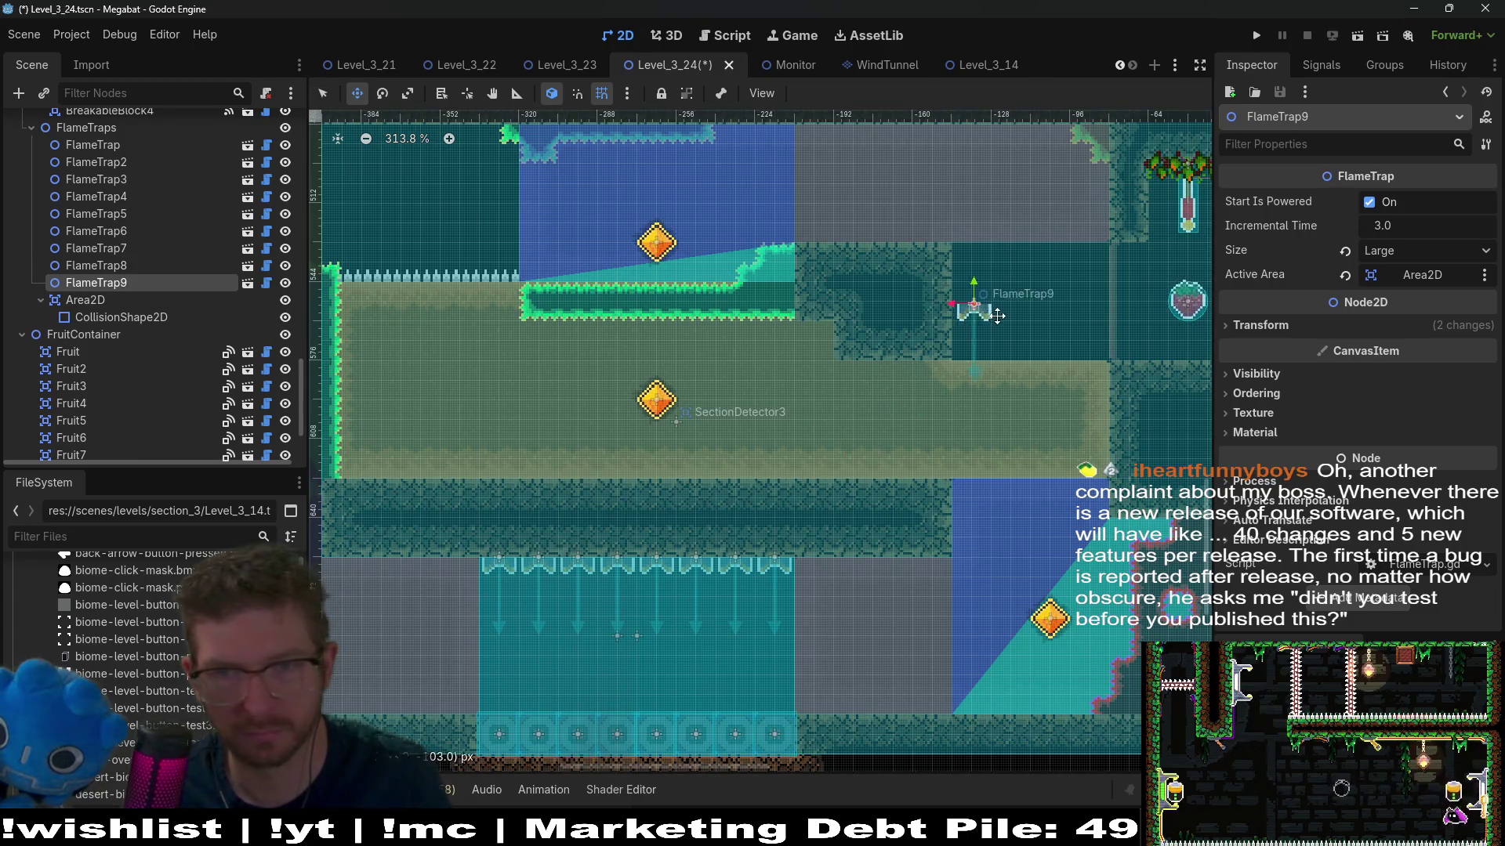
click(1309, 324)
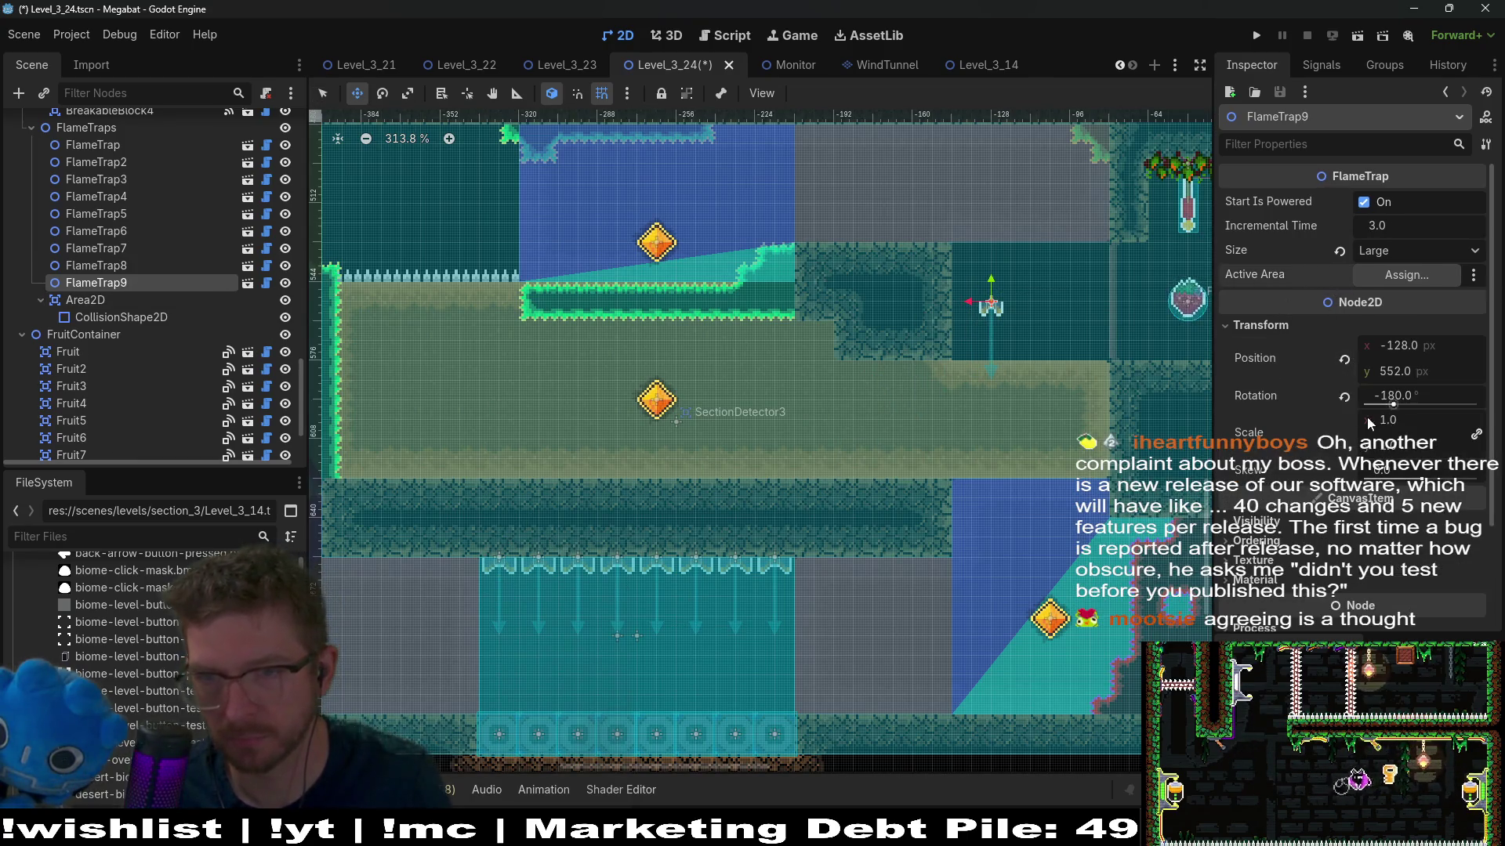
click(1348, 397)
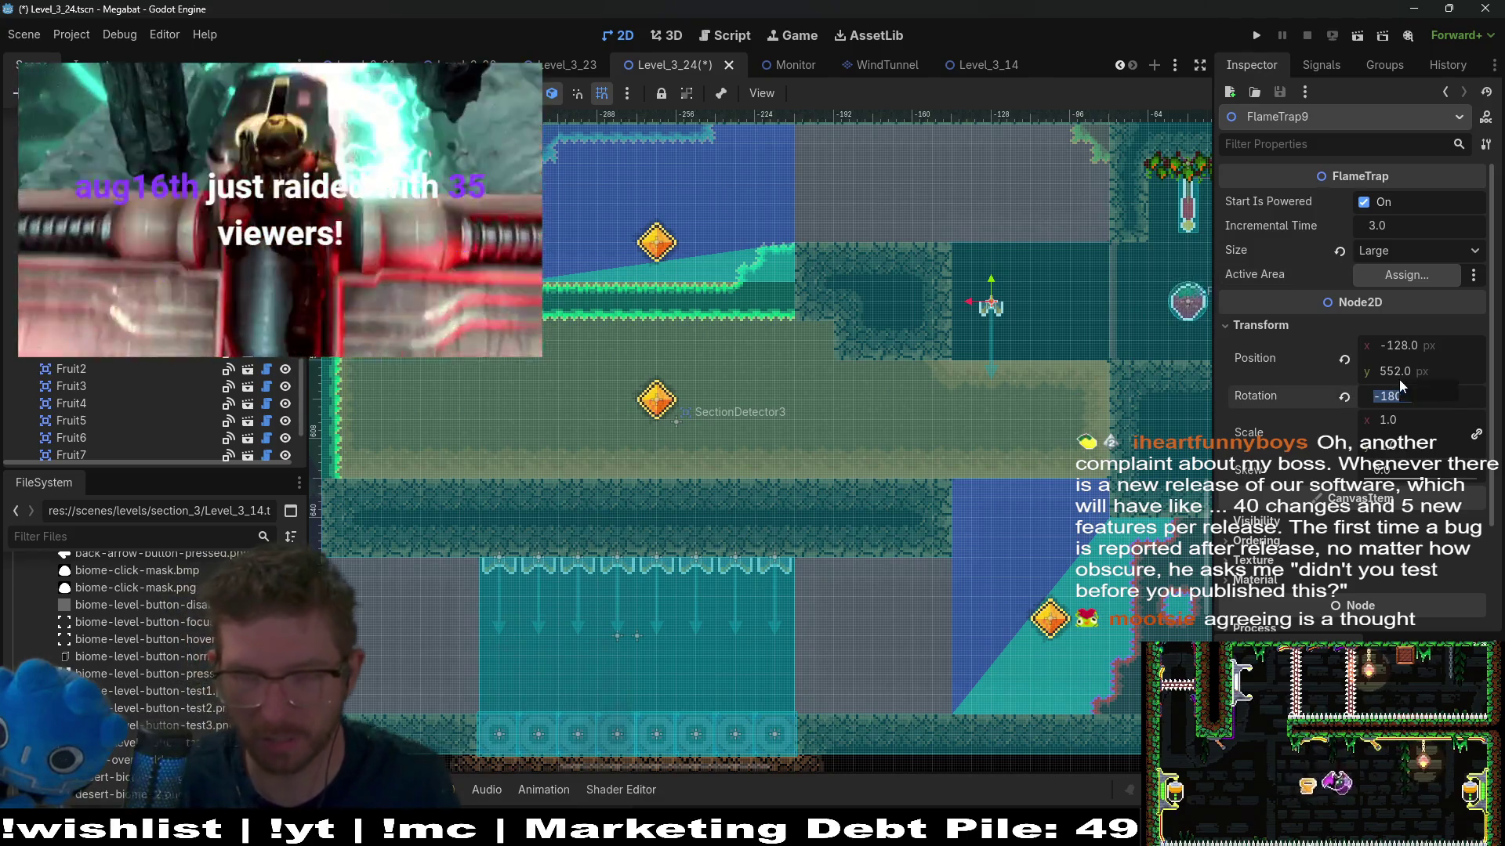
text(90)
key(Return)
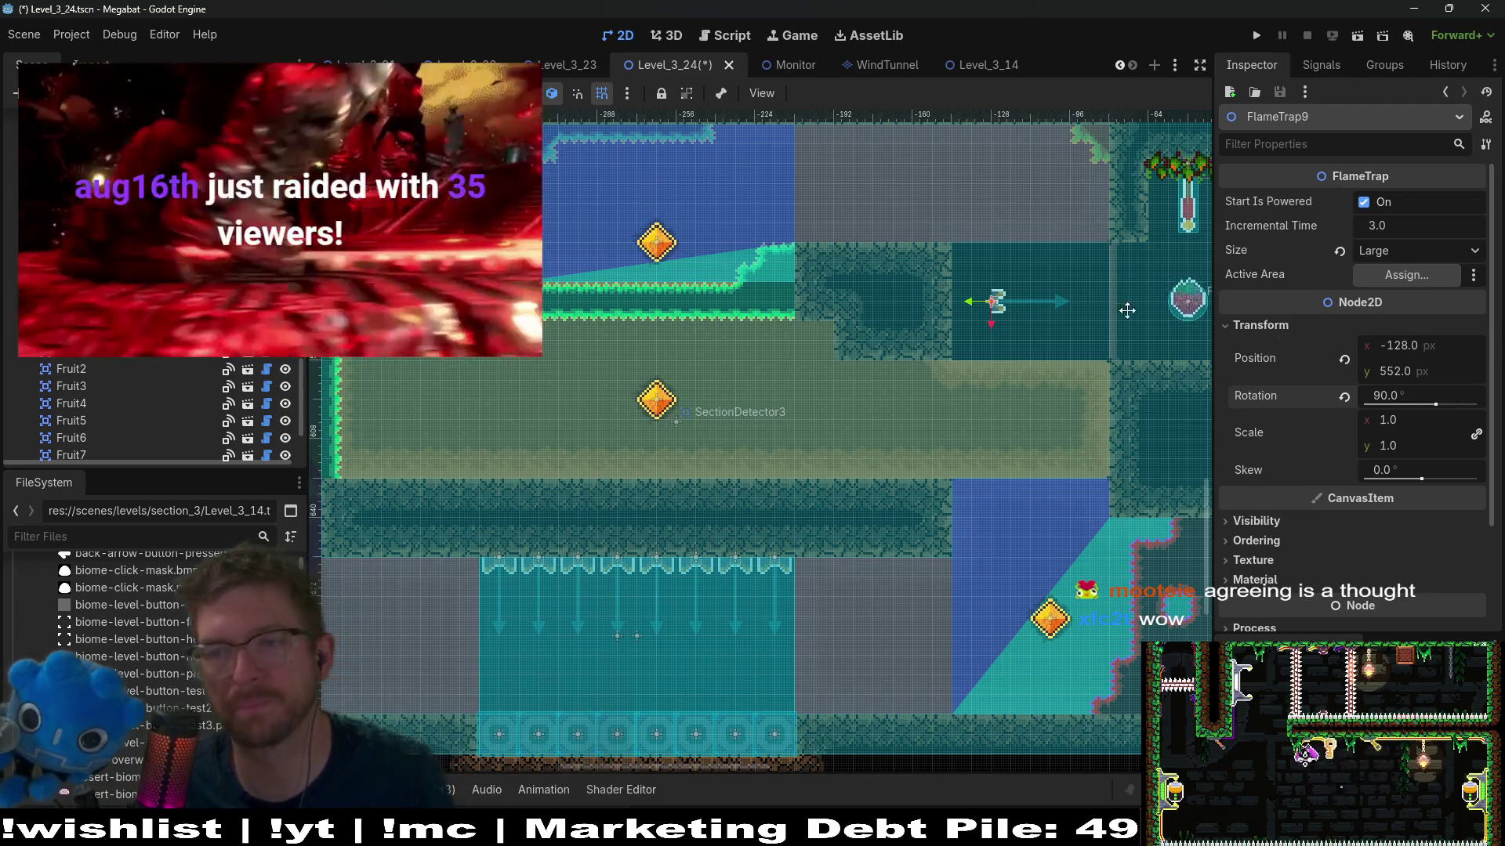
Step: Place FlameTrap9 on the wall edge and duplicate it downward twice as FlameTrap10 and FlameTrap11
scroll(991, 305, up, 3)
drag(946, 291, 888, 249)
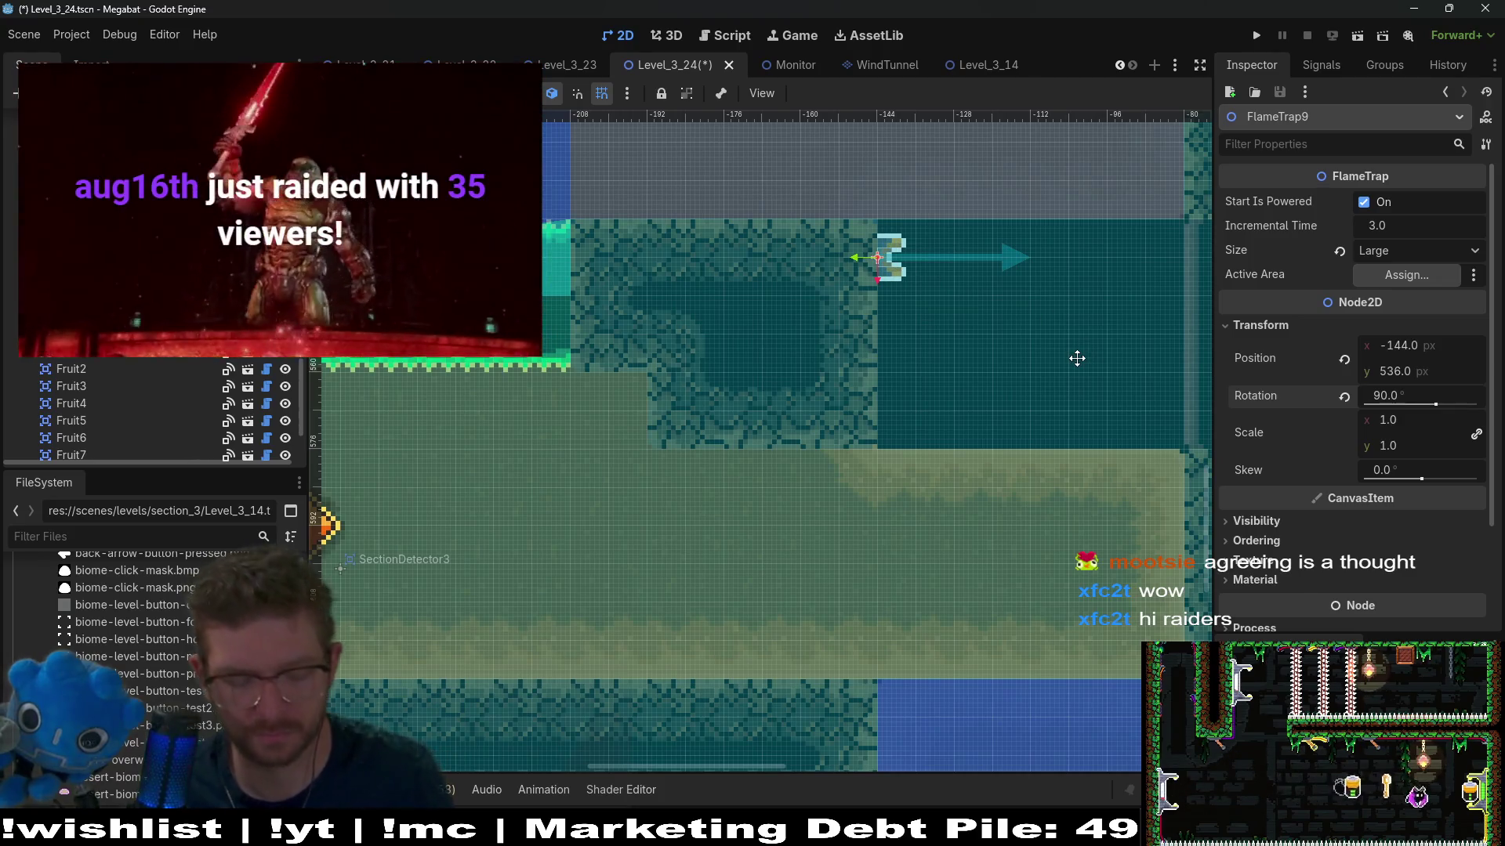
key(ctrl+d)
key(Down)
key(Down)
key(Down)
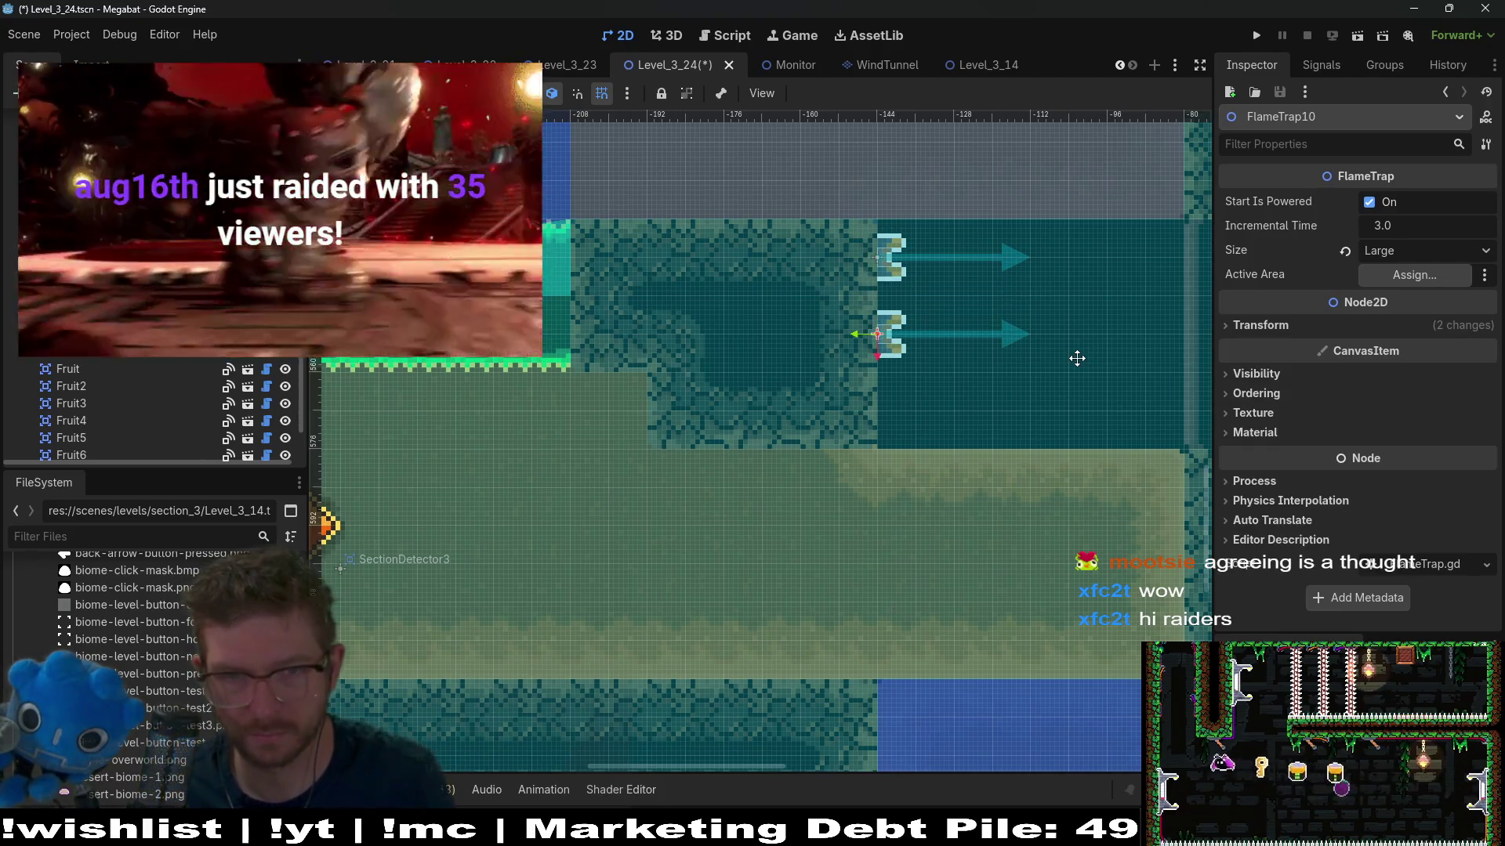
key(ctrl+d)
key(Down)
key(Down)
key(Down)
key(Down)
key(Down)
key(Down)
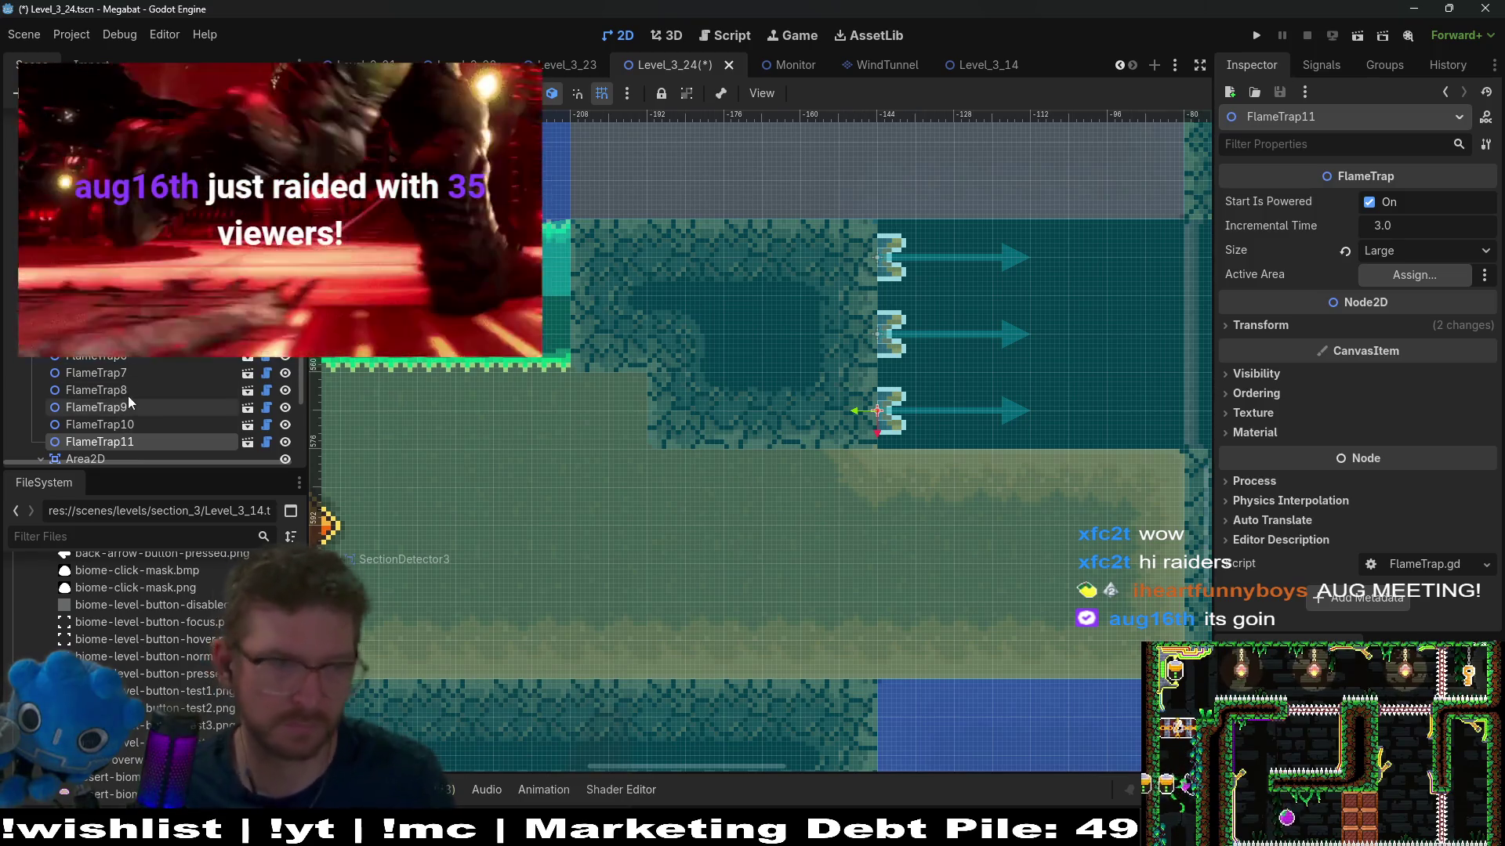
Step: Move the Area2D node in the Scene tree between FlameTrap8 and FlameTrap9
click(113, 423)
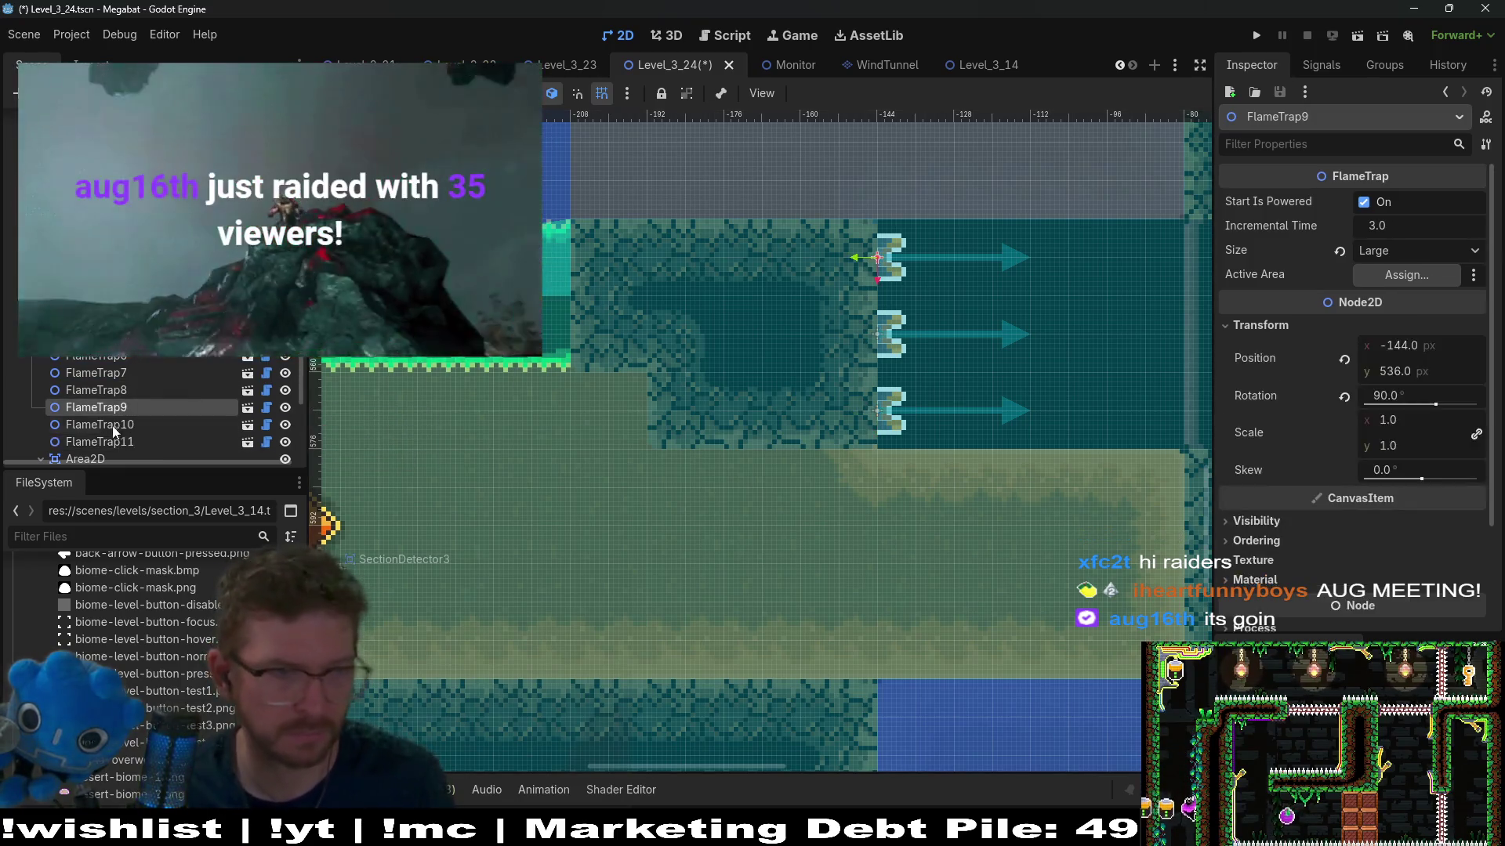
click(86, 458)
drag(86, 458, 58, 400)
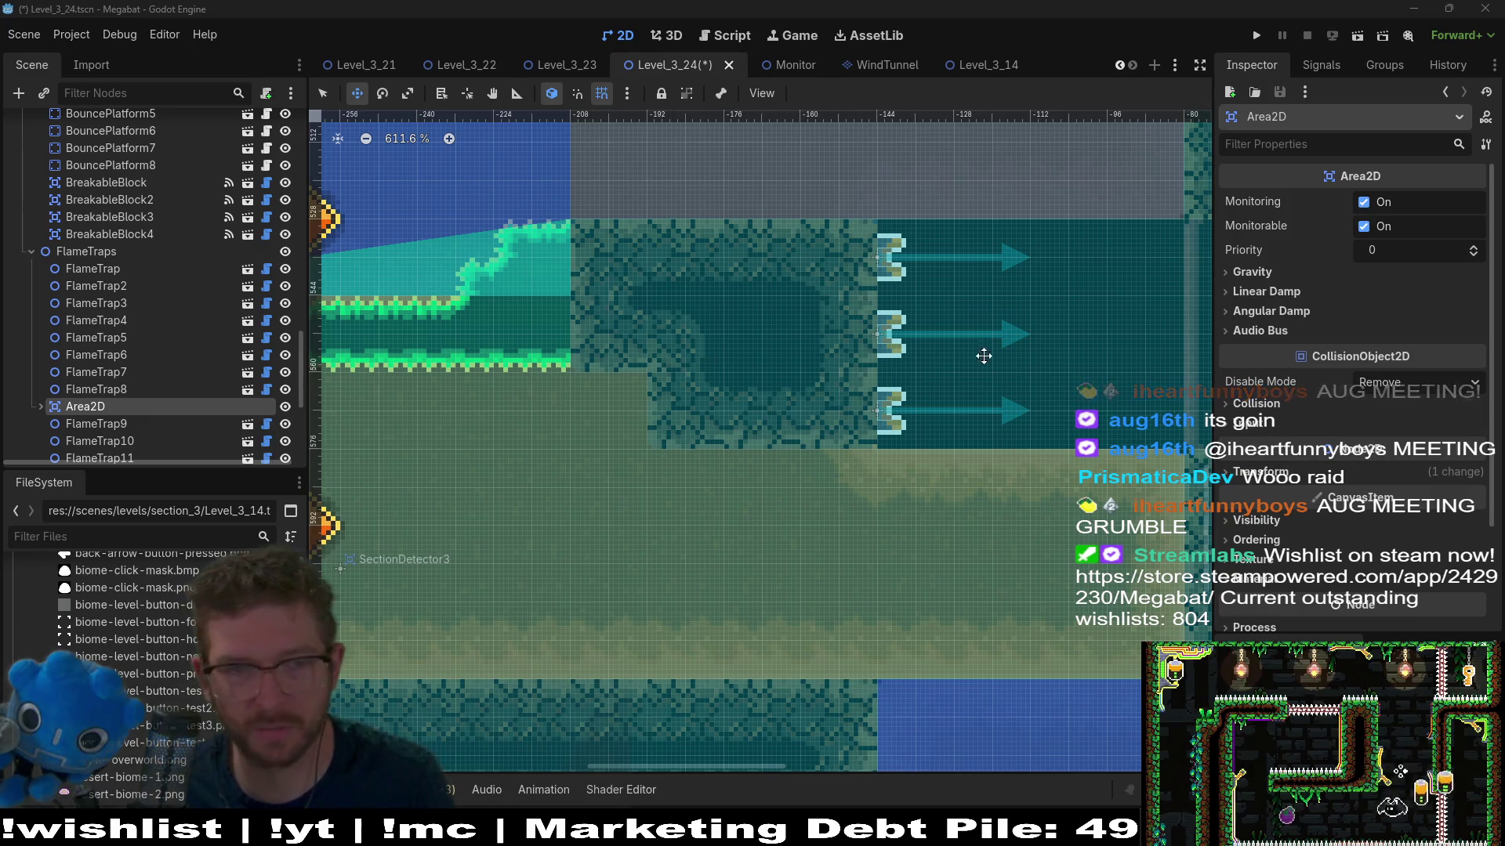
Step: Create an Area2D child under FlameTraps by searching 'area' in the Add Node dialog
scroll(156, 329, down, 3)
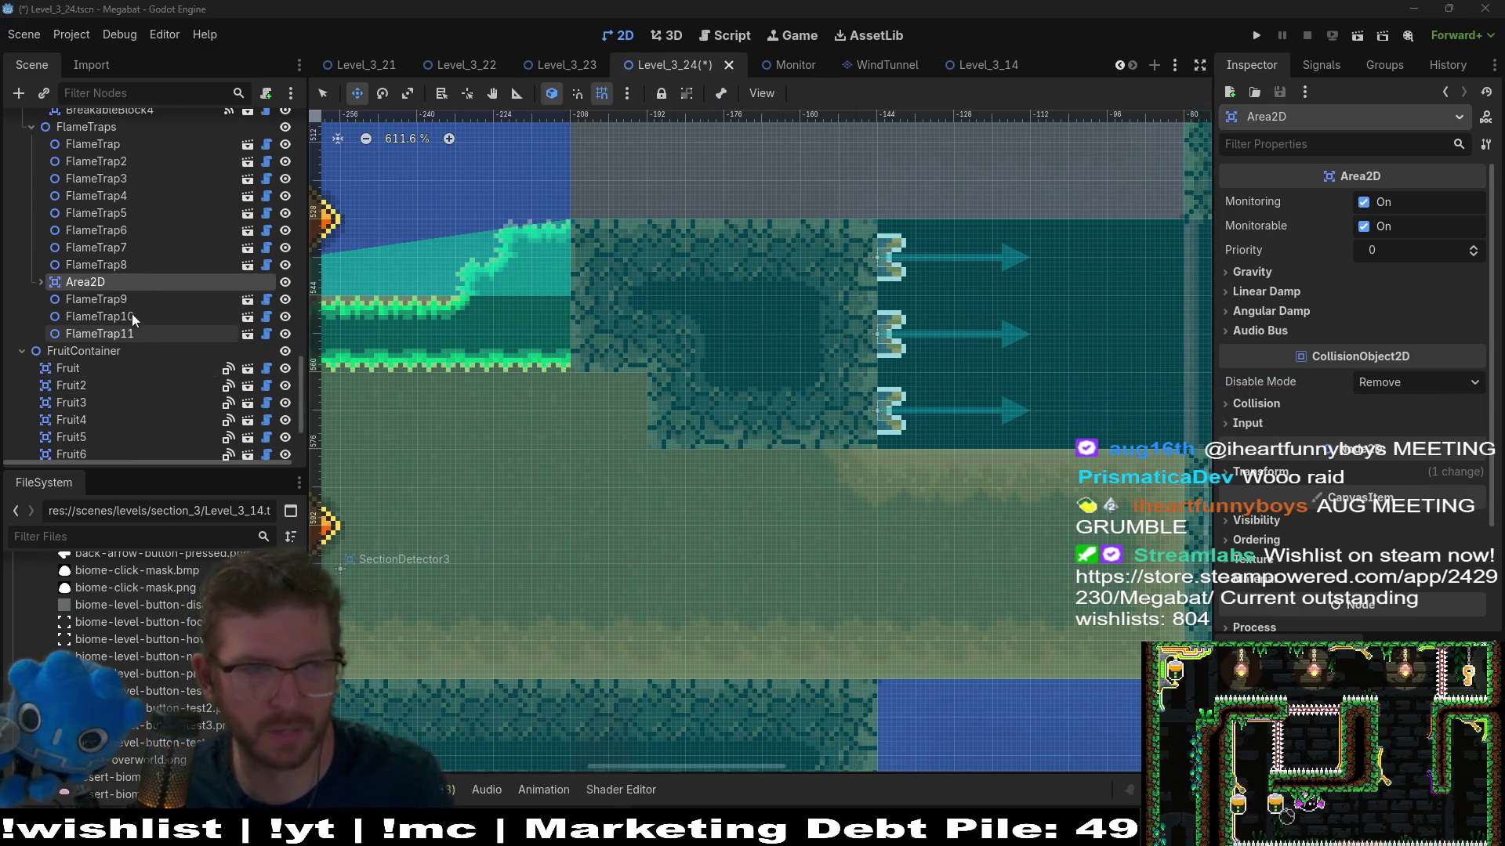
click(149, 298)
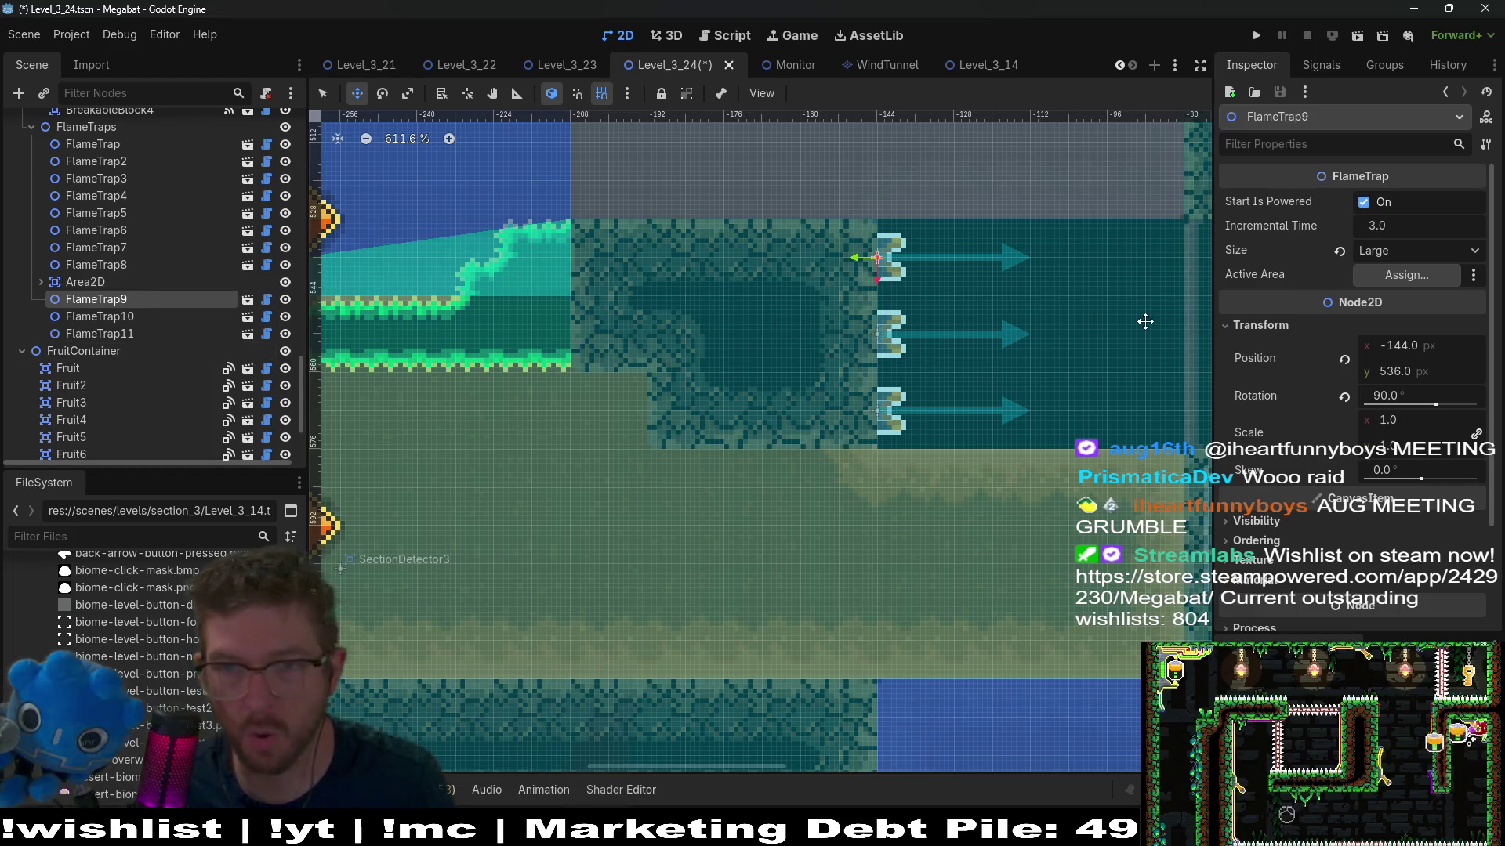
scroll(91, 285, up, 3)
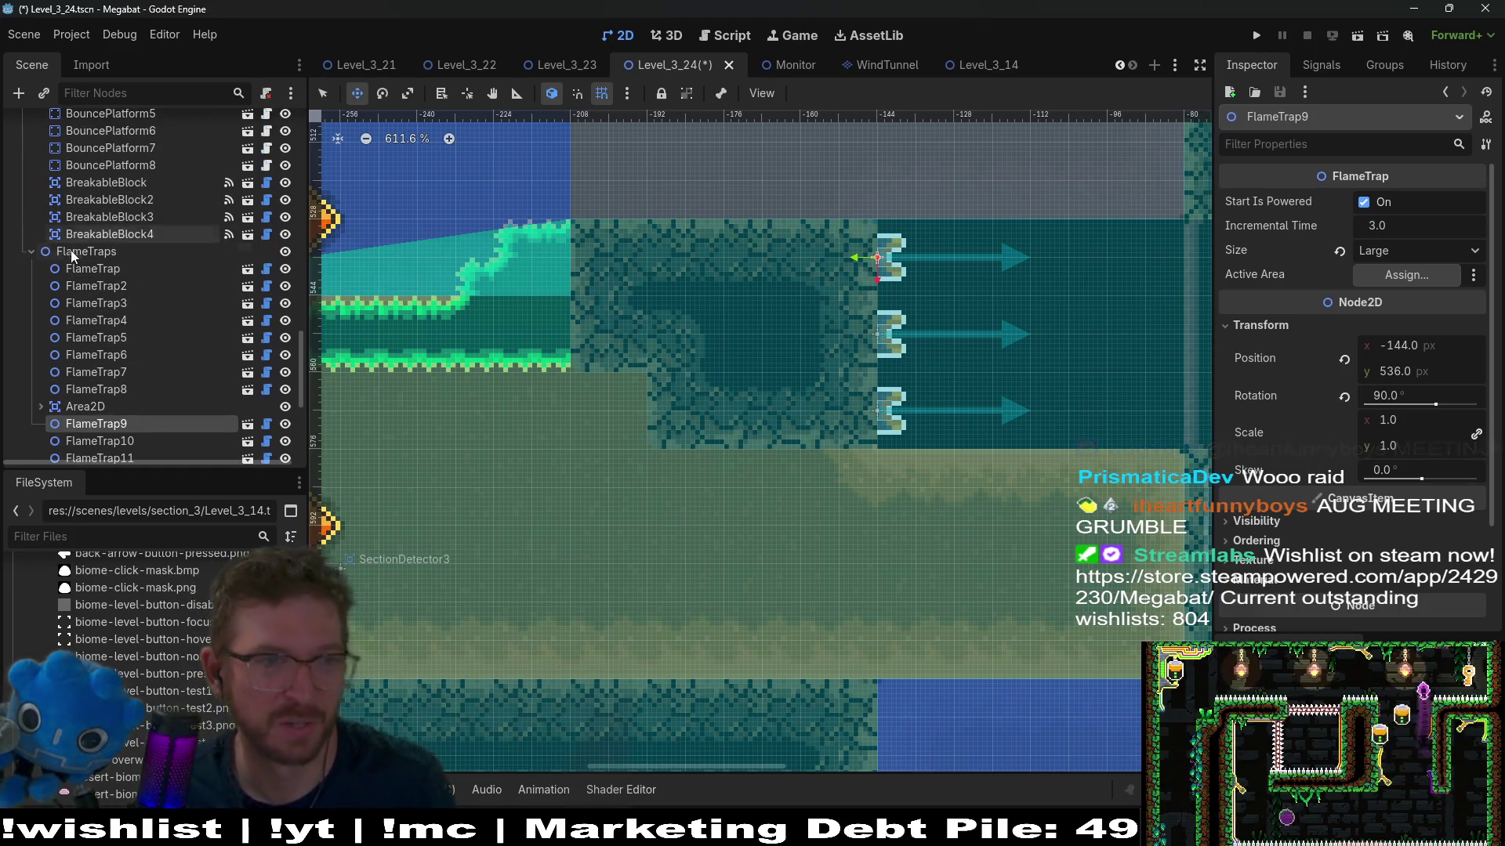
click(72, 250)
key(ctrl+a)
text(area)
key(Return)
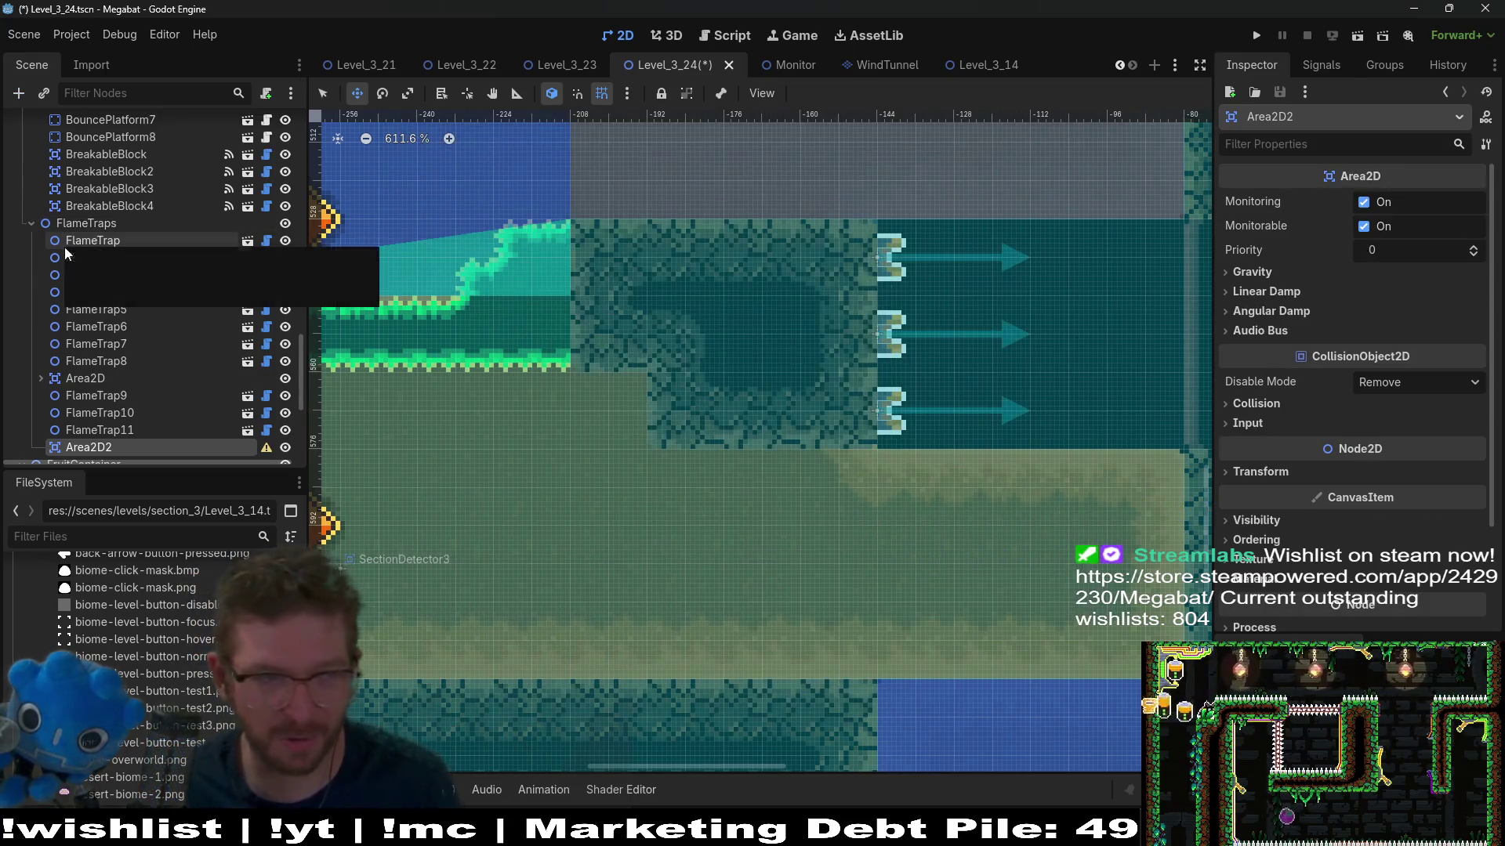
Step: Add a CollisionShape2D child to Area2D2 and give it a new RectangleShape2D
right_click(127, 450)
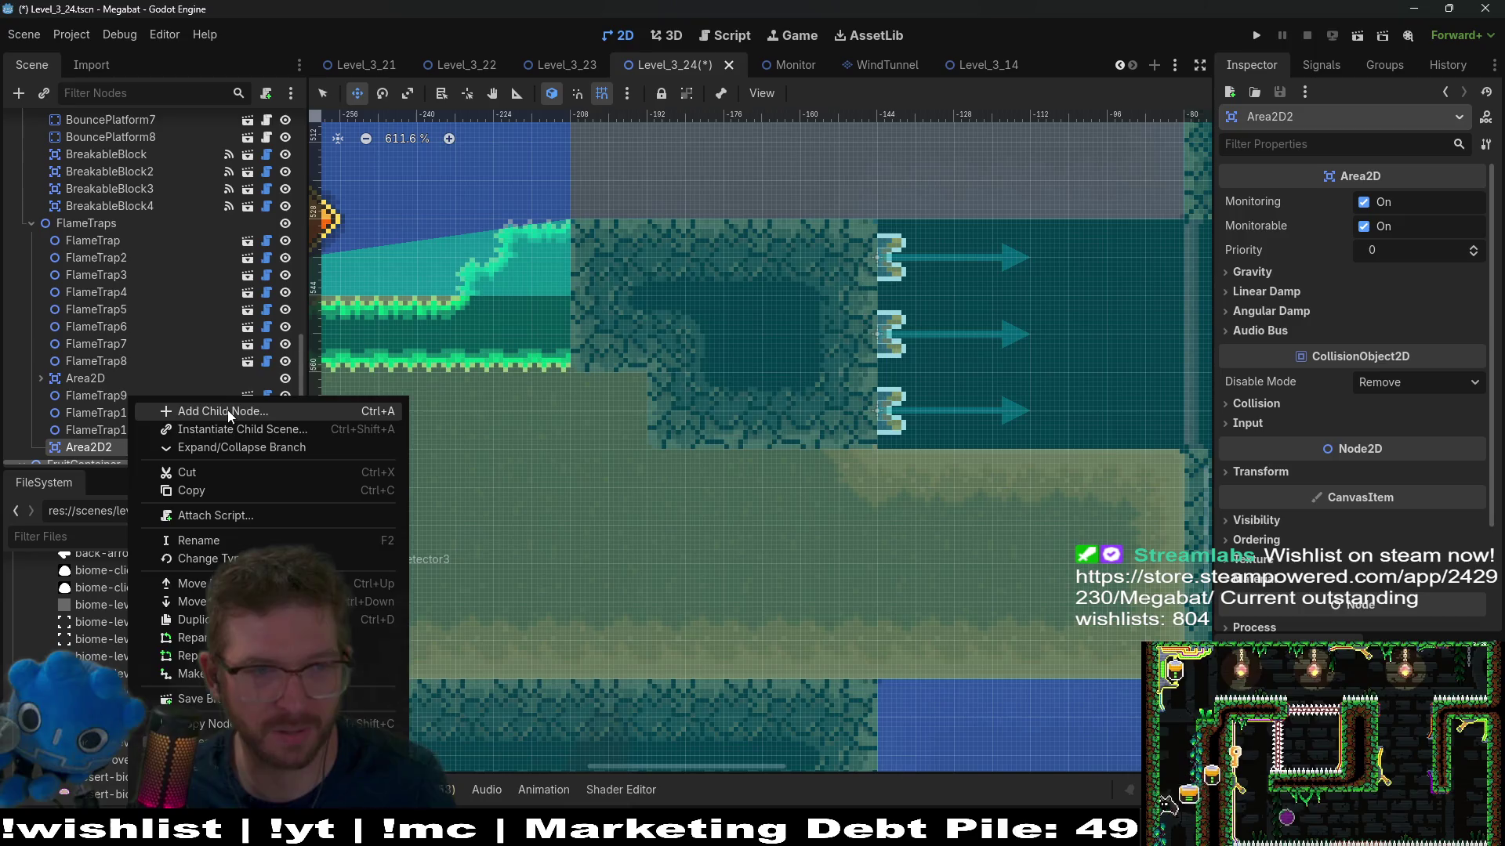
click(227, 411)
text(collision)
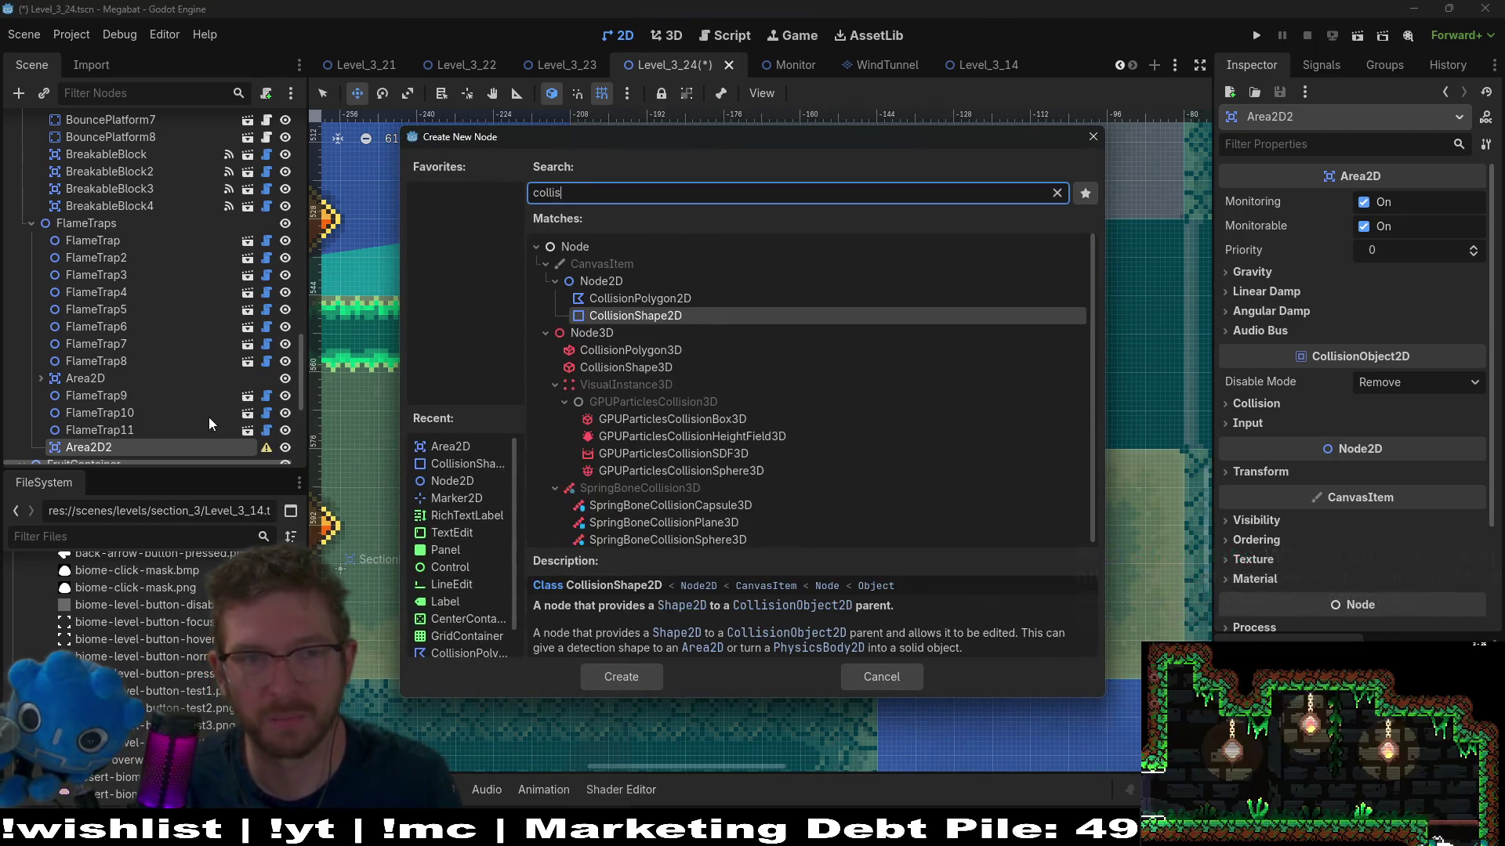
key(Return)
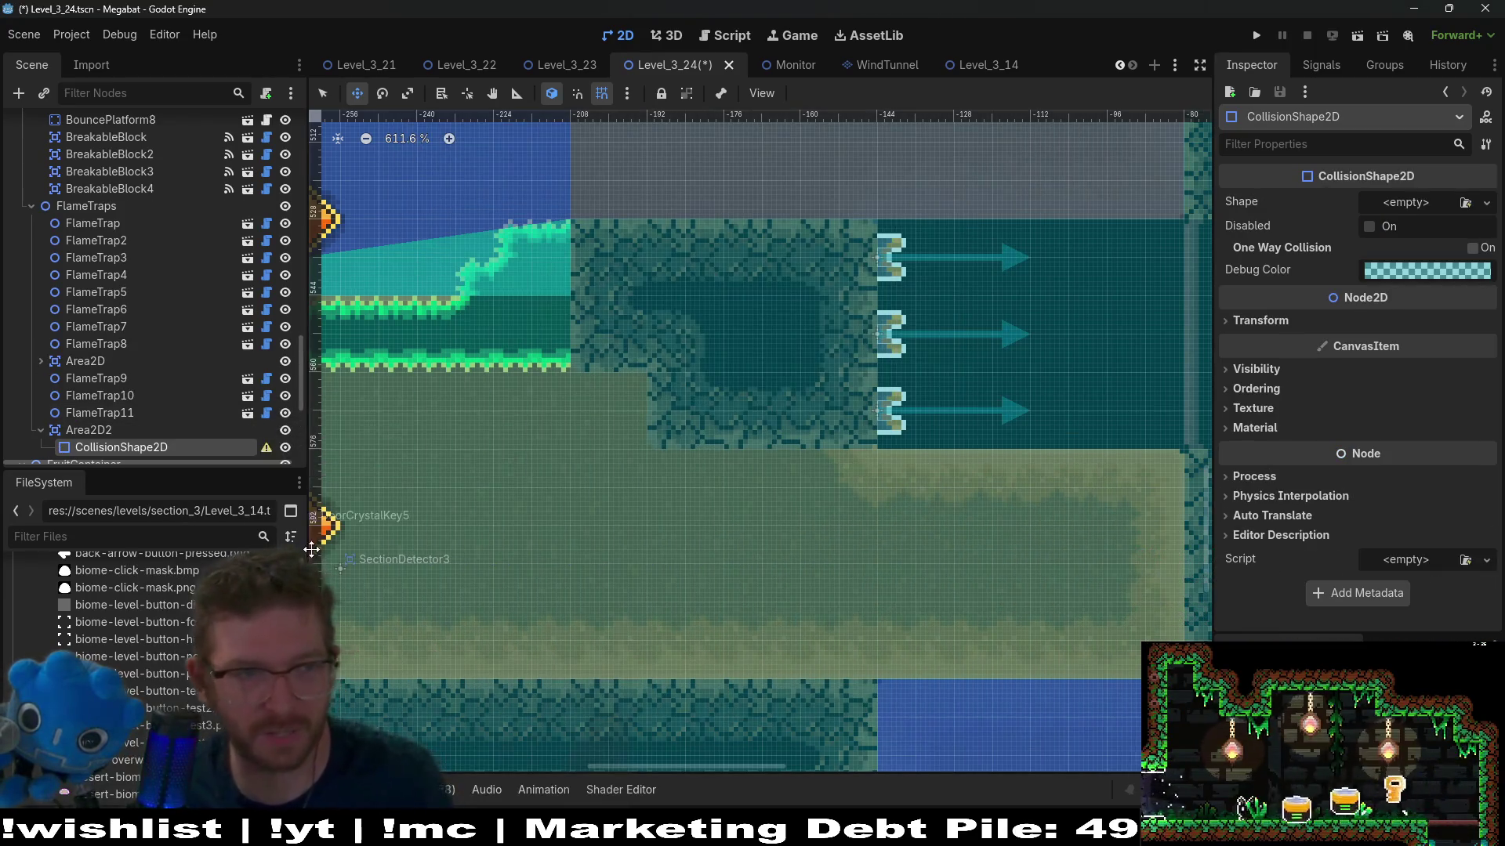
scroll(144, 390, down, 3)
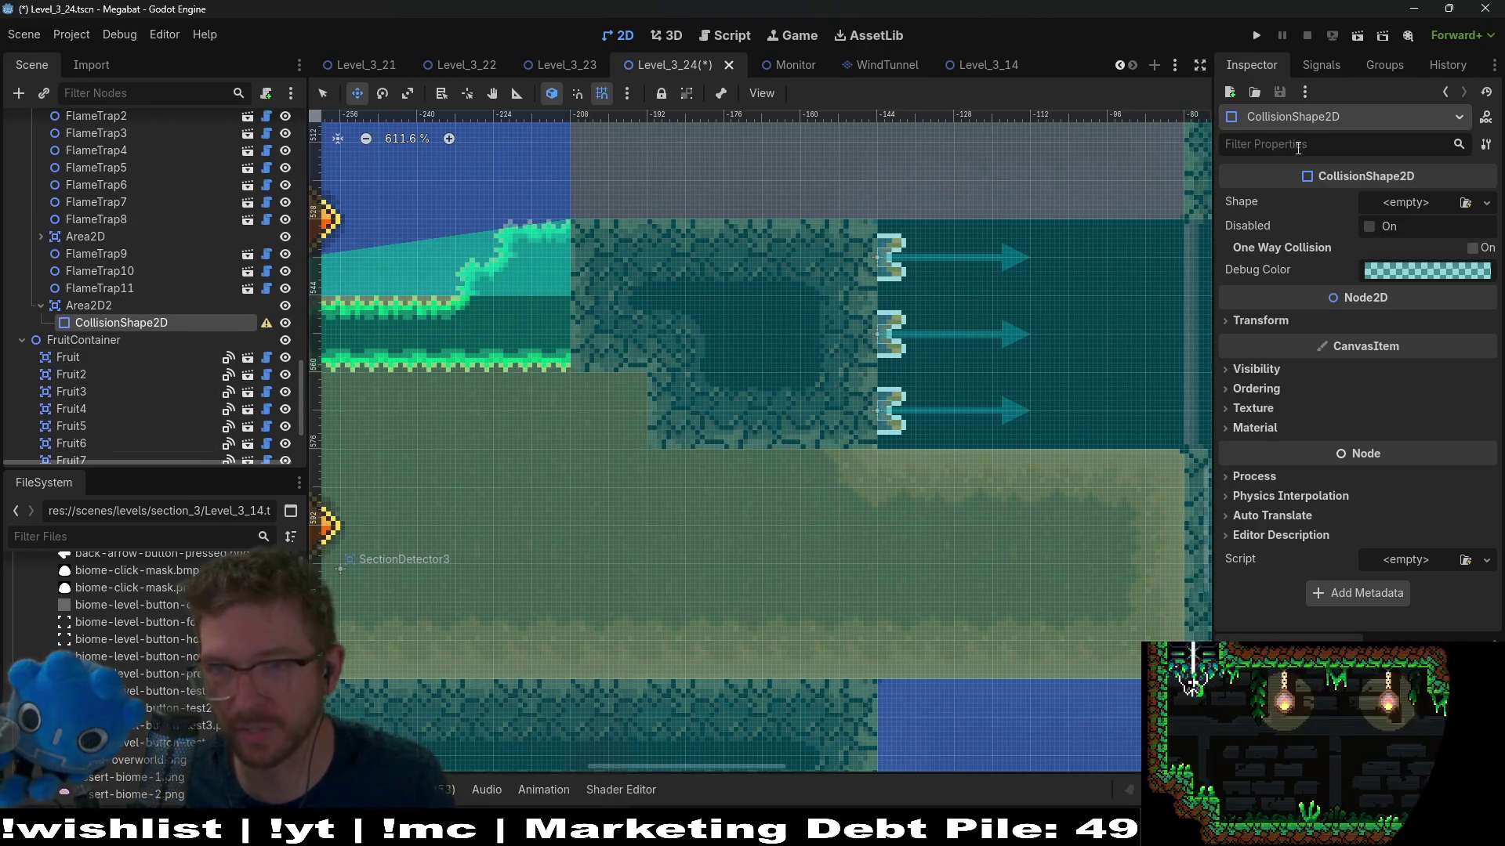
click(1407, 202)
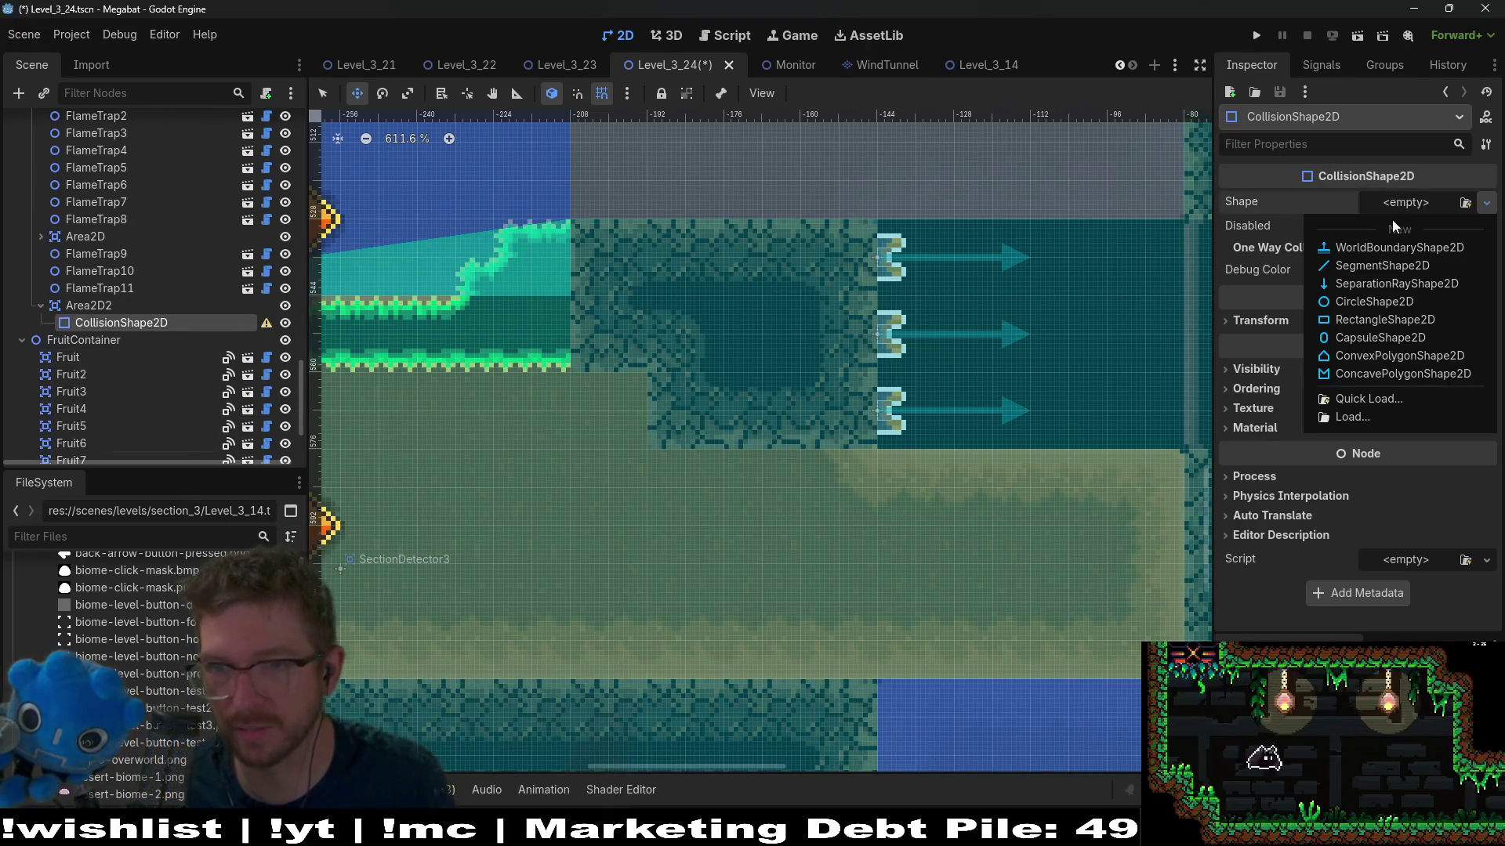
click(1342, 321)
Step: Resize the collision rectangle to fill the corridor in front of the three flame traps
click(88, 306)
scroll(746, 276, down, 5)
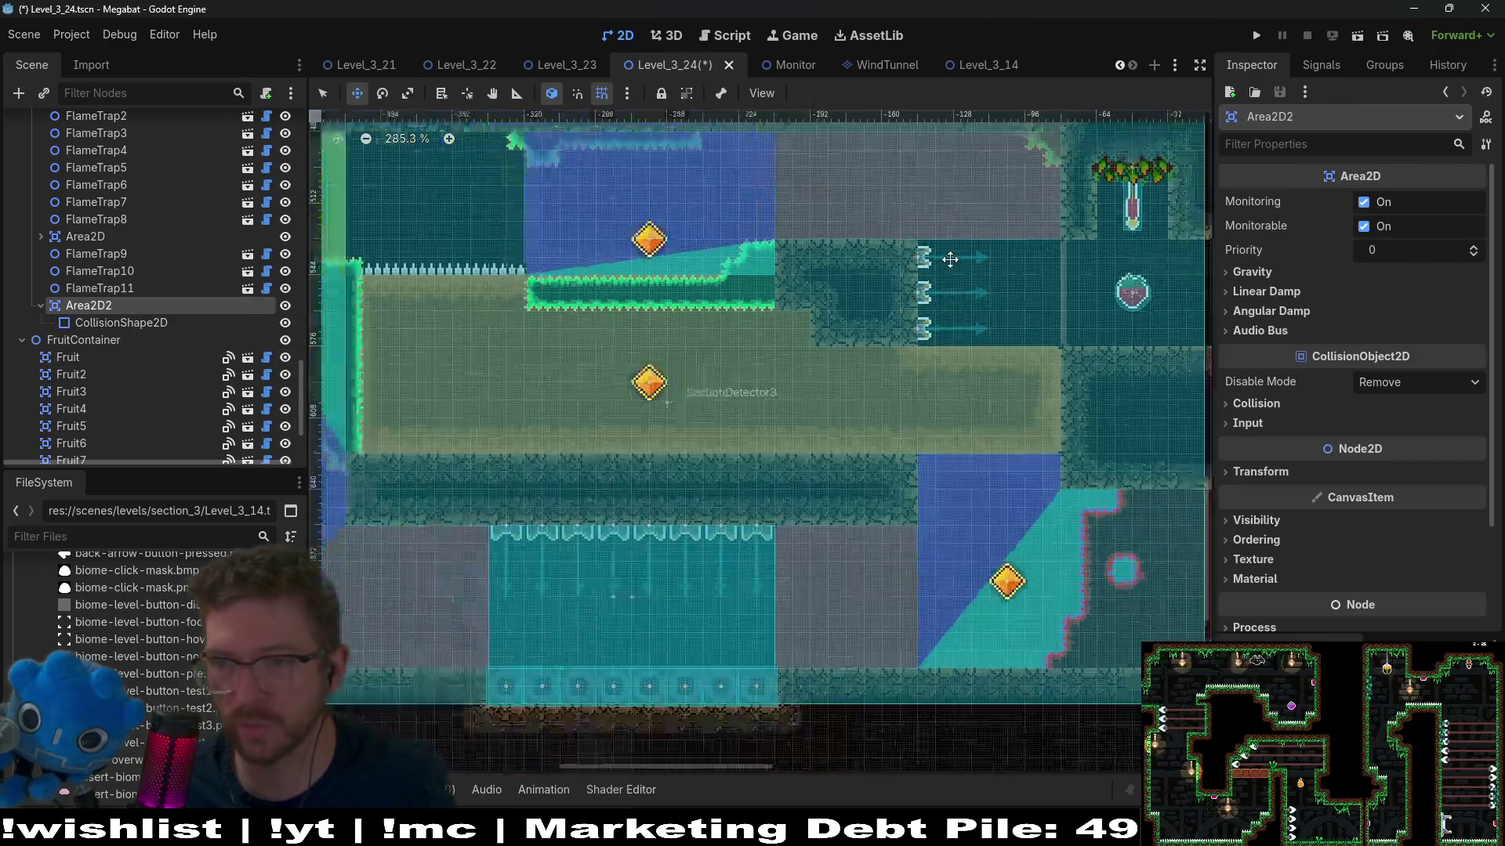
scroll(1065, 250, down, 3)
scroll(996, 225, up, 1)
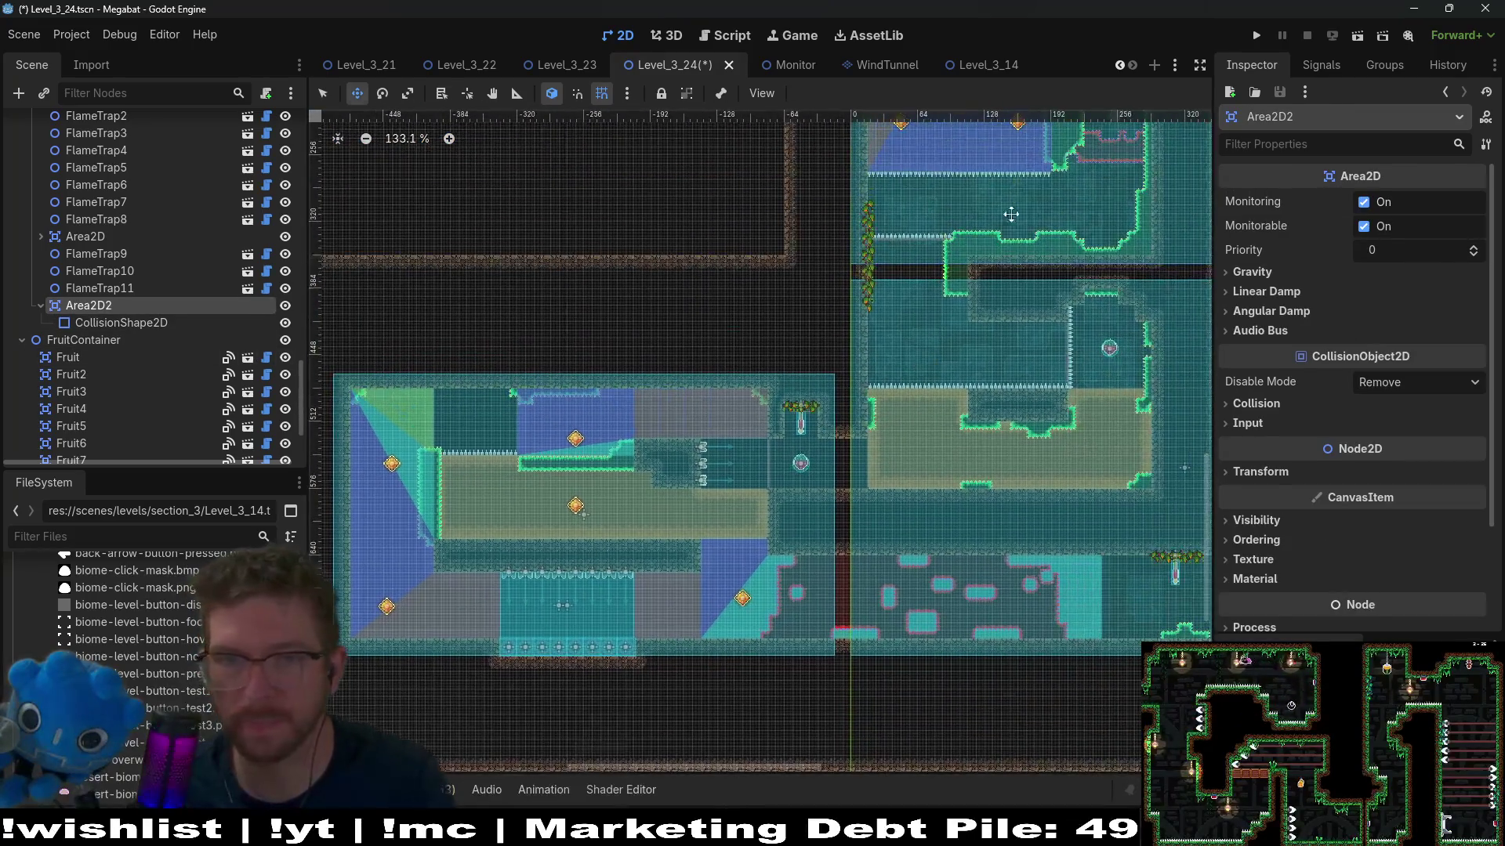
scroll(1001, 267, down, 5)
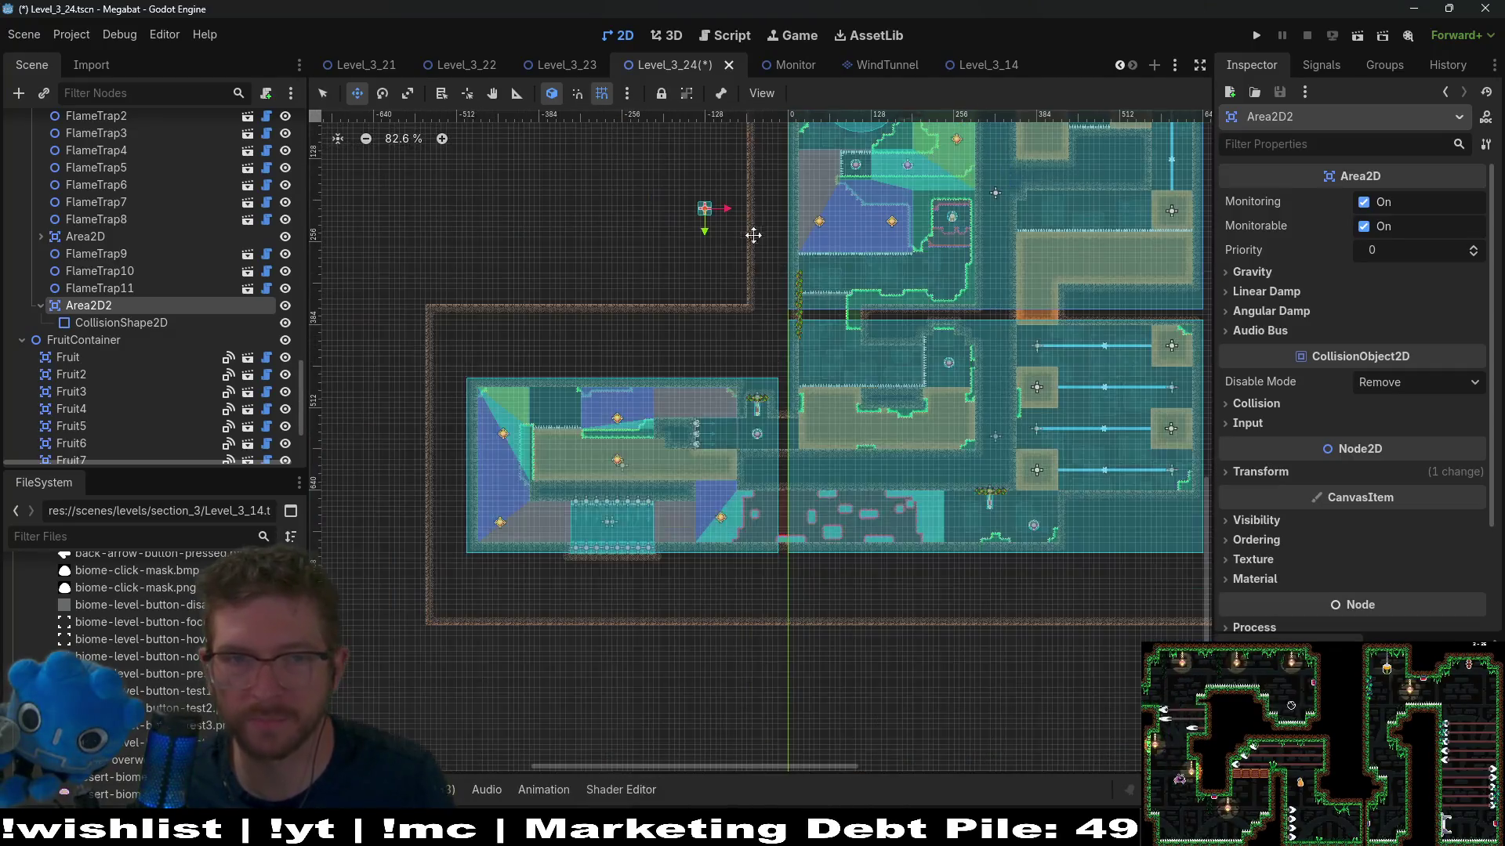
scroll(722, 455, up, 19)
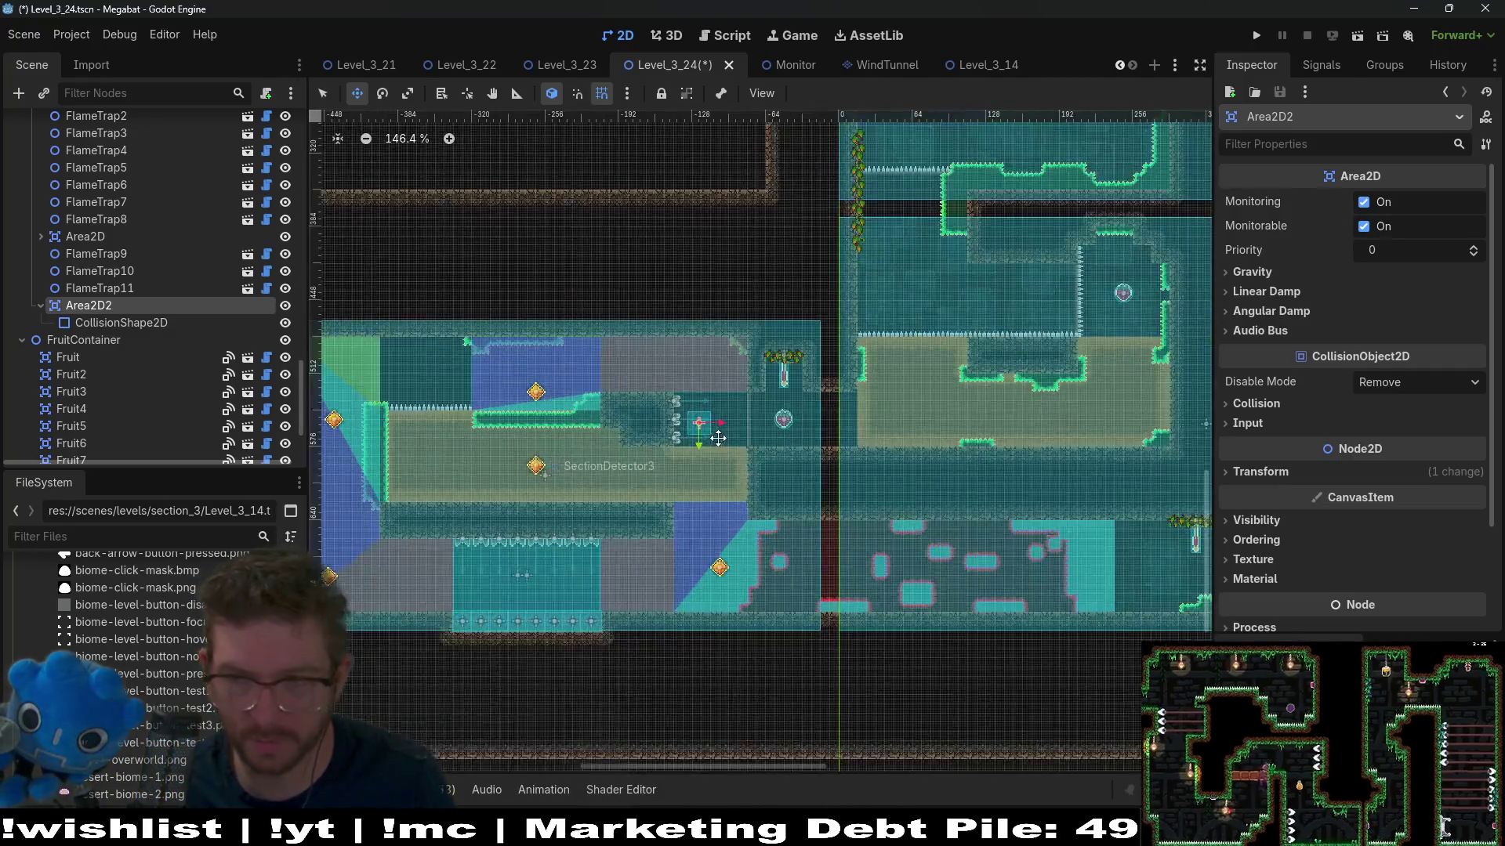
scroll(721, 427, up, 1)
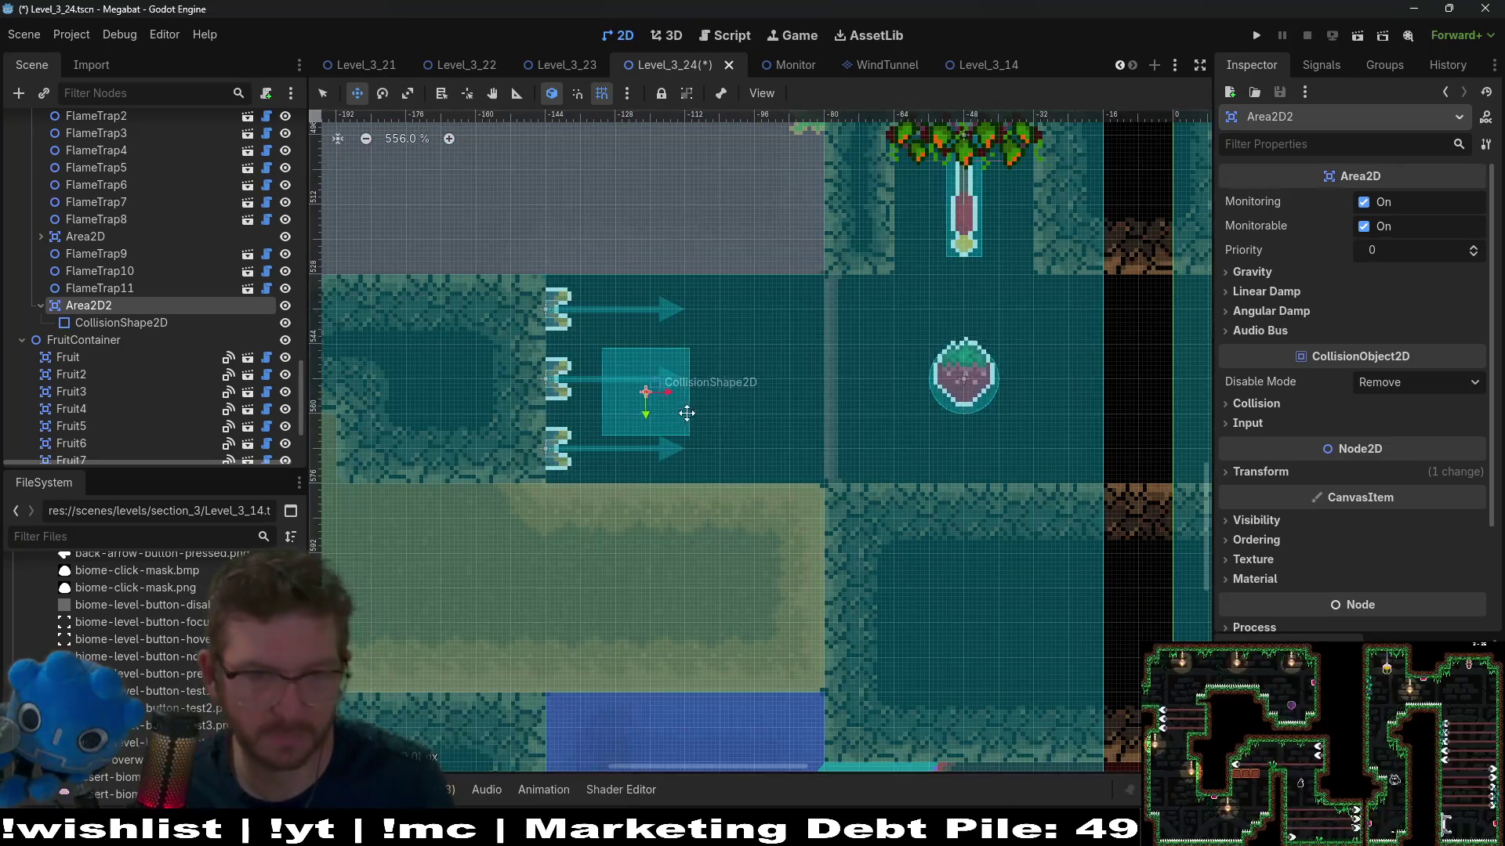
click(159, 322)
key(q)
drag(730, 424, 830, 495)
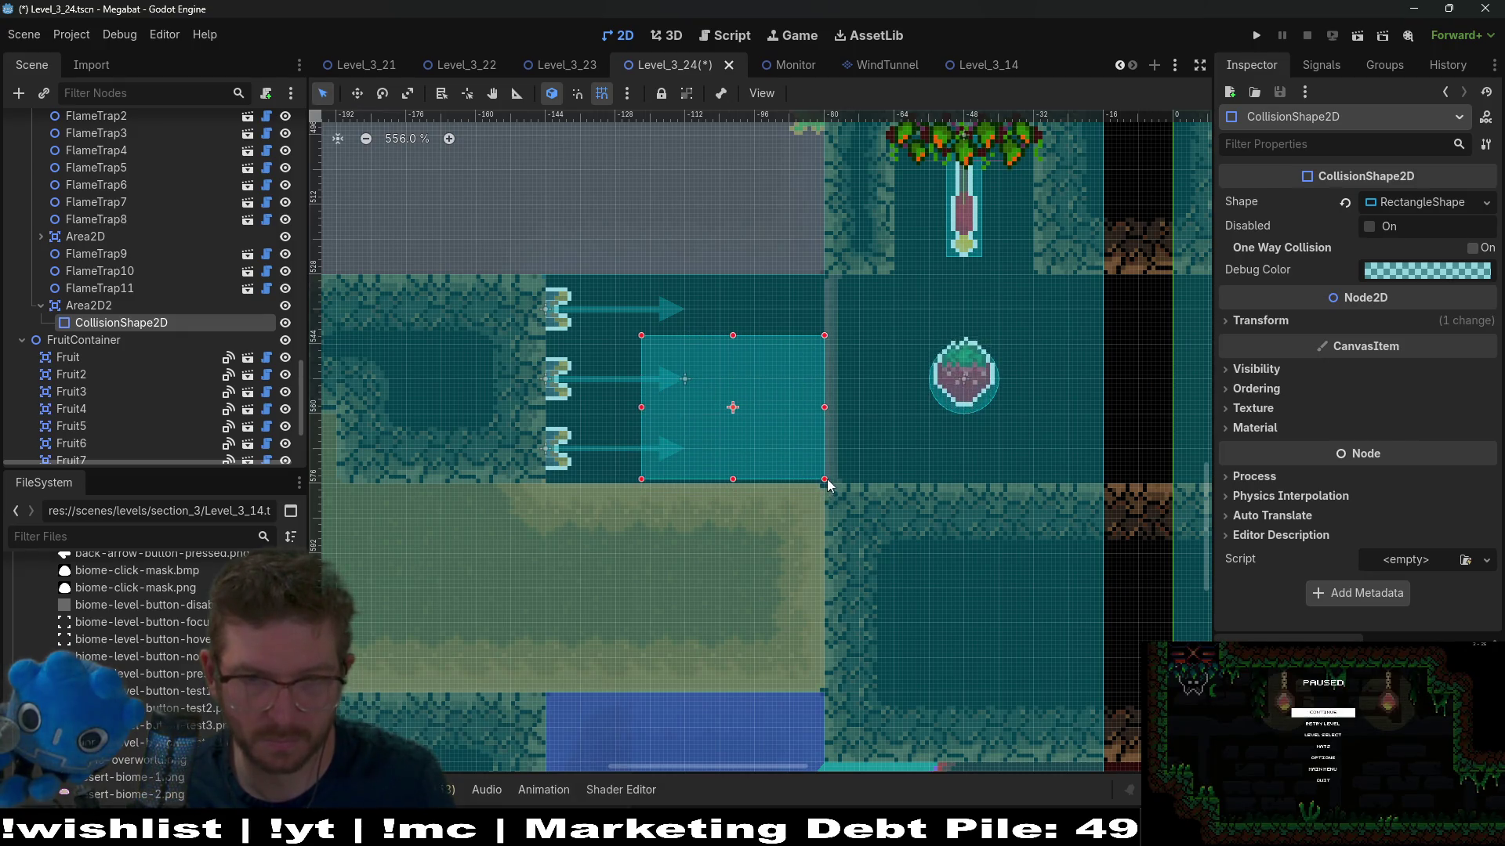
drag(642, 337, 551, 275)
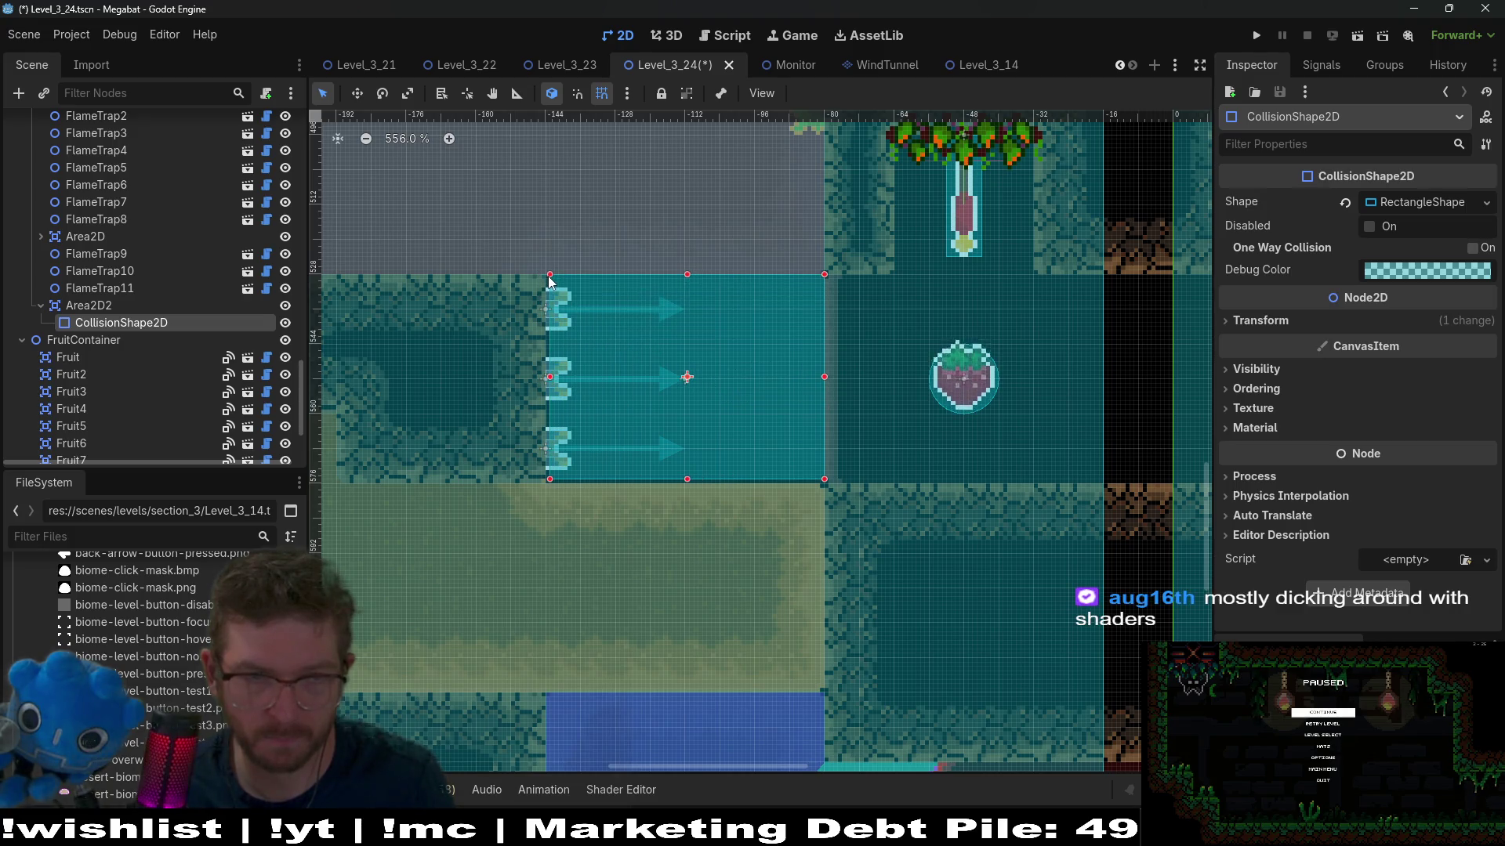
drag(686, 477, 687, 484)
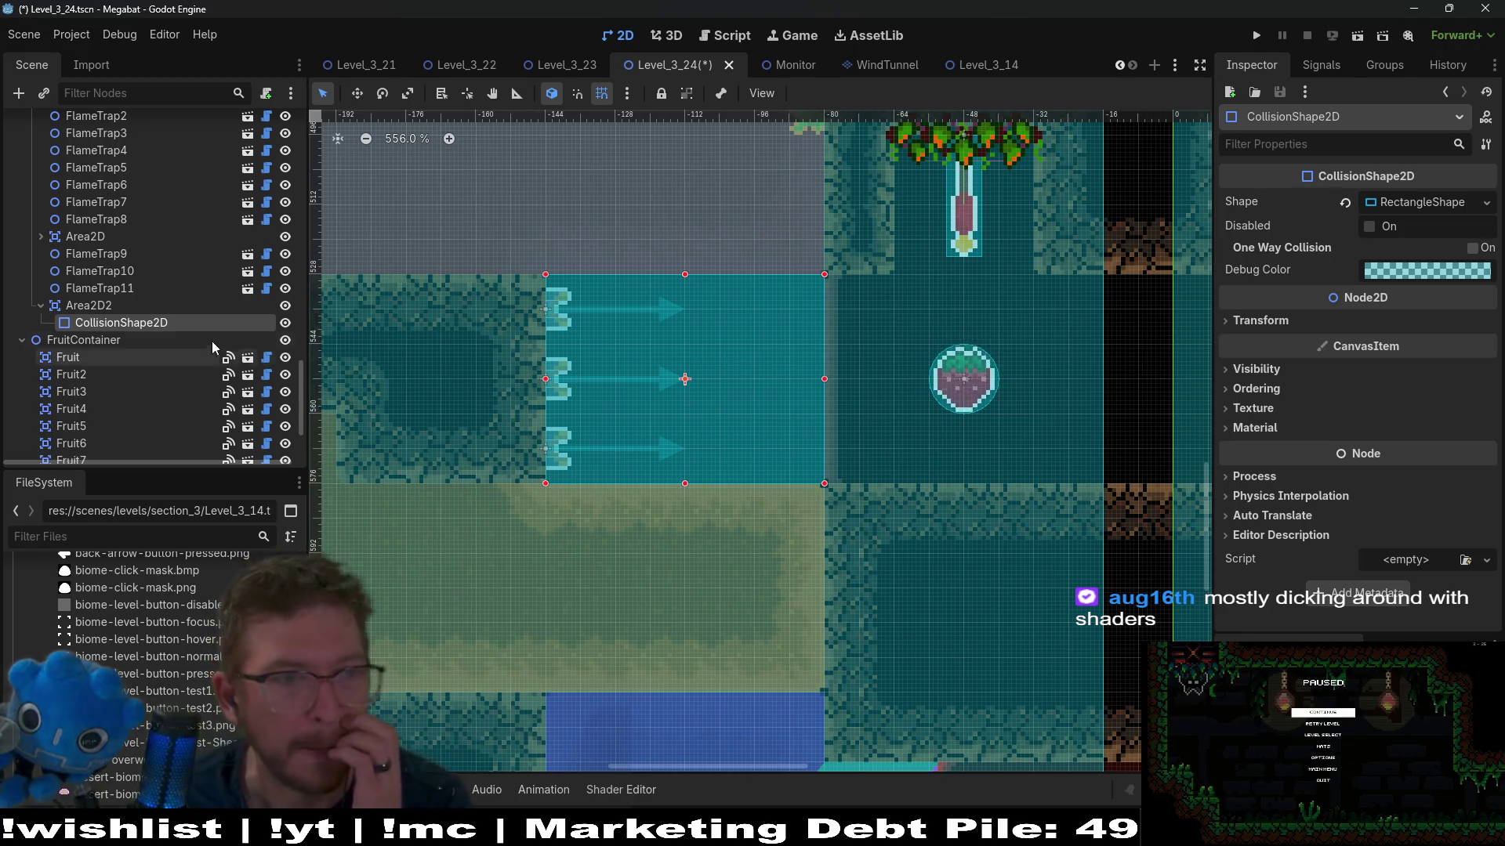
Step: Select FlameTrap9 through FlameTrap11 and try Medium flame size before setting it back to Large
click(130, 287)
shift+click(162, 254)
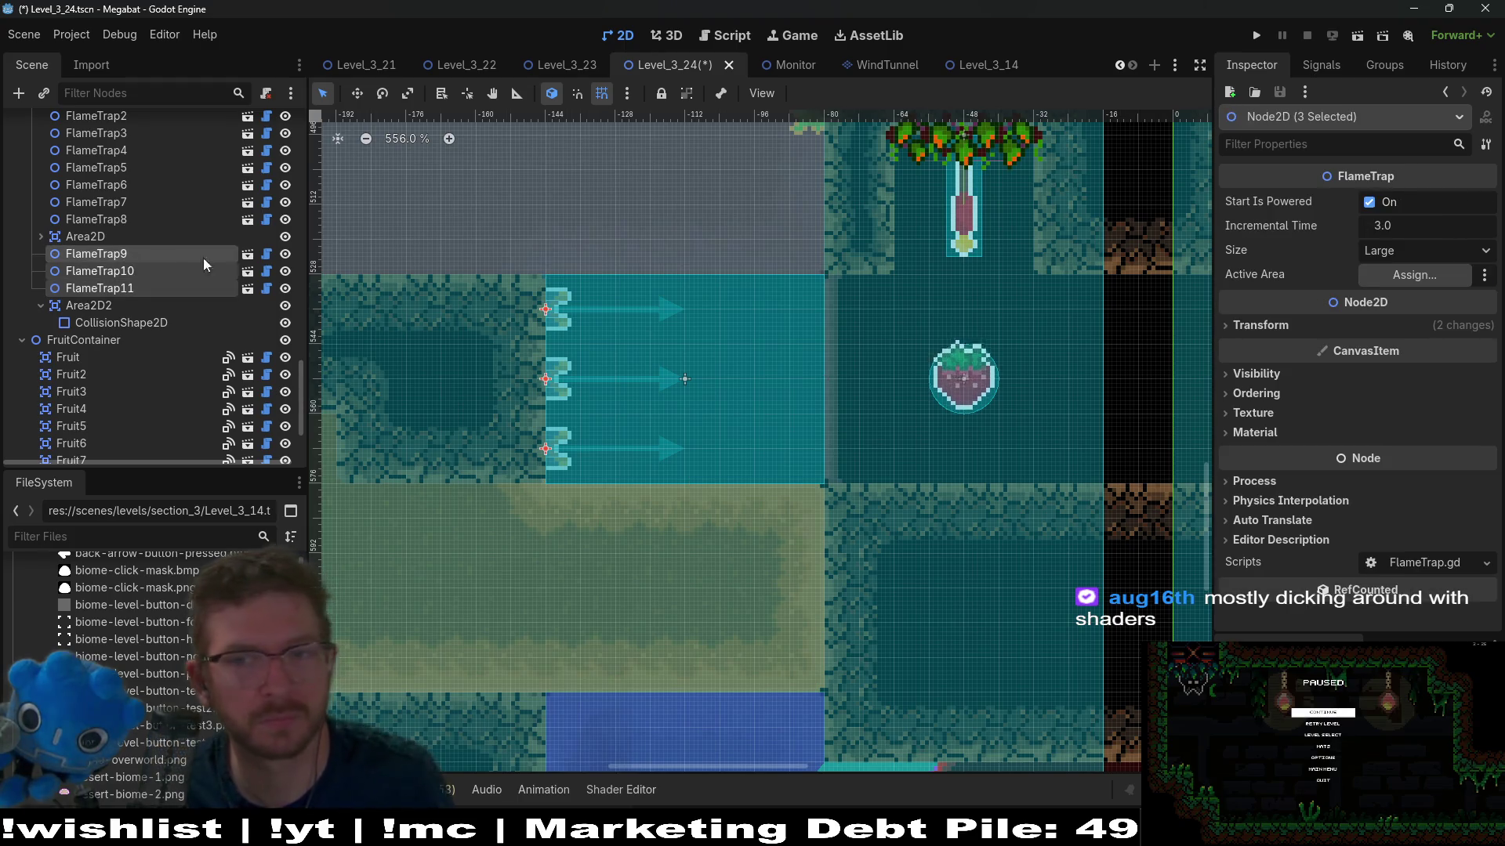
click(1391, 249)
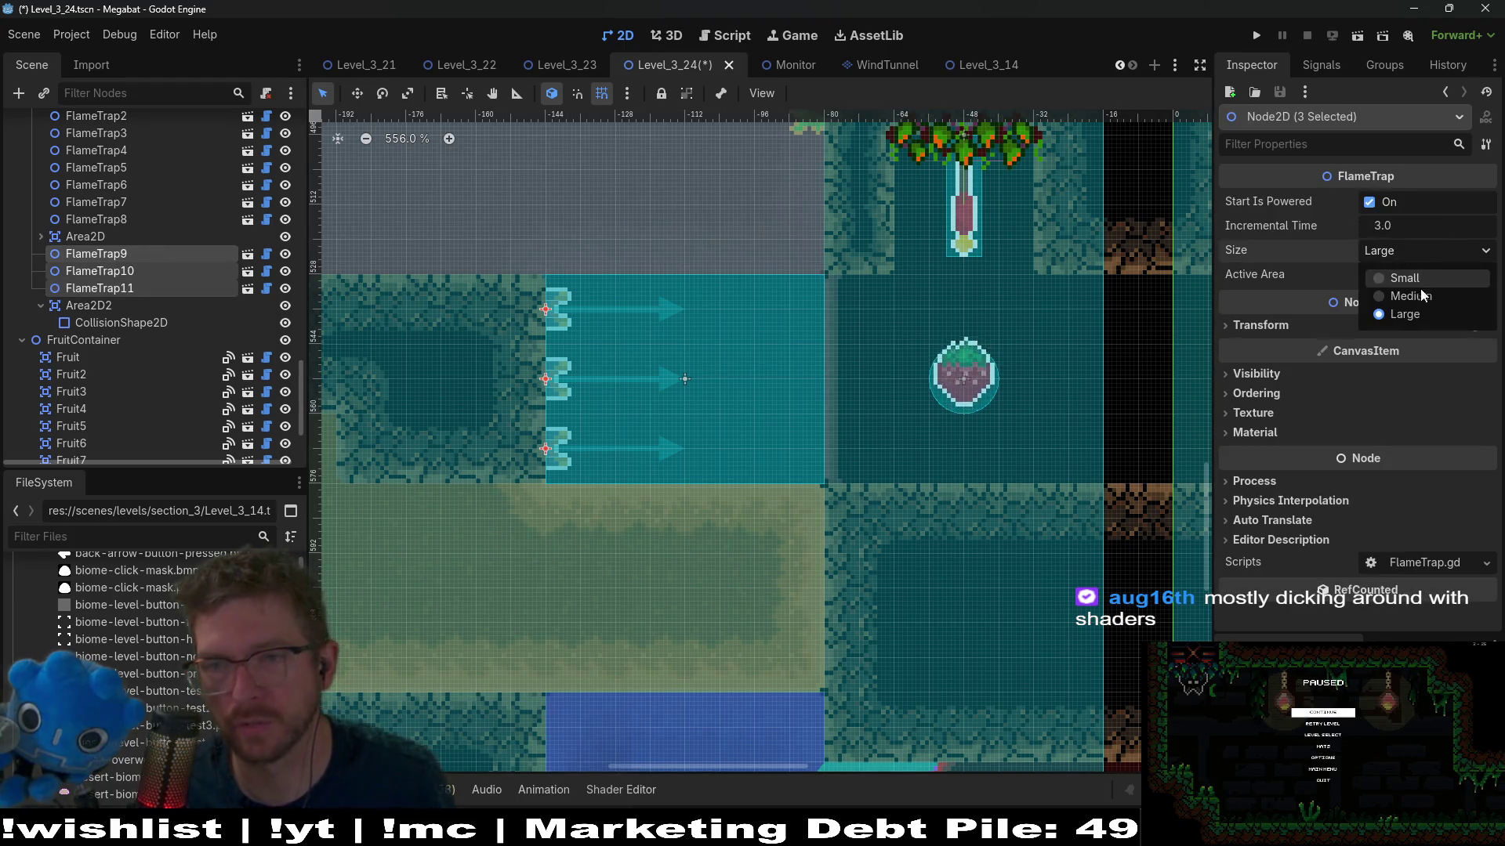
click(1395, 292)
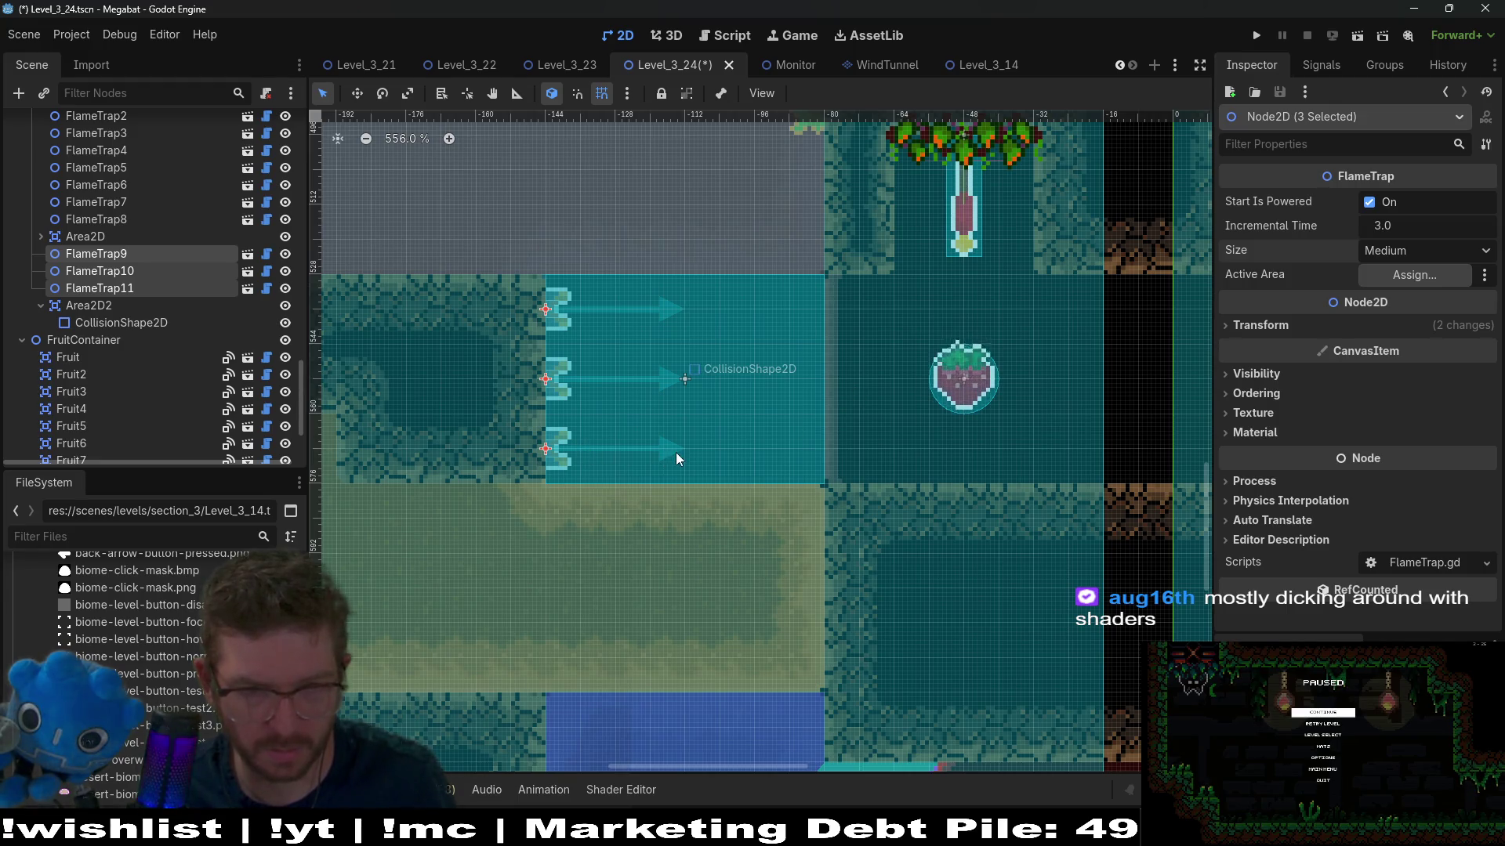
click(1395, 250)
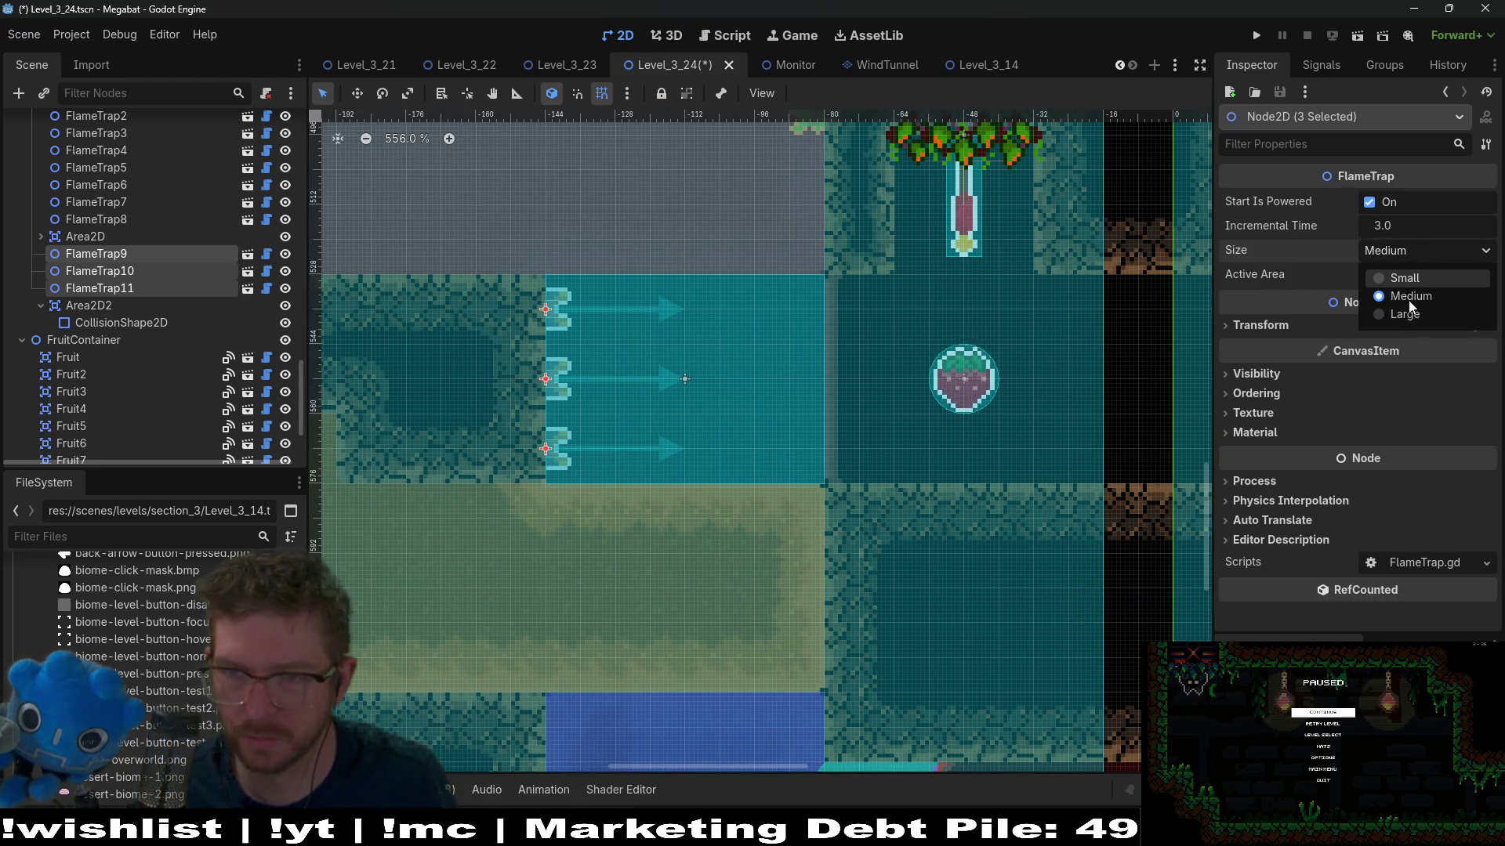
click(1405, 313)
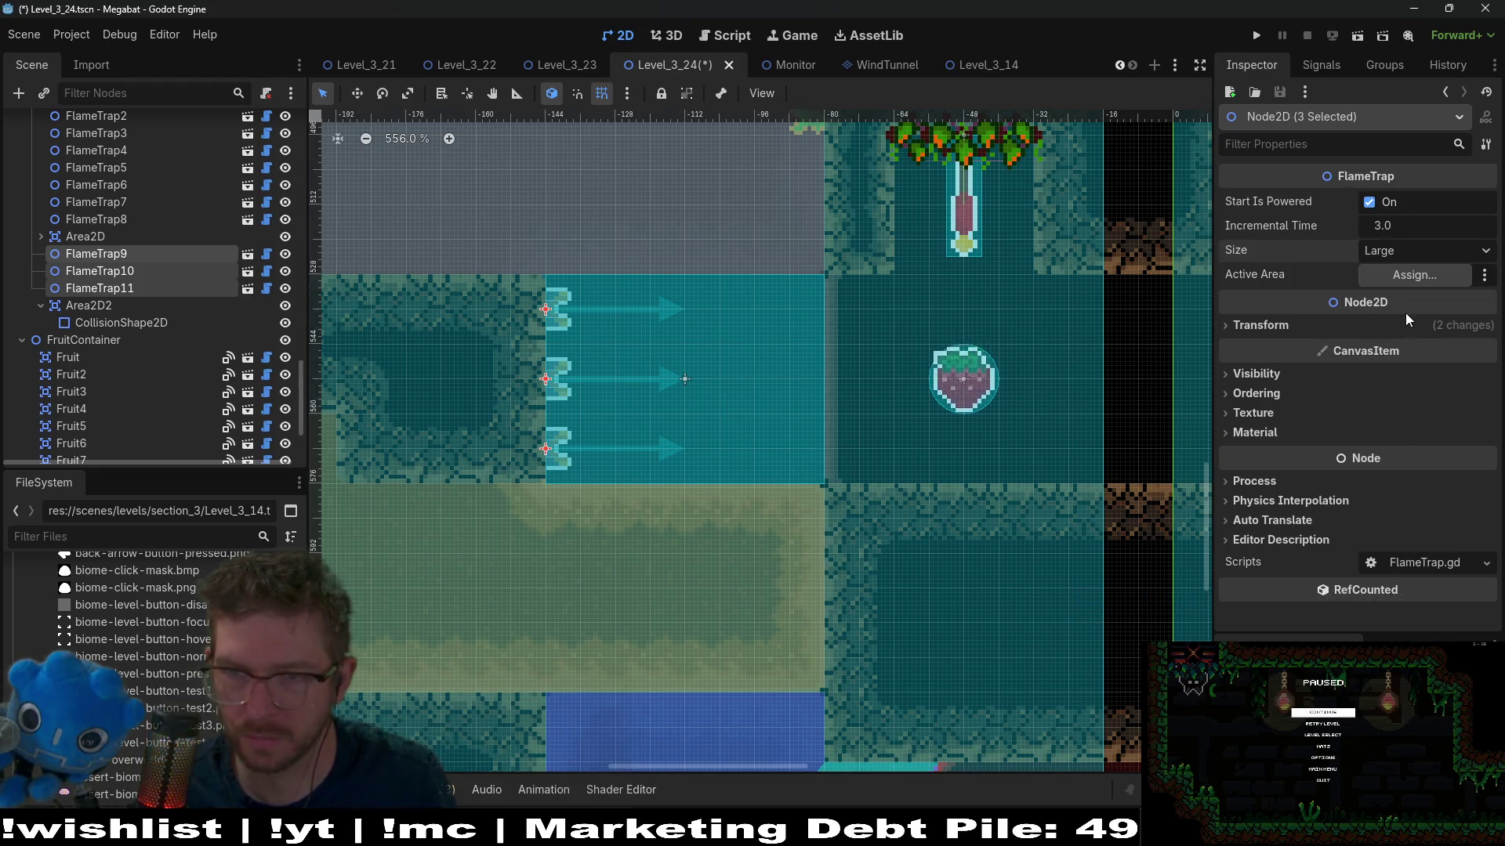
Step: Assign Area2D2 as the three traps' Active Area and save Level_3_24
click(1409, 268)
scroll(830, 502, down, 5)
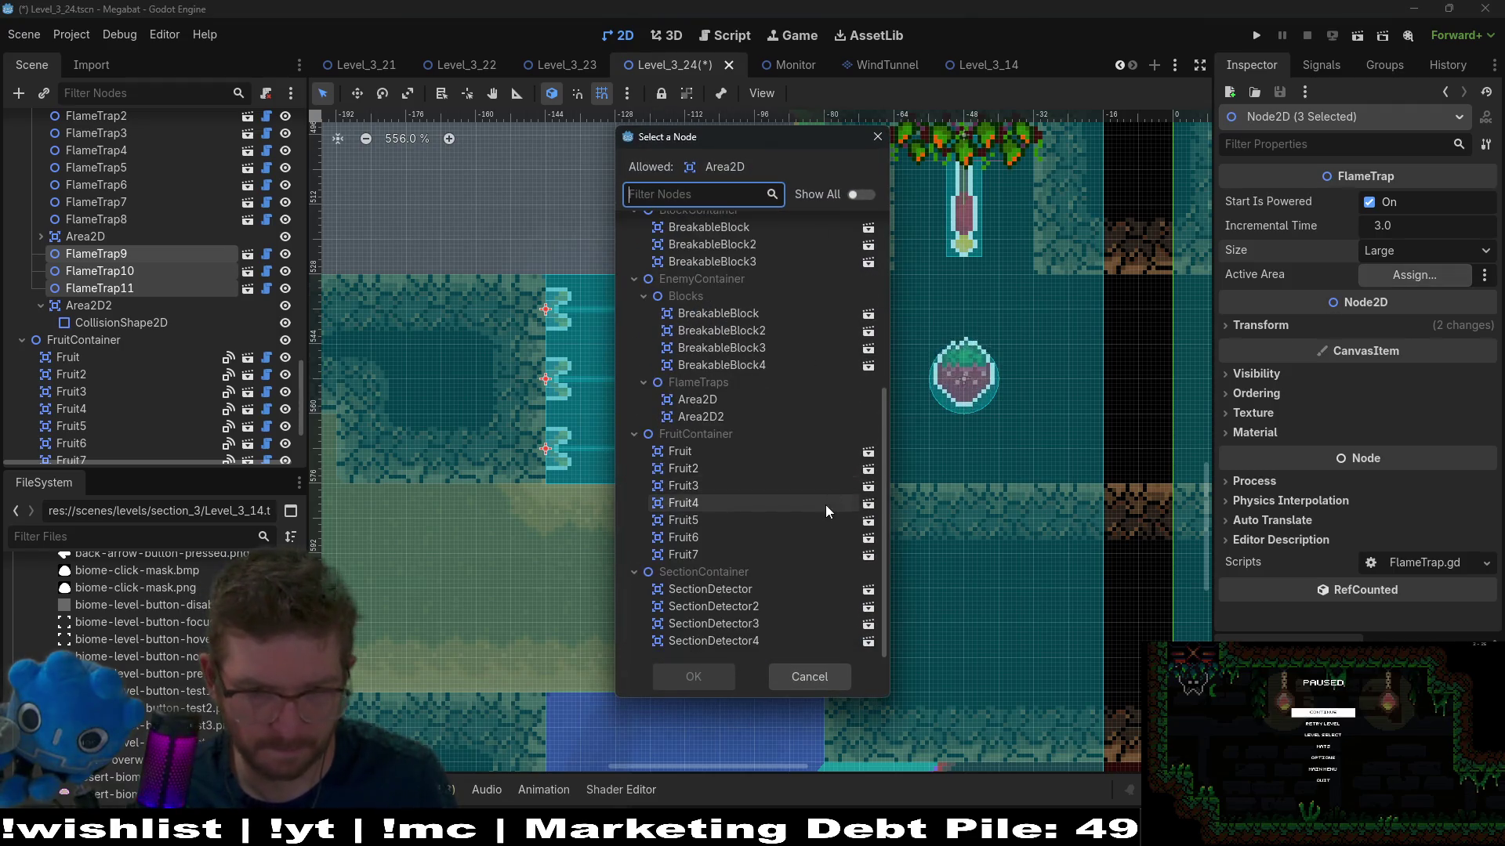
double_click(699, 413)
scroll(631, 415, down, 6)
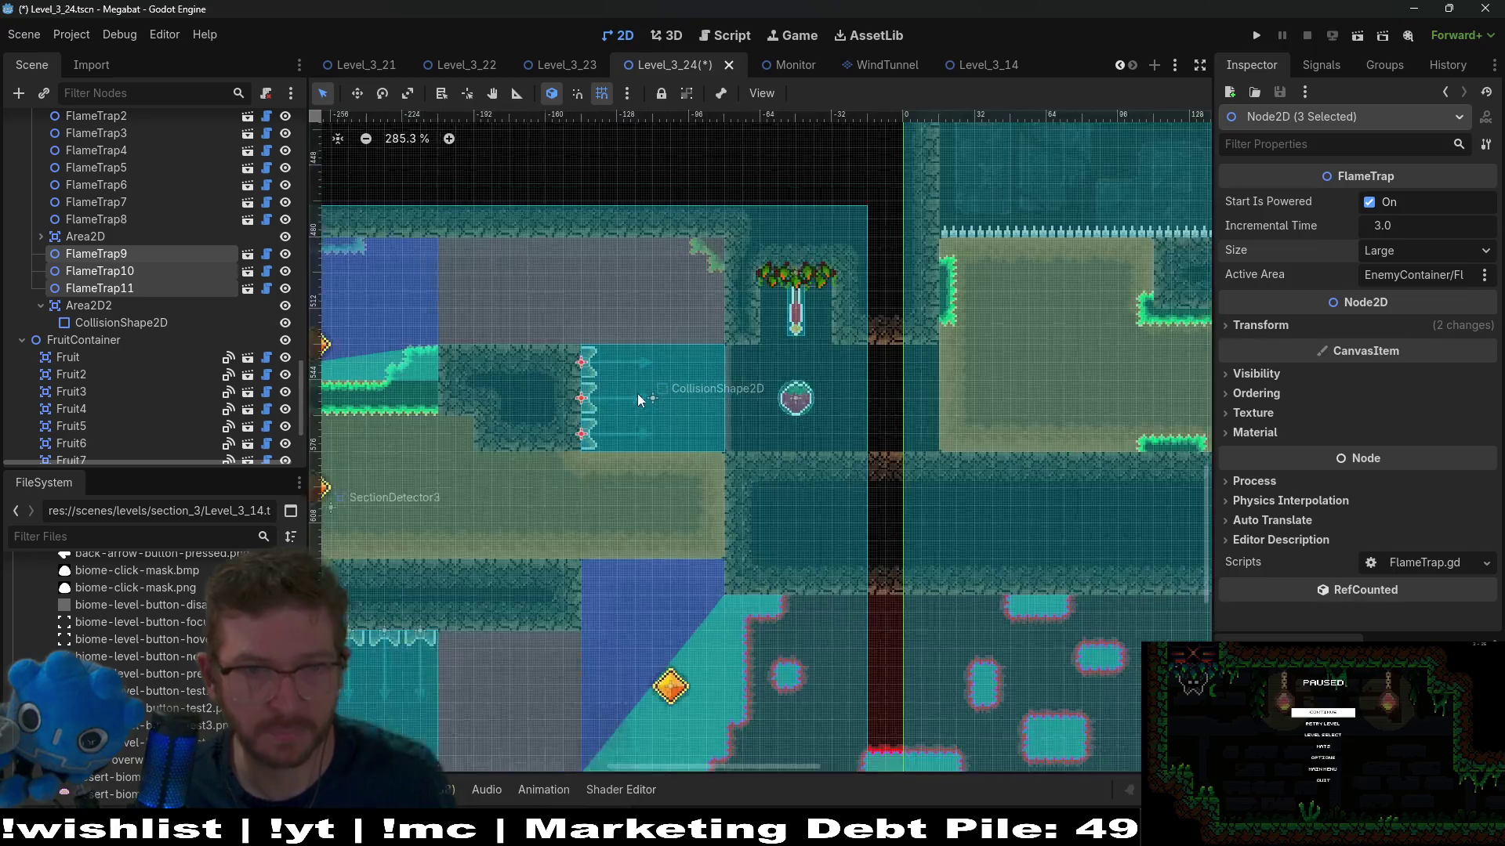
scroll(775, 416, left, 3)
key(ctrl+s)
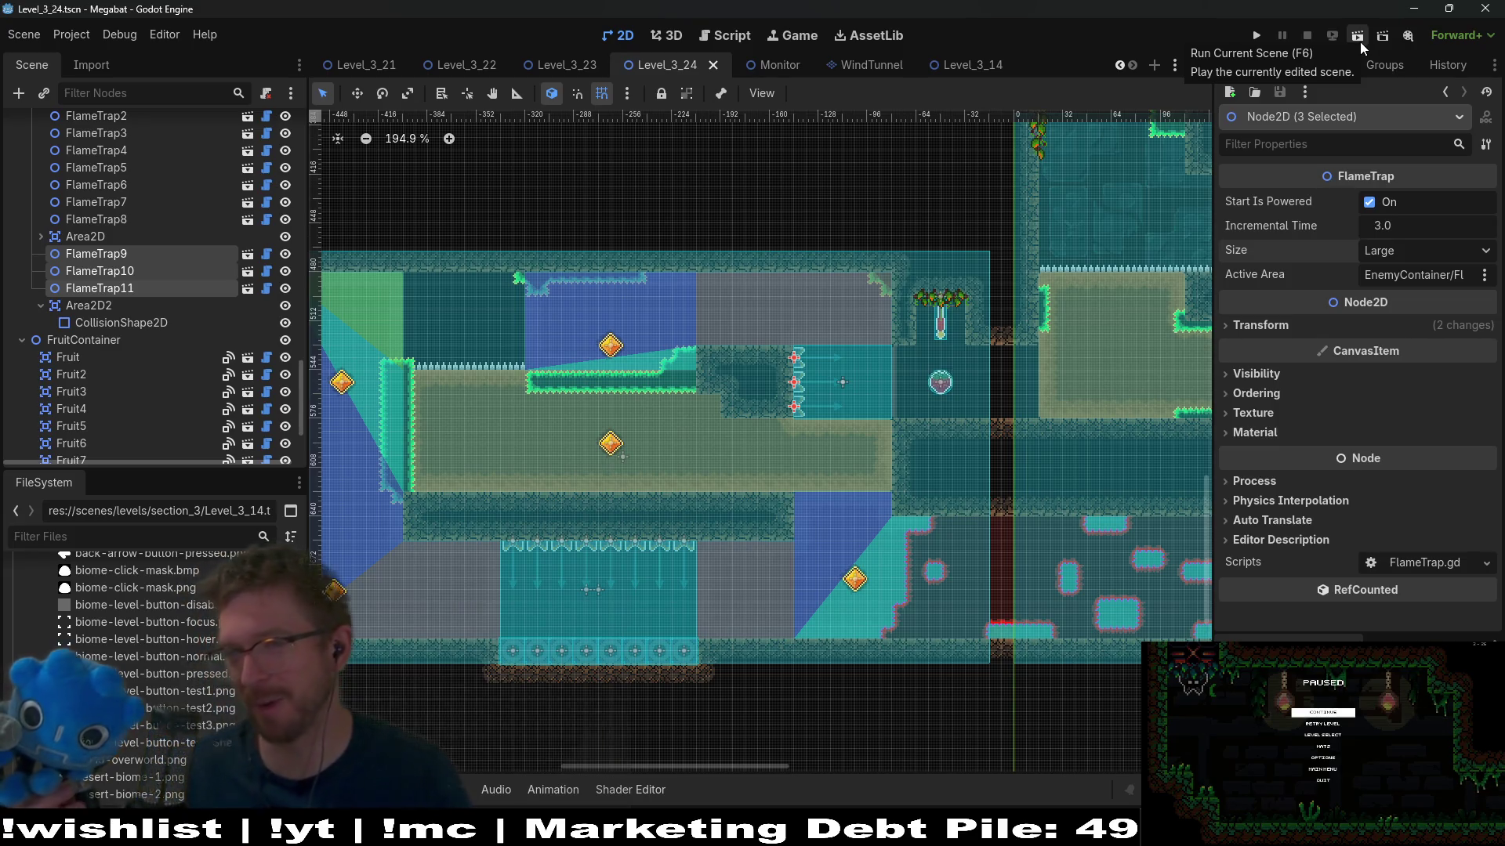
Step: Run the edited level and fly the bat around the first room, collecting its gem
click(1360, 41)
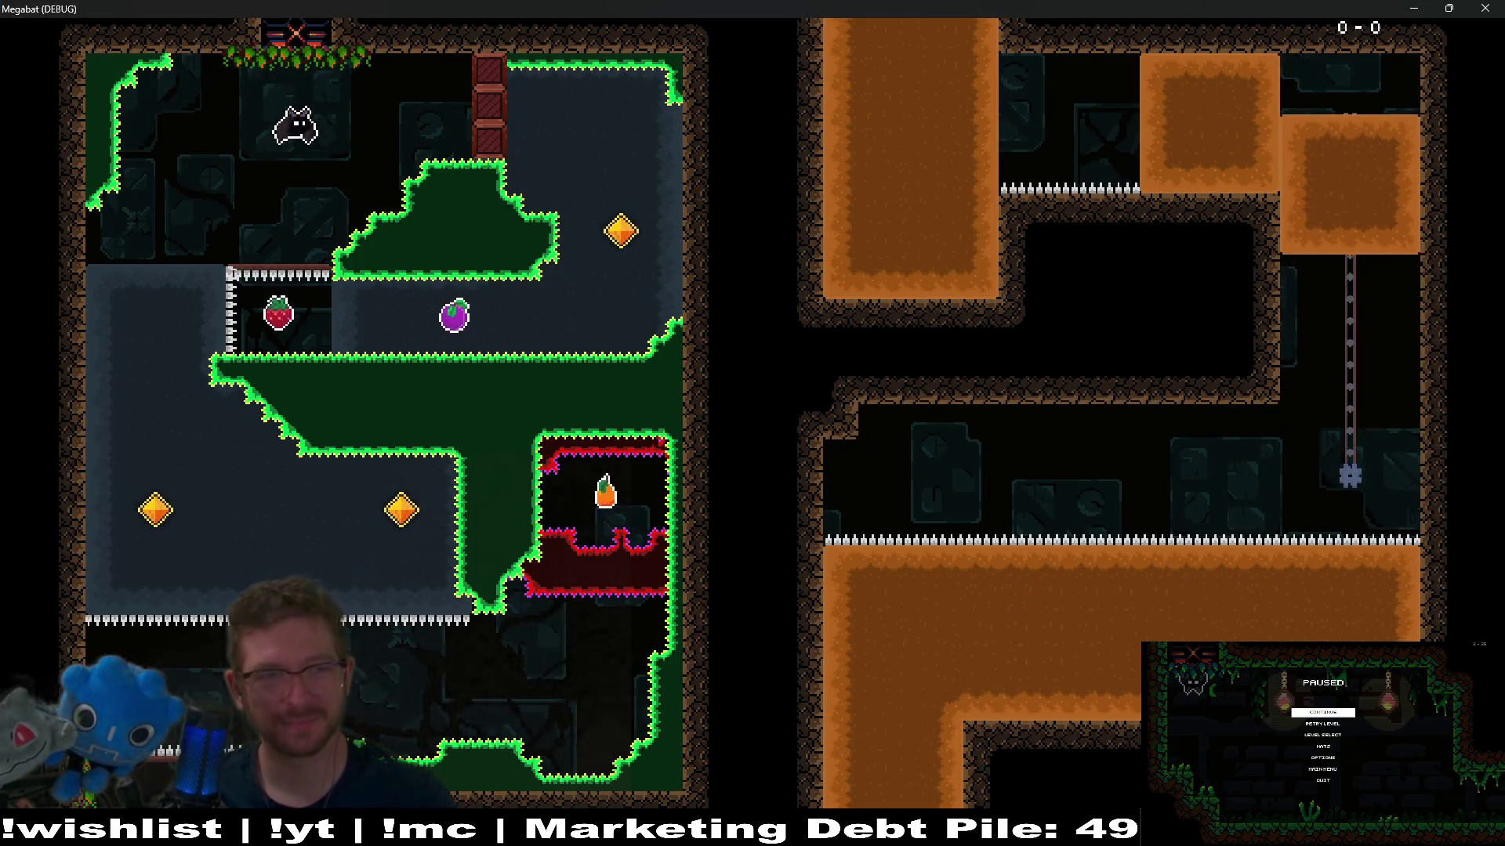
key(Right)
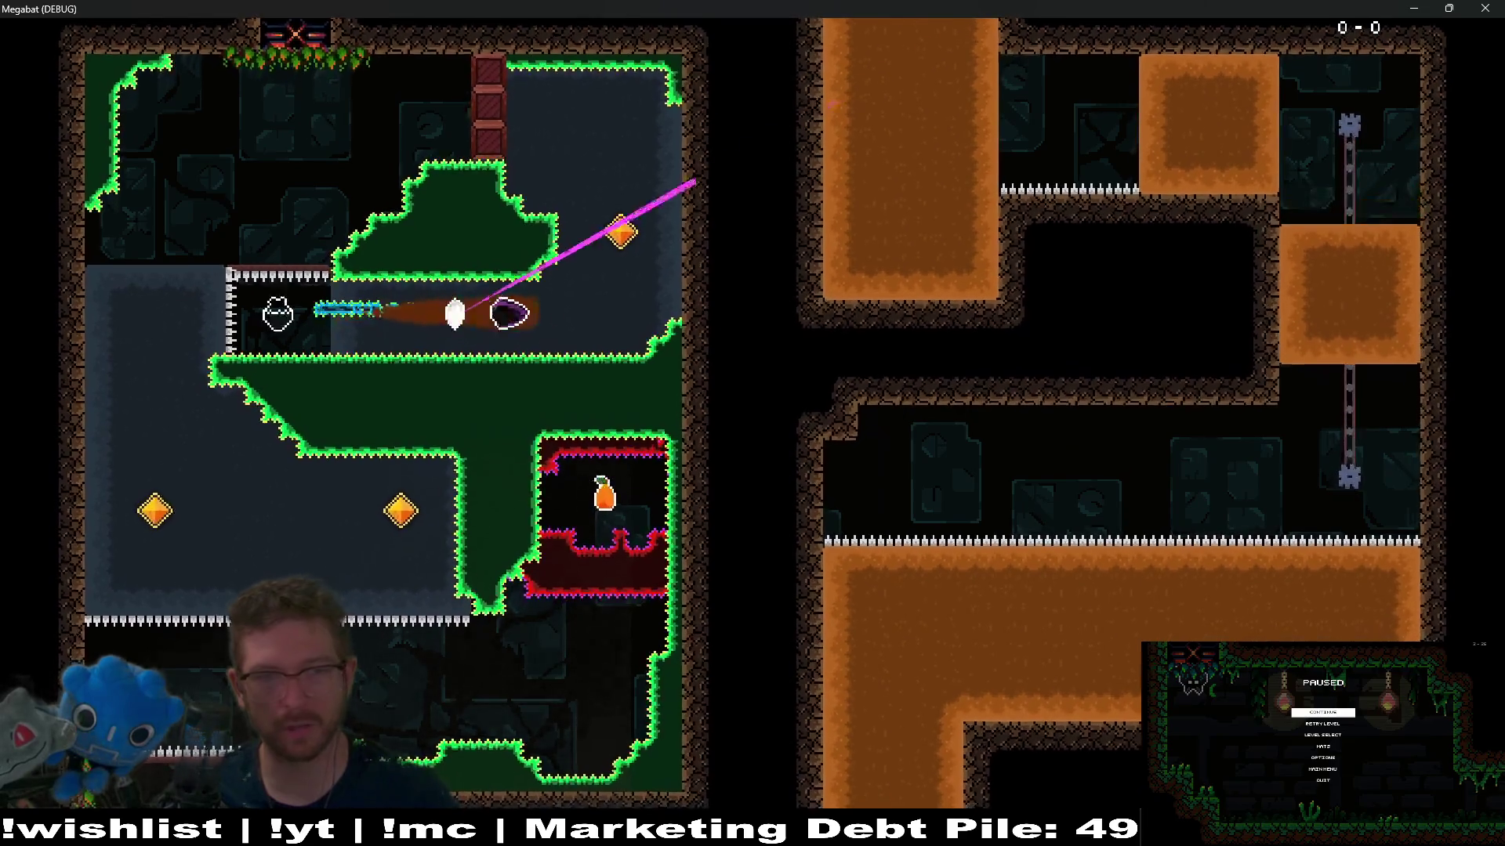
key(Up)
key(Left)
key(Down)
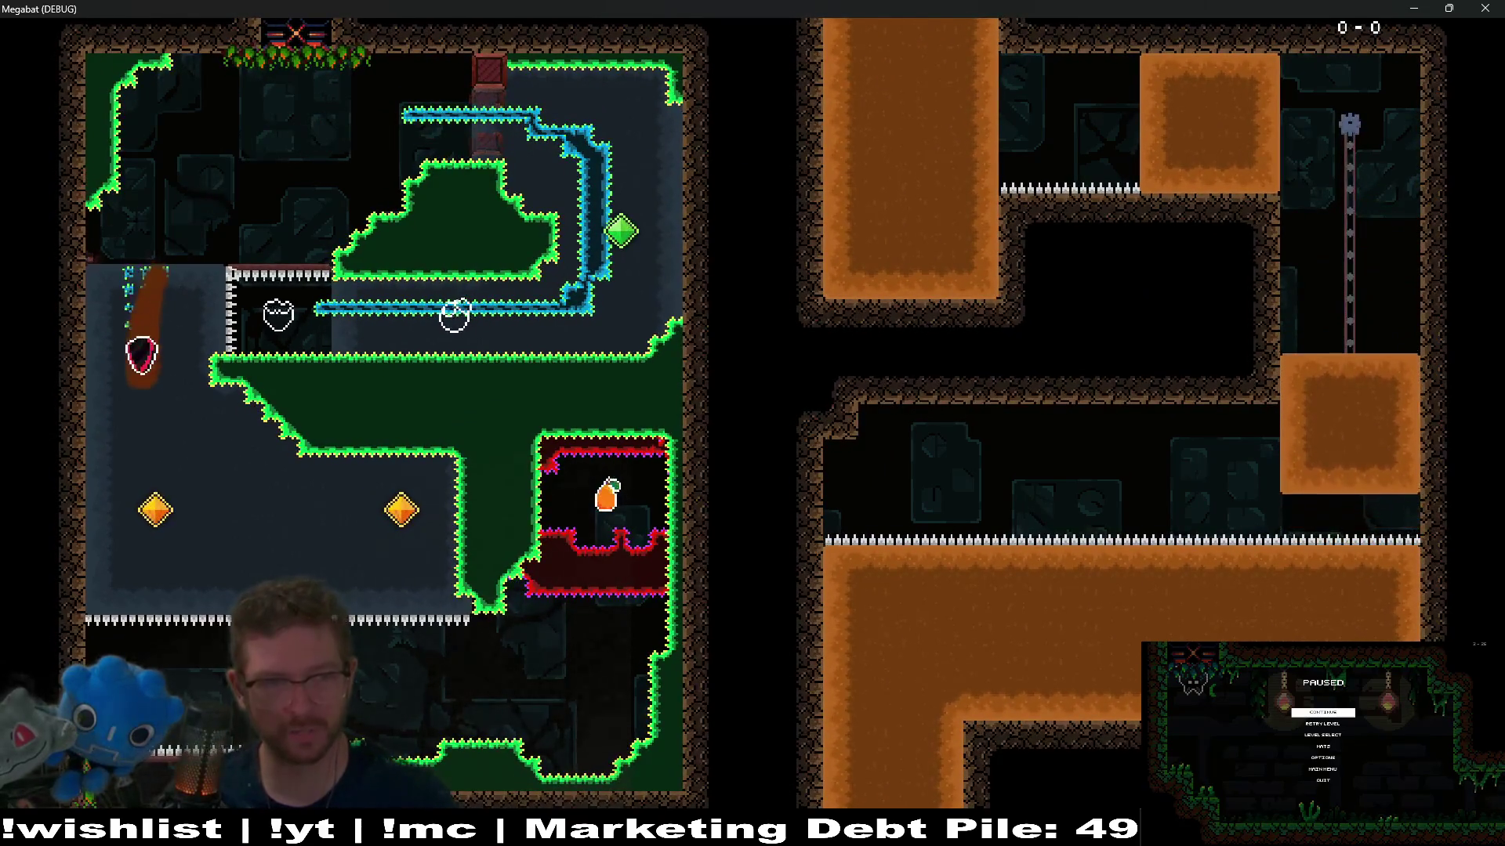
key(Right)
key(Down)
key(Right)
key(Up)
key(Down)
key(Left)
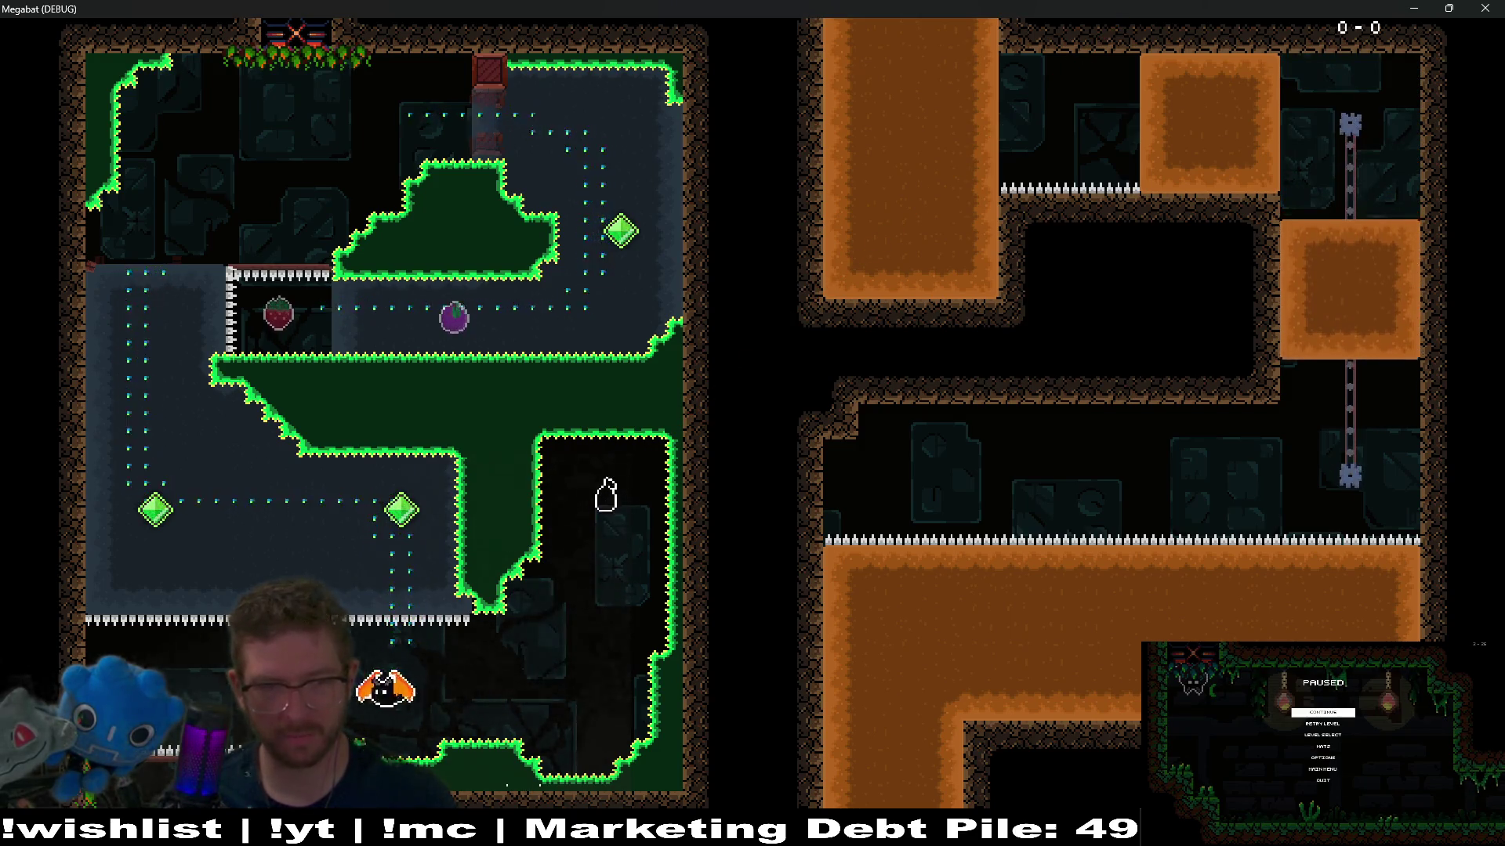
Step: Fly across the top room for the strawberry, then tunnel through orange blocks collecting gems
key(Right)
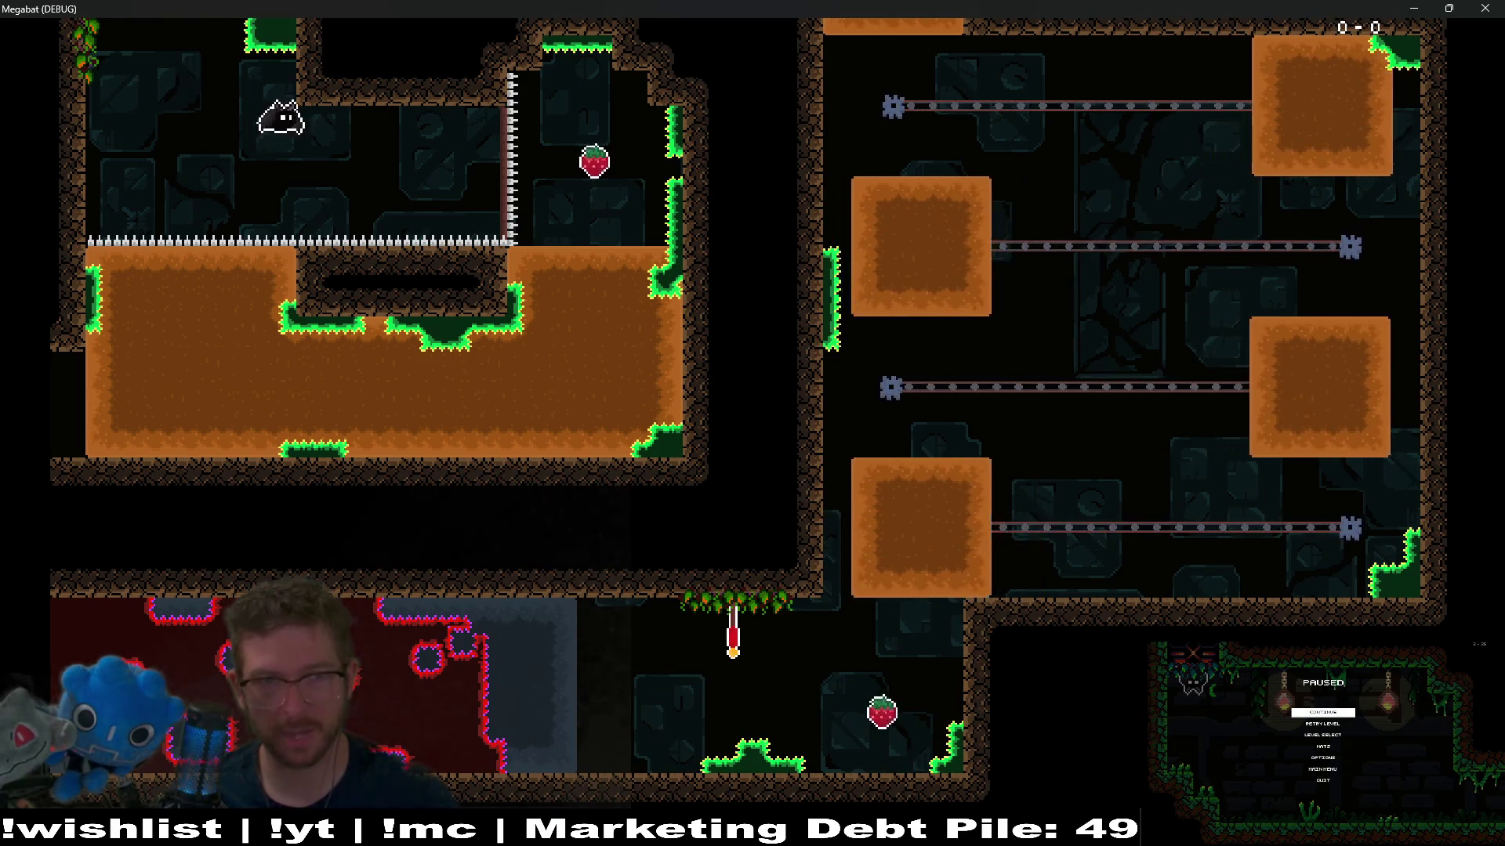
key(Down)
key(Down)
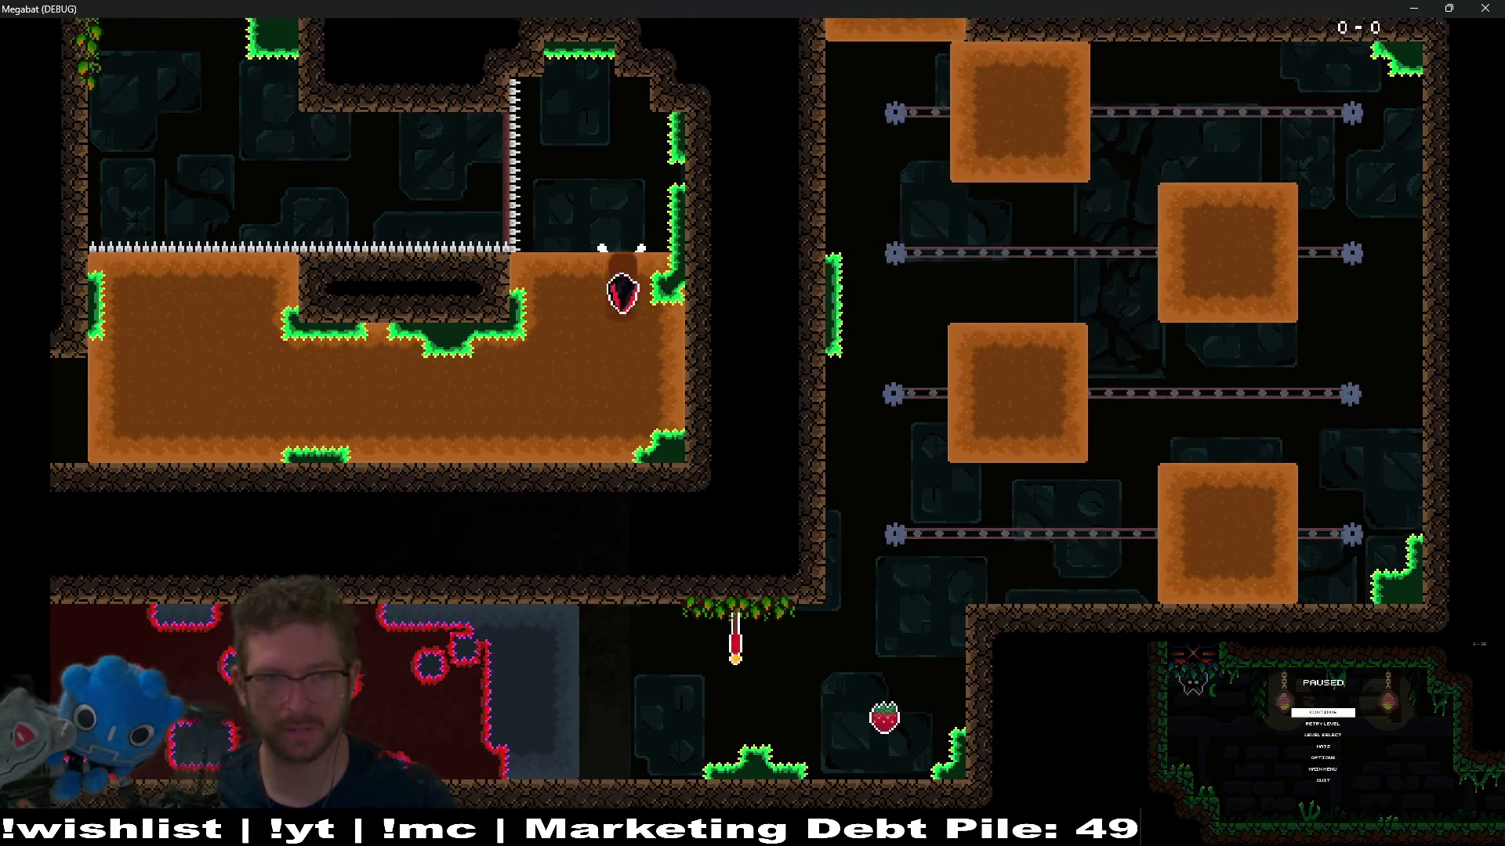
key(Left)
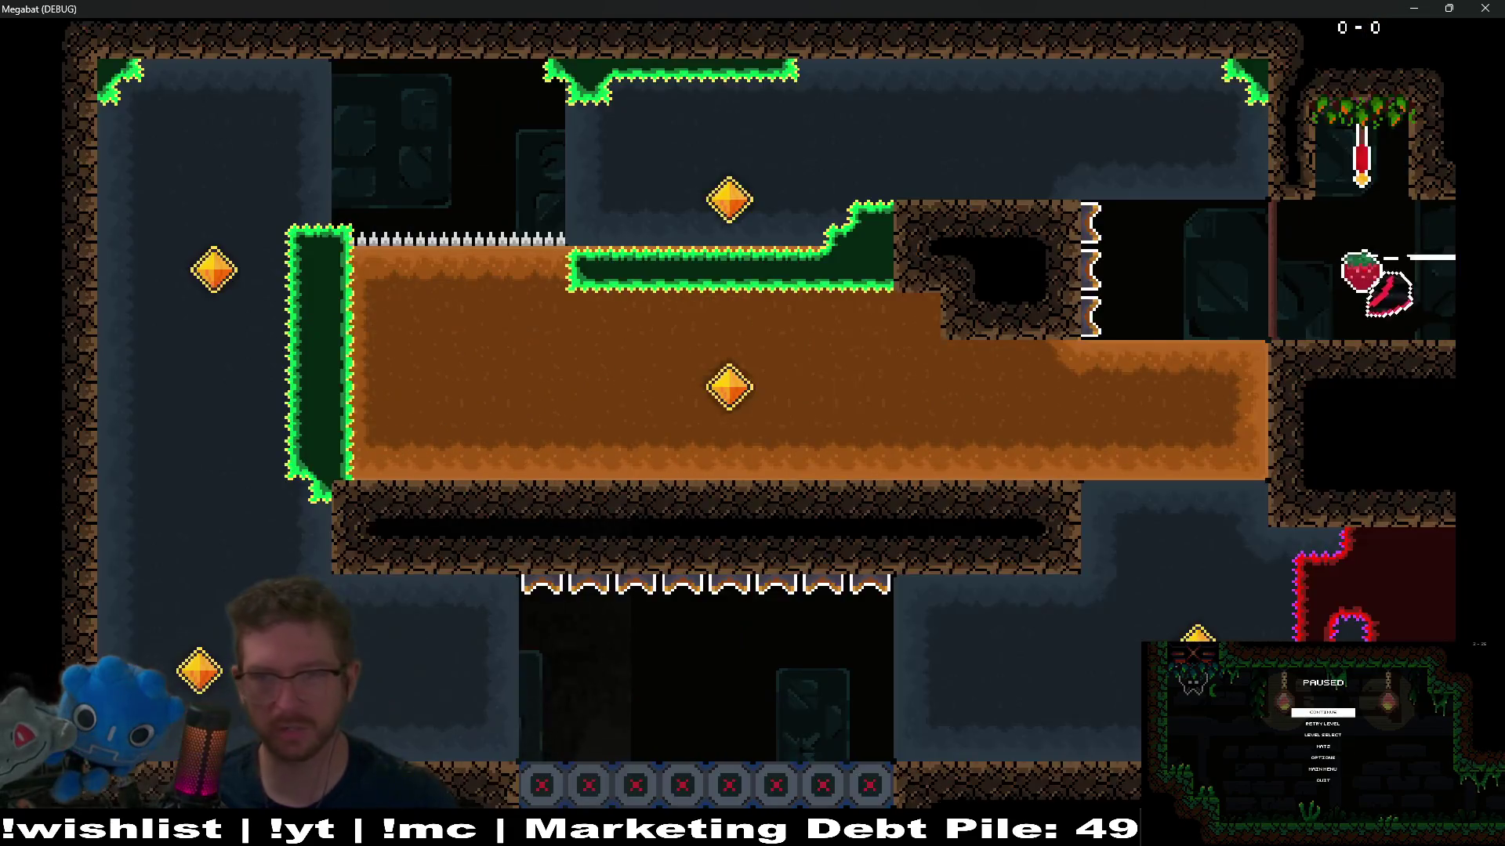
key(Down)
key(Left)
key(Up)
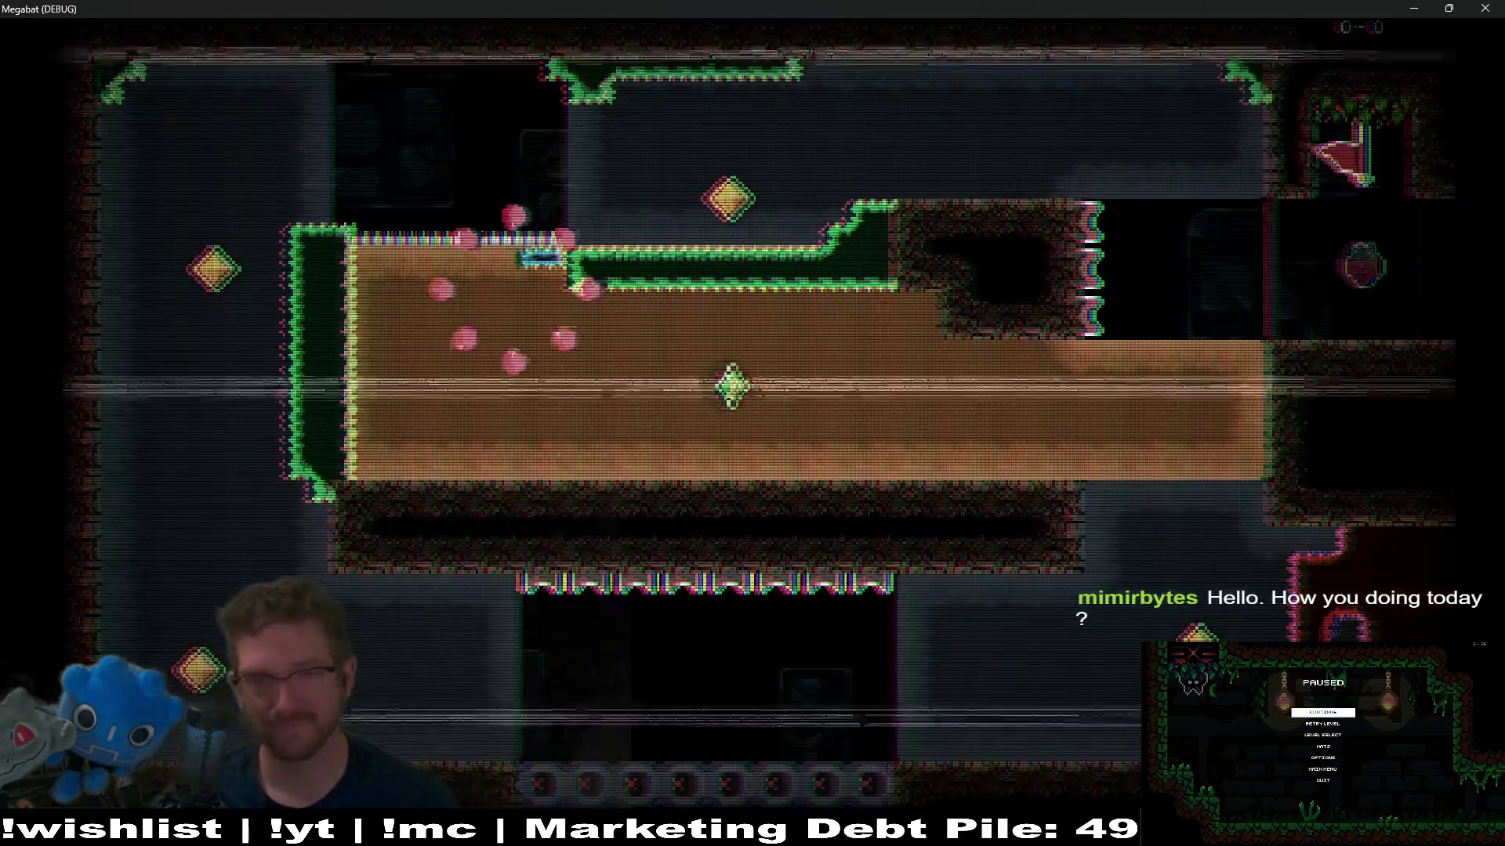
key(Down)
key(Left)
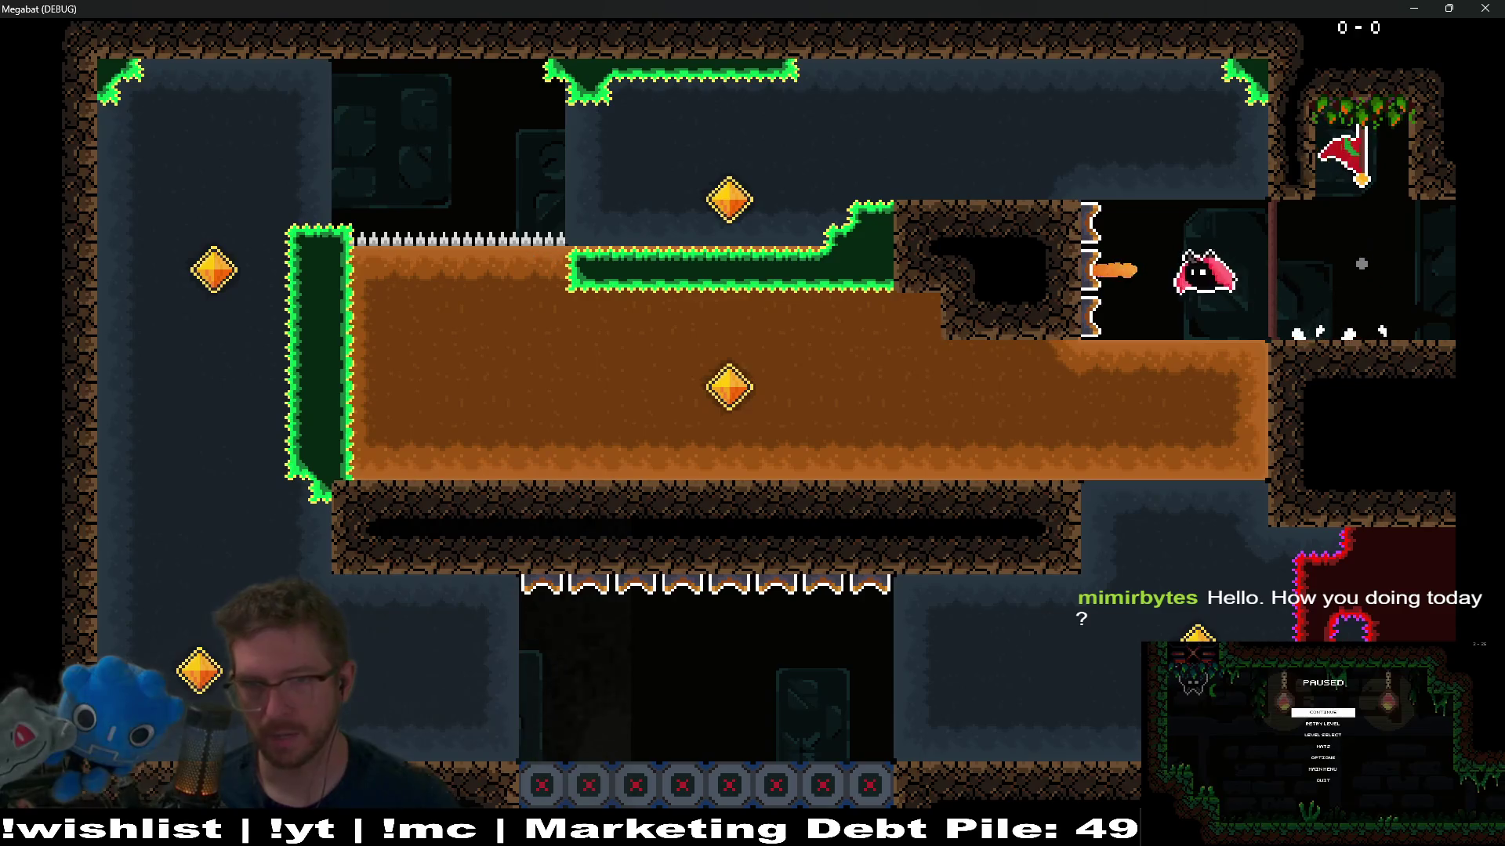
key(Up)
key(Right)
key(Down)
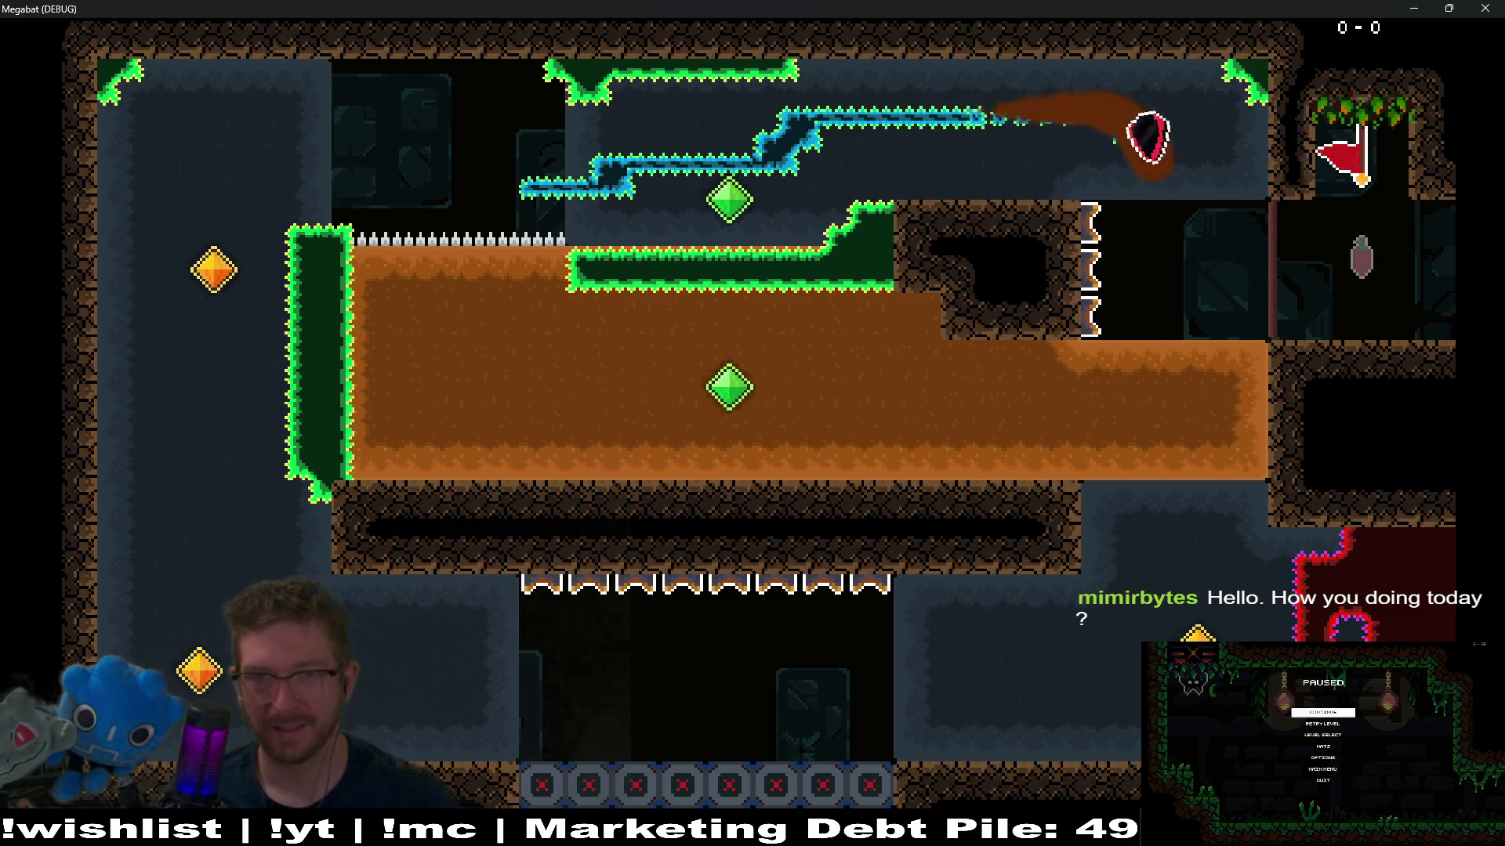
key(Left)
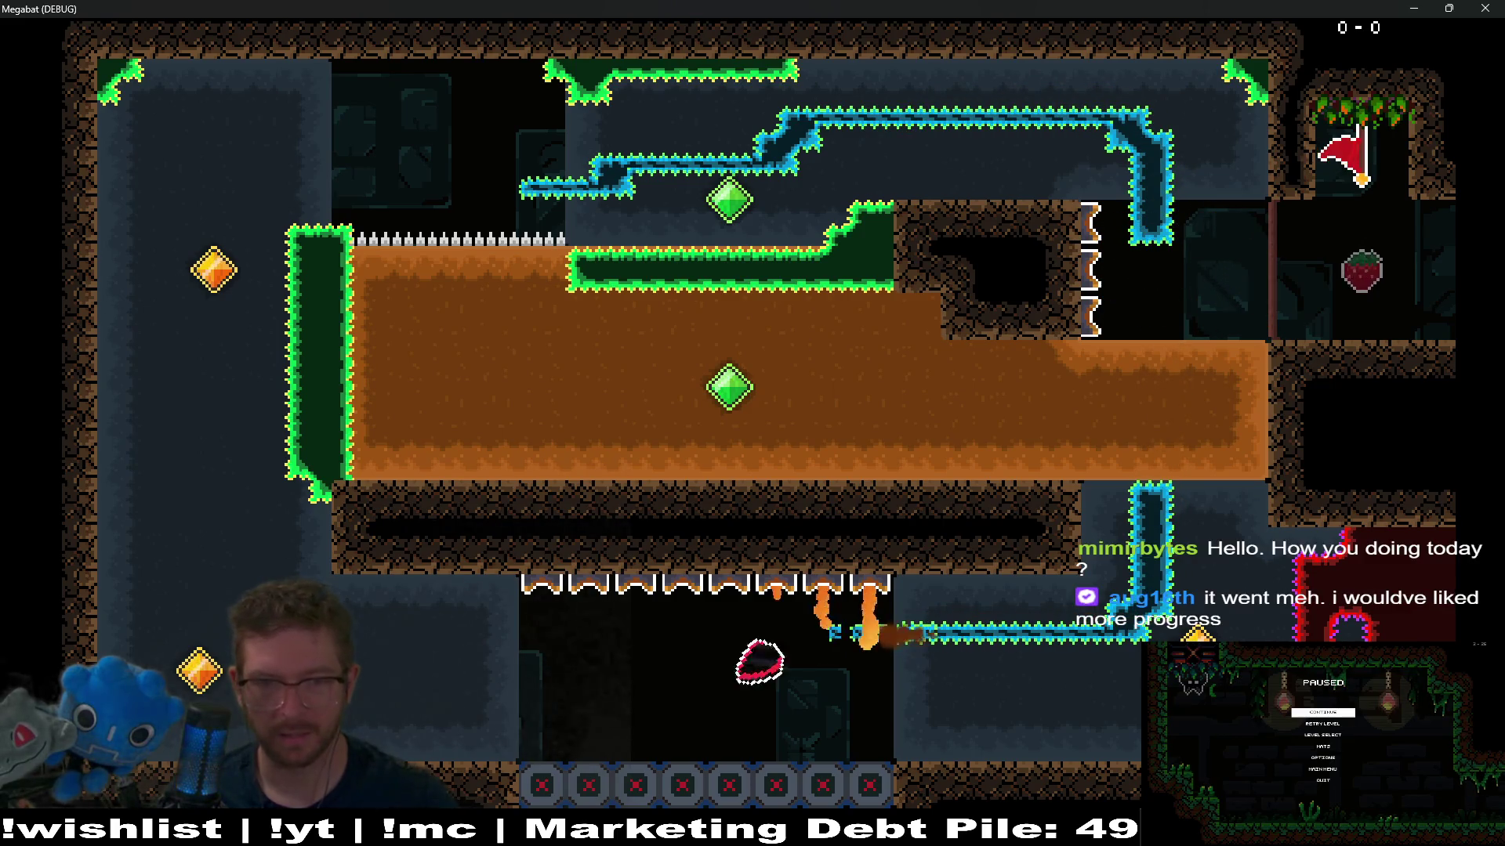
key(Up)
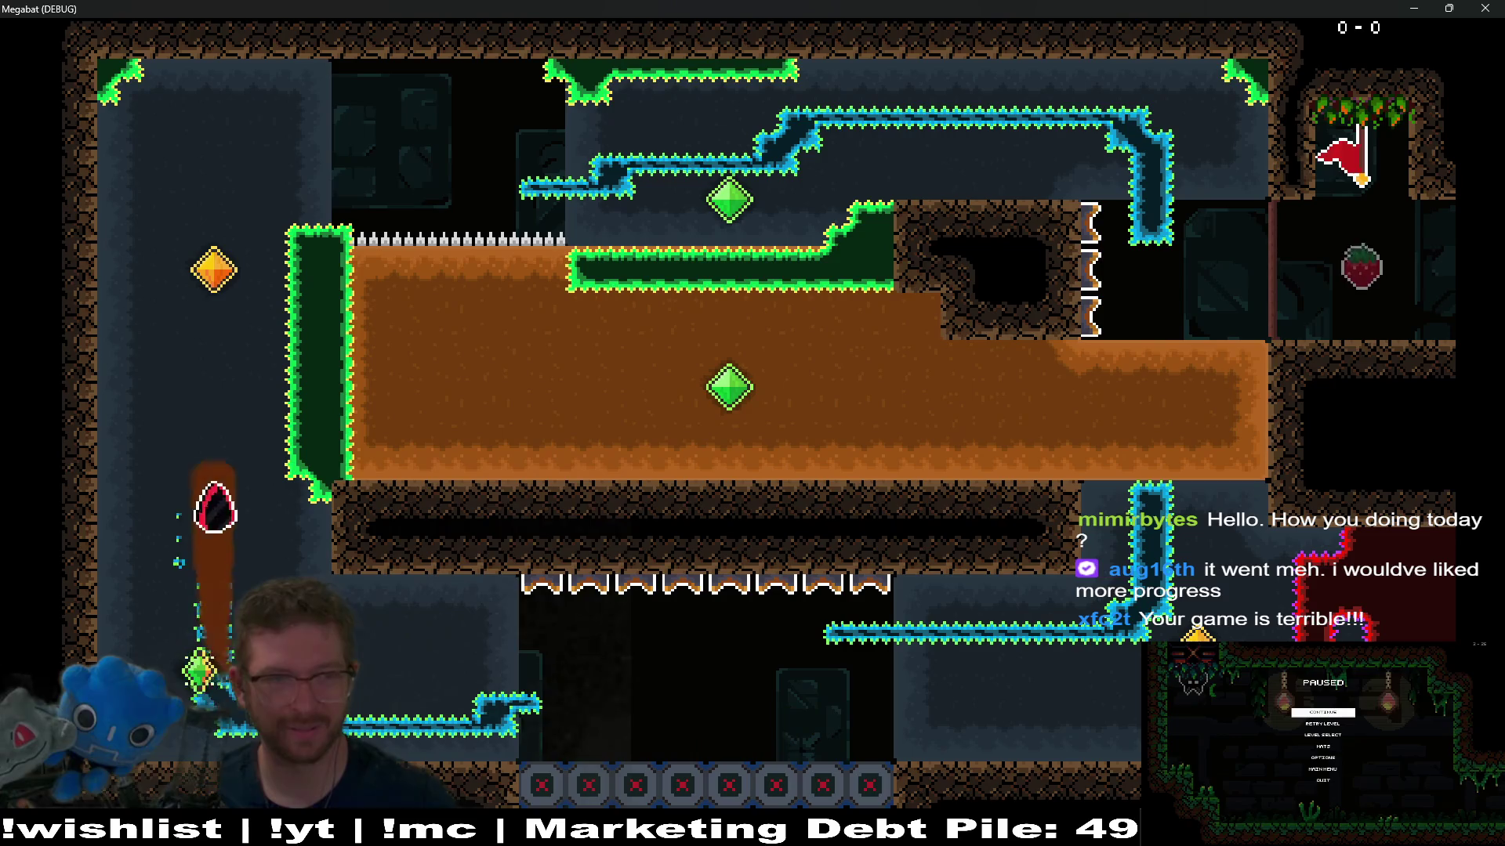
key(Right)
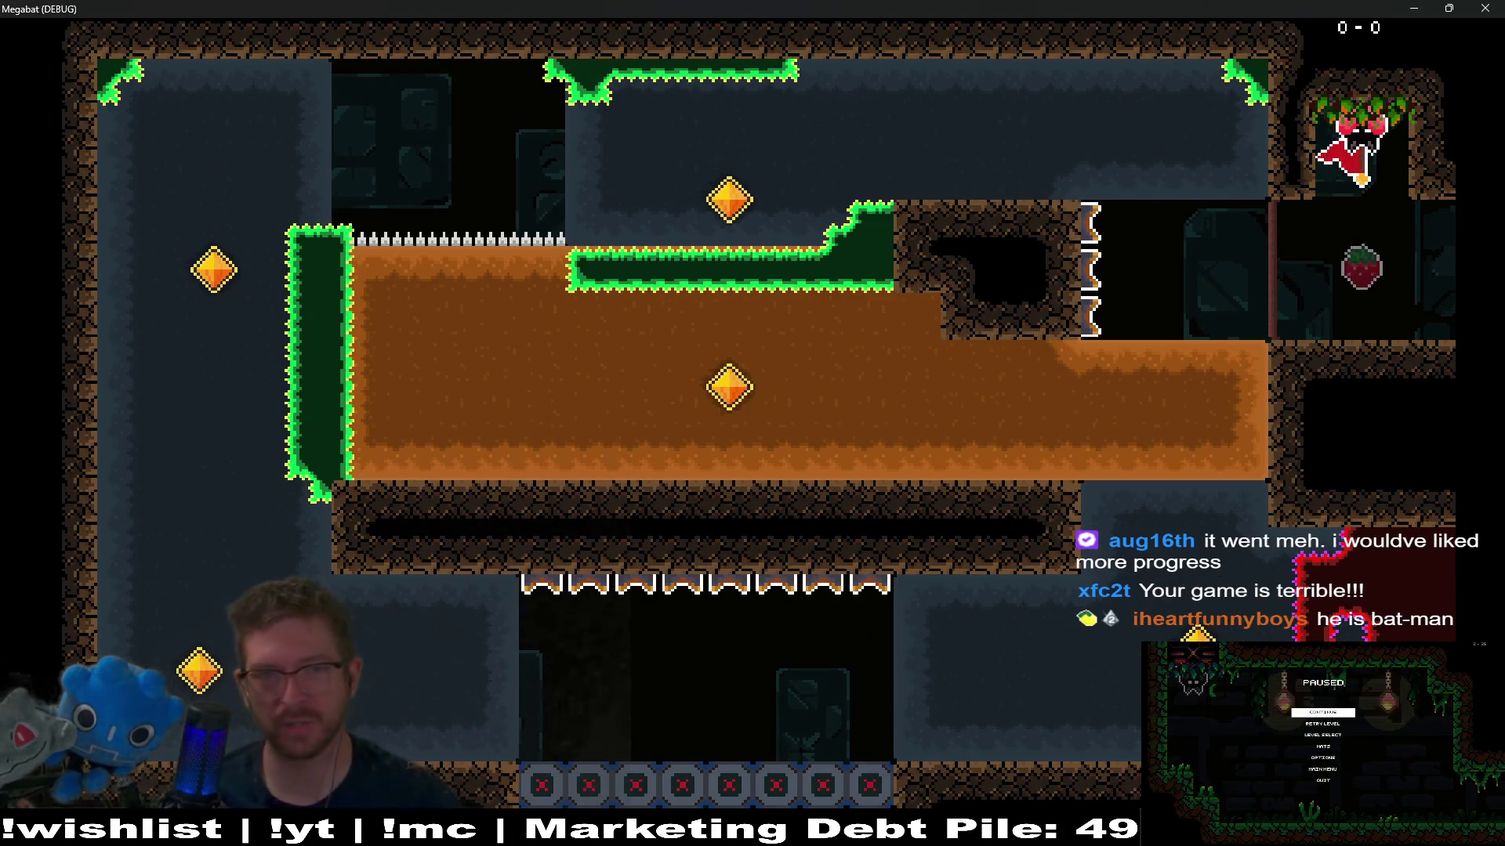
Step: Dash into the dirt for the centre and upper gems, then circle past the fire trap until dying on spikes
key(Left)
key(space)
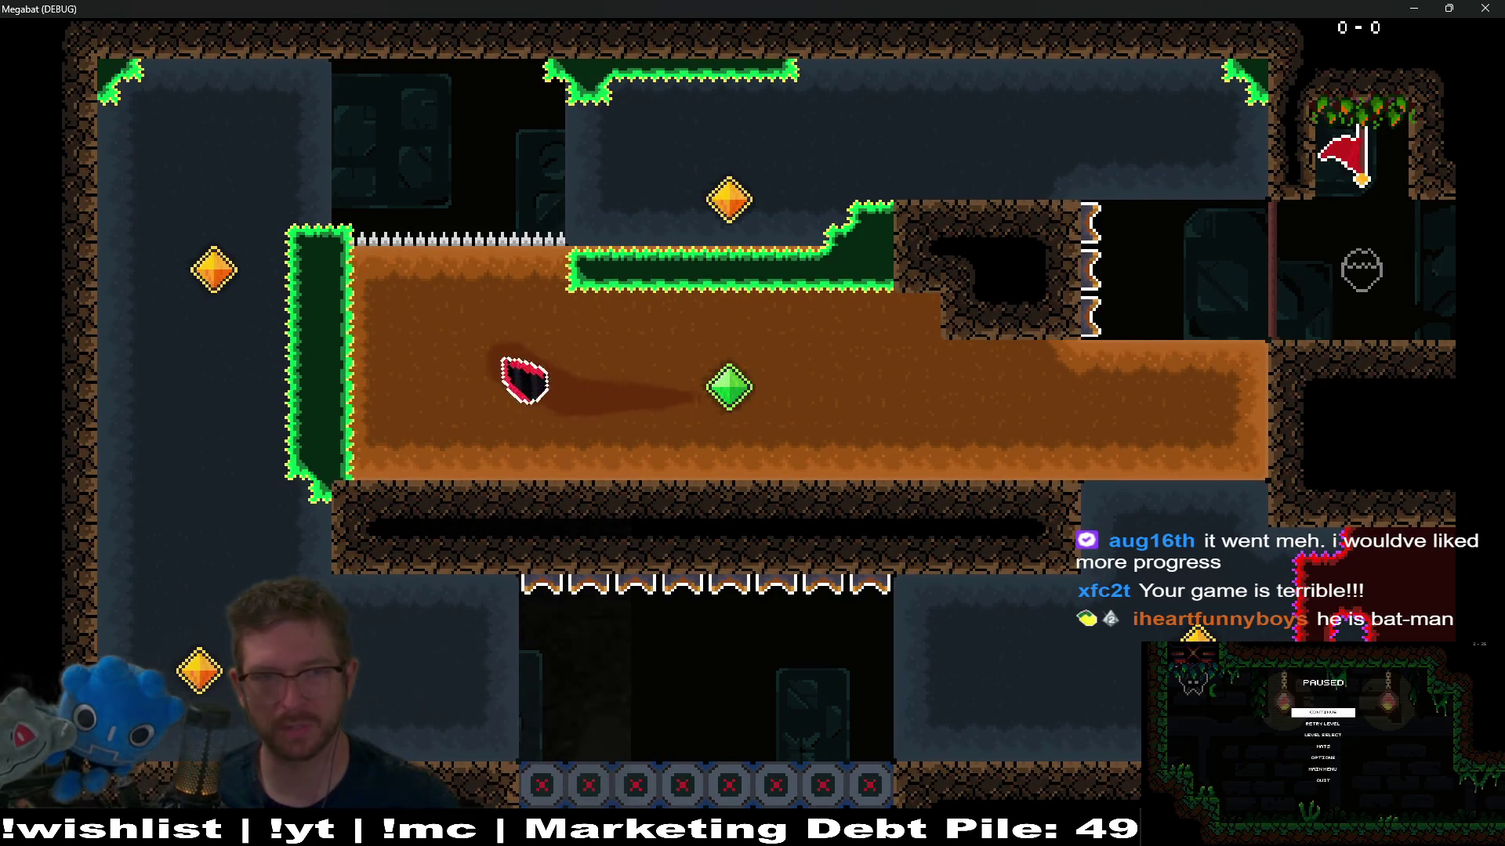
key(Up)
key(Right)
key(Up)
key(Down)
key(Left)
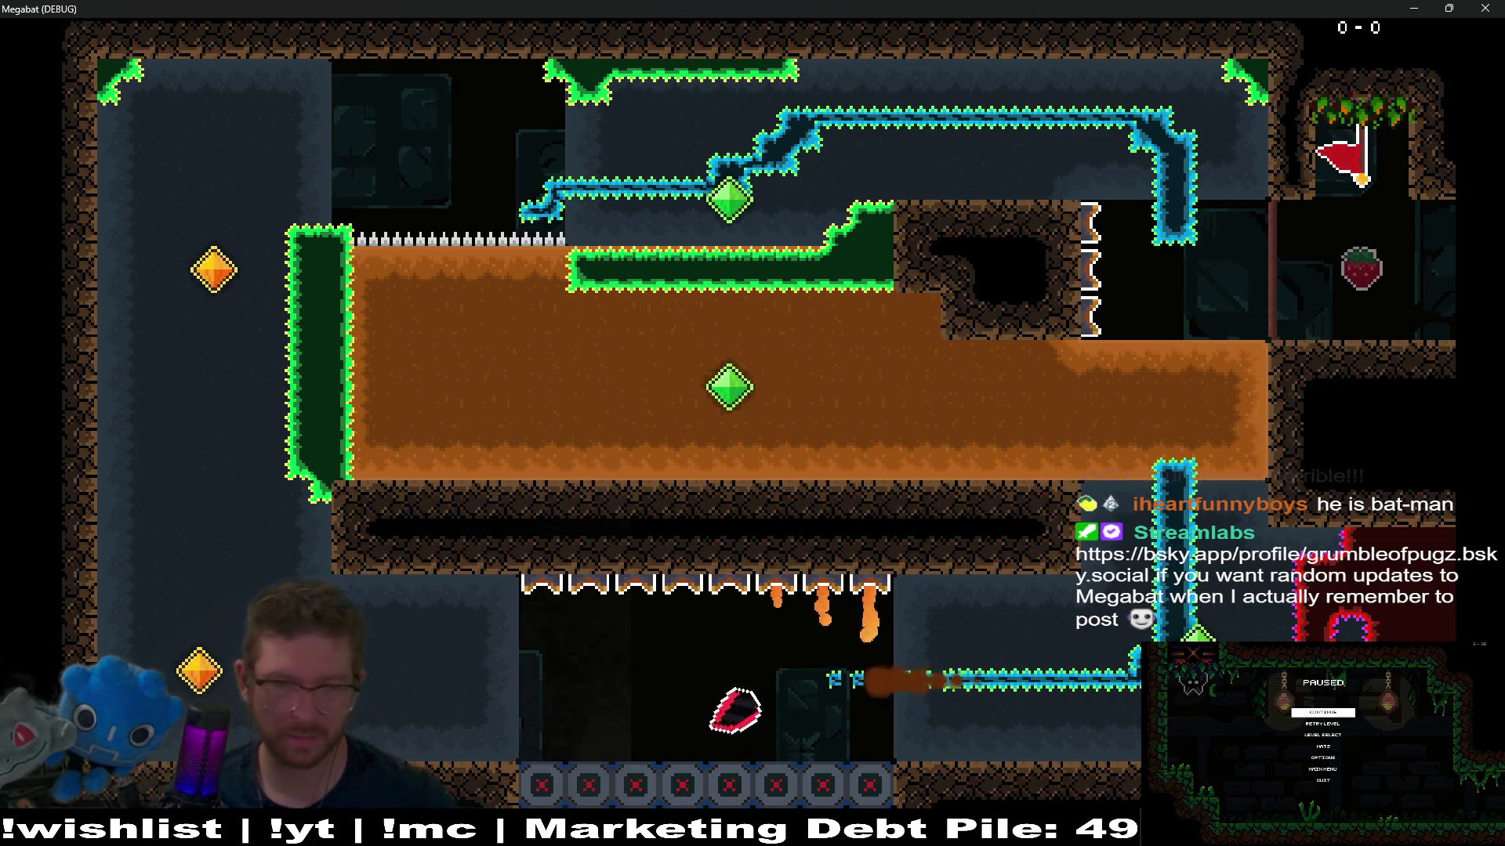
key(Up)
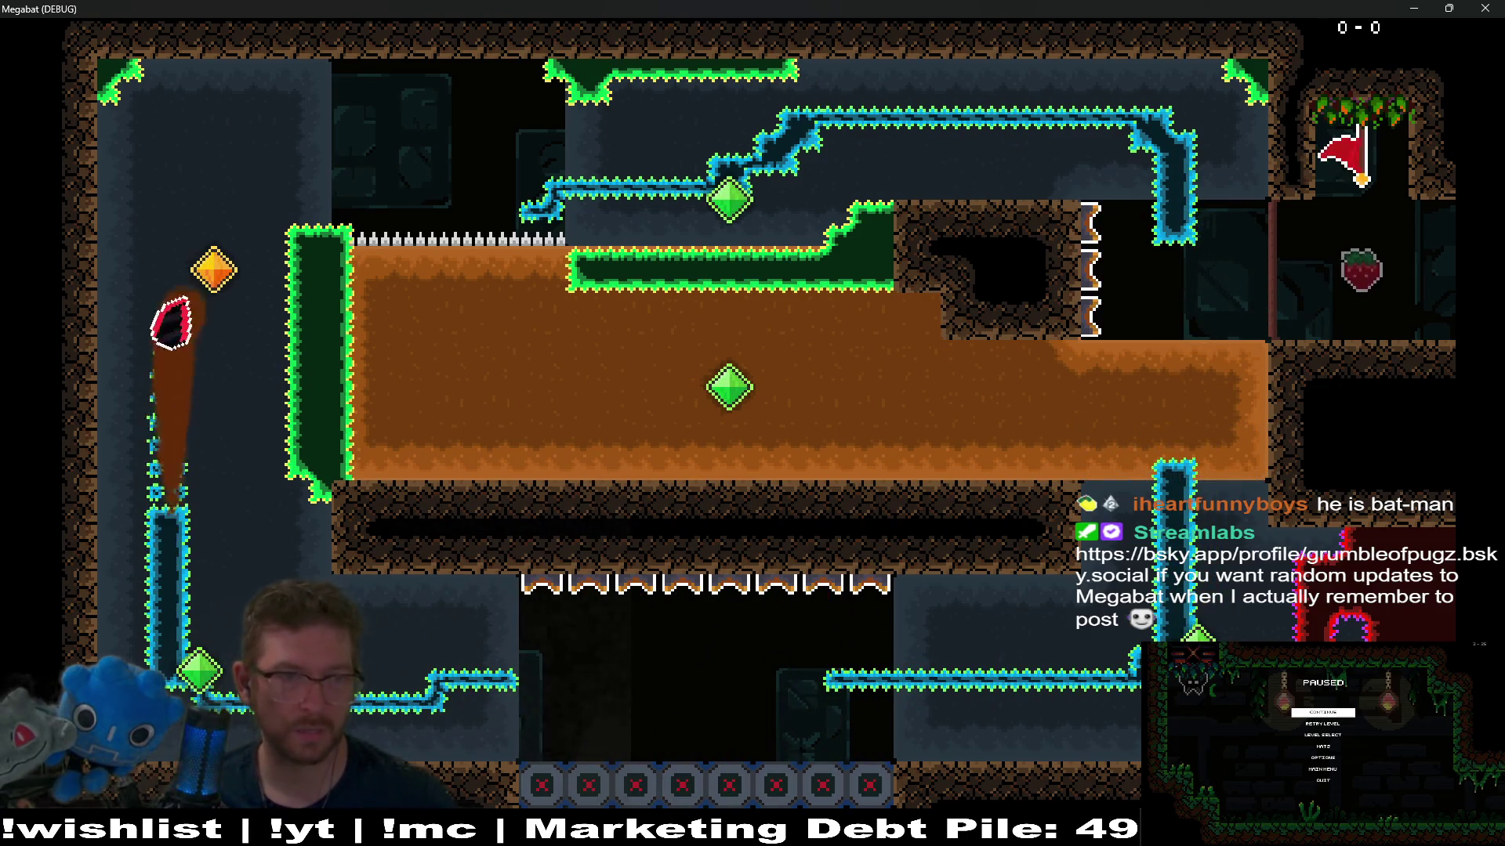
key(Right)
key(Down)
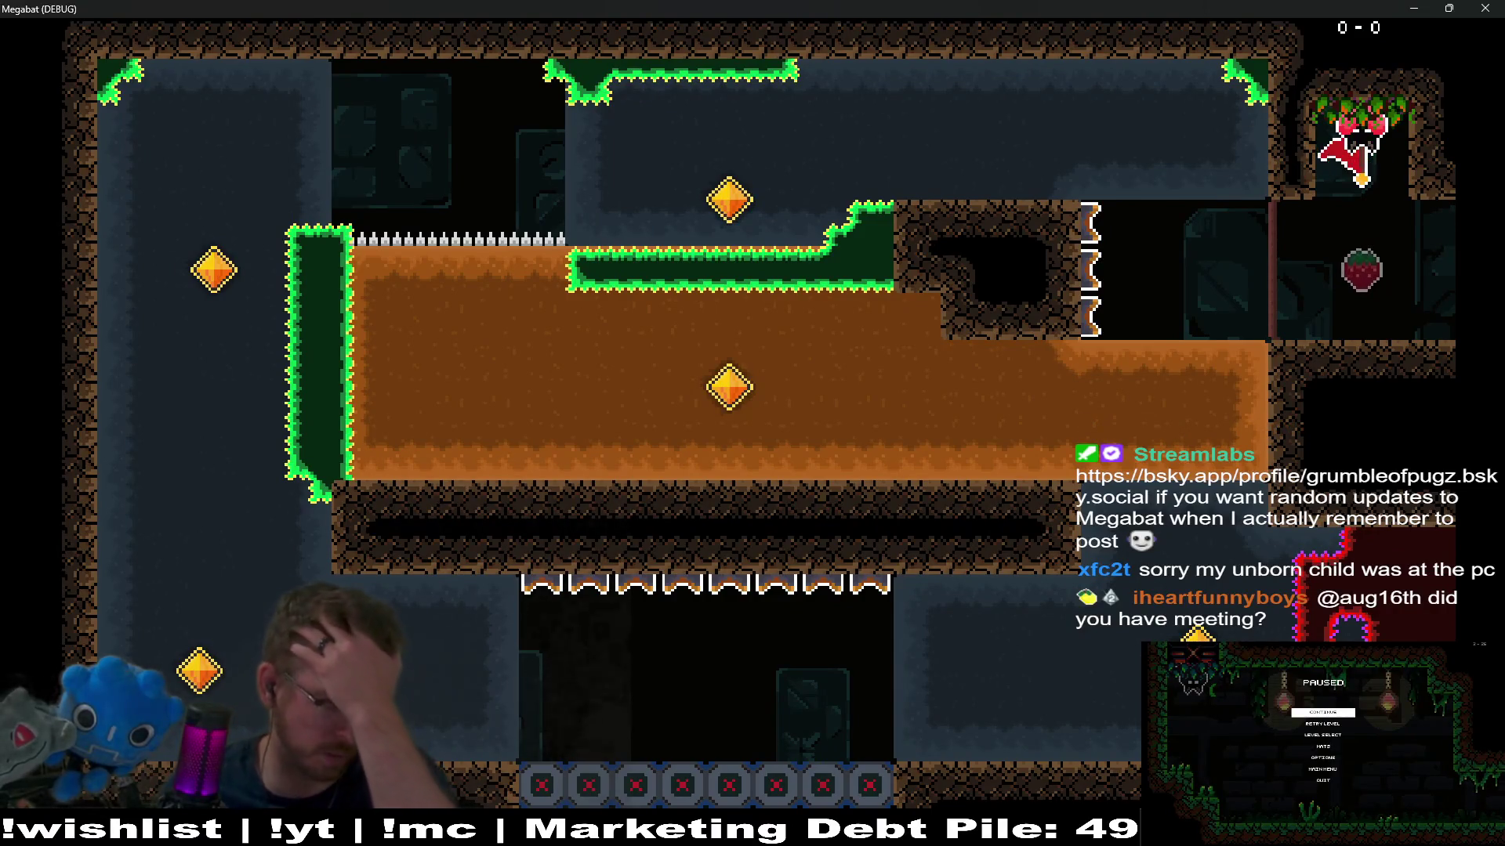
Step: Close the Megabat debug window and scroll back to the top of the Level_3_24 Scene tree
click(1485, 8)
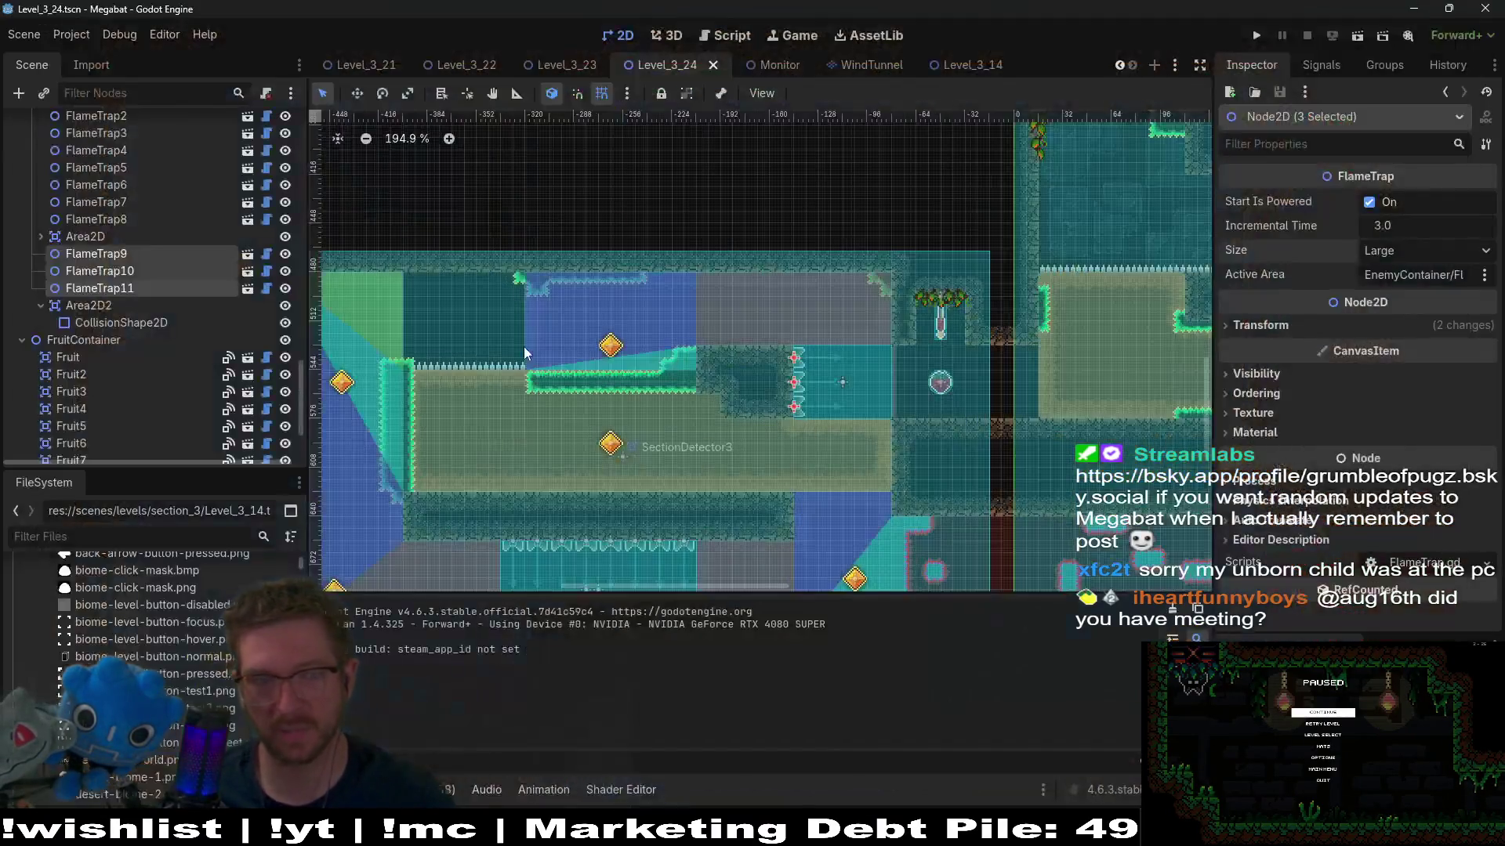
scroll(145, 297, up, 15)
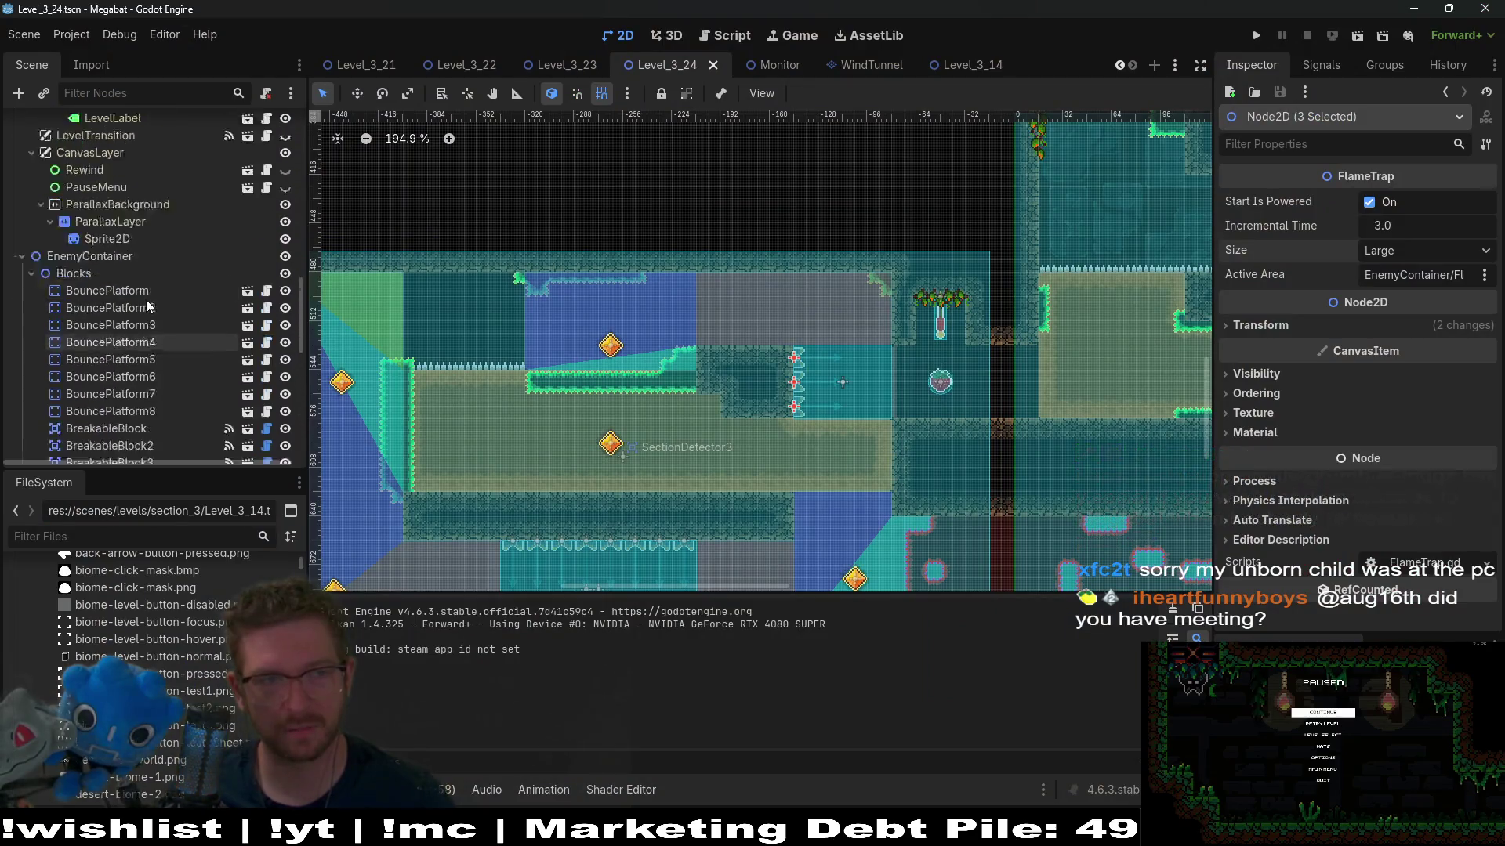
scroll(142, 303, up, 5)
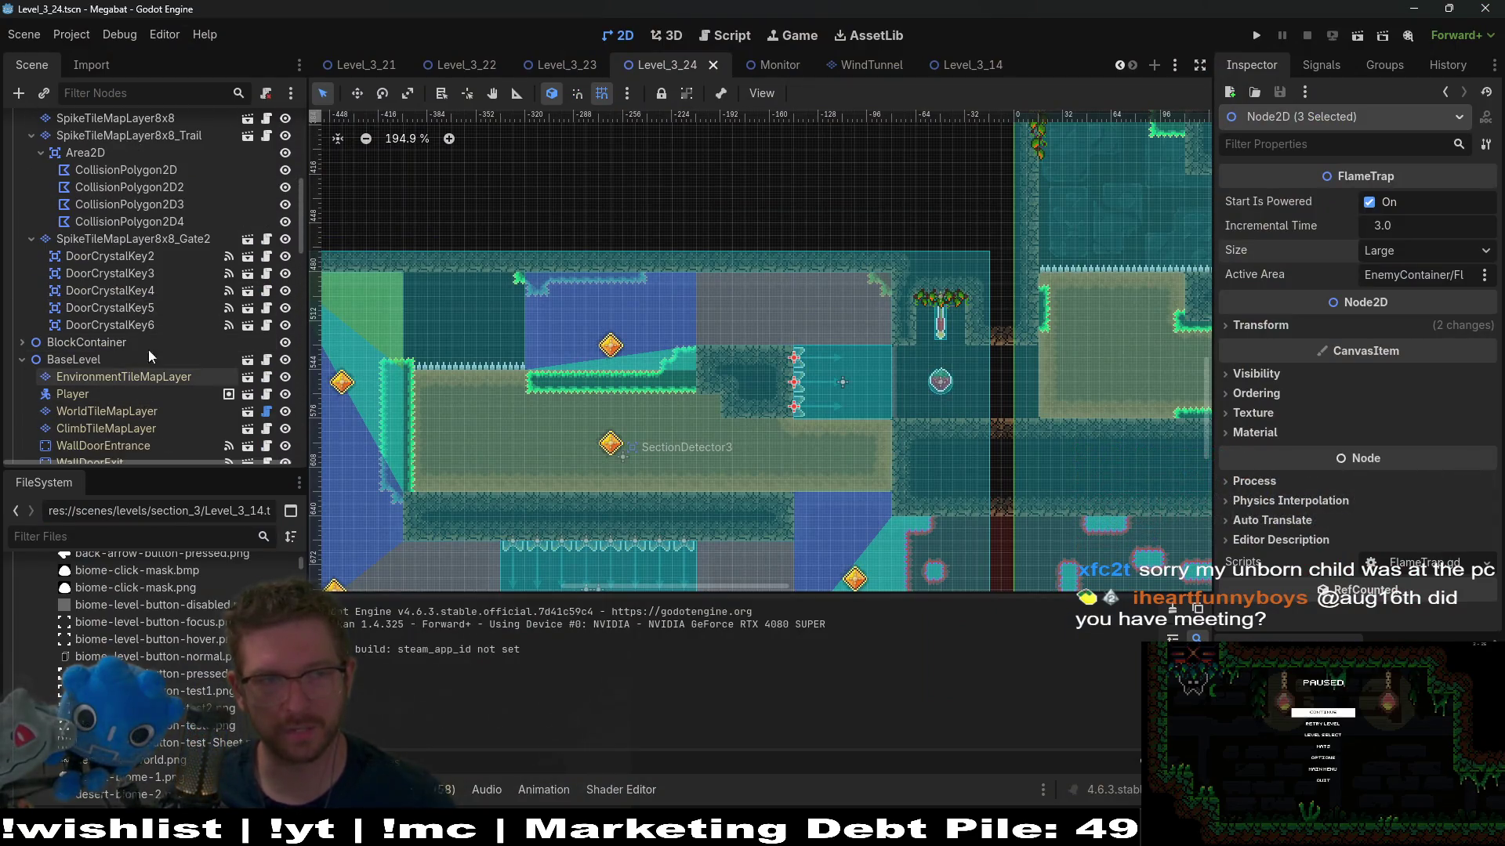
scroll(139, 282, up, 5)
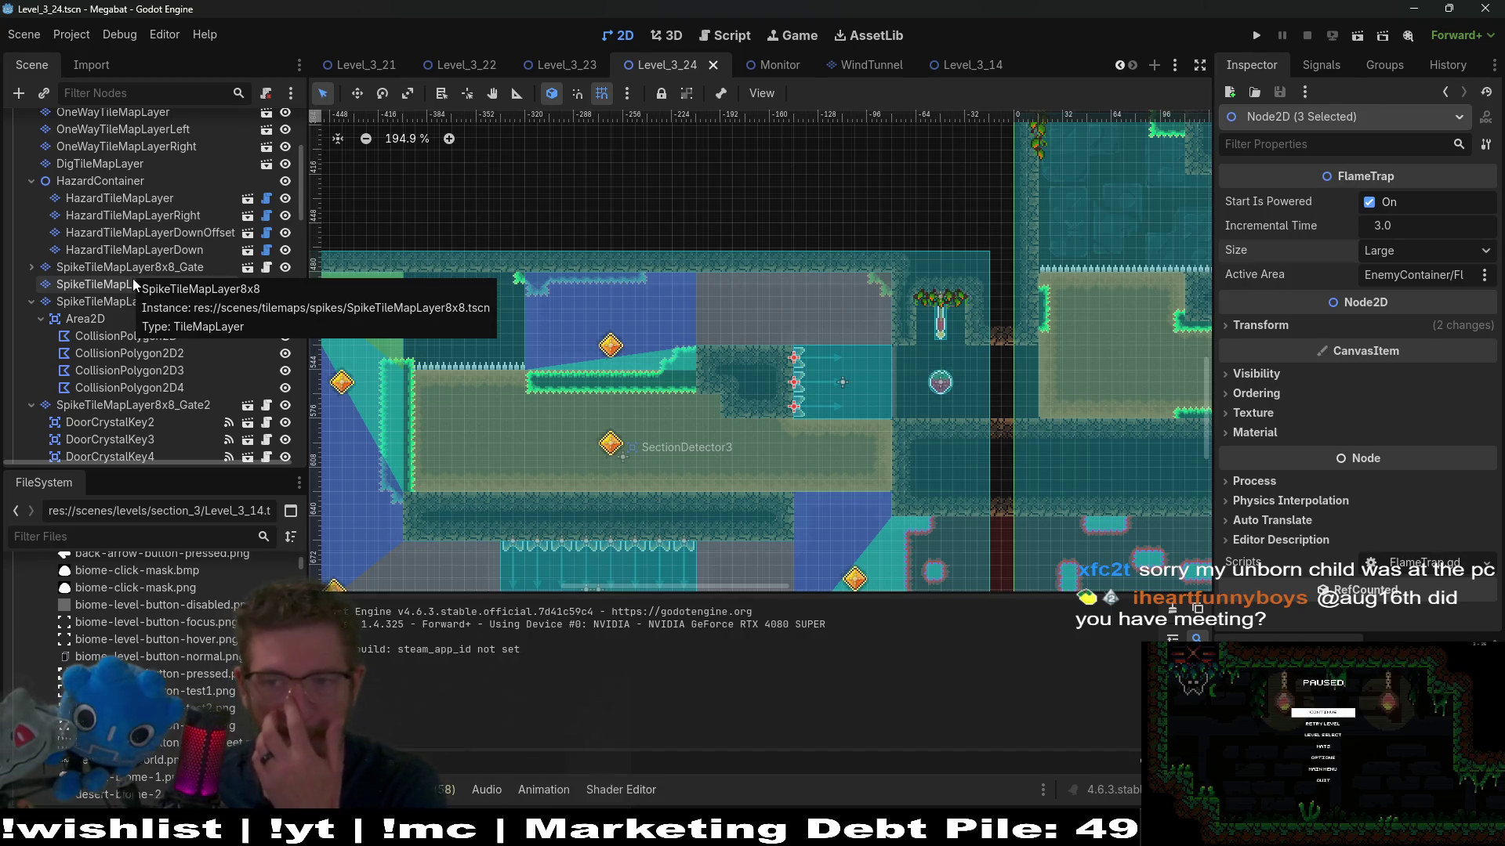
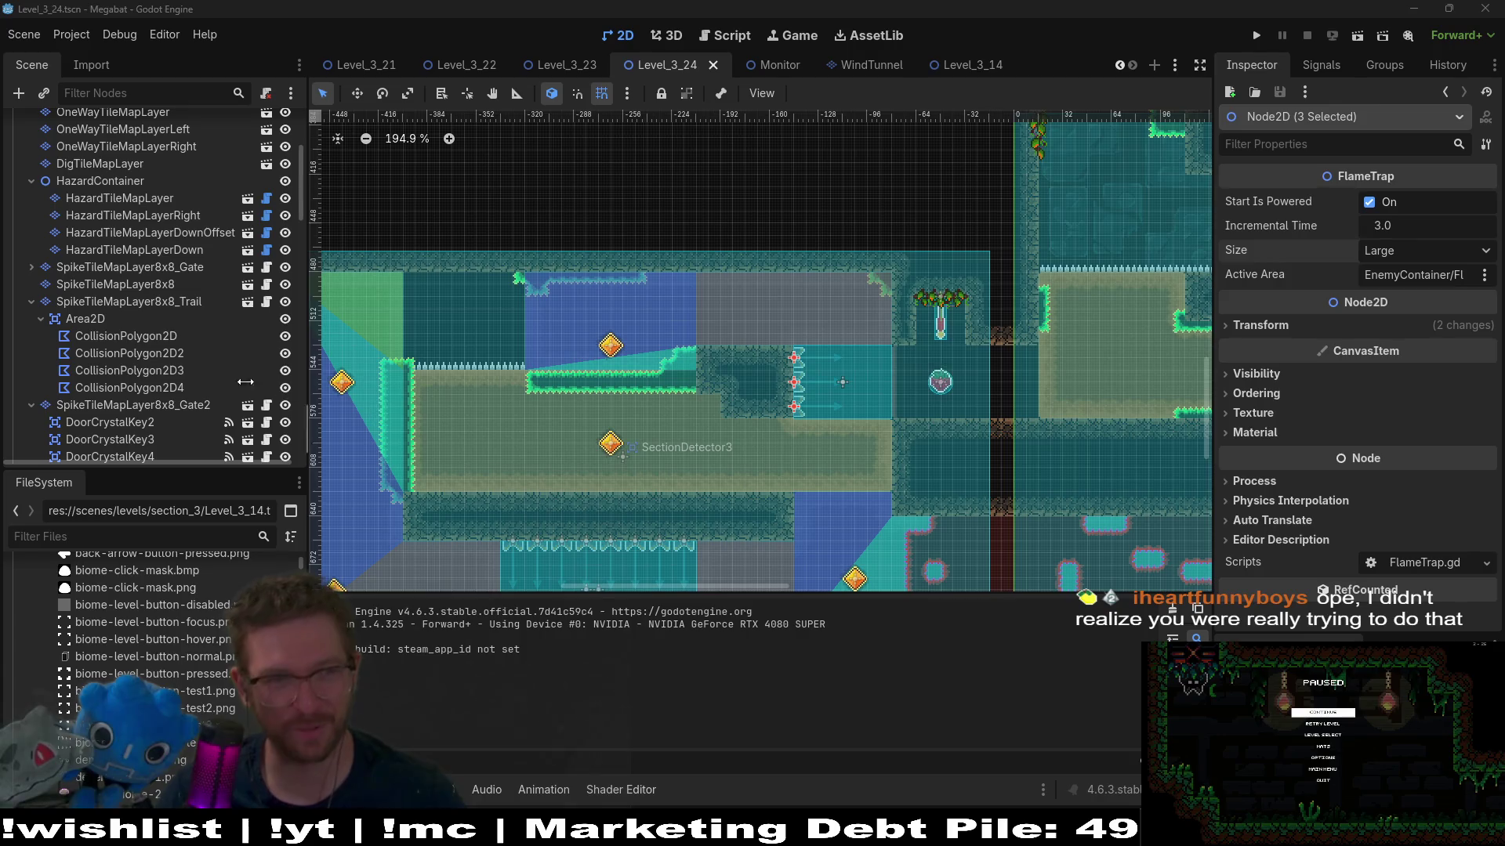
Step: On HazardTileMapLayer, paint a row of Spikes terrain tiles into the level
click(118, 198)
scroll(124, 240, up, 5)
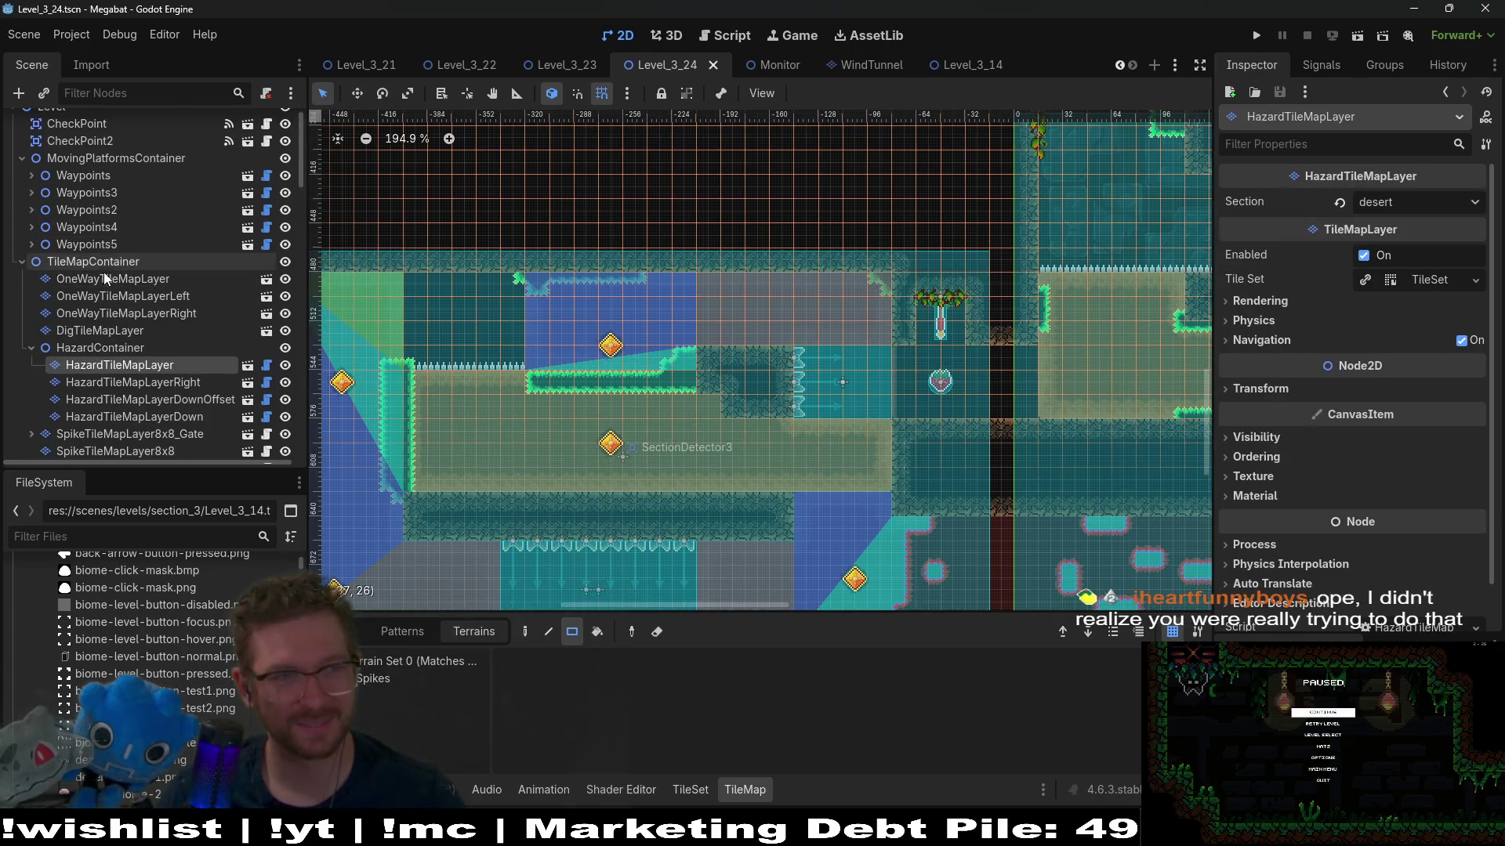
click(117, 279)
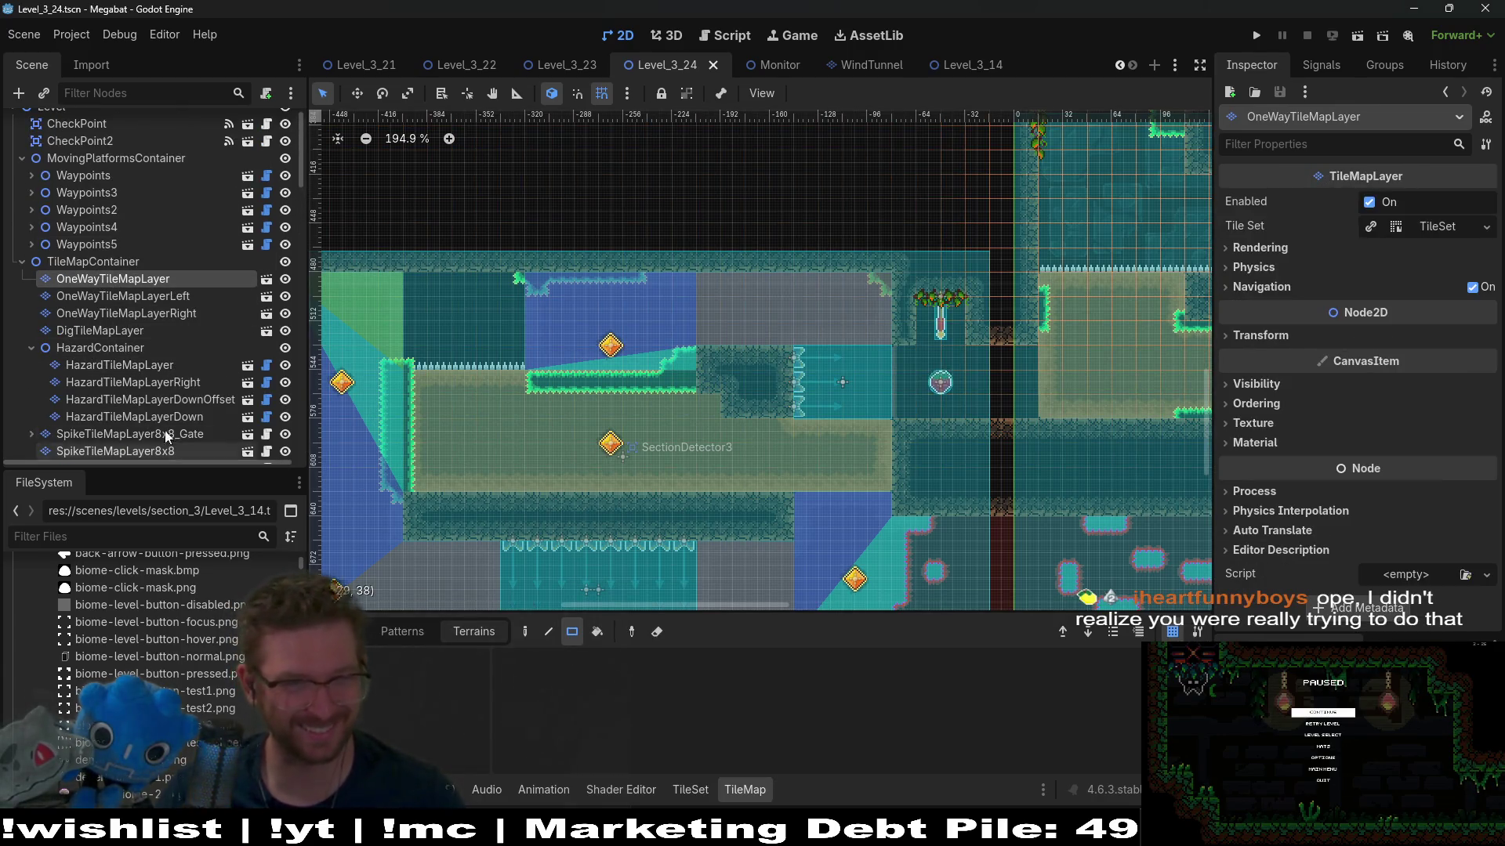
scroll(148, 362, down, 1)
scroll(148, 362, down, 1)
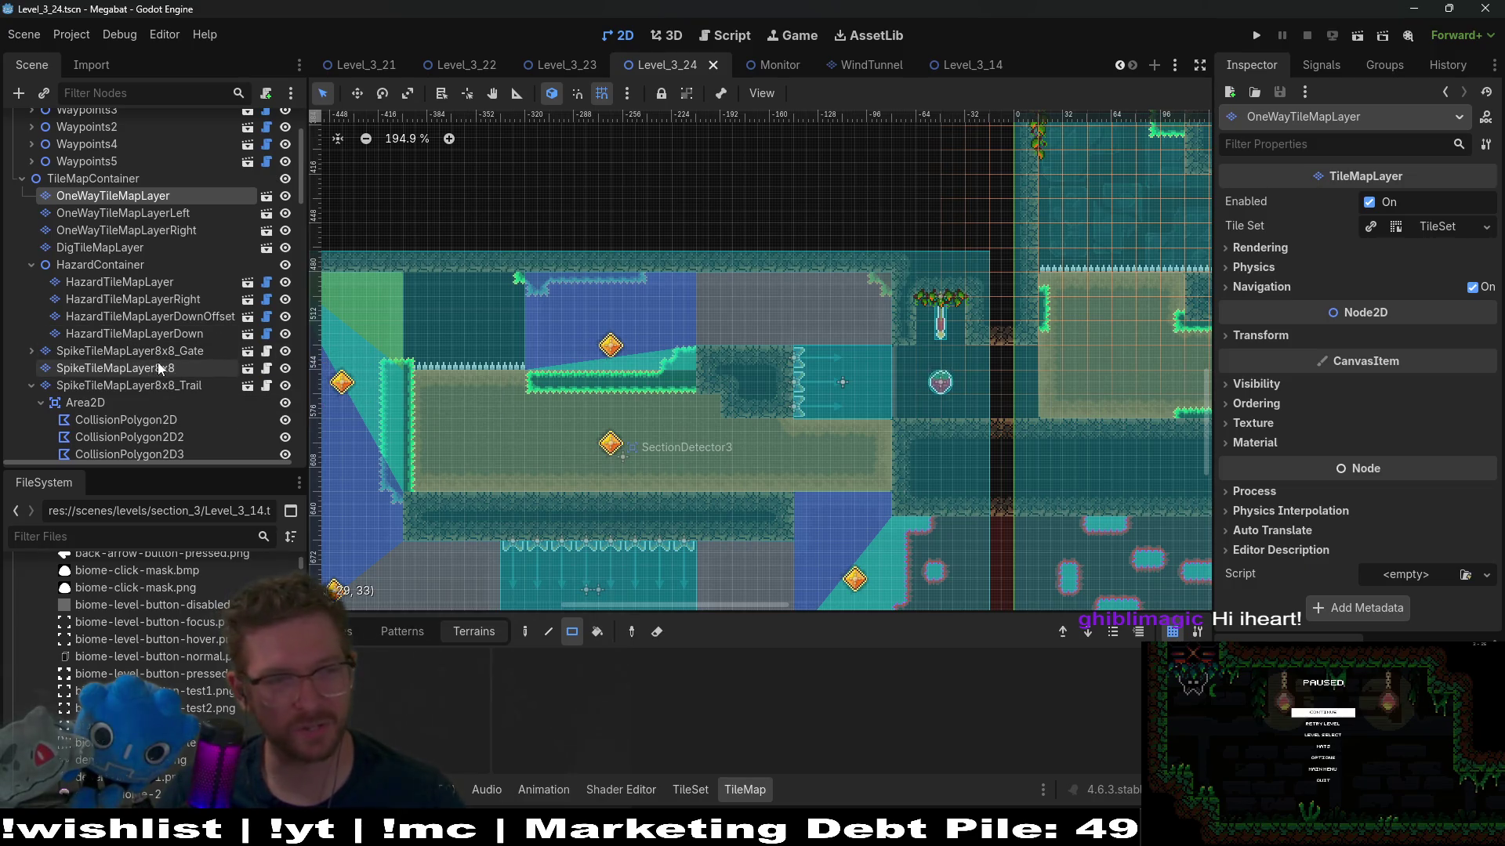
click(119, 282)
click(377, 677)
drag(517, 359, 415, 345)
scroll(521, 343, up, 2)
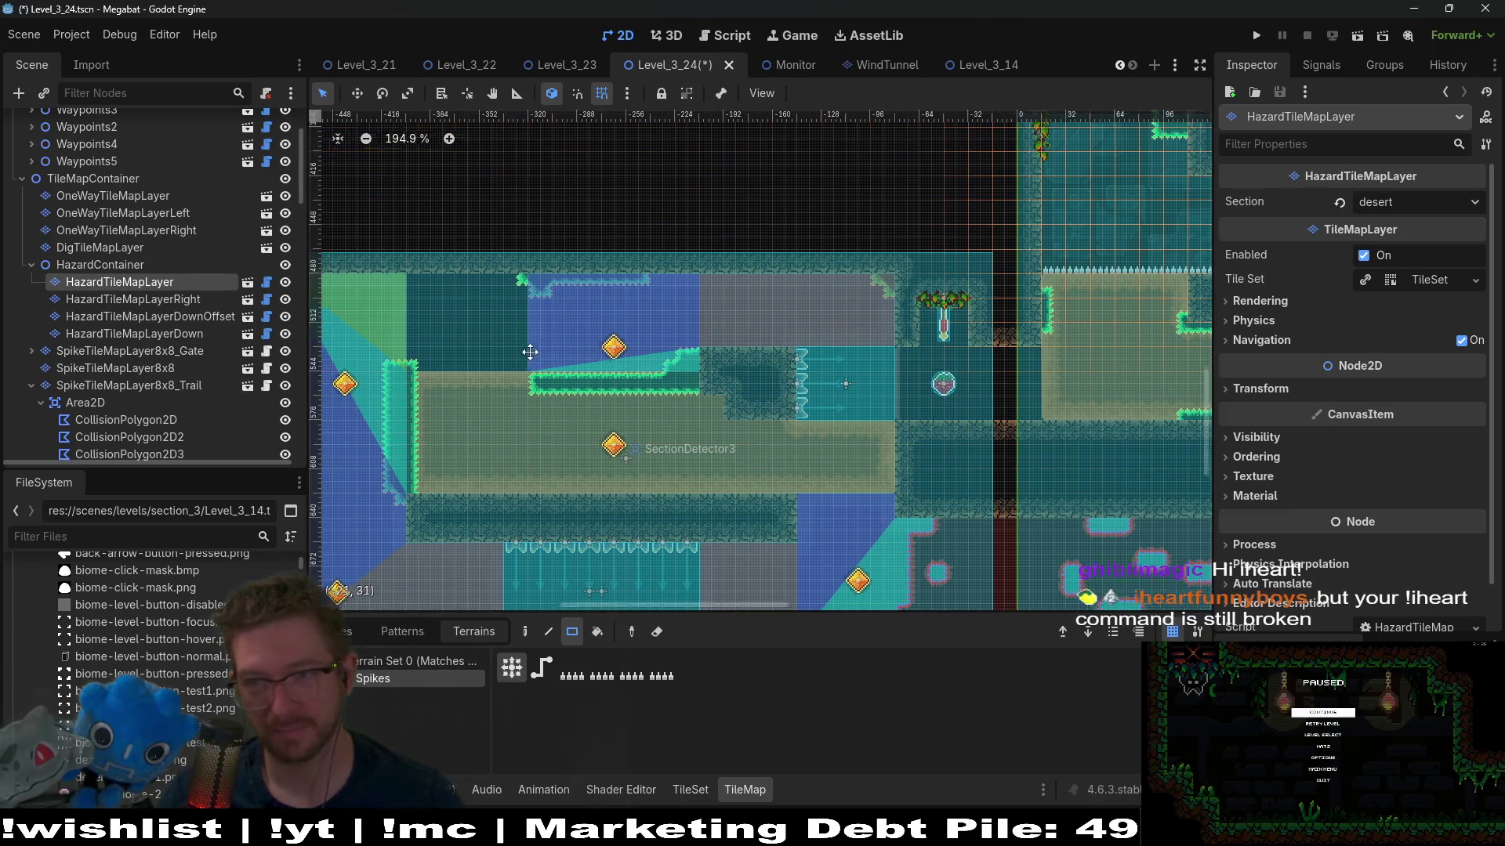
scroll(562, 383, left, 2)
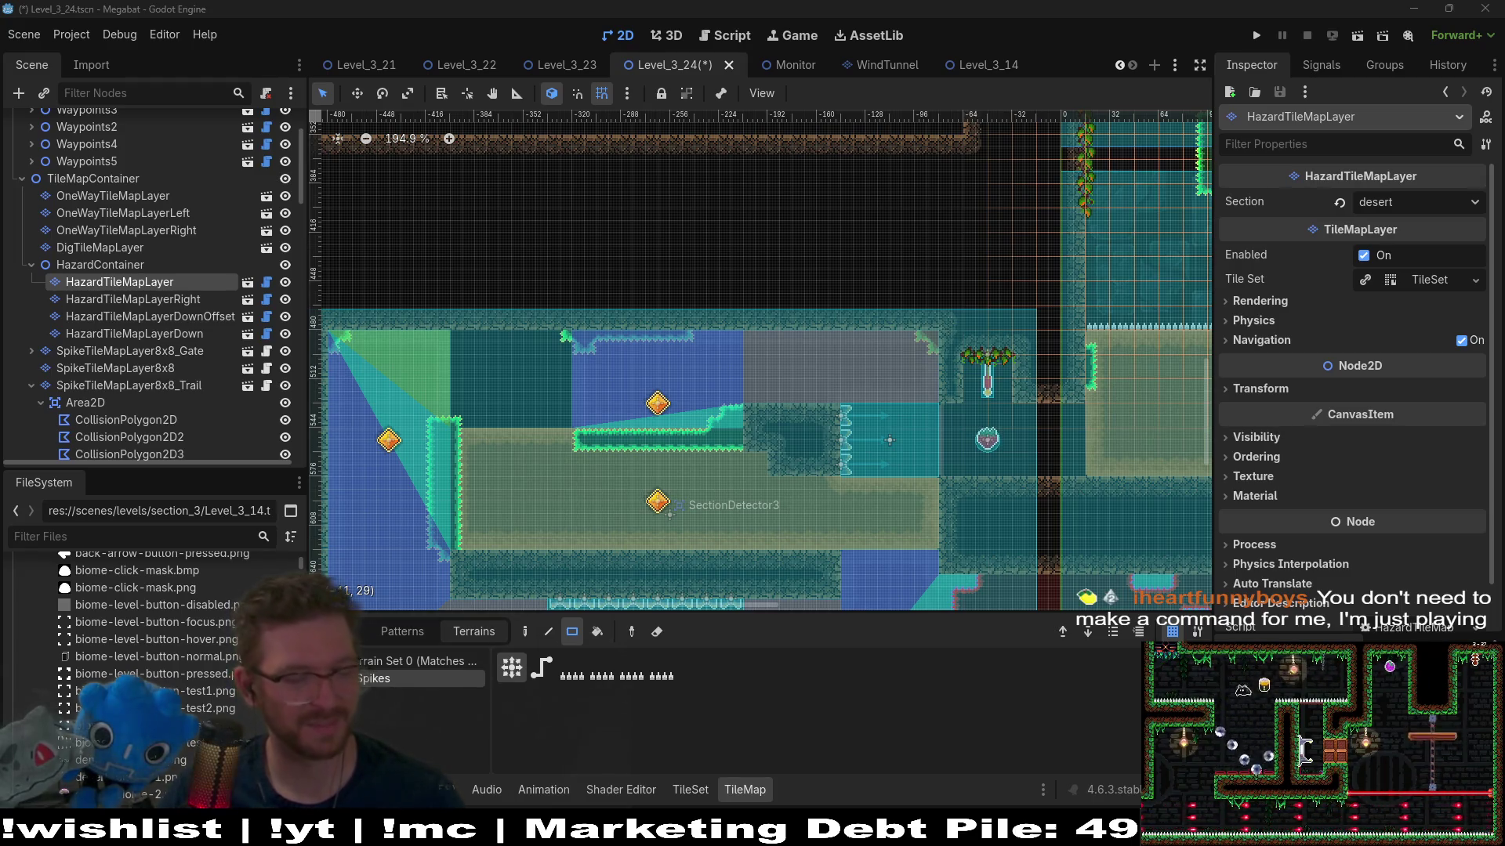
Step: Switch from the Godot editor to the Steam window with Alt+Tab
key(alt+Tab)
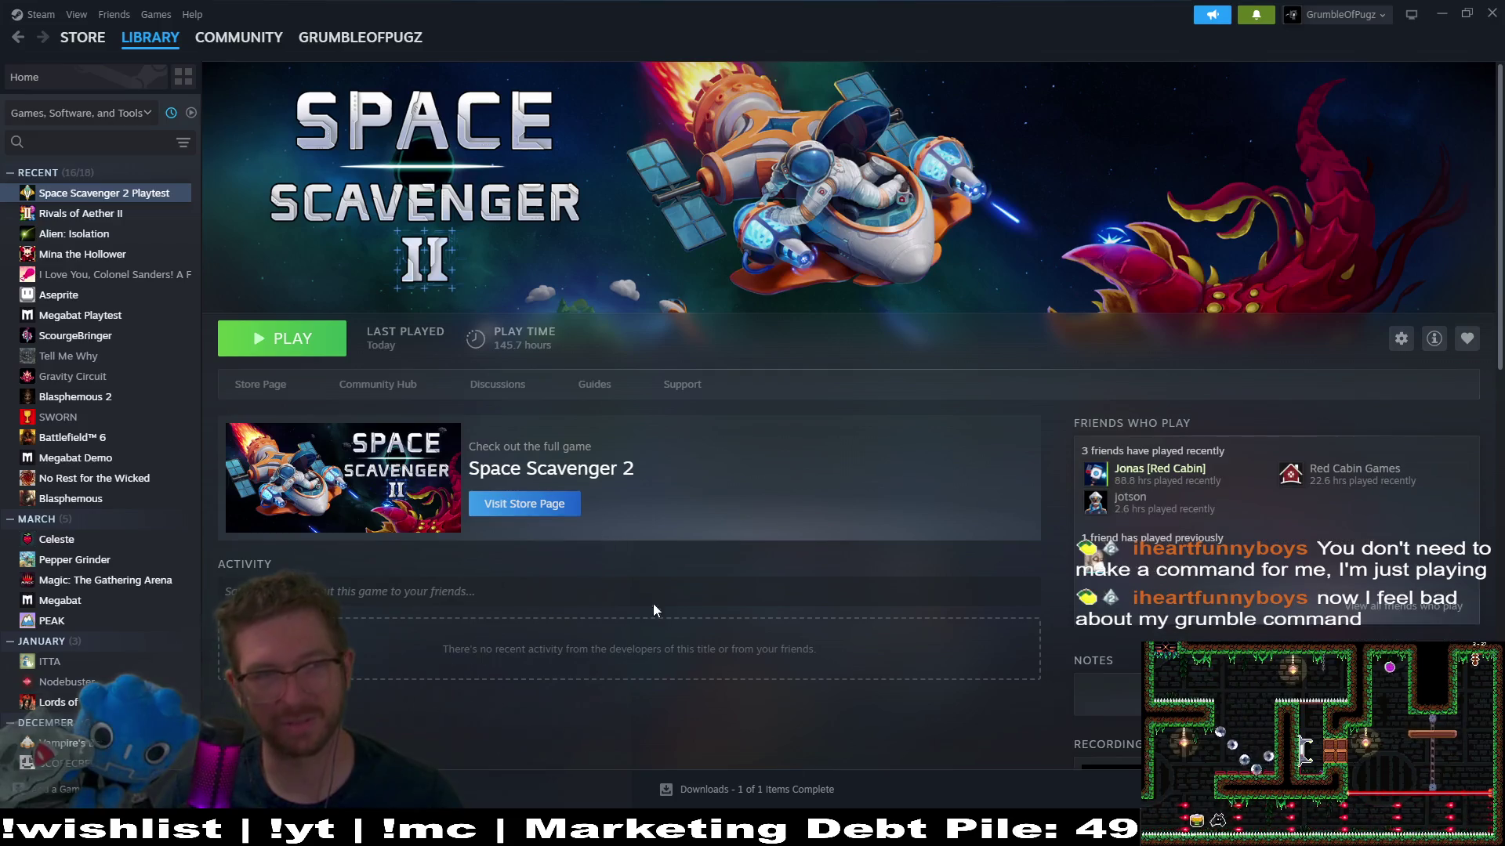
Step: Search the Steam store for 'stop and smell' and open the Stop and Smell the Flowers page
click(82, 36)
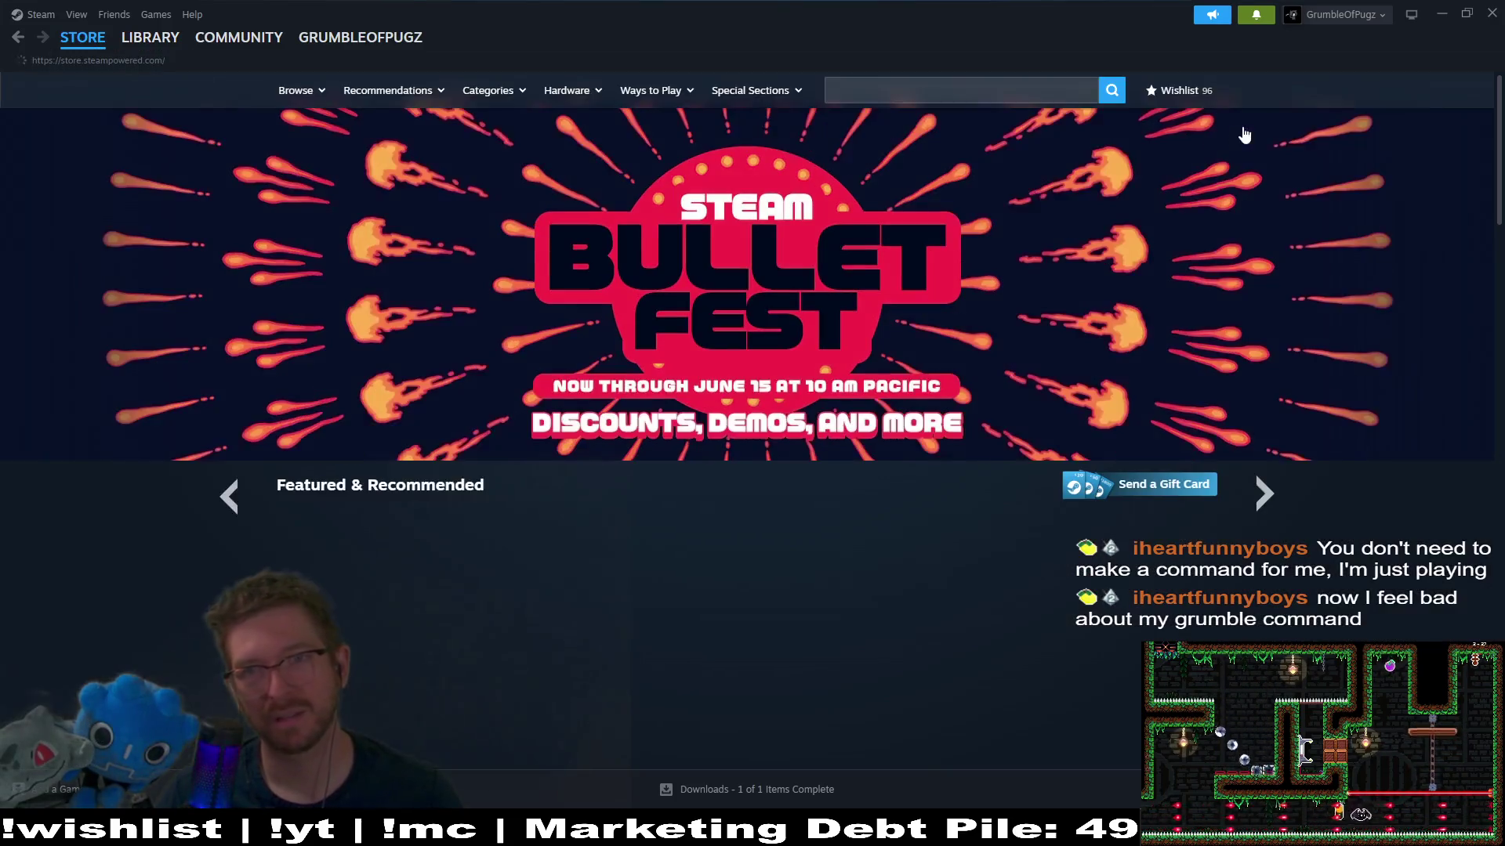
click(1000, 91)
text(stop )
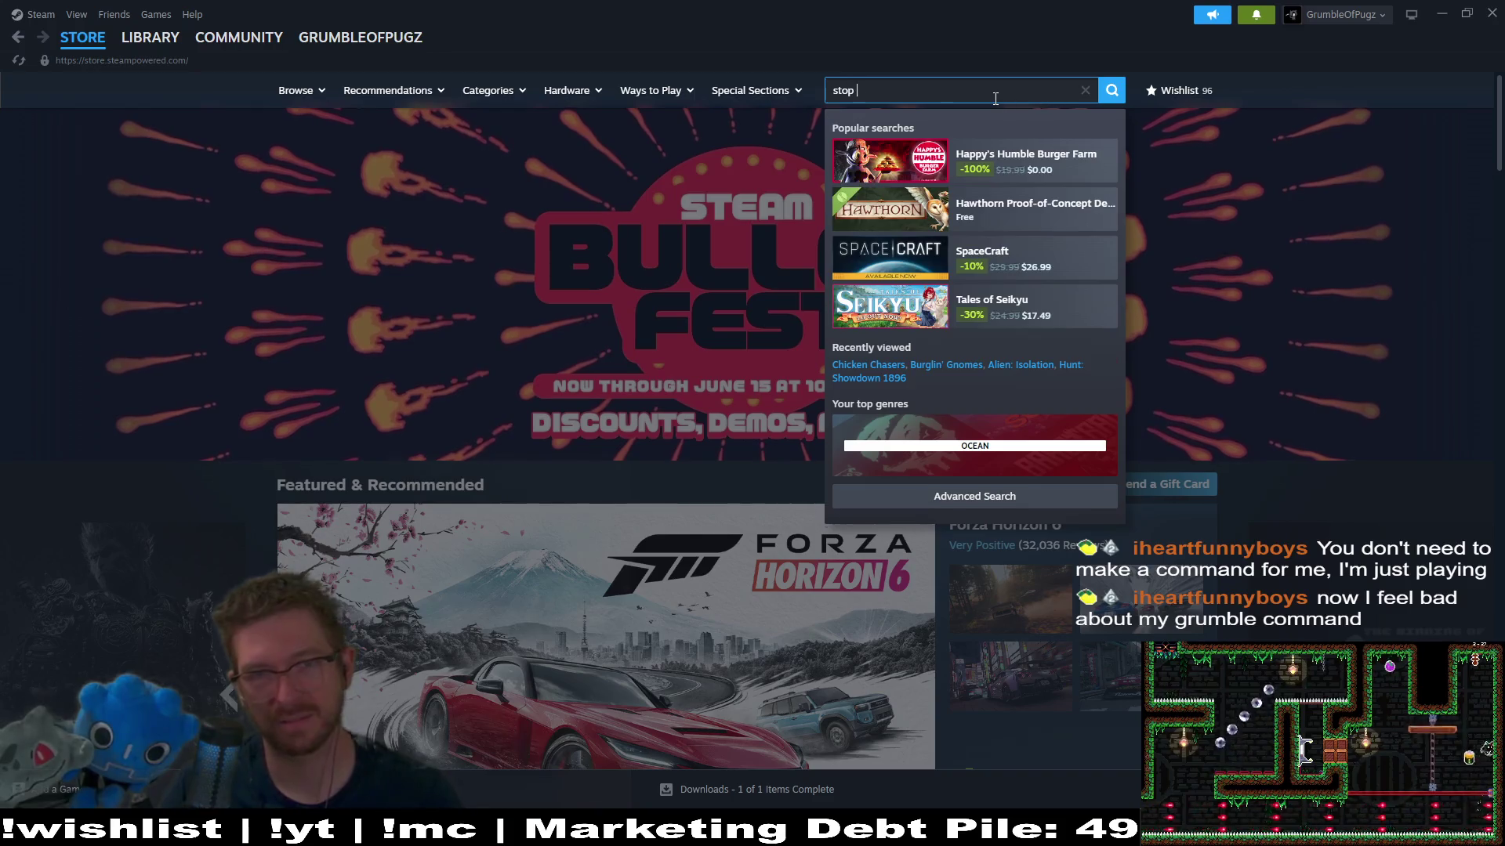
text(and smell)
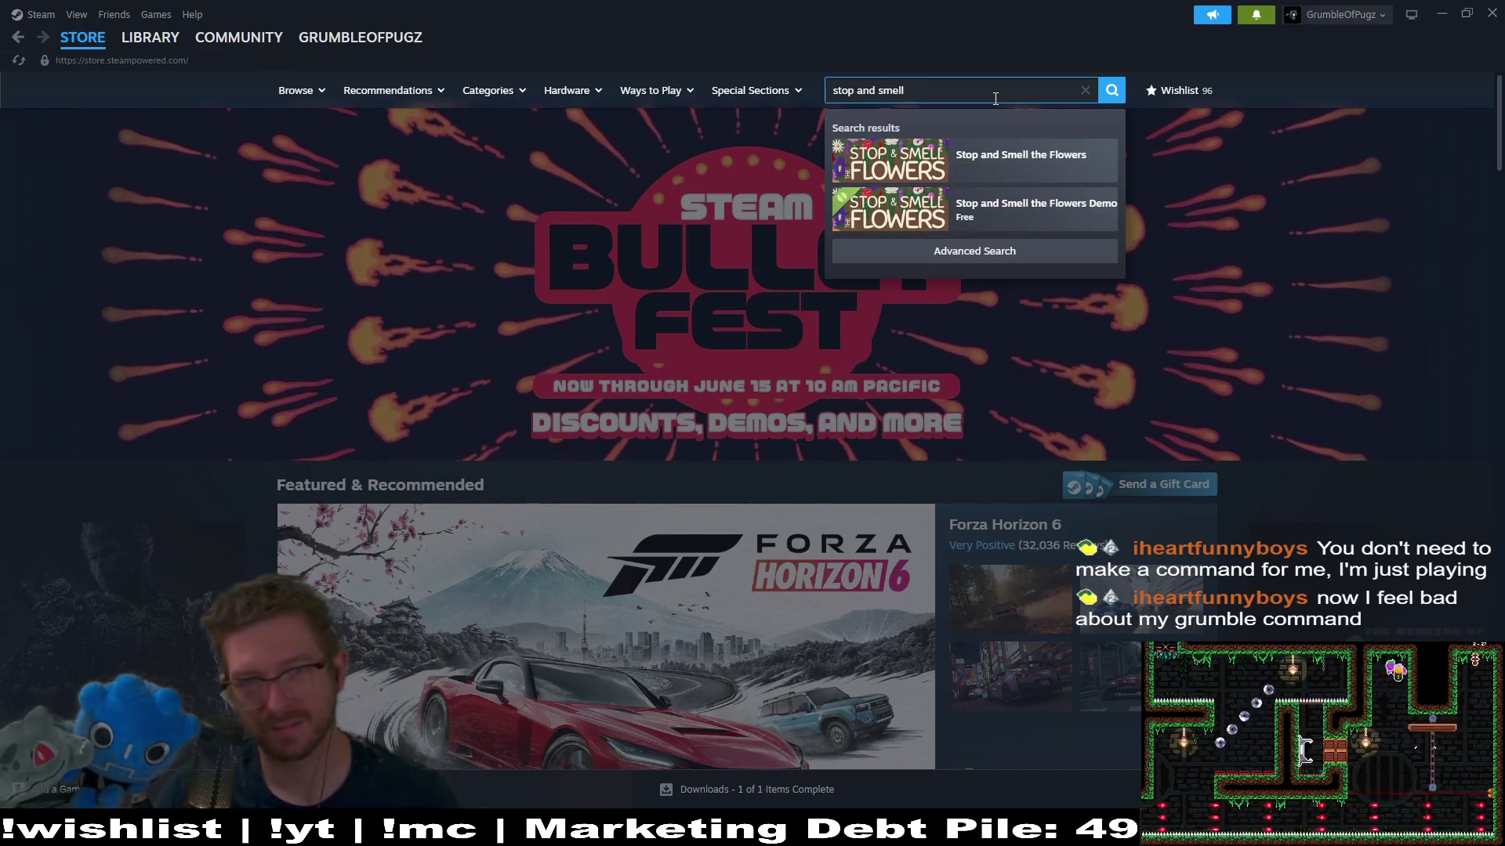
click(1016, 177)
Step: Copy the store page link, return to the library, and minimize Steam
click(248, 61)
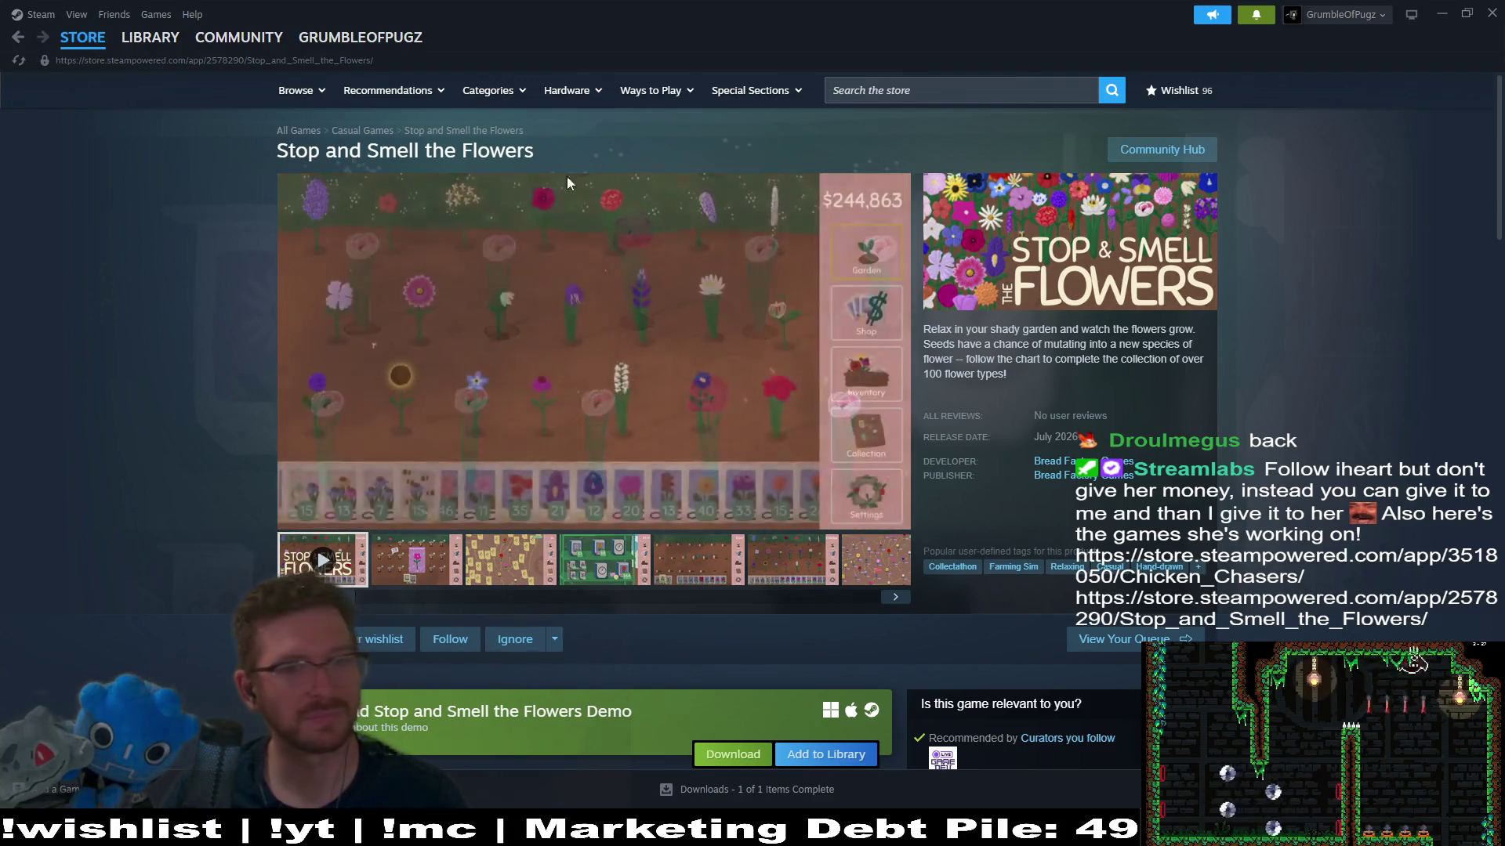
click(149, 37)
click(1440, 9)
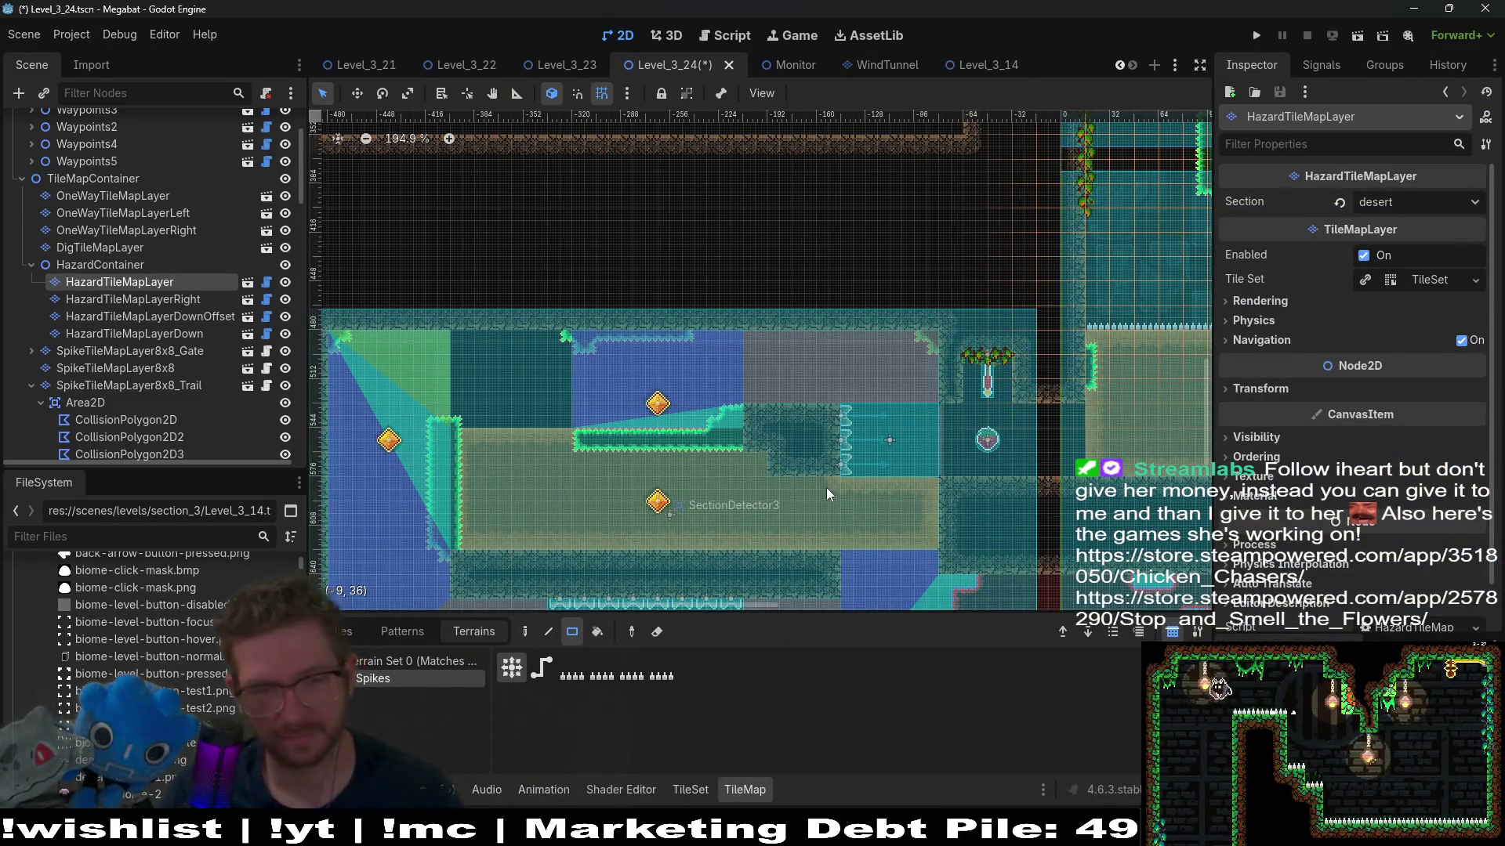
mouse_move(707, 516)
mouse_down()
mouse_move(923, 492)
mouse_move(809, 357)
mouse_up()
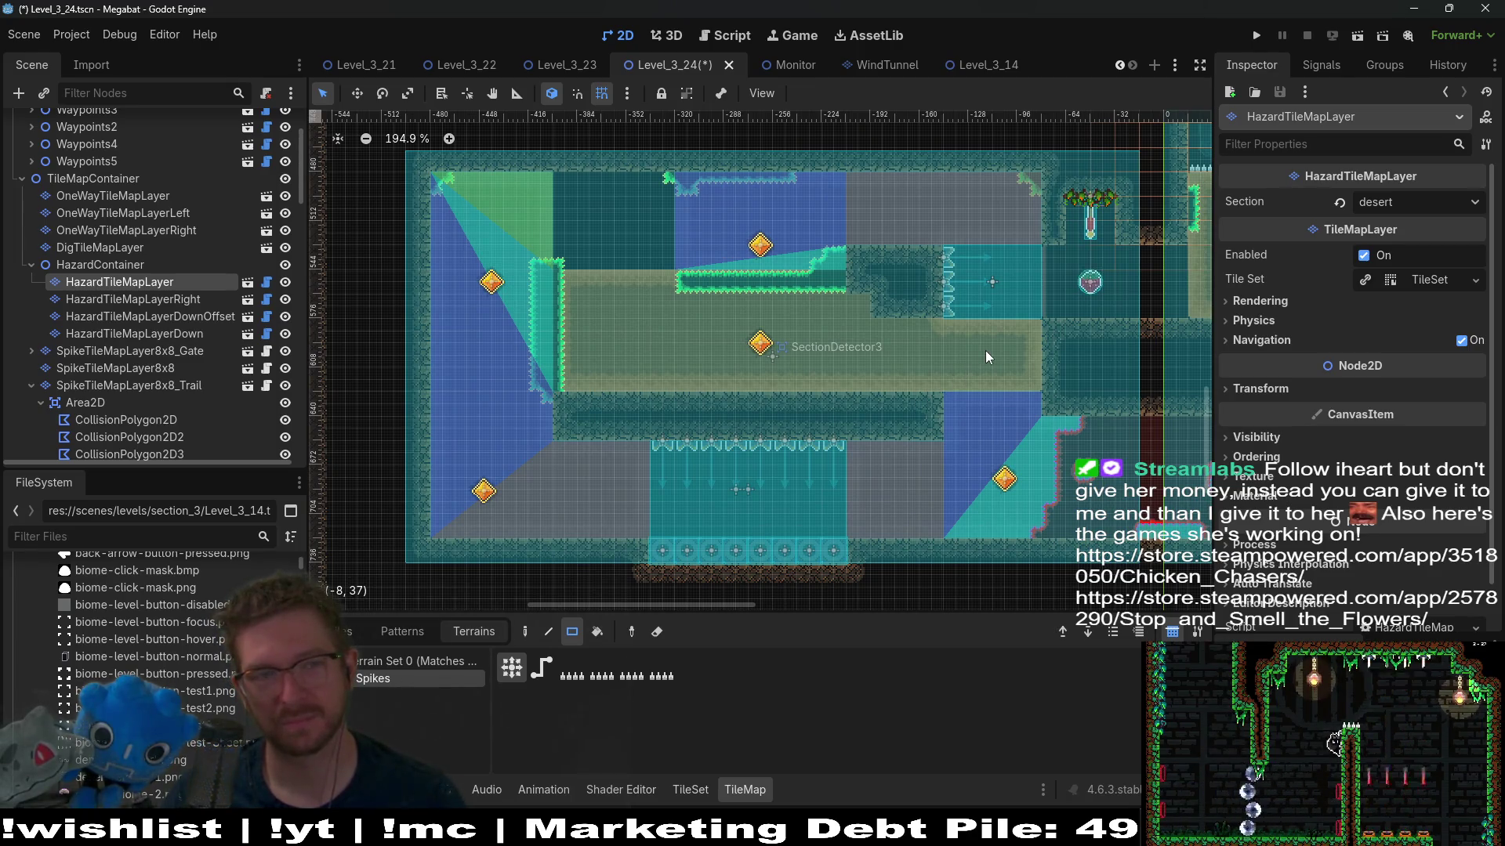
scroll(182, 358, down, 10)
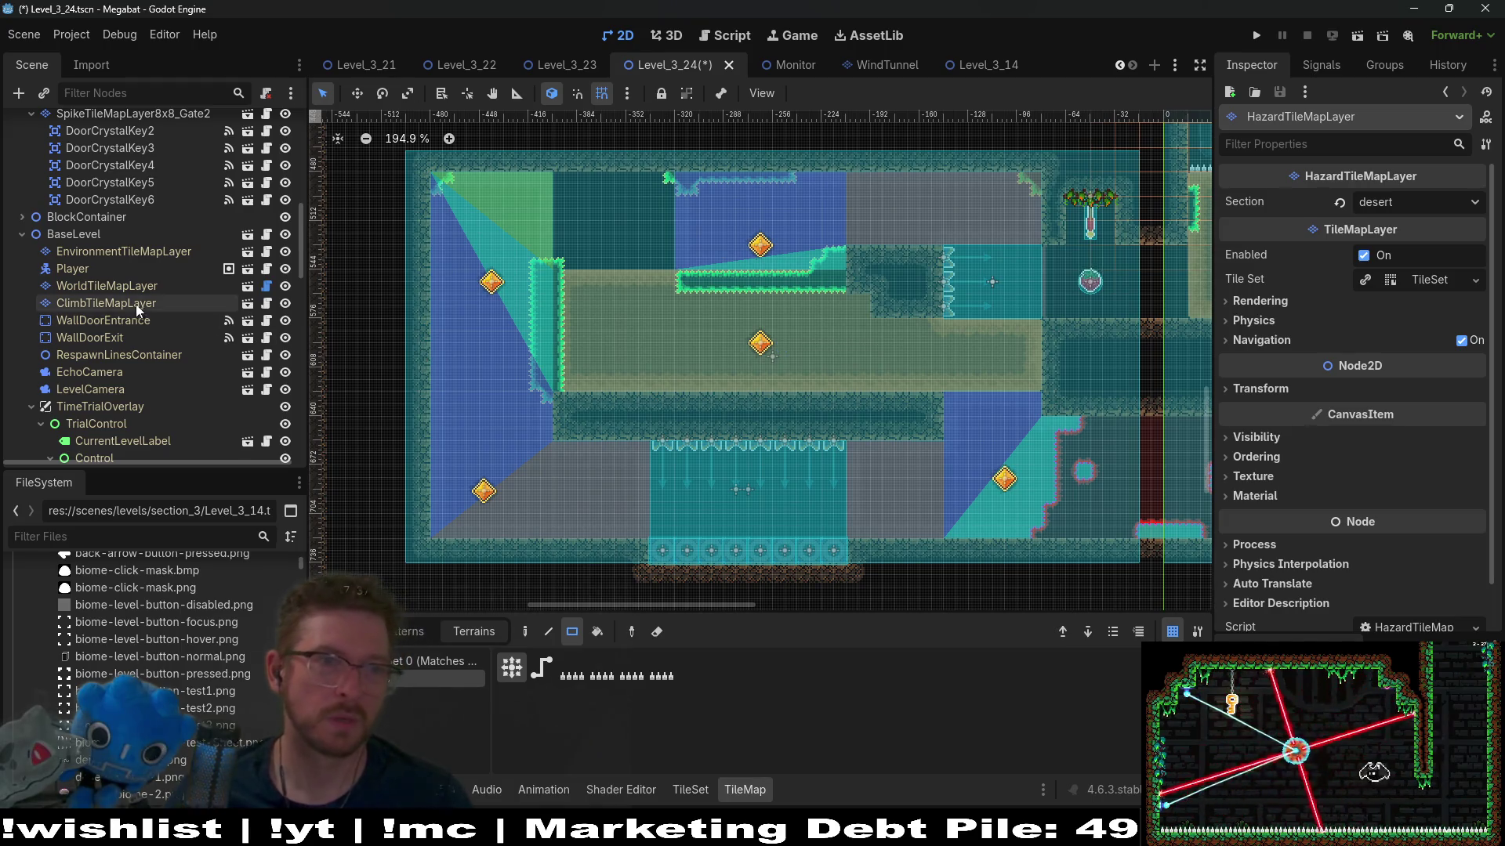
scroll(135, 298, up, 5)
scroll(169, 392, down, 10)
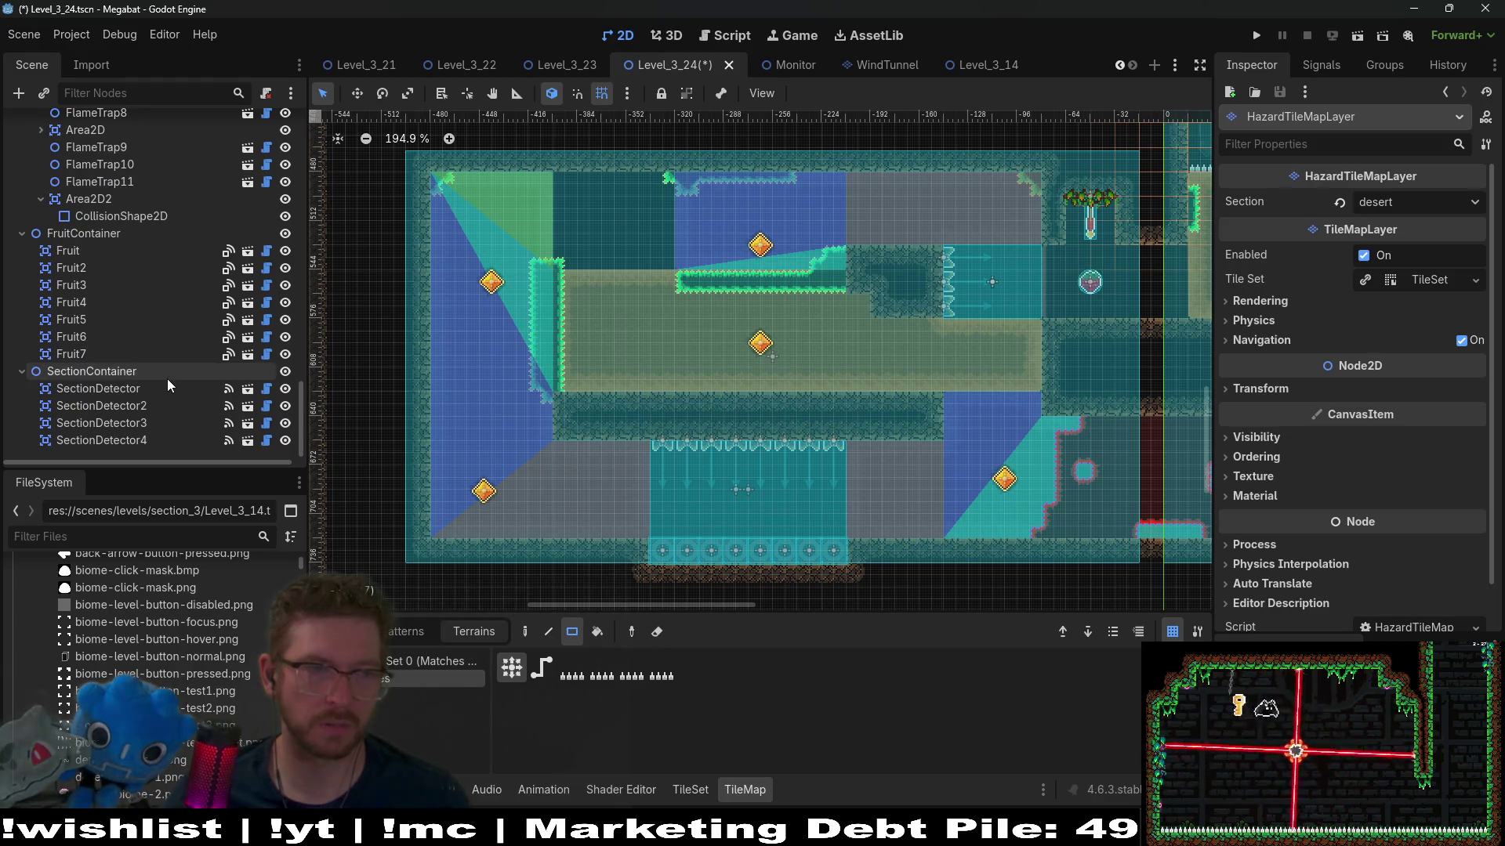
scroll(167, 379, up, 5)
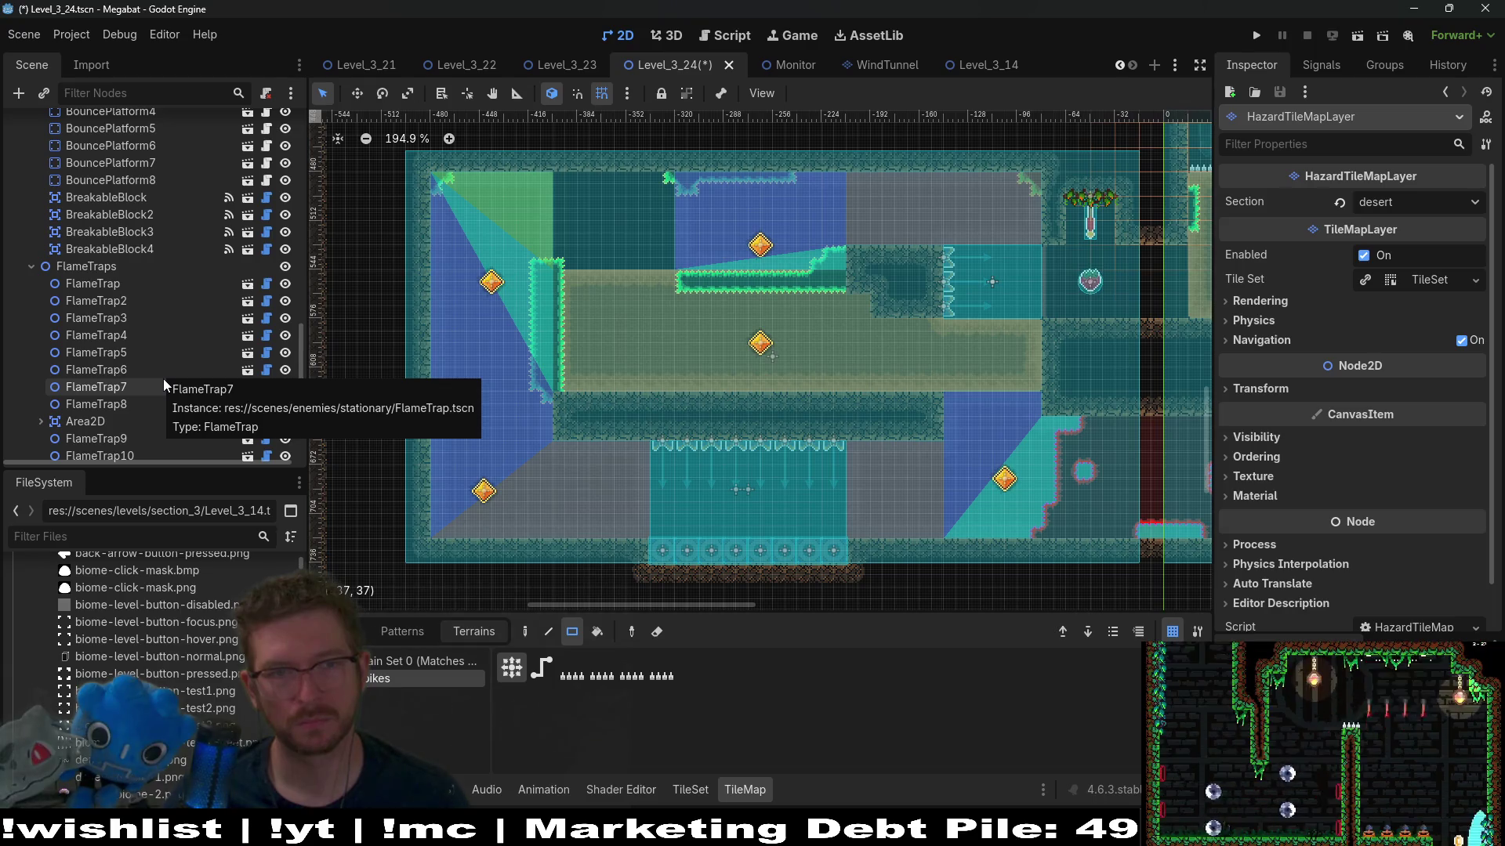
click(109, 405)
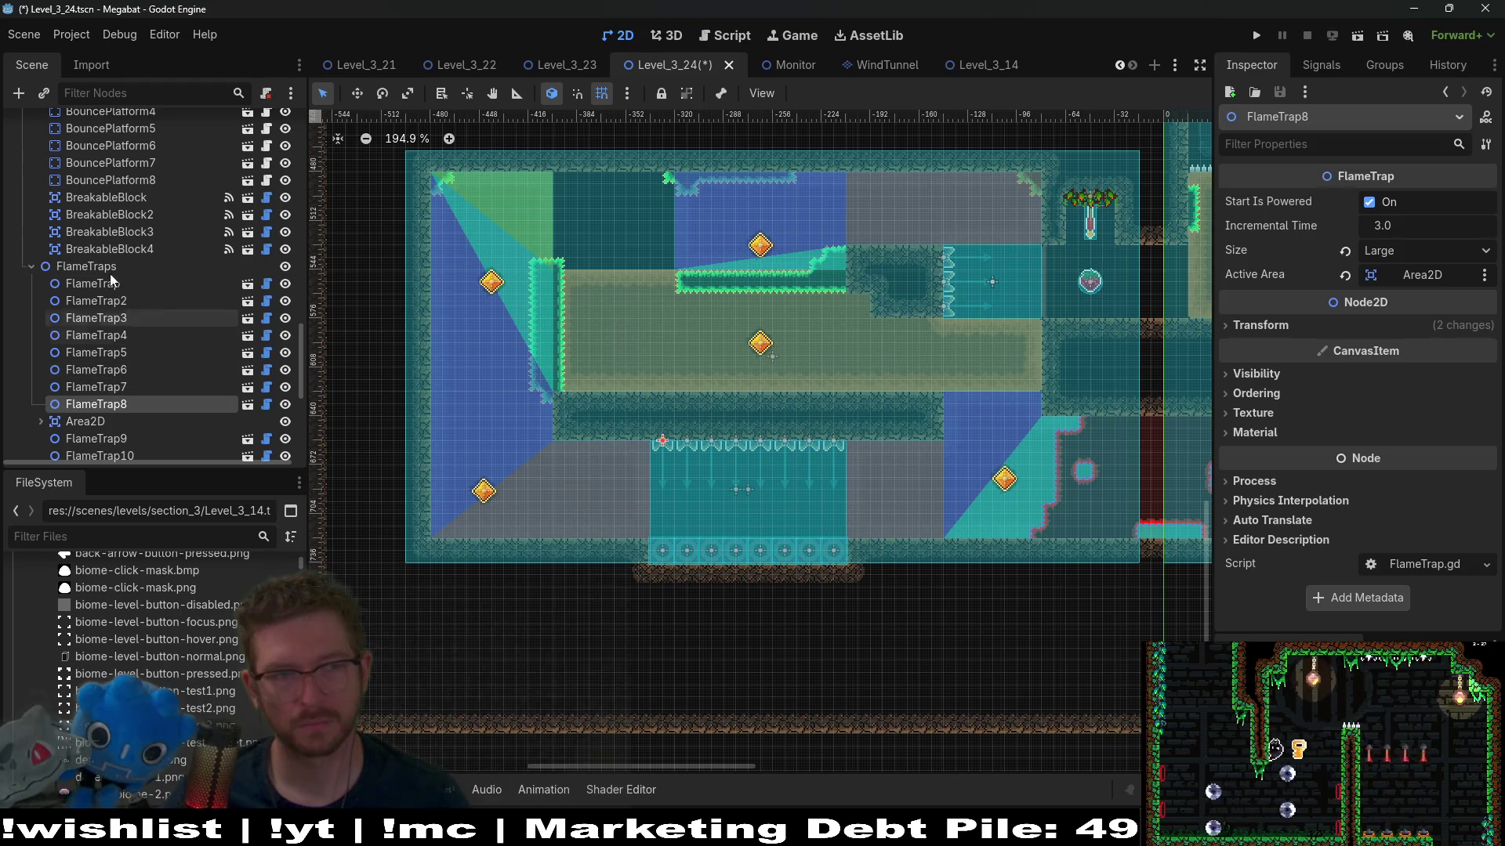
Step: Inspect BreakableBlock4, BouncePlatform8 and FlameTrap11, collapsing the Blocks group on the way
click(122, 252)
scroll(154, 296, up, 3)
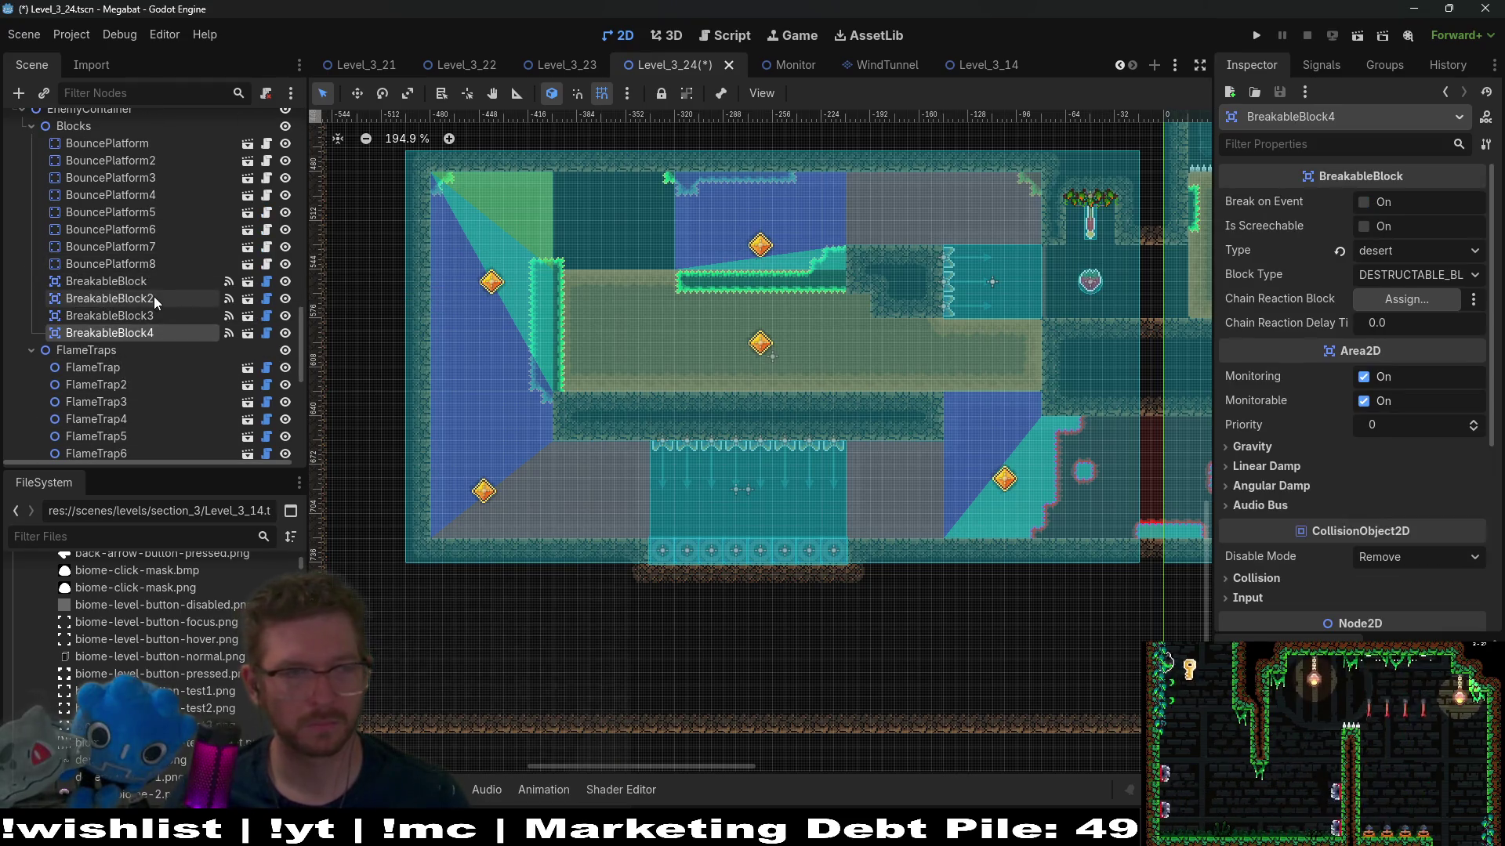
scroll(157, 296, up, 1)
click(152, 293)
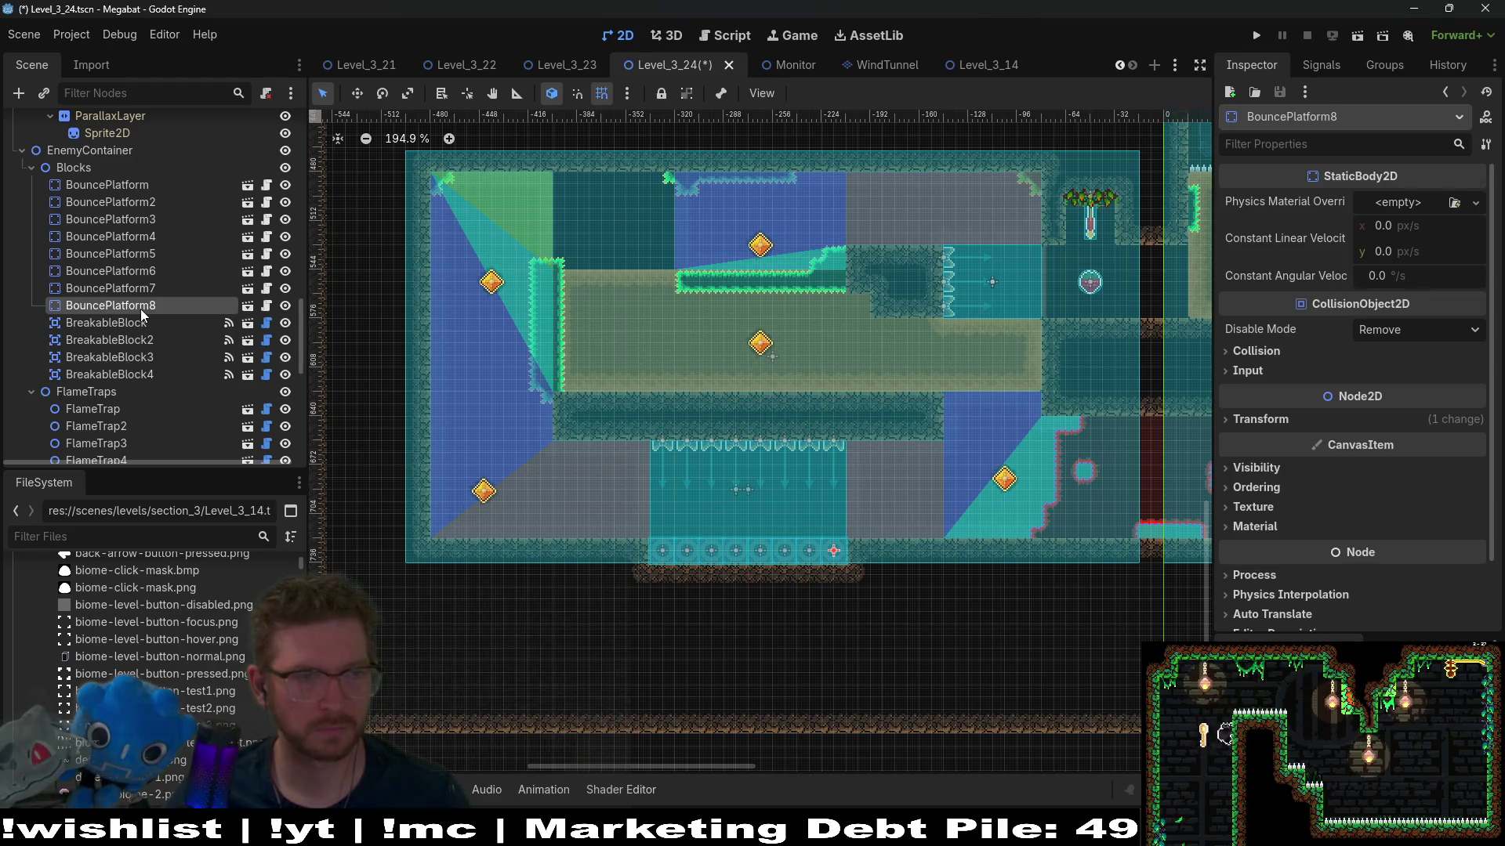
scroll(139, 309, up, 5)
click(32, 291)
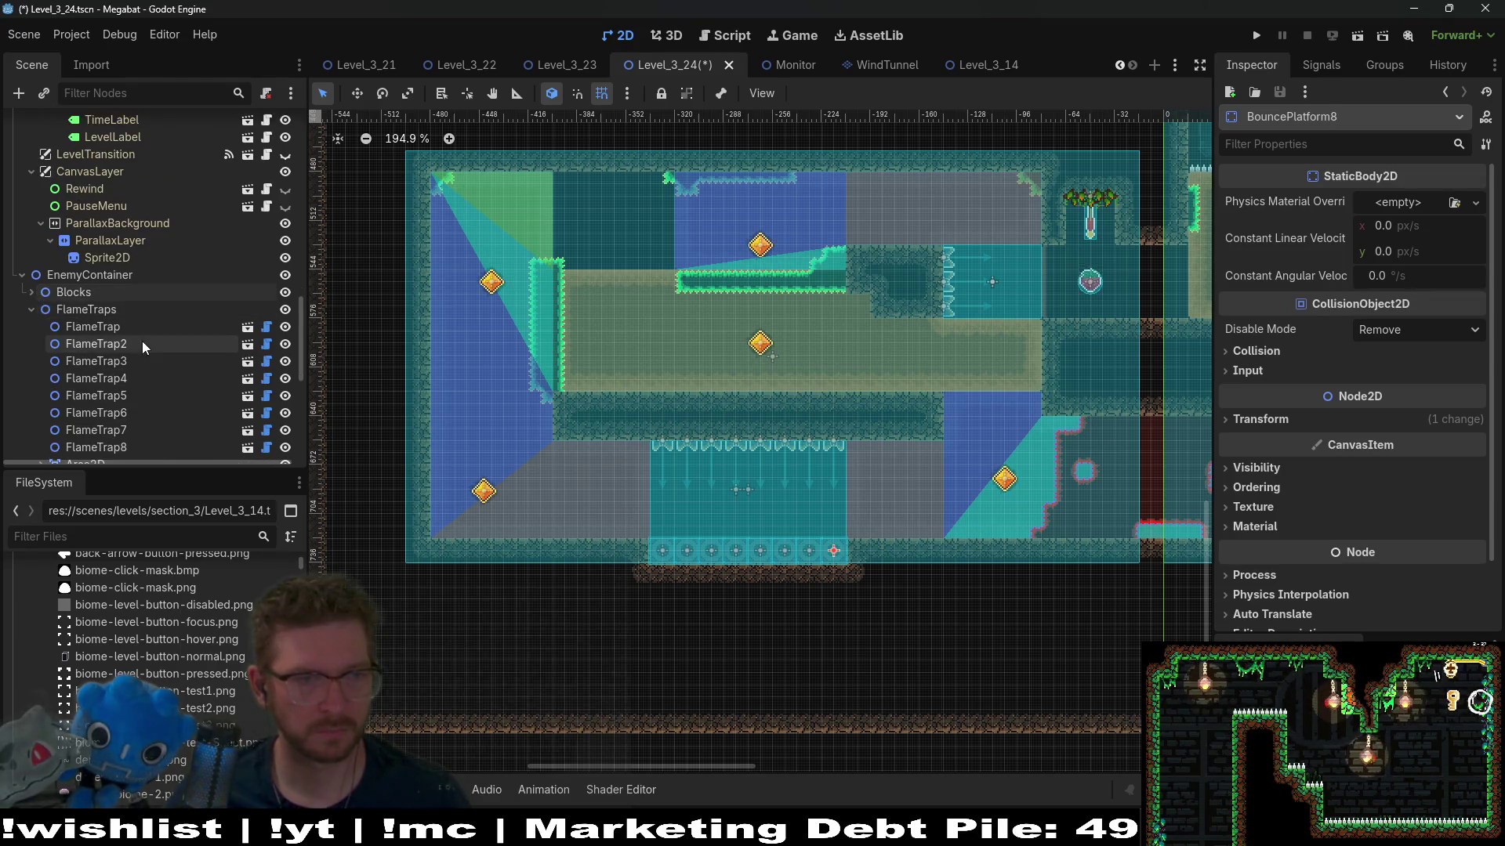
scroll(143, 341, down, 5)
click(120, 353)
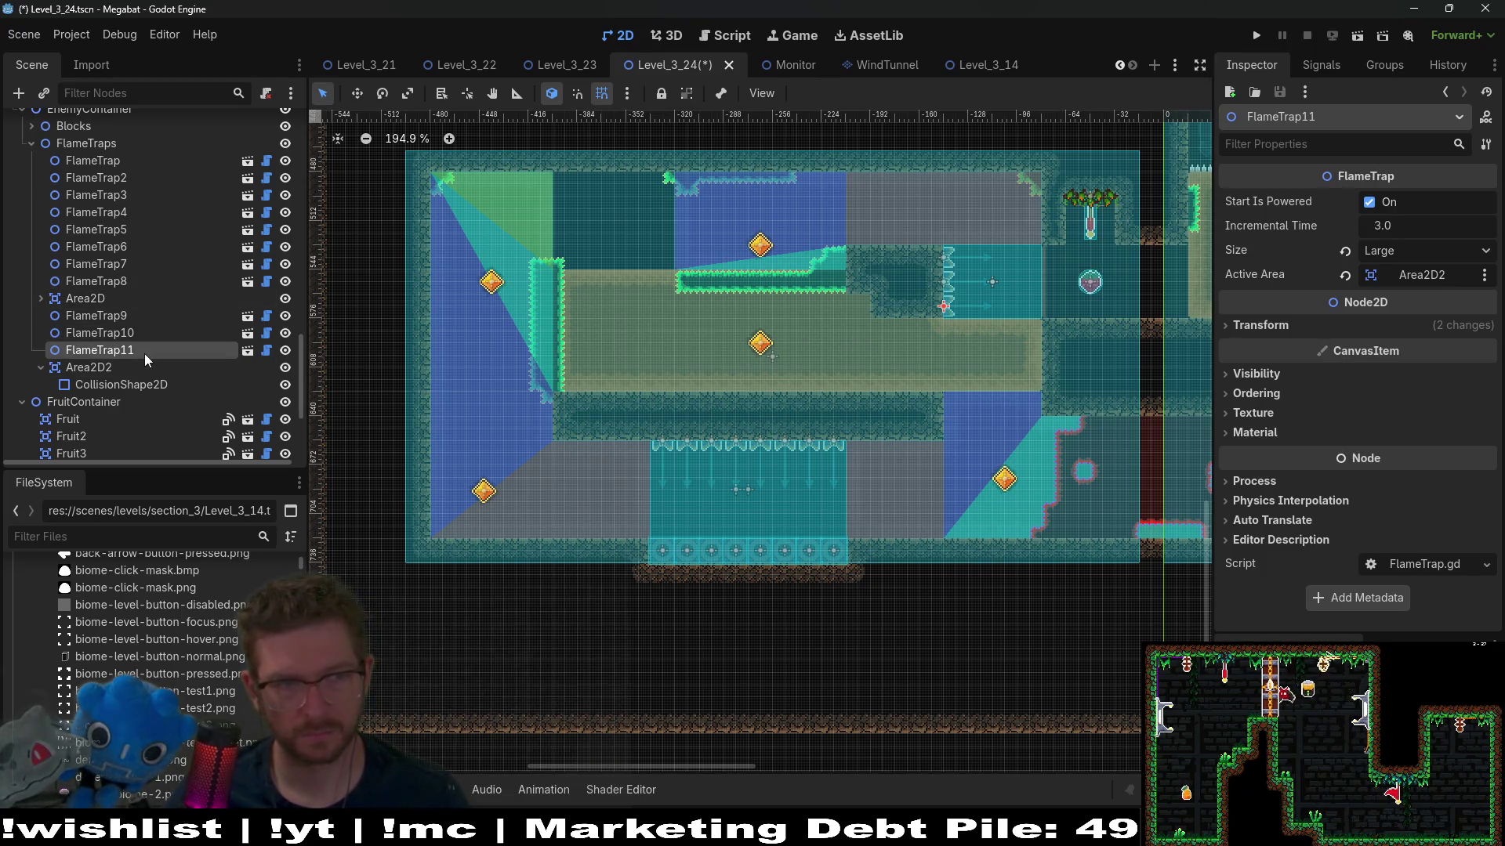
Step: Move FlameTrap8's copy FlameTrap12 to the end of the FlameTraps group and select it
click(128, 283)
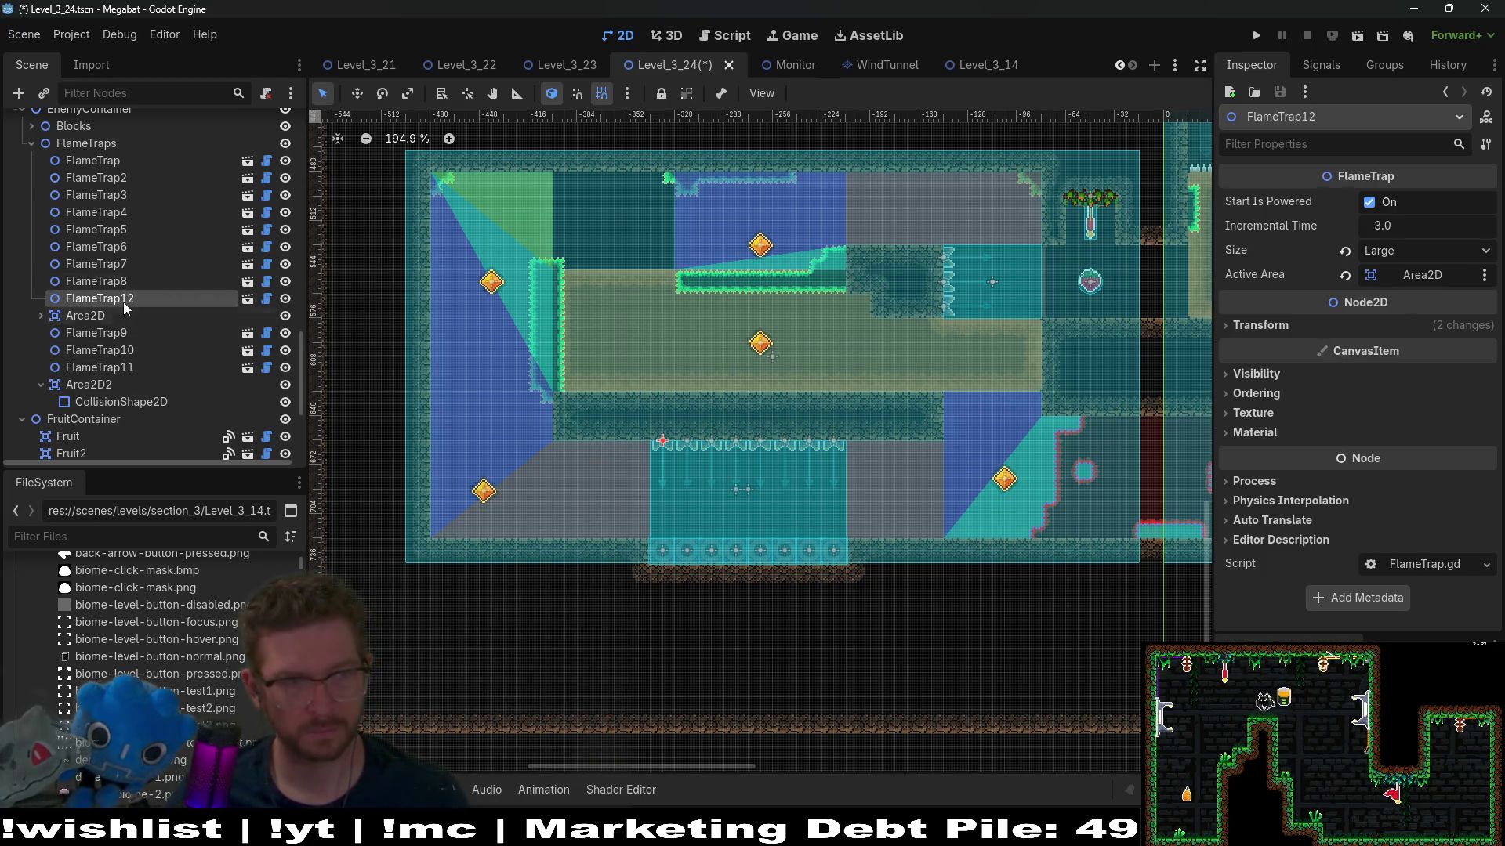
drag(107, 416, 108, 418)
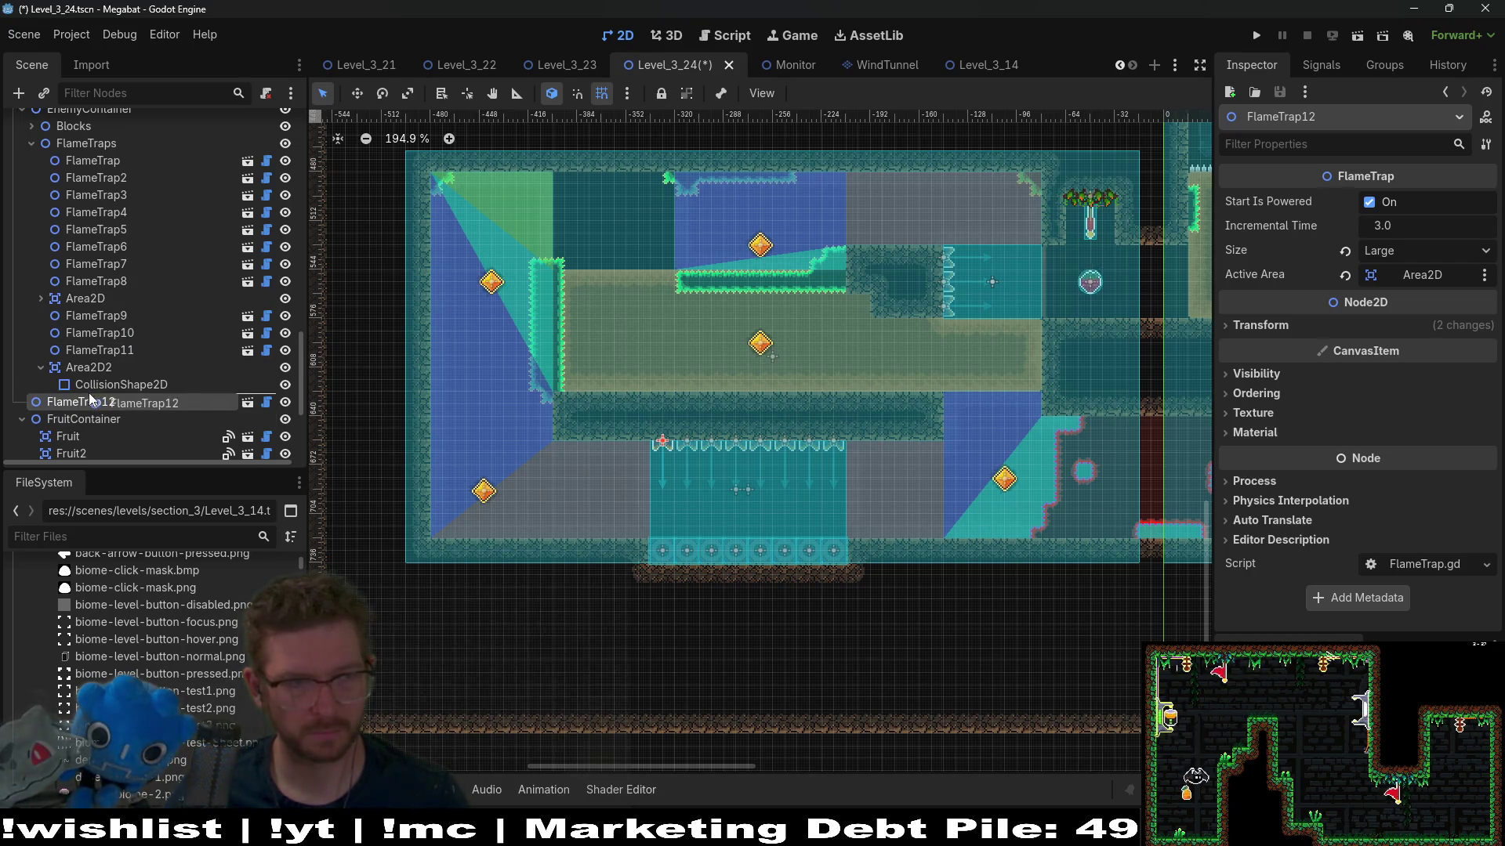
drag(71, 367, 98, 363)
click(97, 403)
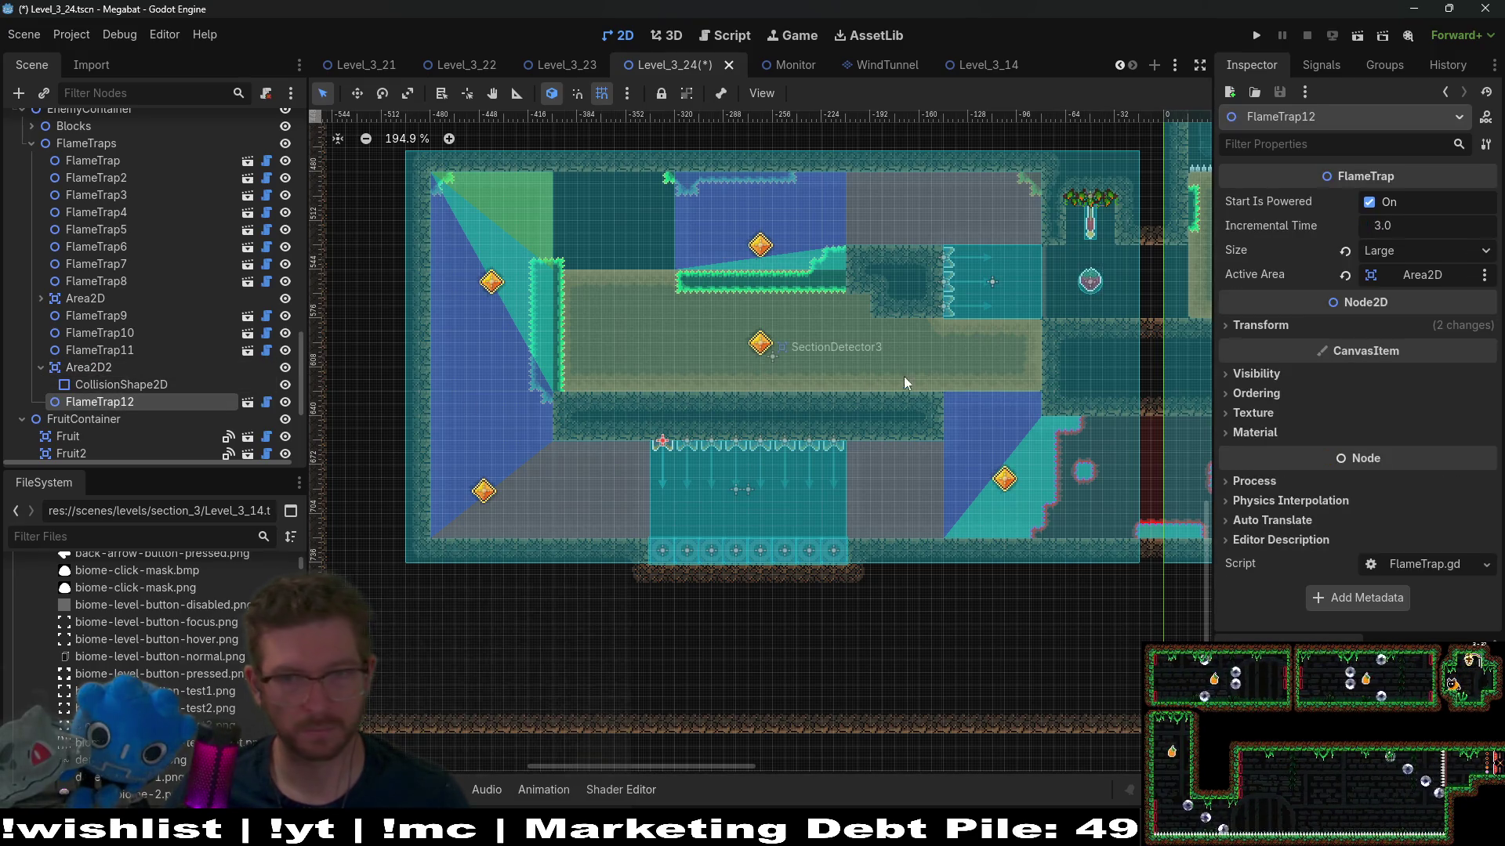
Step: Place FlameTrap12 on the shaft ceiling at -385, 488, clearing its active area and adjusting rotation
drag(598, 283, 594, 222)
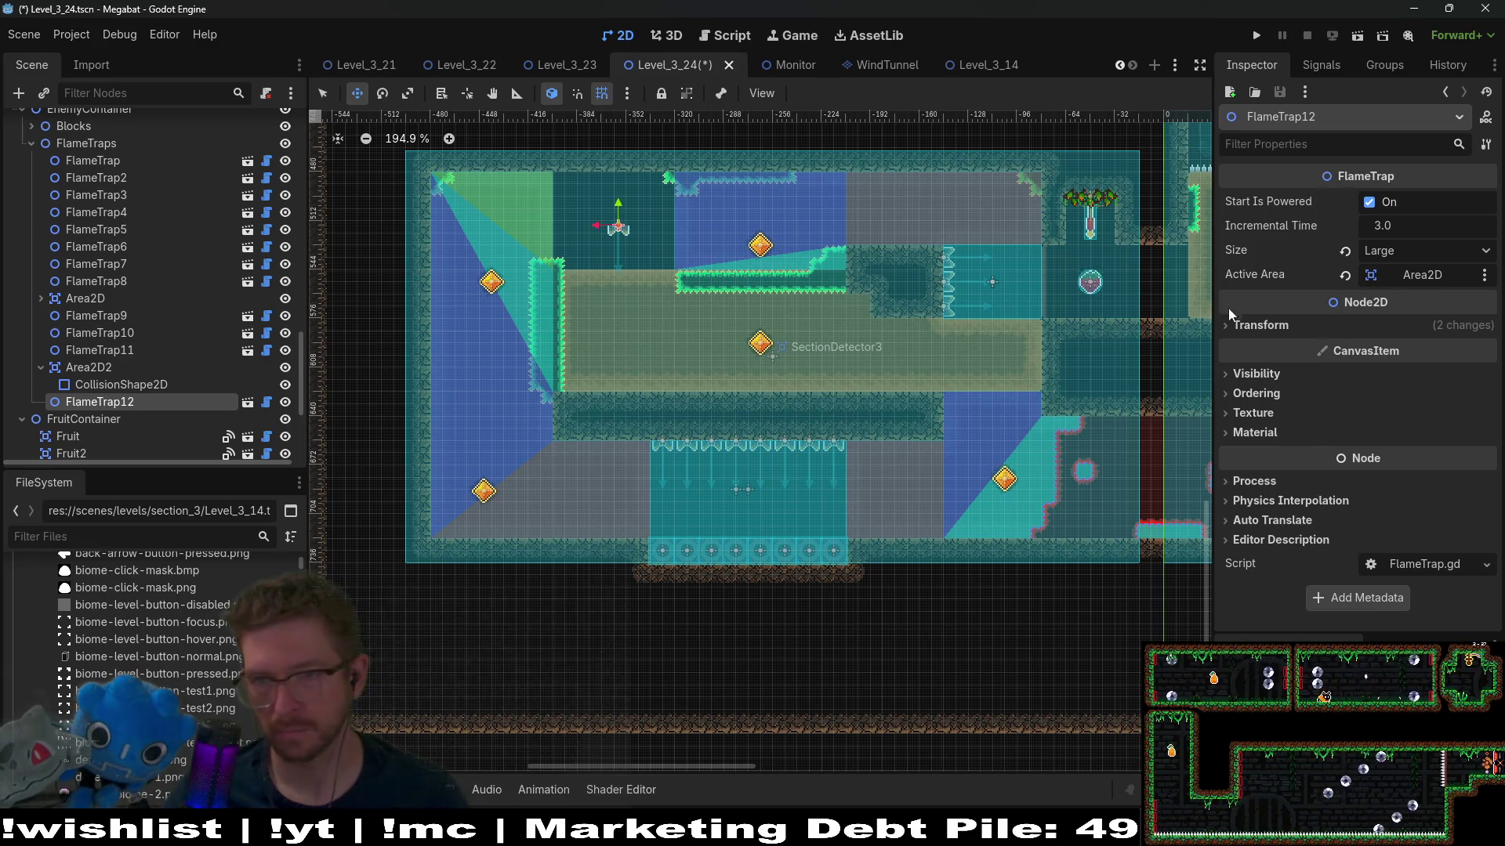
click(1268, 329)
click(1338, 276)
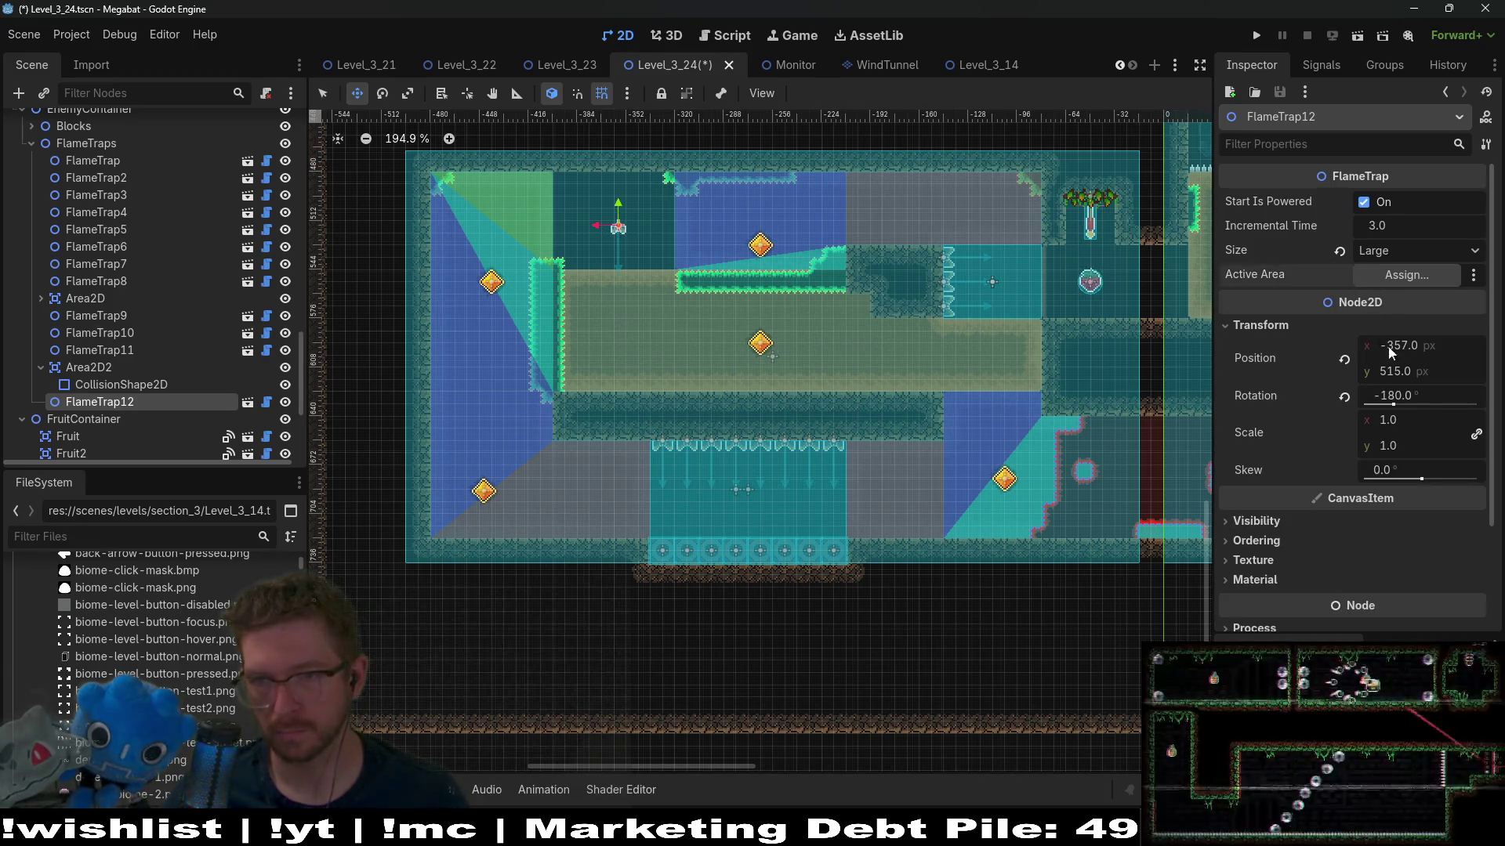
click(1409, 398)
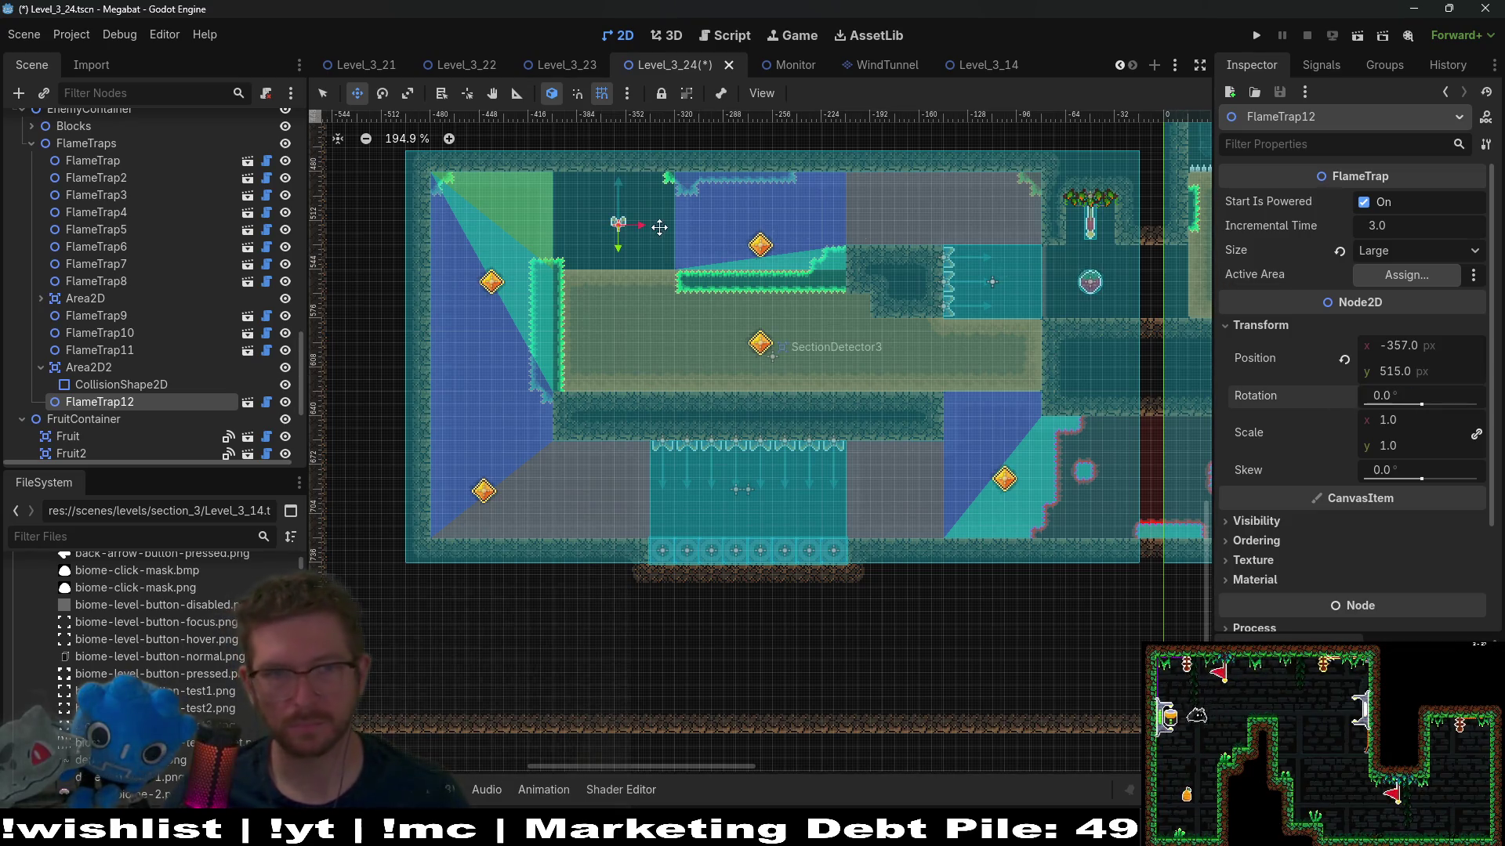
scroll(659, 227, up, 5)
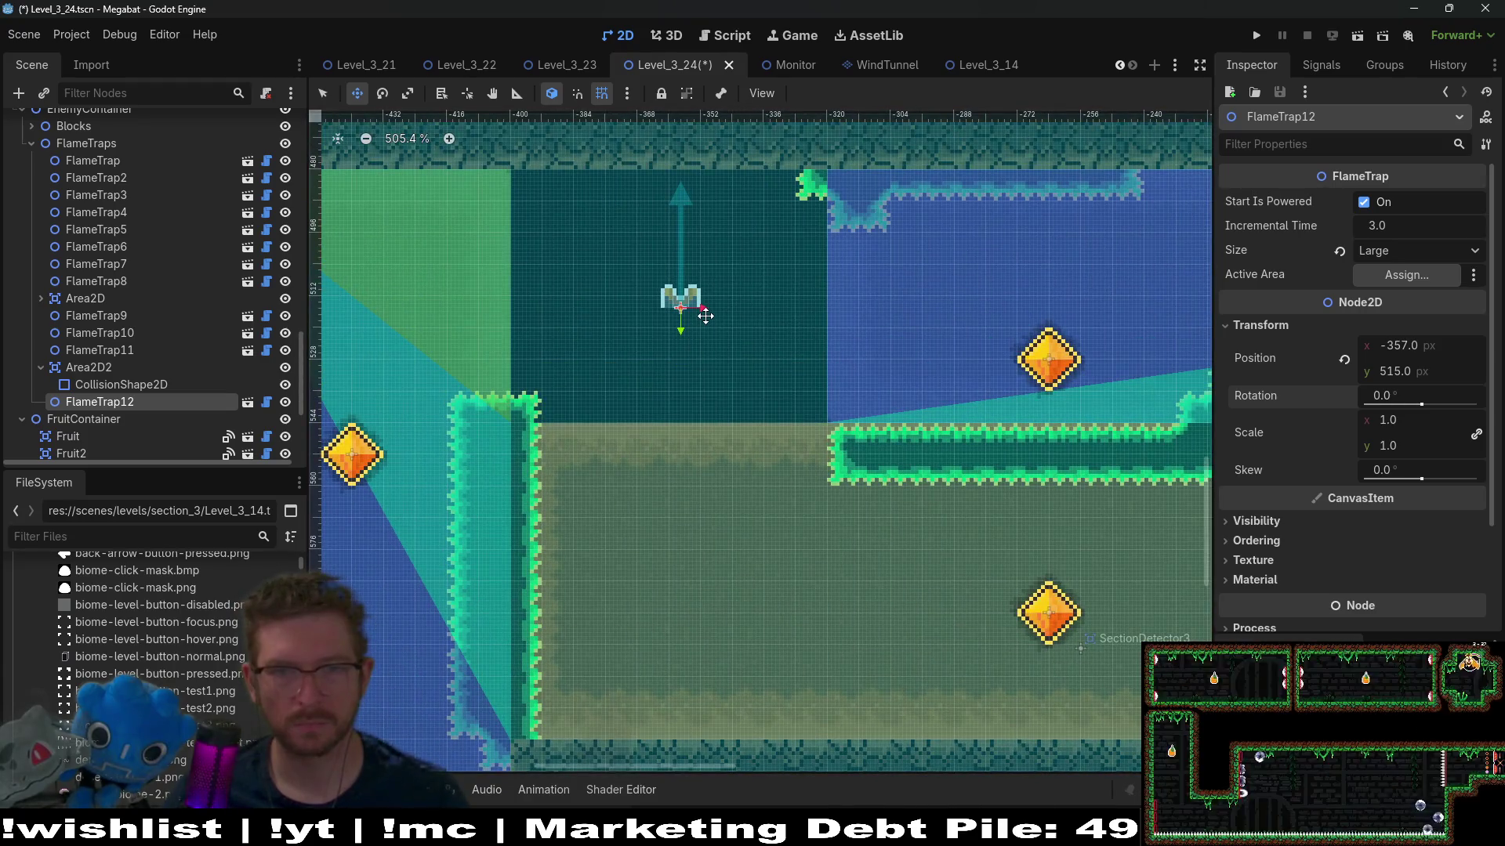
scroll(702, 337, up, 1)
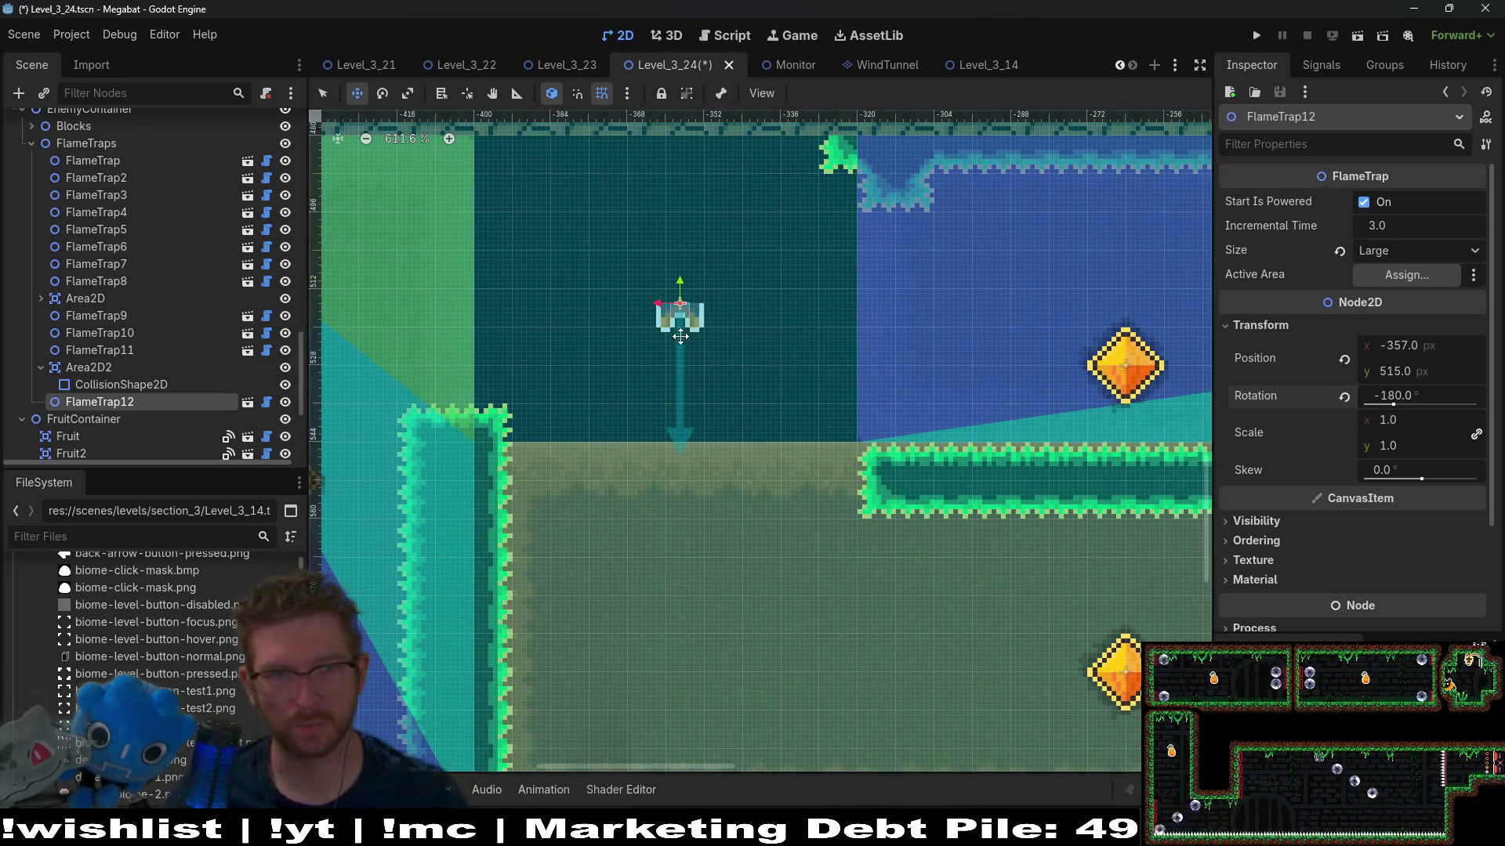
drag(702, 336, 552, 199)
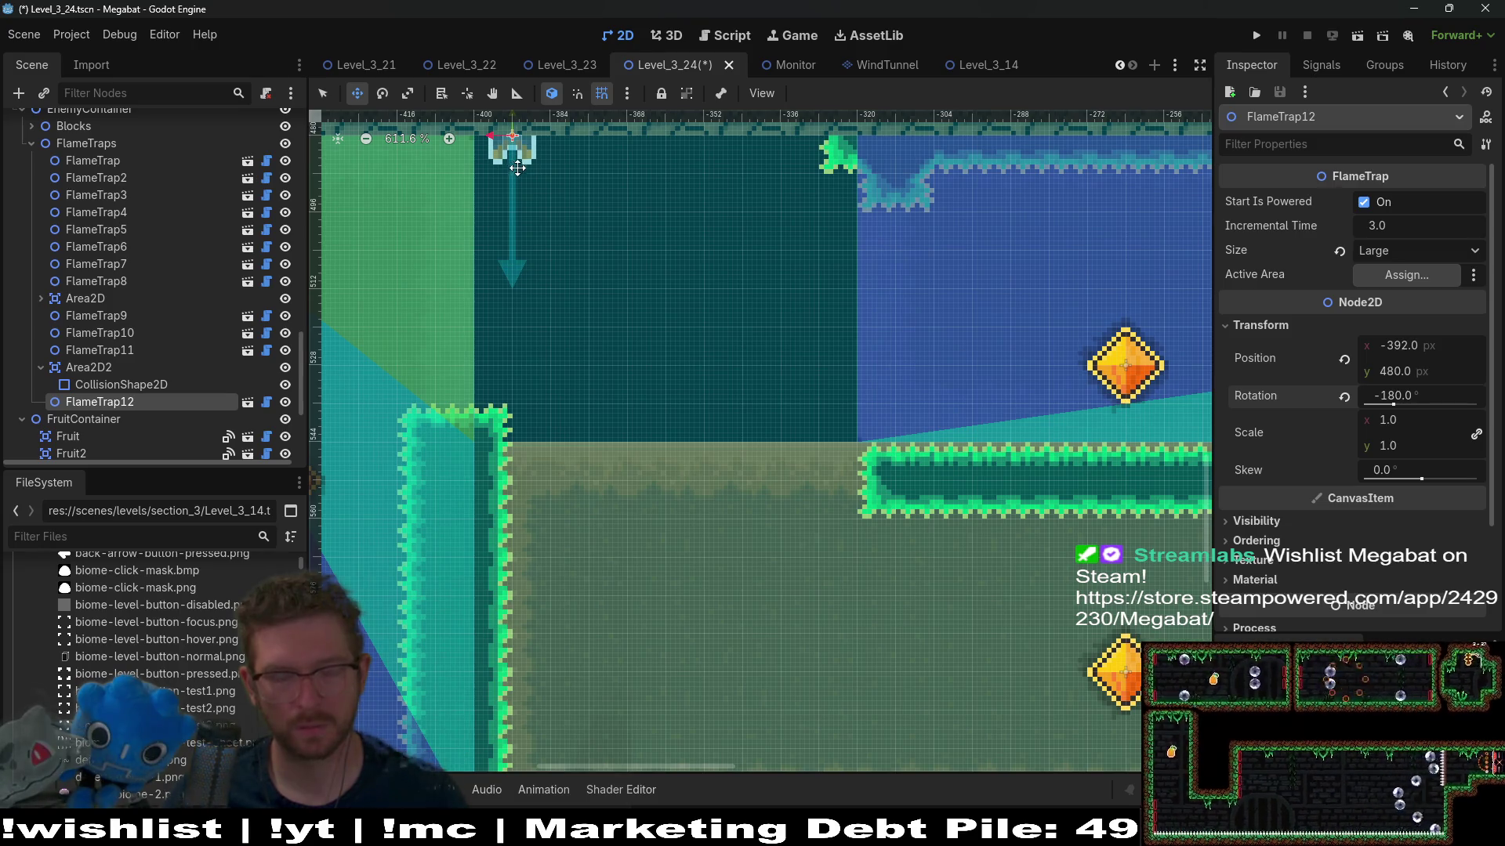
scroll(521, 185, up, 3)
scroll(918, 359, right, 3)
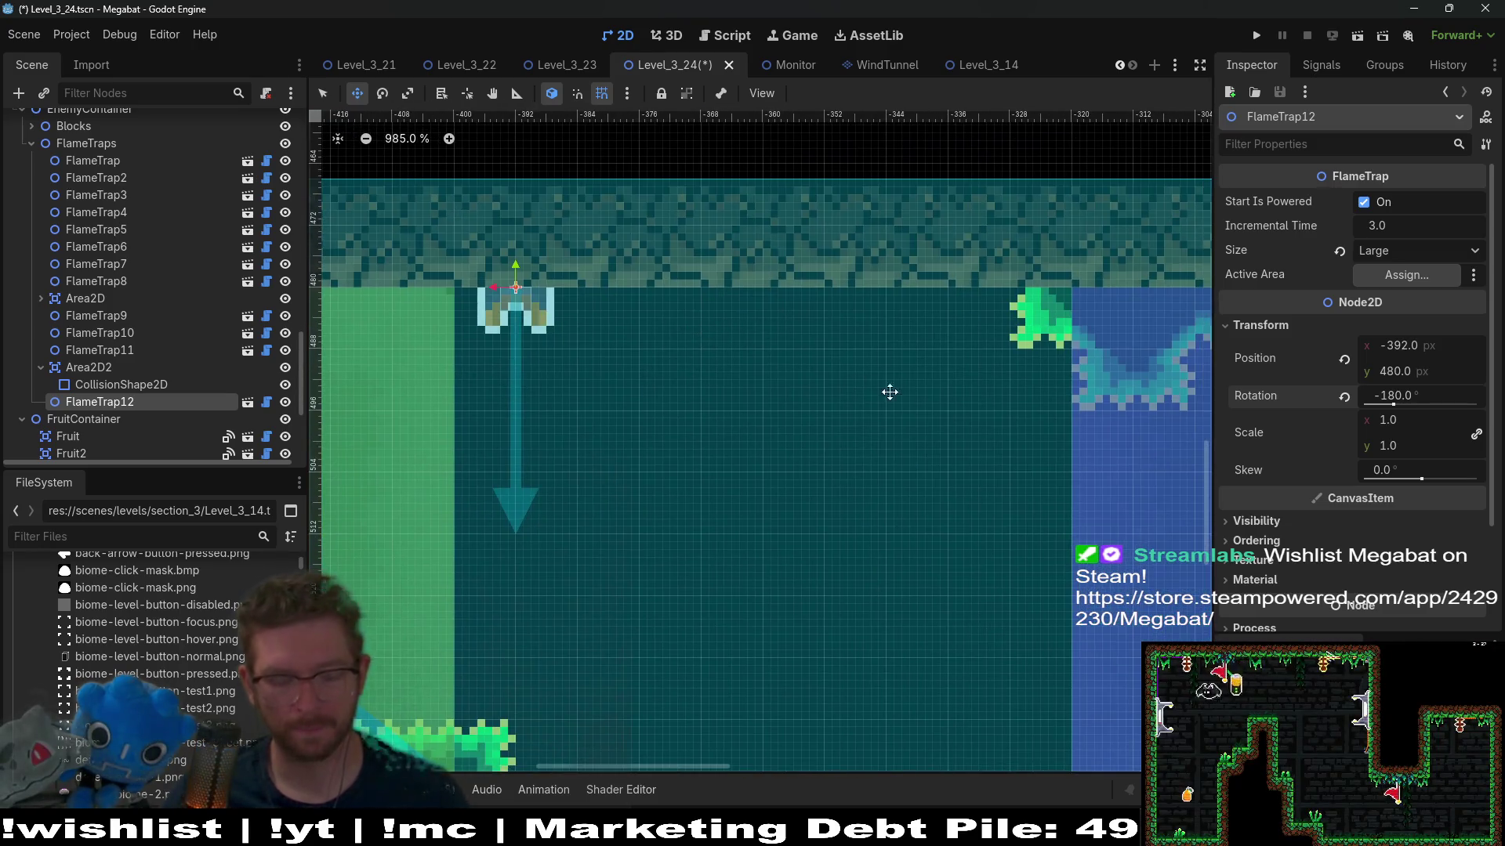
Step: Duplicate FlameTrap12 into FlameTrap13–16, shifting each copy right along the ceiling
key(ctrl+d)
key(Right)
key(Right)
key(Right)
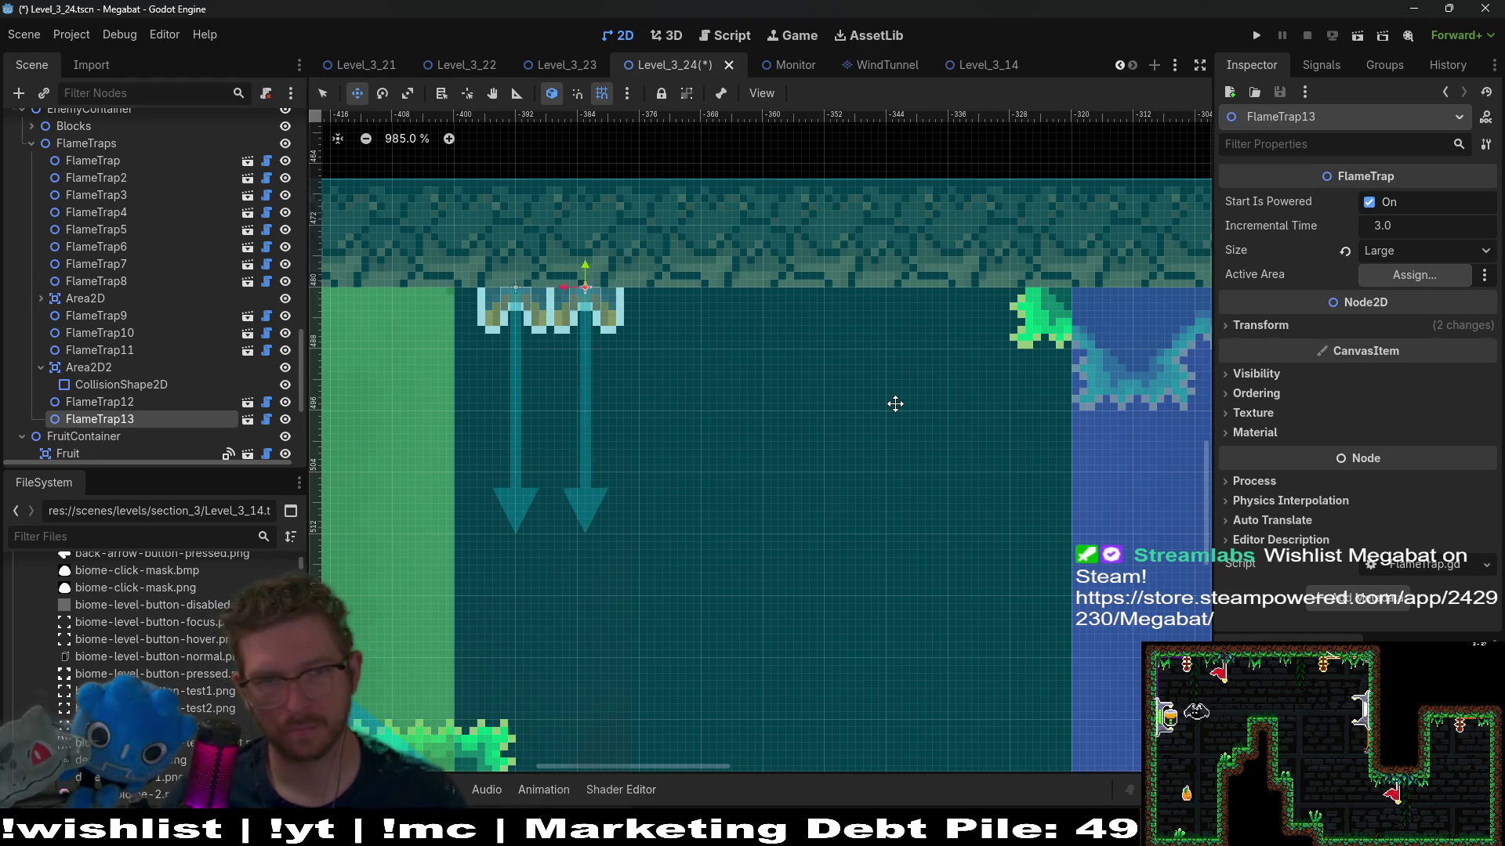
key(ctrl+d)
key(Right)
key(Right)
key(Right)
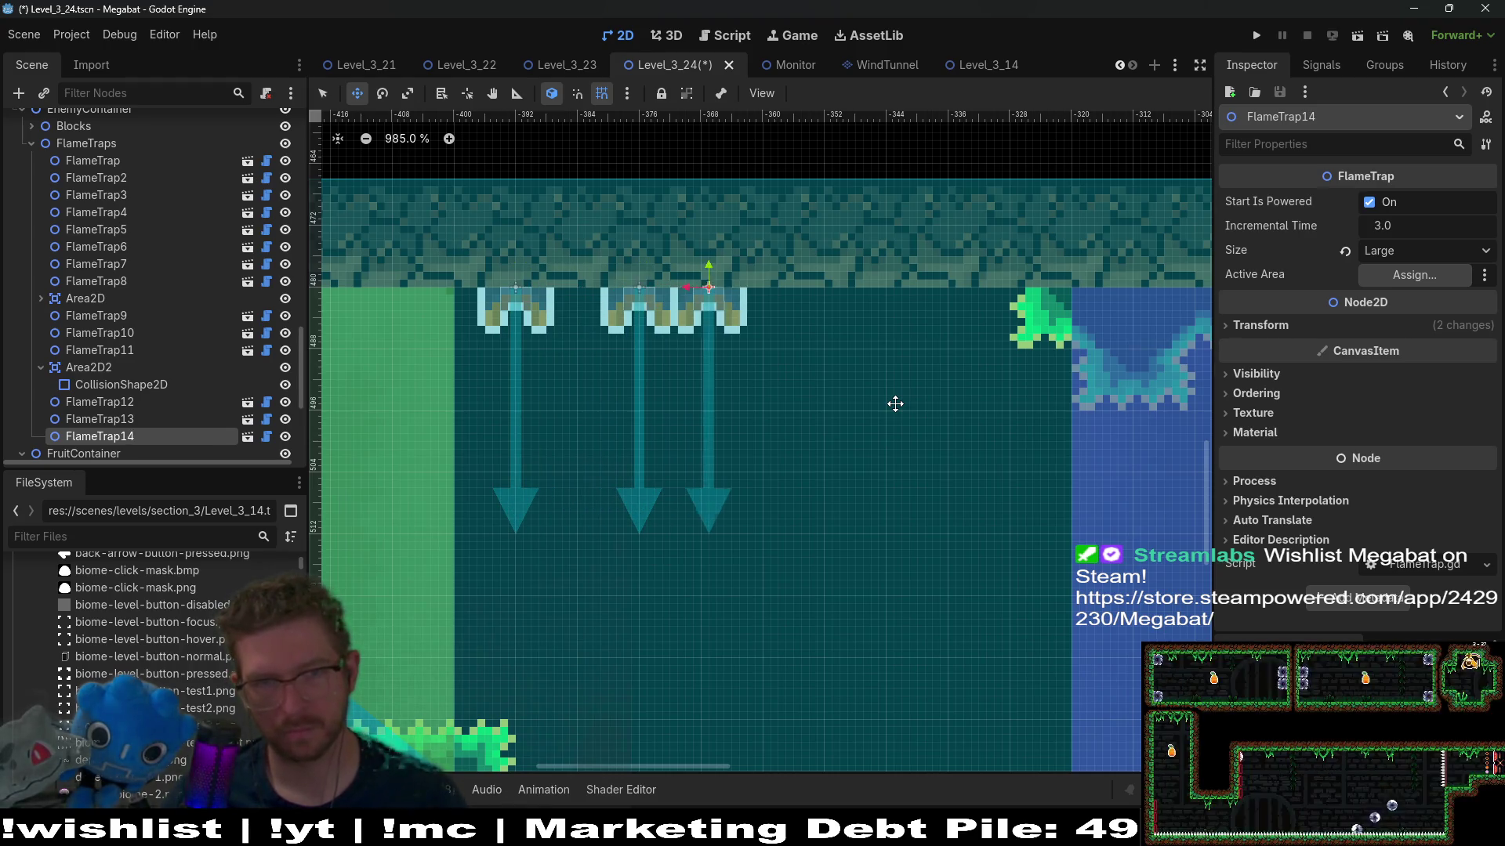
key(ctrl+d)
key(Right)
key(Right)
key(Right)
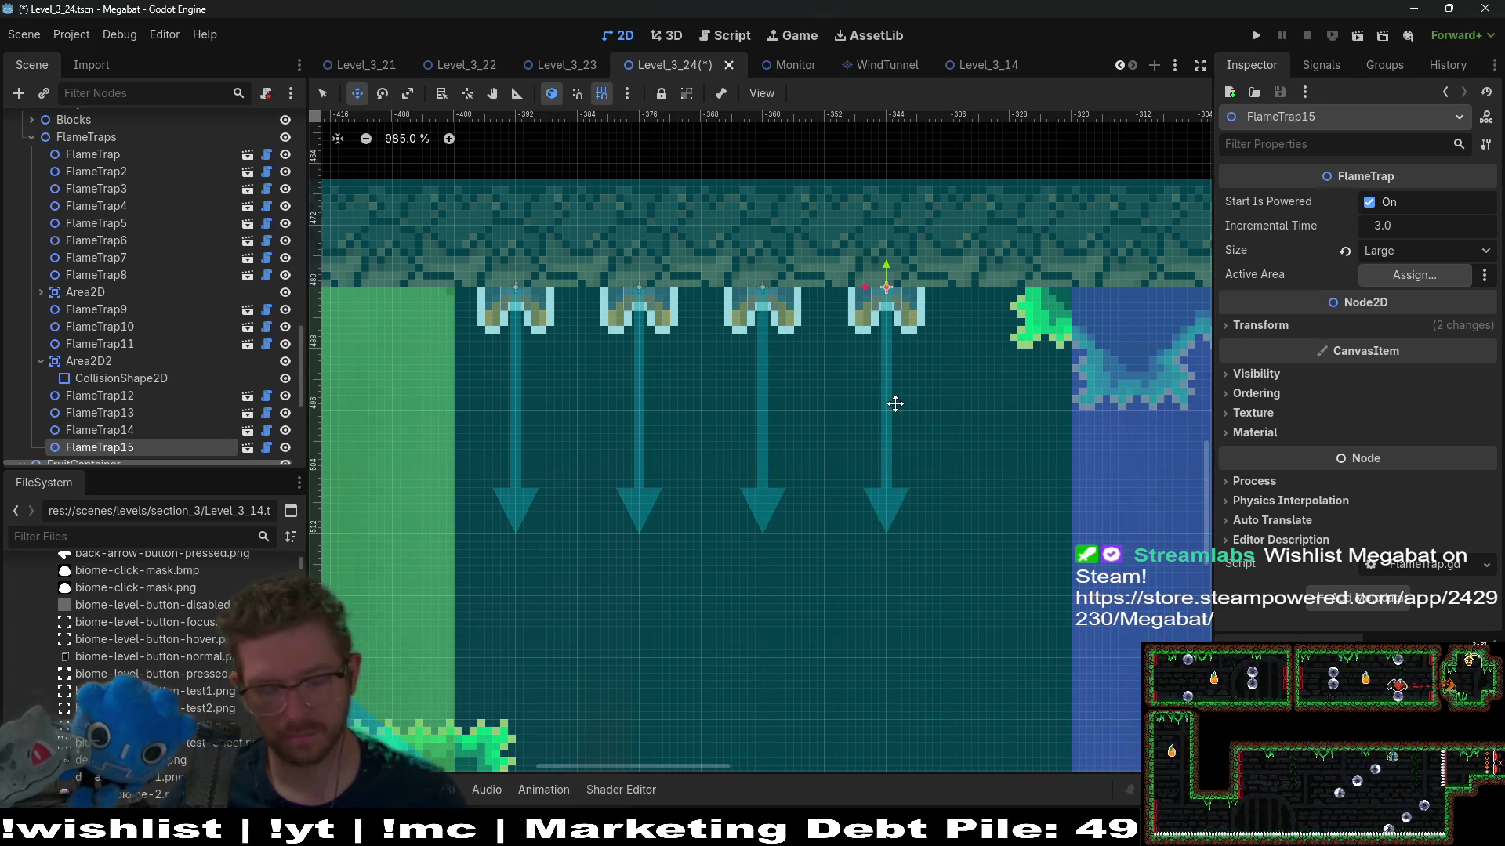
key(Right)
key(Right)
key(Right)
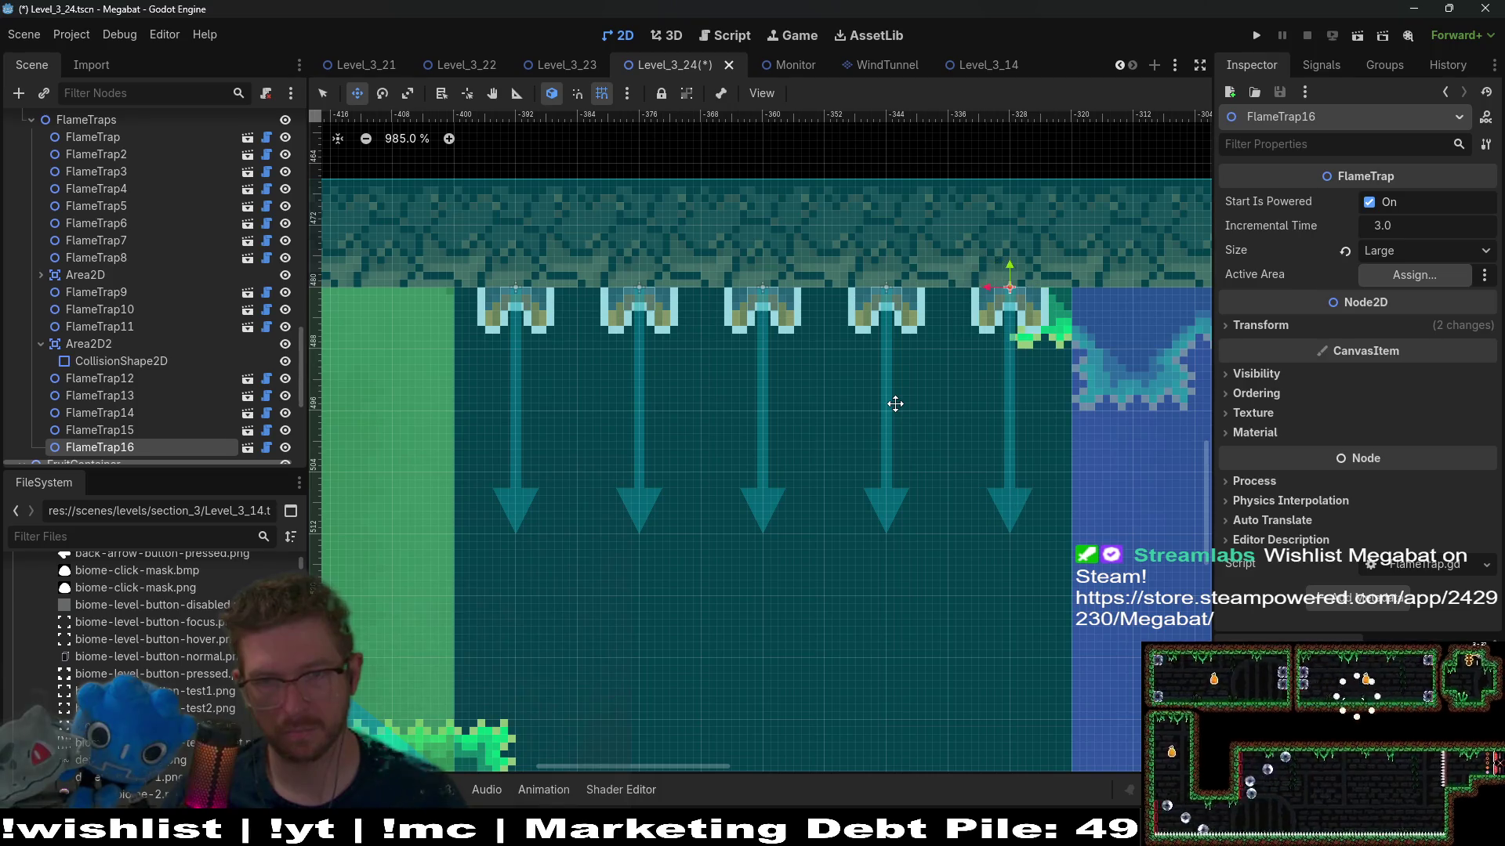
scroll(975, 443, down, 1)
scroll(975, 443, down, 12)
scroll(946, 478, up, 5)
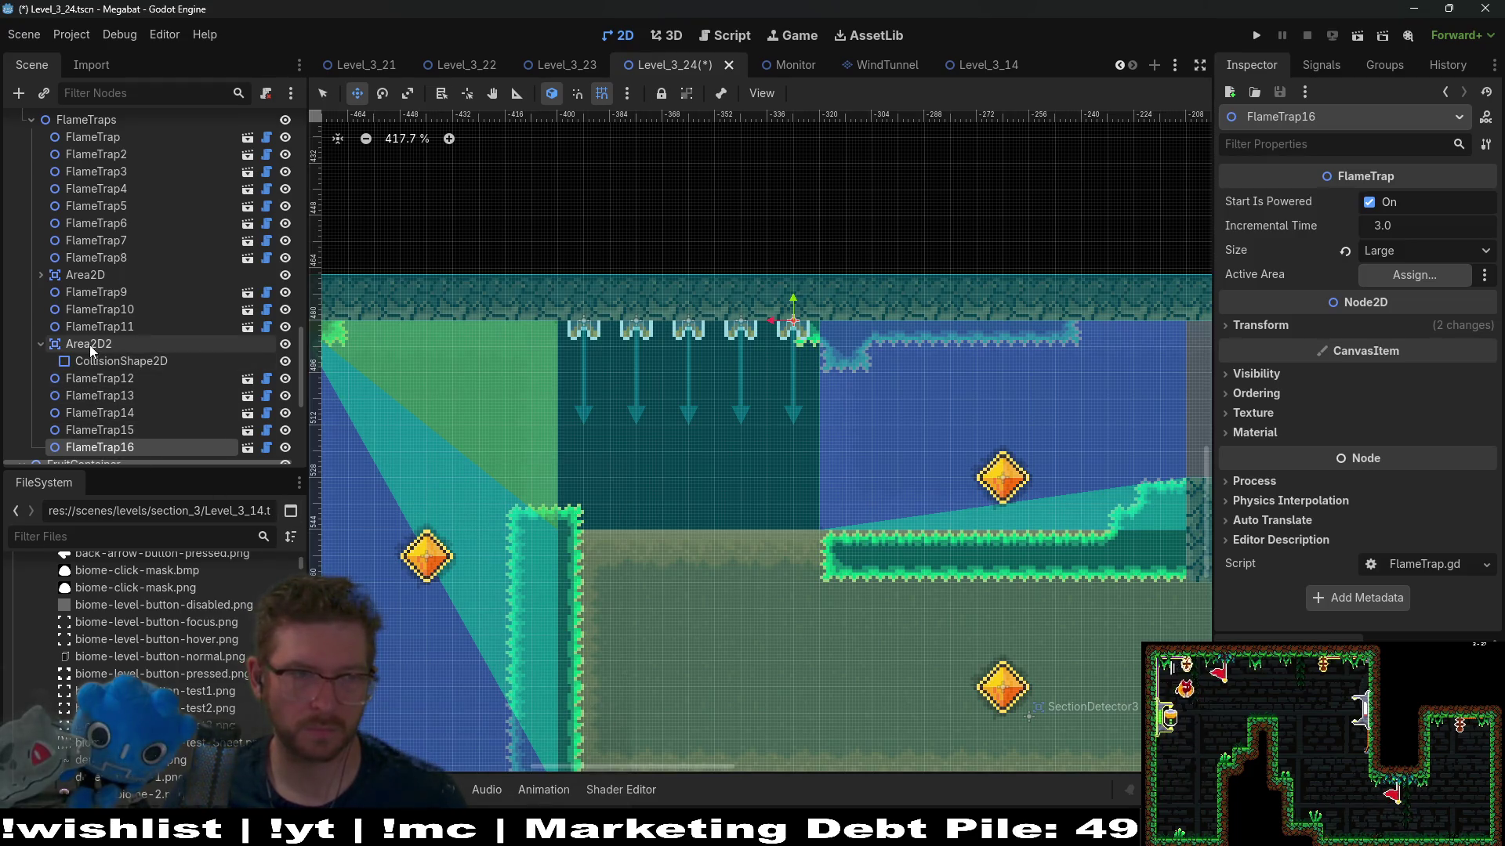
scroll(92, 284, up, 3)
click(86, 201)
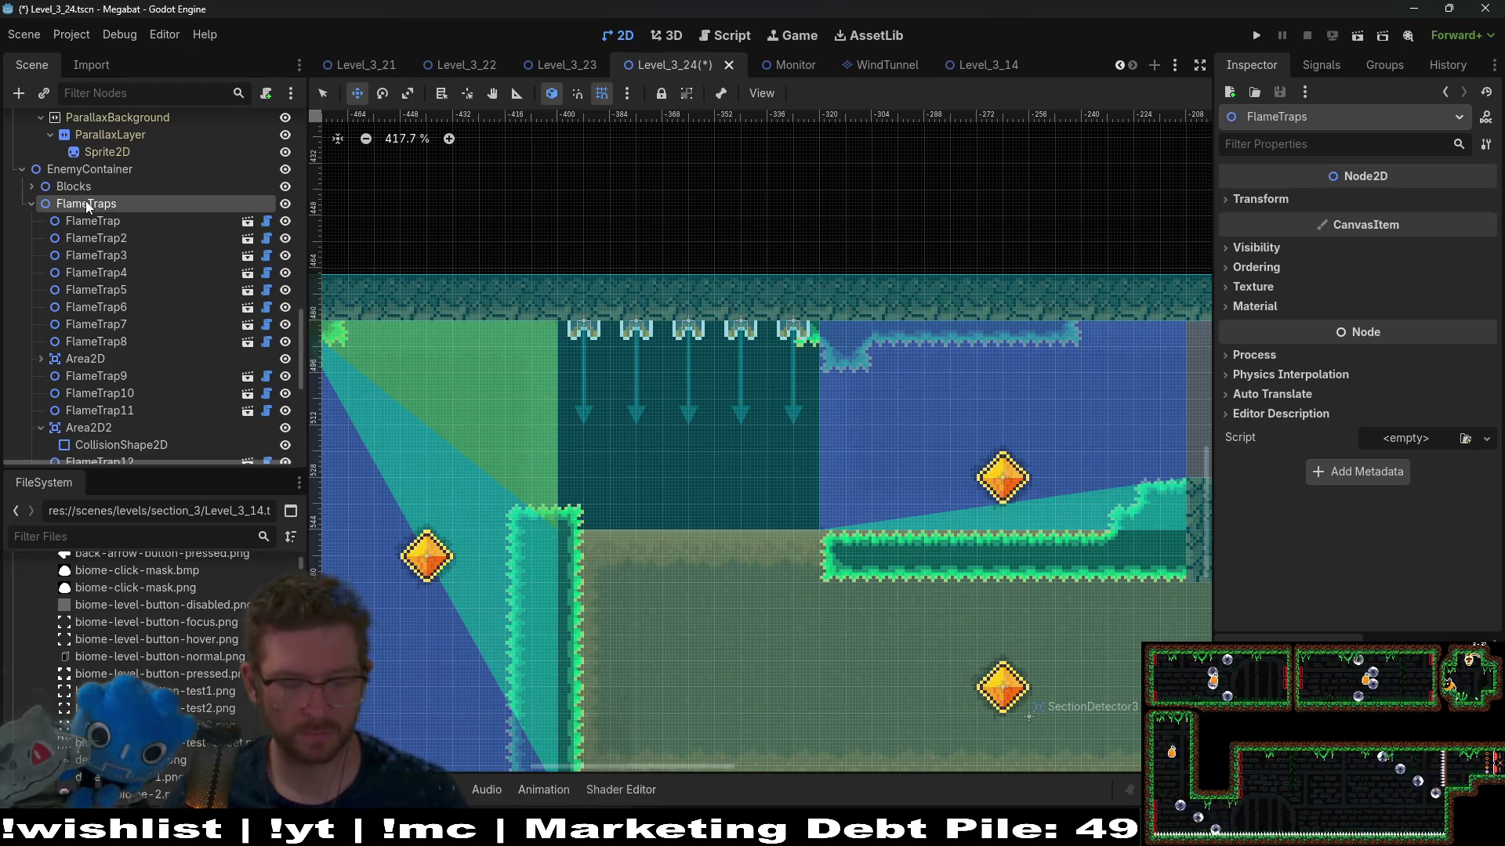
Step: Add Area2D3 under FlameTraps with a CollisionShape2D child using a RectangleShape2D
key(ctrl+a)
text(area)
key(Return)
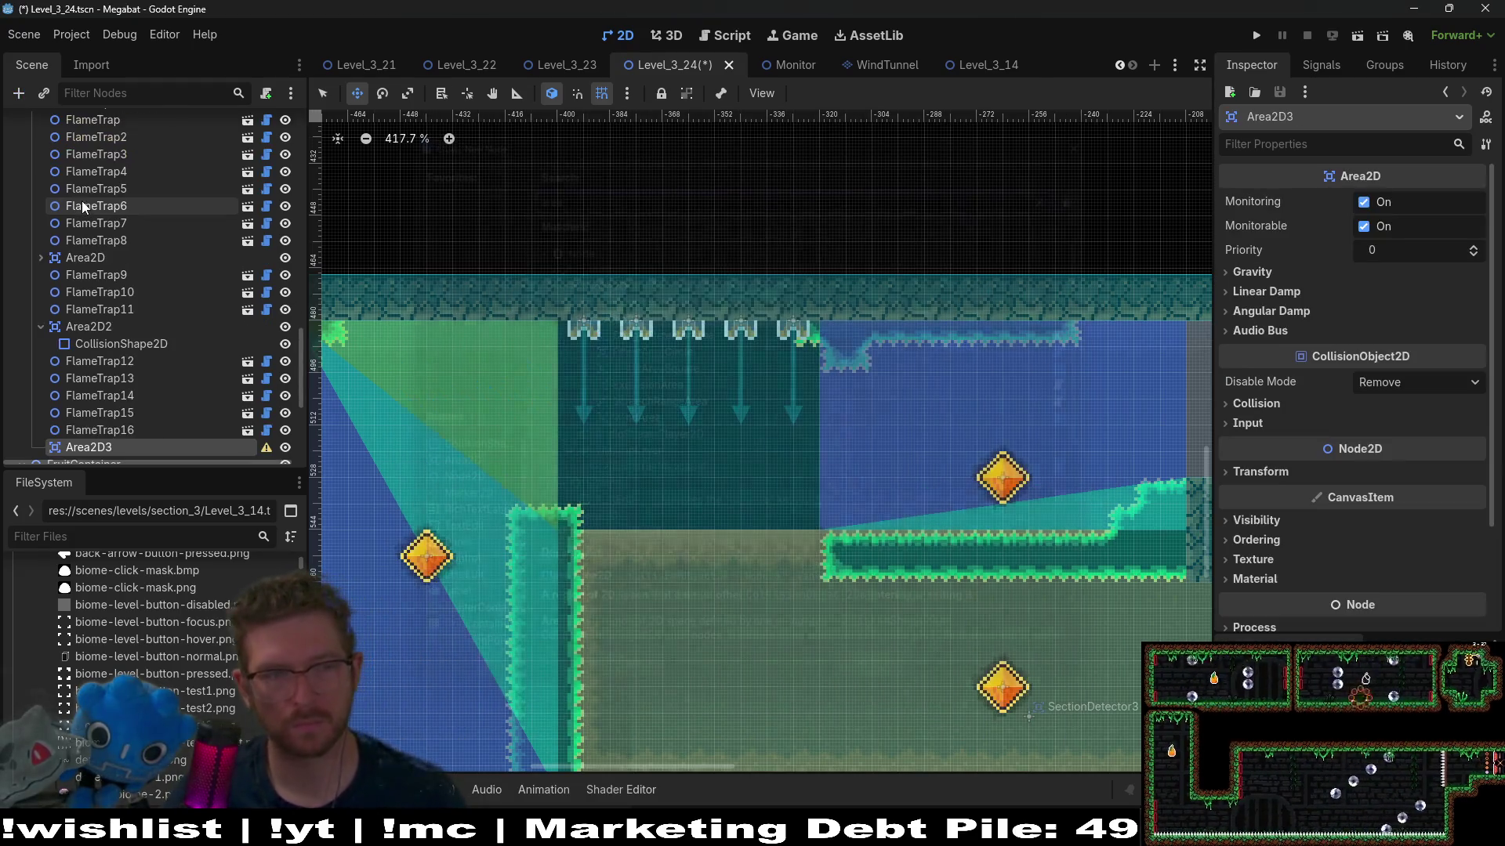
right_click(88, 441)
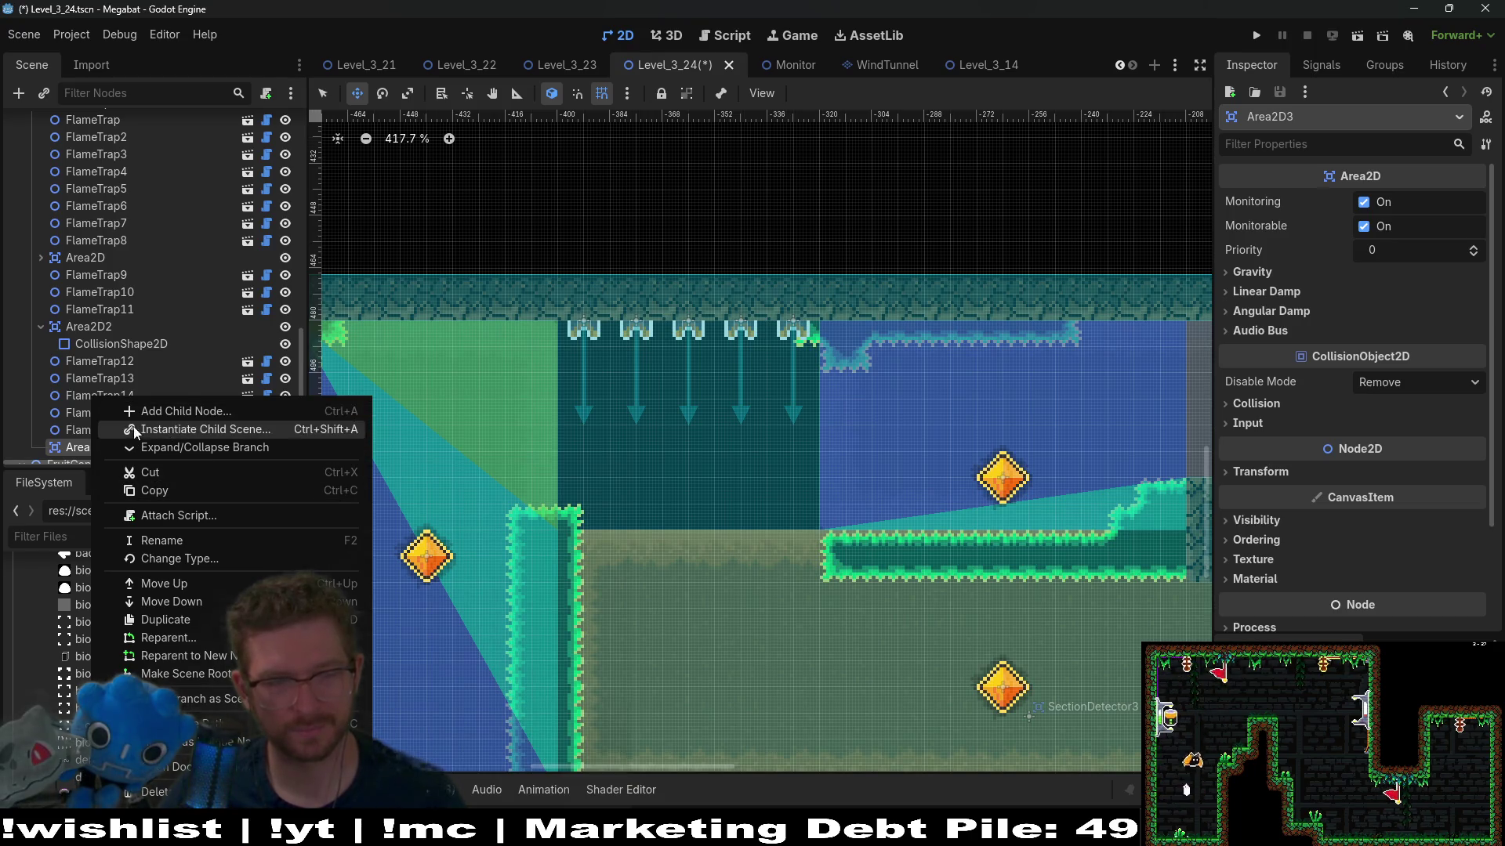
click(160, 412)
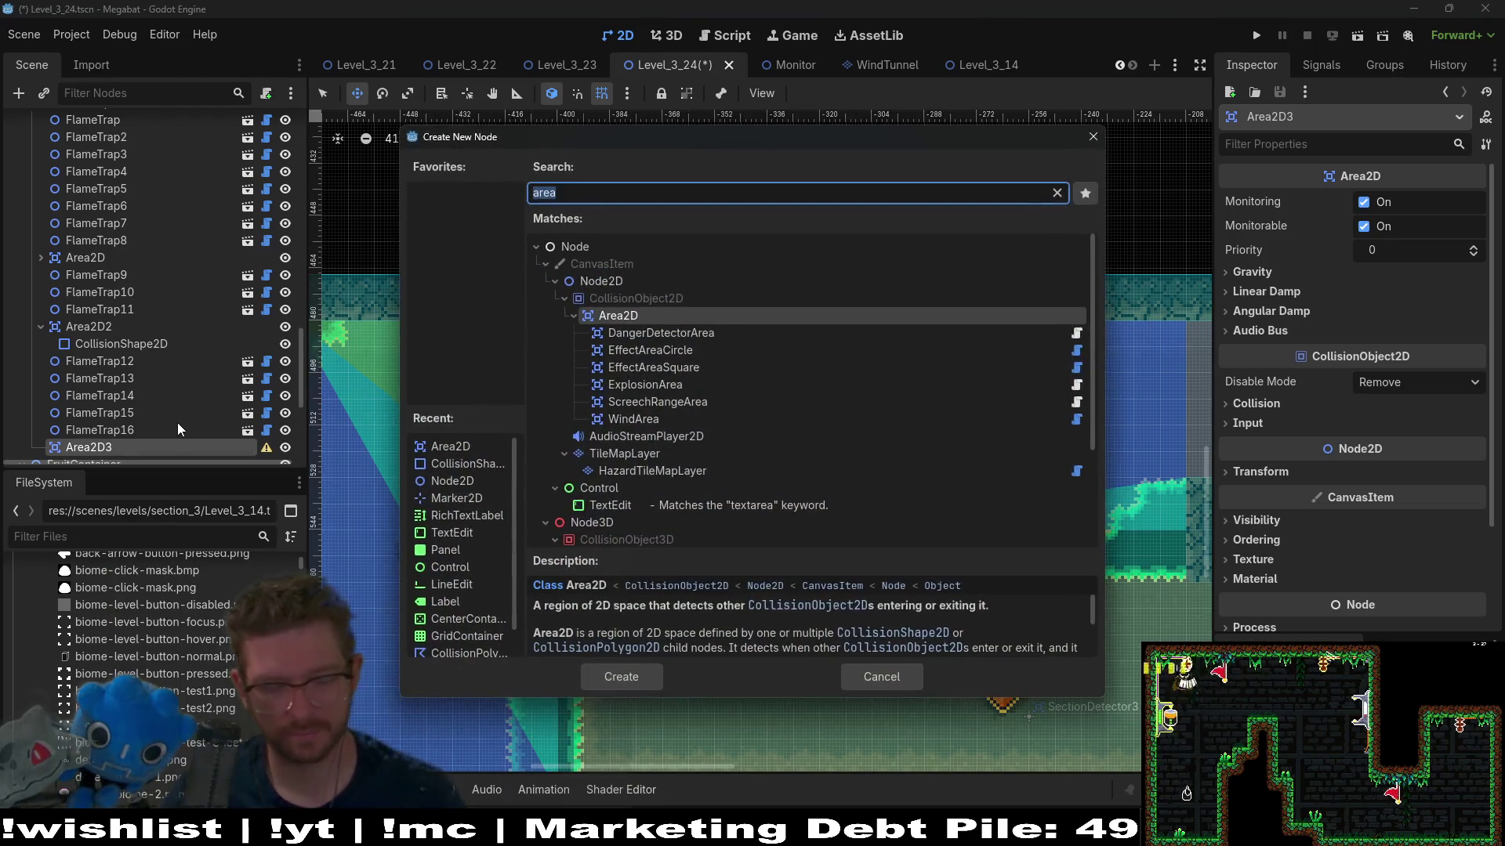
text(collision)
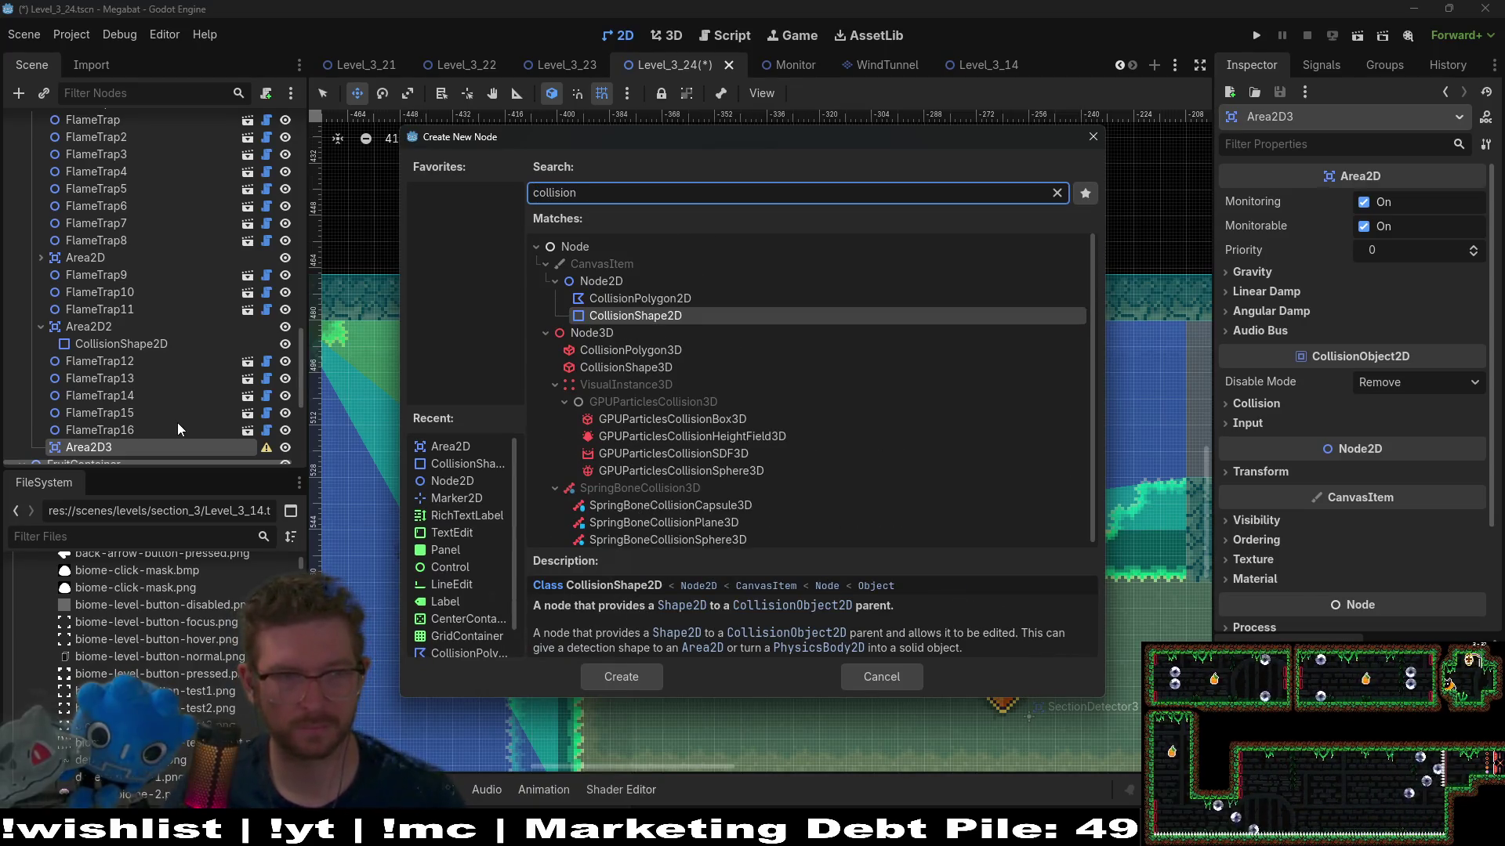
key(Return)
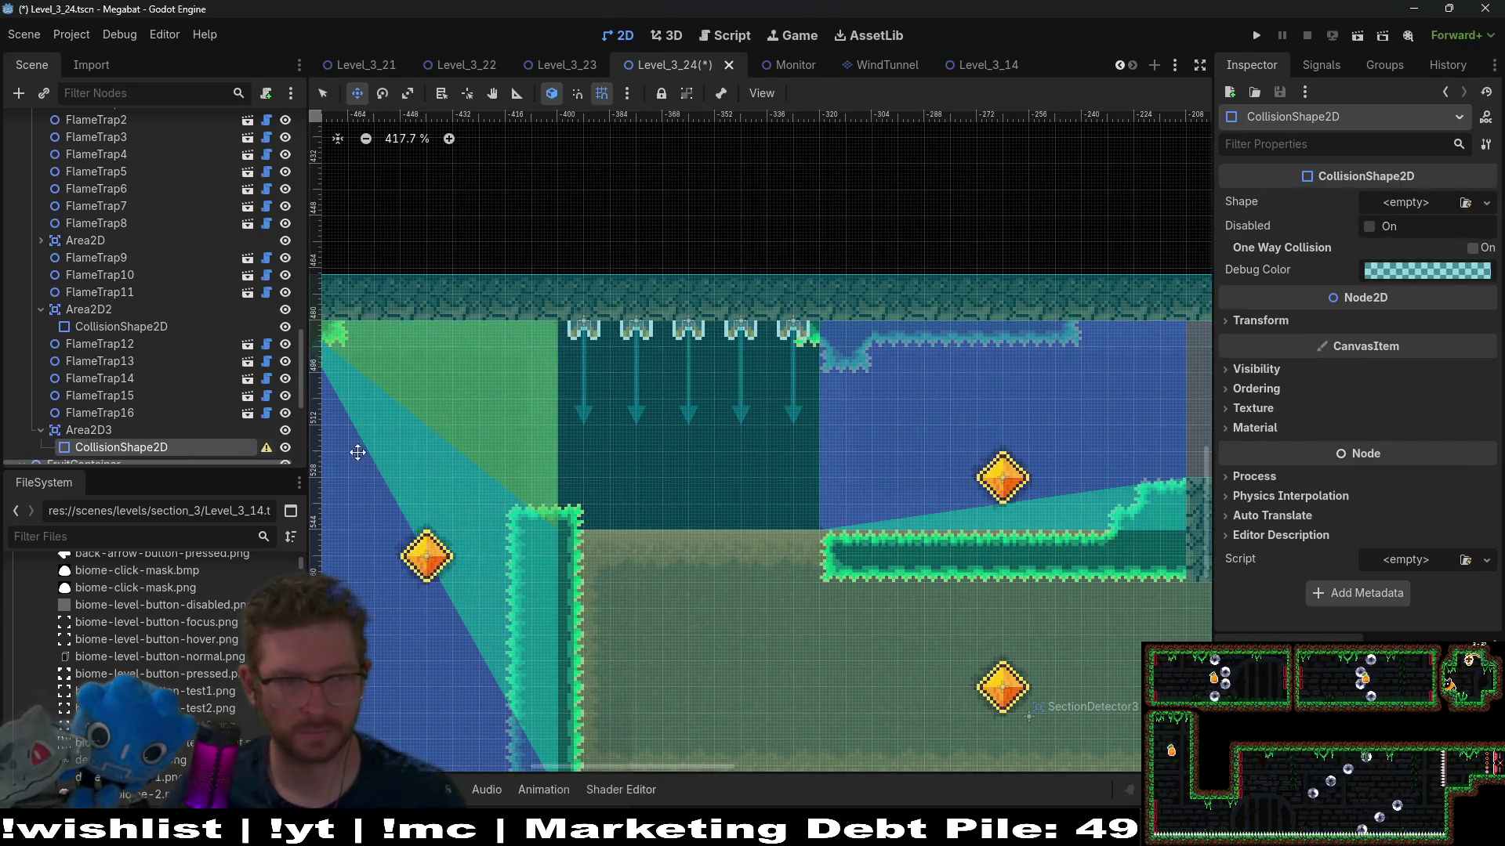
click(1420, 204)
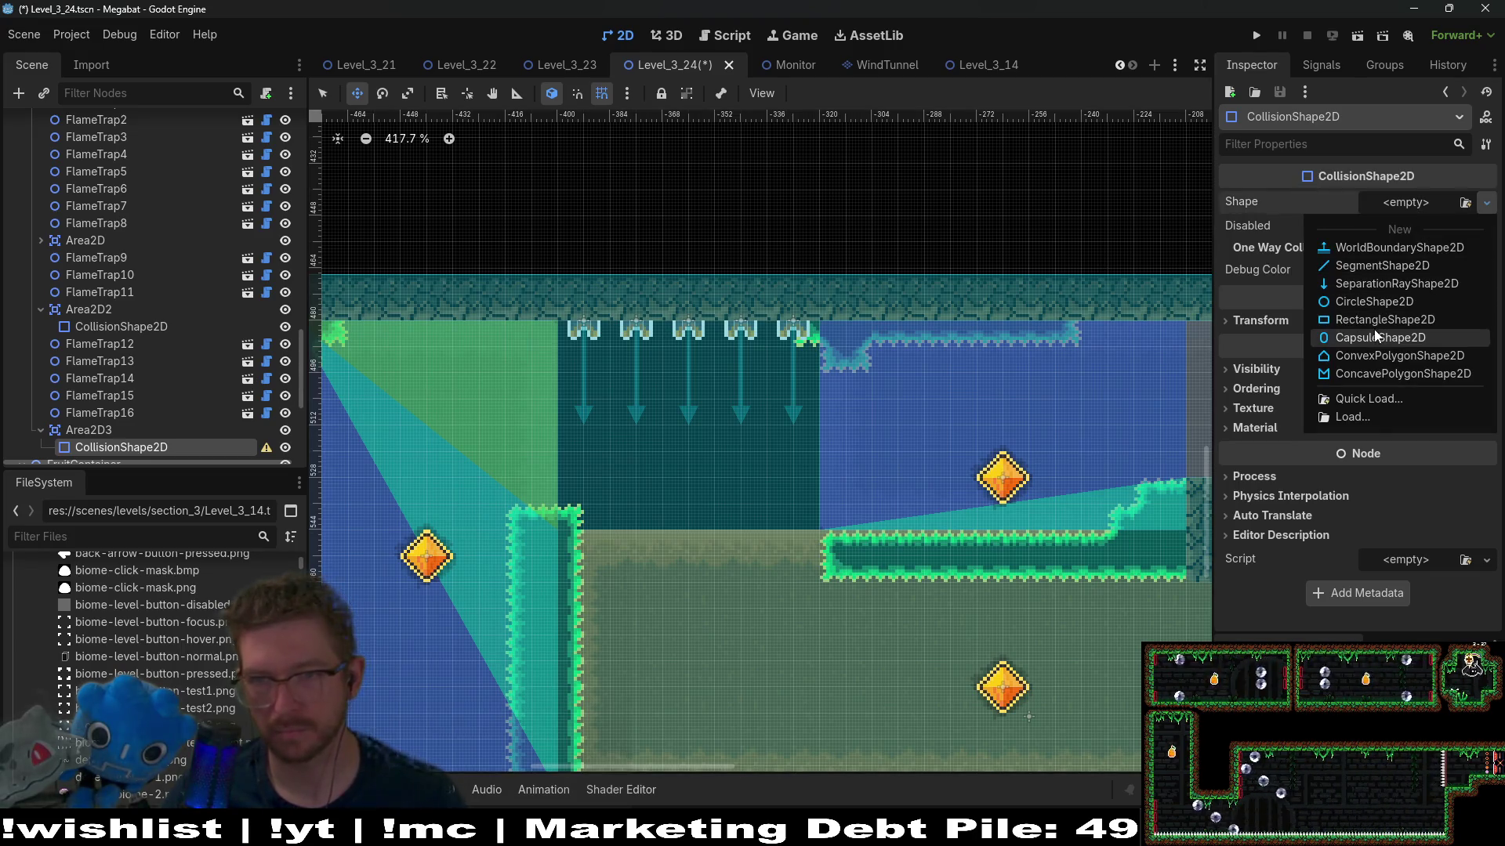
click(1372, 321)
Step: Move Area2D3 below the ceiling traps and stretch its rectangle to fill the space beneath them
click(89, 430)
scroll(638, 406, down, 10)
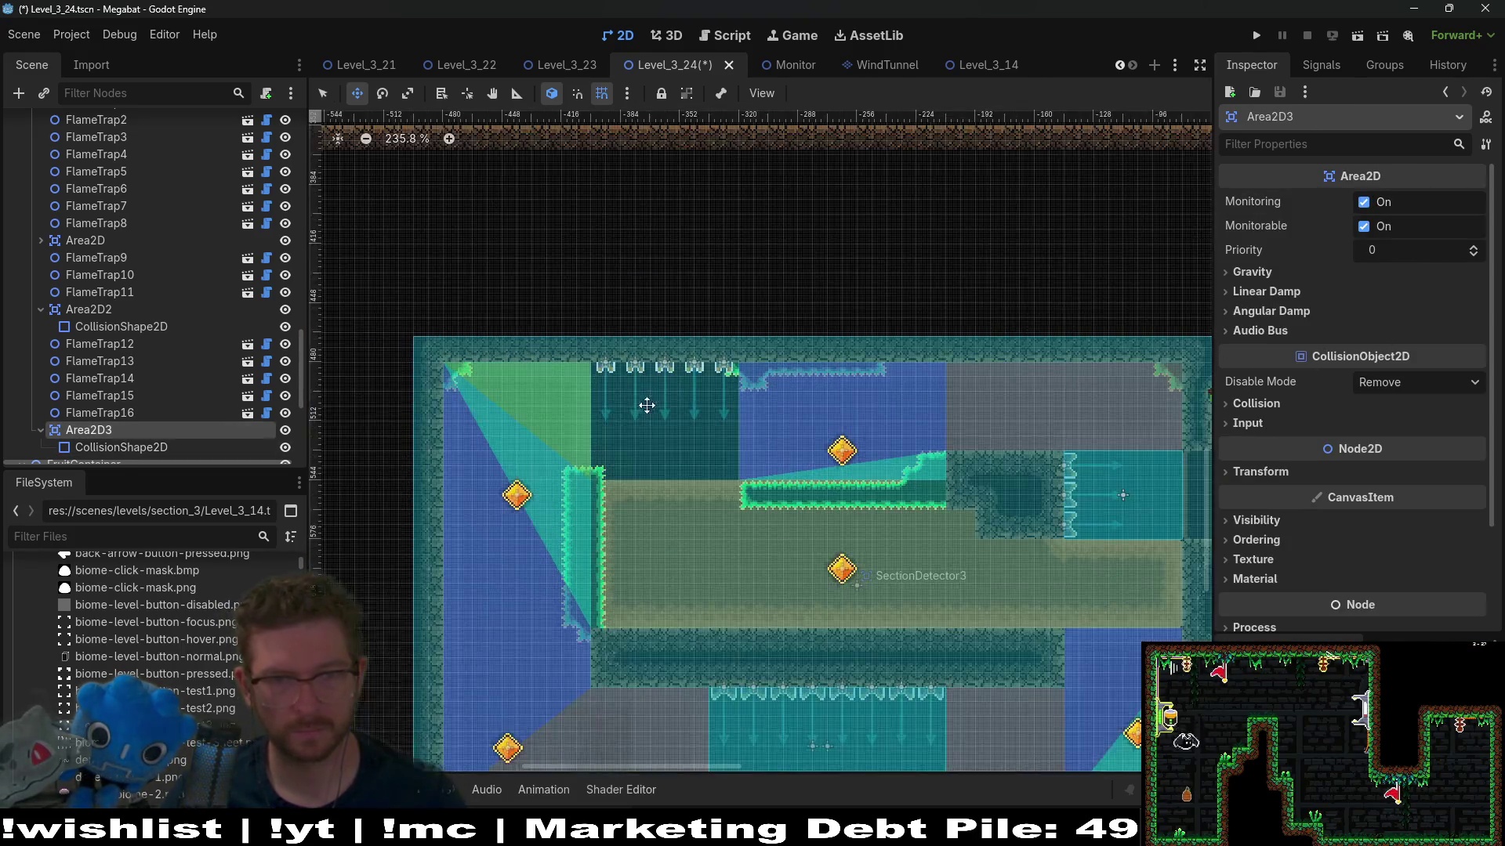
drag(849, 319, 778, 509)
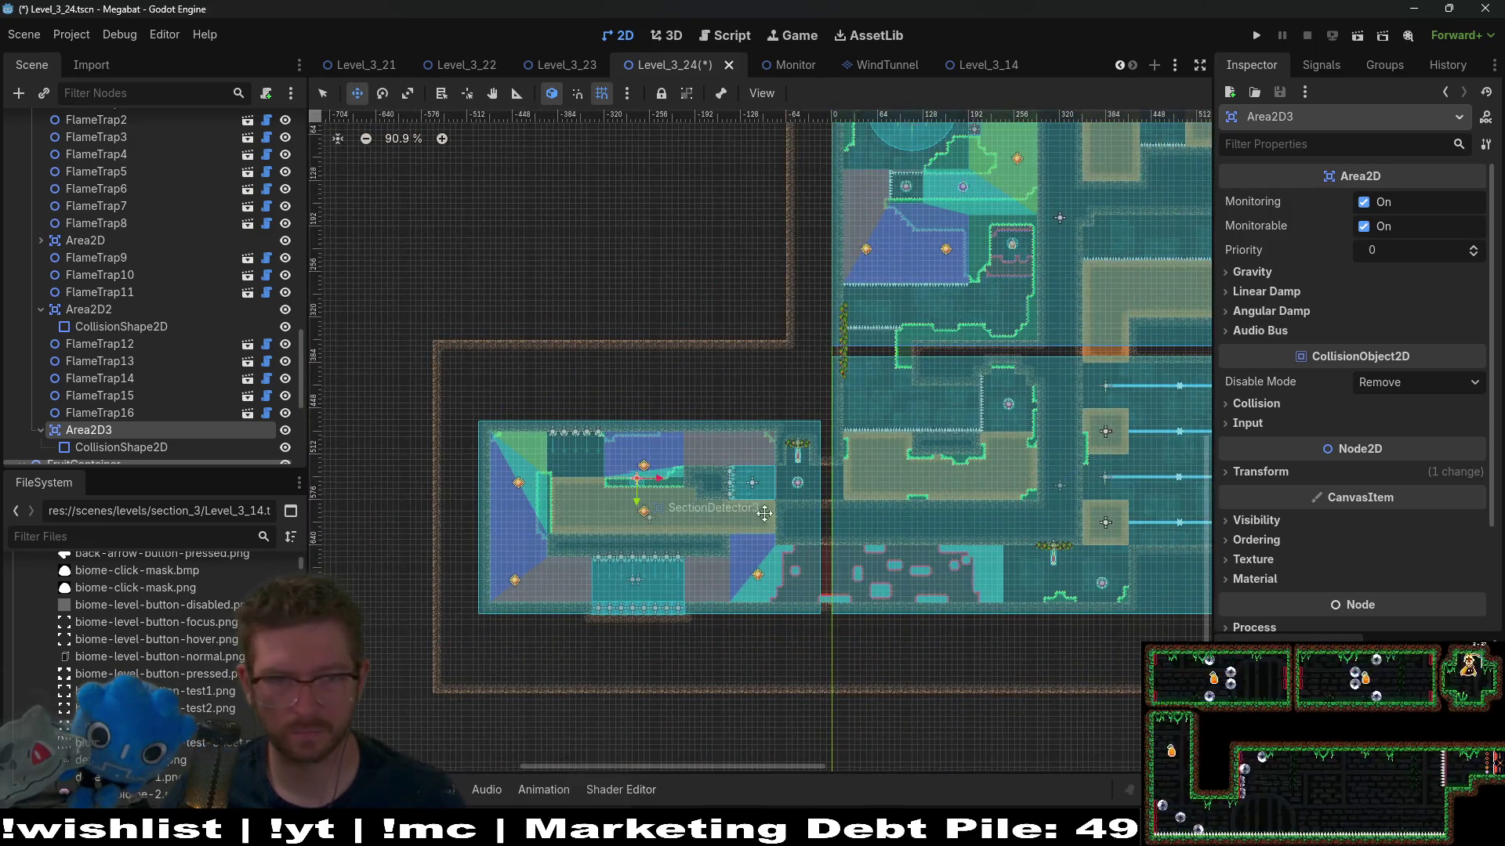
scroll(588, 464, up, 10)
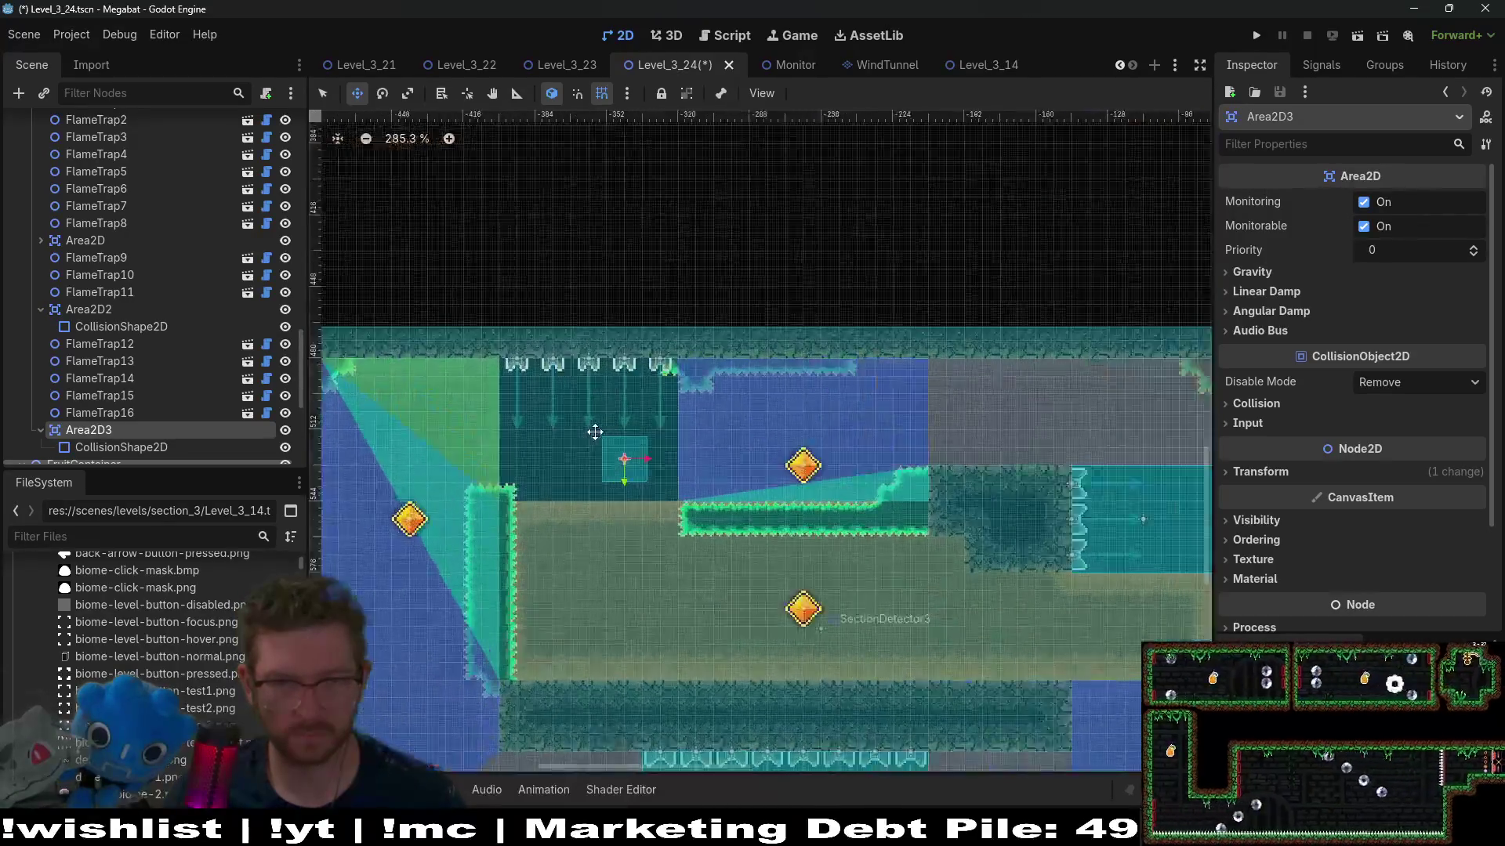
drag(598, 444, 580, 442)
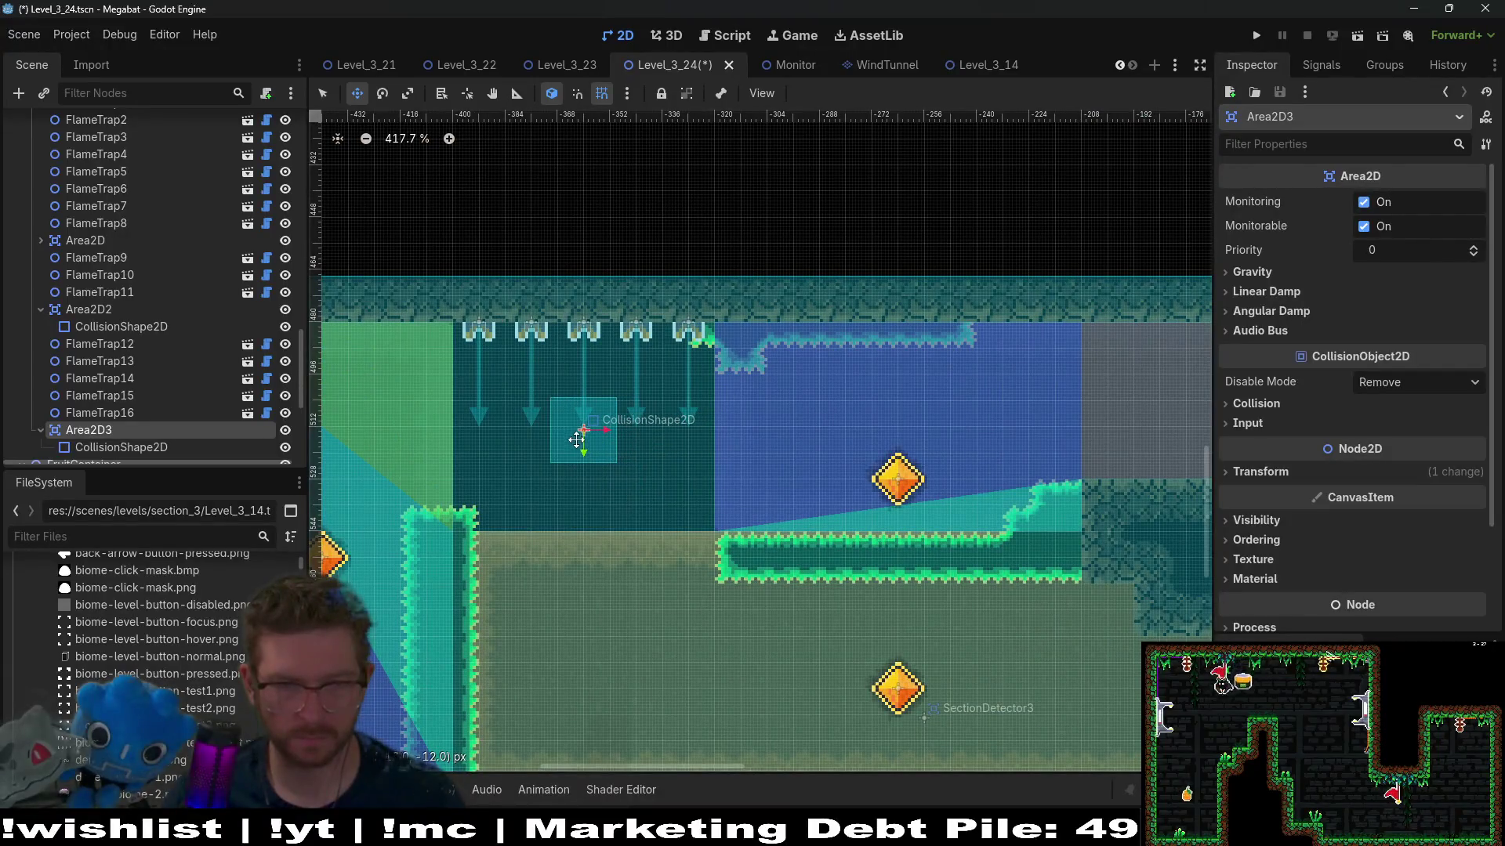
click(171, 447)
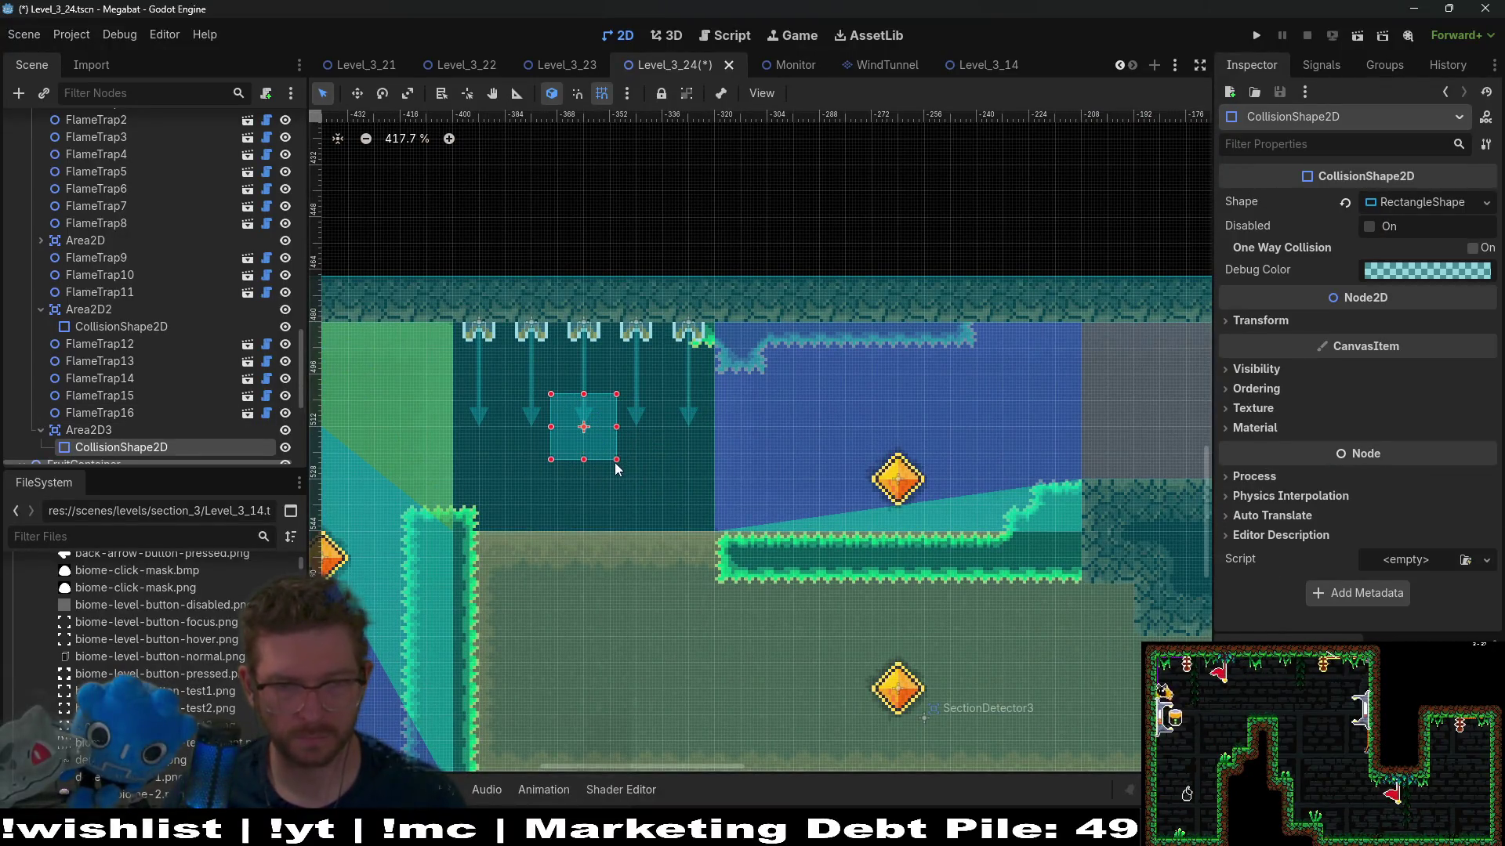
drag(616, 460, 714, 533)
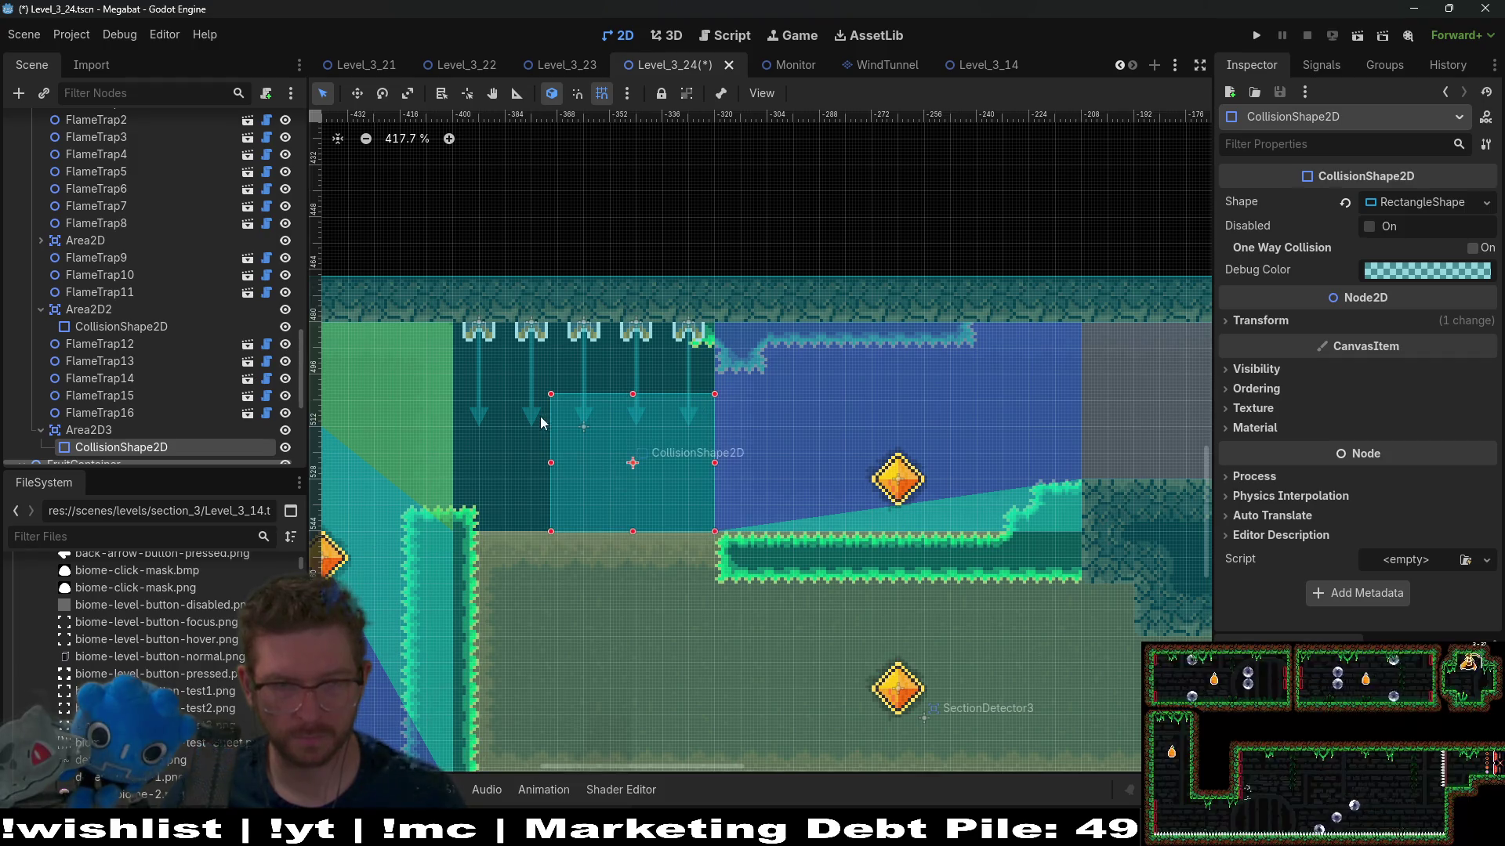
drag(552, 399, 461, 329)
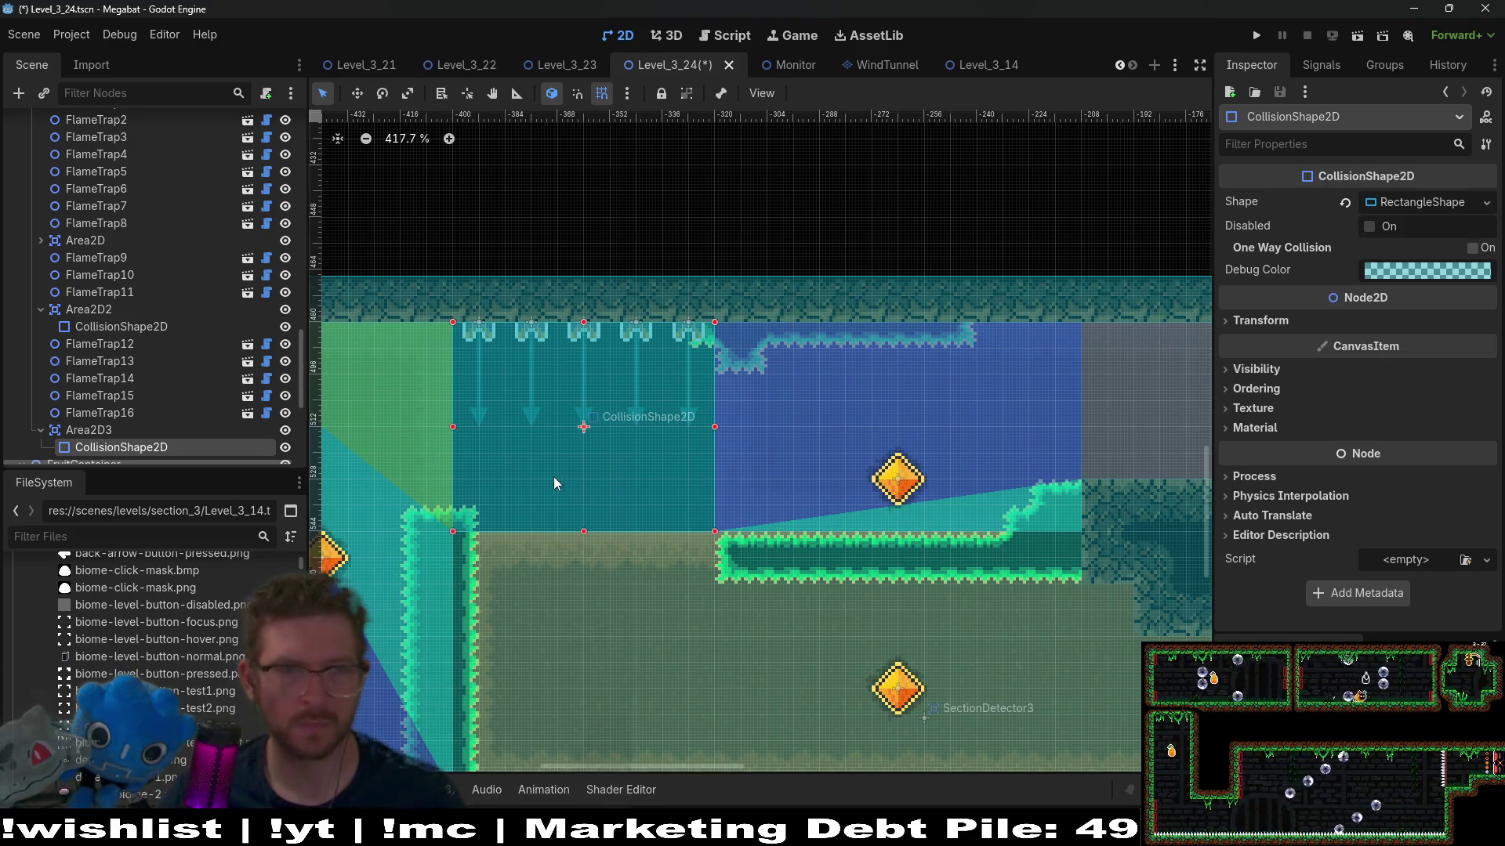
Step: Assign Area2D3 as the active area of FlameTrap12–16, save Level_3_24, and run the game
click(112, 413)
shift+click(130, 348)
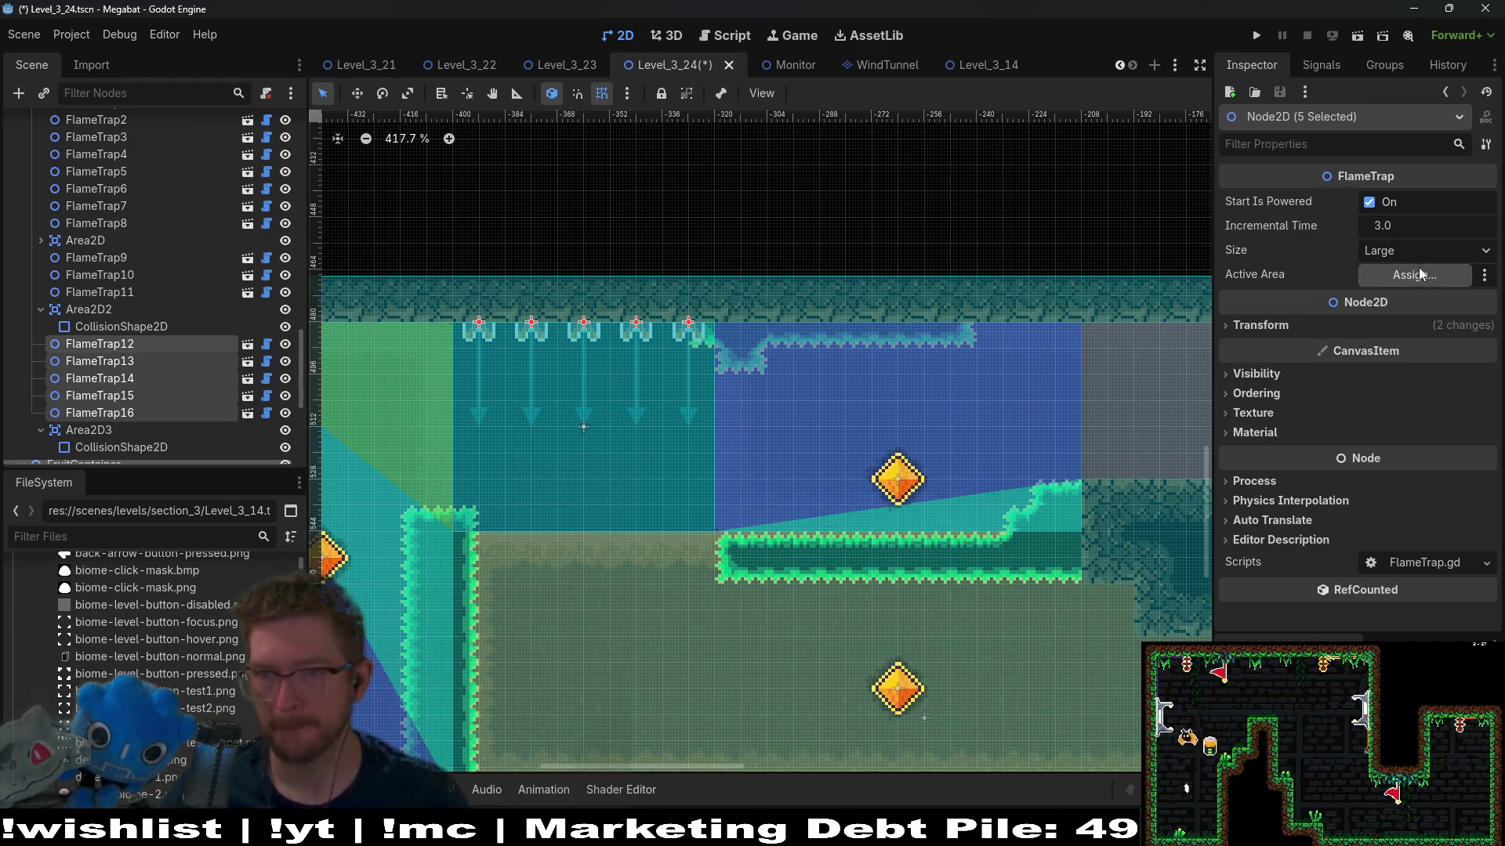
click(1416, 274)
scroll(816, 552, down, 5)
double_click(727, 416)
scroll(557, 421, down, 5)
key(ctrl+s)
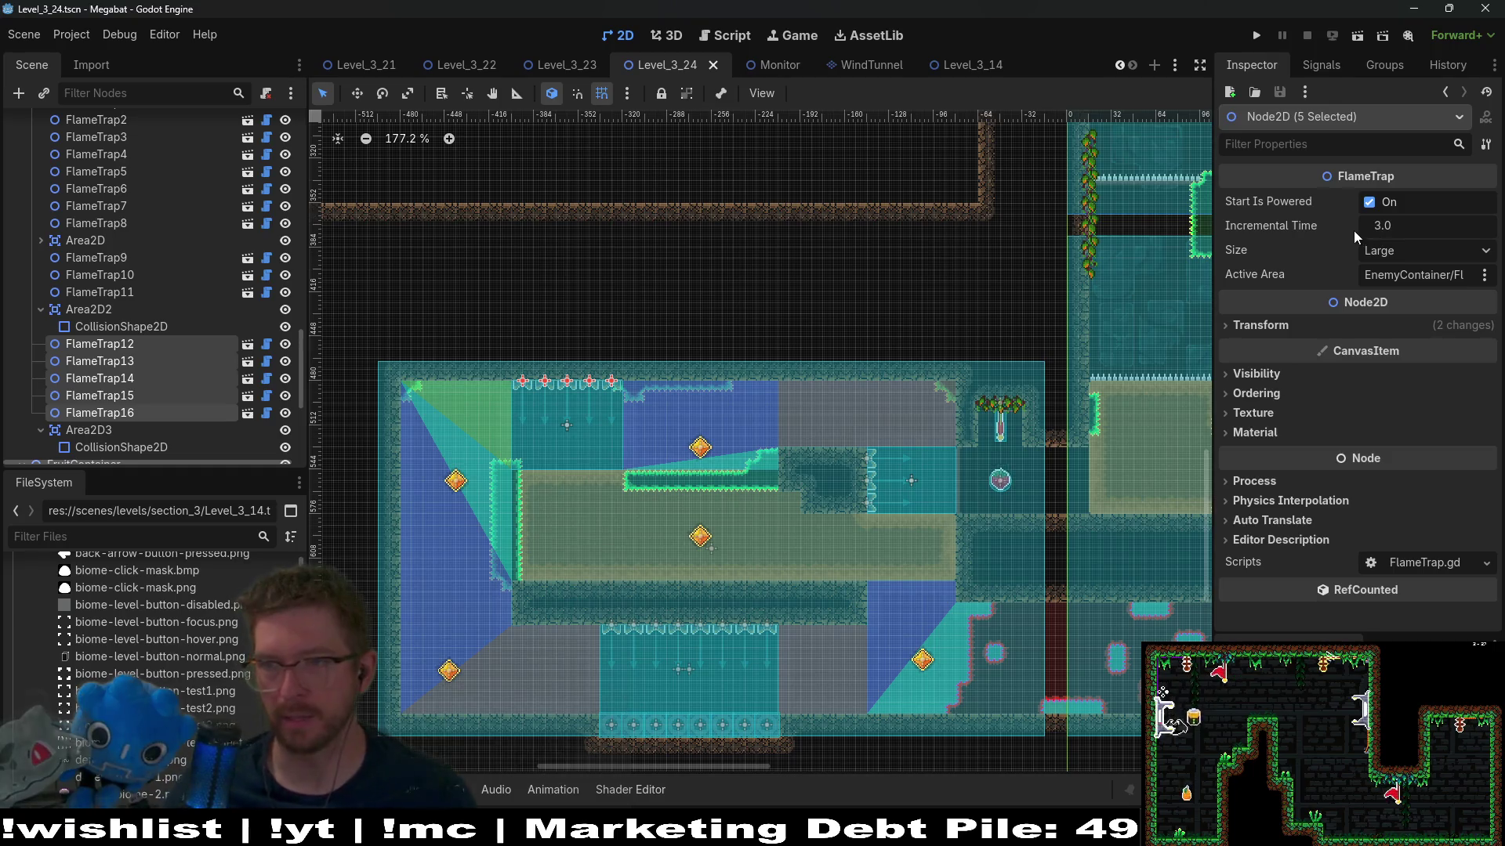
click(1359, 36)
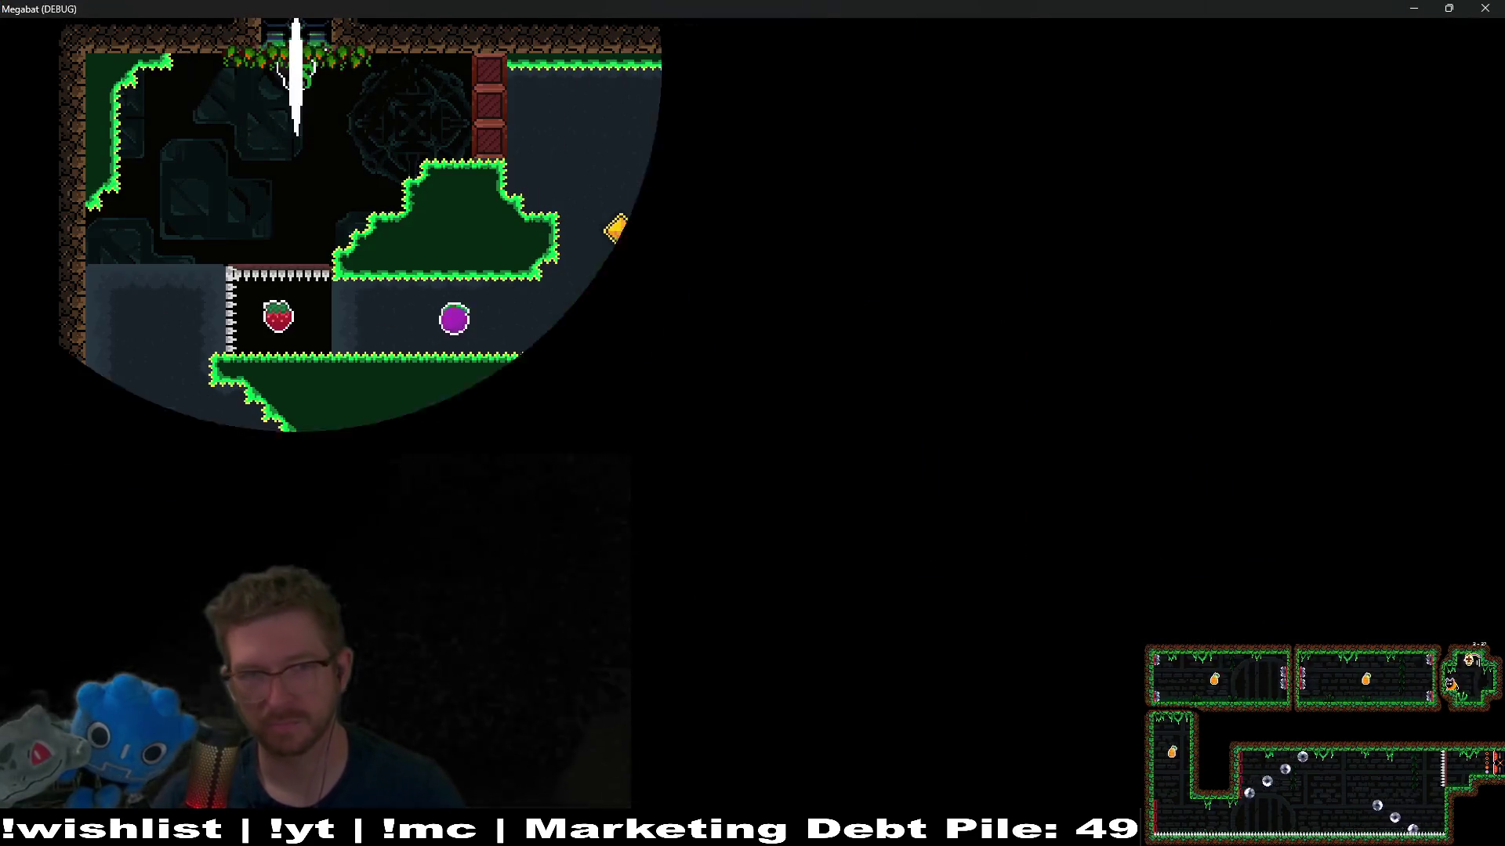
Step: Play through the level, dashing past fruit, burrowing through dirt and grabbing diamonds past the flames
key(Right)
key(x)
key(x)
key(x)
key(Left)
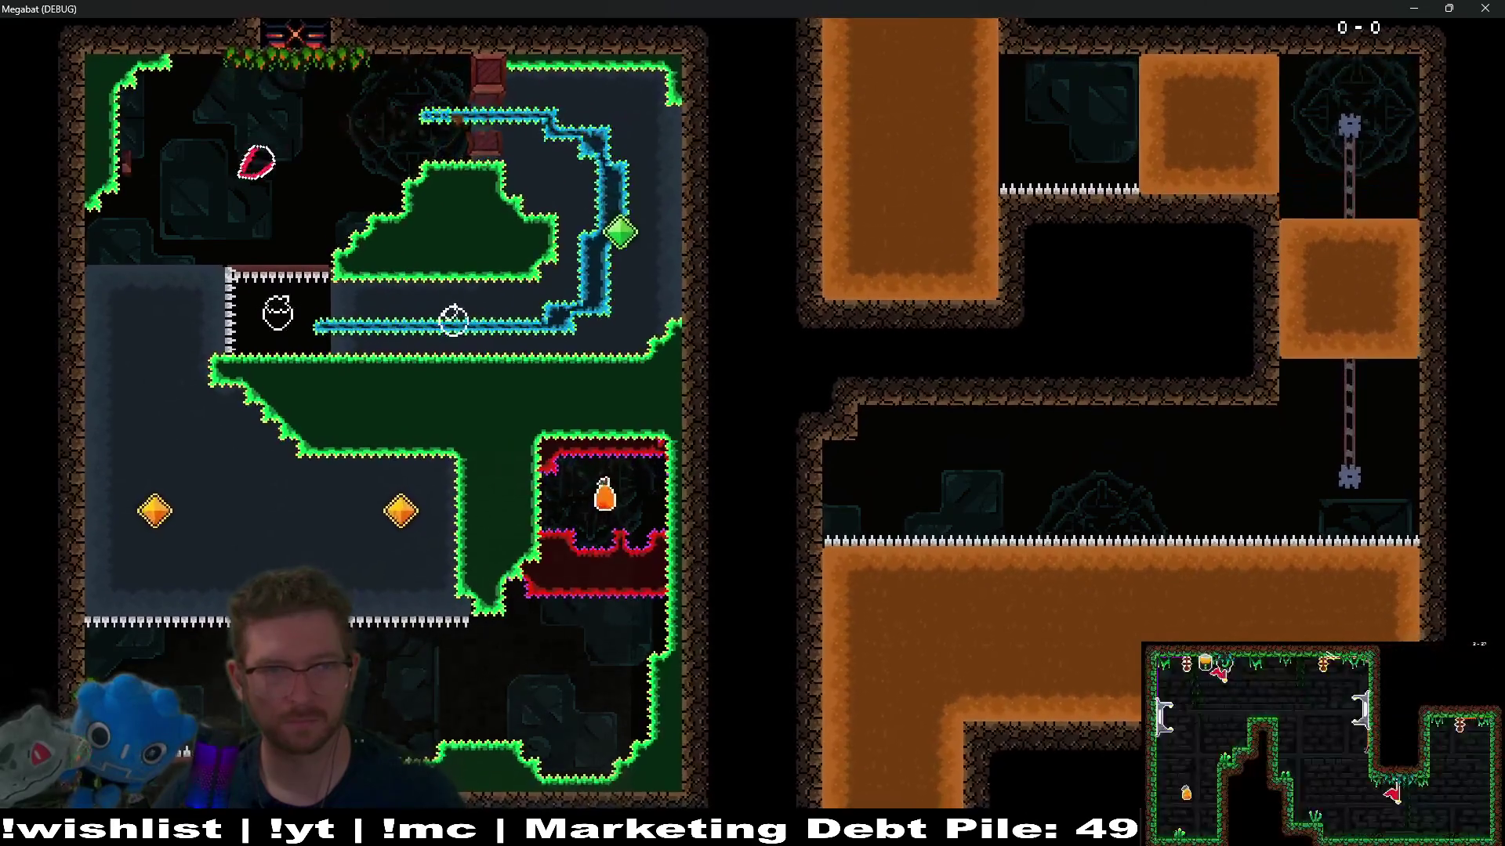
key(Right)
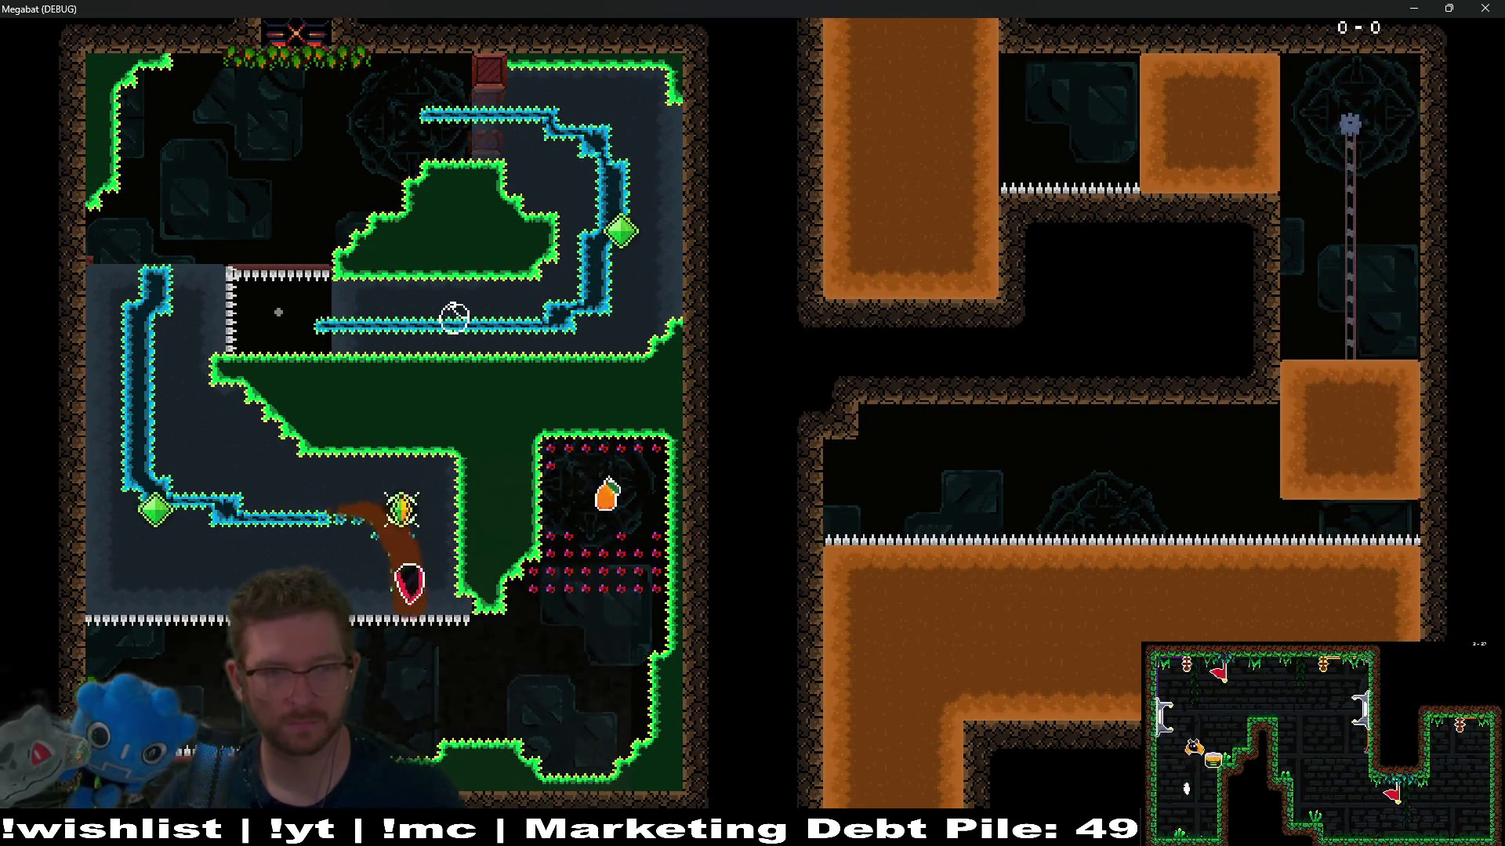
key(x)
key(Left)
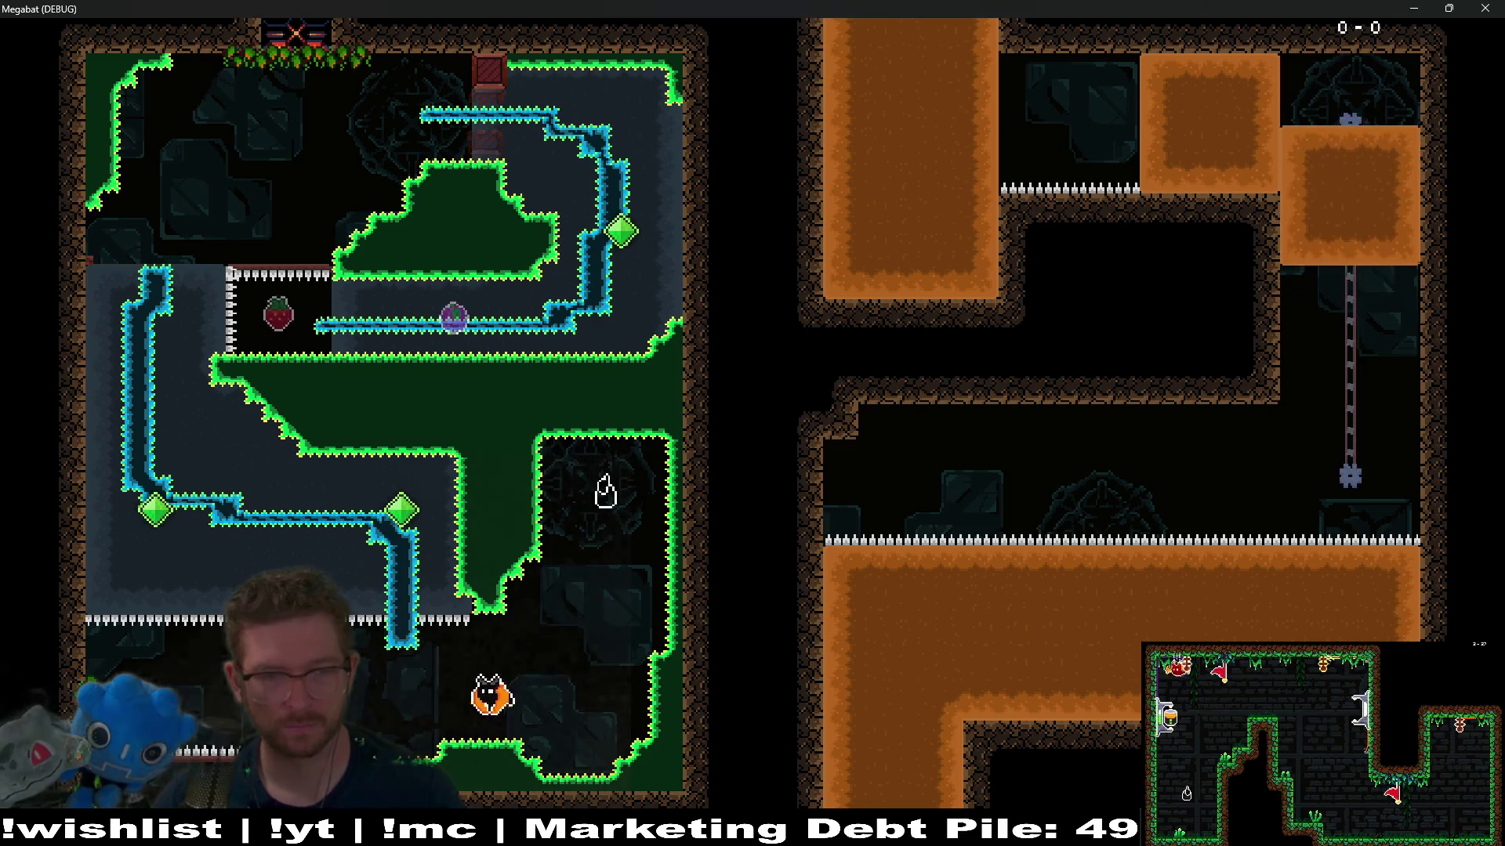
key(Right)
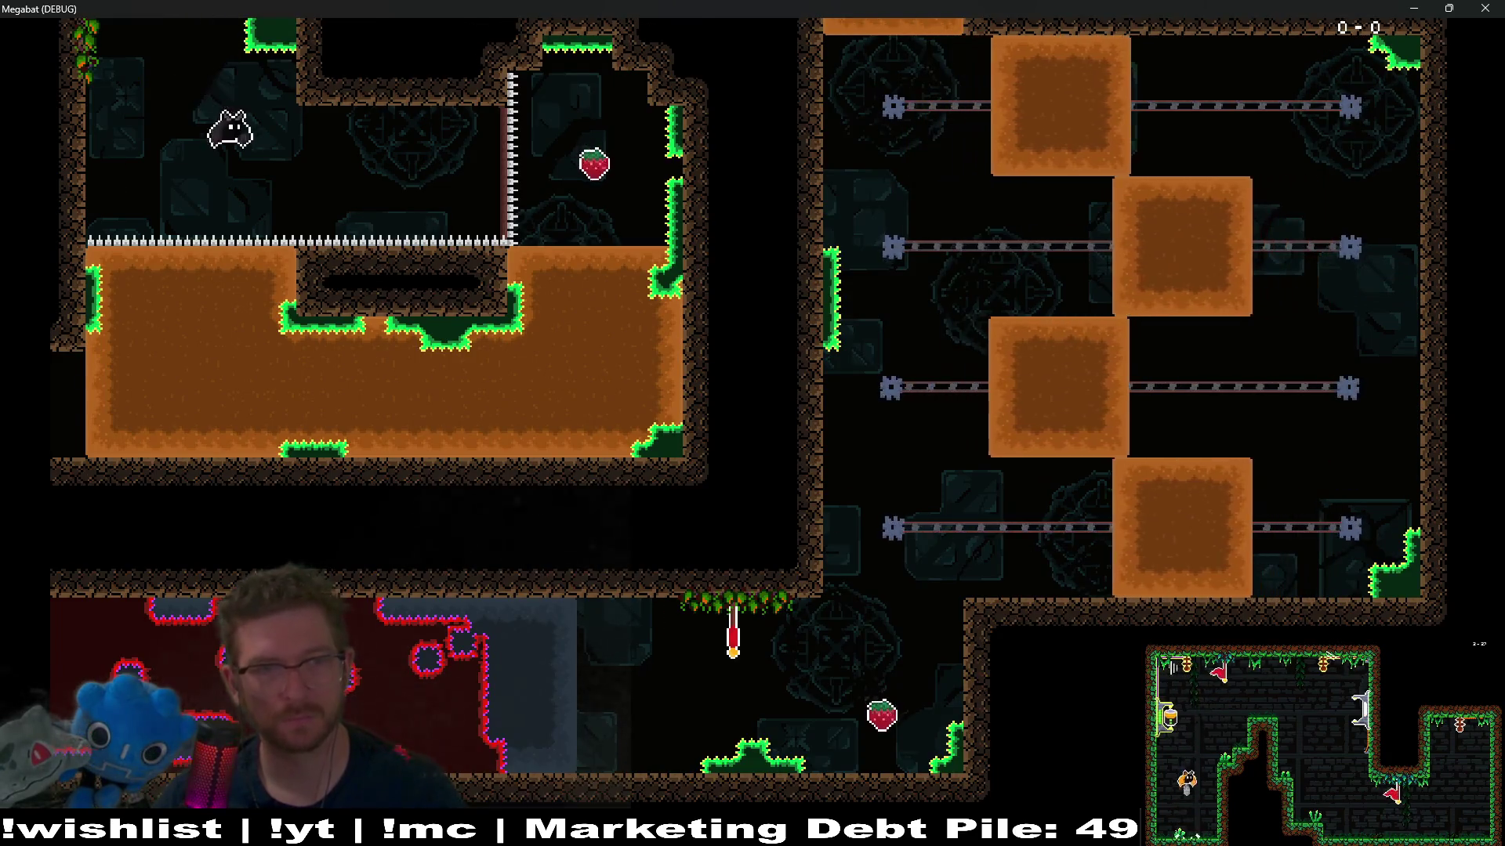
key(Right)
key(Down)
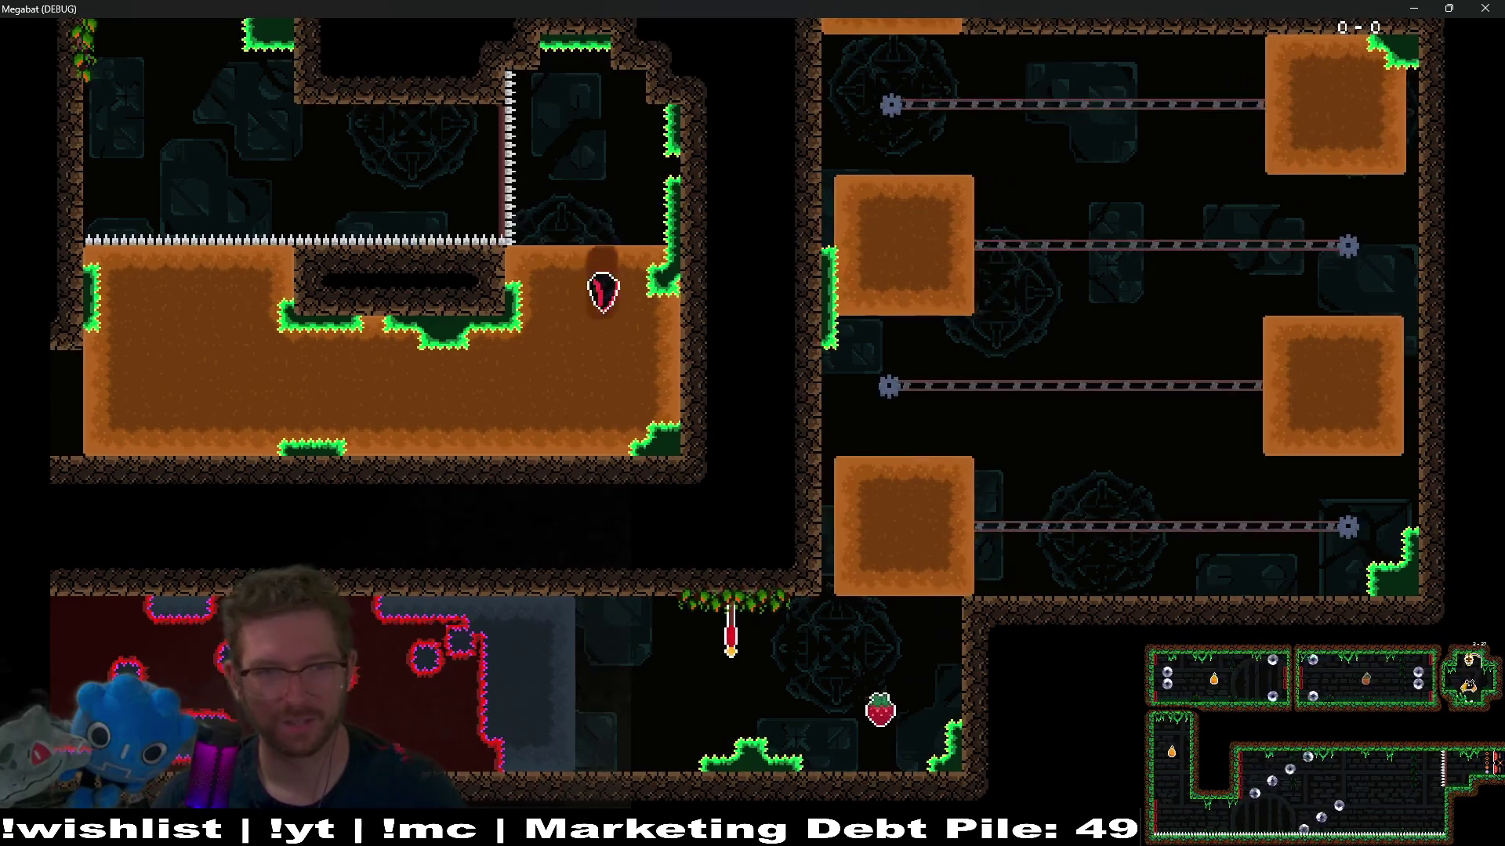
key(Left)
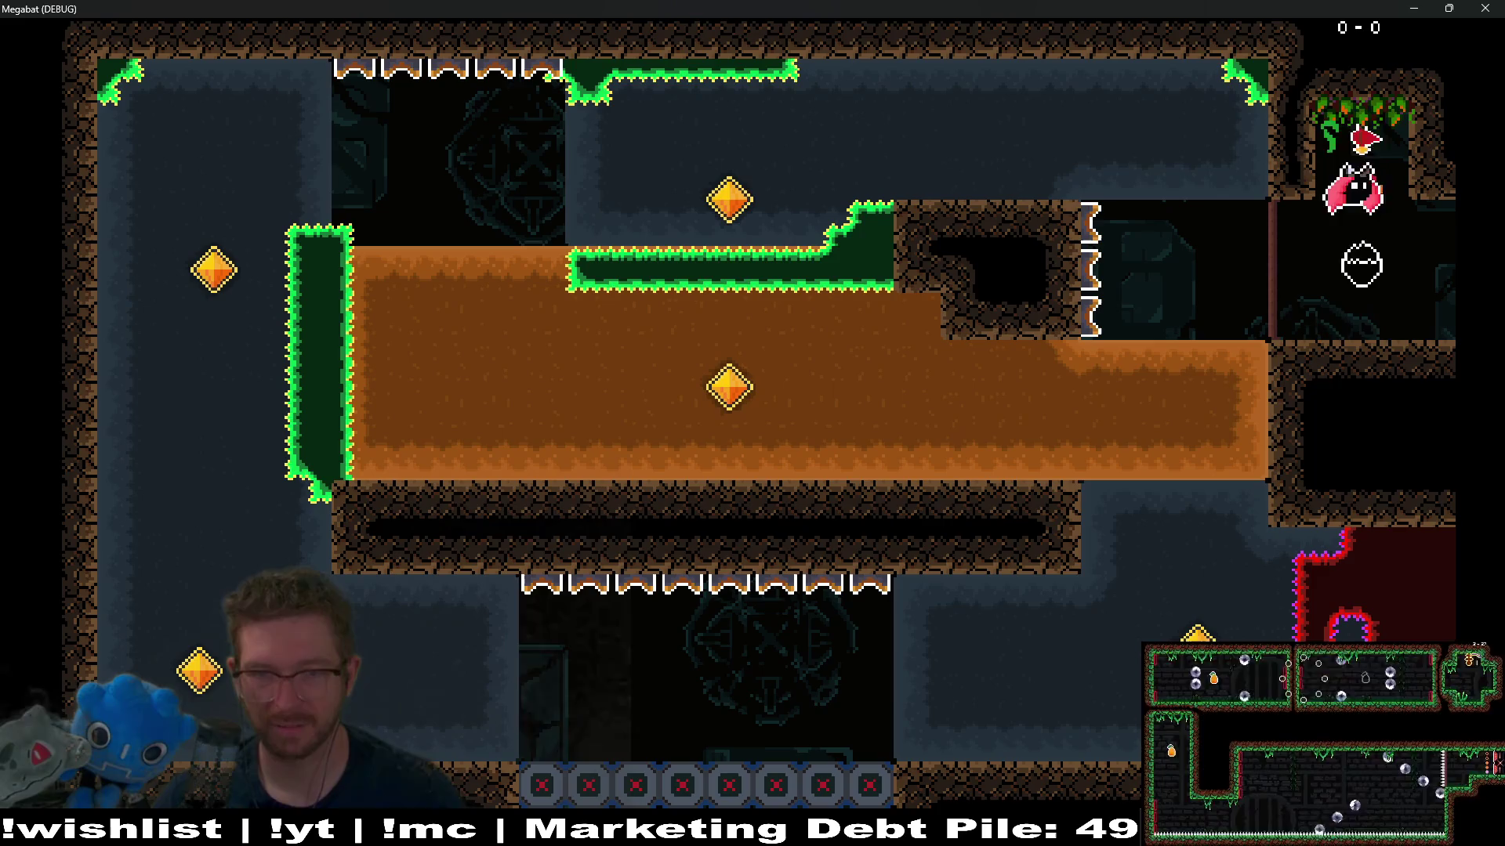
key(Down)
key(Left)
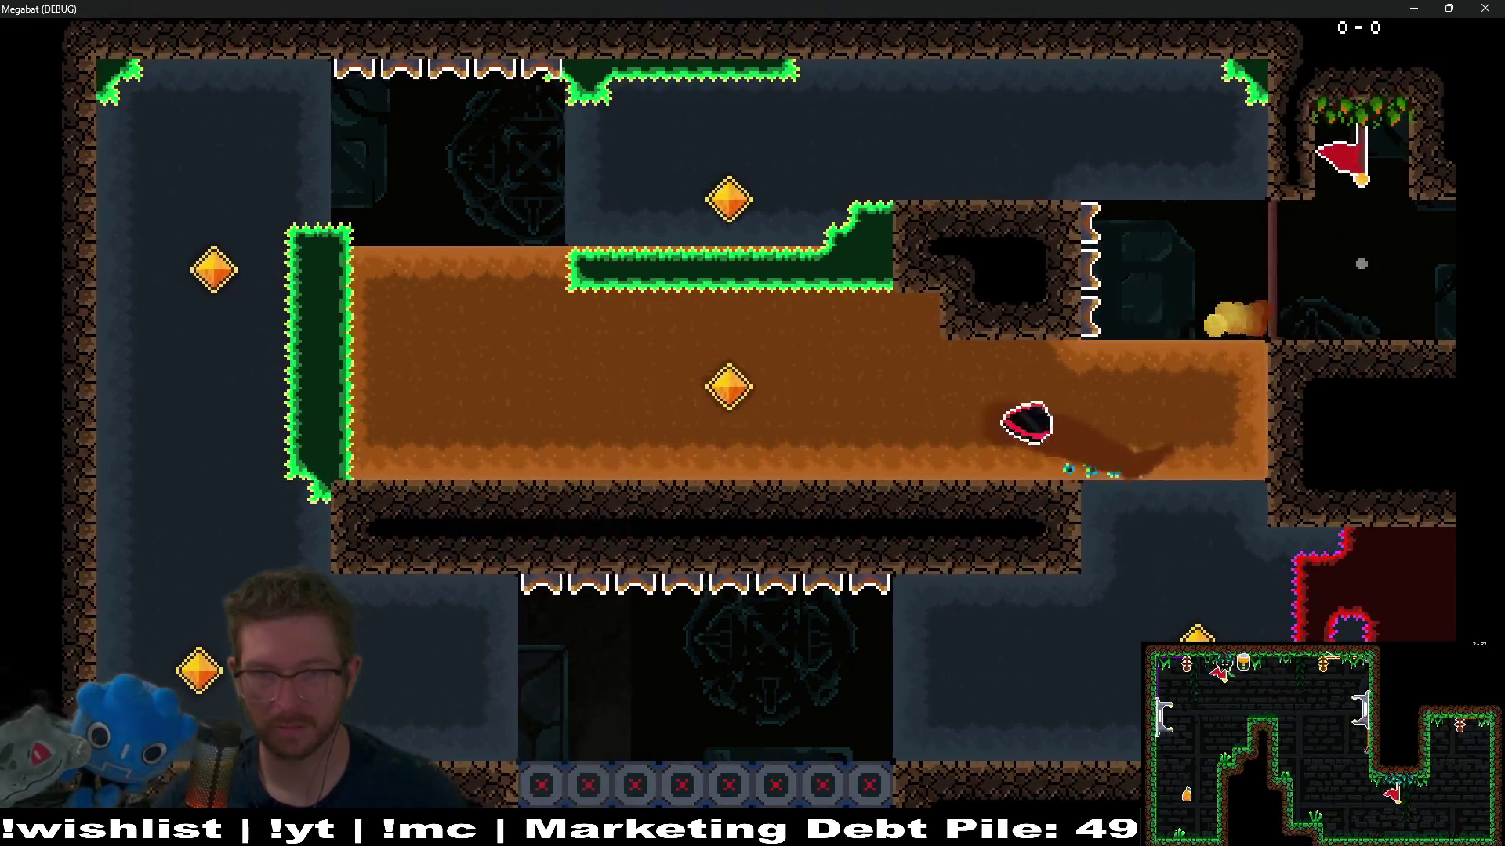
key(Up)
key(Right)
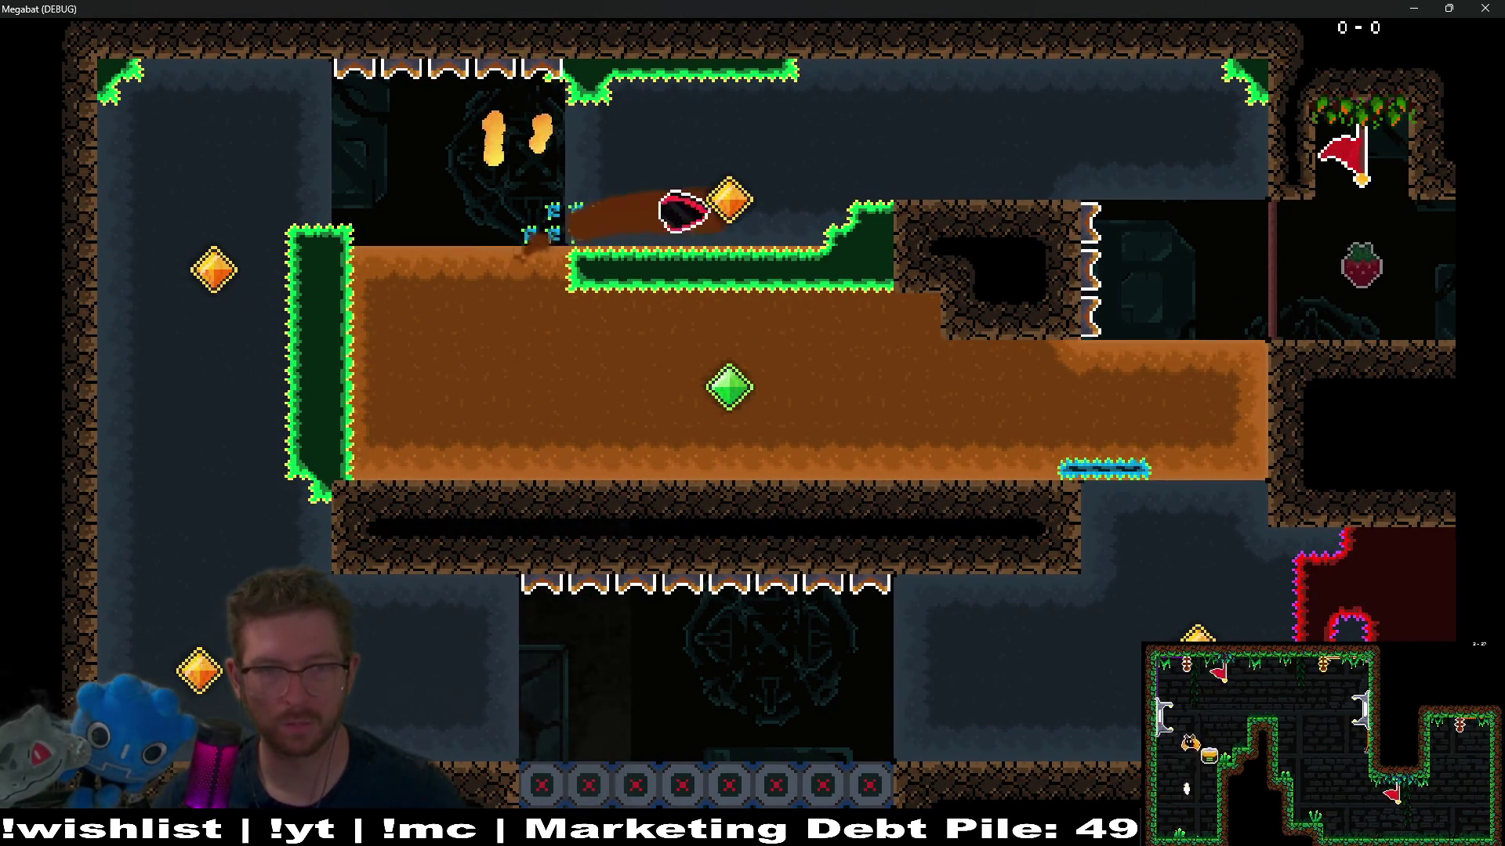
key(Down)
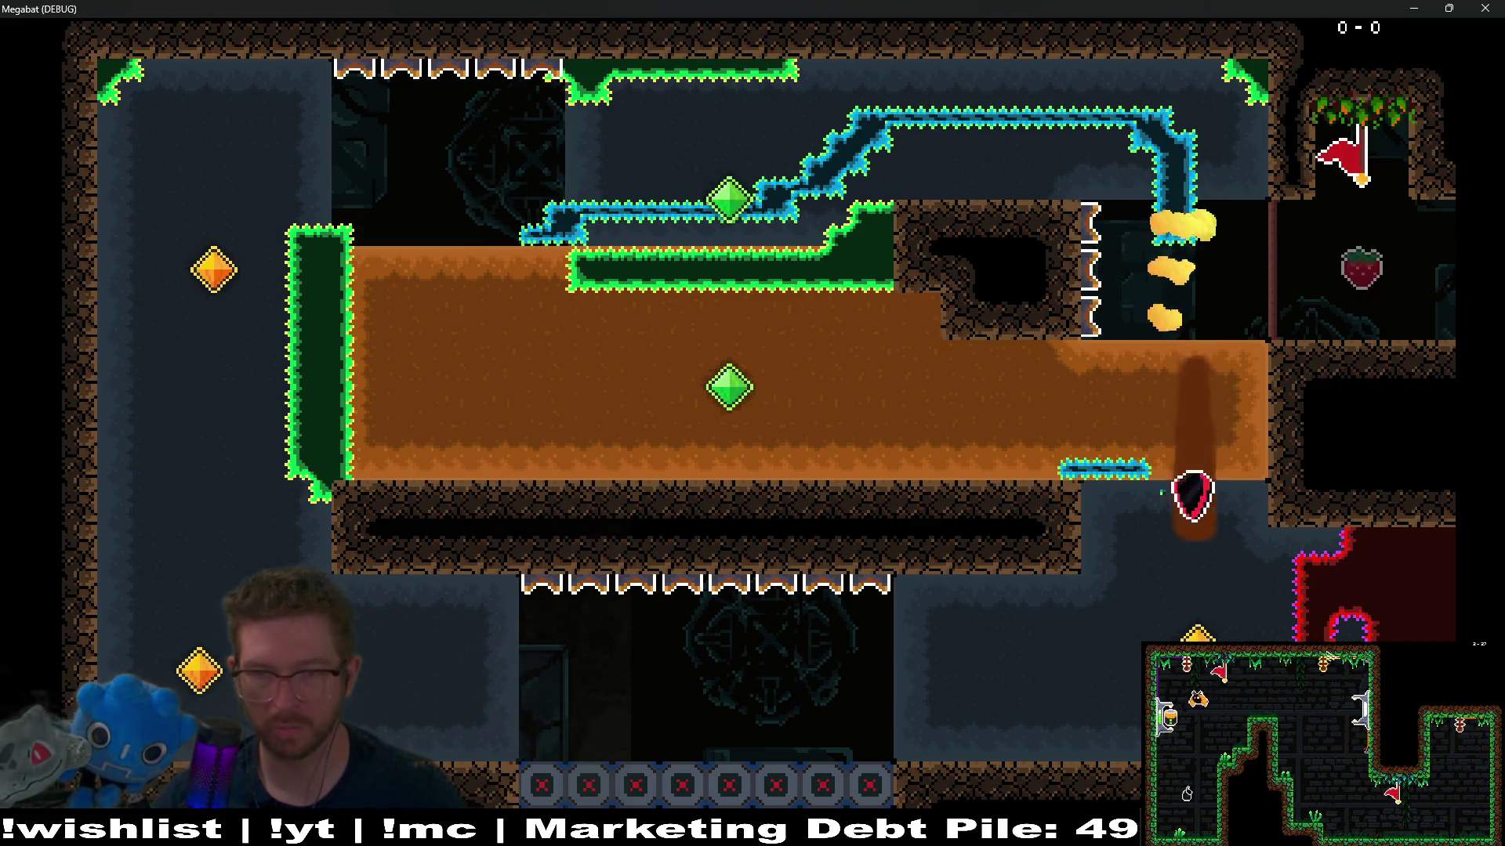
key(Left)
key(Down)
key(Left)
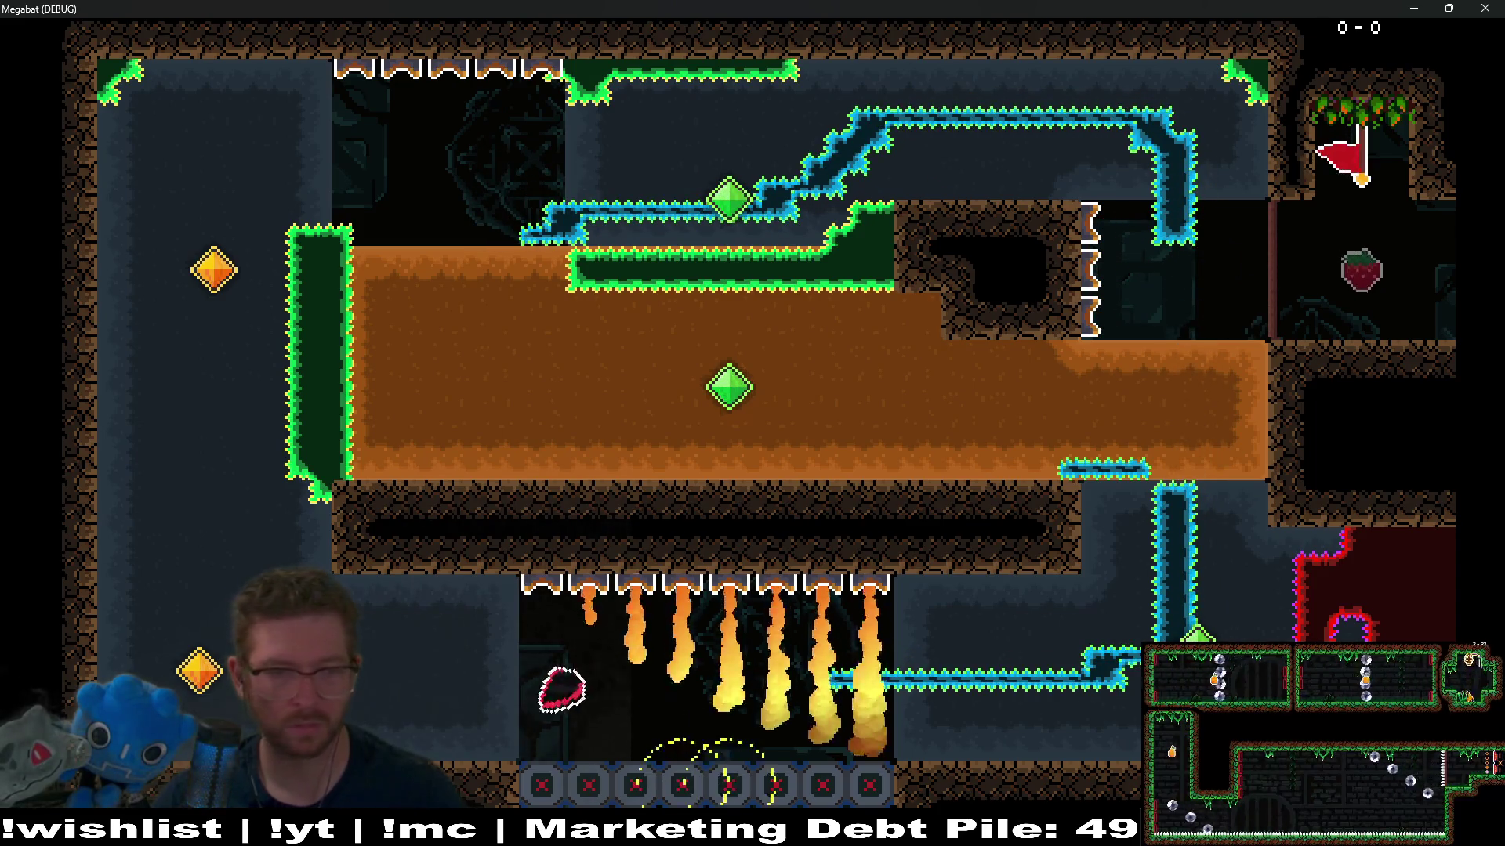
key(Up)
key(Right)
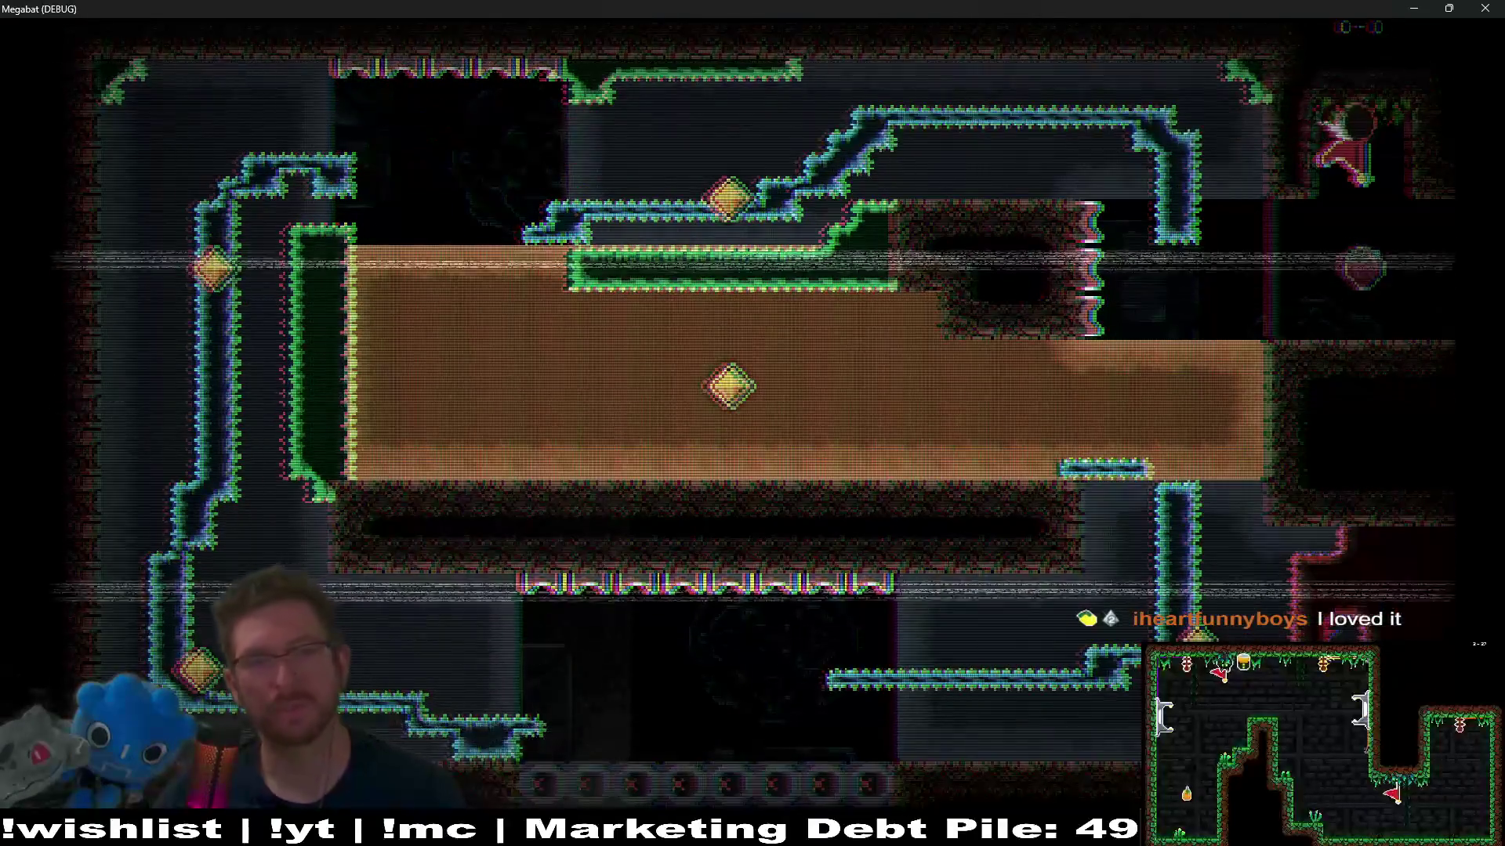
key(Down)
key(Left)
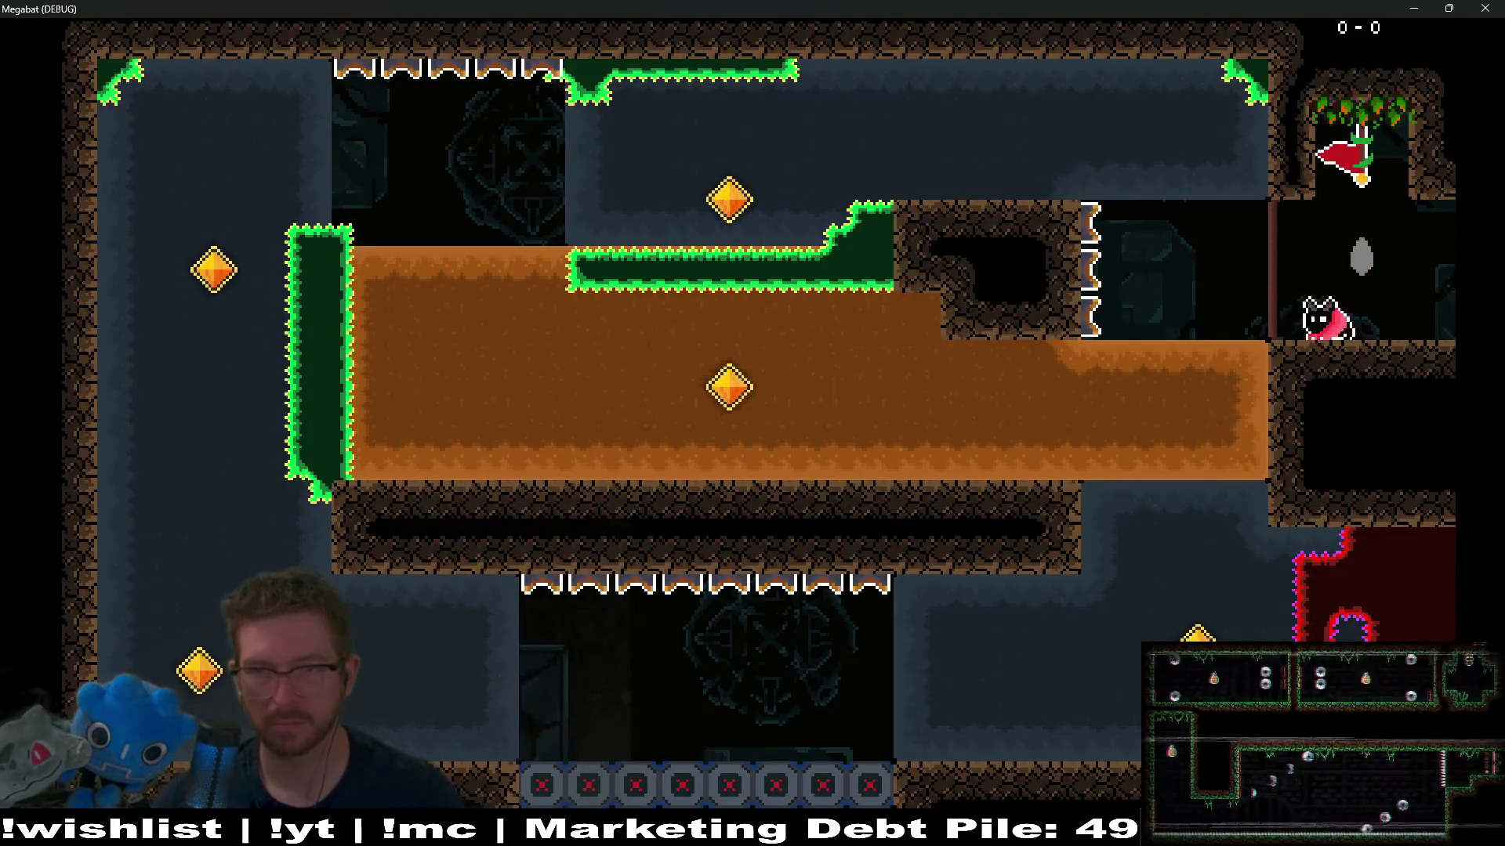
Step: Start a new run, tunnelling left through the dirt and circling the room's ledges
key(Left)
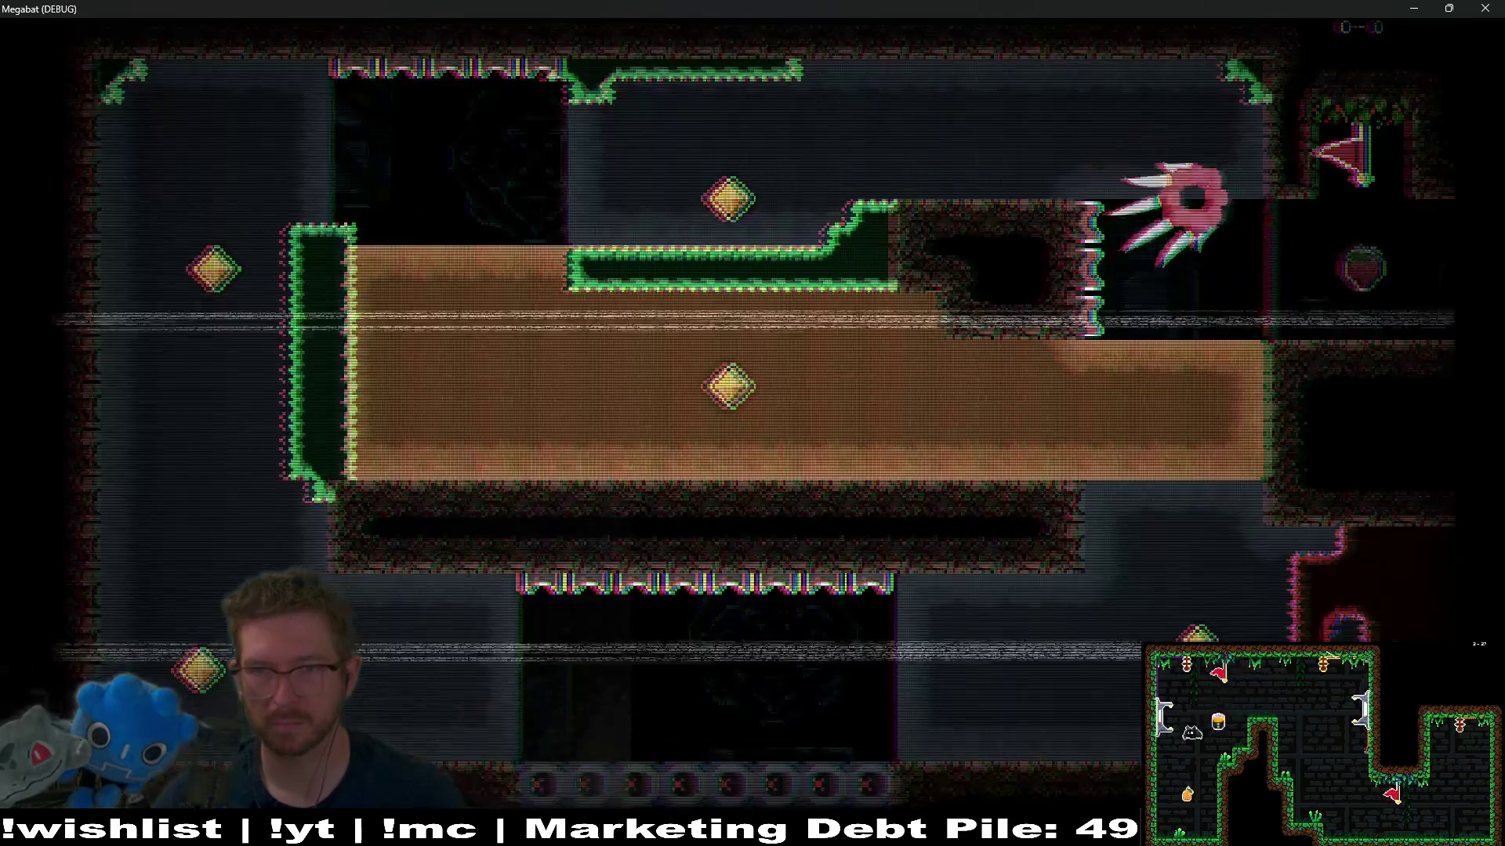
key(Left)
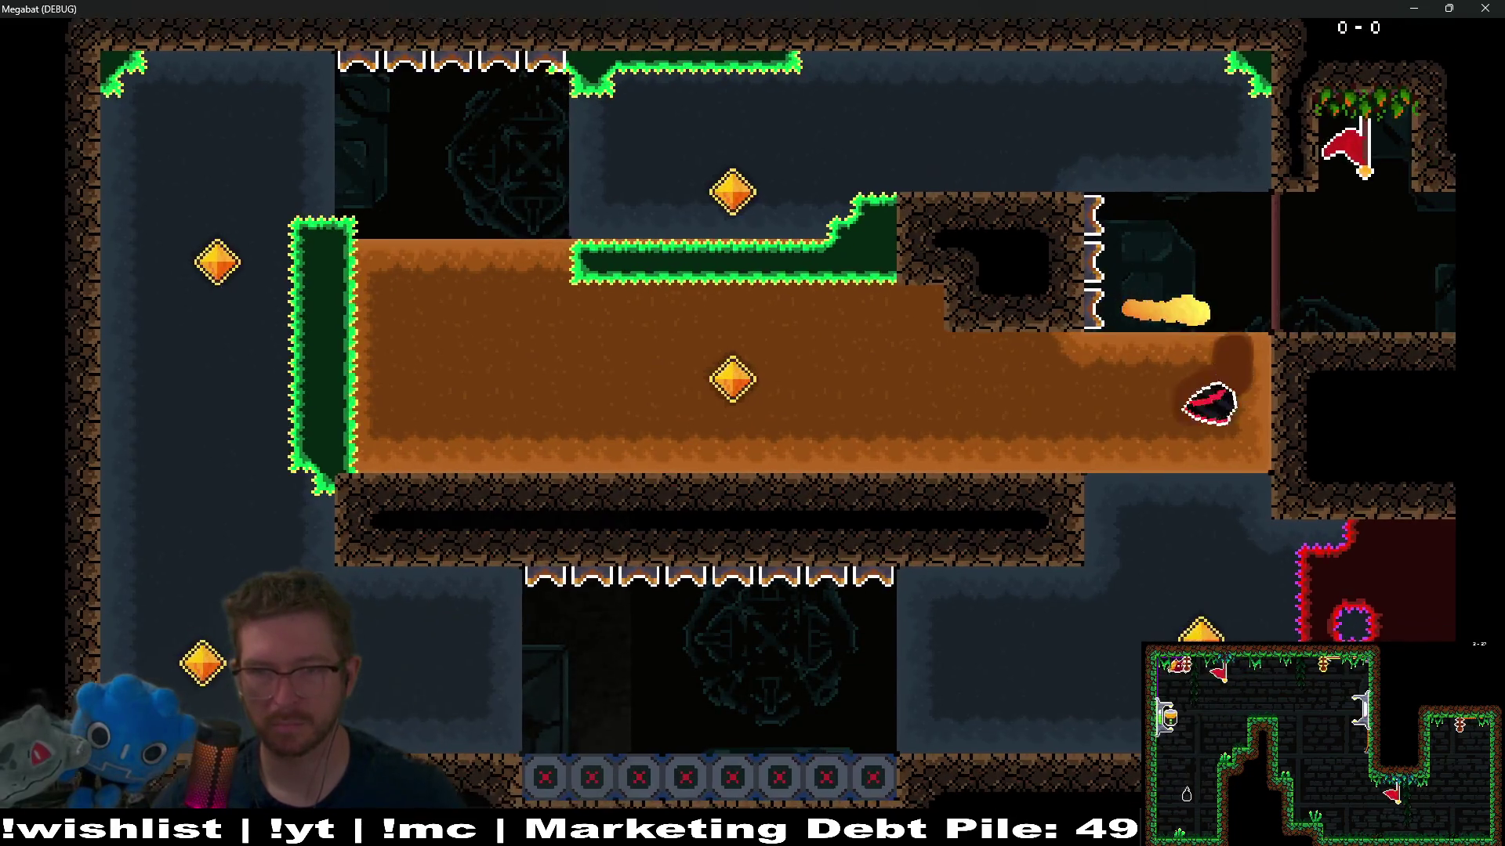
key(Up)
key(Right)
key(Down)
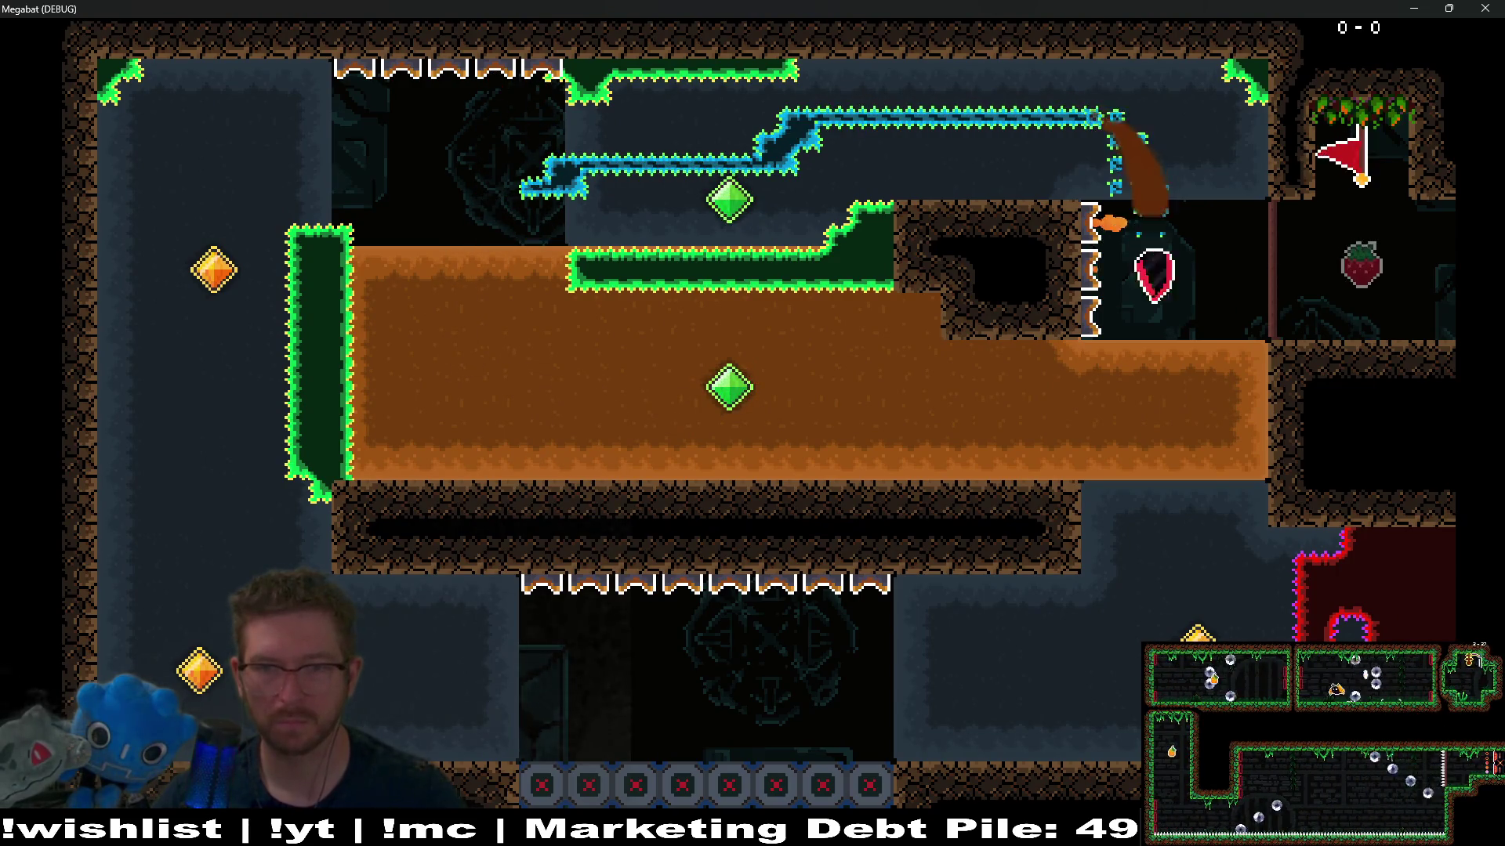
key(Left)
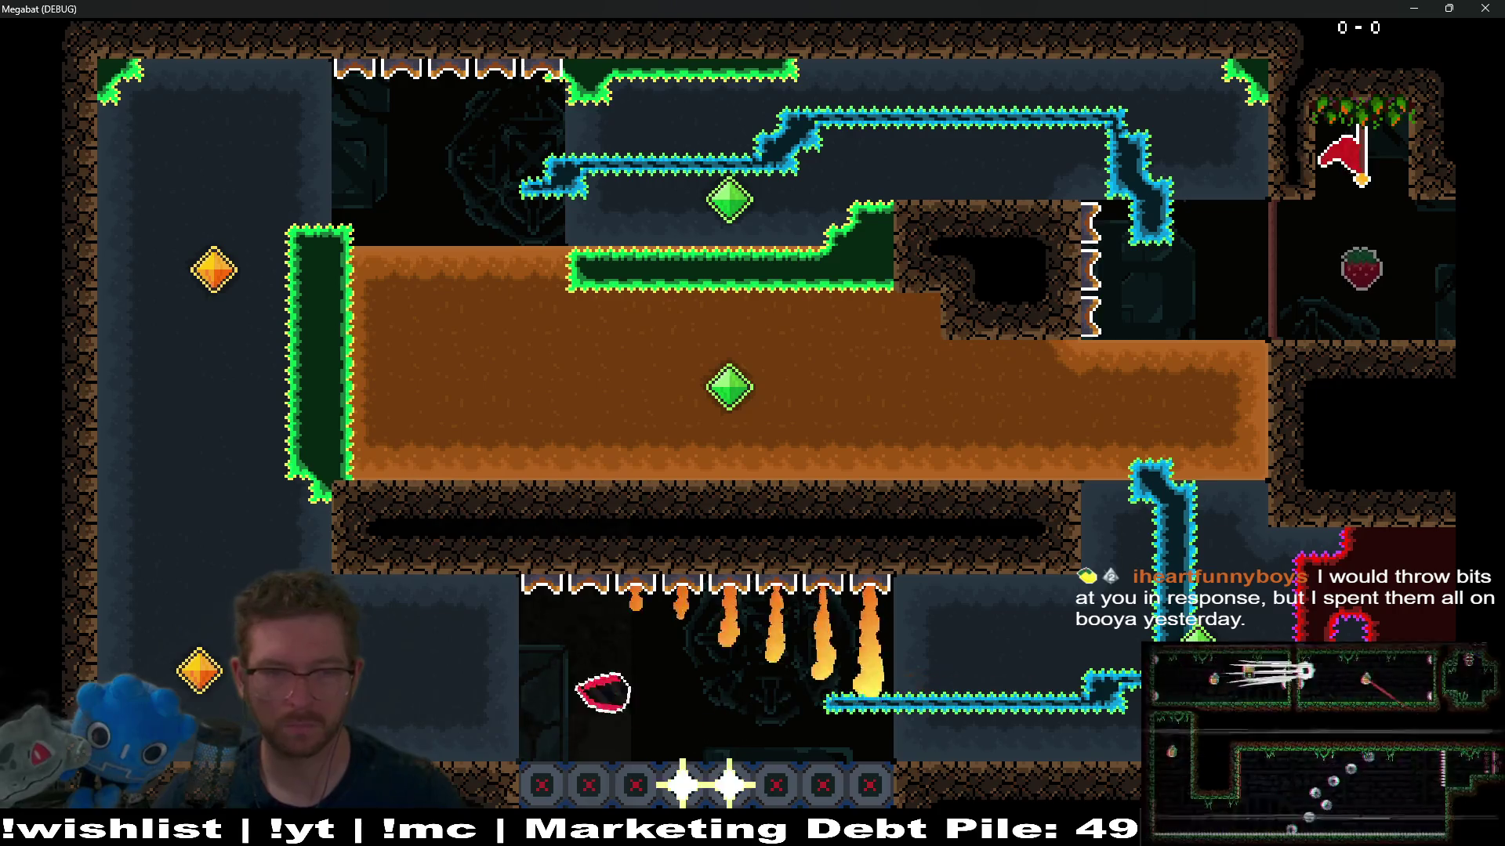
key(Up)
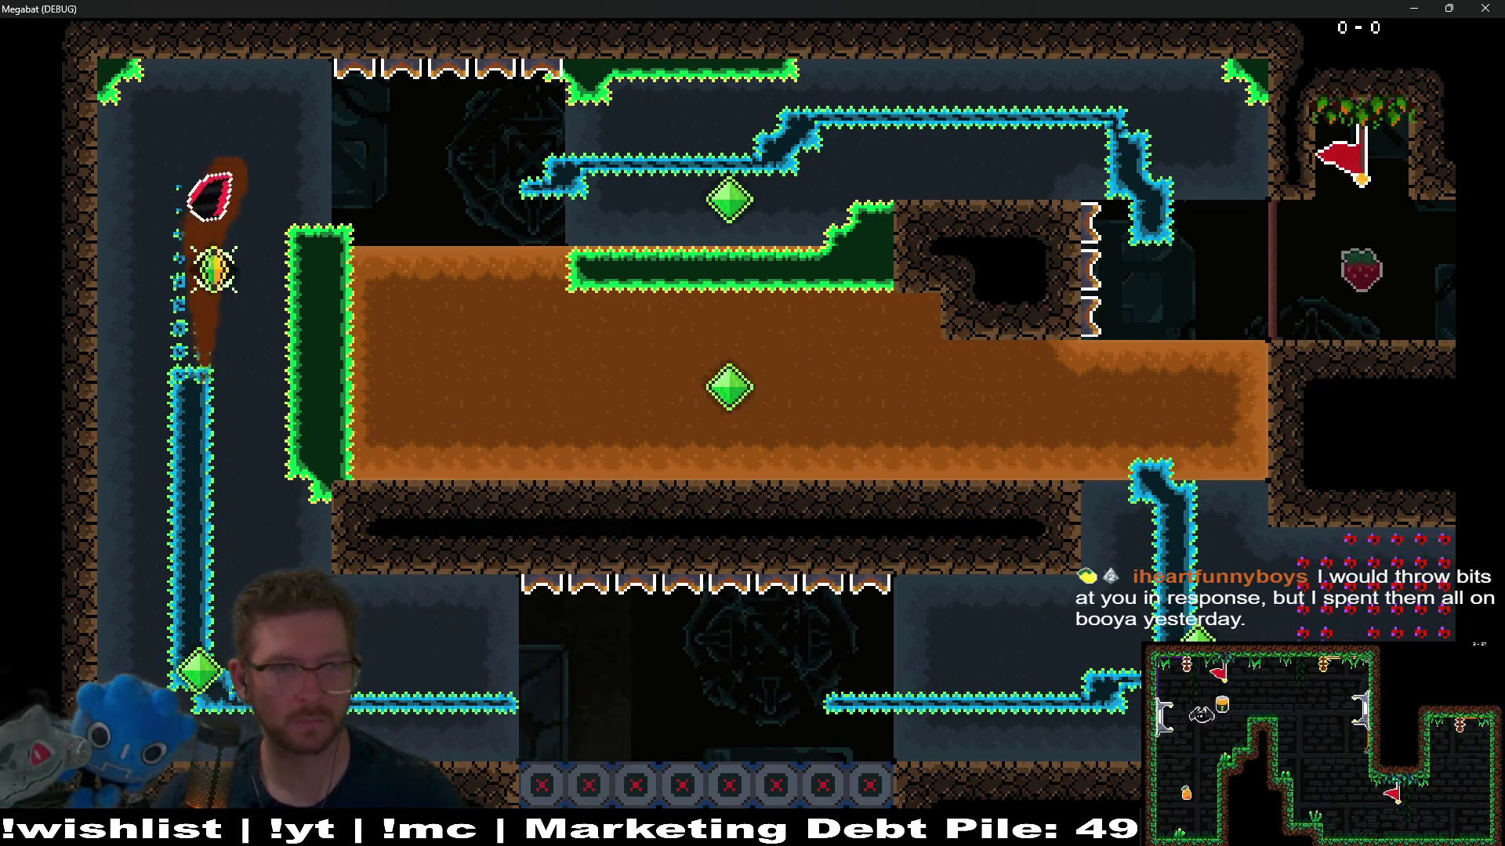
key(Right)
key(Down)
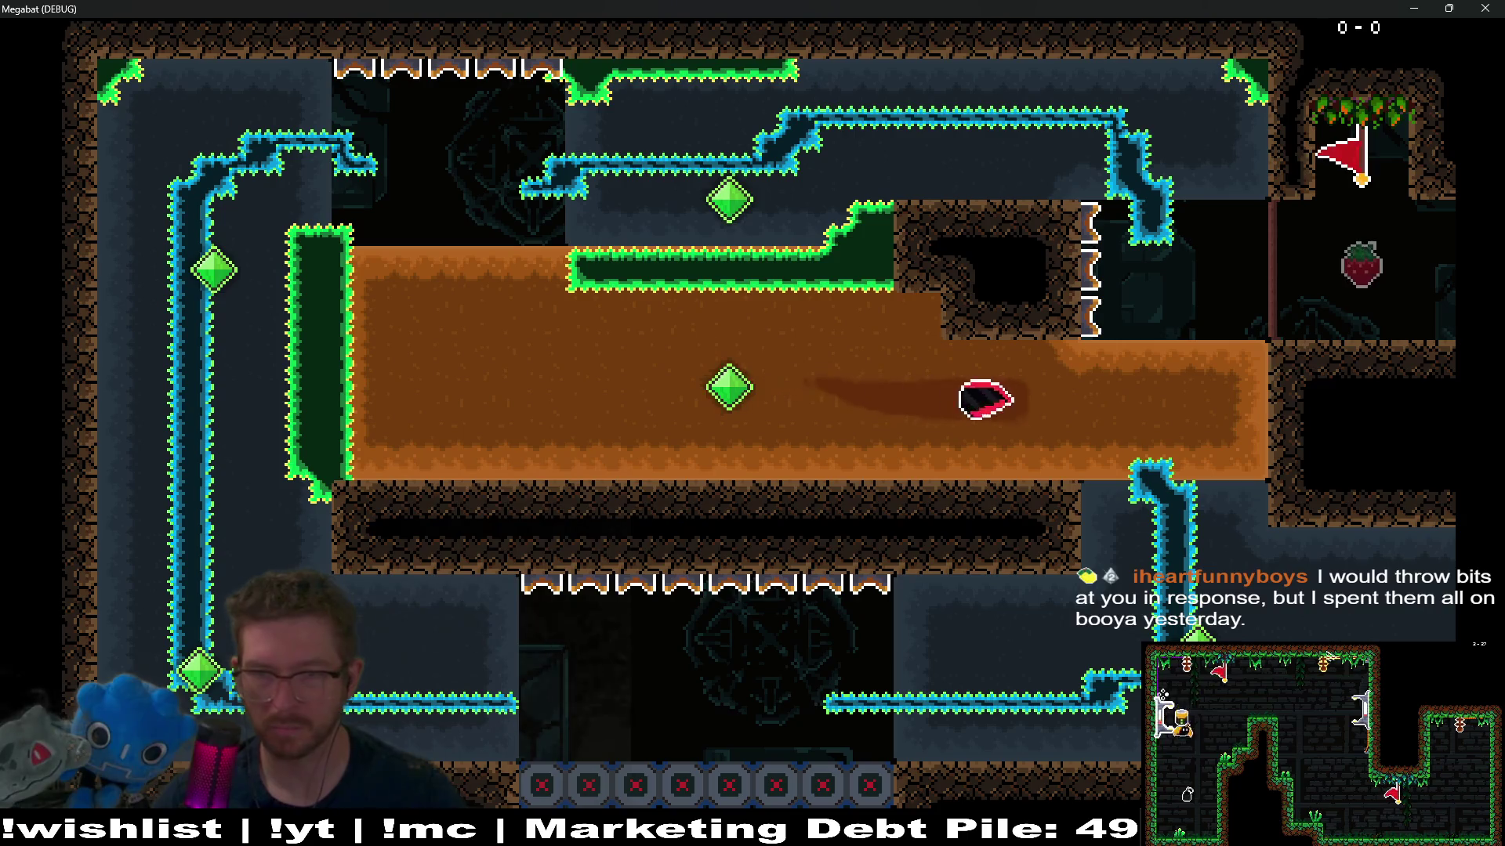
key(Up)
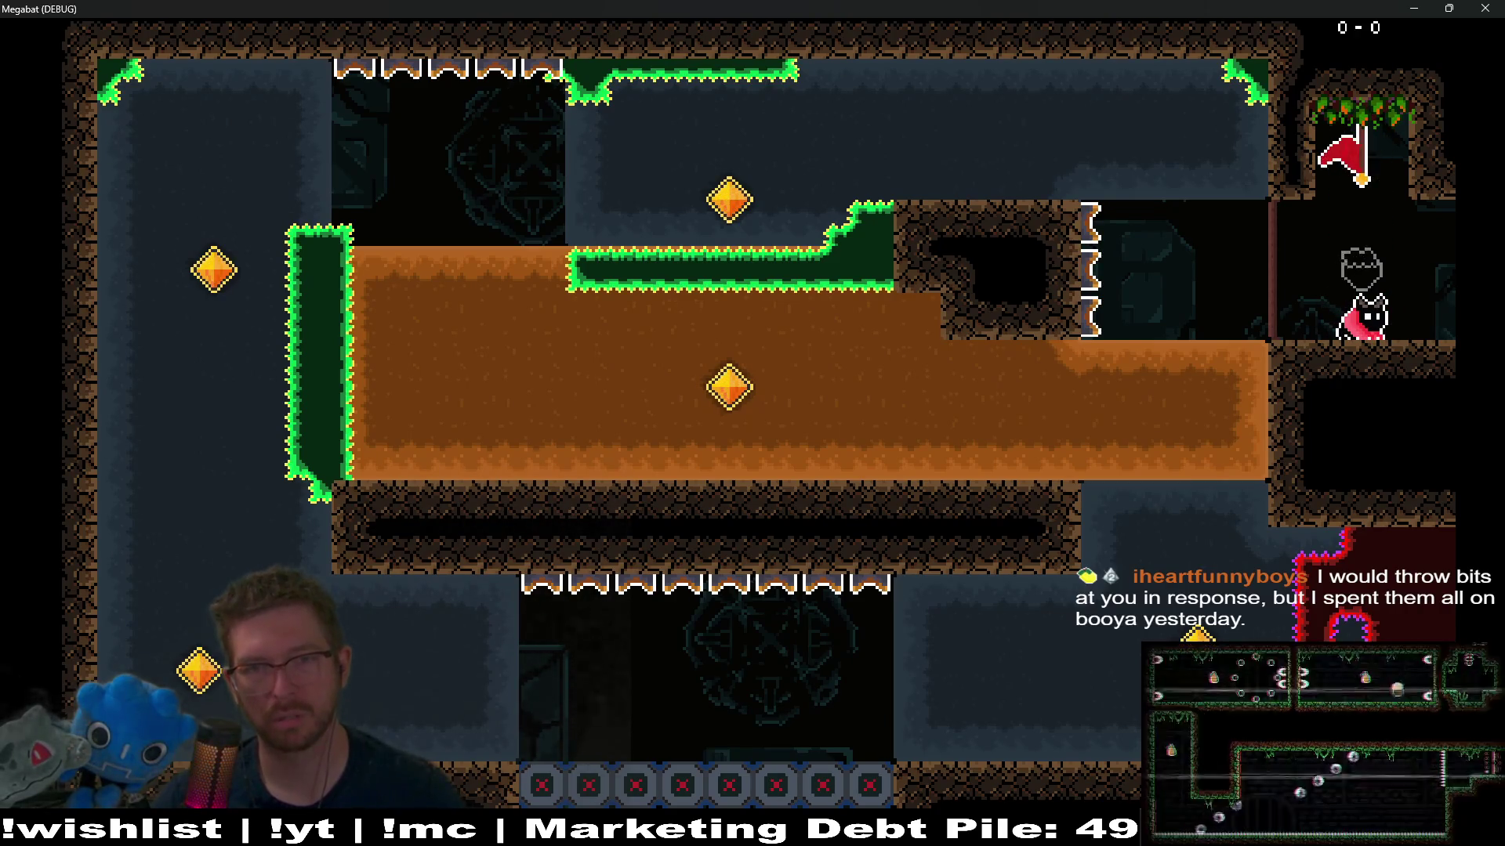
Step: Burrow through the dirt to the upper gem and loop the room, then close the game with F8
key(Left)
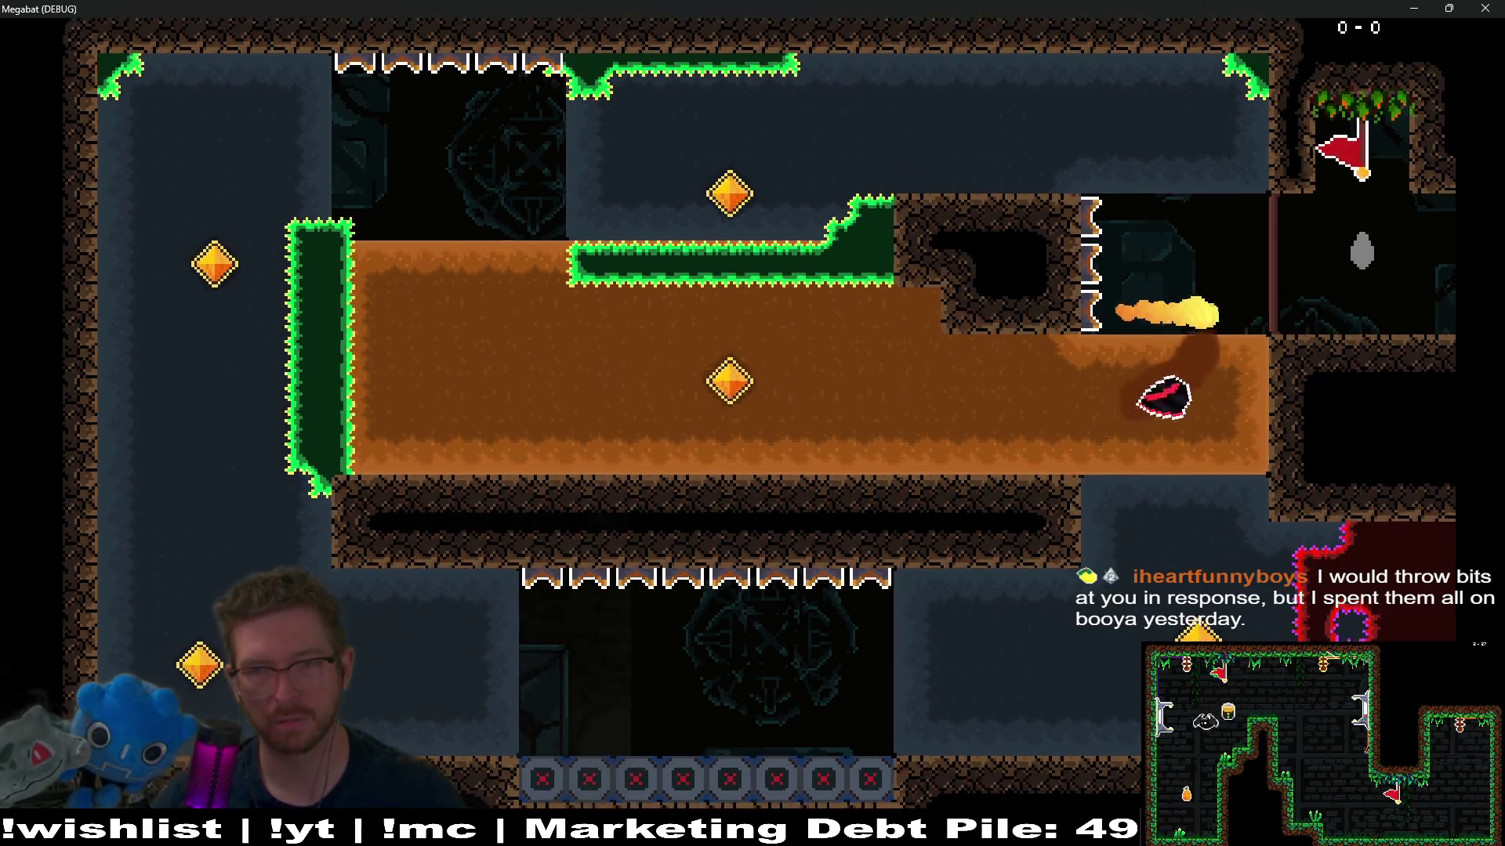
key(Up)
key(Right)
key(Down)
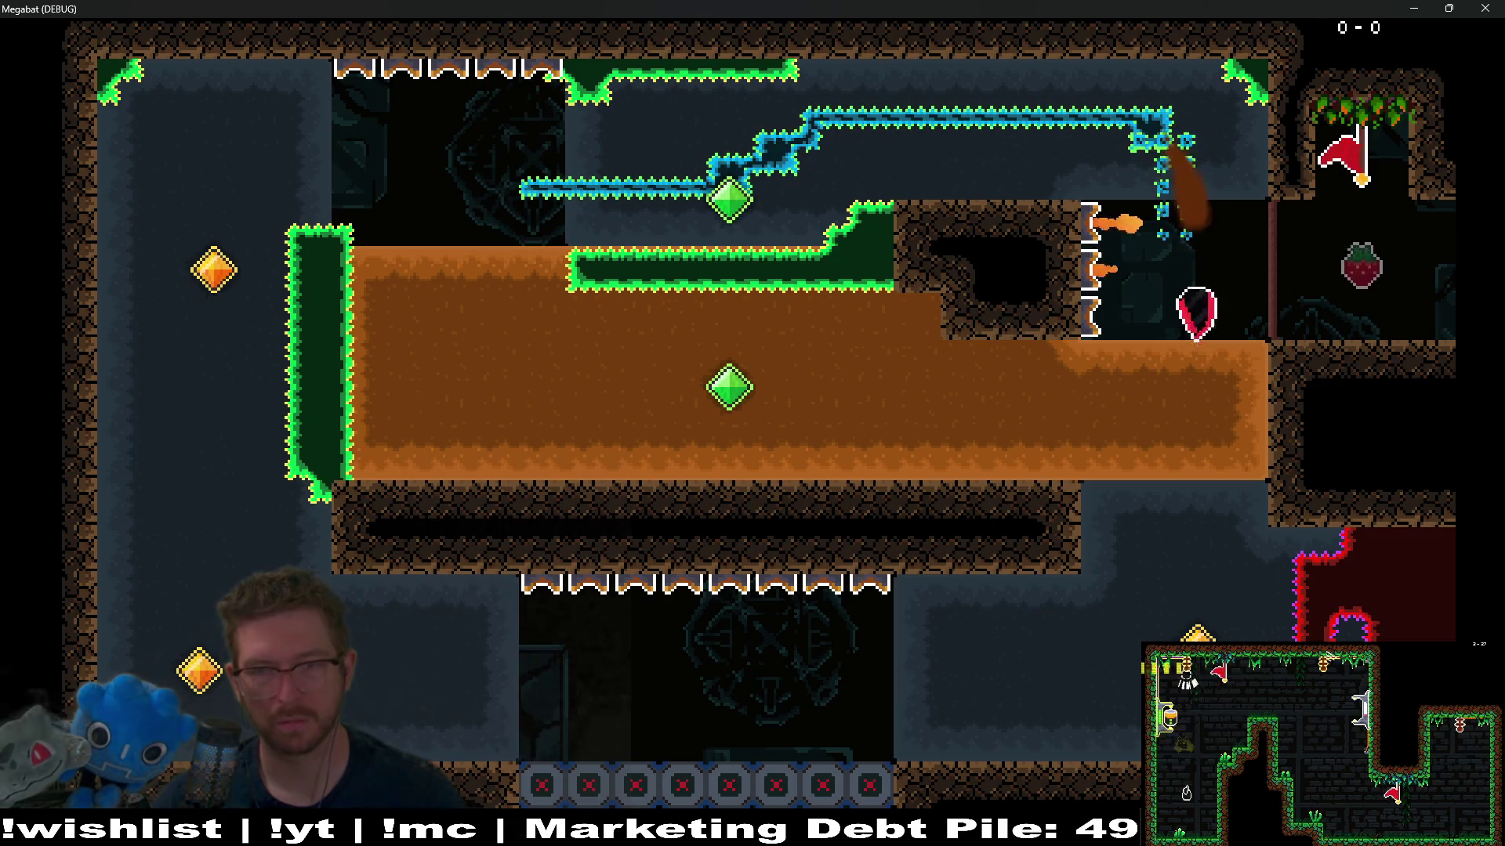
key(Left)
key(Up)
key(Left)
key(Down)
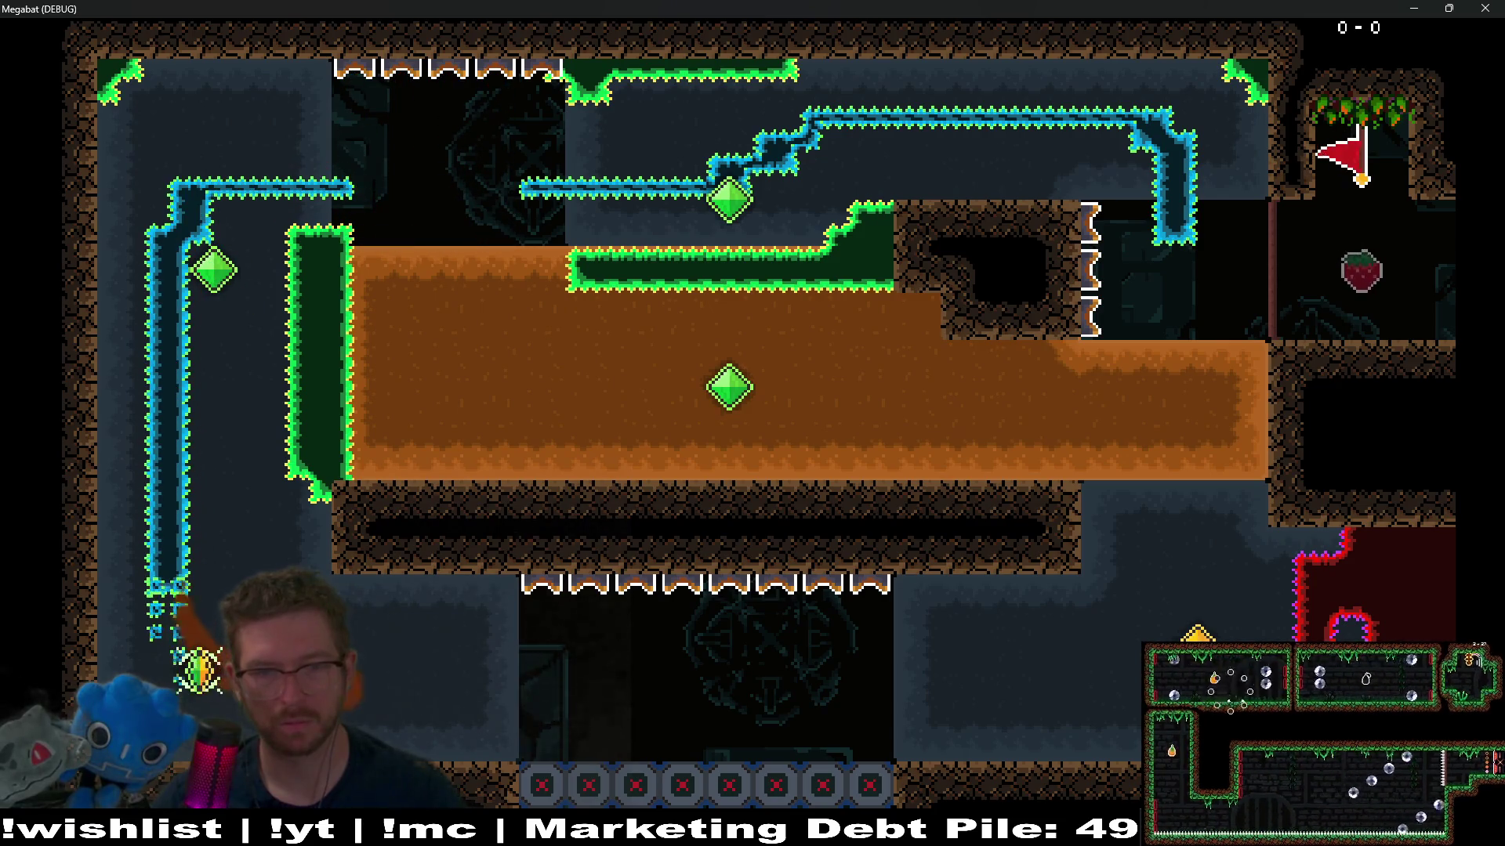
key(Right)
key(Up)
key(Left)
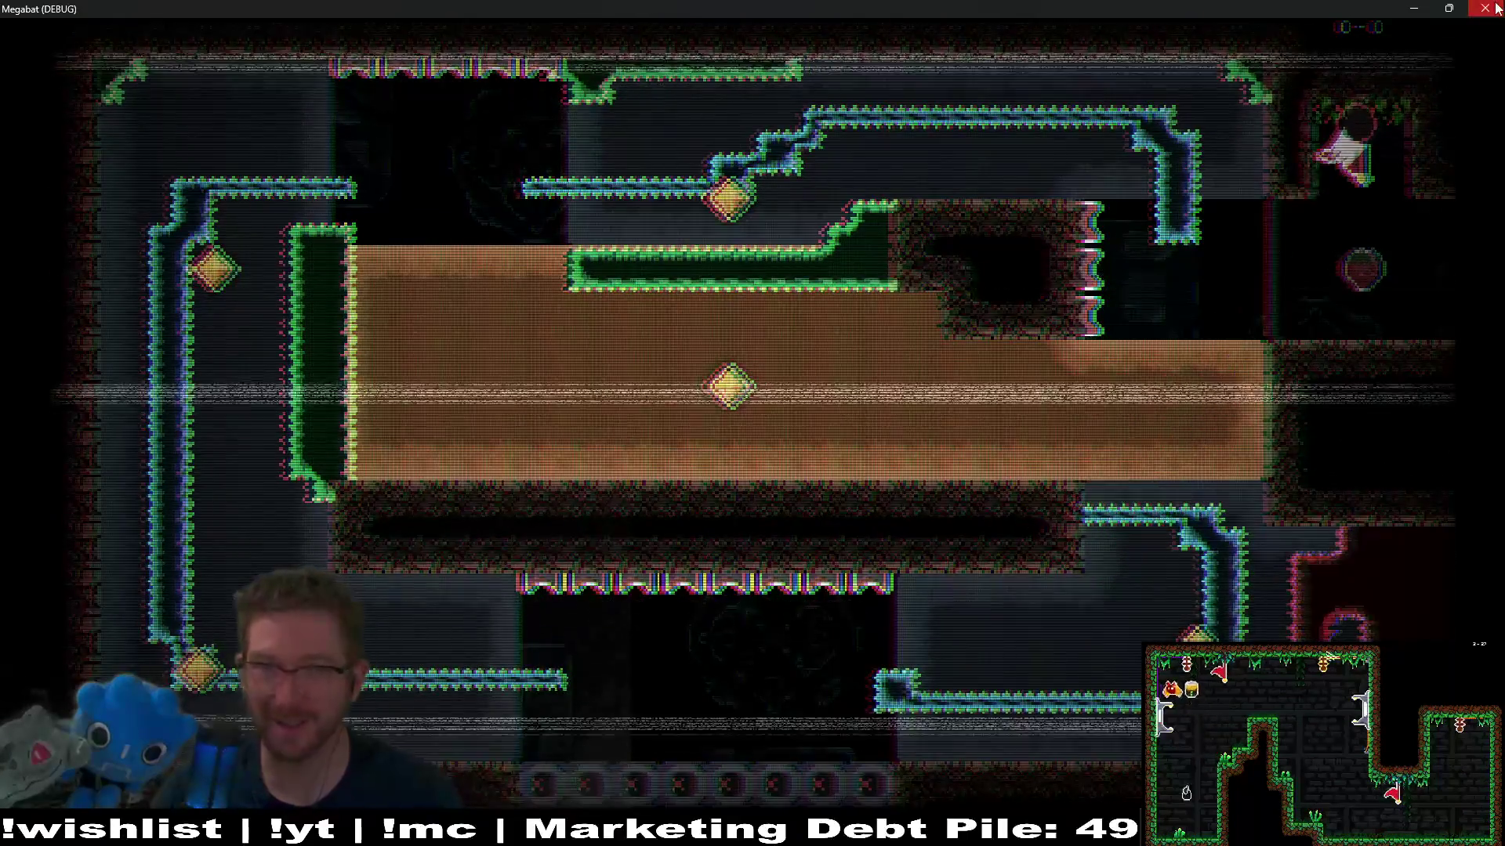
key(F8)
Step: Delete FlameTrap12–16 together with Area2D3 from the scene
scroll(550, 430, down, 1)
scroll(550, 430, left, 2)
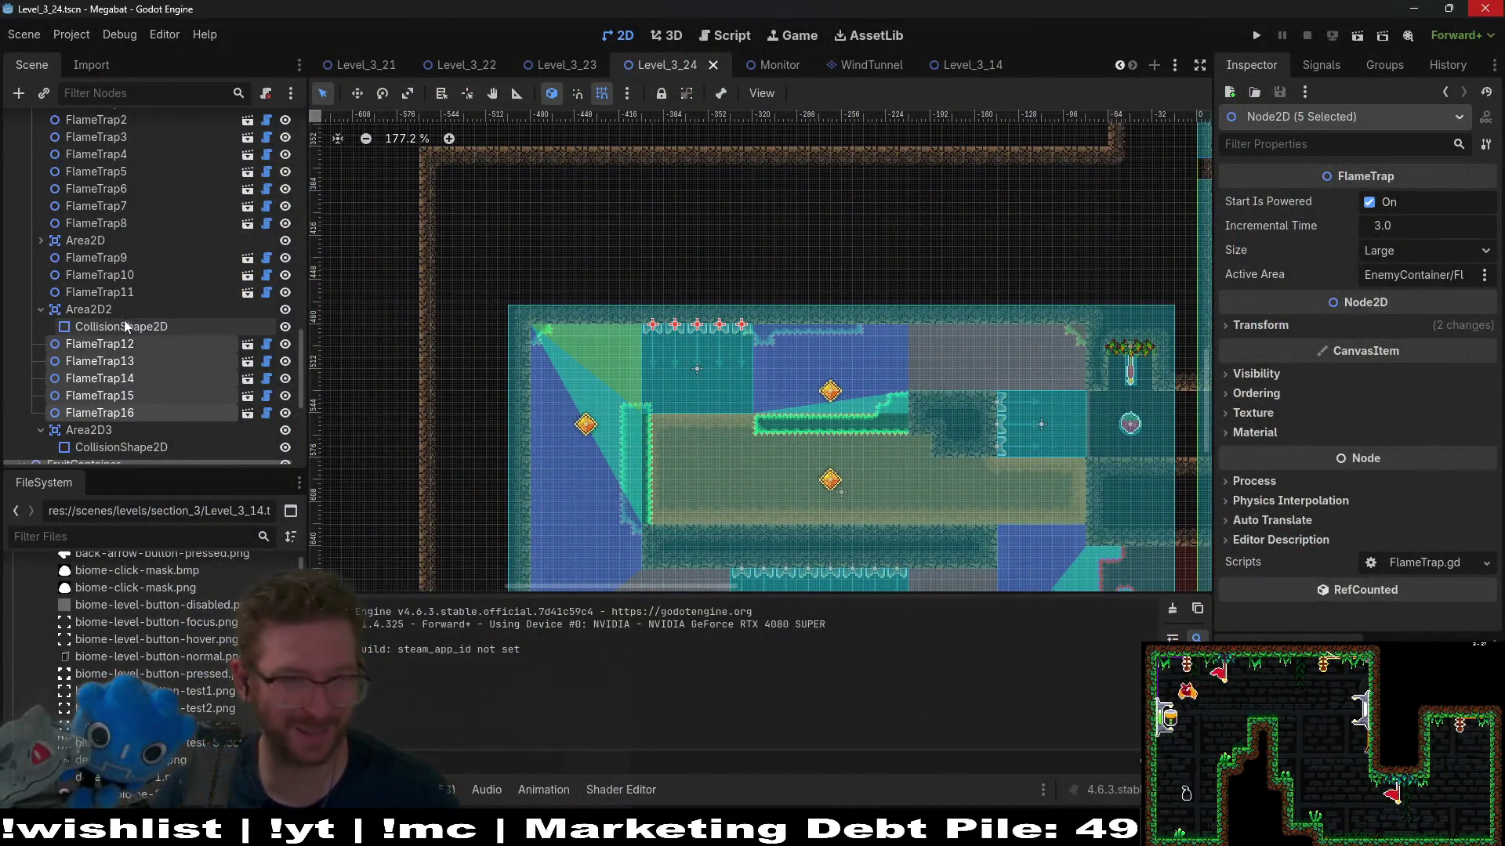
click(89, 429)
shift+click(110, 350)
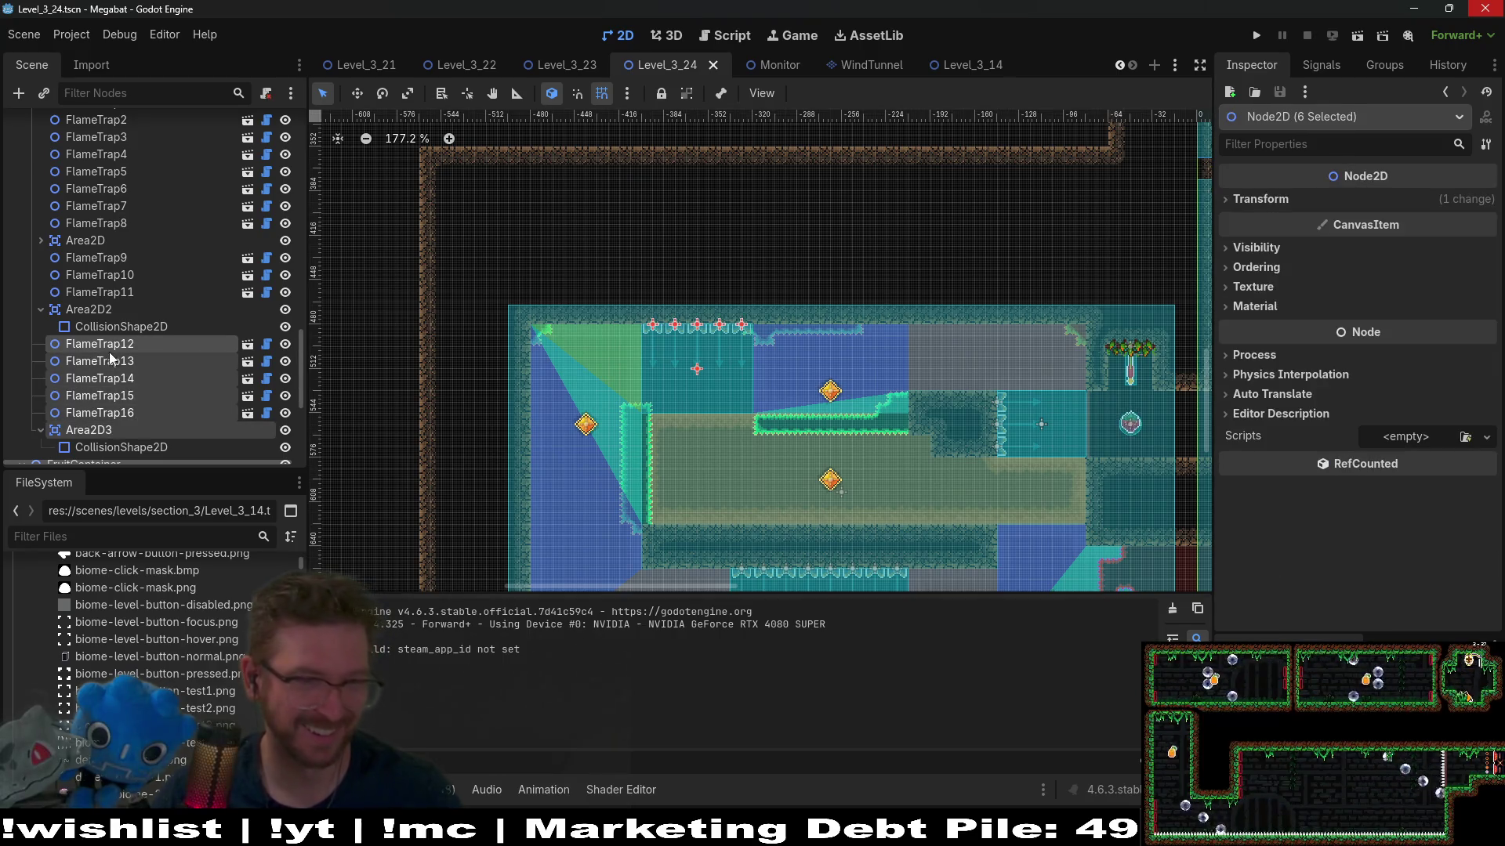
key(Delete)
key(Return)
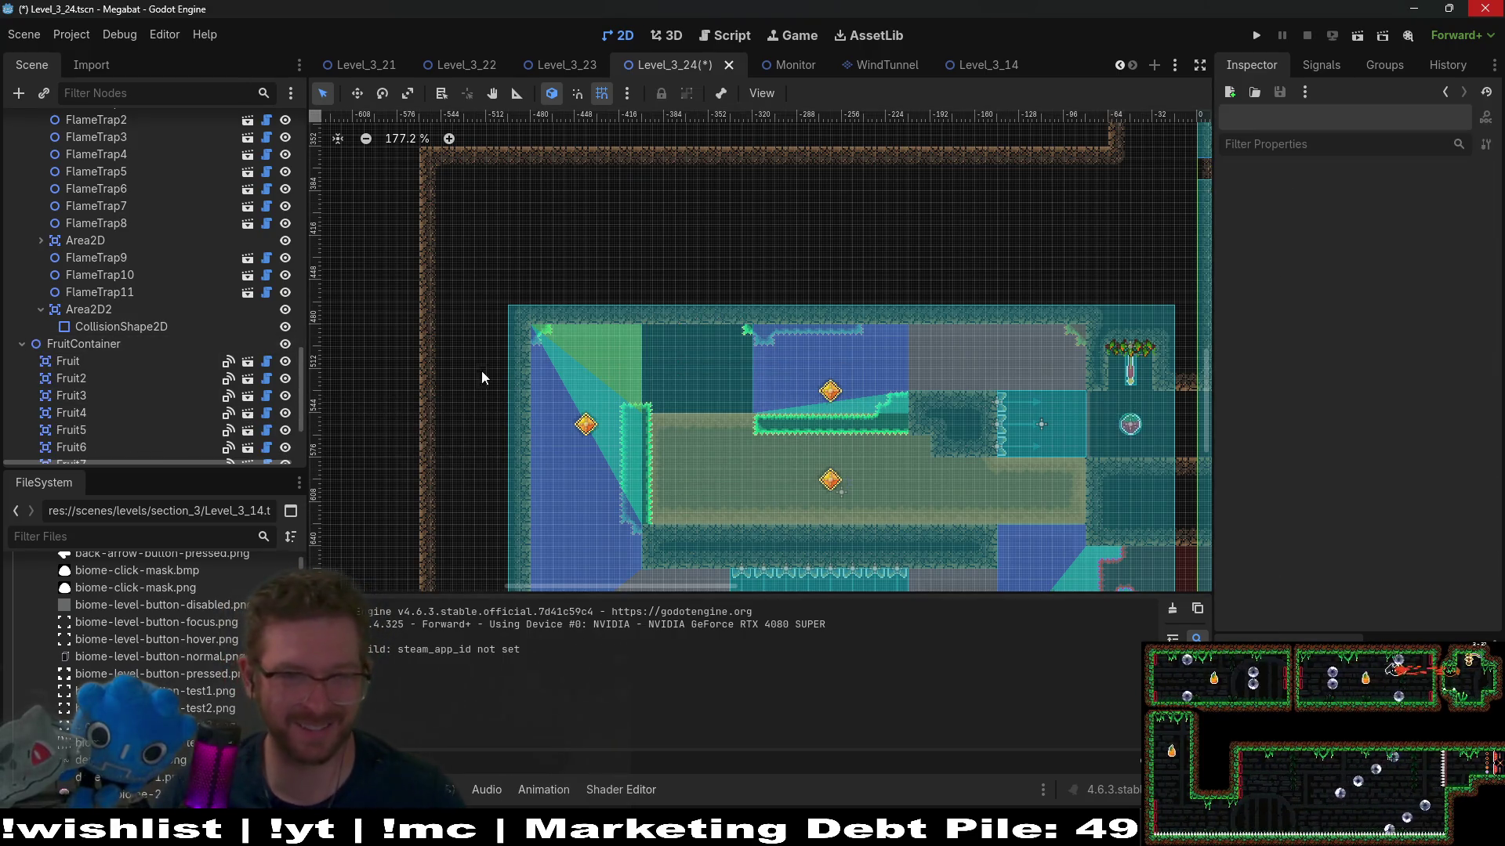
Step: Paint spike tiles along the ceiling on HazardTileMapLayer and save Level_3_24
scroll(132, 284, up, 5)
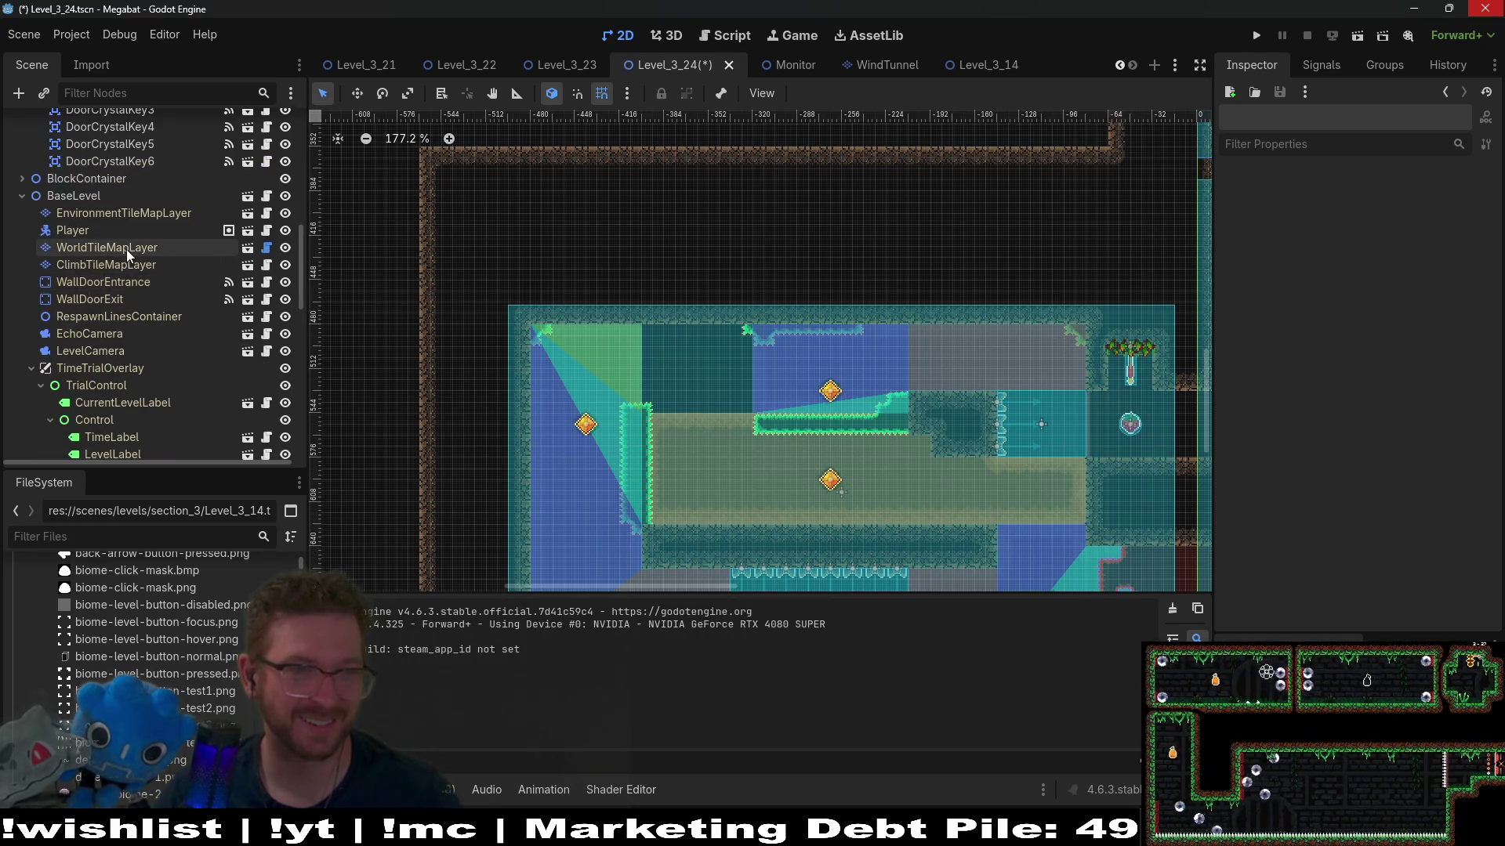
scroll(129, 276, up, 8)
scroll(133, 280, down, 5)
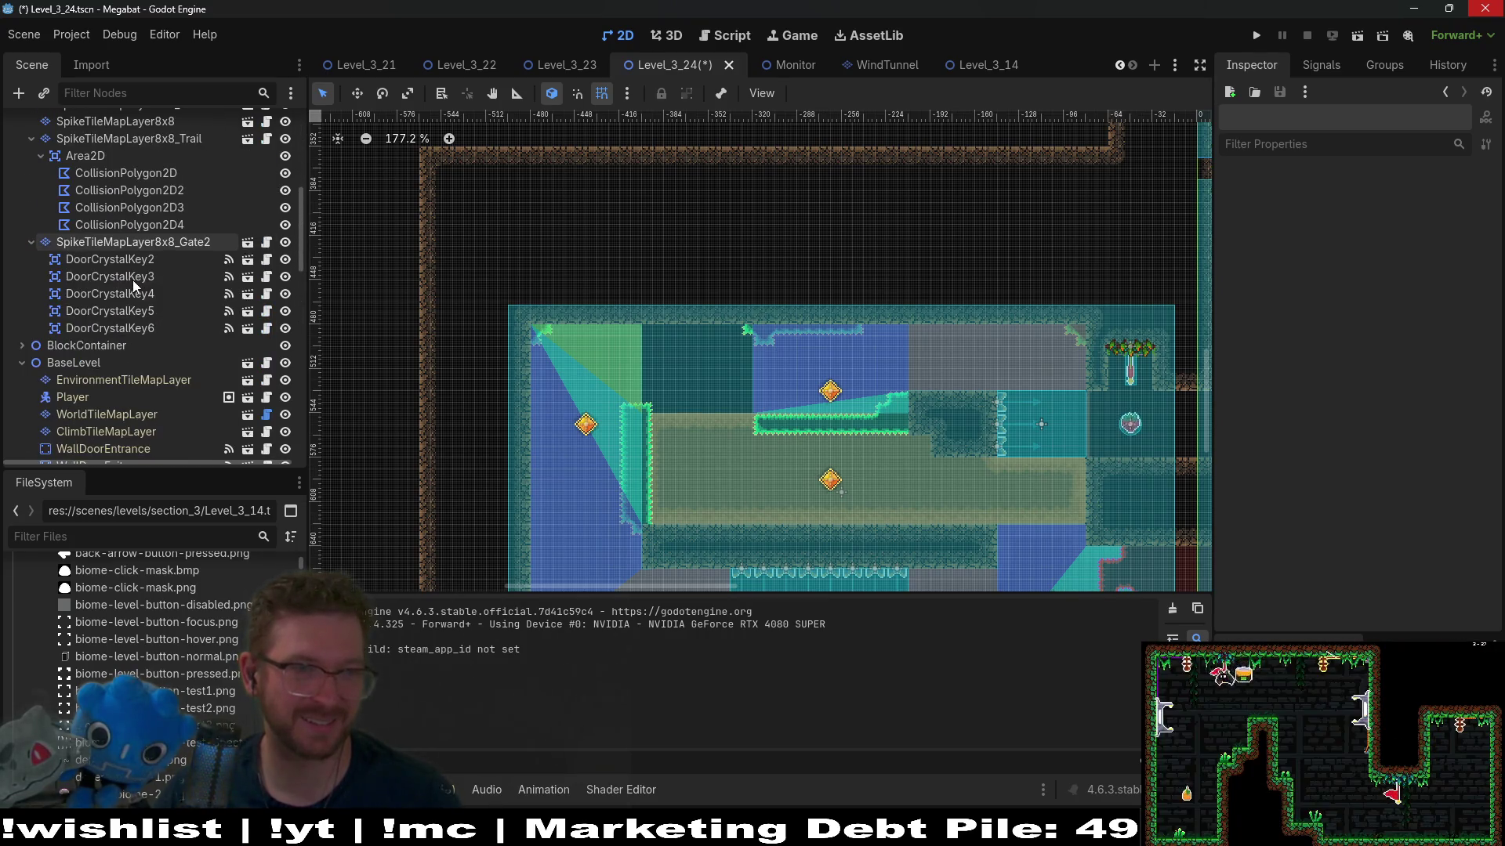
scroll(153, 347, down, 4)
scroll(152, 345, up, 5)
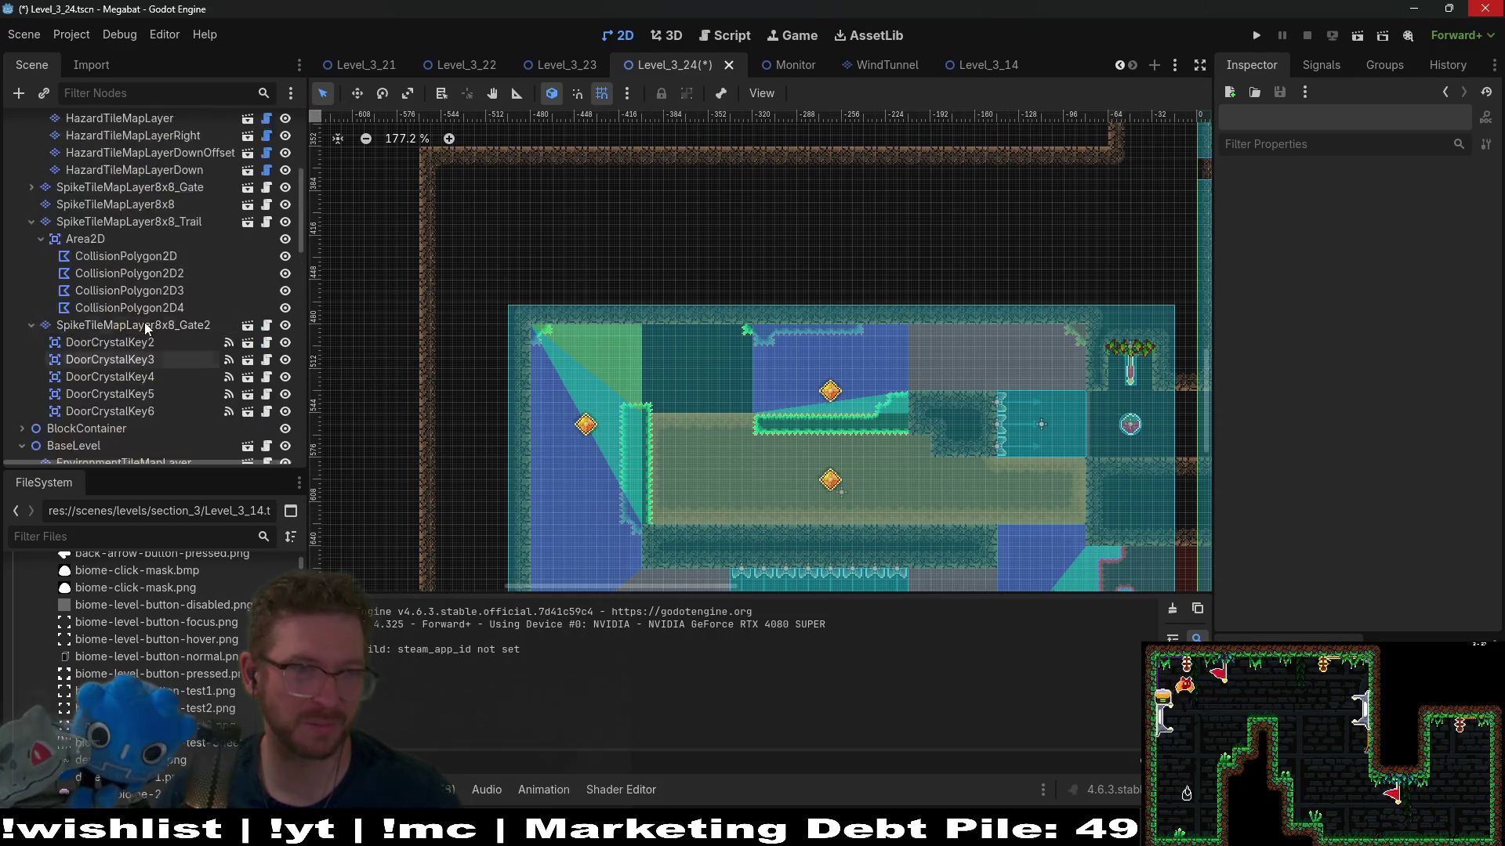
scroll(146, 328, up, 4)
click(117, 284)
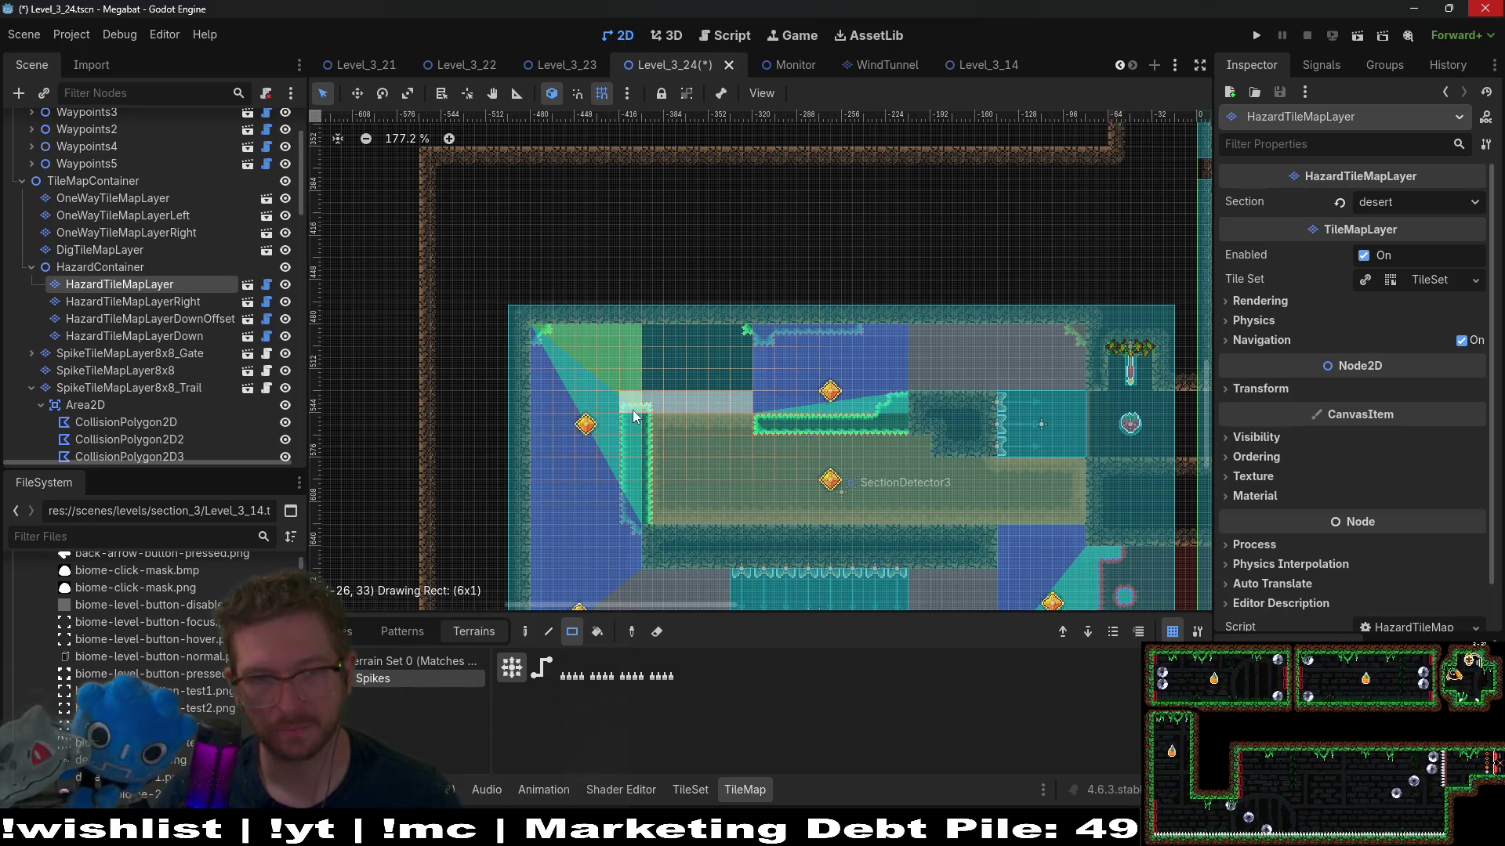
drag(651, 413, 651, 413)
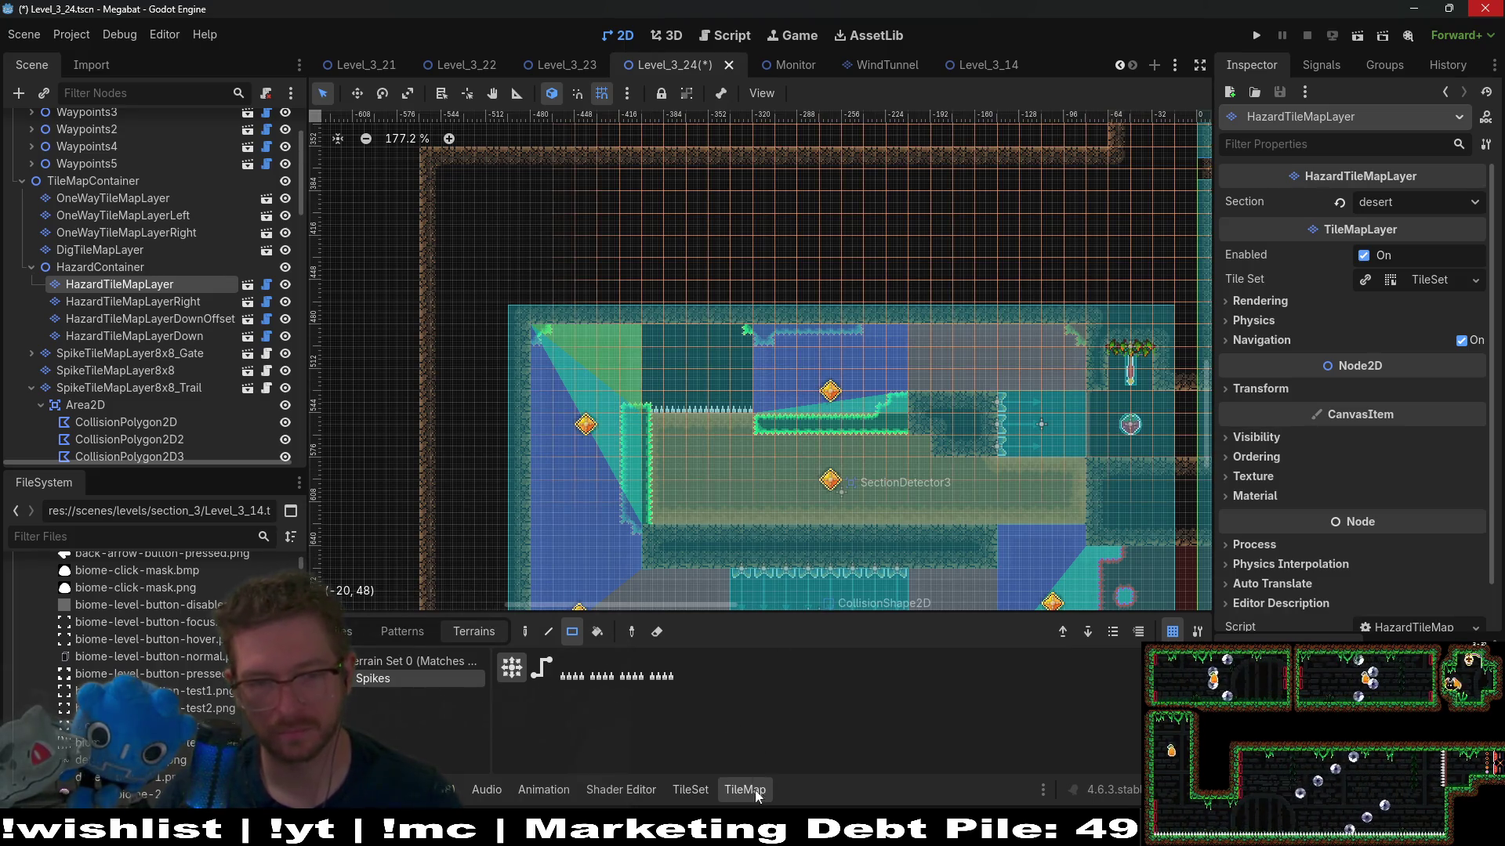
key(ctrl+s)
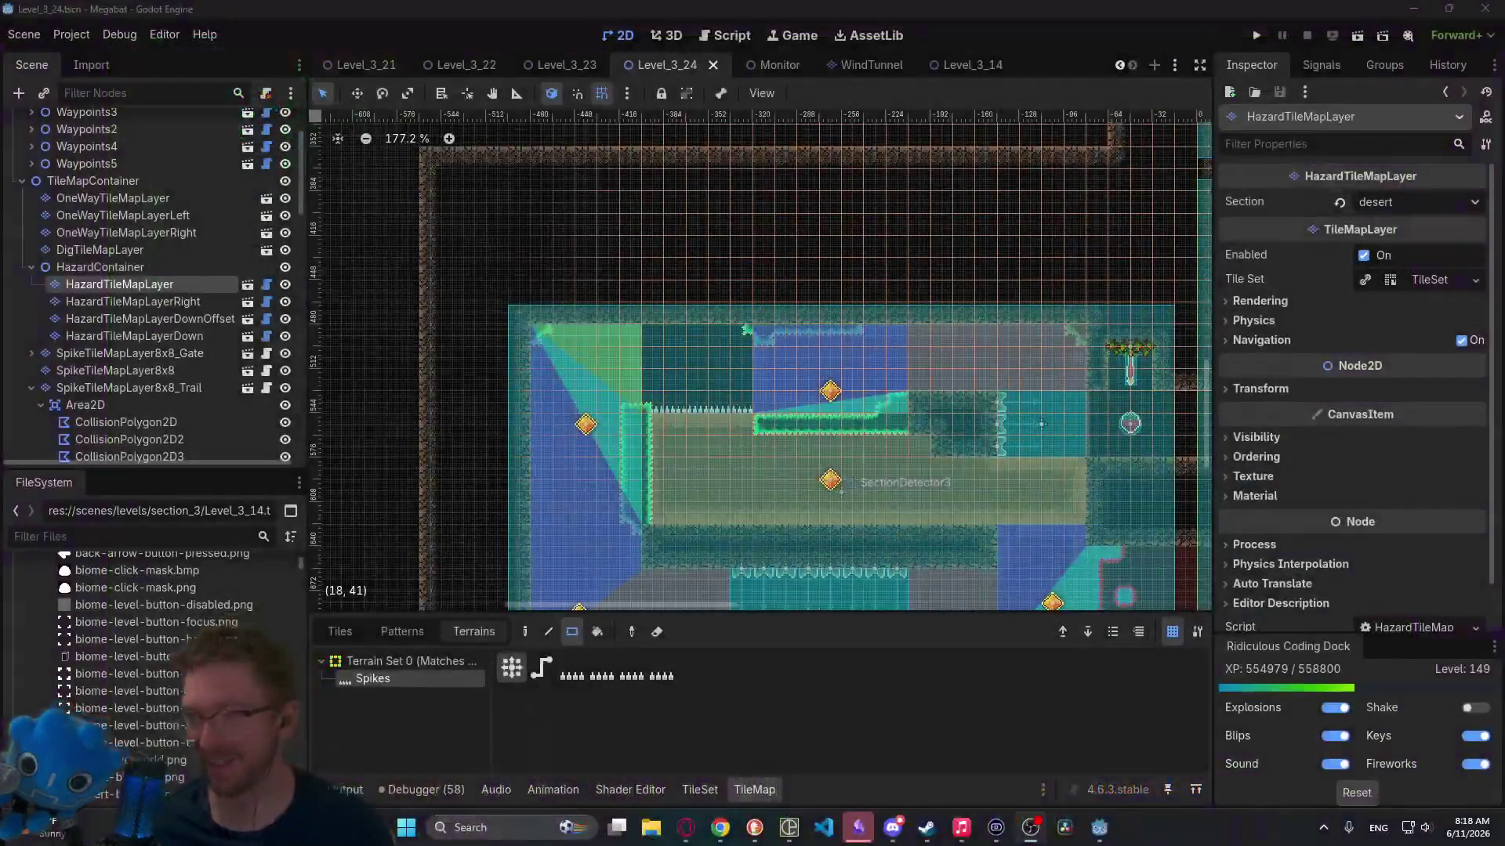
Step: Zoom out the viewport and run the current Level_3_24 scene for a playtest
scroll(915, 496, down, 2)
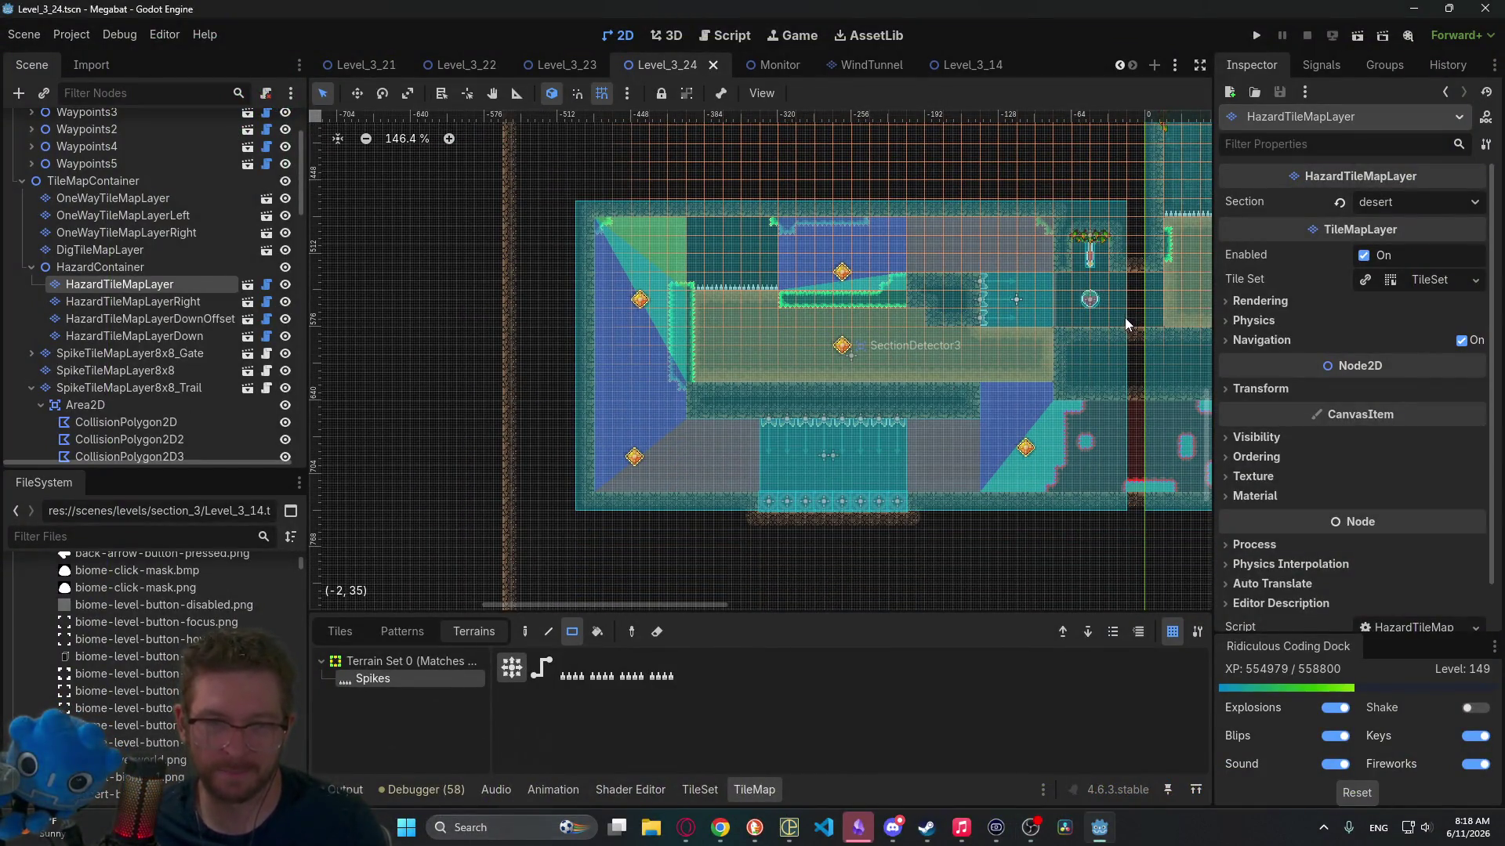
click(1357, 37)
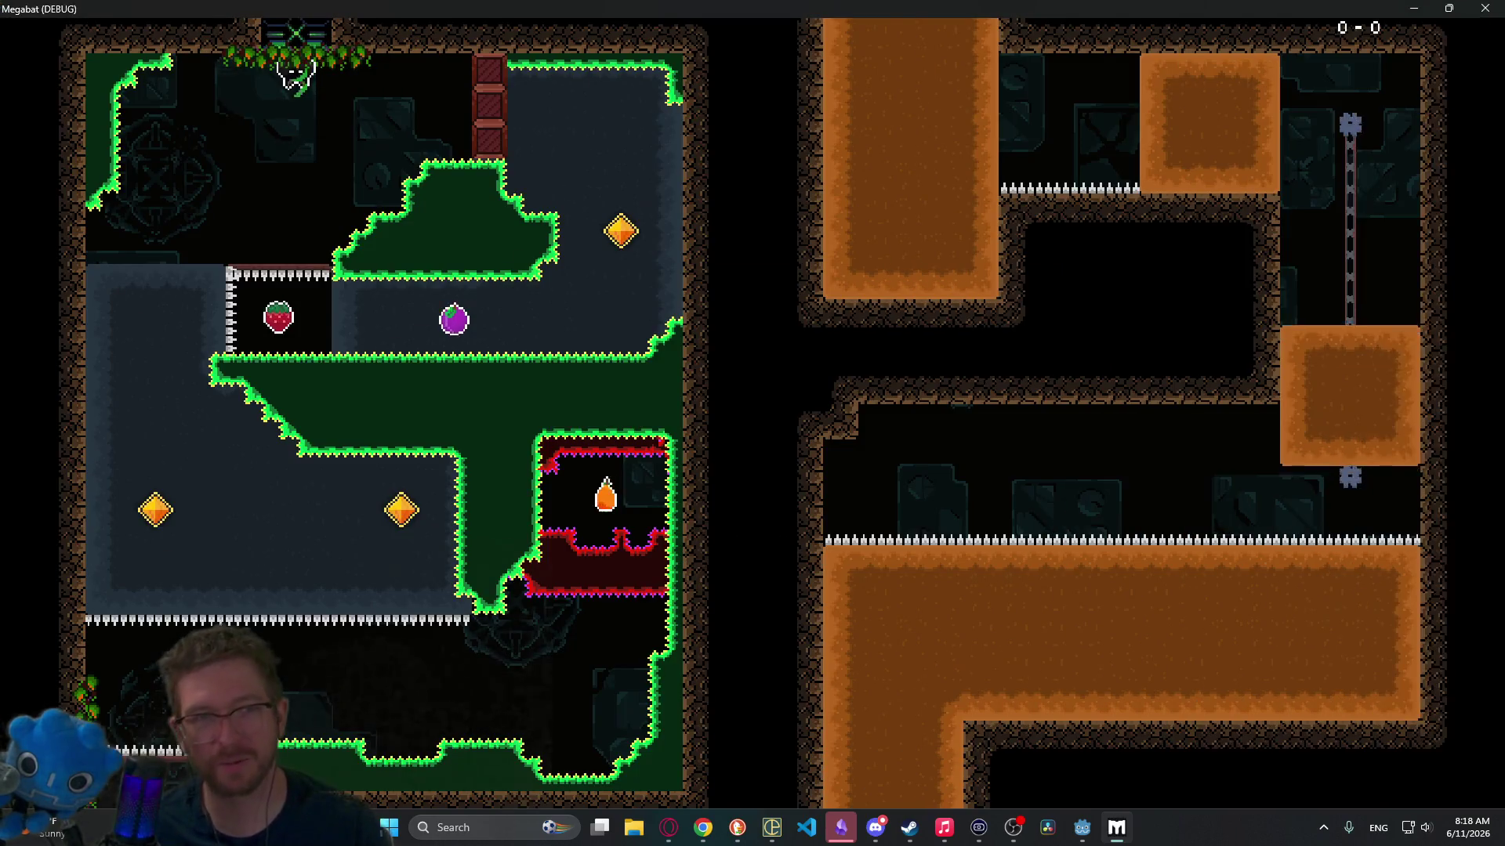
Step: Fly the bat around the first room through the purple orb and orange diamond to the exit
key(Down)
key(Right)
key(Up)
key(Left)
key(Down)
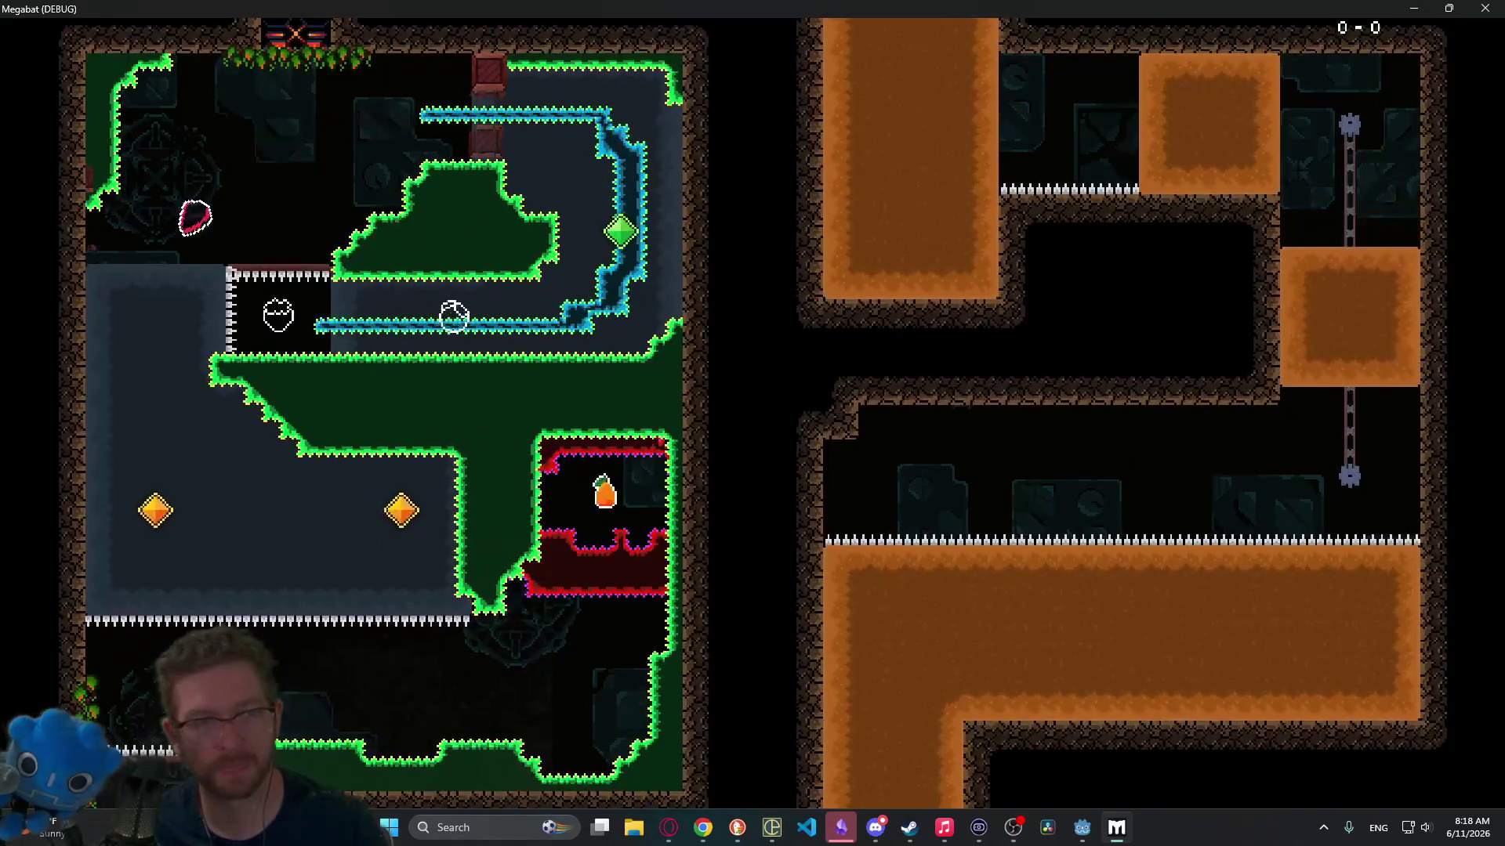
key(Right)
key(Down)
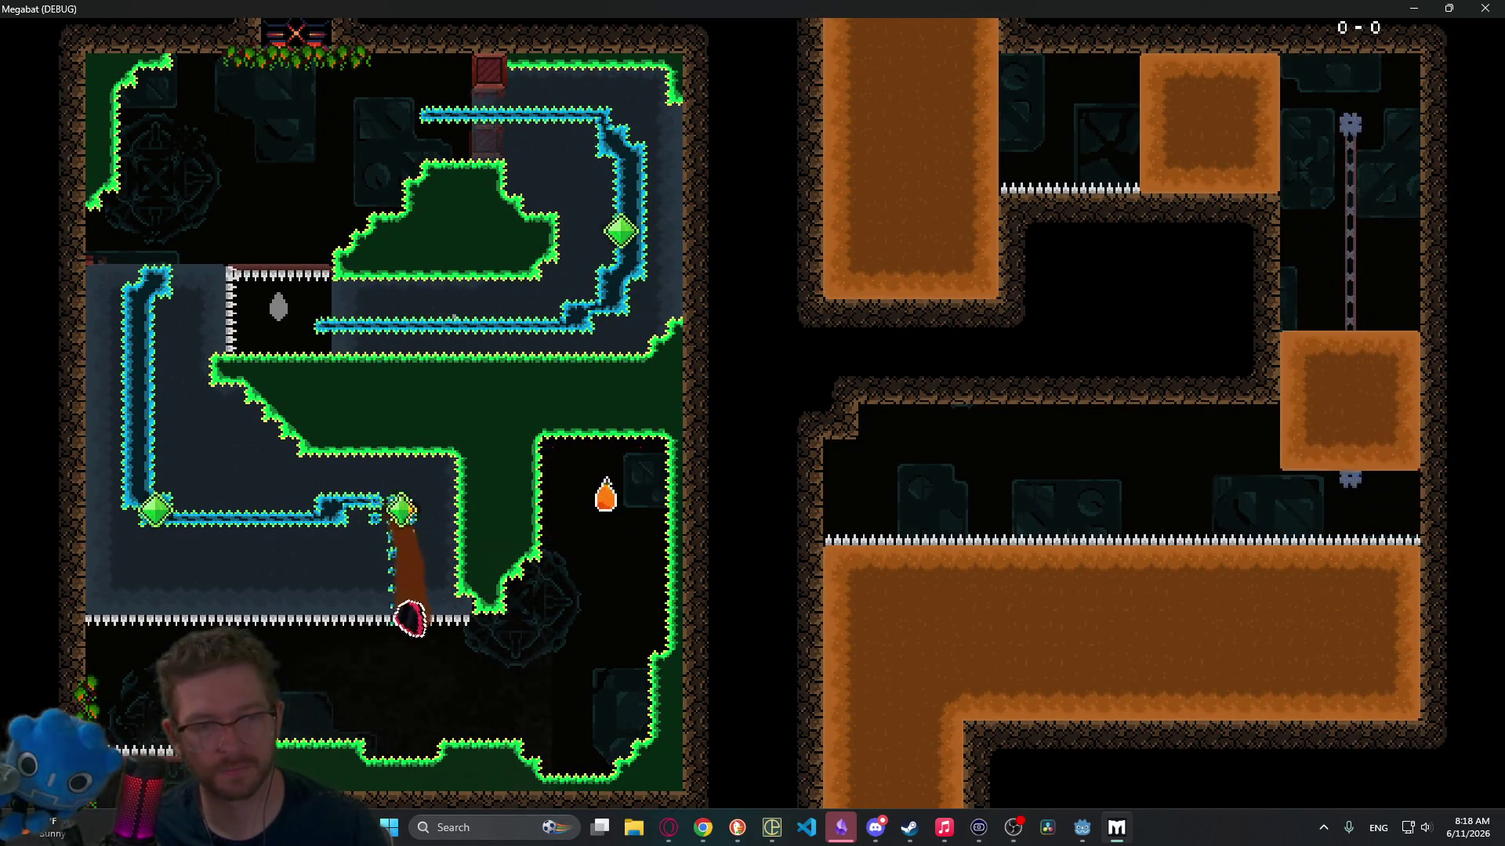
key(Right)
key(Up)
key(Down)
key(Left)
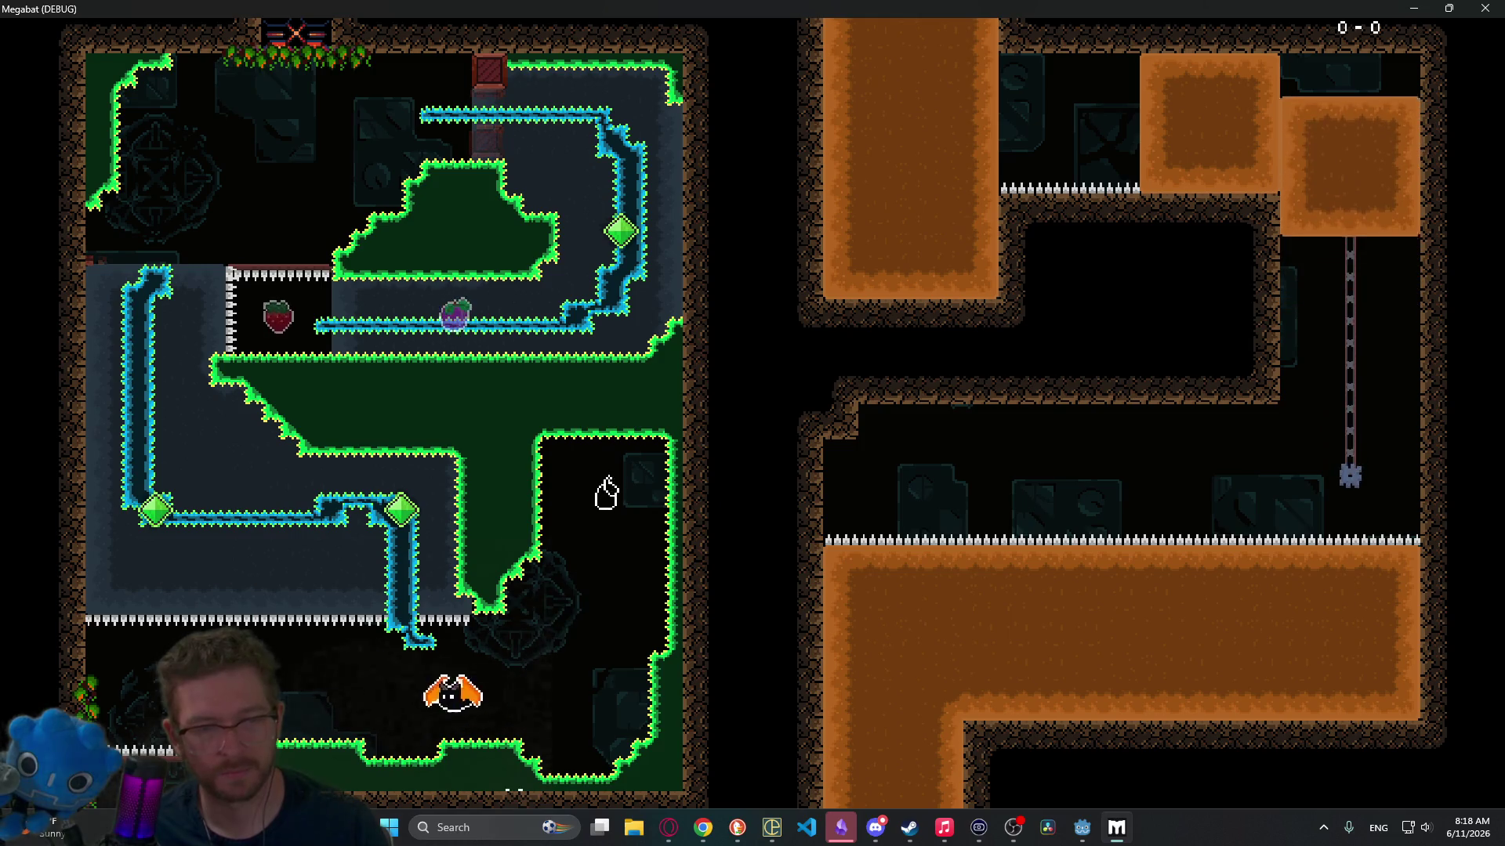
Step: Drop into the next room, grab the strawberry, and tunnel left into the dirt
key(Down)
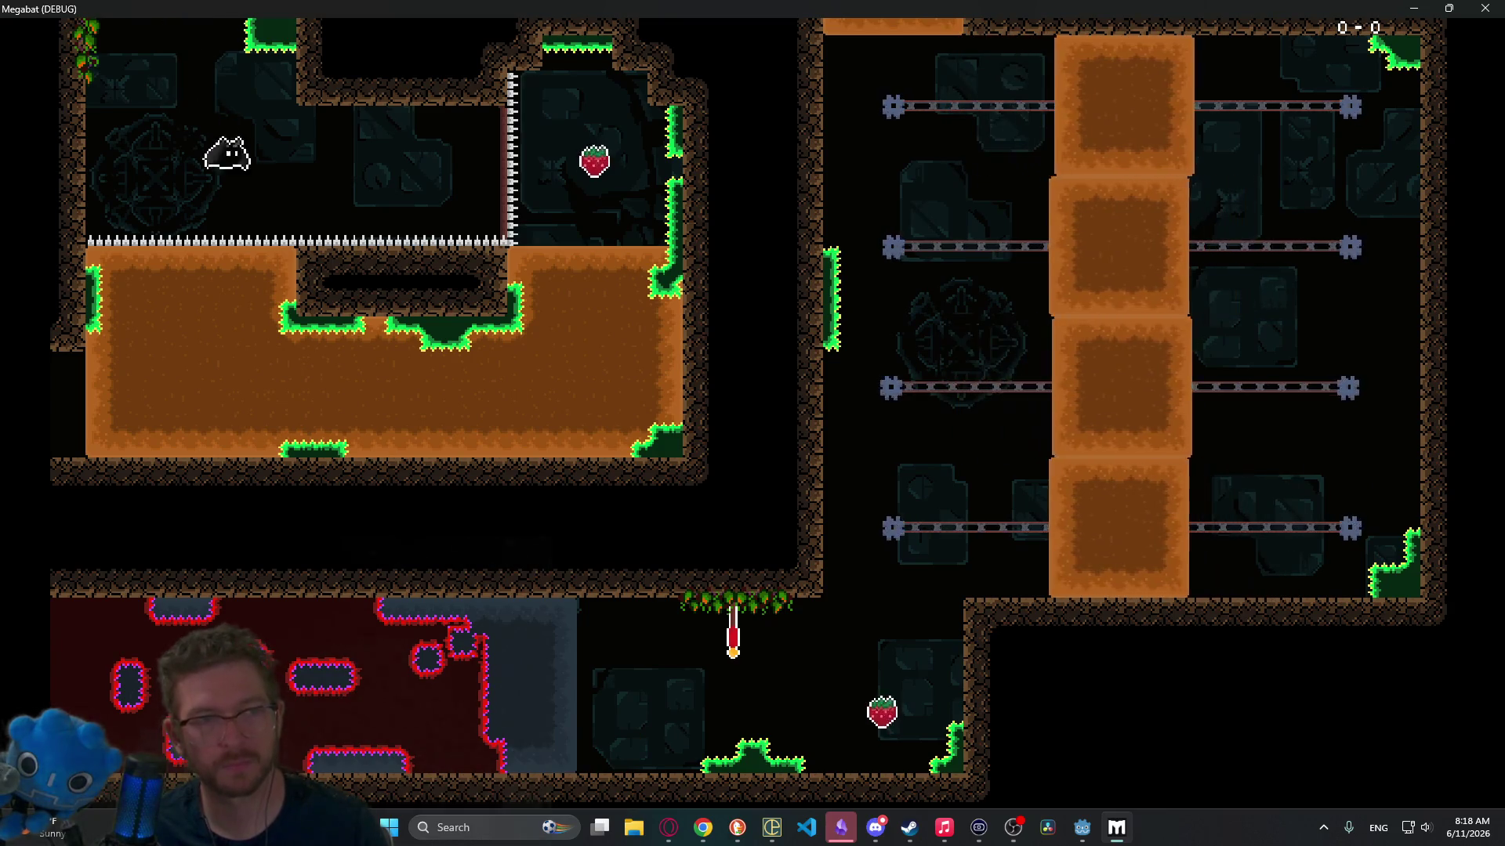
key(Right)
key(Down)
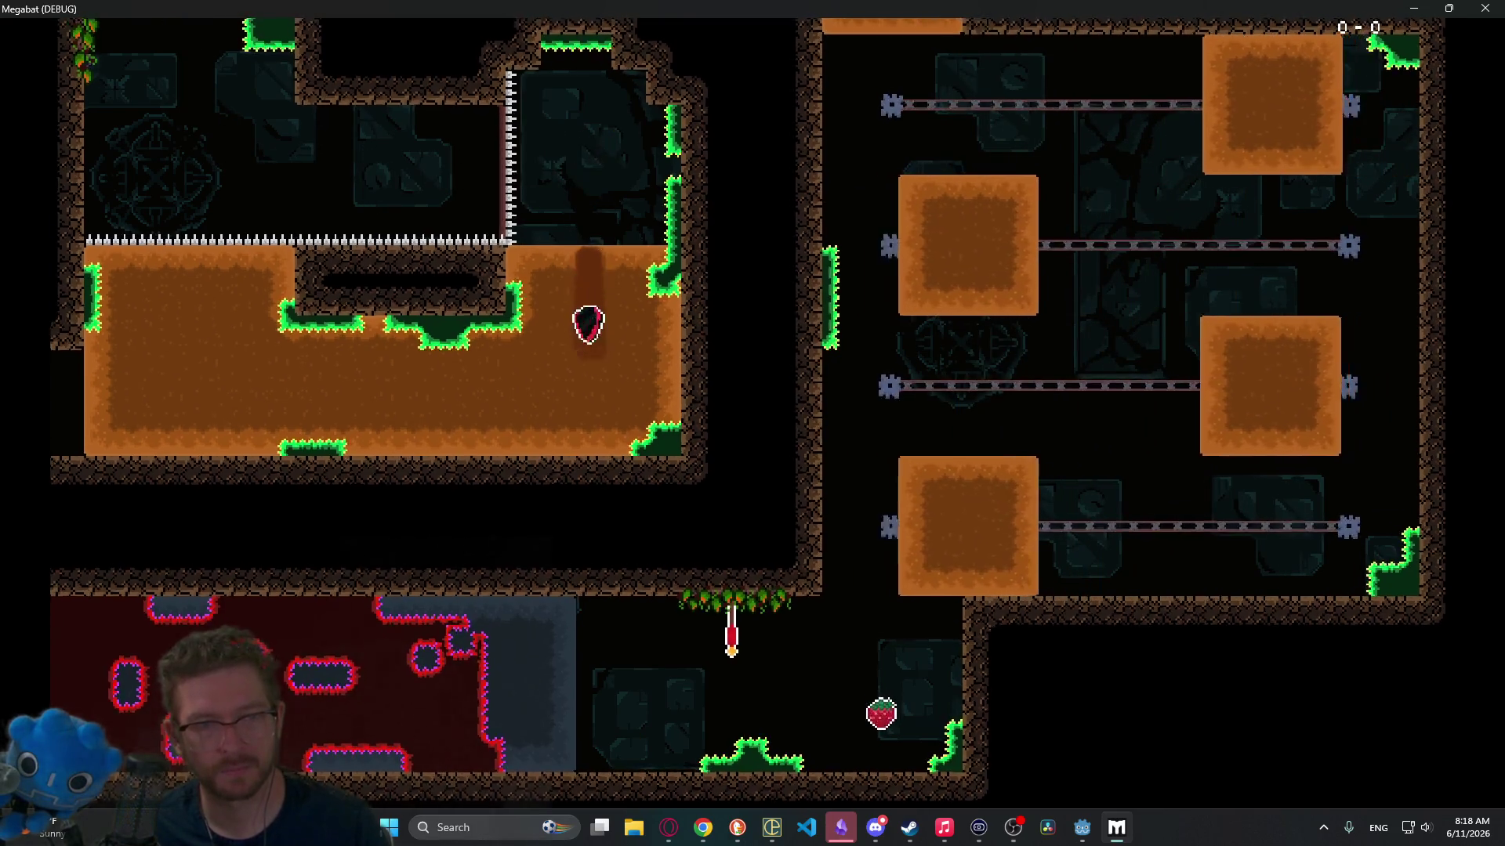
key(Left)
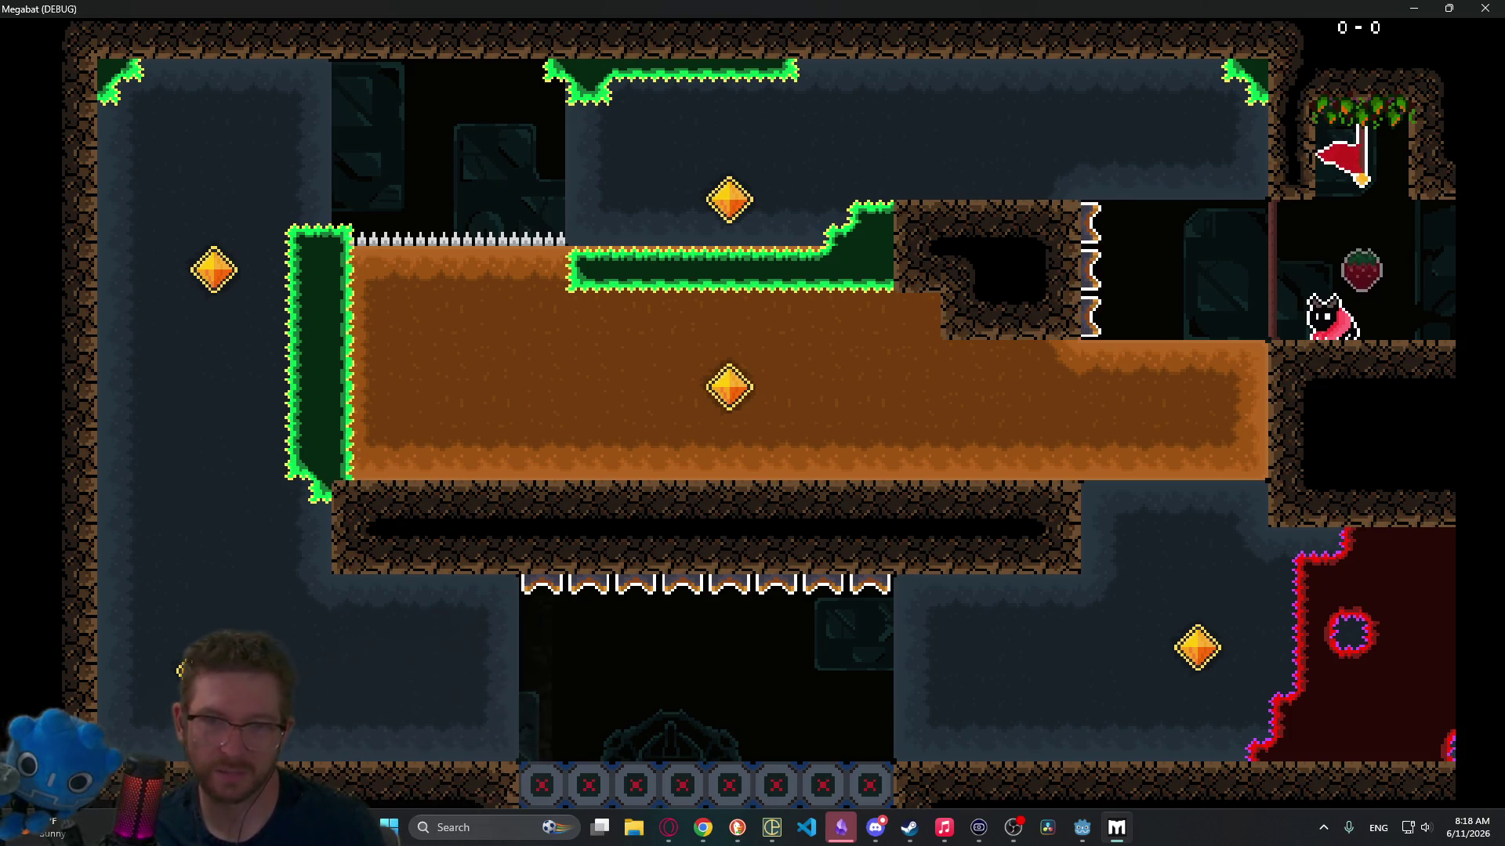
Step: Tunnel through the dirt collecting the centre, top and lower-right gems, then climb the left shaft
key(Left)
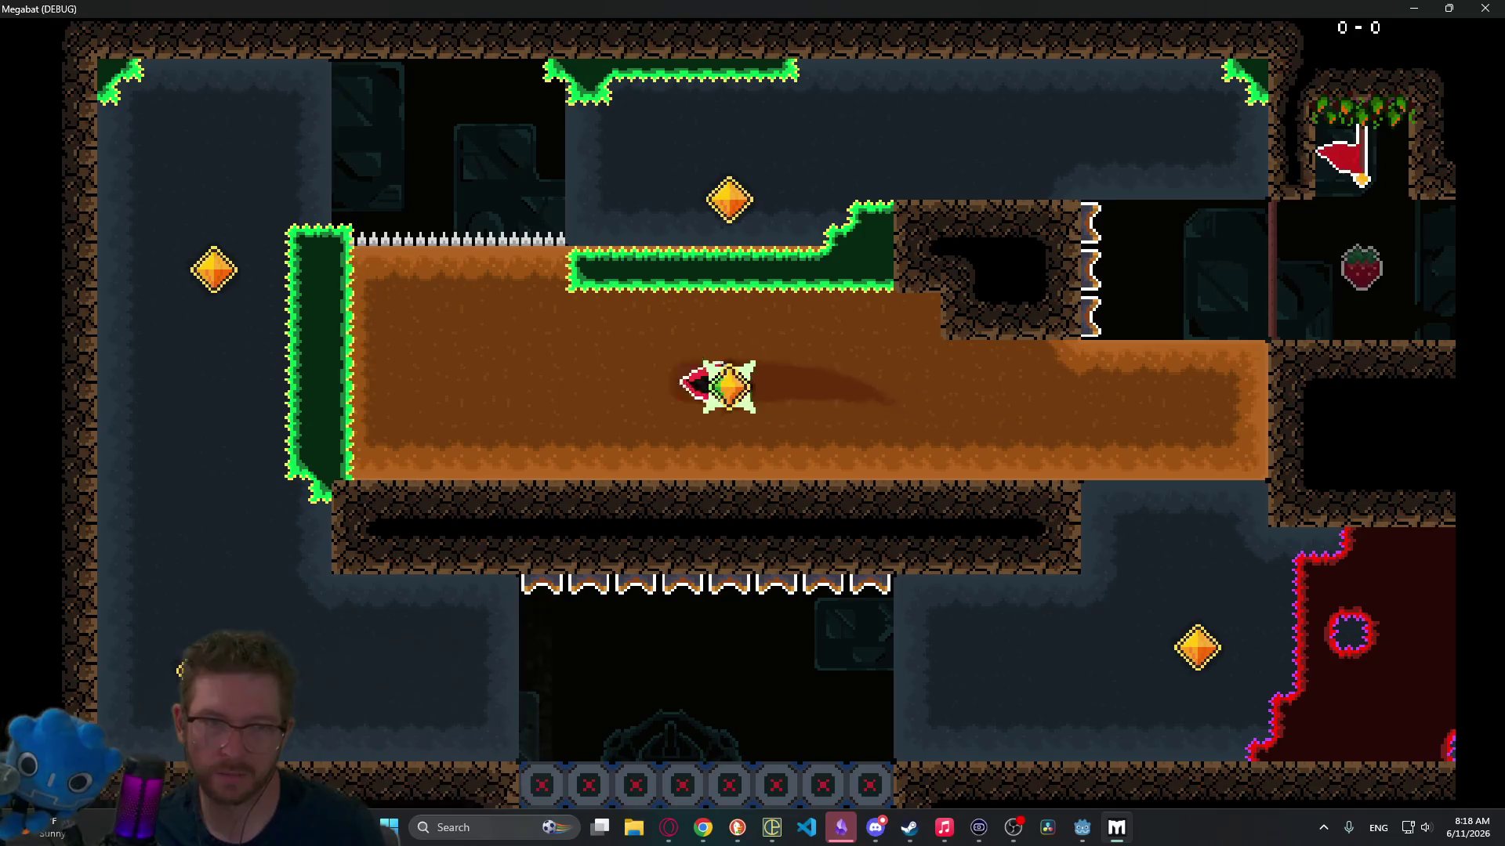
key(Up)
key(Right)
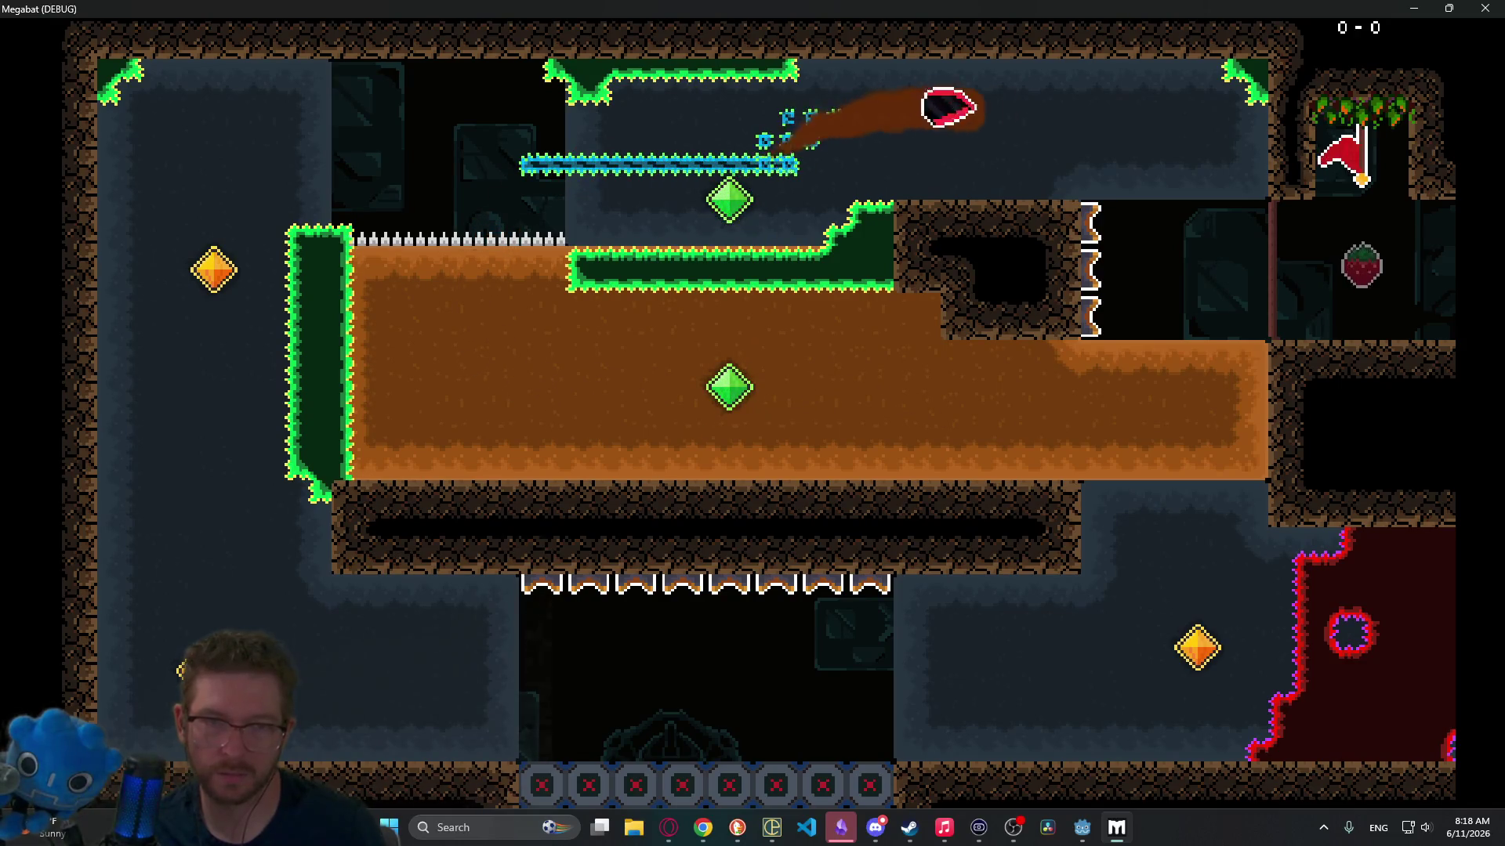
key(Down)
key(Left)
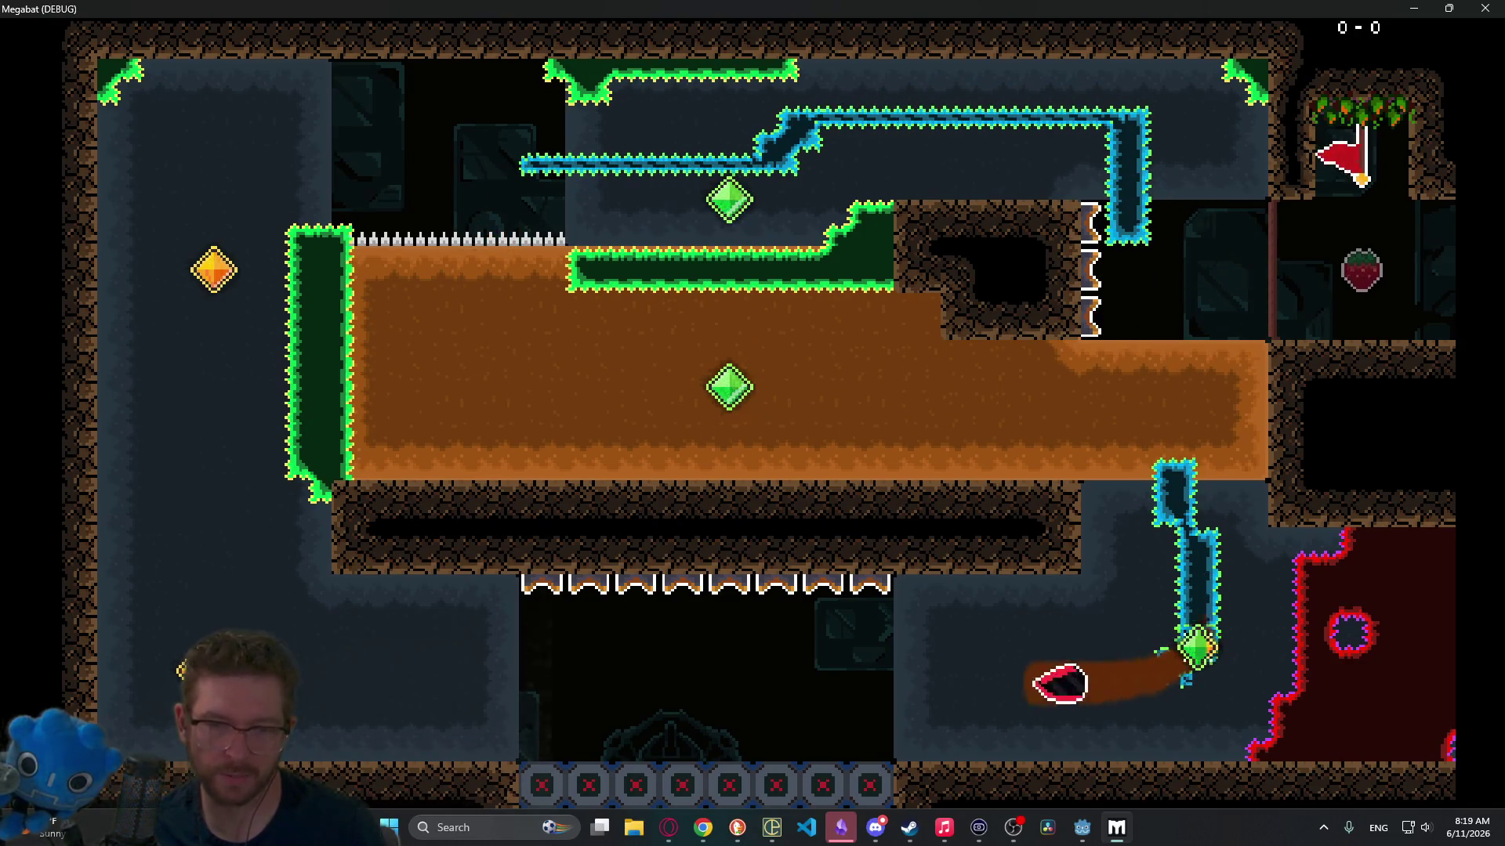
key(Up)
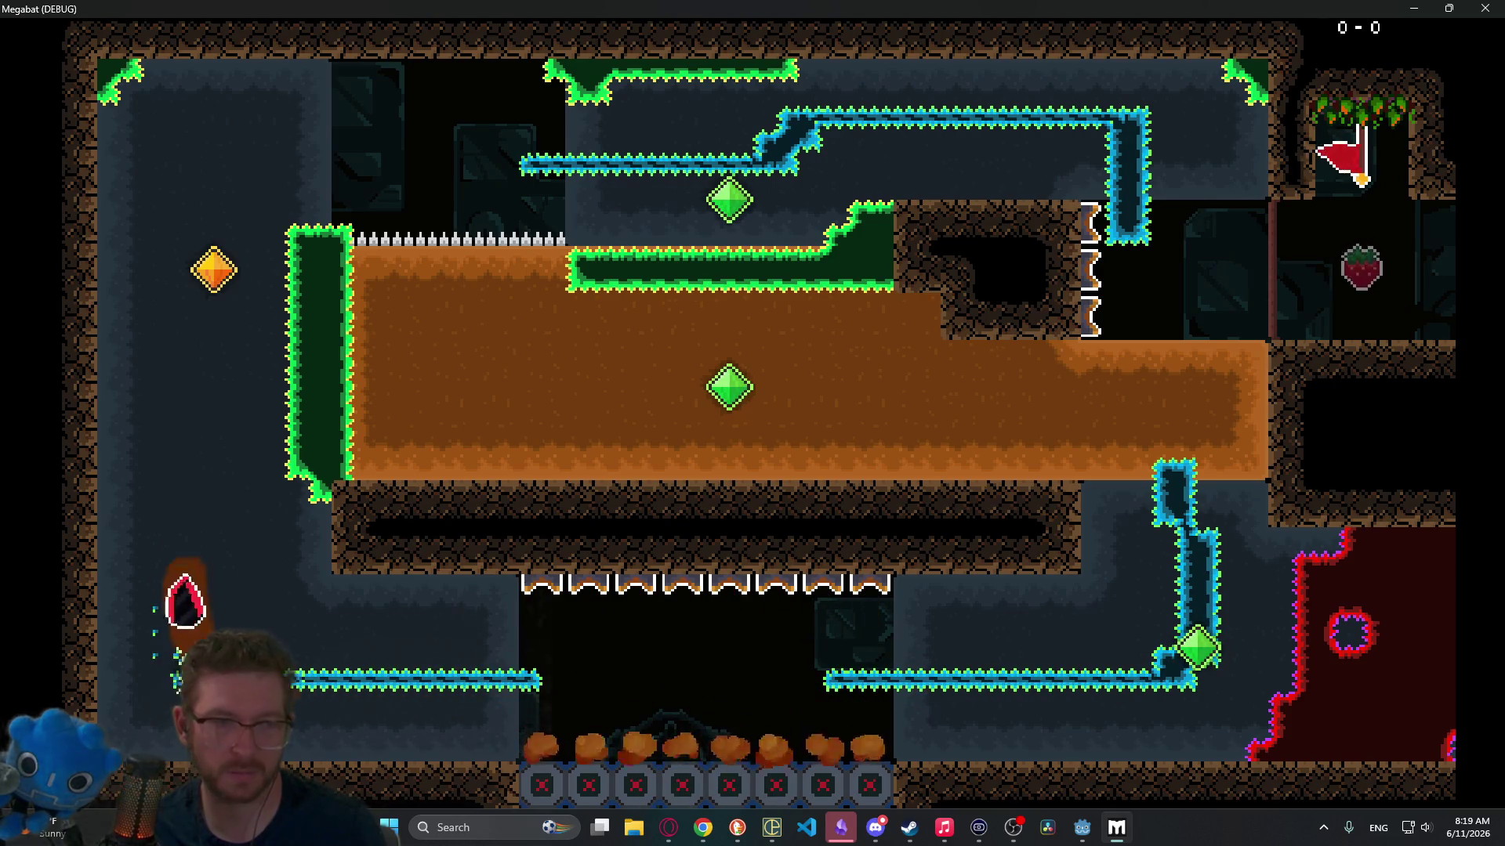
key(Right)
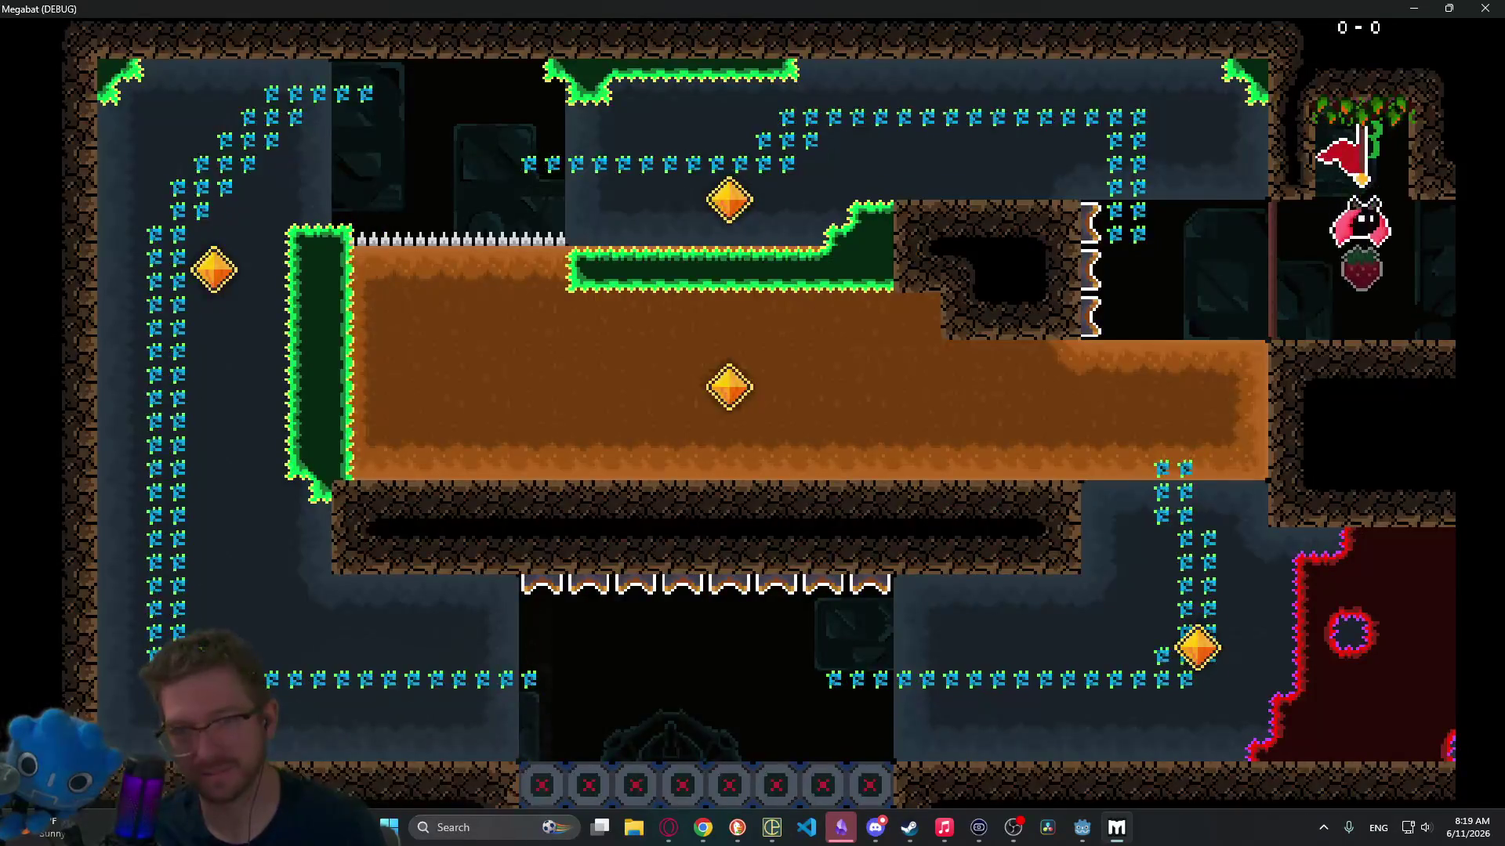
Step: After dying, retry through the upper corridor and spiked pit to collect the remaining gems
key(Left)
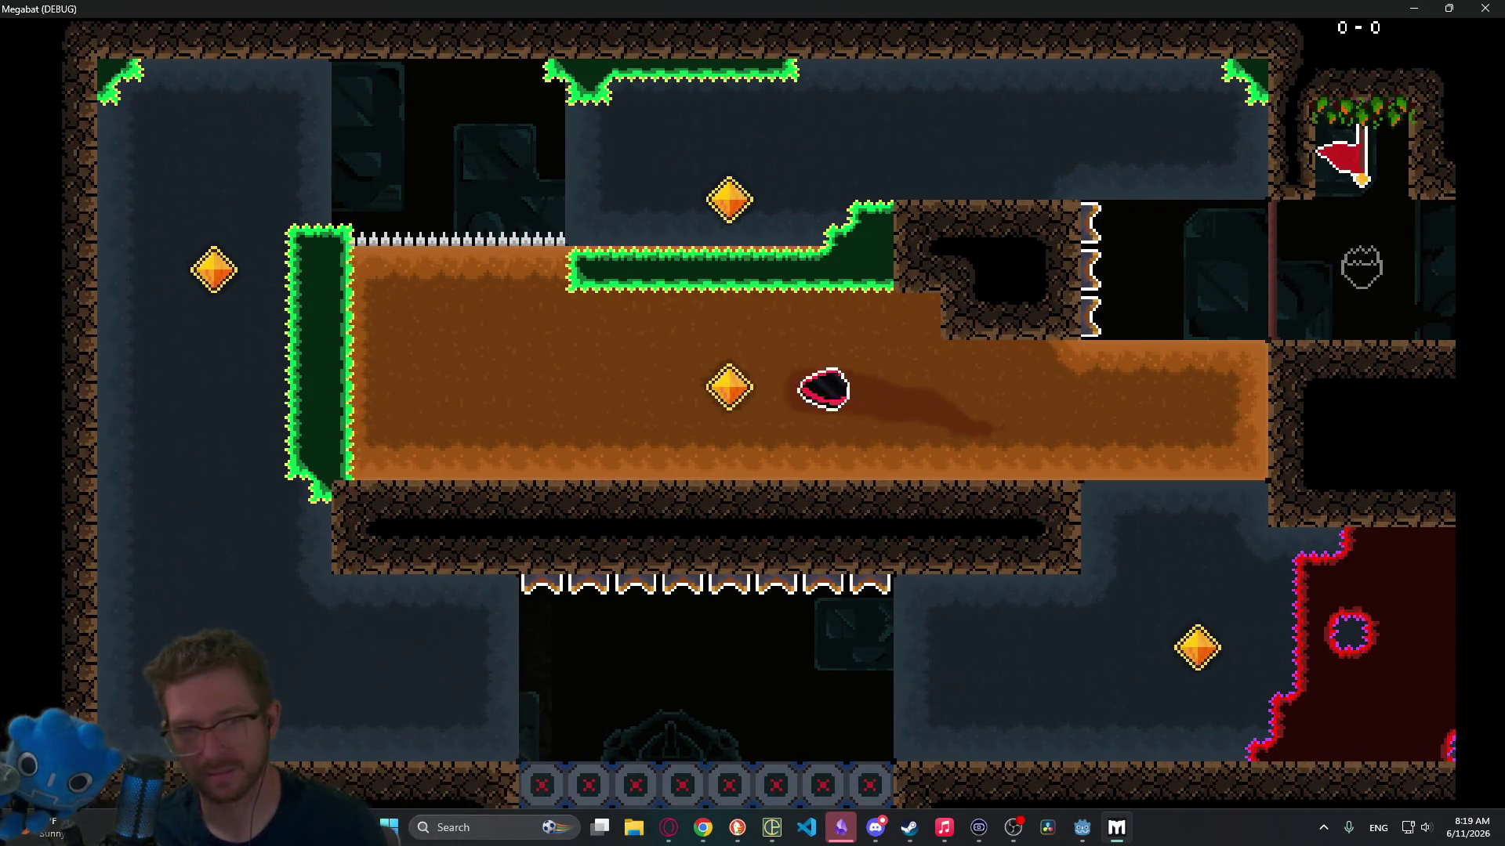
key(Up)
key(Right)
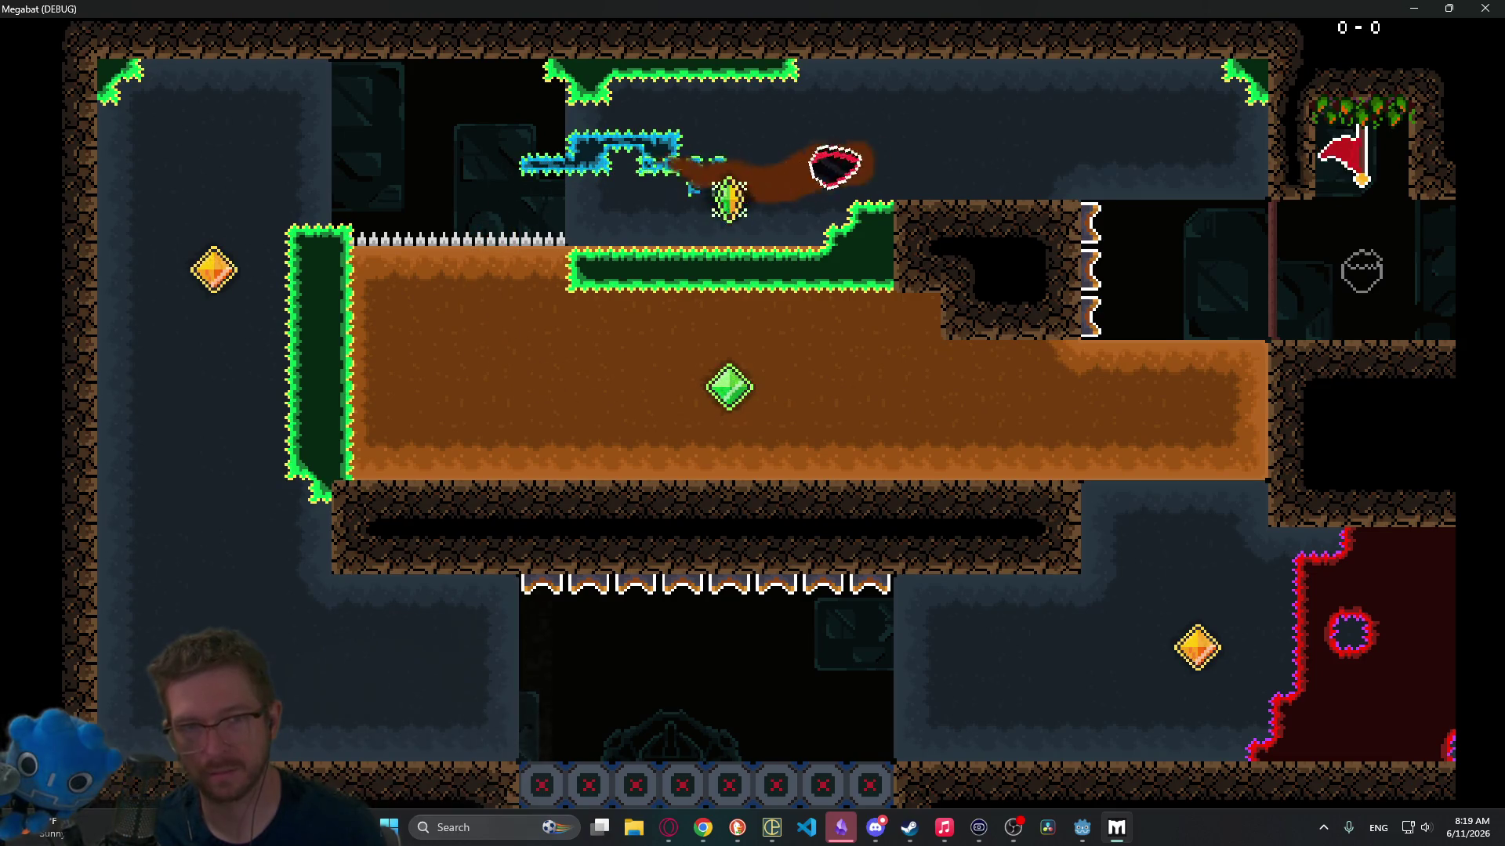
key(Down)
key(Left)
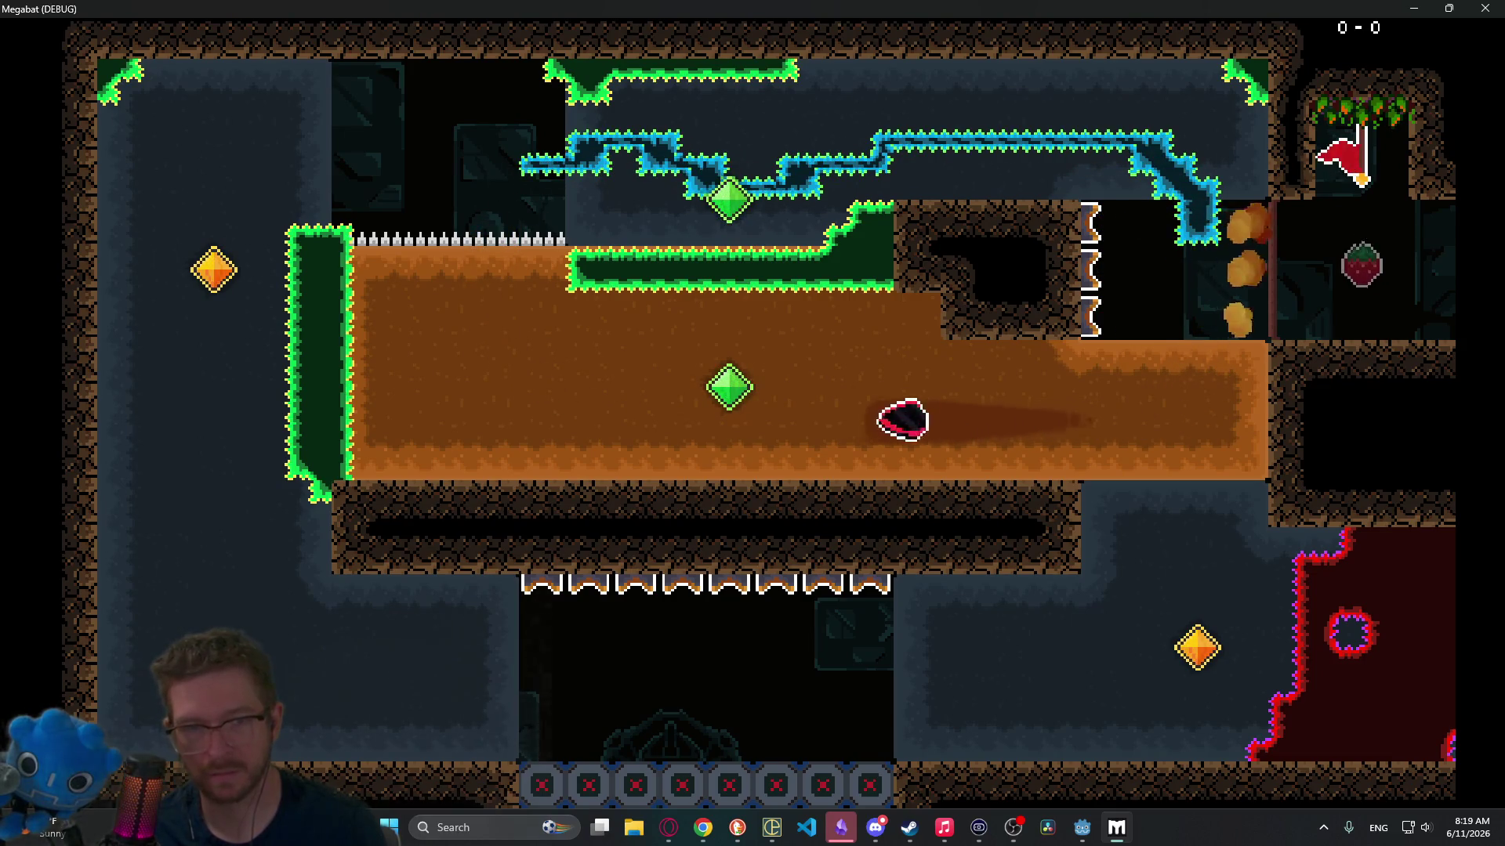
key(Up)
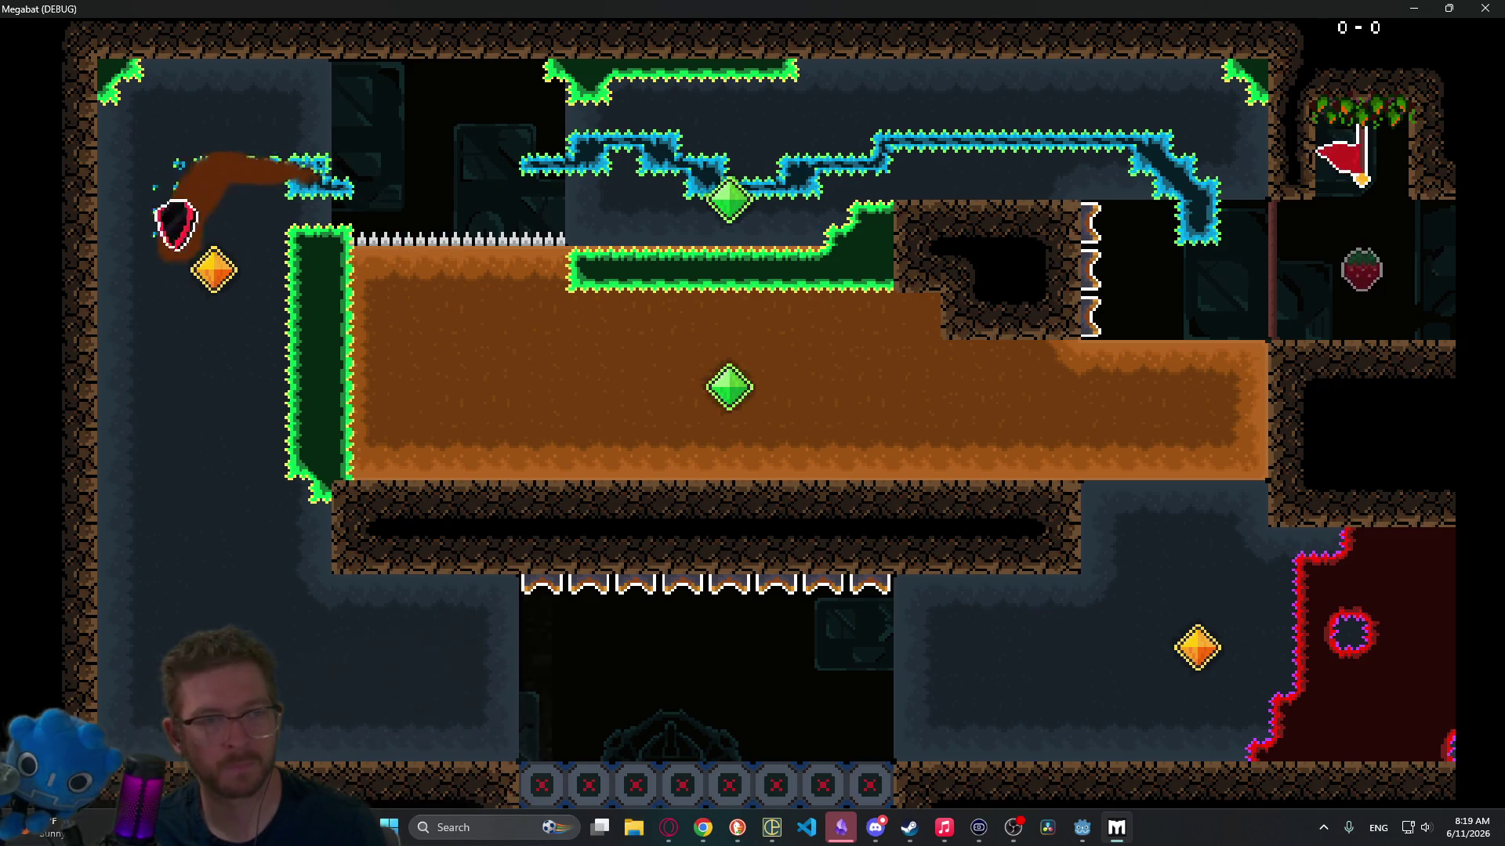
key(Down)
key(Up)
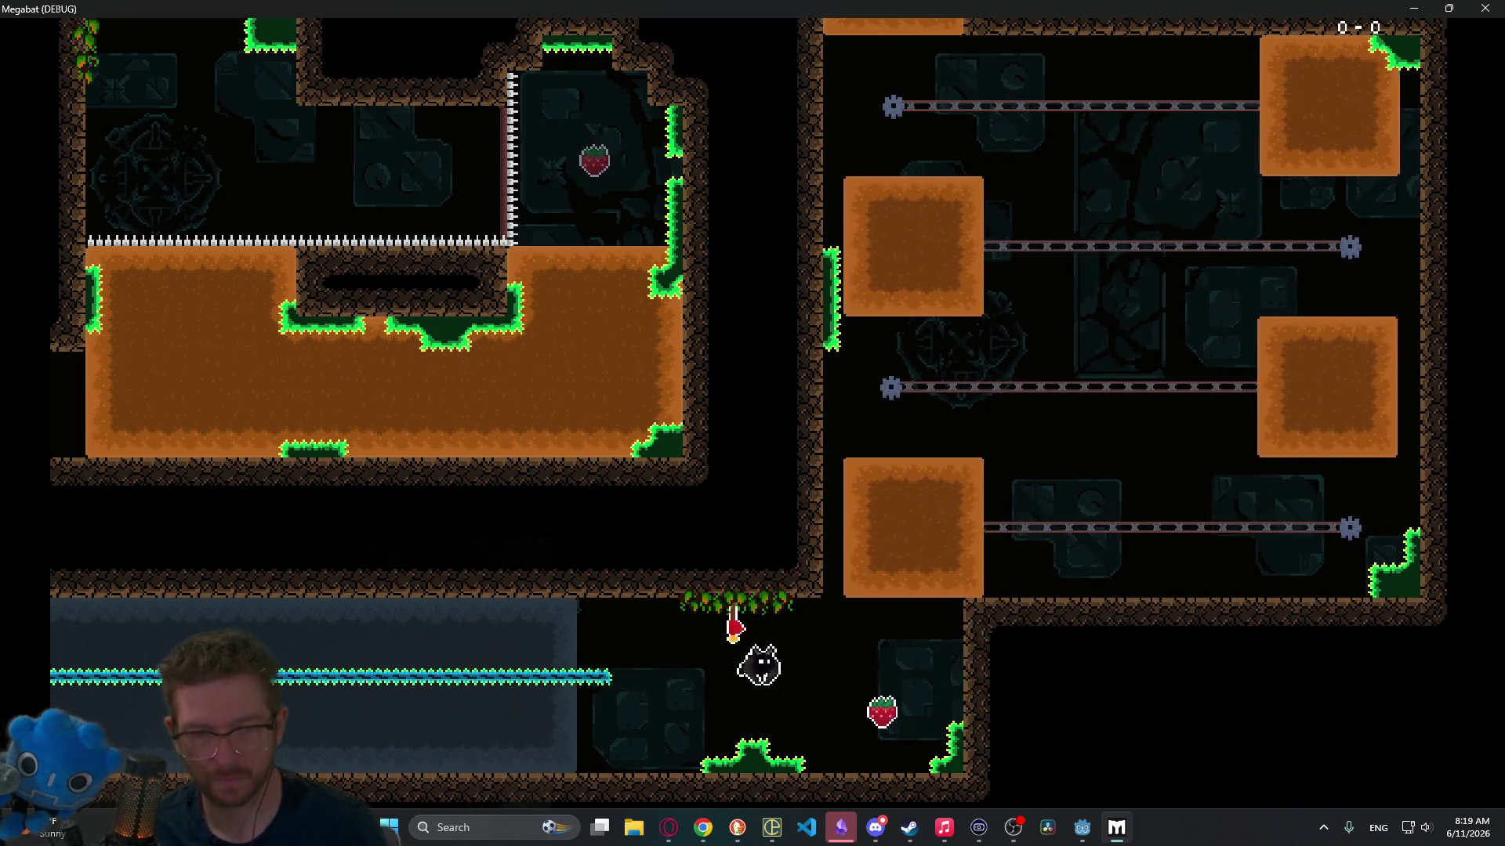
Step: Collect the strawberry and fly and dash upward between the sliding rail blocks
key(Up)
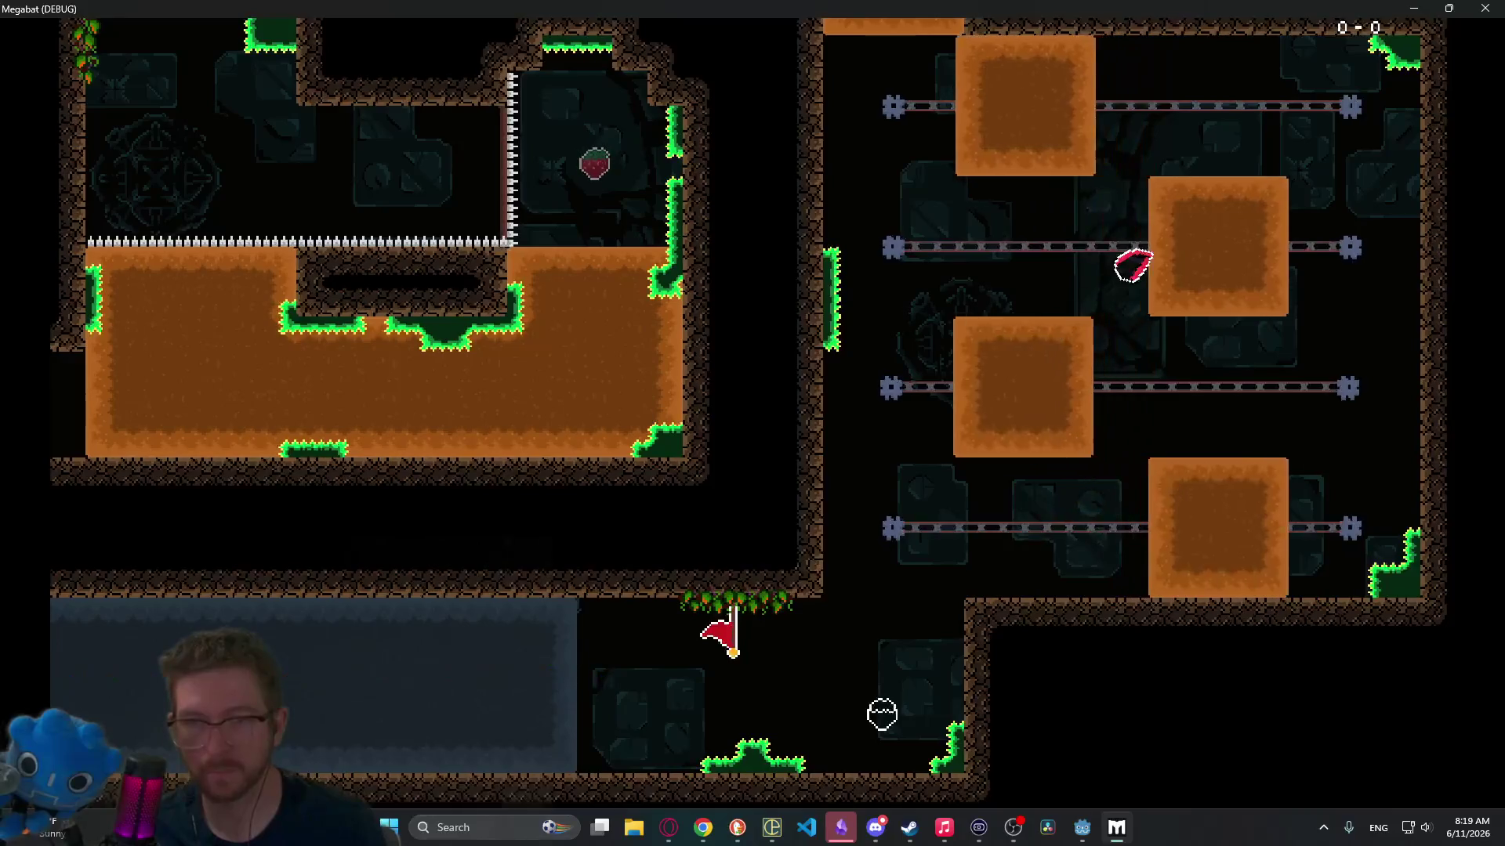
key(Down)
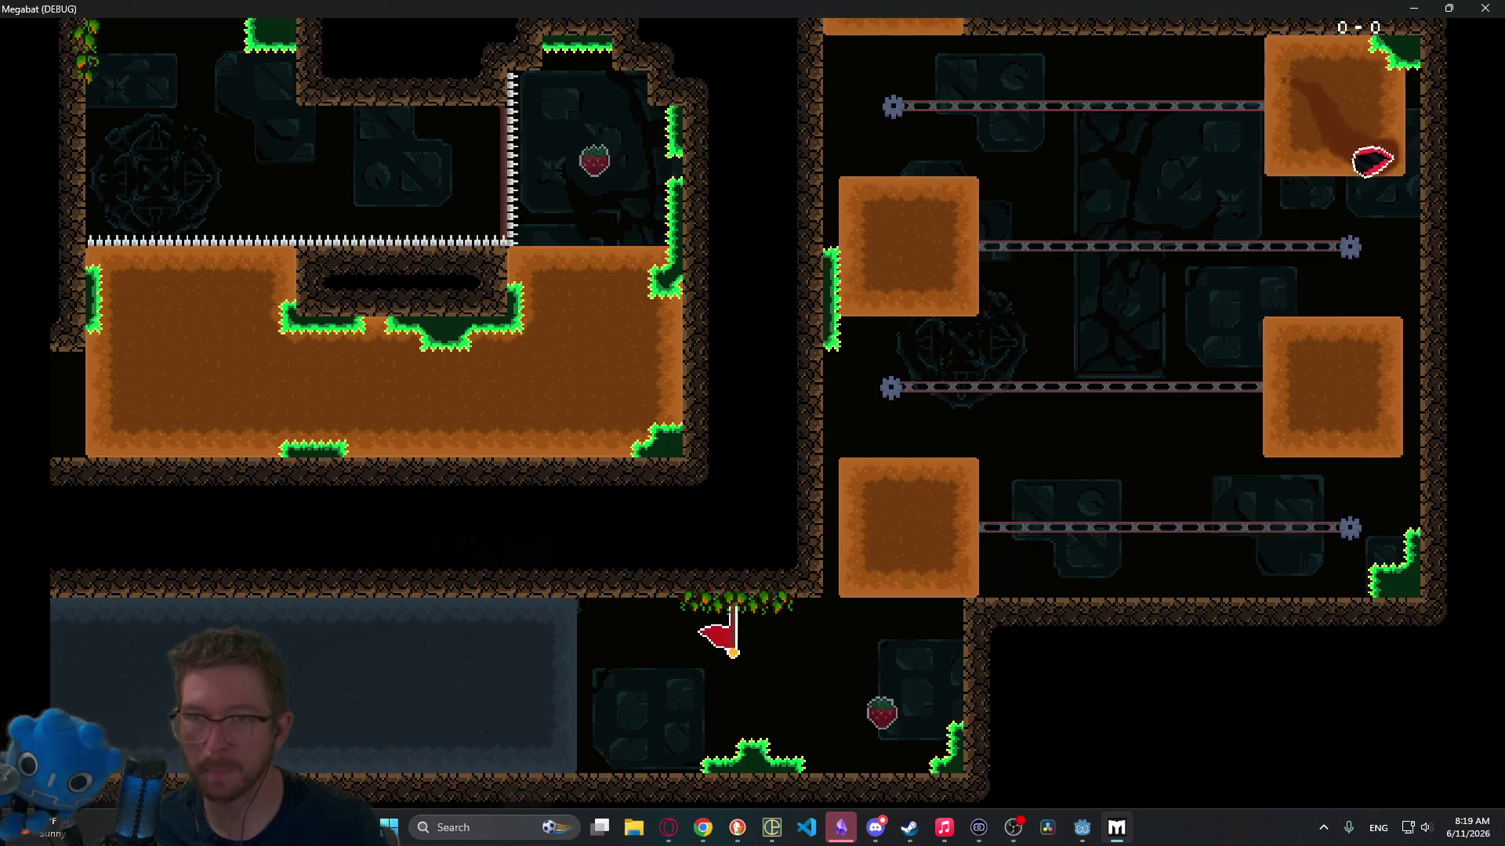
key(Up)
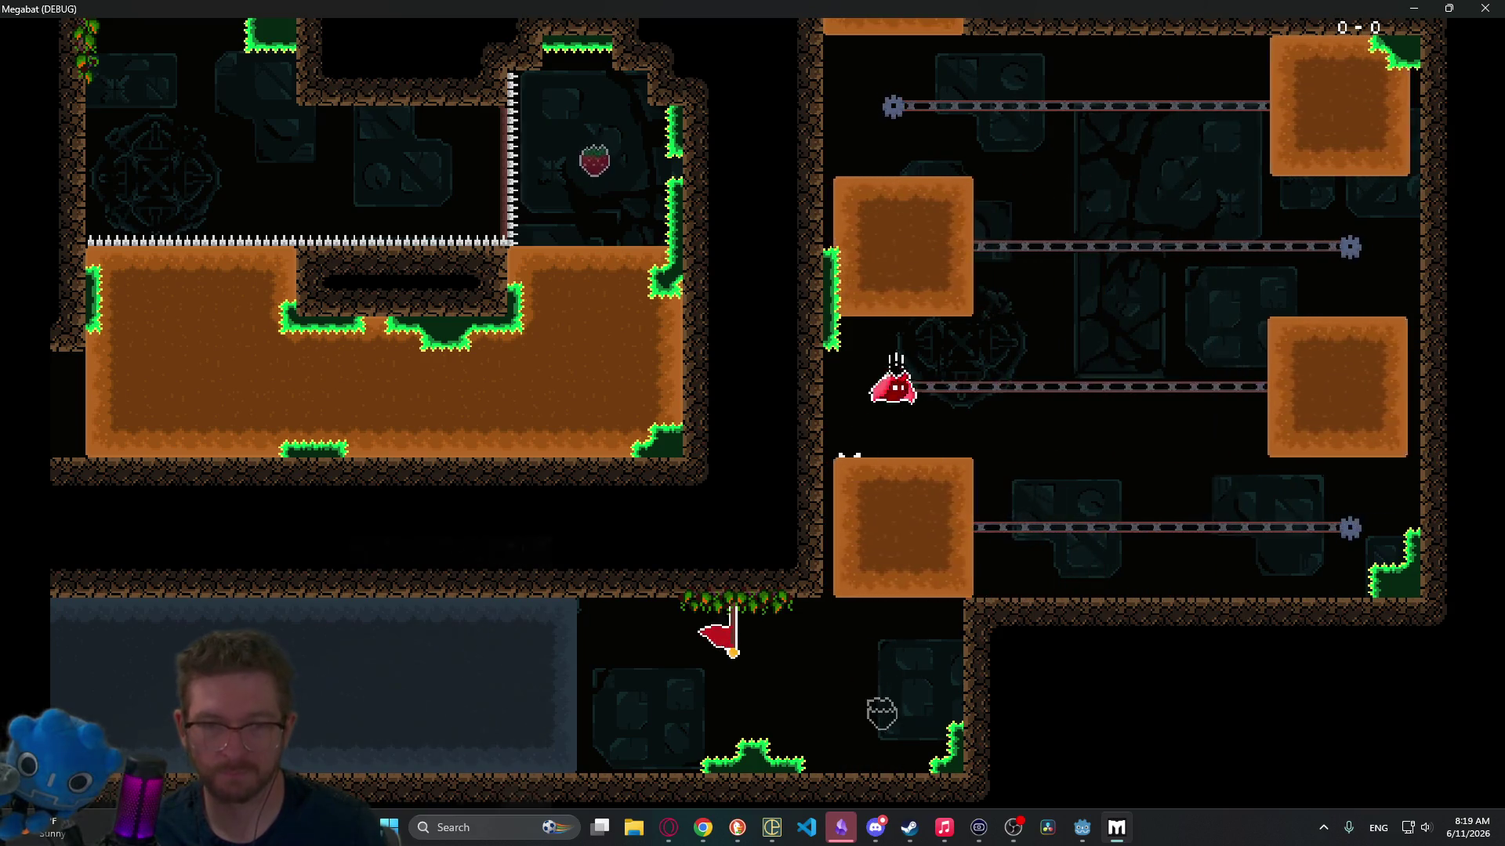
key(Up)
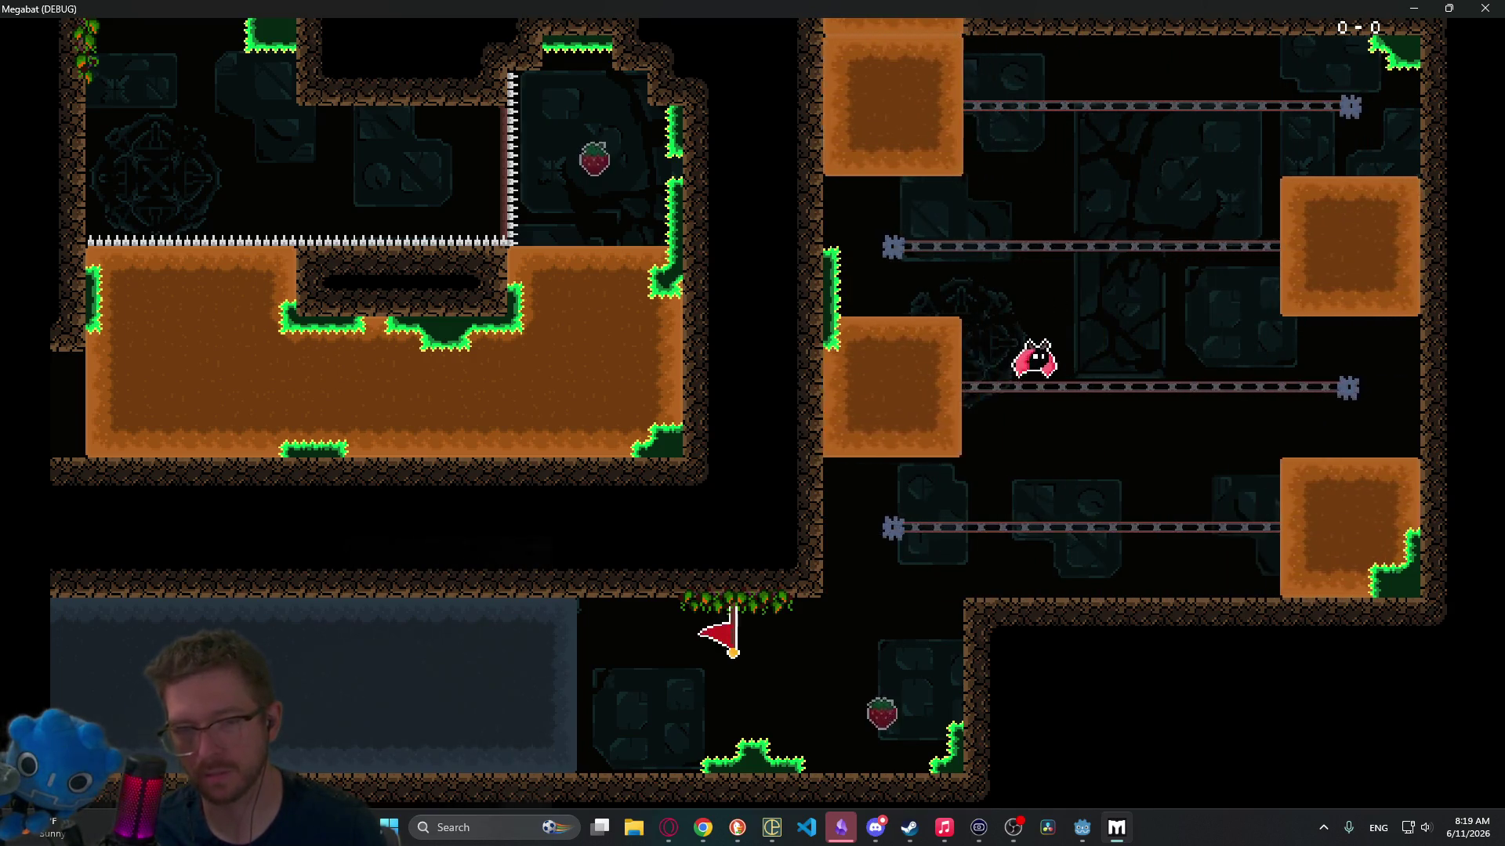
key(x)
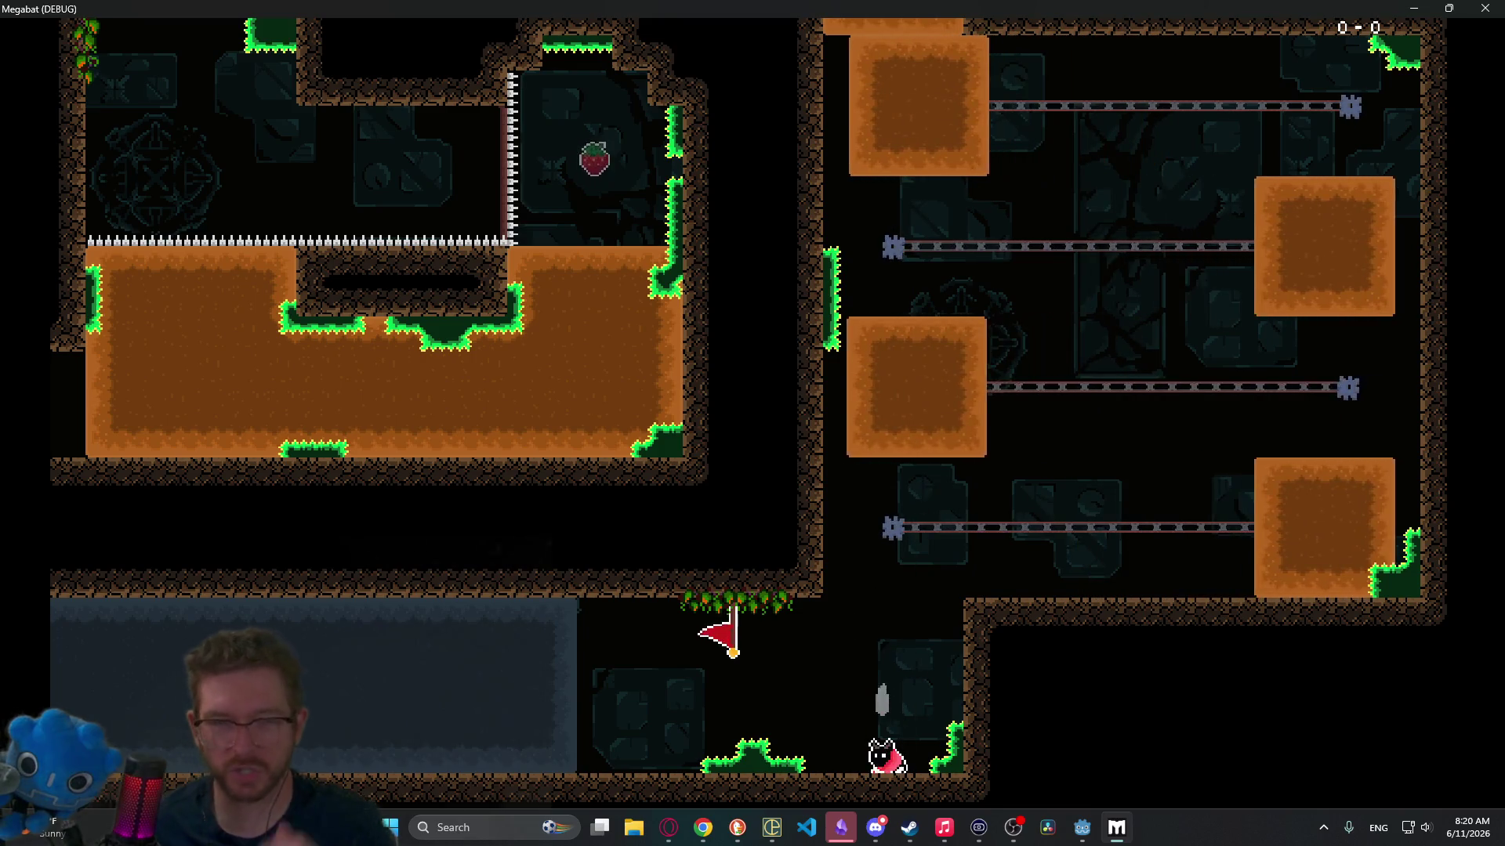
Step: Close the debug game window and zoom and pan around the Level_3_24 map
click(1496, 9)
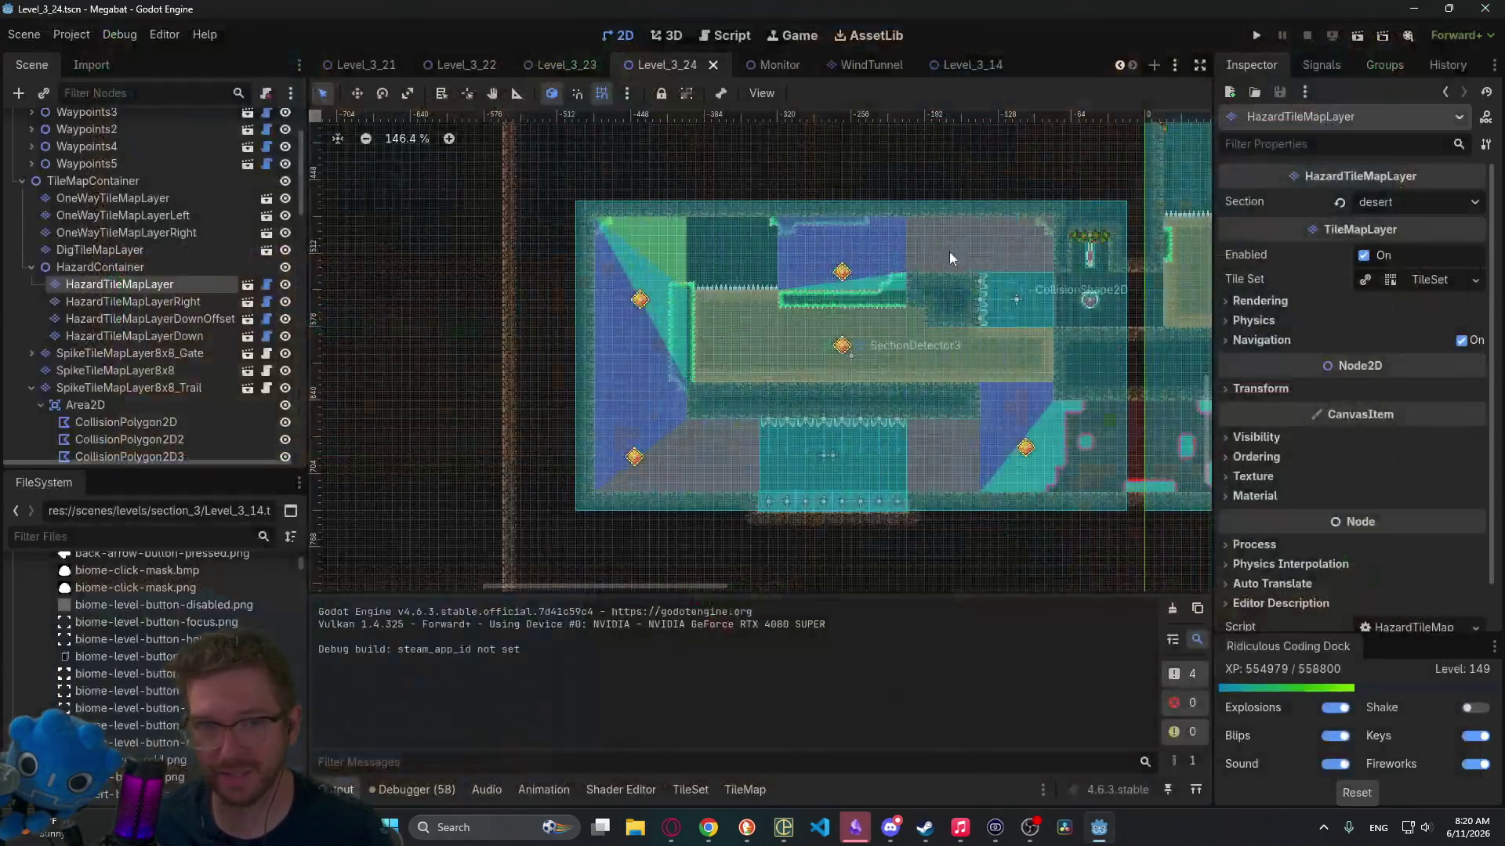
scroll(666, 329, up, 5)
scroll(887, 280, down, 5)
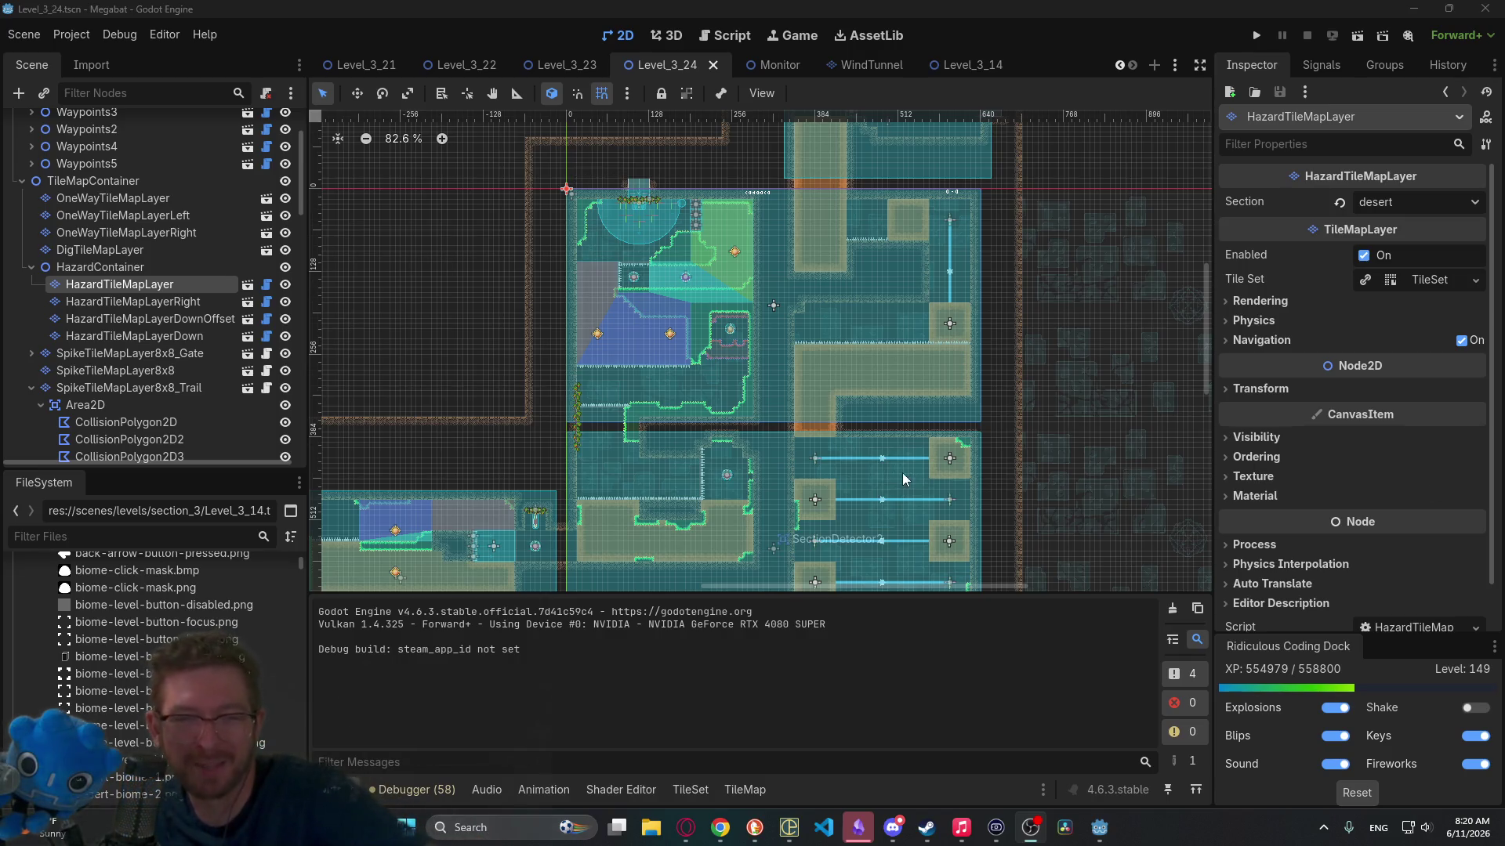
scroll(902, 473, up, 3)
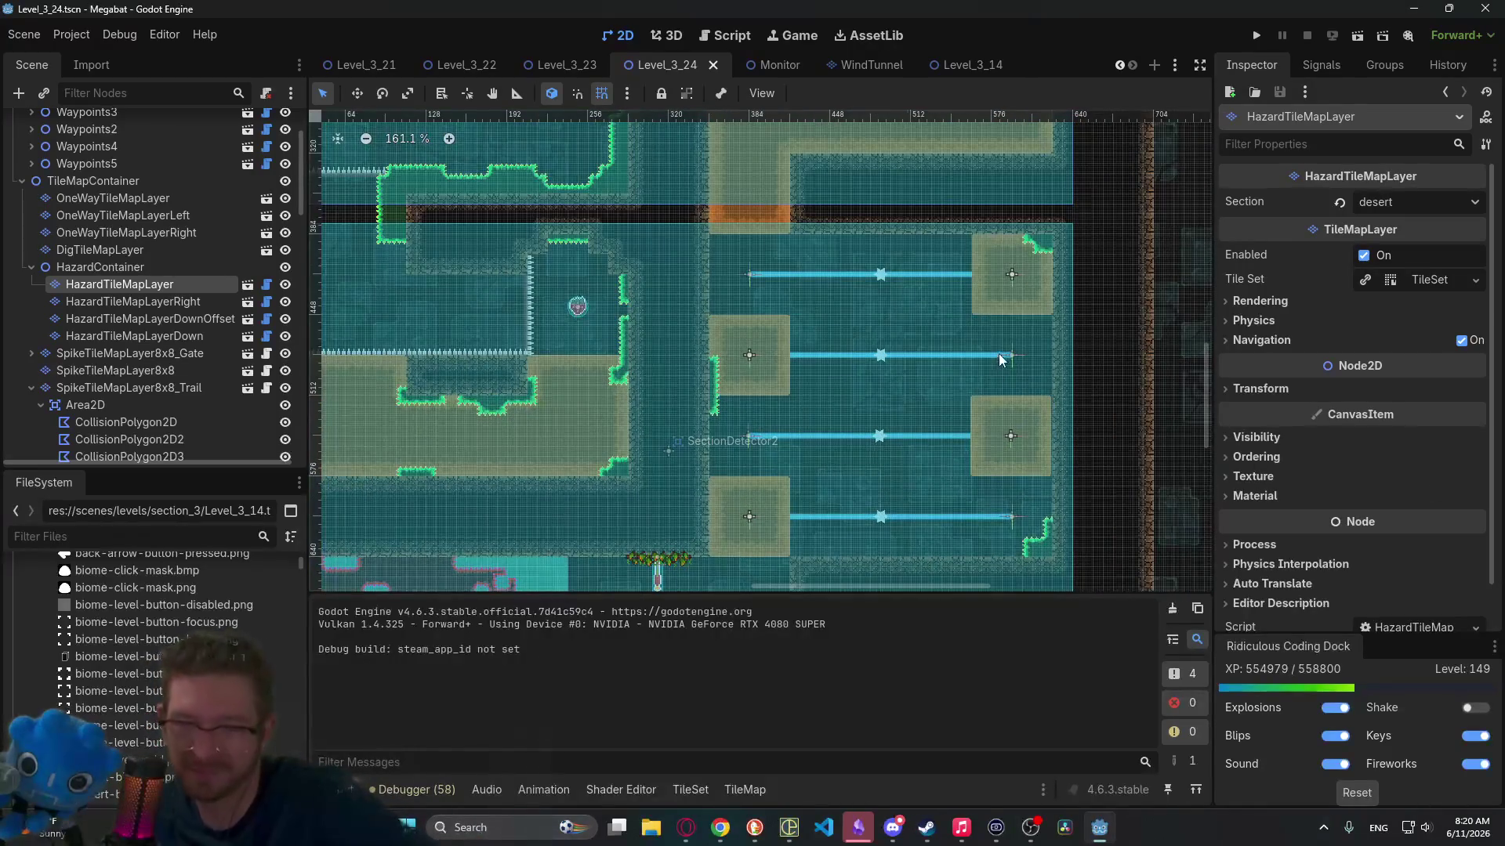
scroll(1003, 331, down, 2)
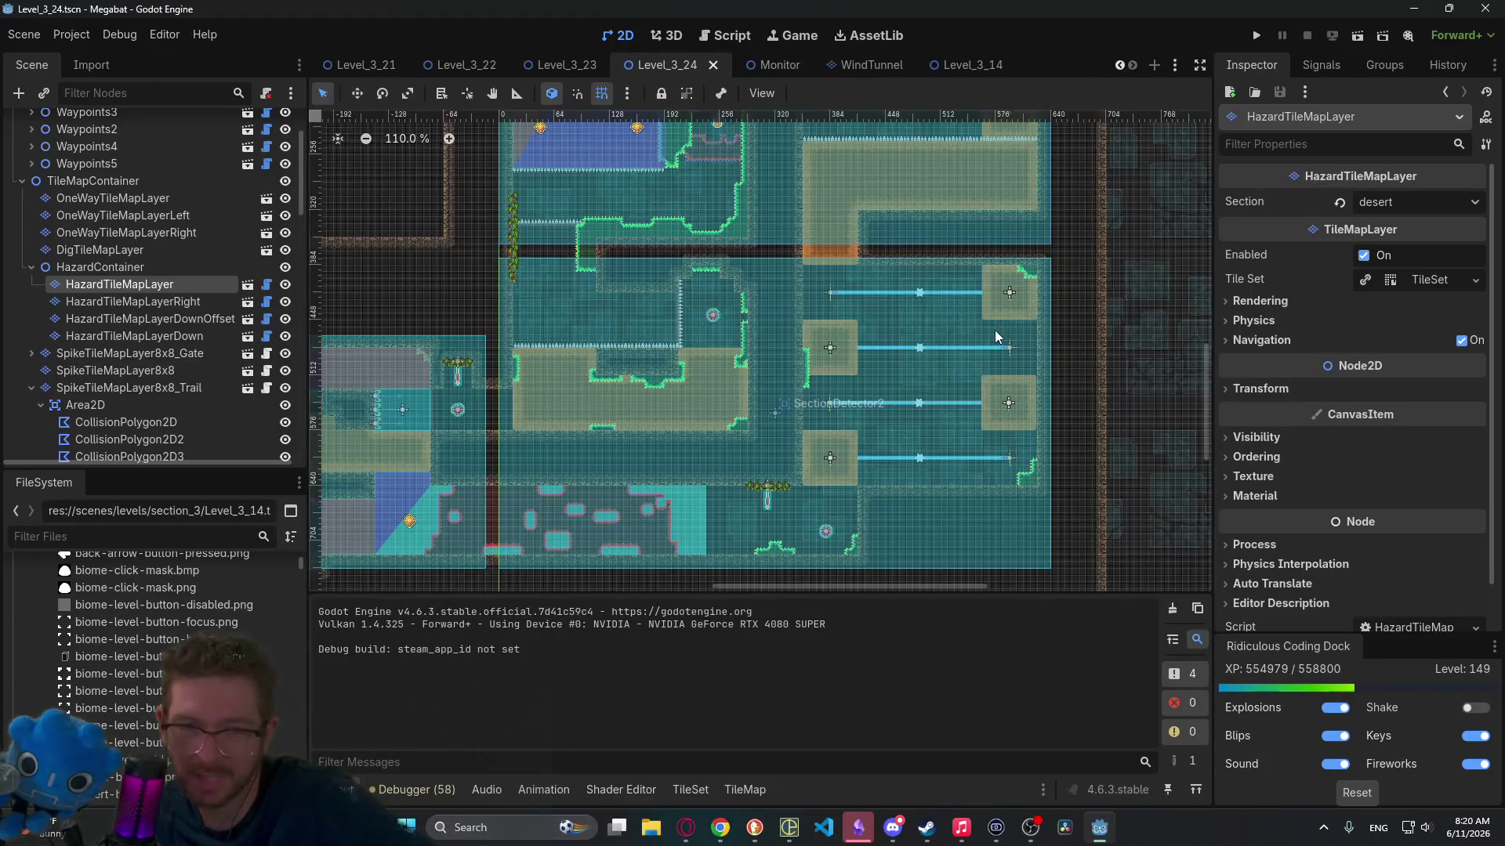
mouse_move(769, 360)
mouse_down()
mouse_move(951, 410)
mouse_move(972, 313)
mouse_move(937, 378)
mouse_up()
scroll(967, 309, down, 3)
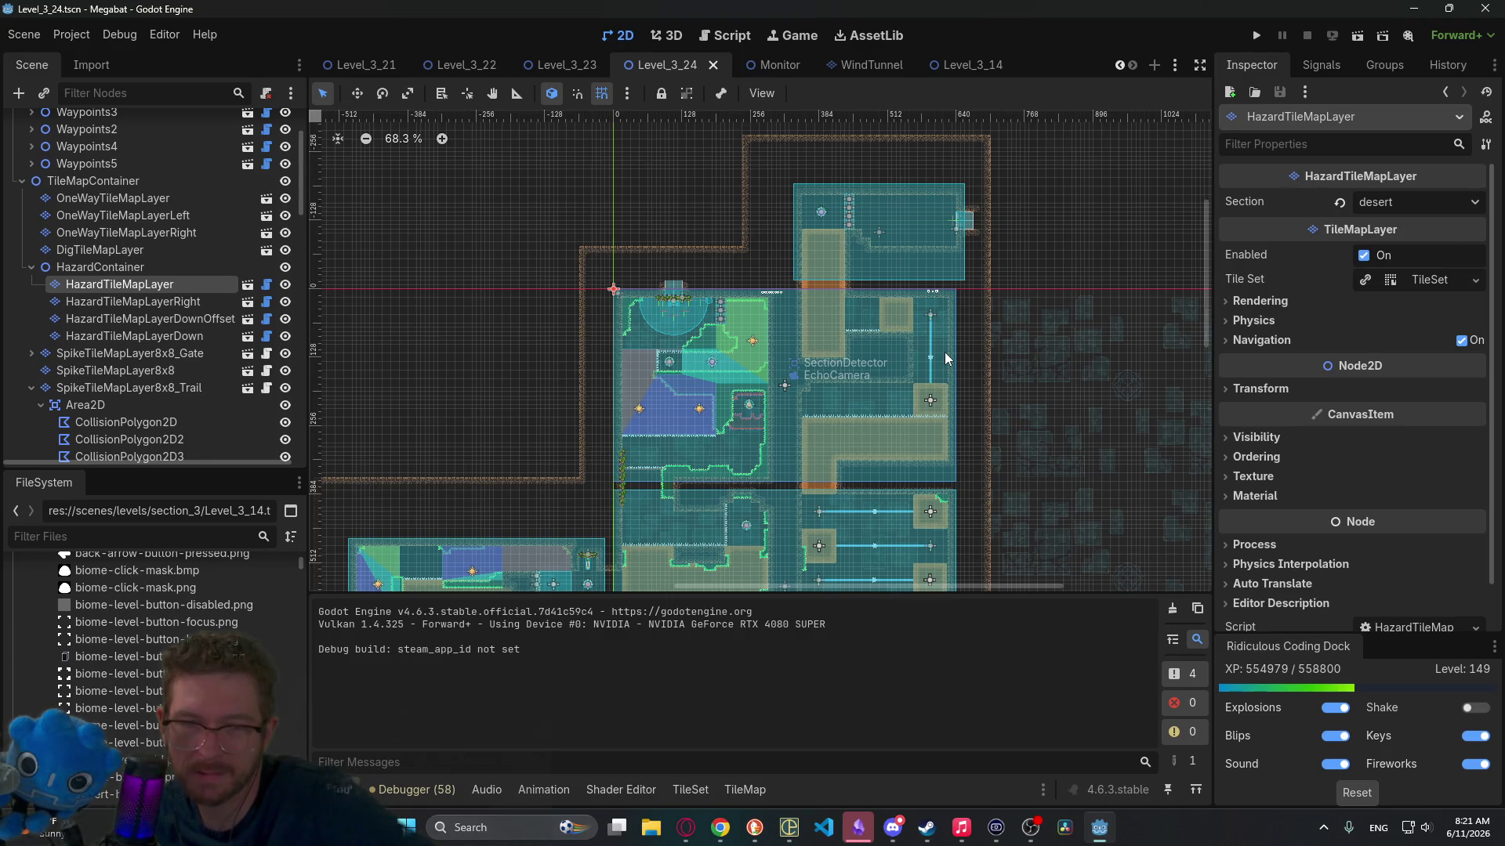
scroll(933, 416, down, 5)
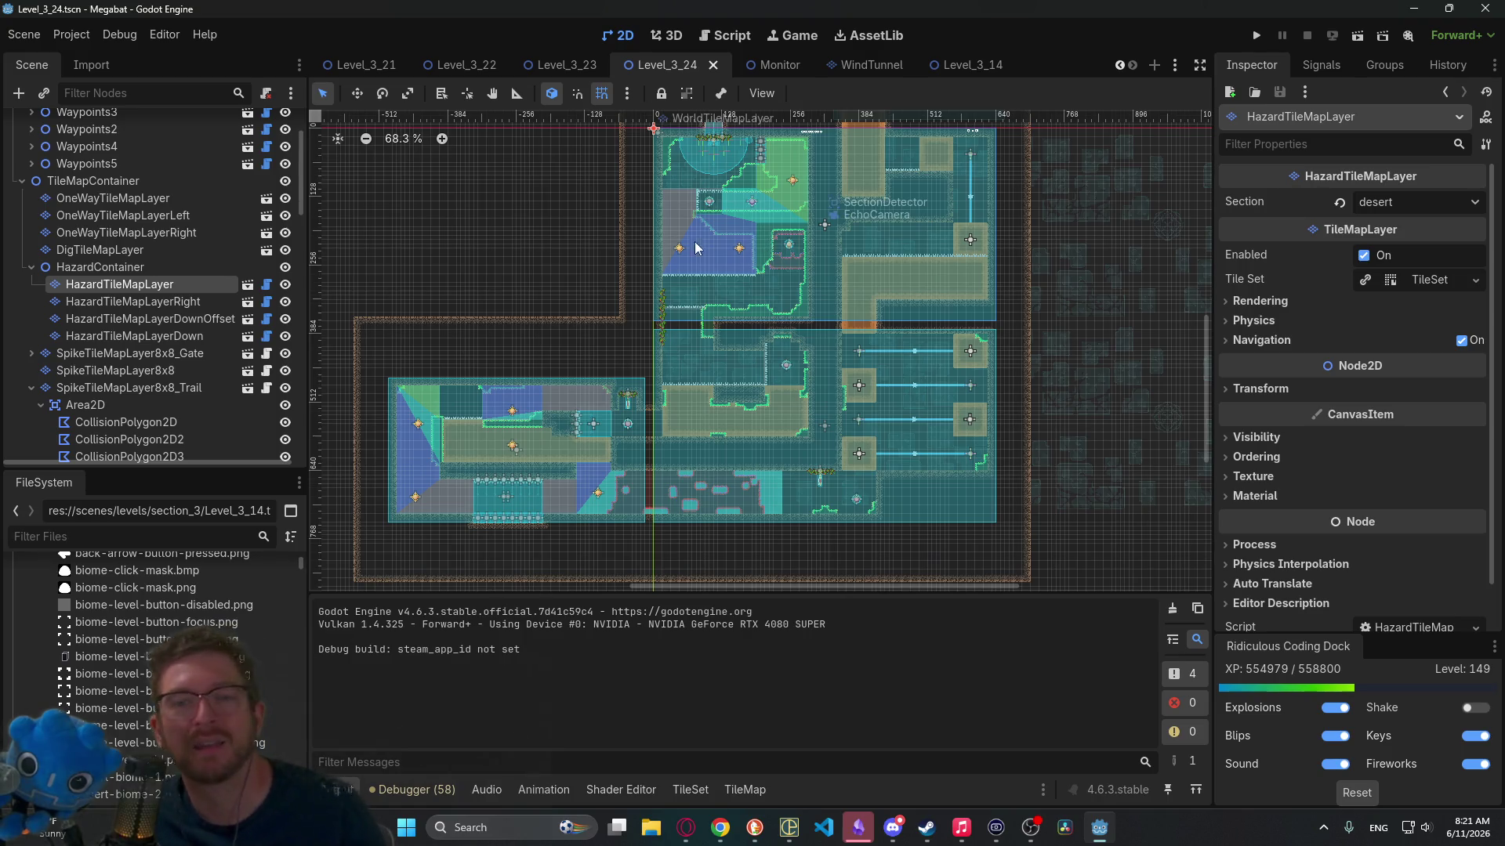
scroll(927, 290, up, 3)
scroll(939, 224, up, 2)
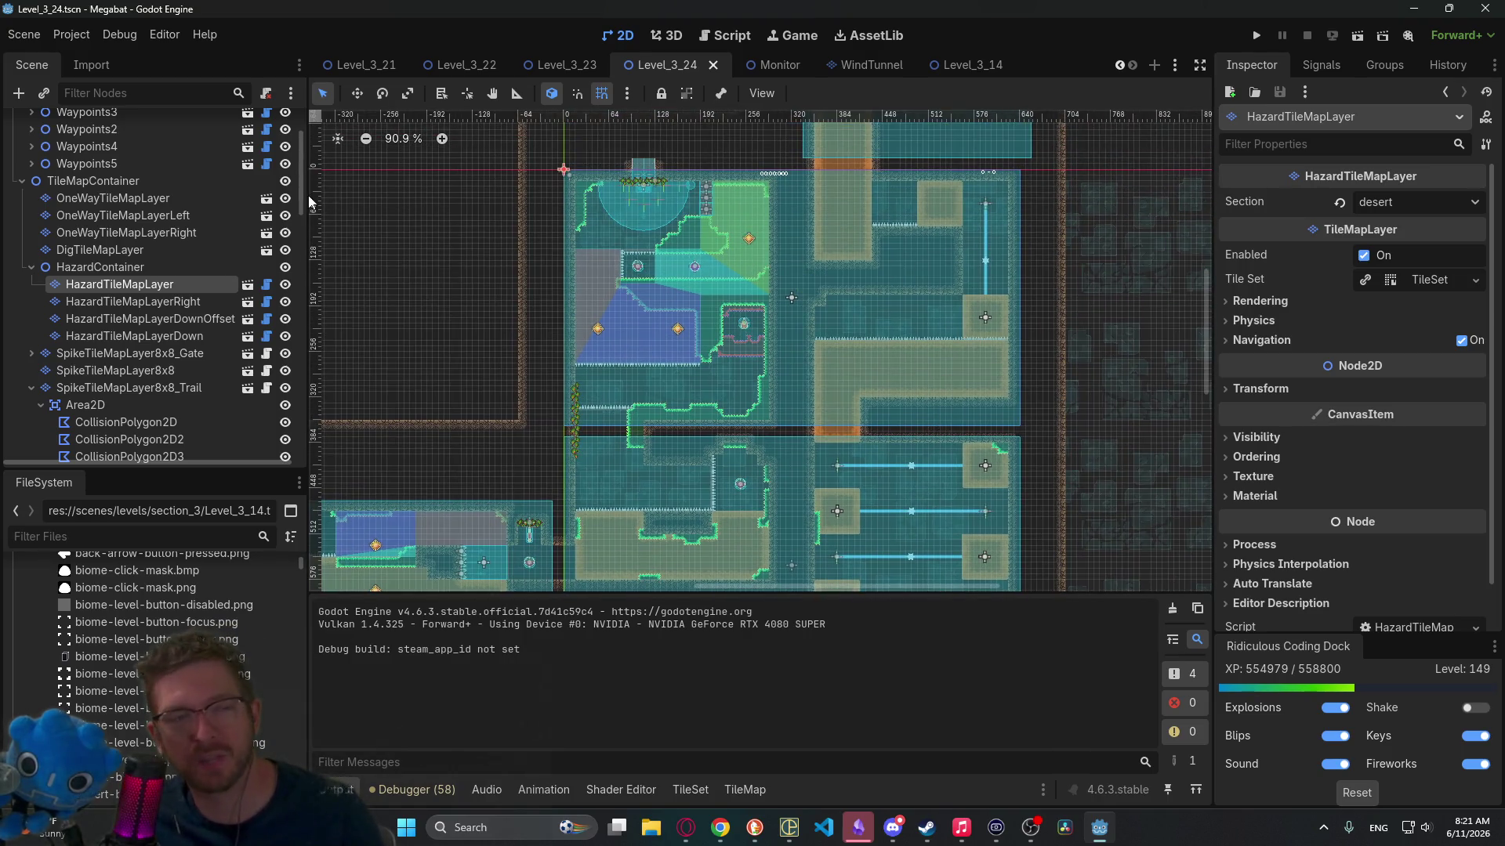
scroll(213, 255, up, 3)
scroll(209, 237, down, 4)
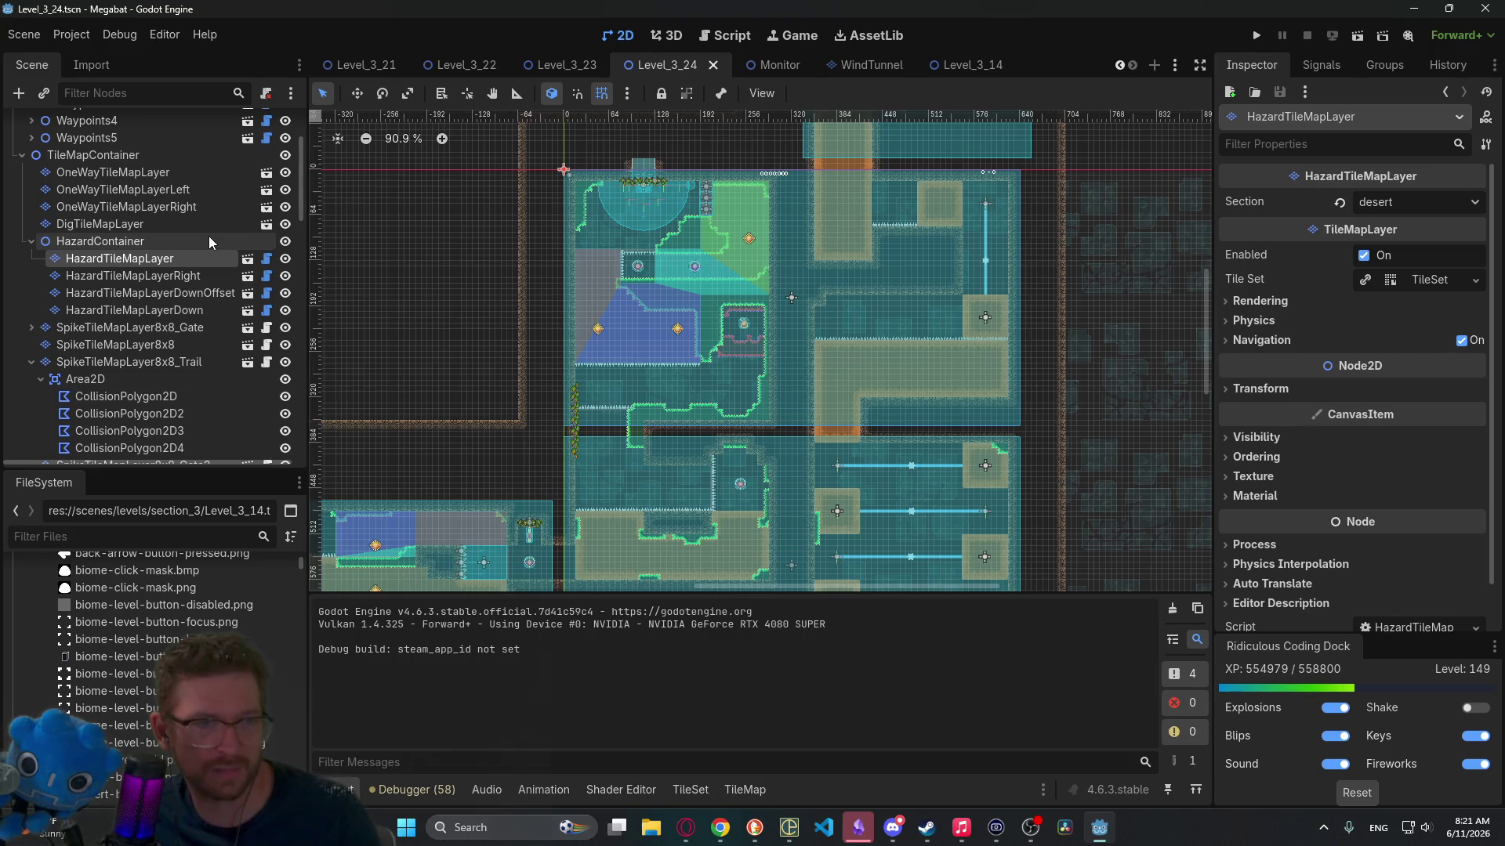
scroll(209, 237, up, 3)
Step: Delete the nodes Waypoints through Waypoints5, then select OneWayTileMapLayer
click(84, 261)
shift+click(104, 195)
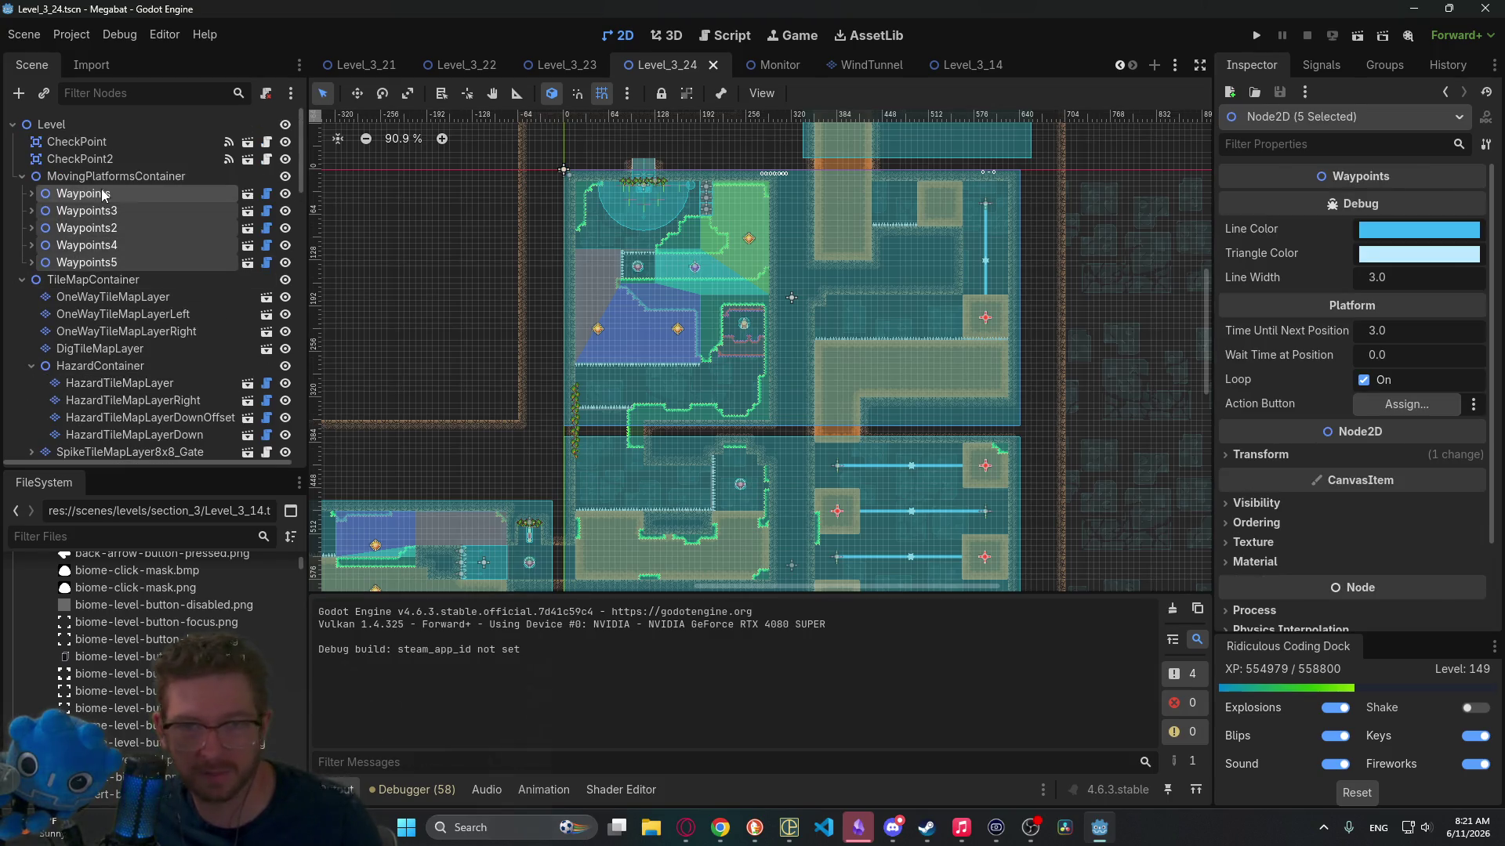
key(Delete)
key(Return)
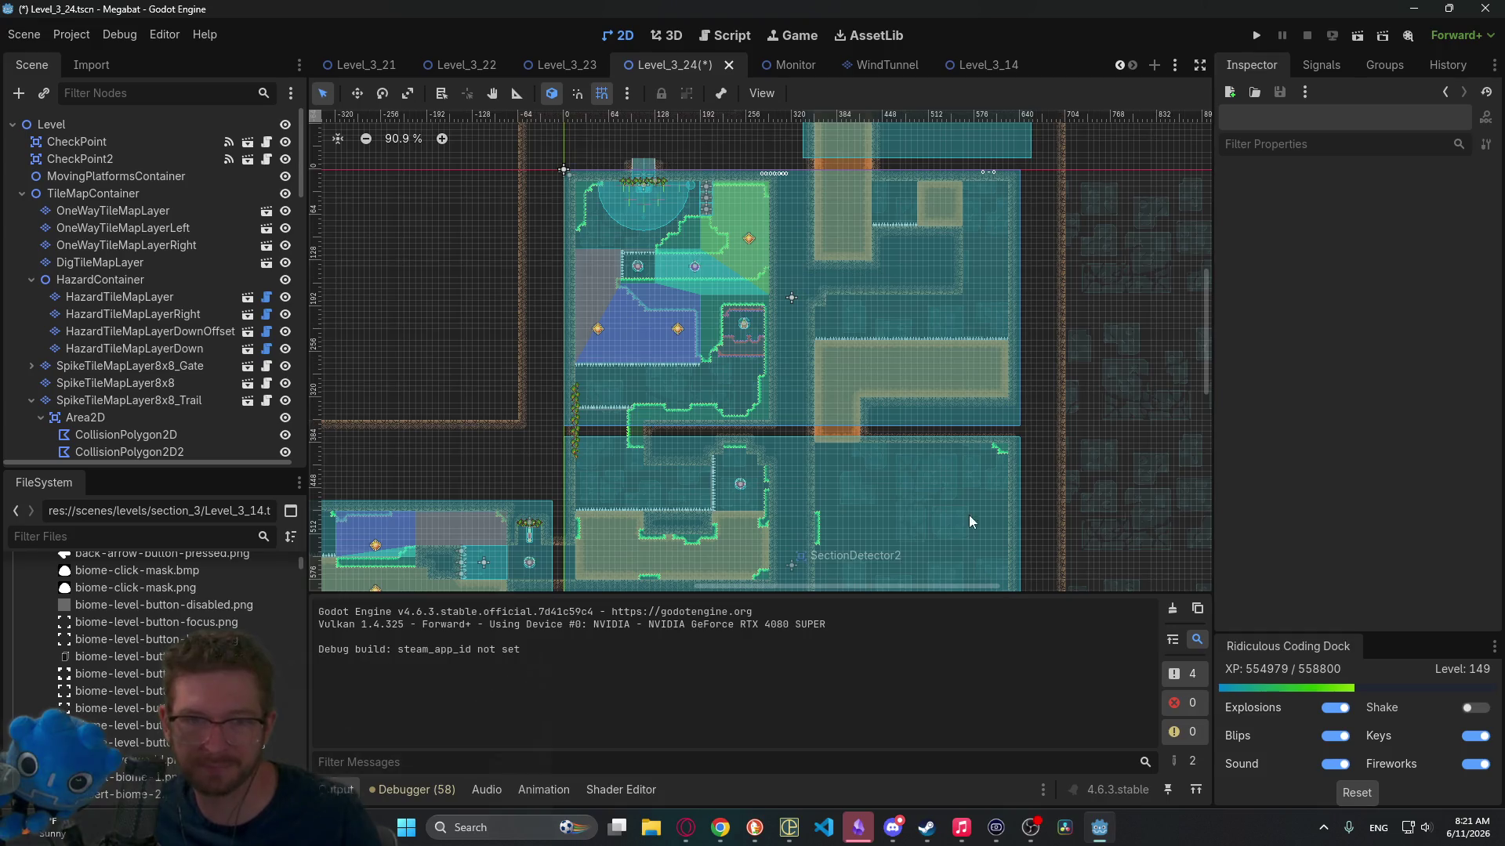
scroll(966, 239, down, 5)
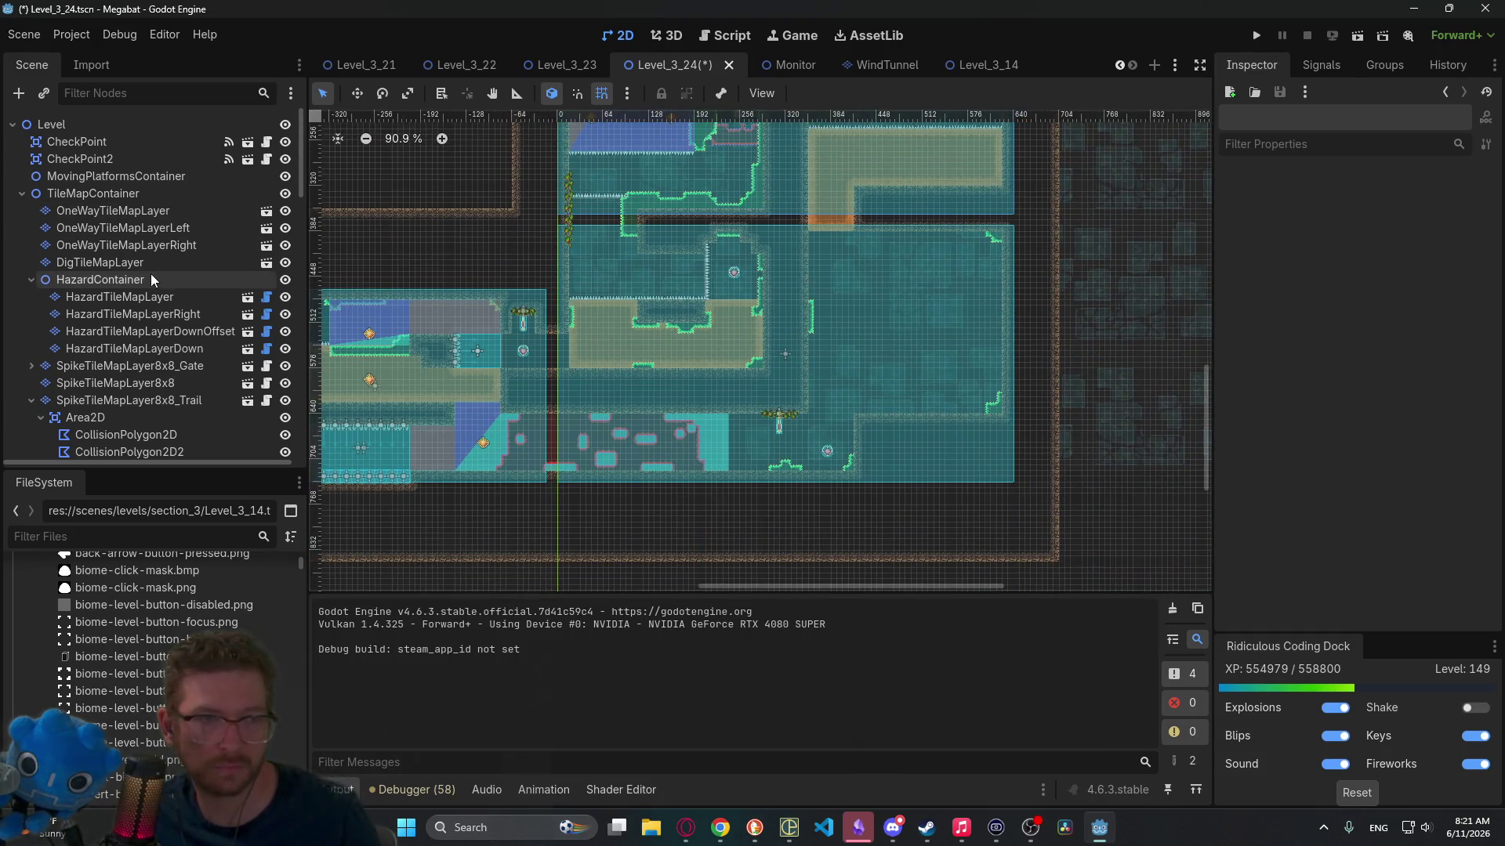
click(146, 213)
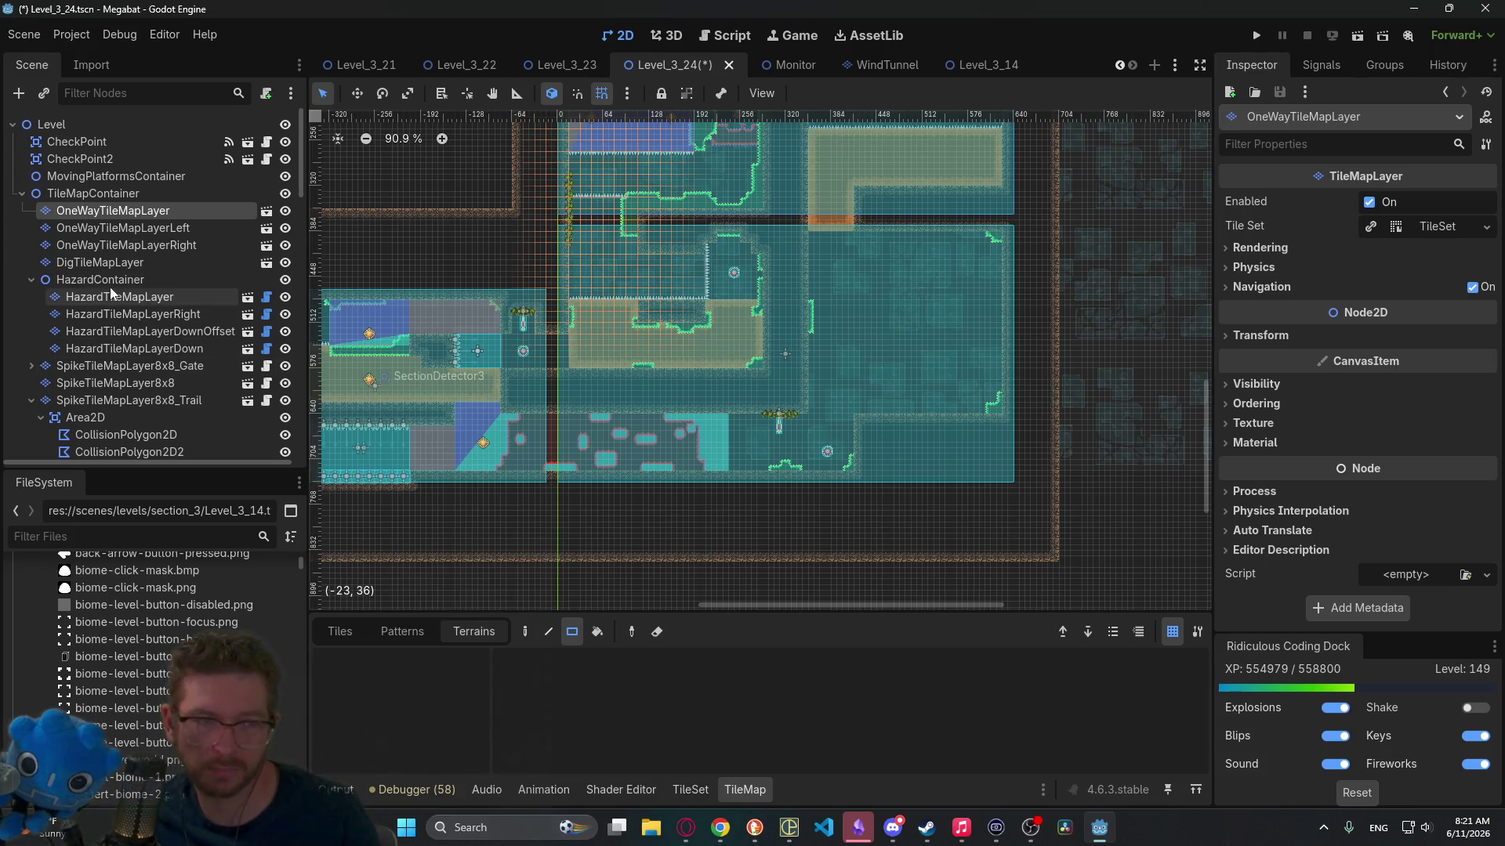
scroll(119, 264, down, 2)
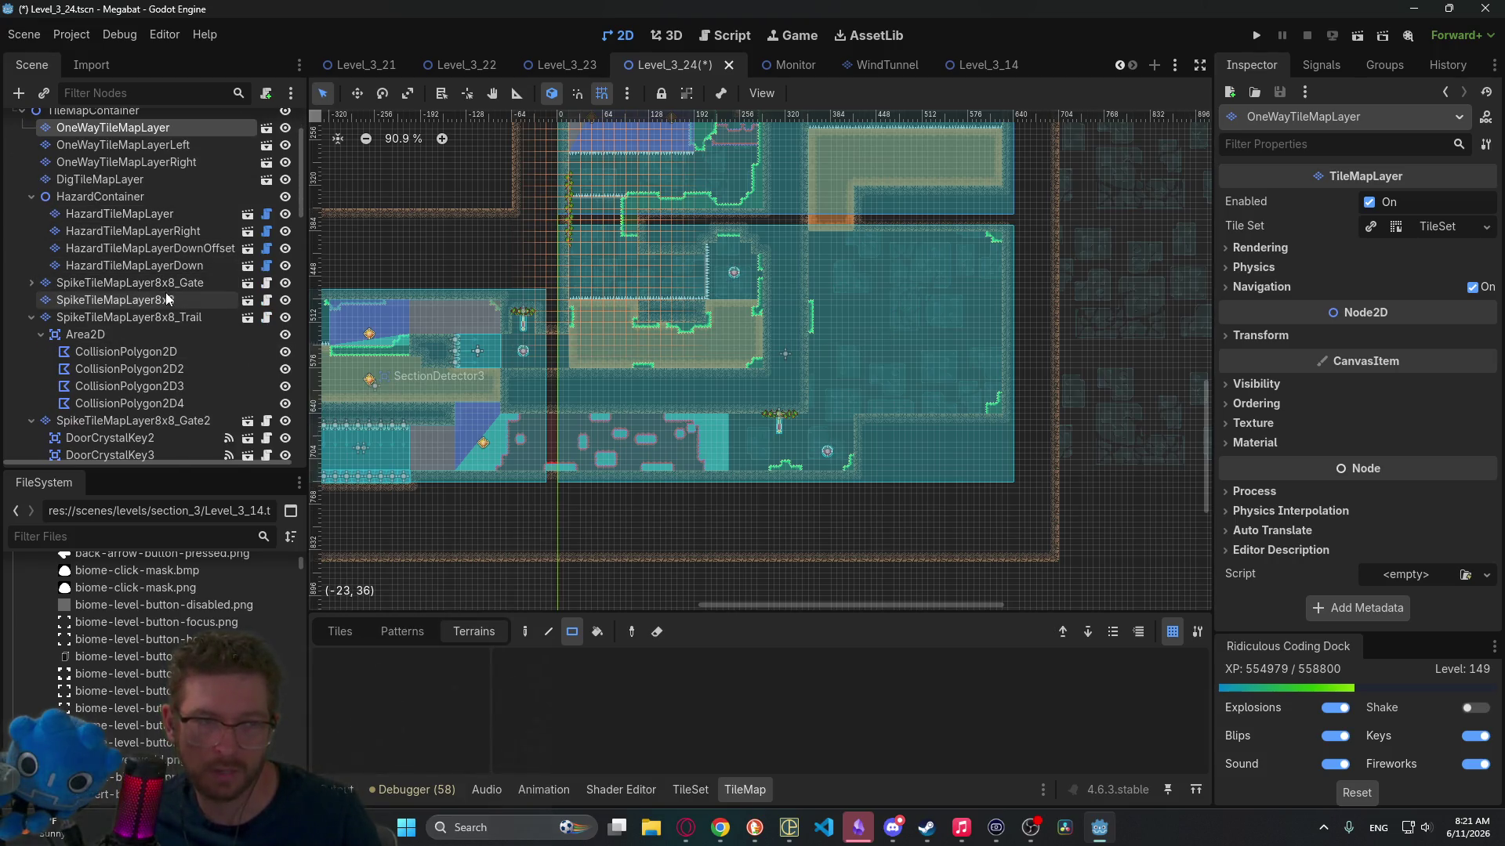
scroll(160, 304, down, 2)
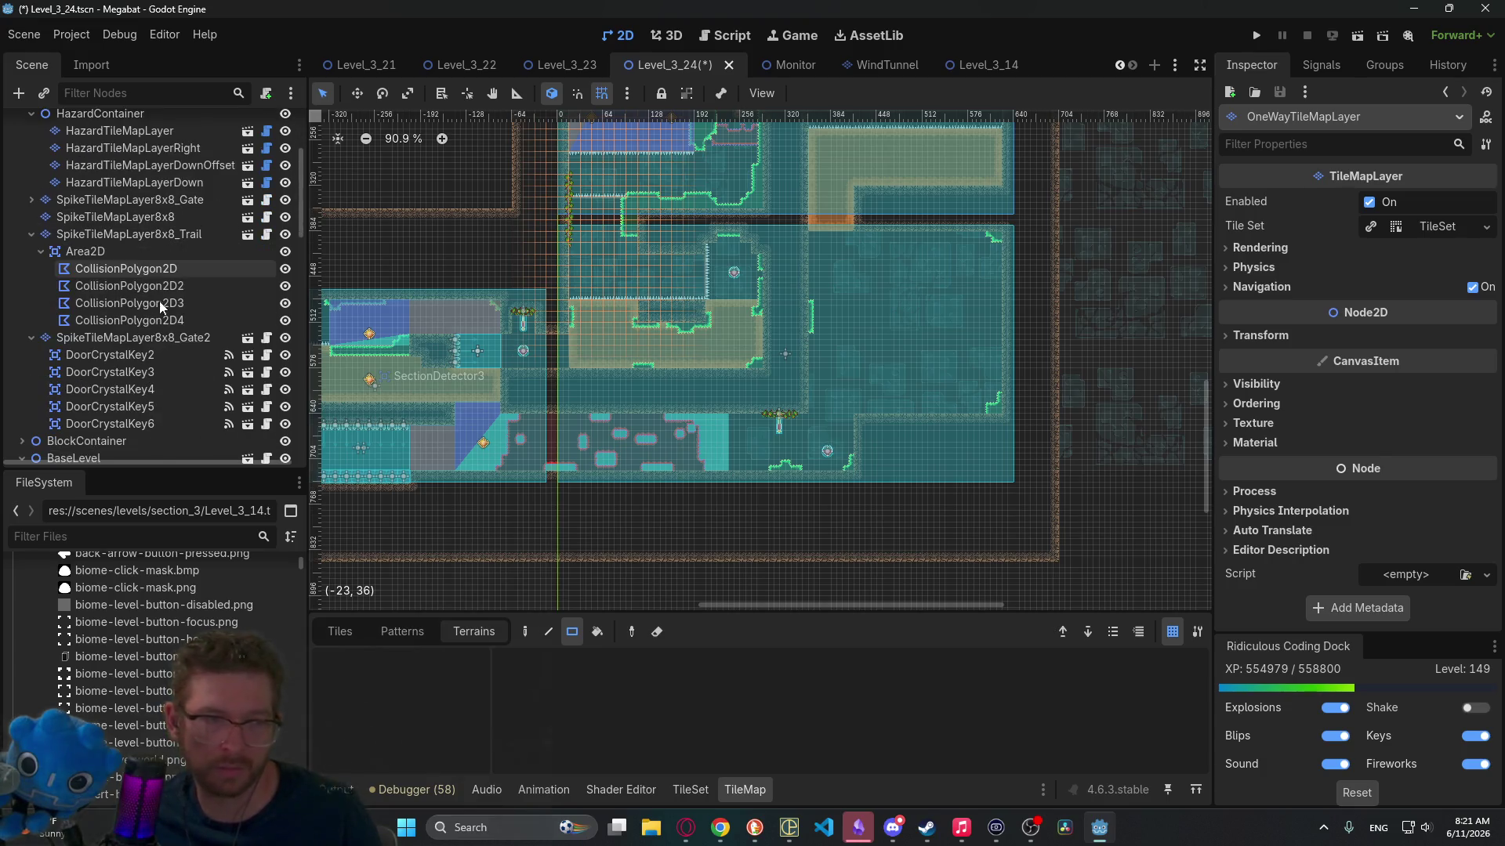
scroll(157, 301, down, 2)
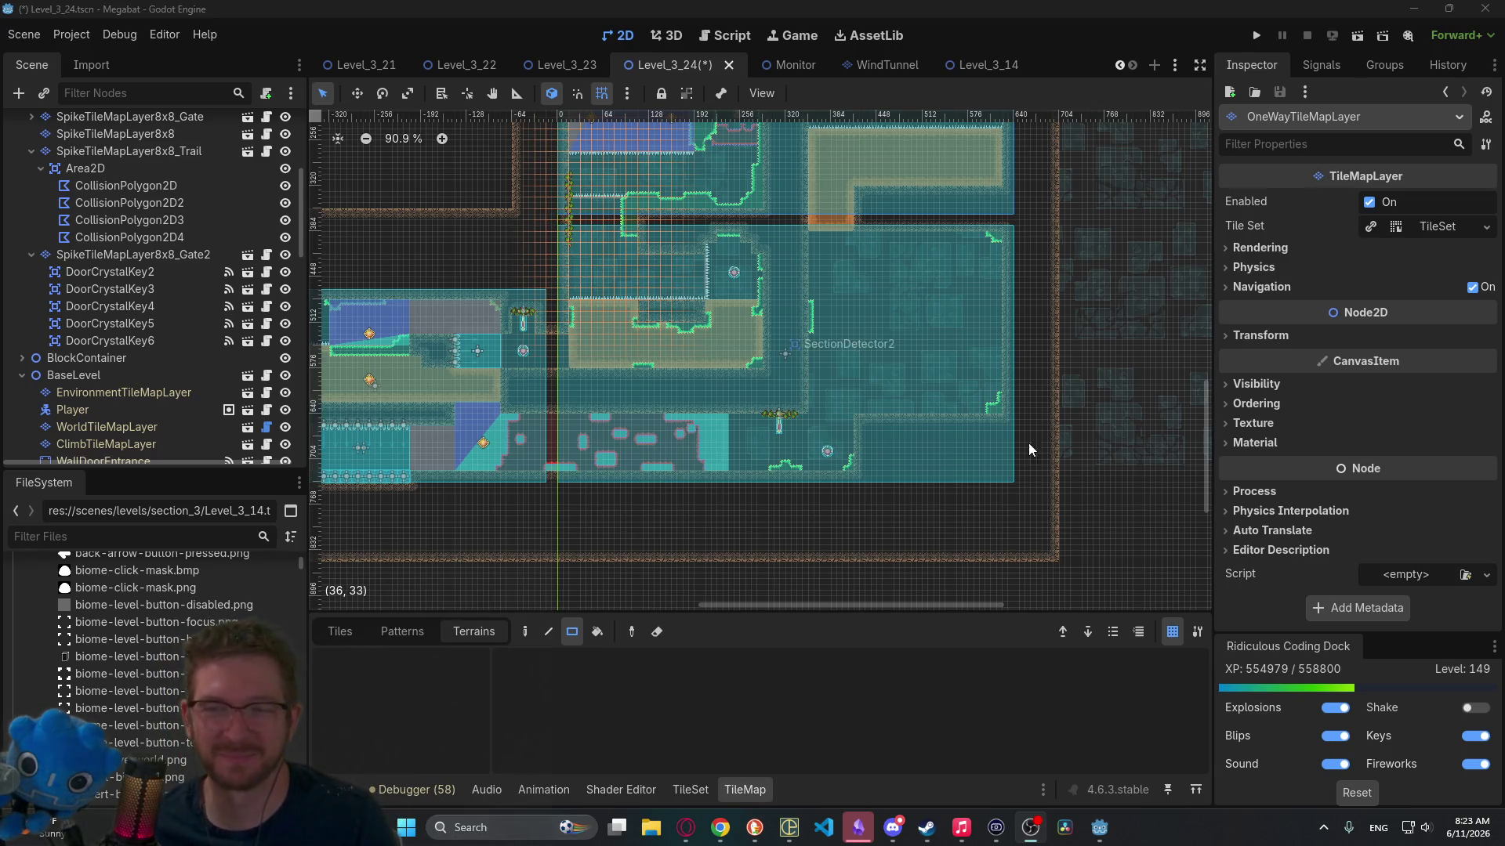
scroll(834, 308, up, 5)
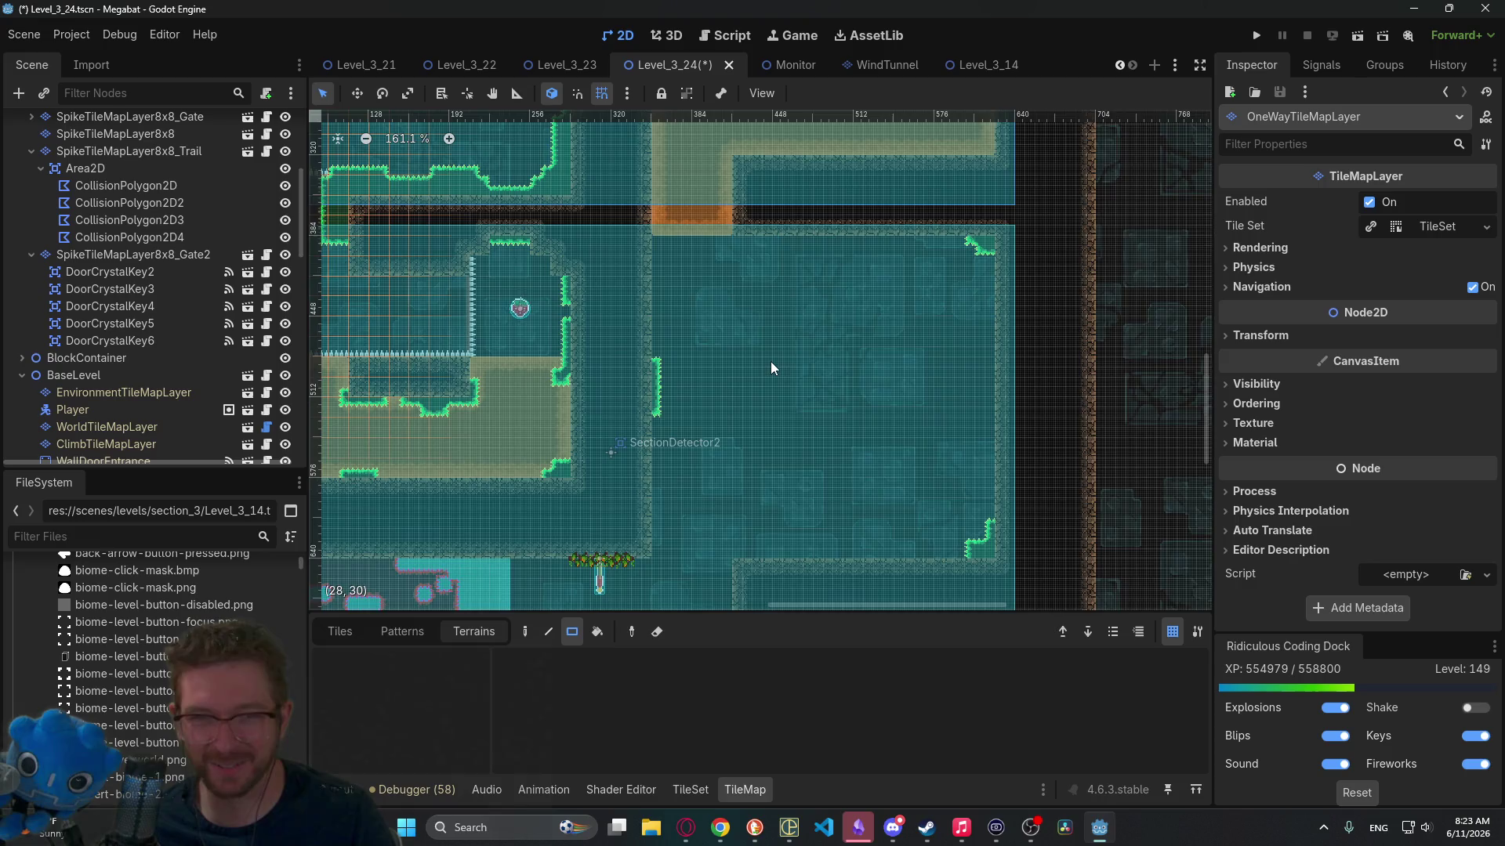
scroll(771, 356, up, 1)
scroll(862, 352, up, 1)
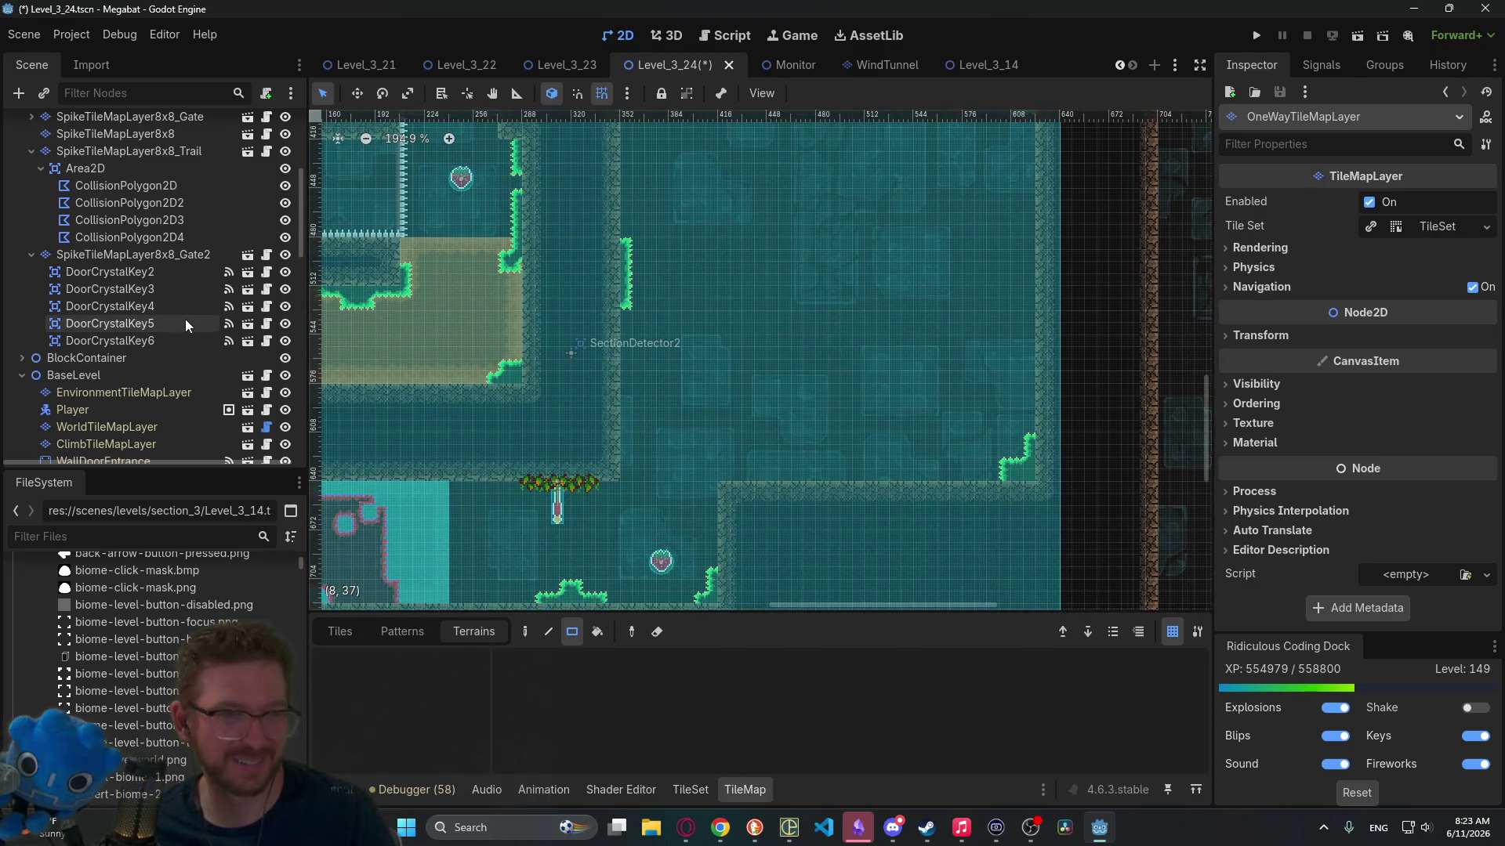
scroll(184, 314, up, 5)
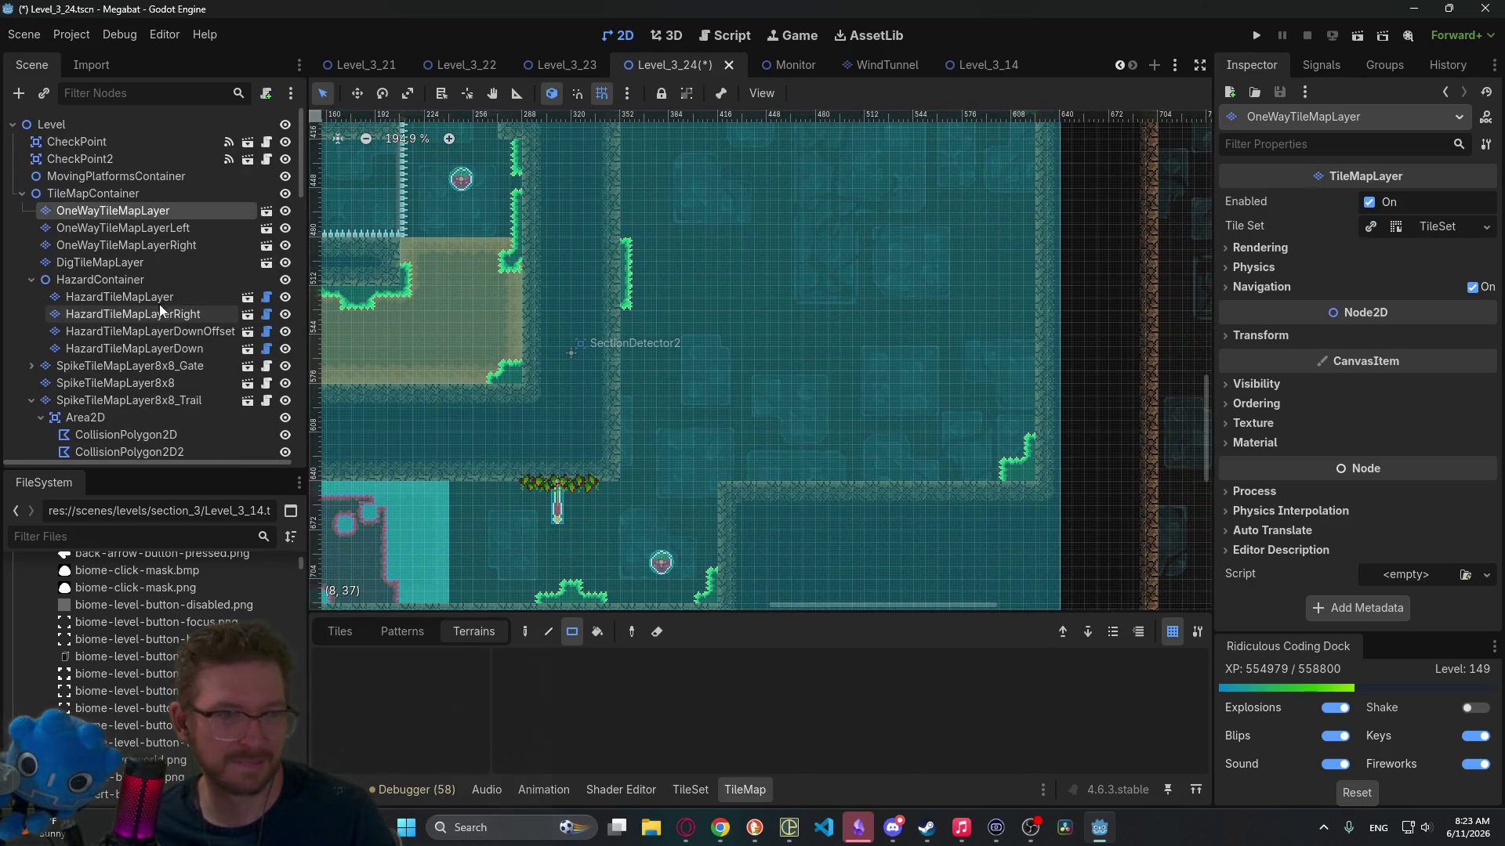
Step: On DigTileMapLayer with Sand terrain, paint three sand rectangles in the middle, right and top of the room
click(165, 298)
click(157, 262)
click(356, 681)
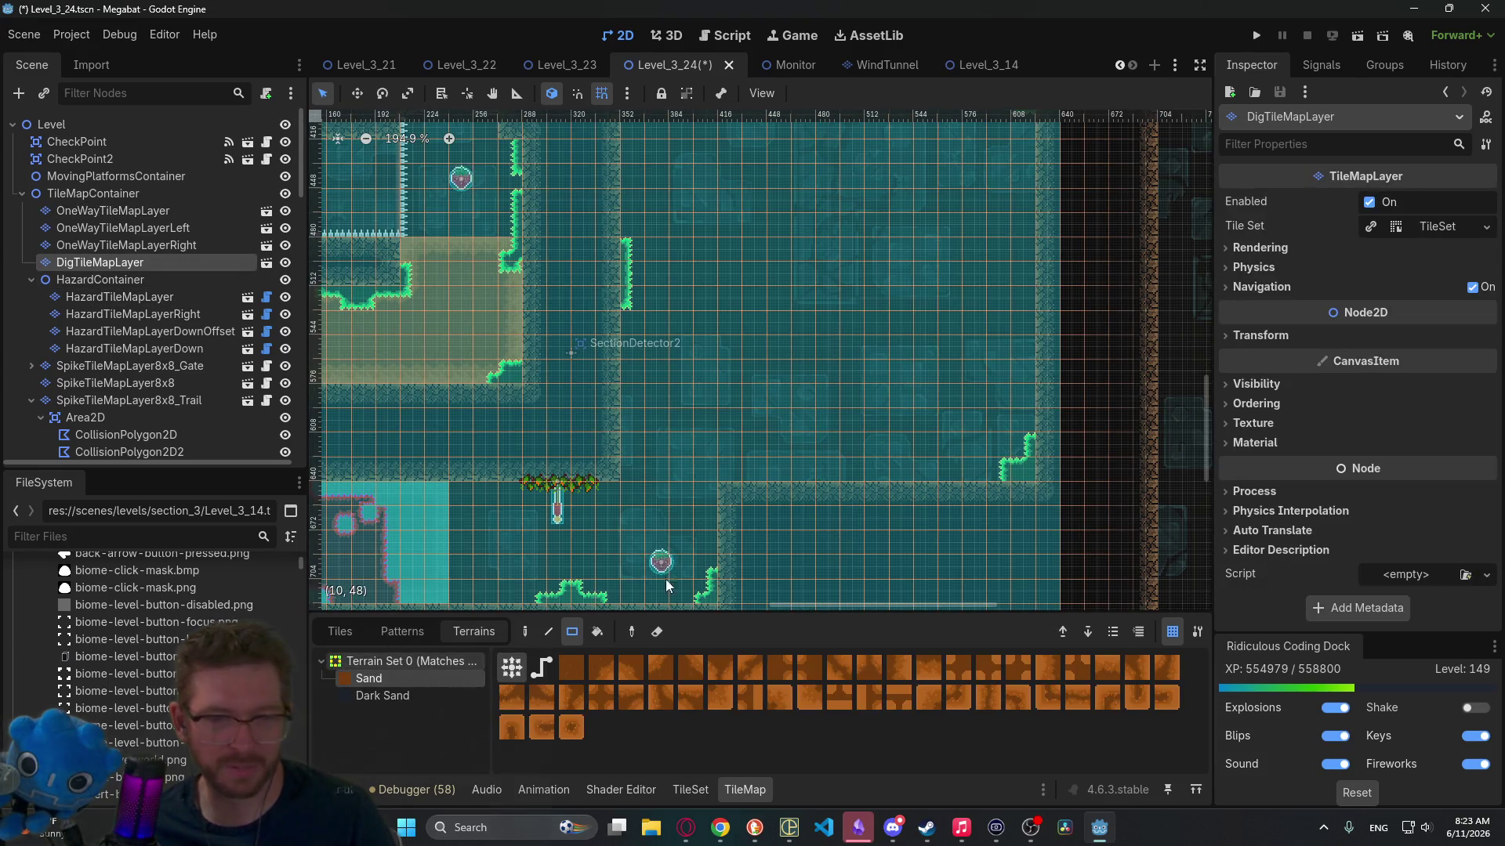
mouse_move(632, 398)
mouse_down()
mouse_move(691, 470)
mouse_move(707, 467)
mouse_move(670, 477)
mouse_move(742, 515)
mouse_up()
drag(895, 304, 971, 389)
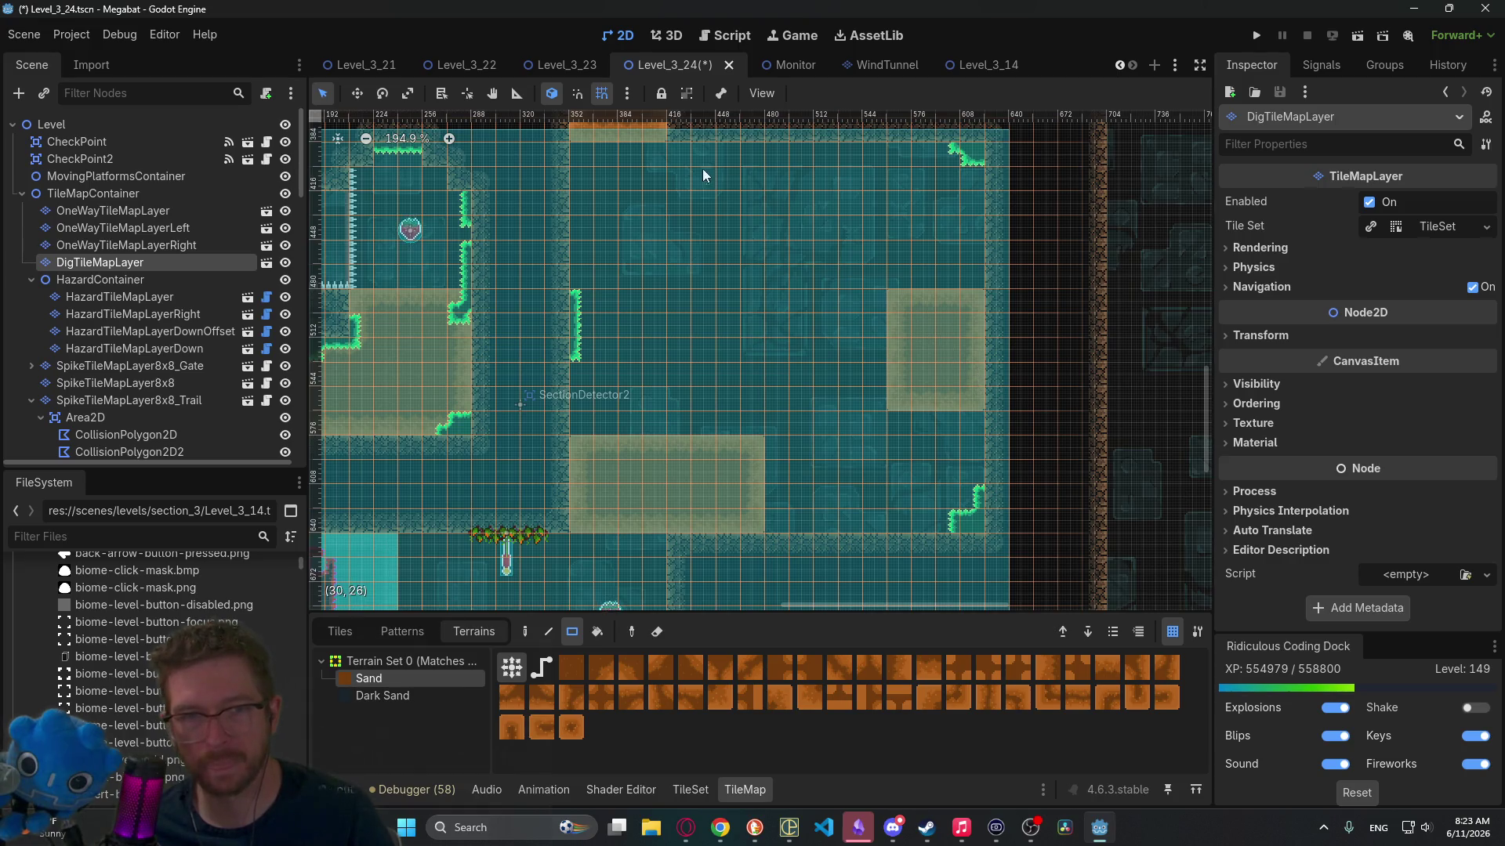
drag(576, 159, 667, 232)
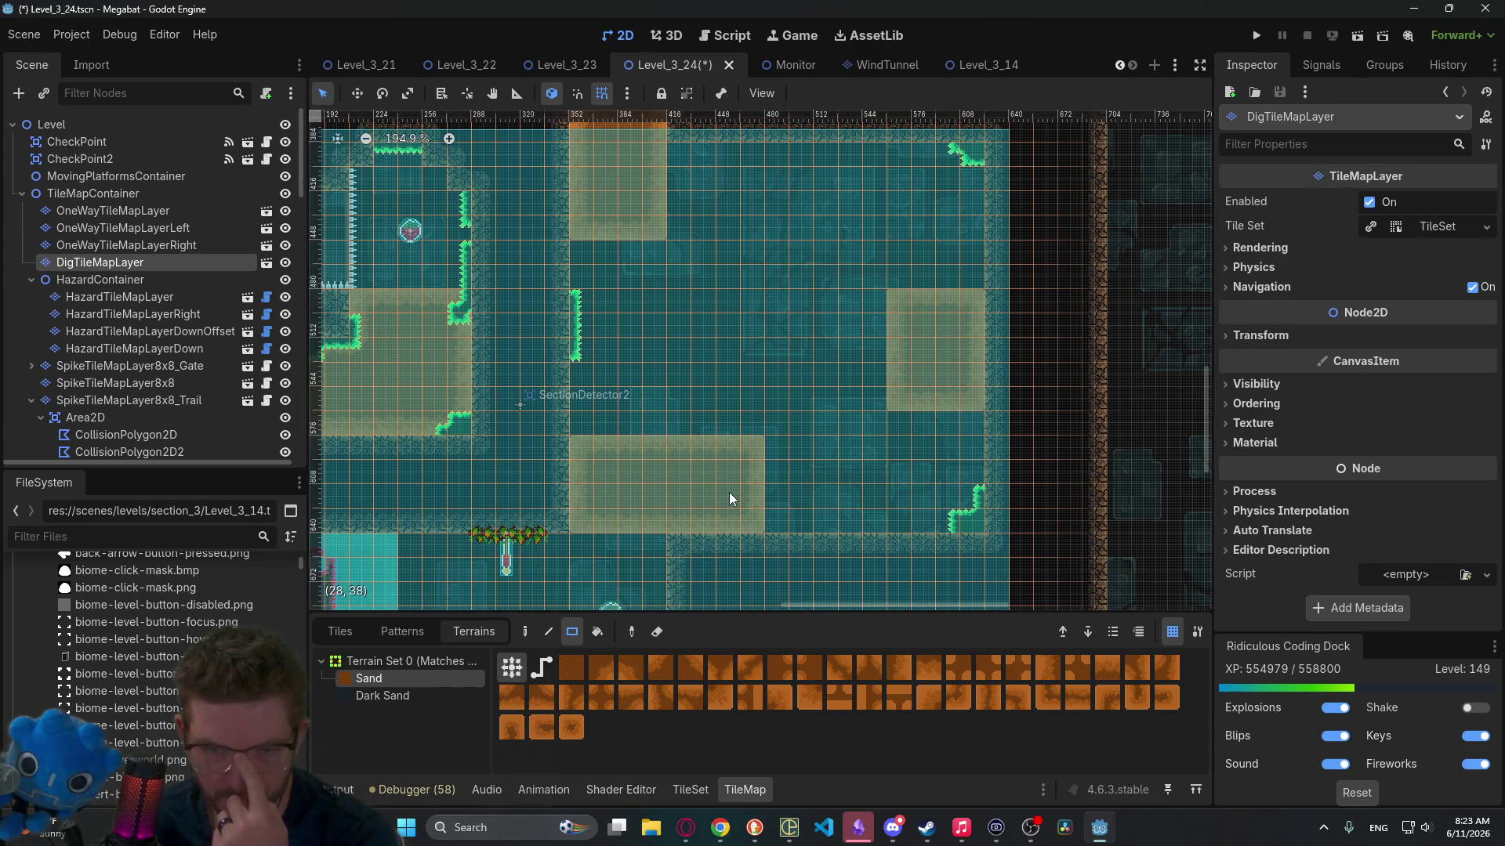
Step: Extend the right-side sand block leftward
drag(727, 492, 881, 397)
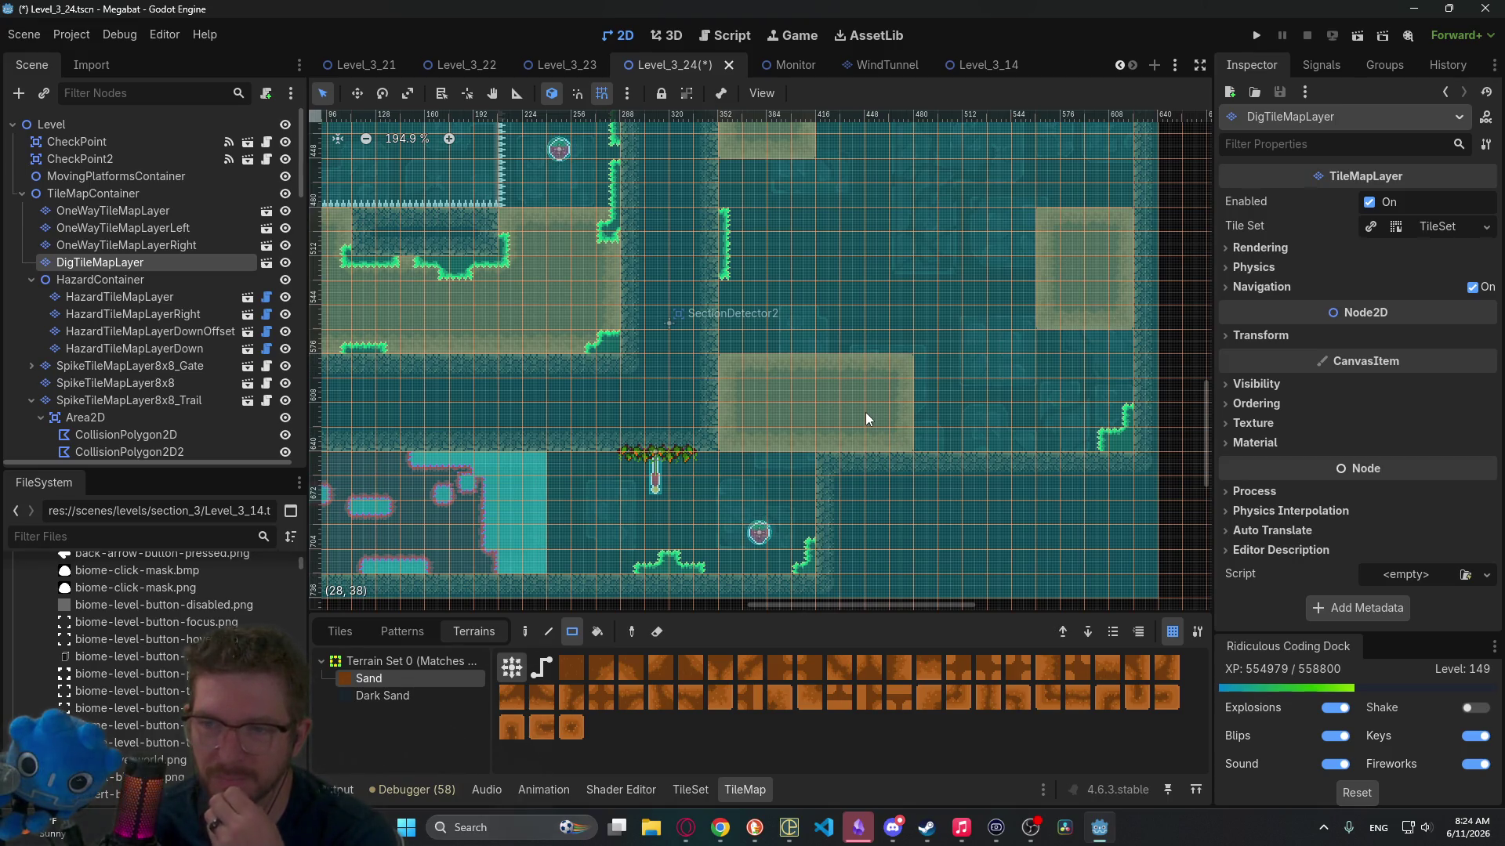
scroll(913, 323, up, 2)
scroll(934, 308, right, 3)
drag(937, 303, 962, 384)
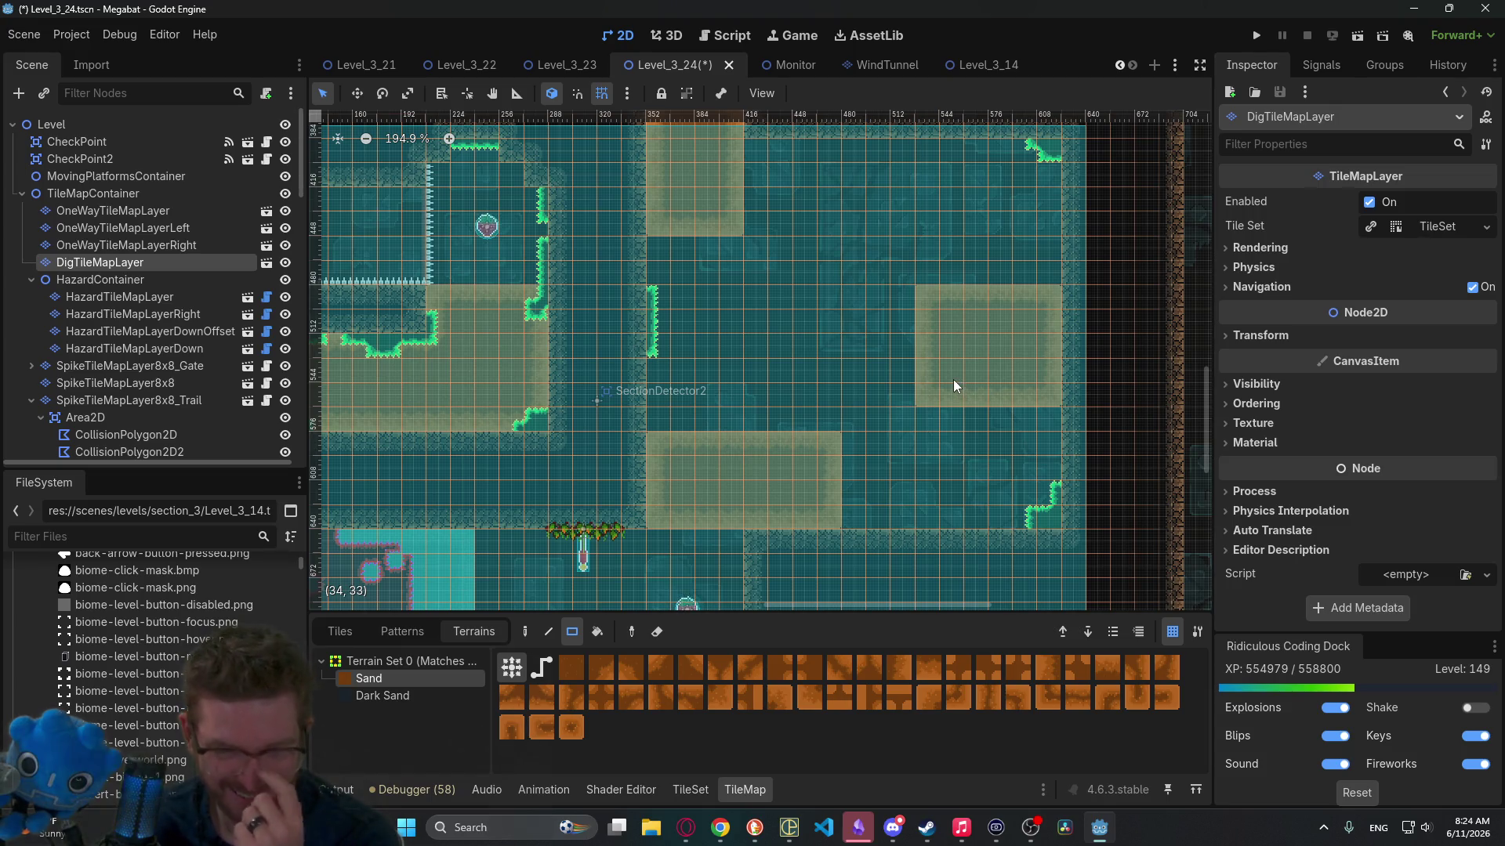
drag(804, 303, 831, 356)
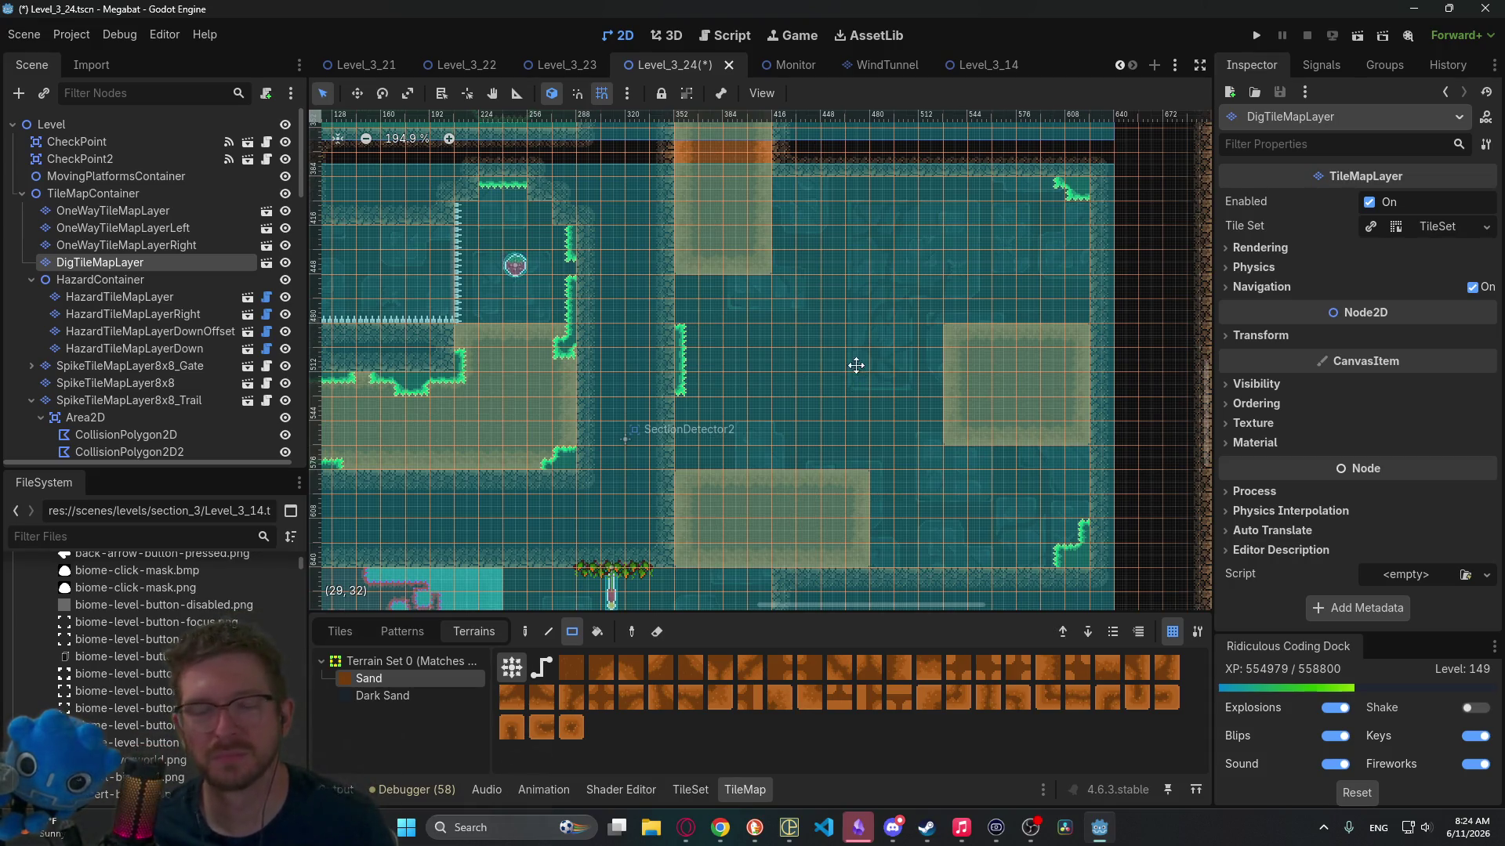
scroll(883, 317, down, 5)
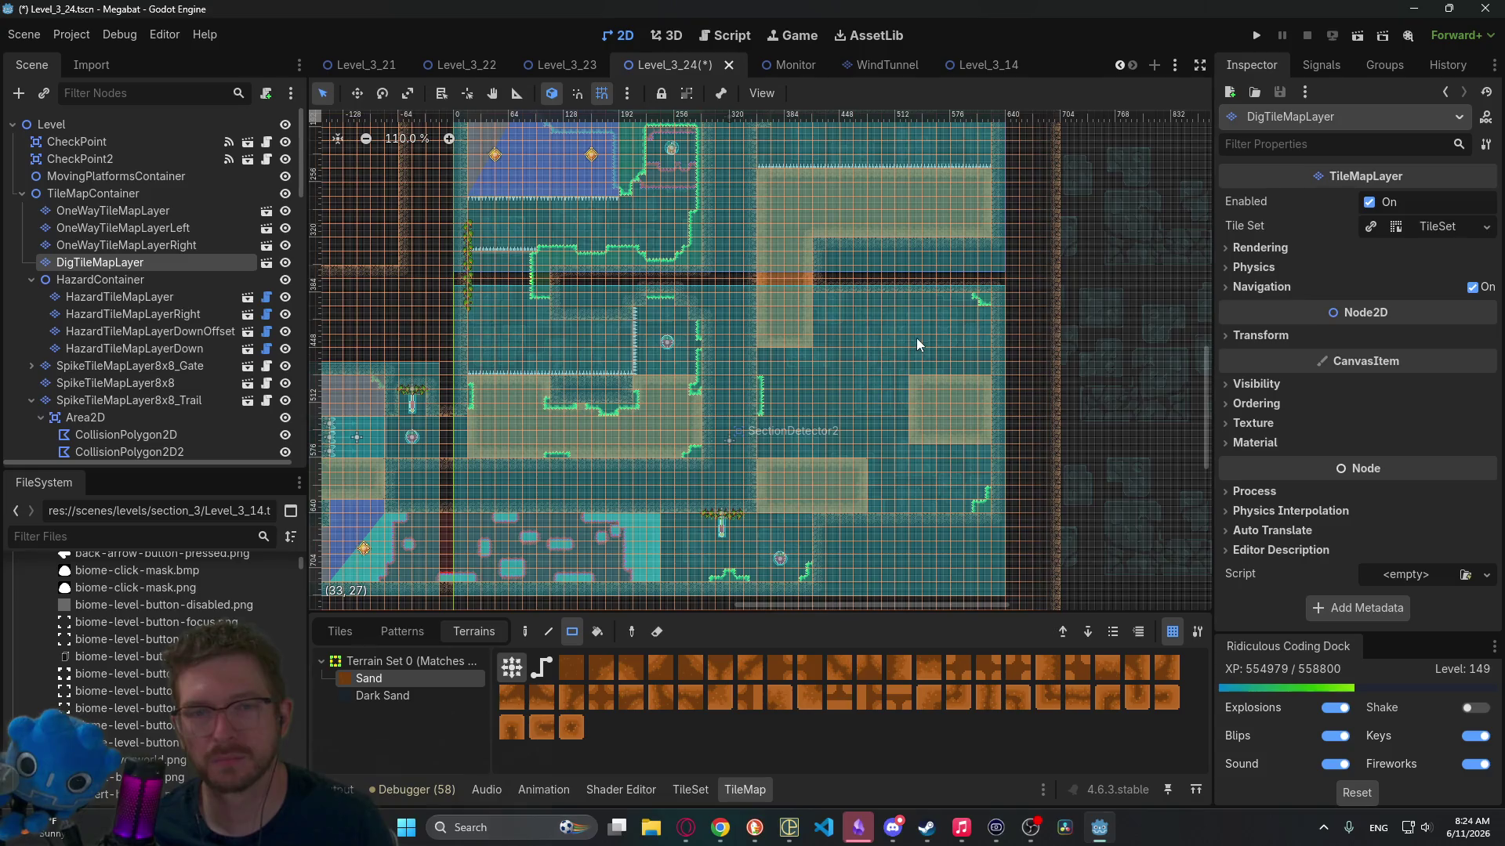
Step: Save the Level_3_24 scene with Ctrl+S
drag(917, 337, 891, 446)
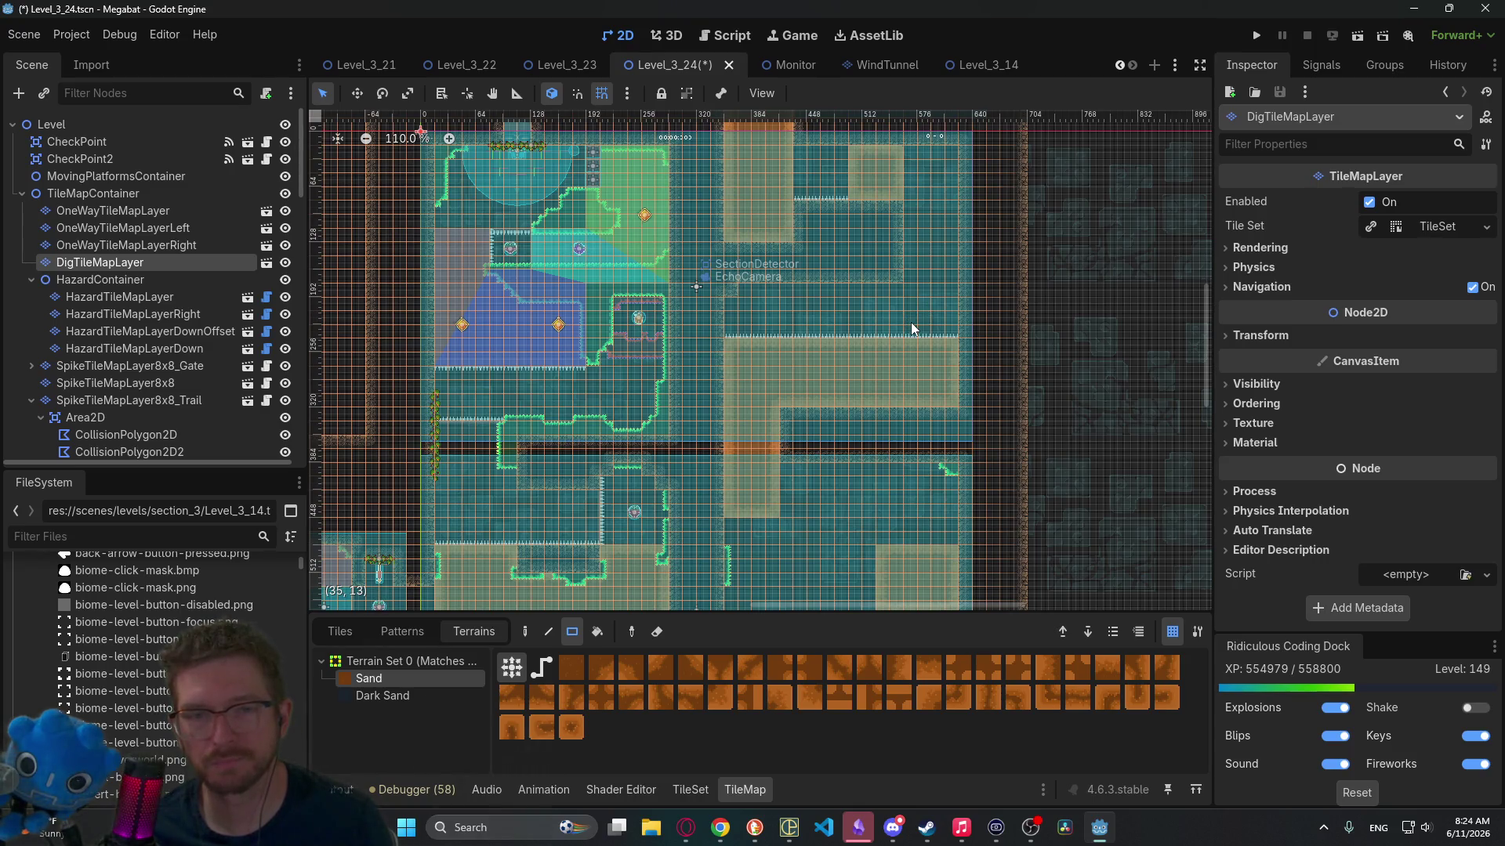
scroll(910, 326, down, 3)
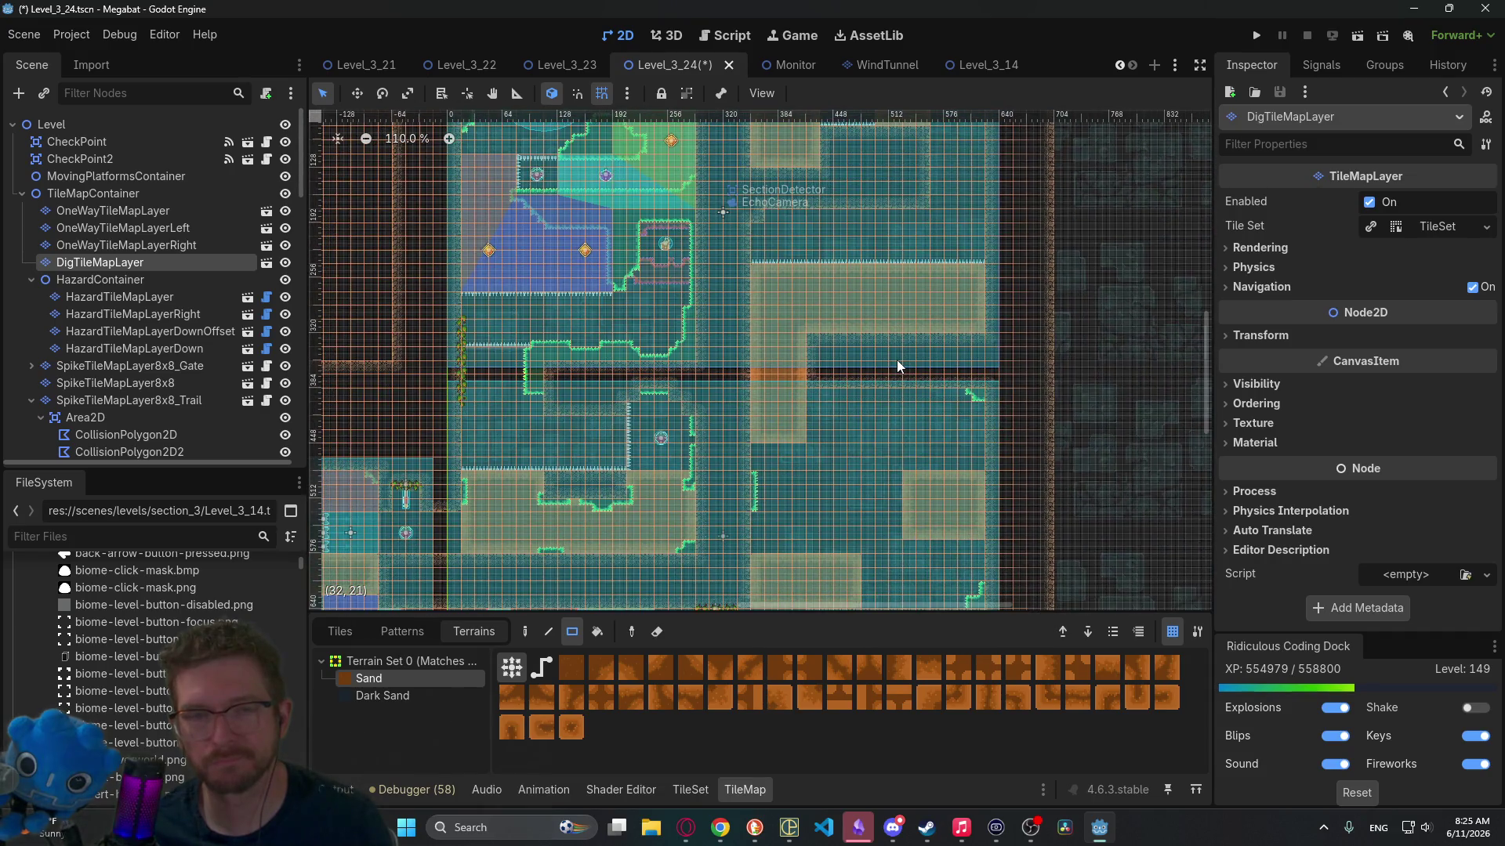
key(ctrl+s)
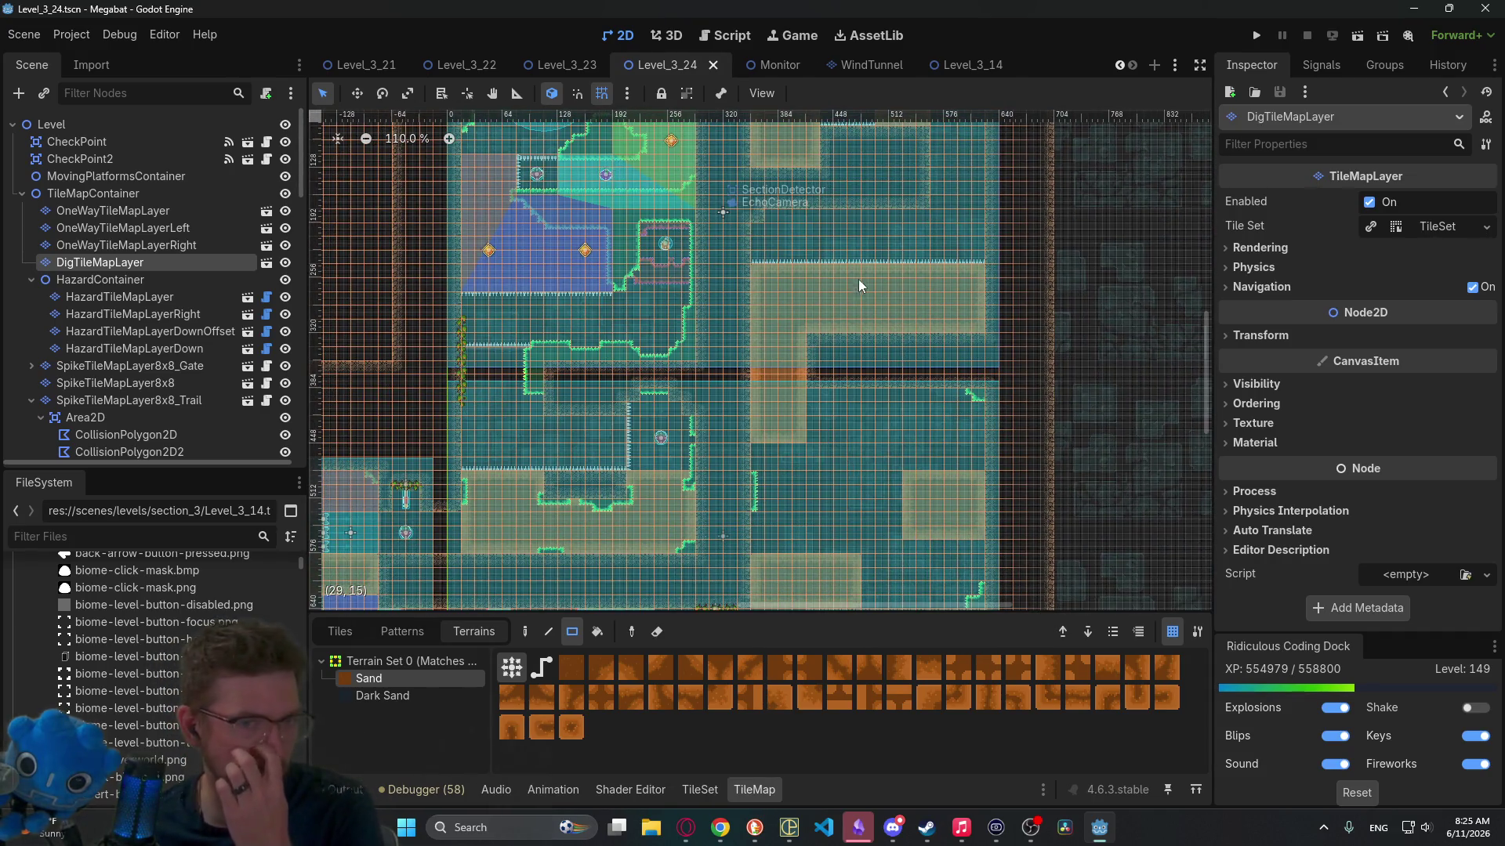
Step: Scroll around the level to review the sand blocks in the former moving-platform room and neighbouring rooms
scroll(837, 394, up, 3)
scroll(836, 389, down, 5)
scroll(924, 400, left, 10)
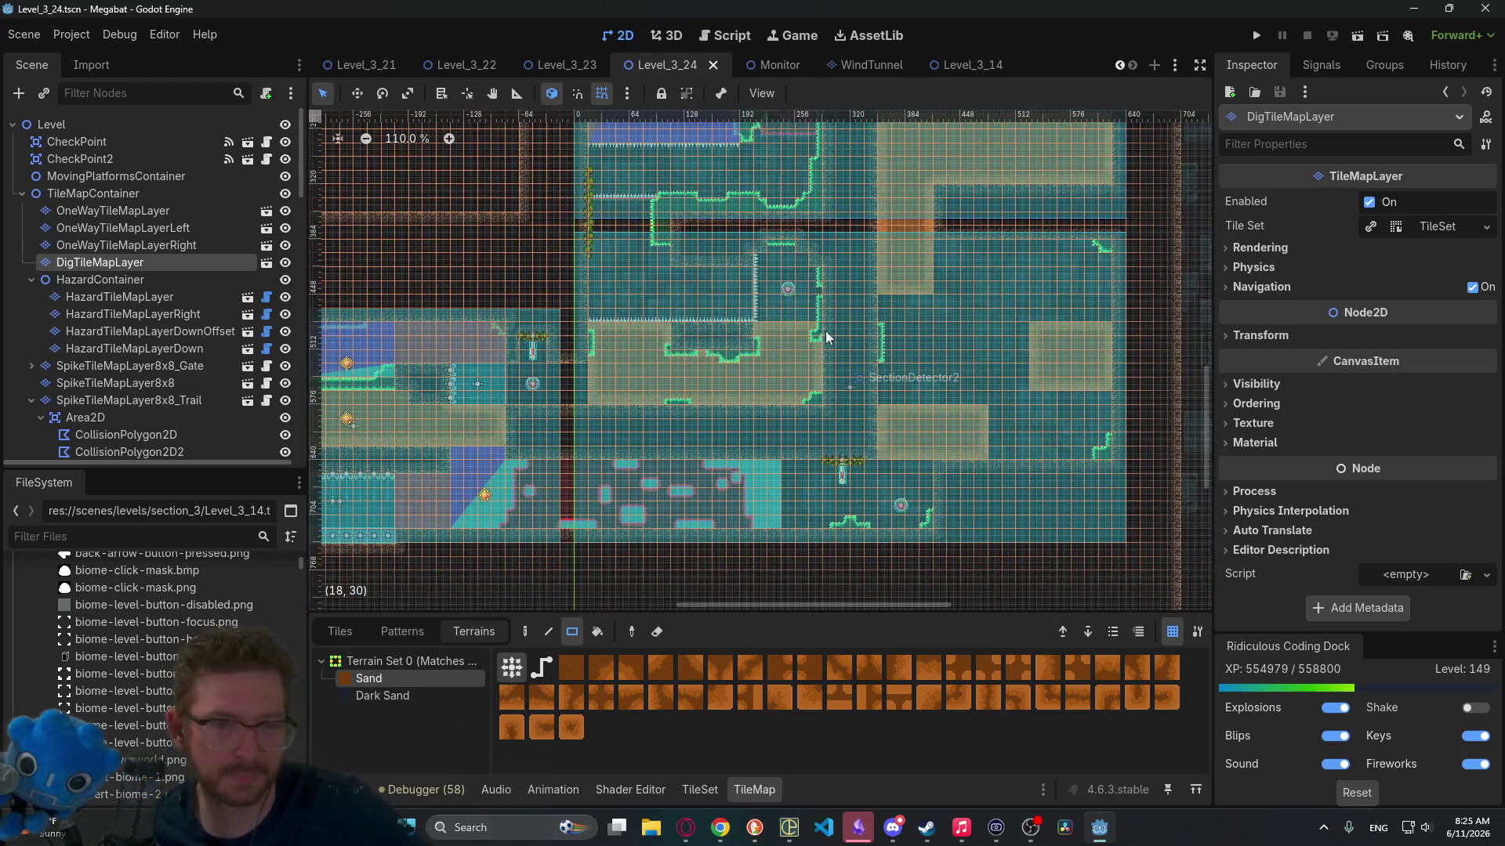
scroll(563, 449, down, 2)
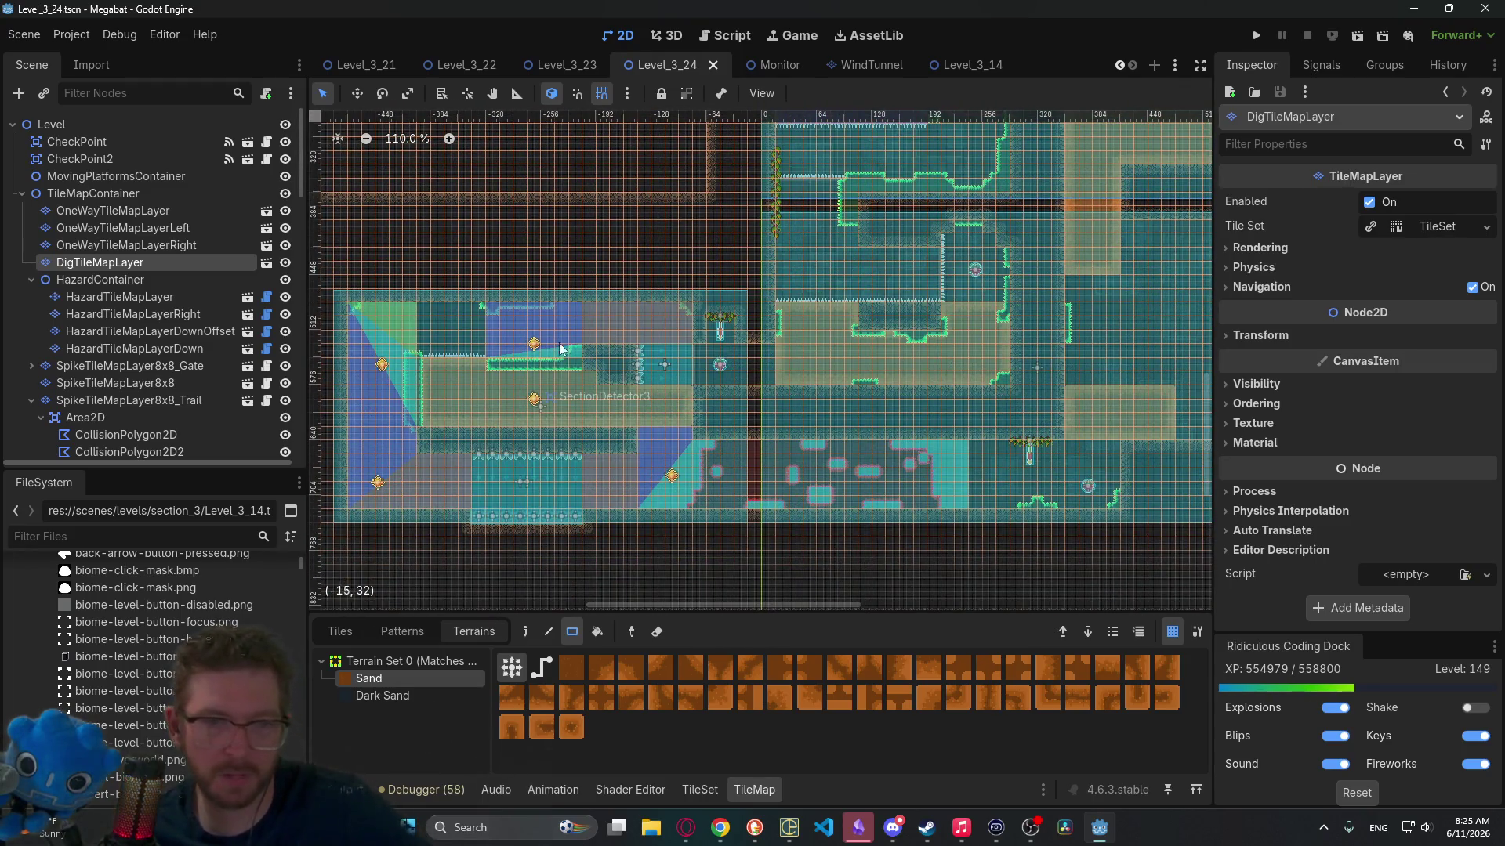
scroll(567, 419, right, 3)
scroll(568, 419, up, 5)
scroll(791, 416, right, 6)
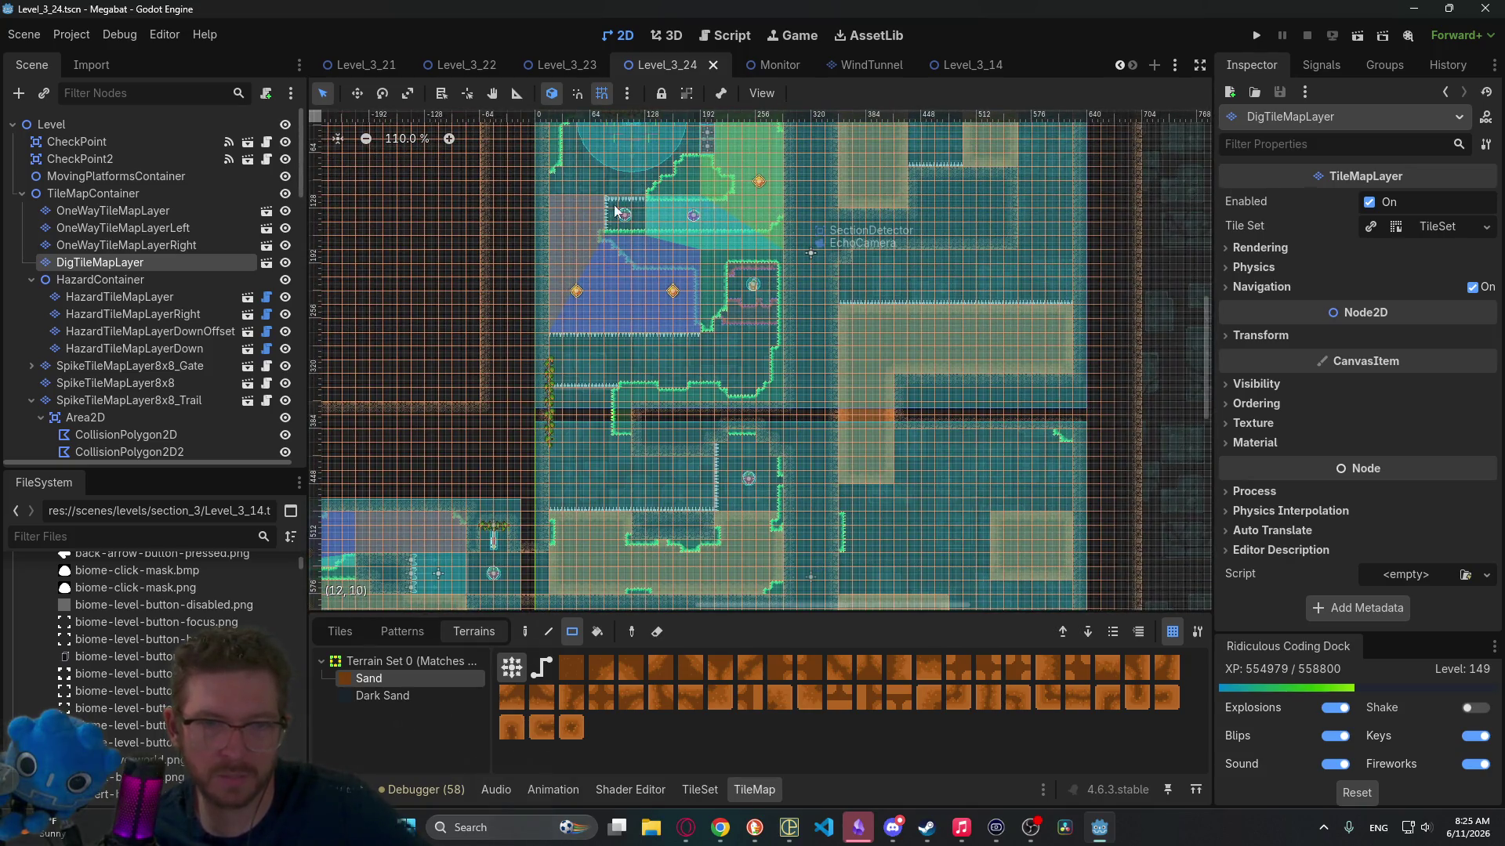
scroll(750, 431, down, 5)
scroll(736, 314, left, 1)
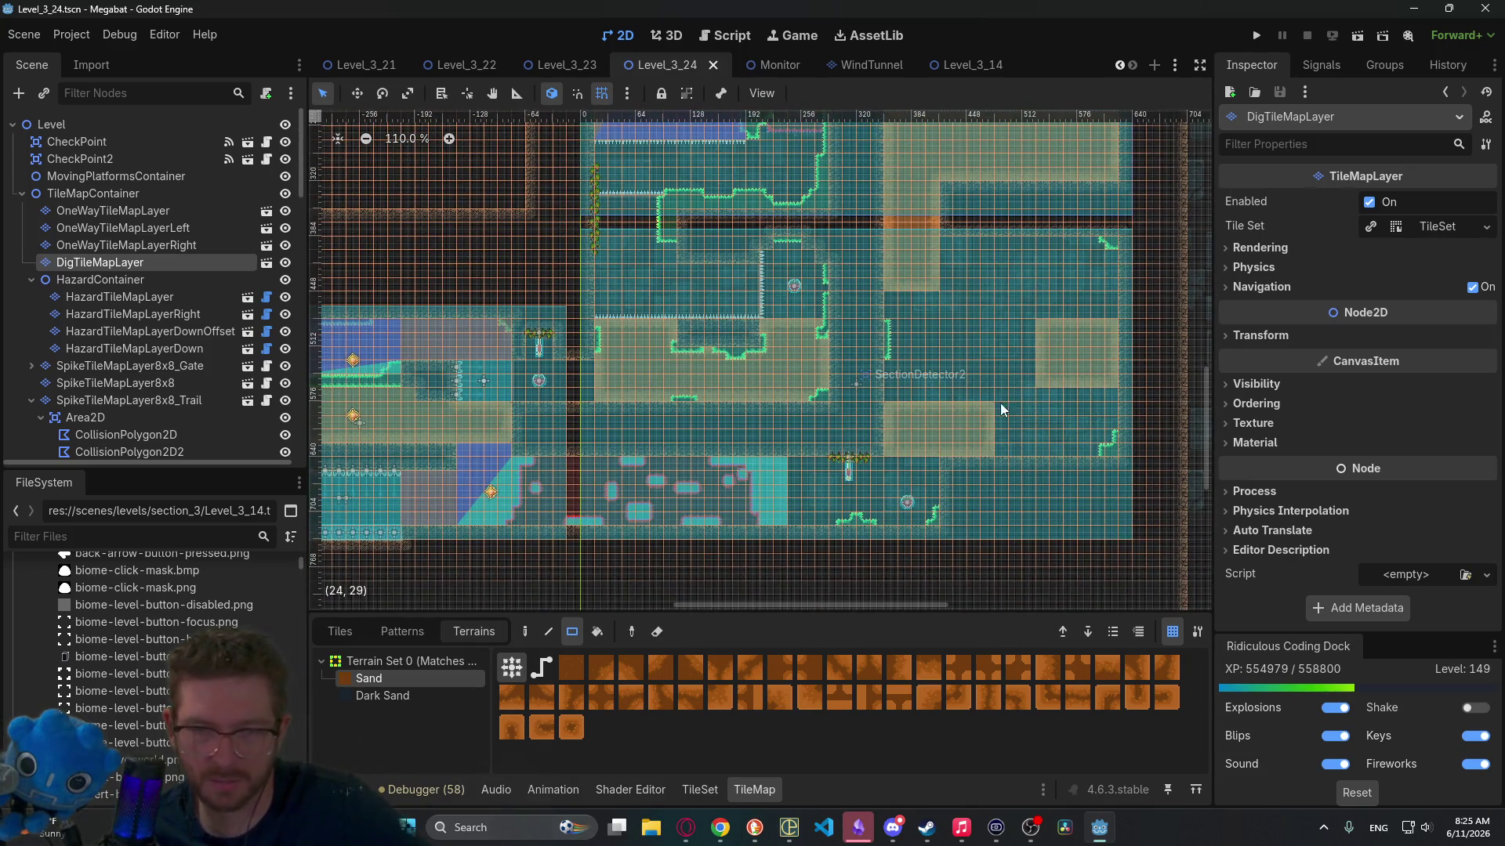
scroll(934, 384, up, 5)
scroll(925, 424, up, 5)
scroll(925, 423, right, 2)
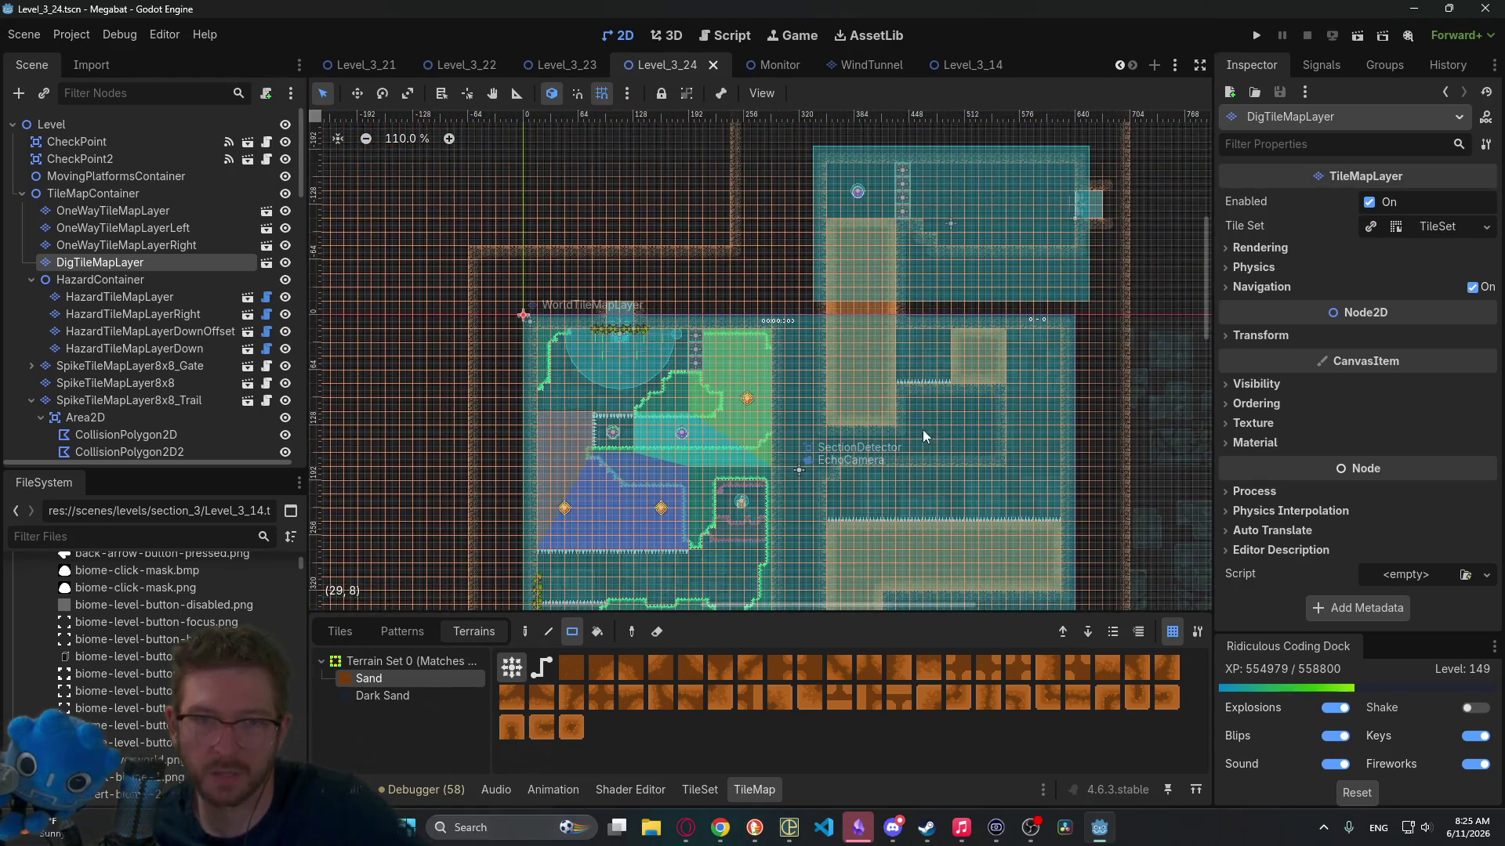
scroll(916, 412, down, 1)
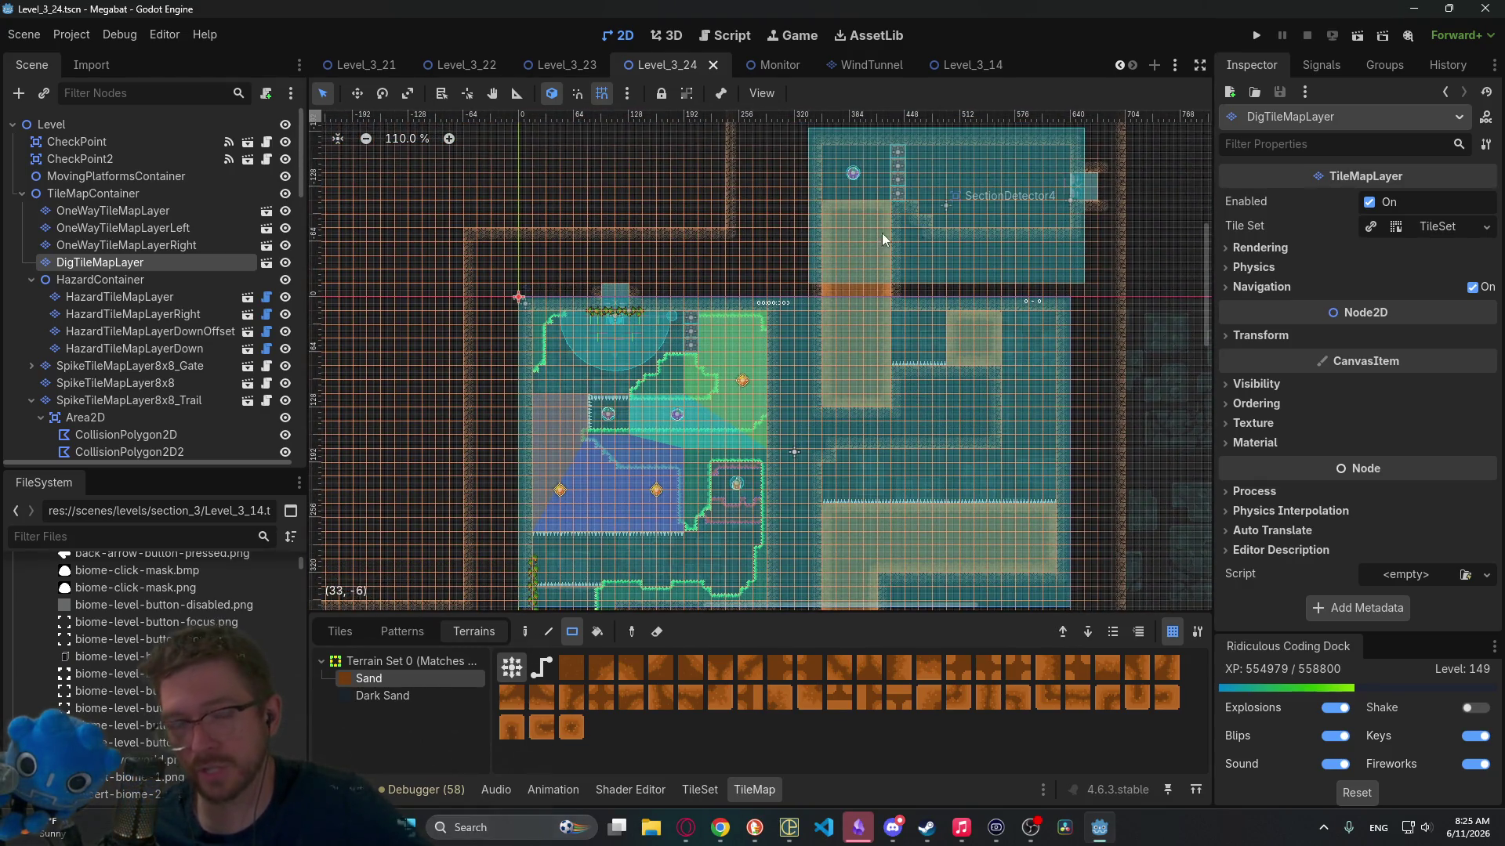
scroll(1045, 306, down, 4)
scroll(1045, 305, right, 1)
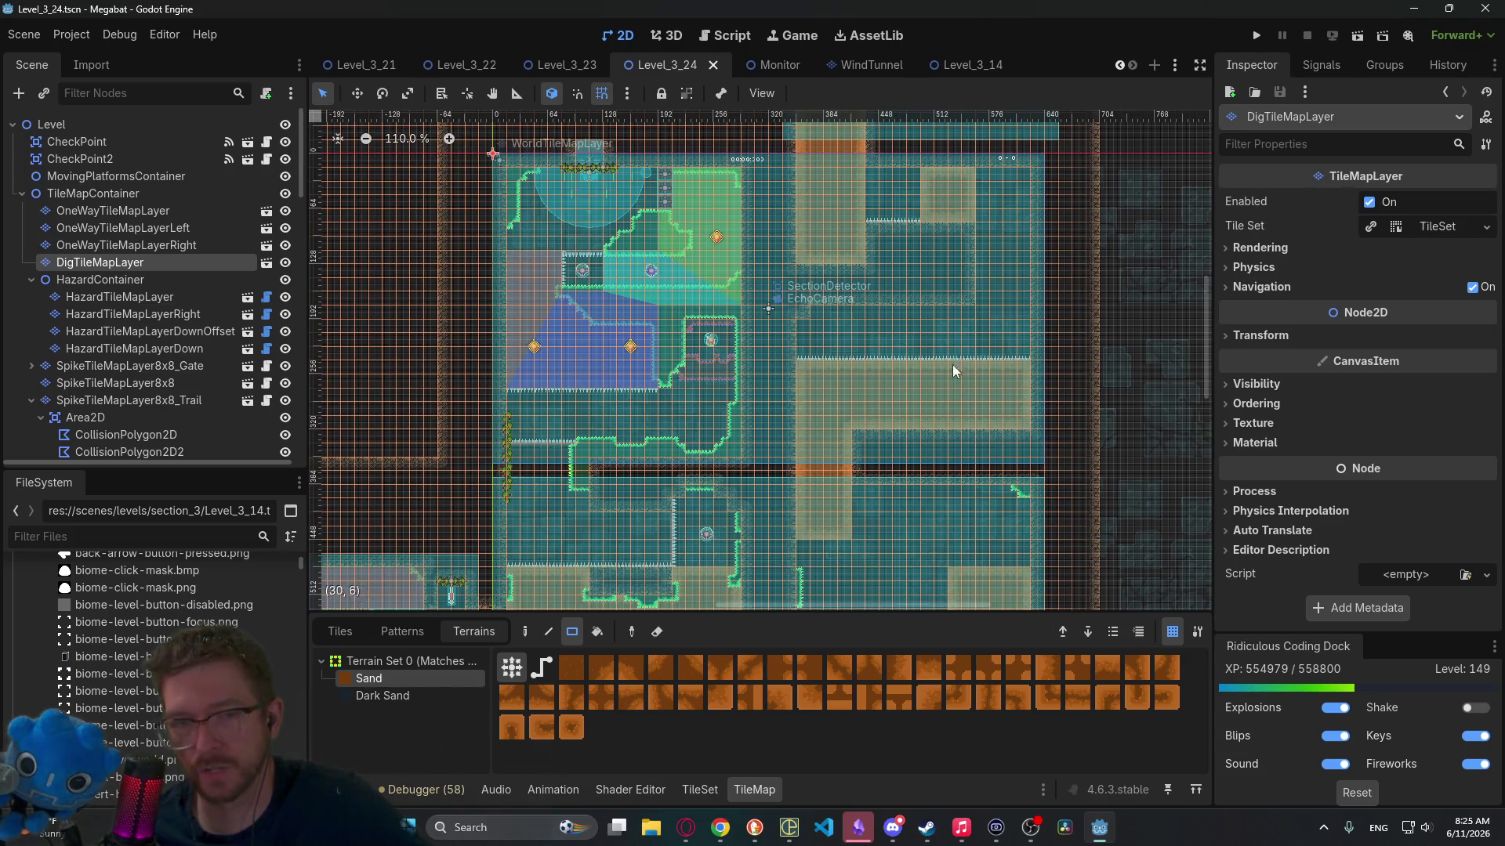